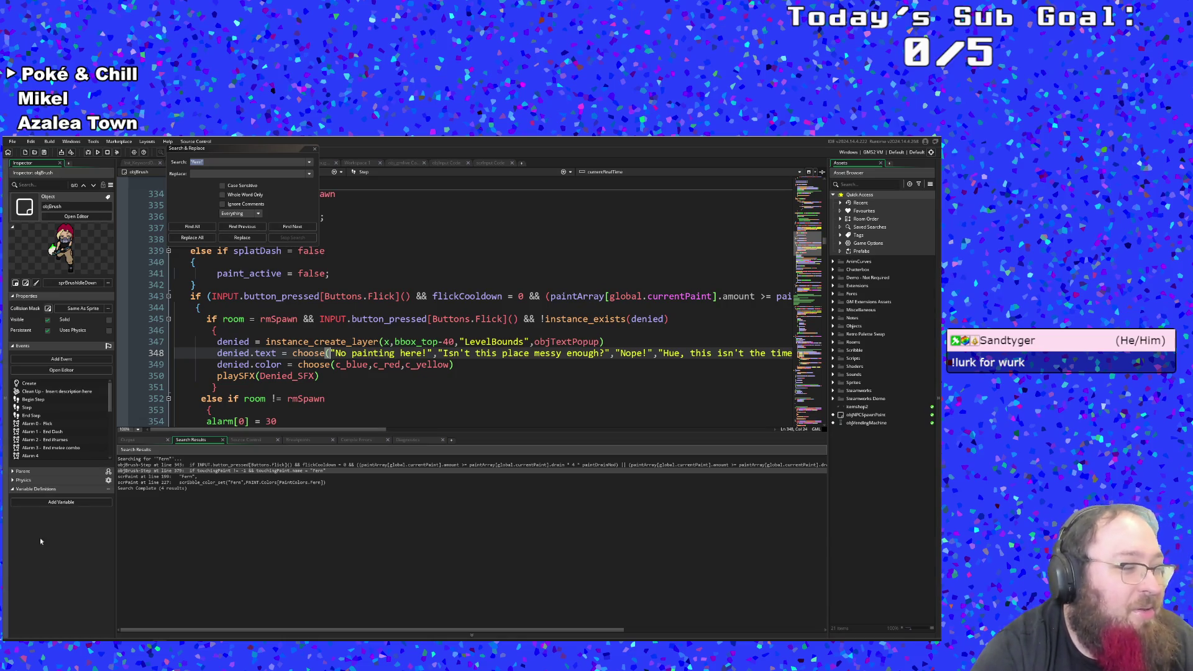
Step: Browse the rmSpawn search results and jump to line 380 after the paint drain
left_click(305, 398)
scroll(299, 390, "up", 1)
scroll(298, 390, "down", 1)
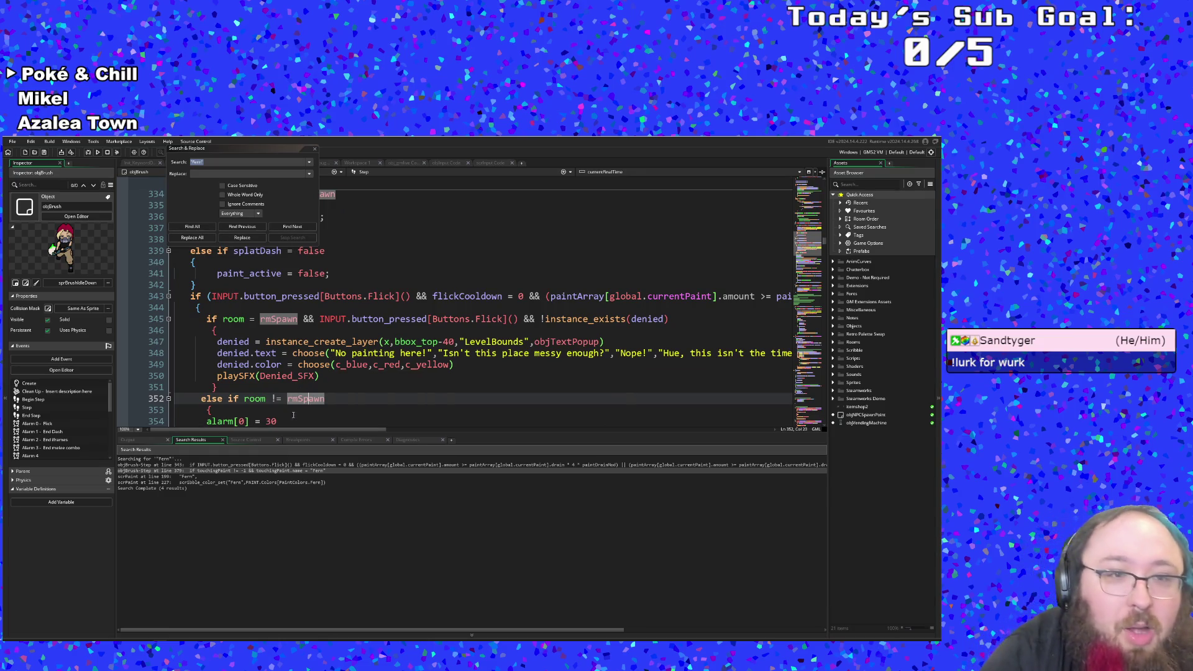
mouse_move(266, 431)
left_mouse_down()
mouse_move(440, 443)
mouse_move(251, 430)
left_mouse_up()
scroll(256, 370, "down", 10)
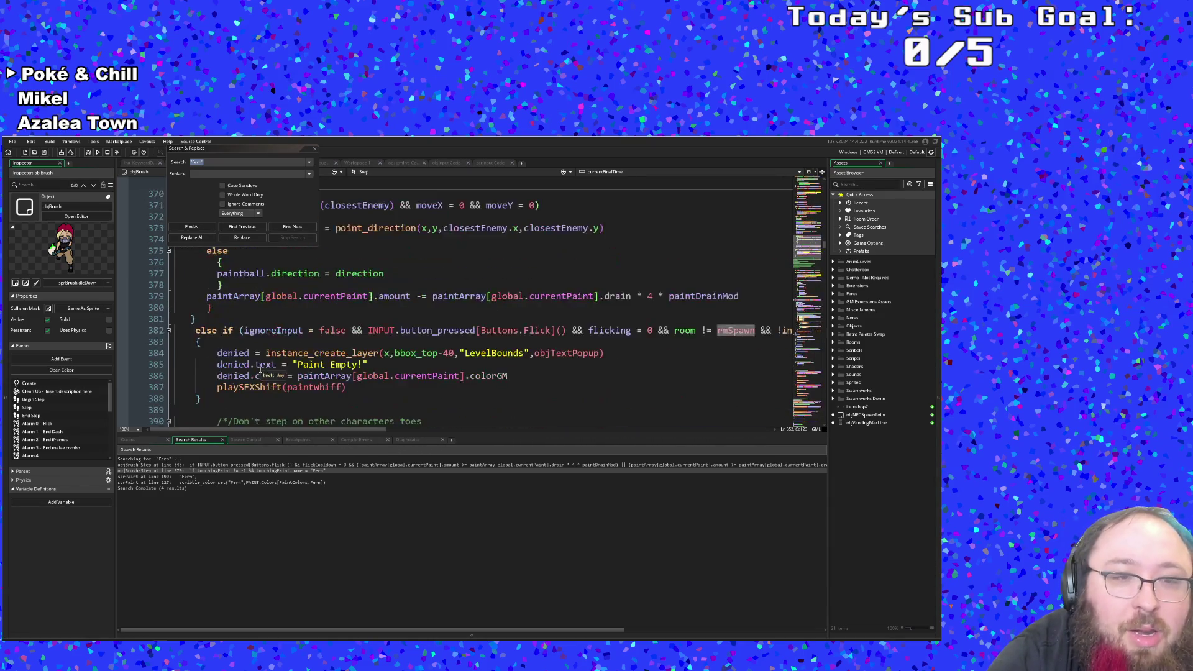
left_click(256, 370)
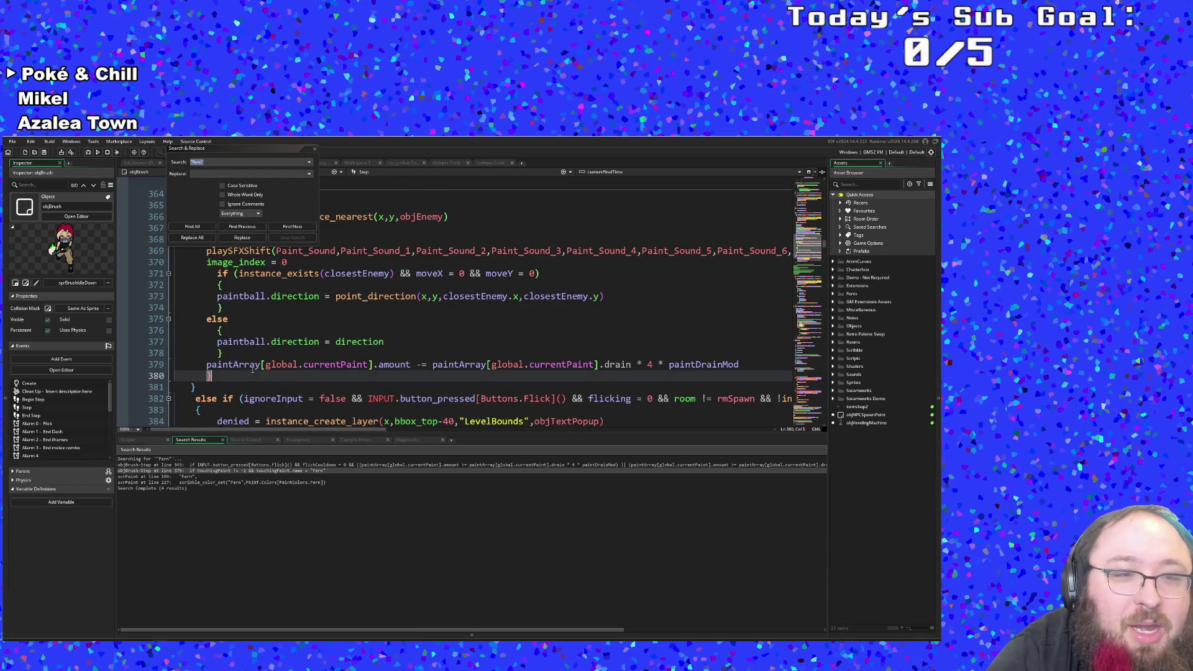
scroll(257, 368, "down", 6)
scroll(257, 366, "up", 6)
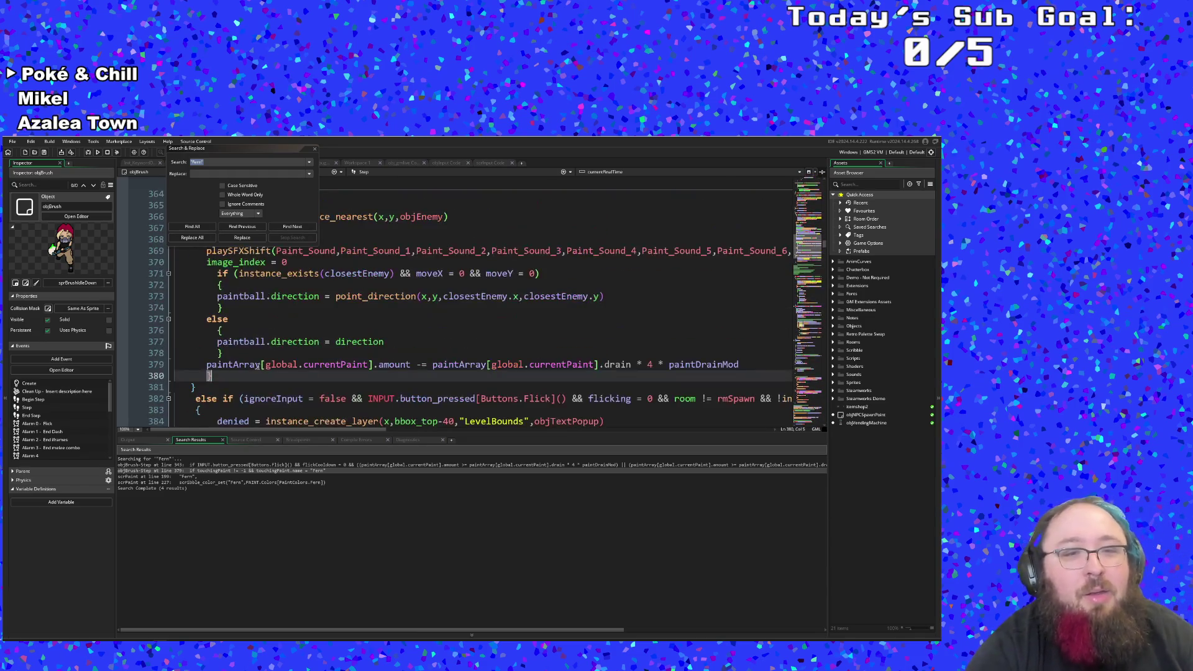
Step: Close Search & Replace and scroll to the Step event's top, where Highscores/BestTimes.json is read
left_click(314, 148)
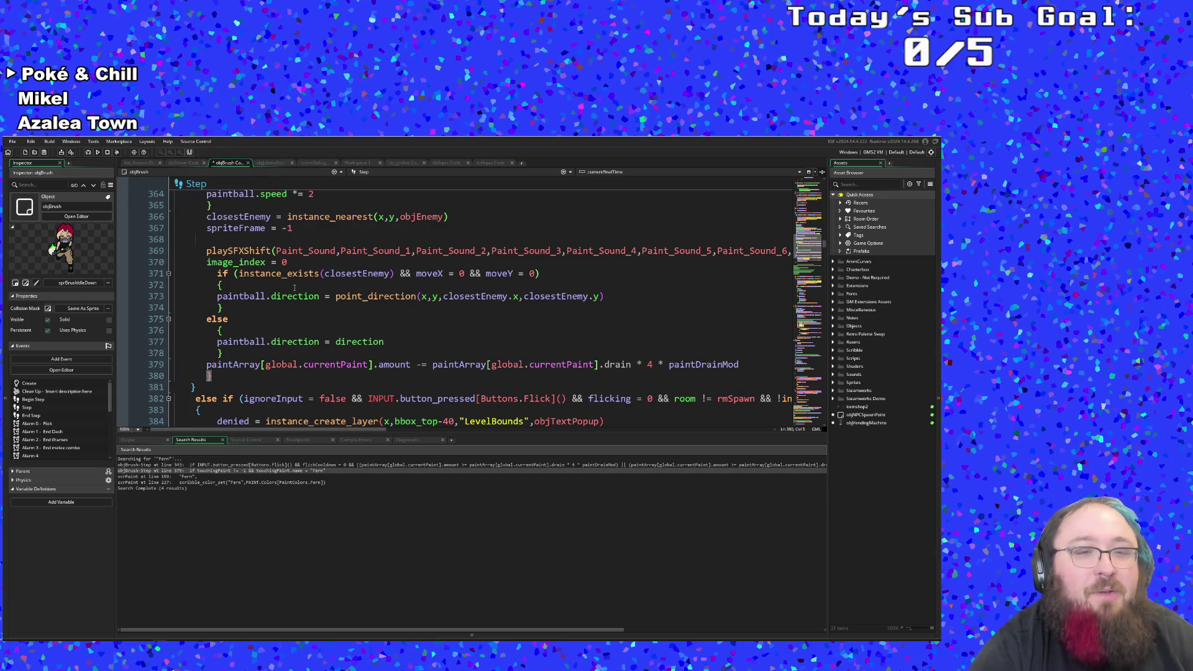
scroll(297, 291, "up", 8)
scroll(267, 287, "down", 4)
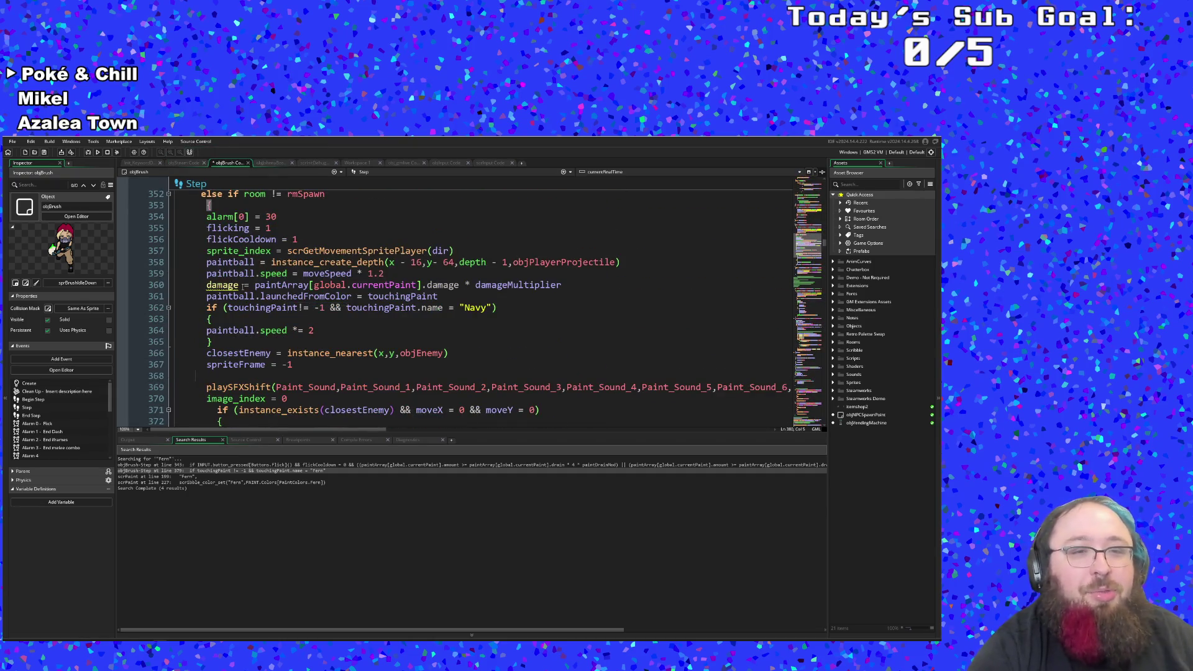
scroll(243, 285, "up", 6)
scroll(242, 286, "down", 6)
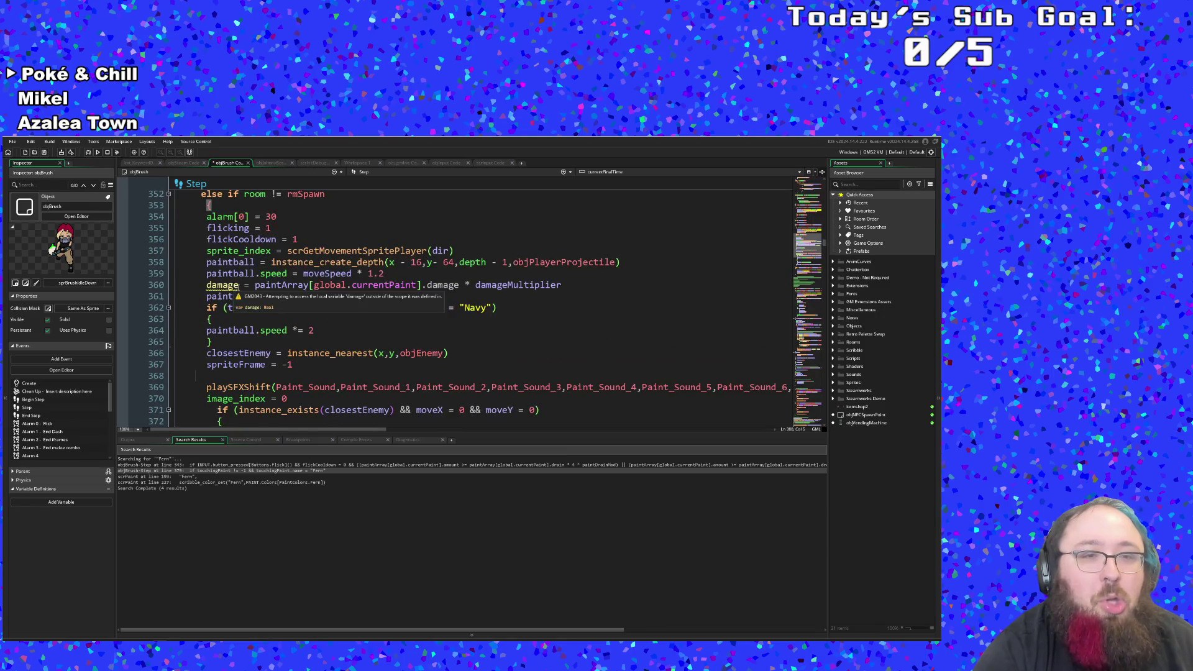
scroll(240, 289, "up", 6)
scroll(239, 289, "up", 20)
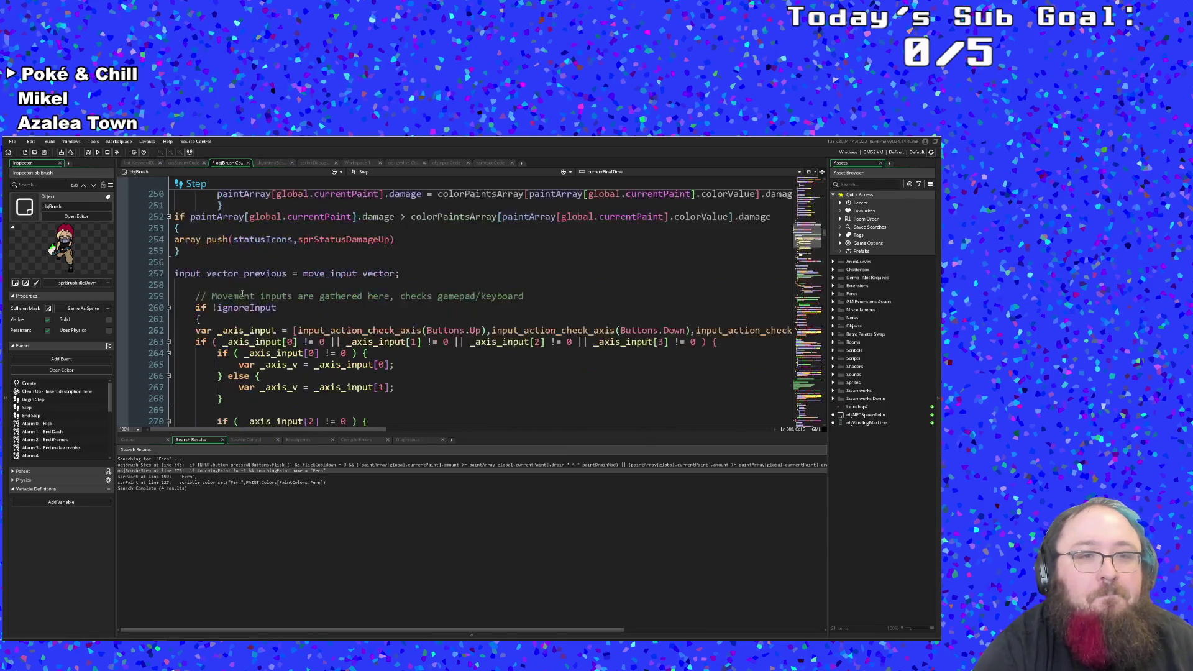
scroll(241, 303, "up", 20)
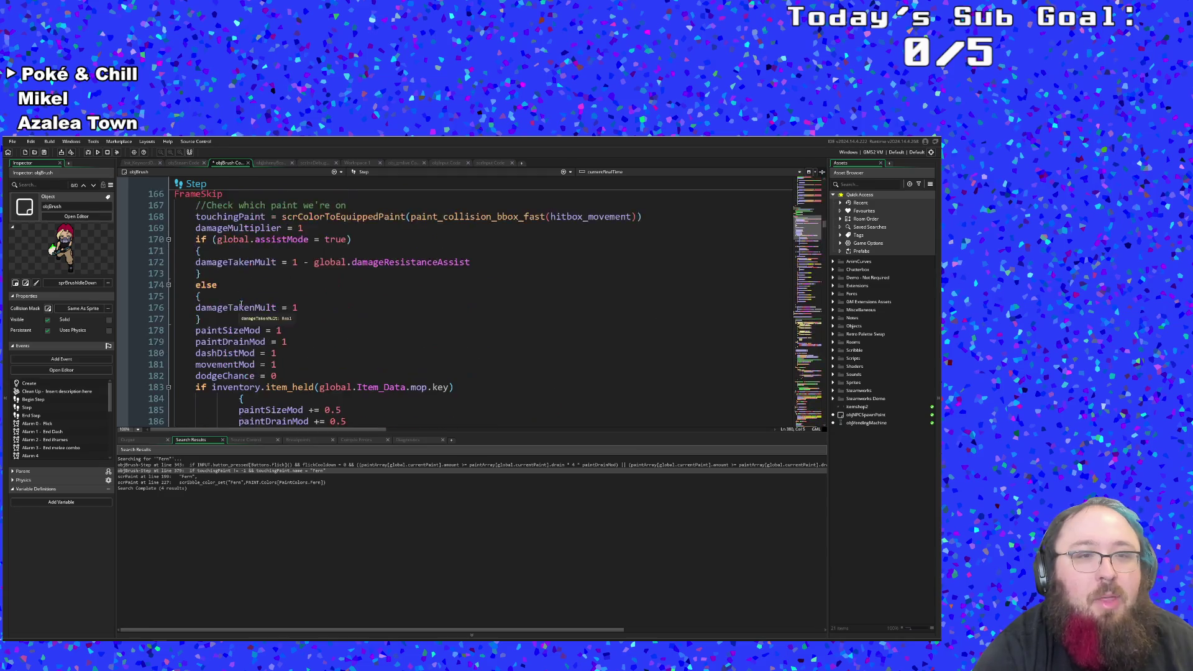
scroll(241, 303, "up", 20)
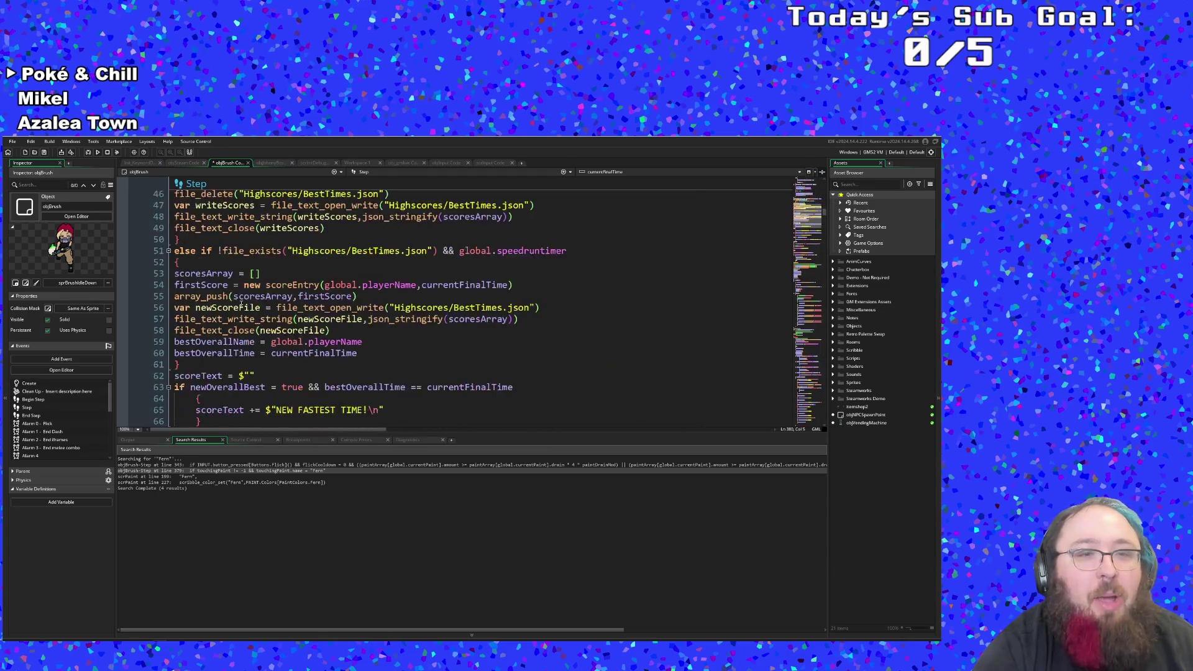
scroll(242, 308, "up", 20)
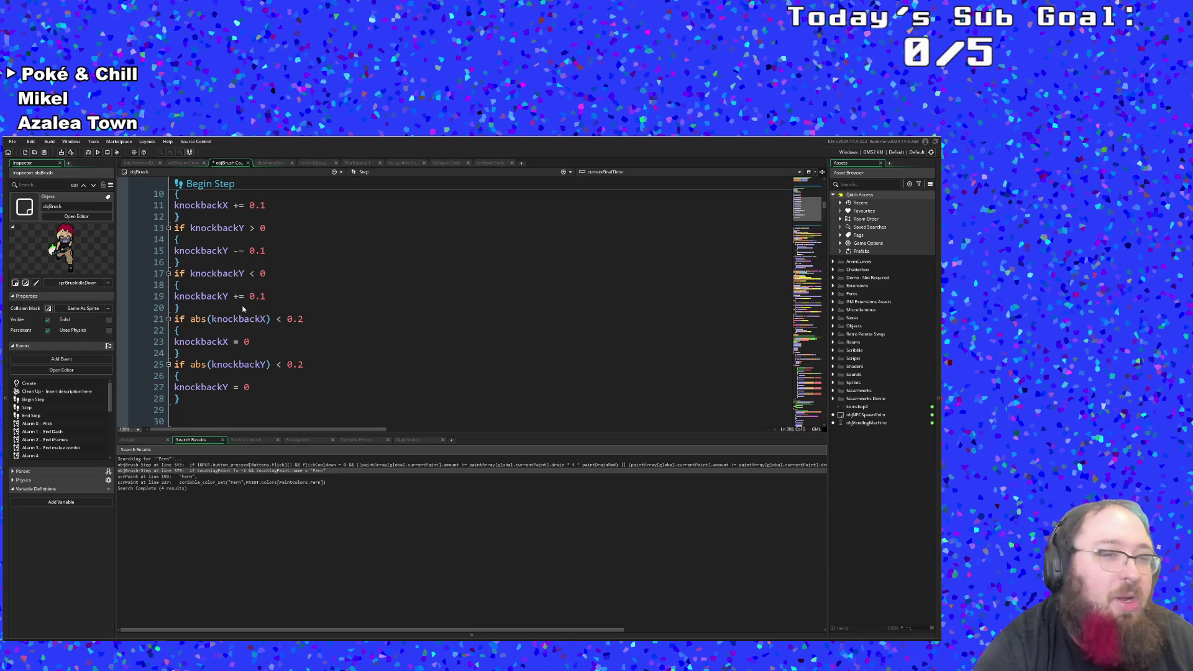
scroll(243, 308, "down", 10)
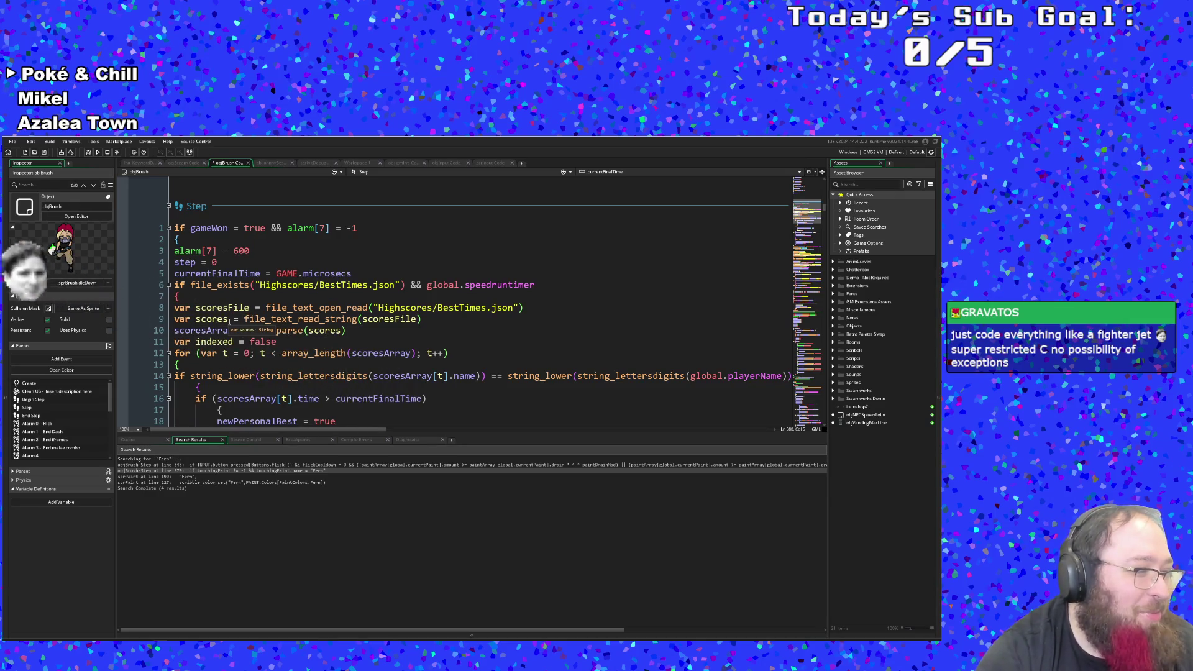
scroll(229, 321, "down", 4)
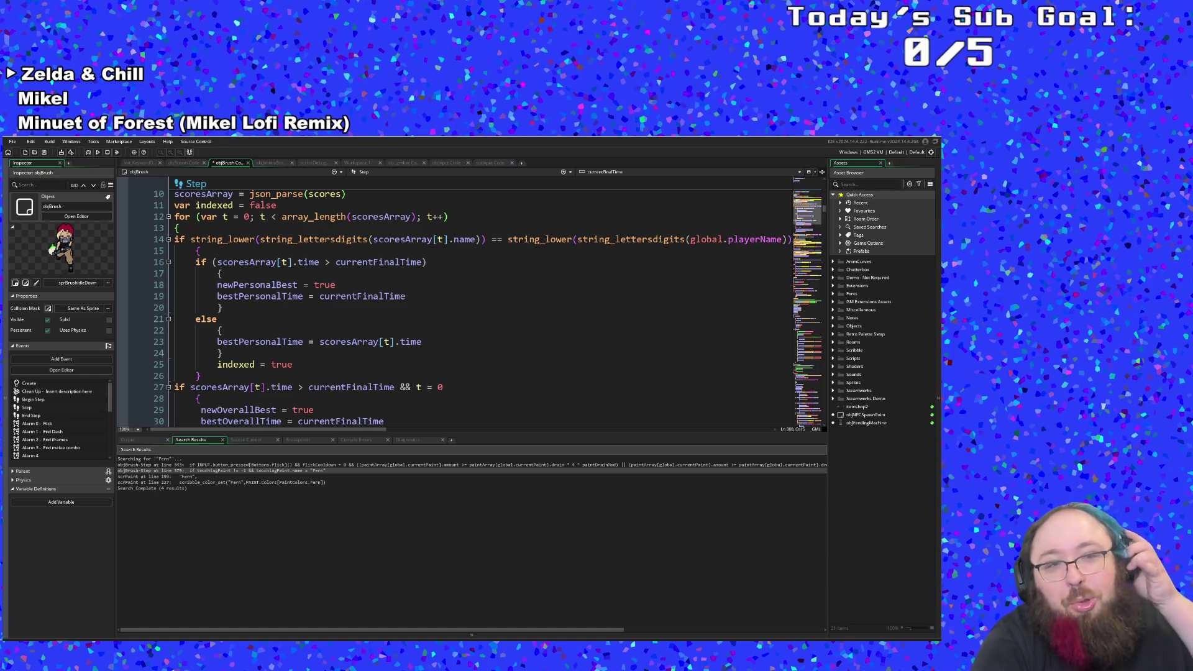
scroll(249, 354, "up", 2)
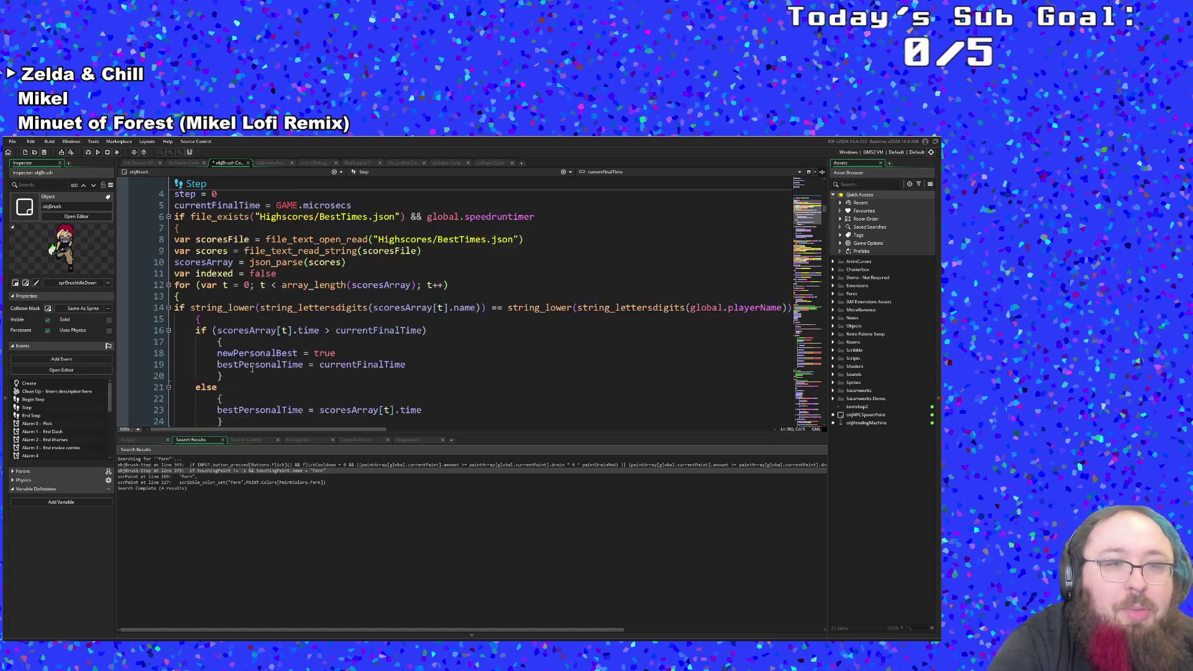
scroll(252, 358, "down", 12)
scroll(256, 360, "down", 6)
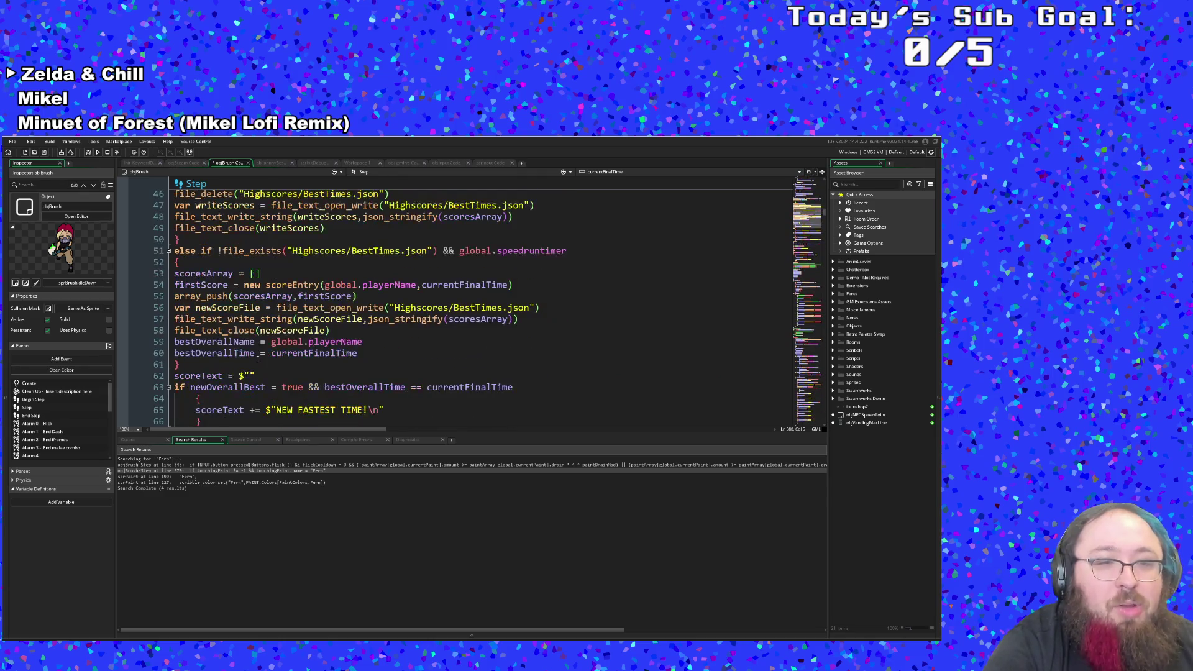
scroll(256, 355, "up", 6)
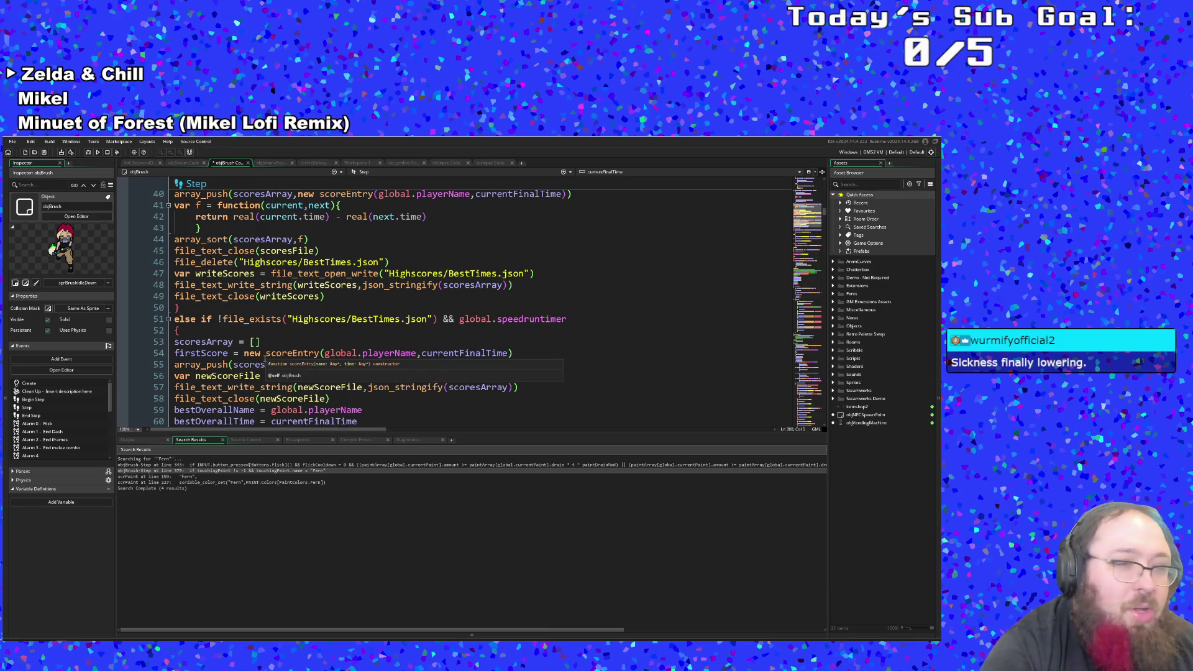
scroll(266, 359, "down", 6)
scroll(267, 359, "up", 6)
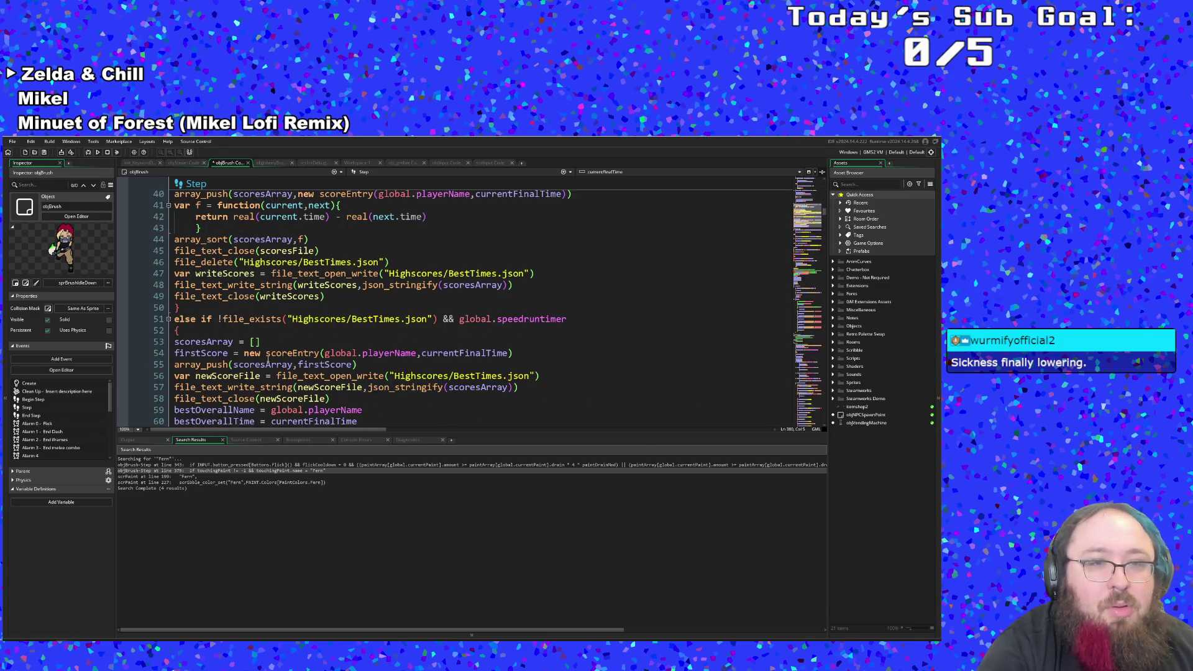
scroll(268, 359, "down", 6)
scroll(271, 354, "down", 2)
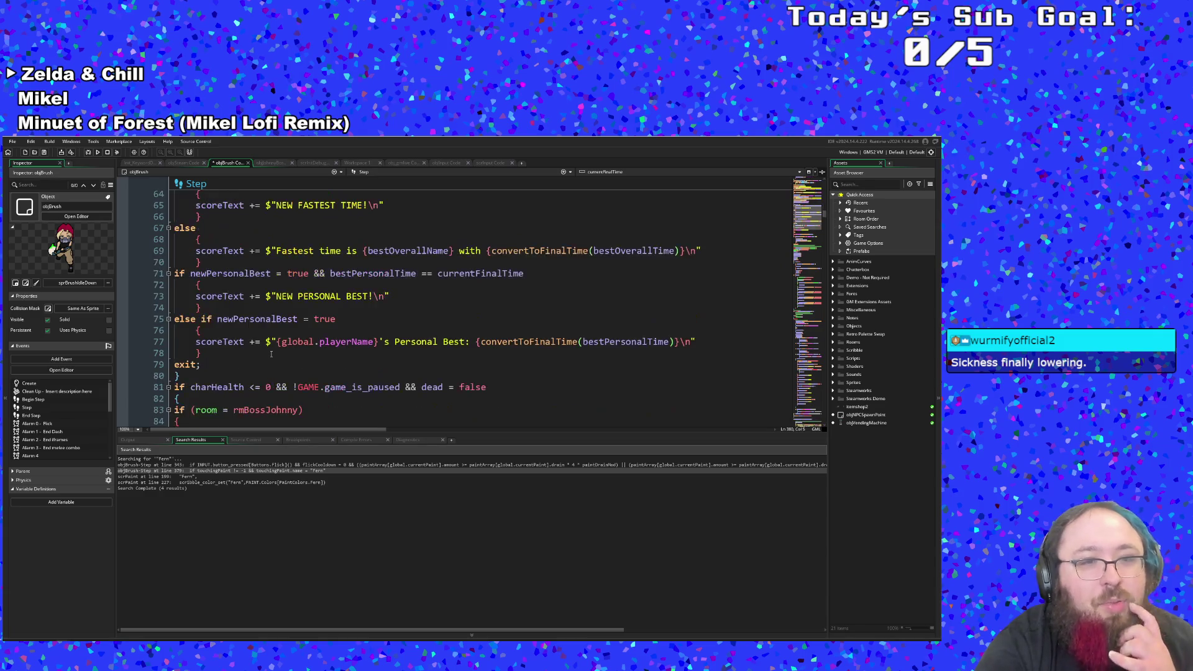
scroll(271, 352, "down", 2)
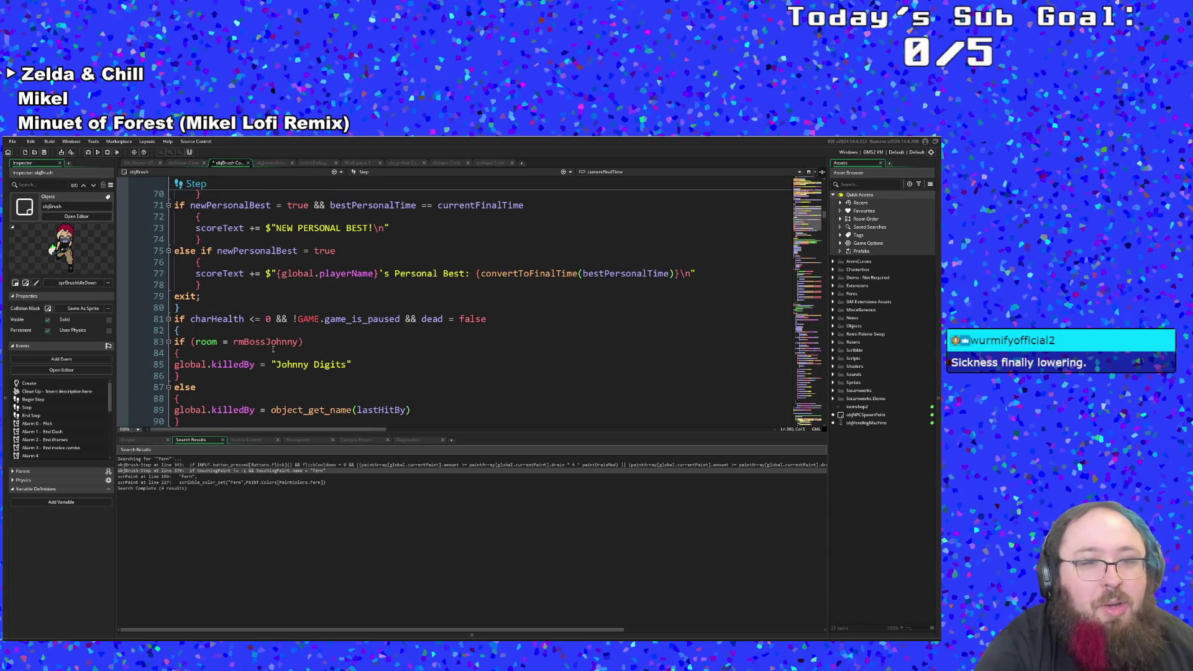
scroll(273, 350, "up", 10)
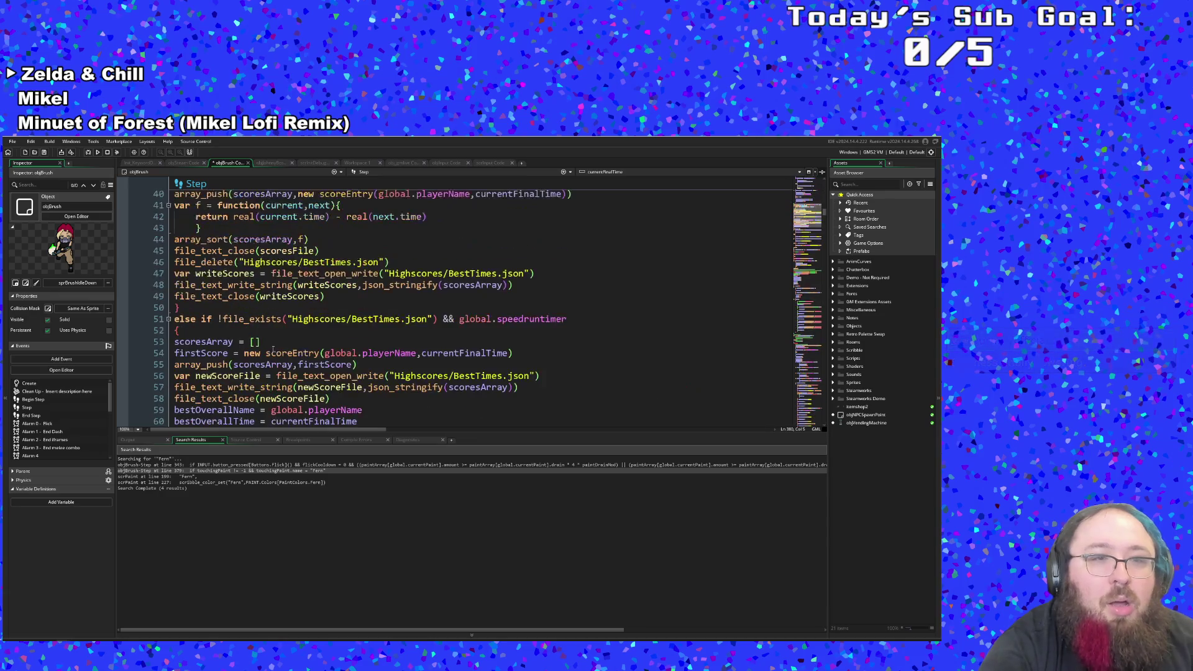
scroll(273, 350, "up", 13)
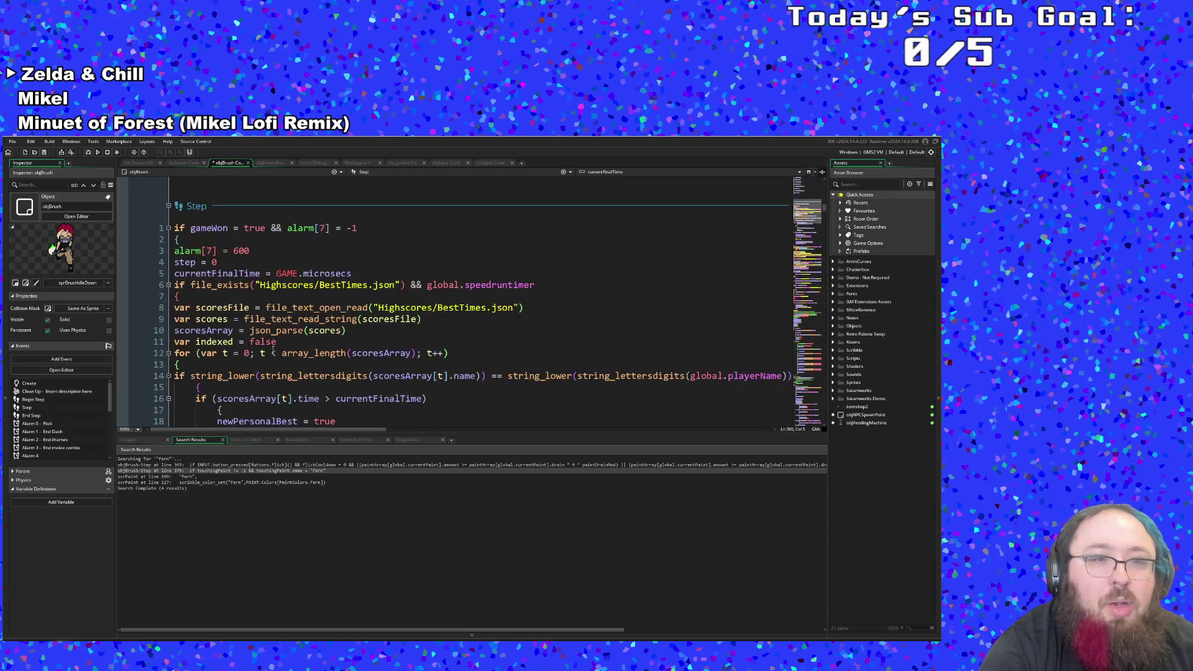
scroll(273, 350, "down", 20)
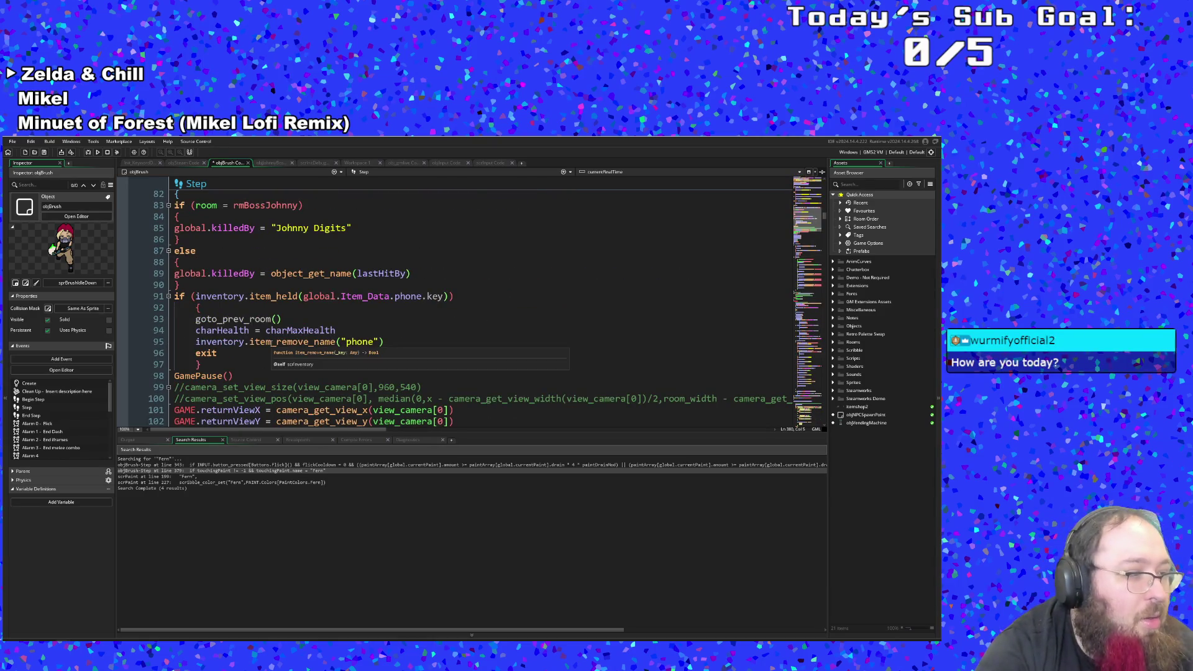
scroll(272, 338, "down", 2)
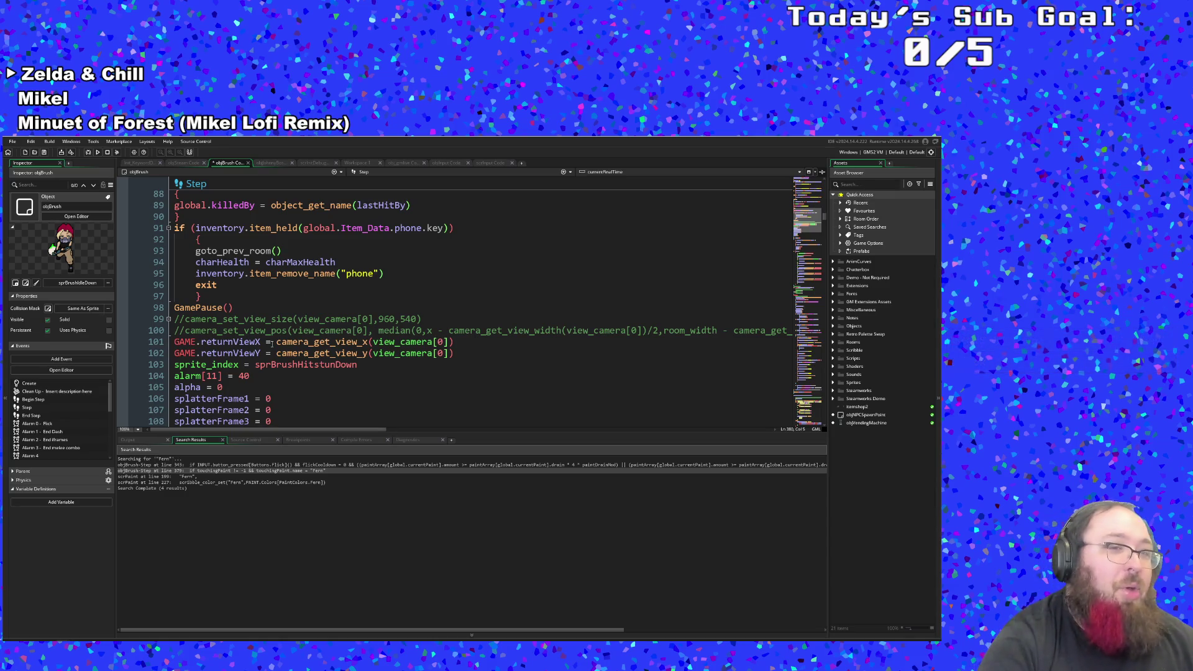
left_click(297, 330)
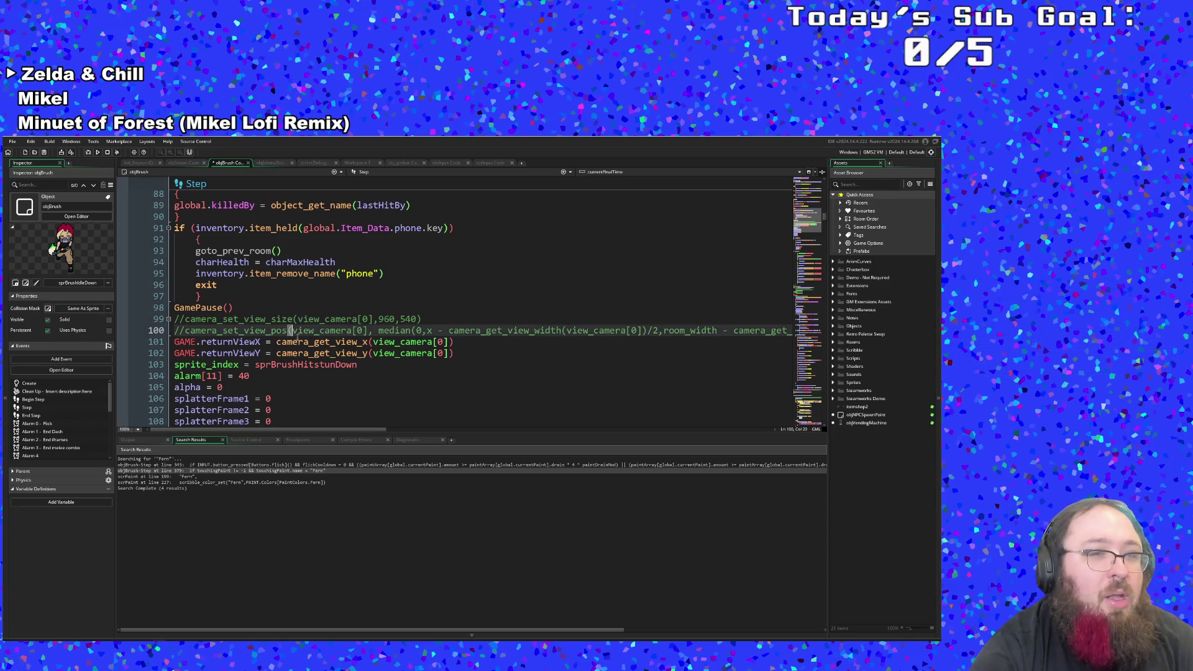
scroll(302, 331, "down", 2)
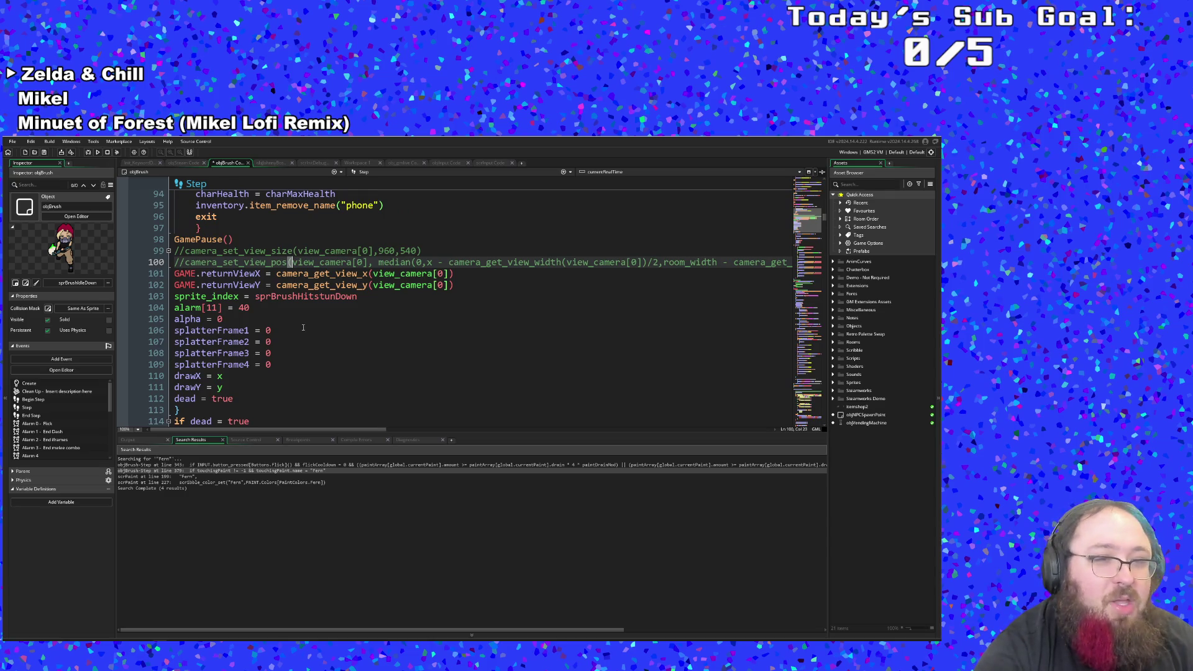
scroll(303, 327, "up", 2)
left_click(277, 366)
scroll(276, 366, "down", 2)
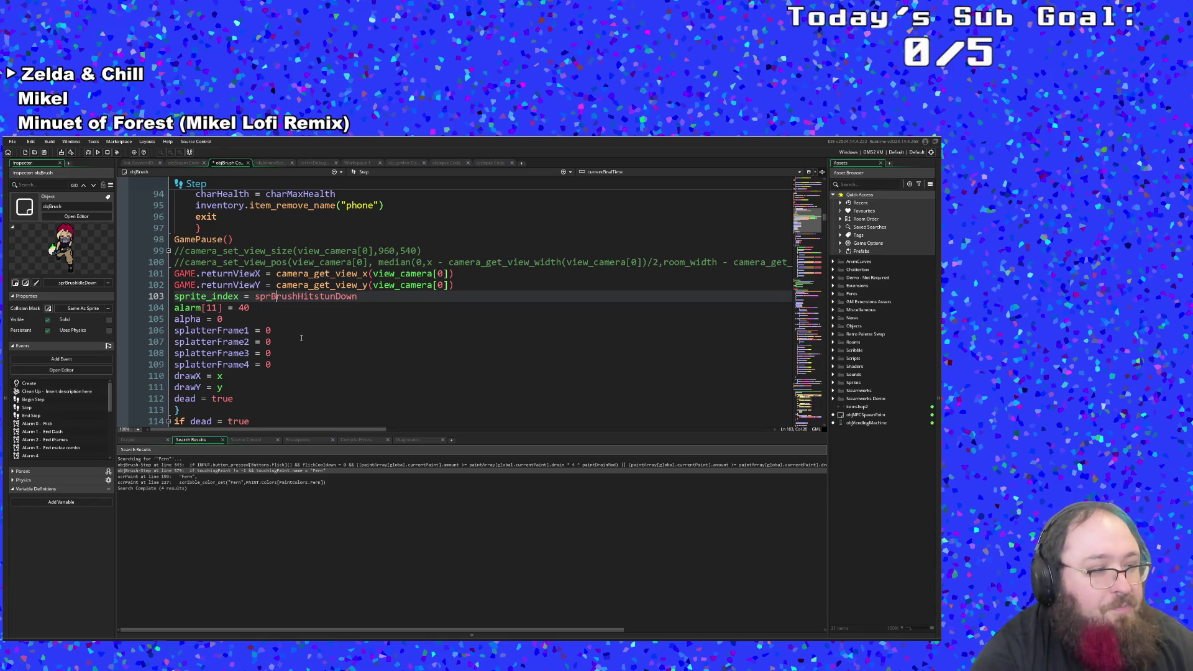
scroll(308, 337, "up", 2)
scroll(304, 340, "down", 2)
left_click(301, 343)
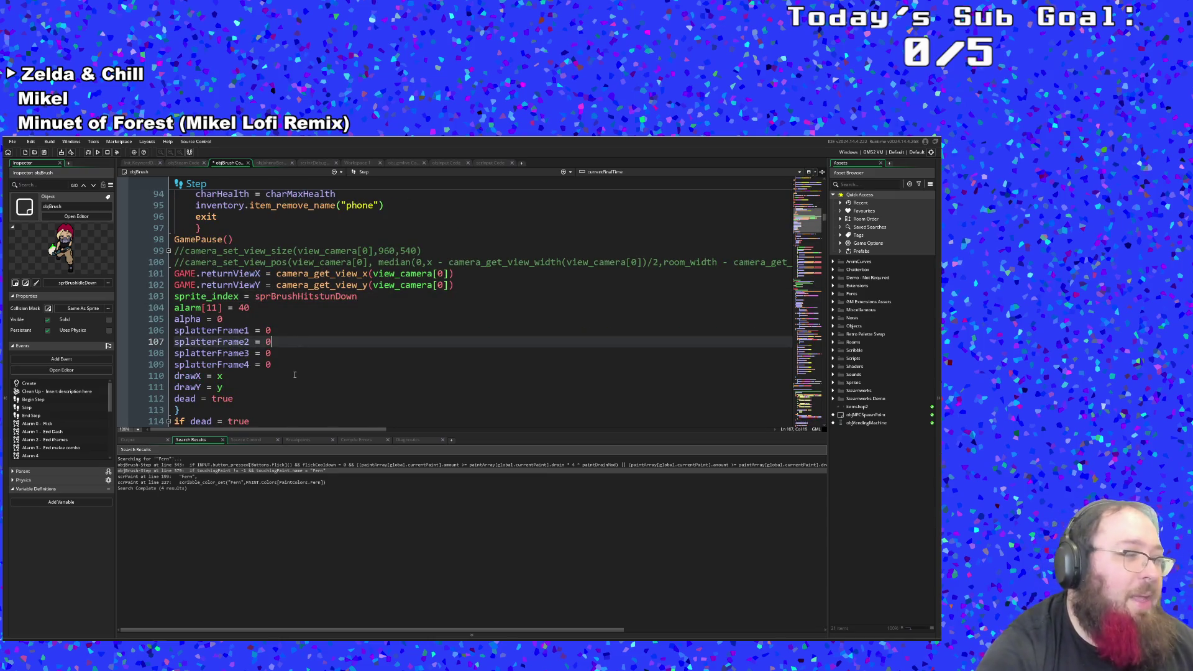
scroll(295, 375, "up", 2)
scroll(296, 375, "up", 3)
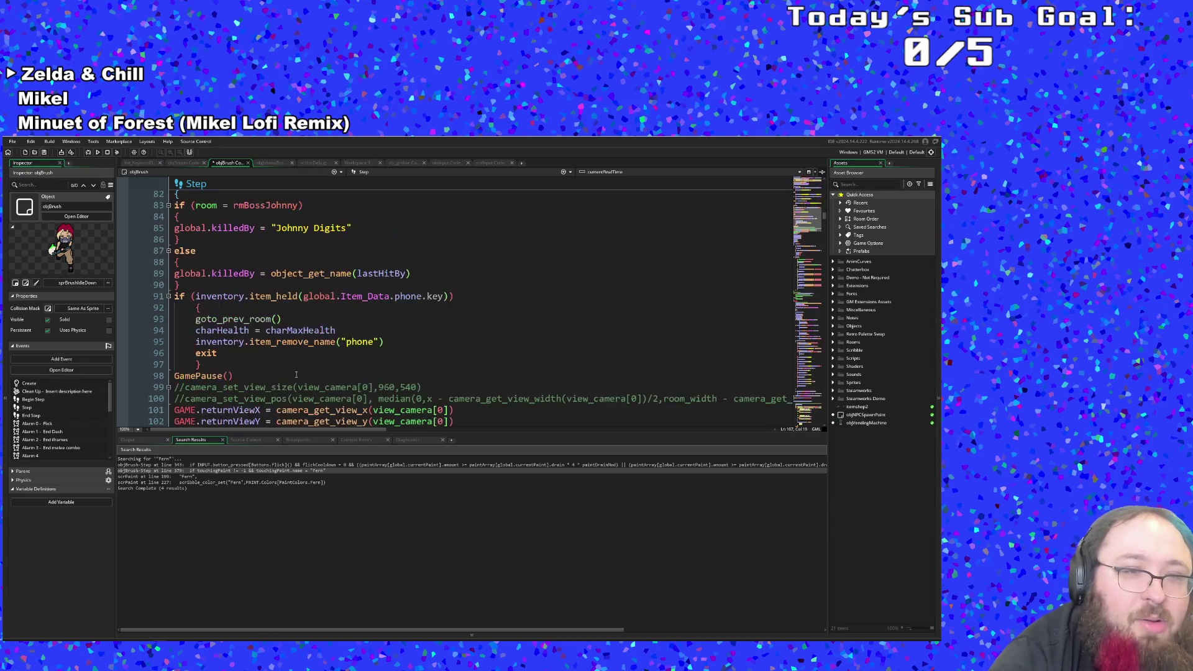
scroll(296, 375, "down", 7)
scroll(292, 370, "up", 2)
left_click(289, 364)
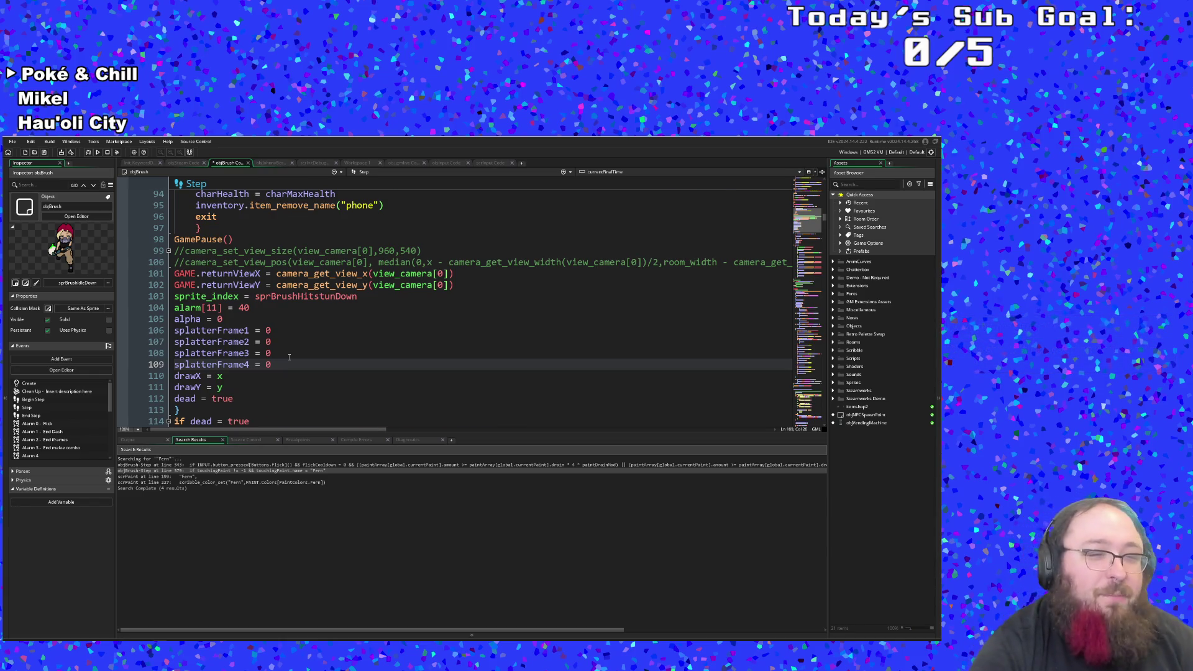
Step: Review the Step code around lines 108 and 109
scroll(289, 357, "down", 2)
scroll(287, 355, "up", 2)
scroll(286, 353, "down", 2)
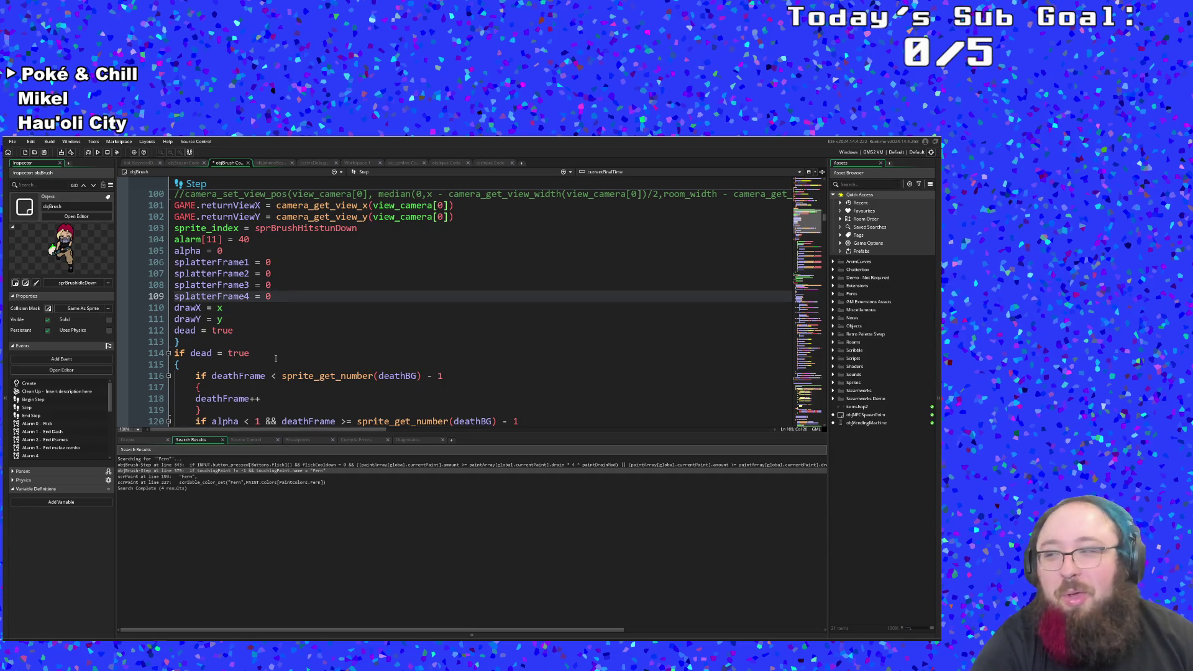
scroll(278, 352, "down", 2)
scroll(283, 326, "up", 2)
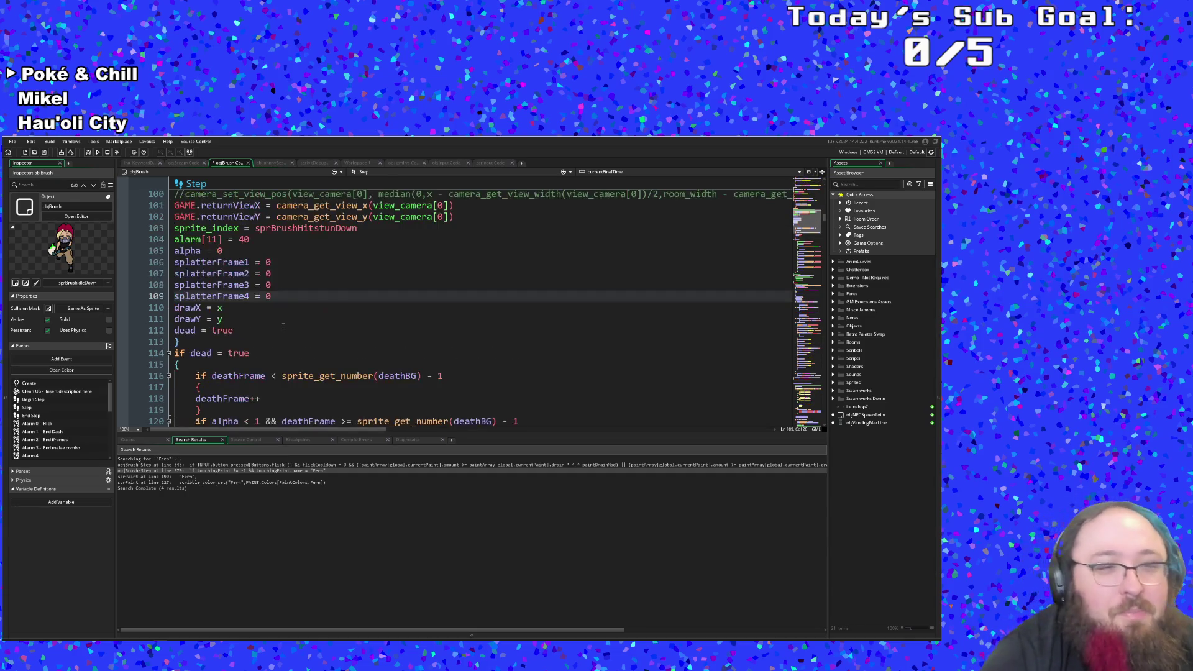
scroll(281, 333, "up", 2)
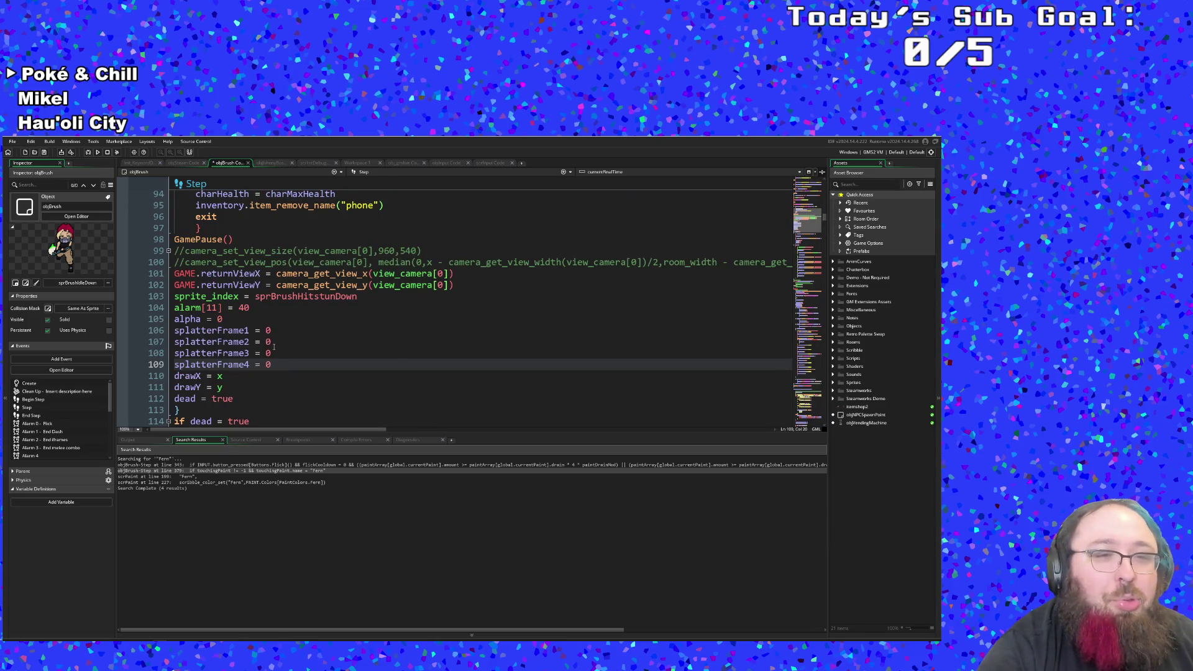
left_click(272, 352)
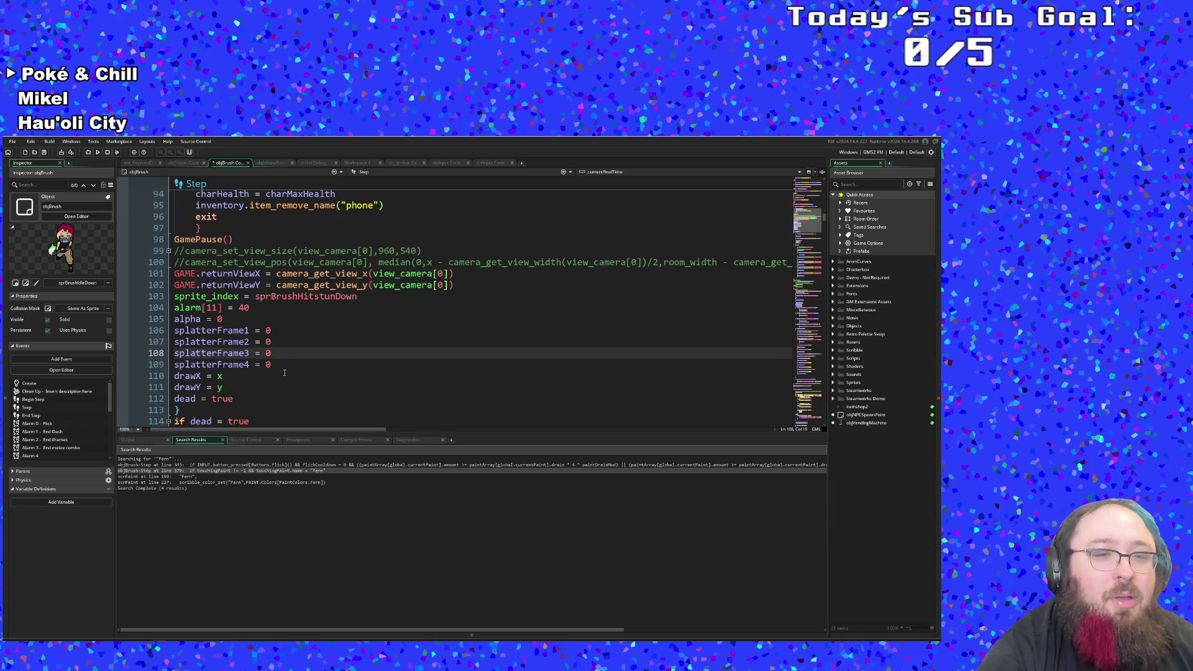
left_click(284, 365)
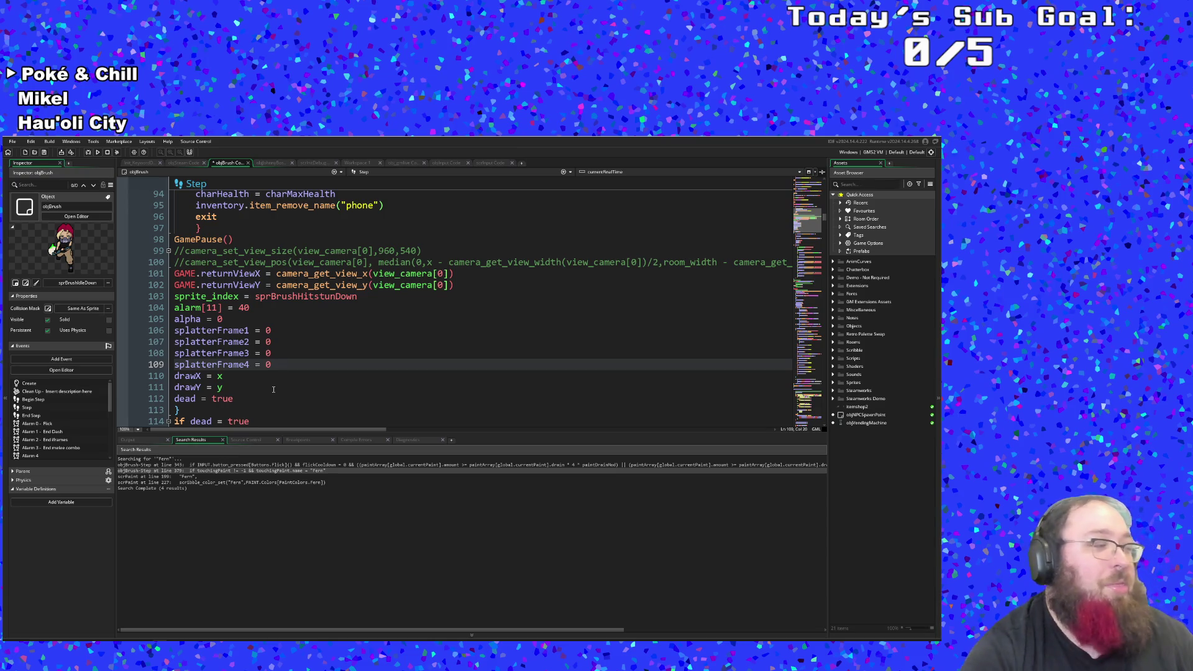
scroll(276, 372, "down", 4)
scroll(281, 373, "up", 2)
scroll(283, 370, "down", 4)
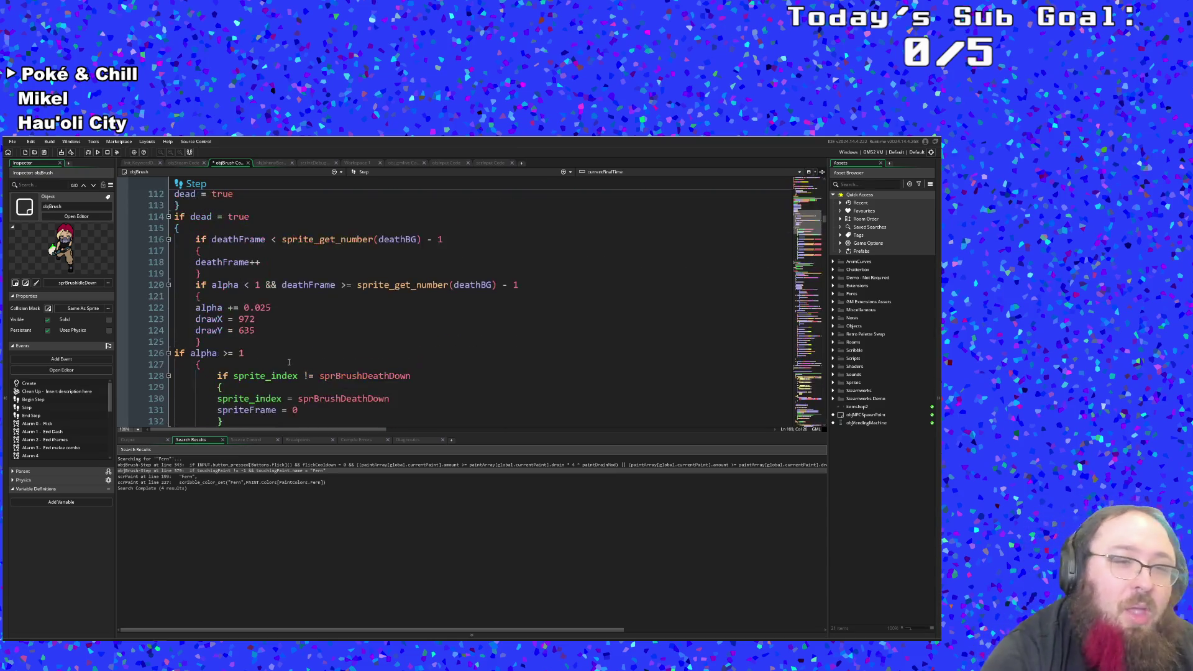
scroll(288, 364, "up", 6)
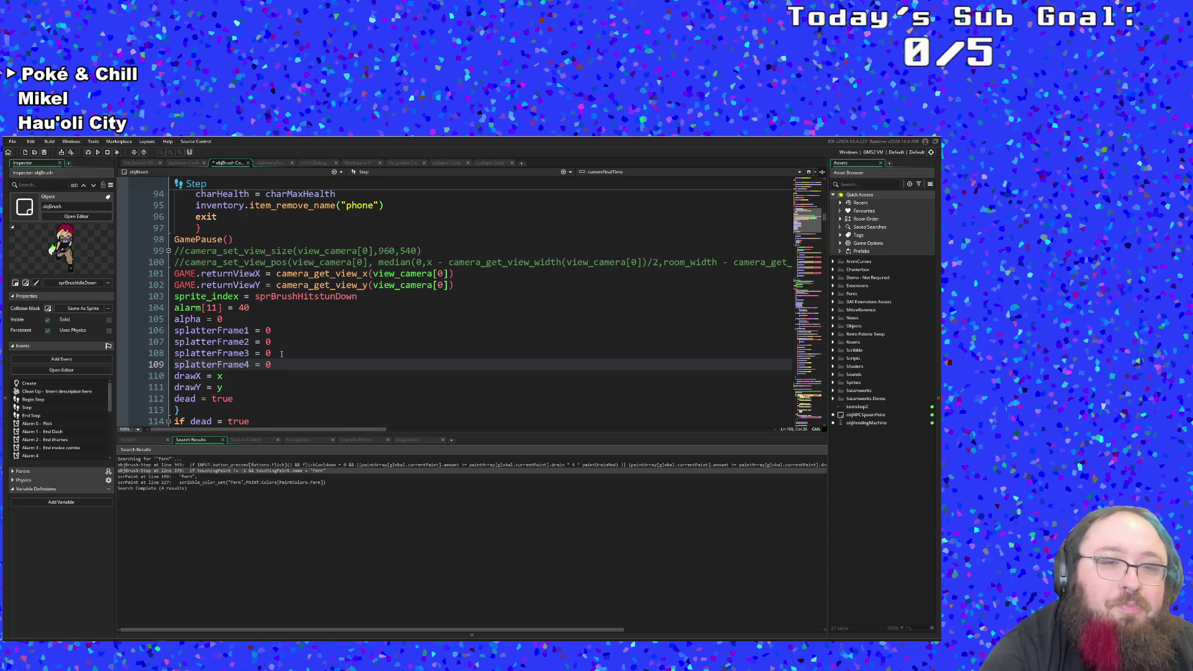
left_click(281, 353)
scroll(282, 353, "down", 4)
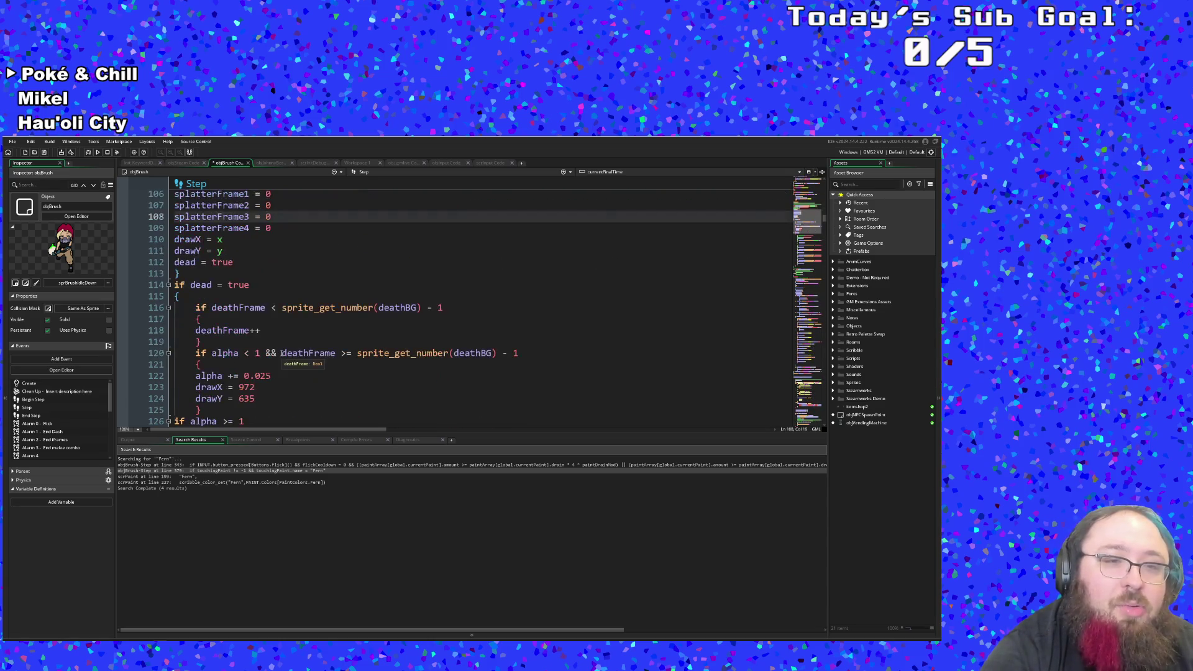
scroll(281, 352, "up", 4)
scroll(281, 353, "down", 4)
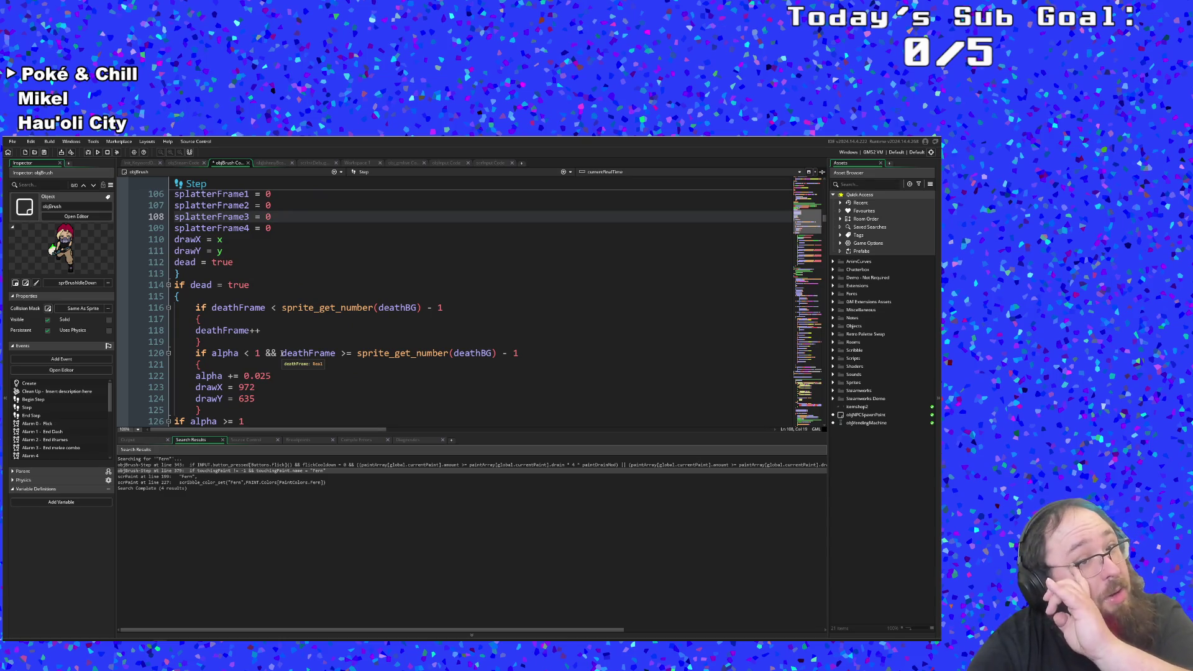
scroll(282, 353, "down", 12)
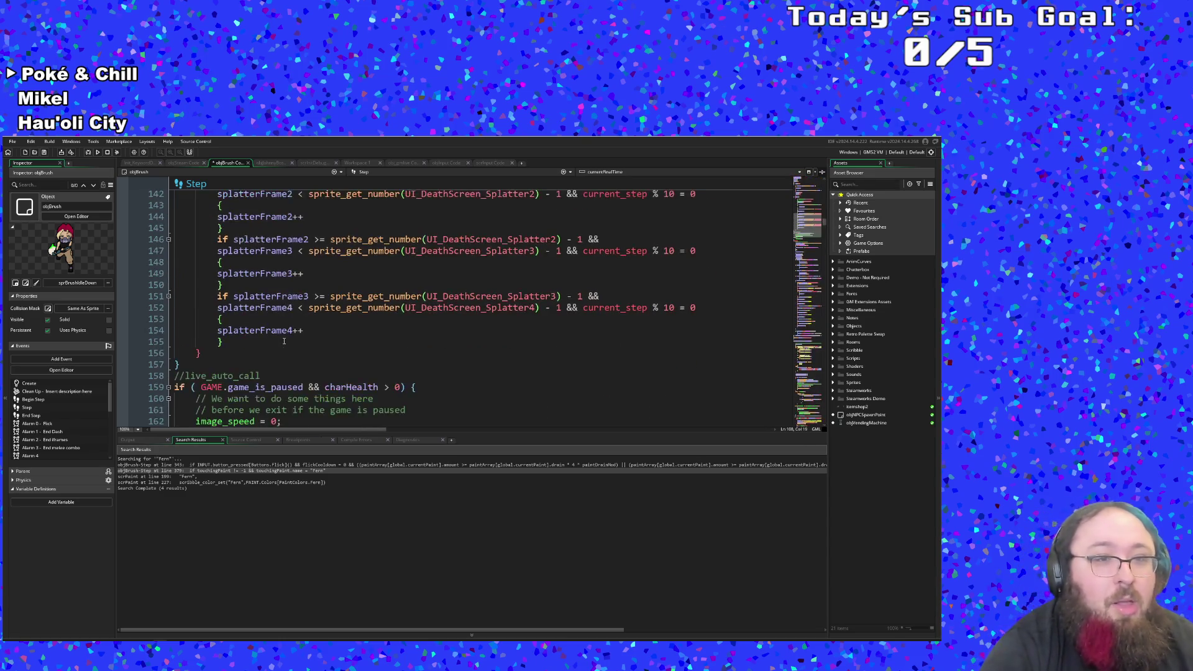
scroll(284, 341, "down", 4)
Step: Check the FrameSkip line 166, then scroll up to the Create event where dead is set to false
left_click(305, 325)
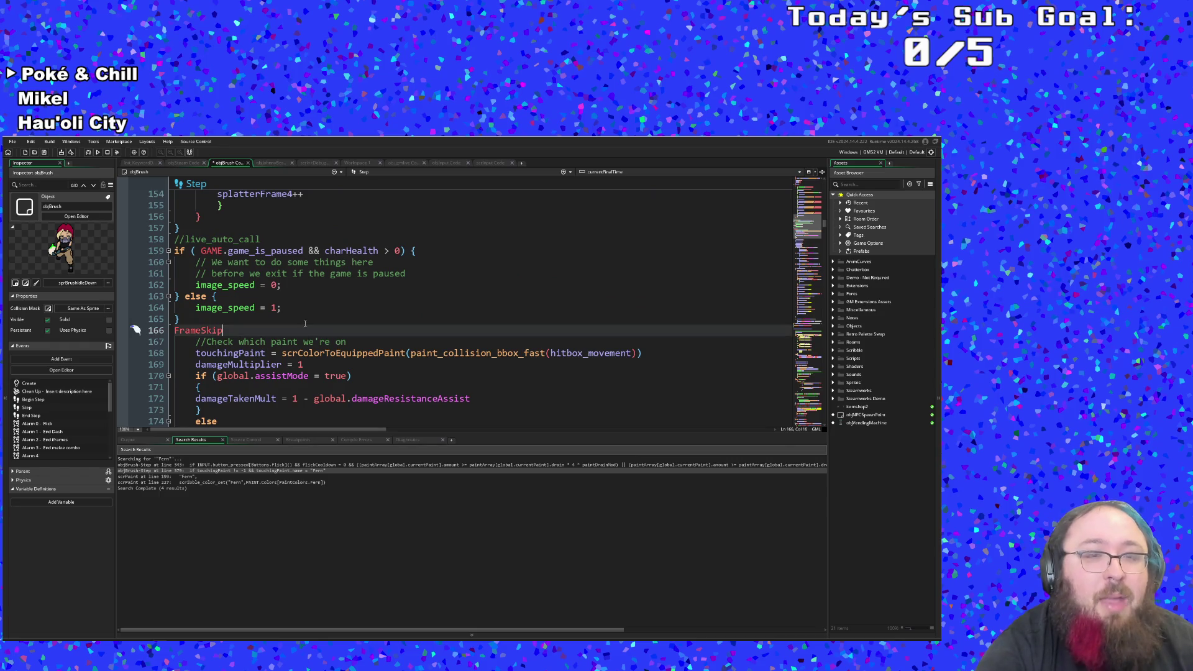
scroll(305, 323, "down", 4)
scroll(305, 323, "up", 2)
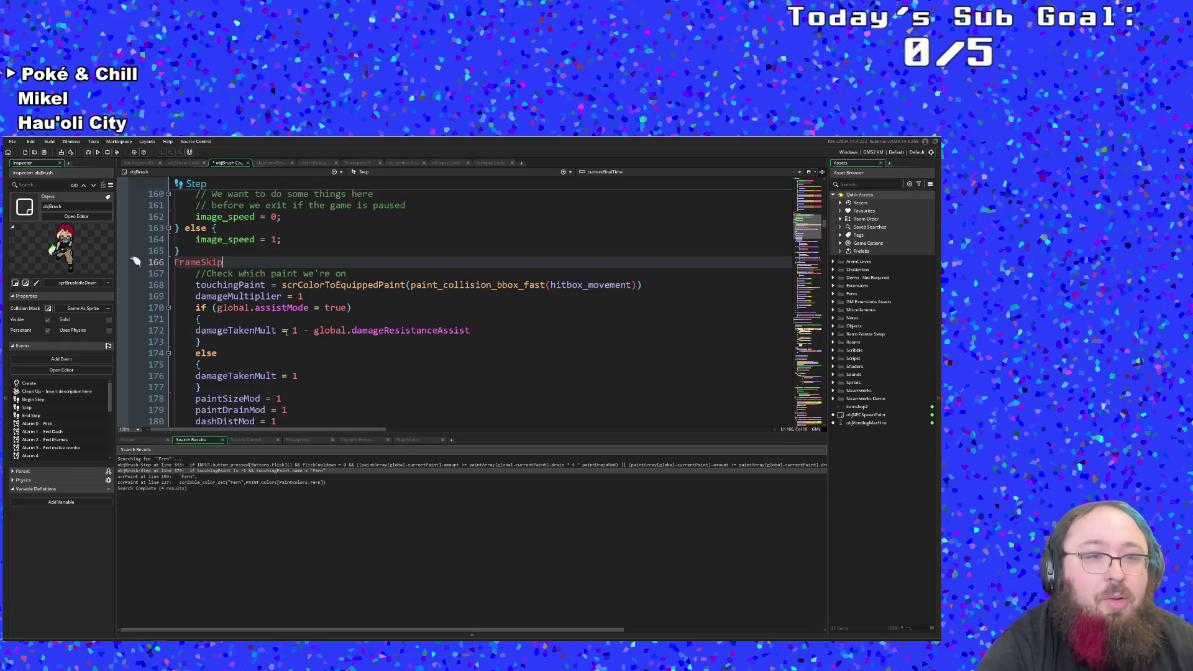
scroll(258, 341, "down", 4)
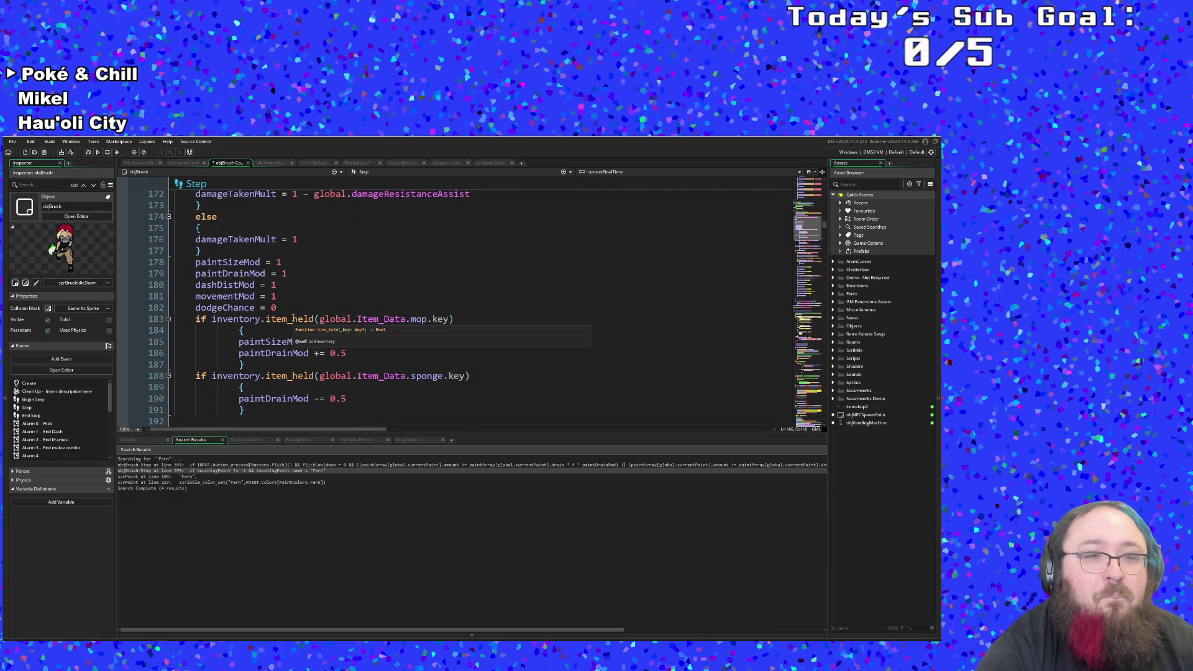
scroll(293, 321, "down", 5)
scroll(279, 333, "down", 1)
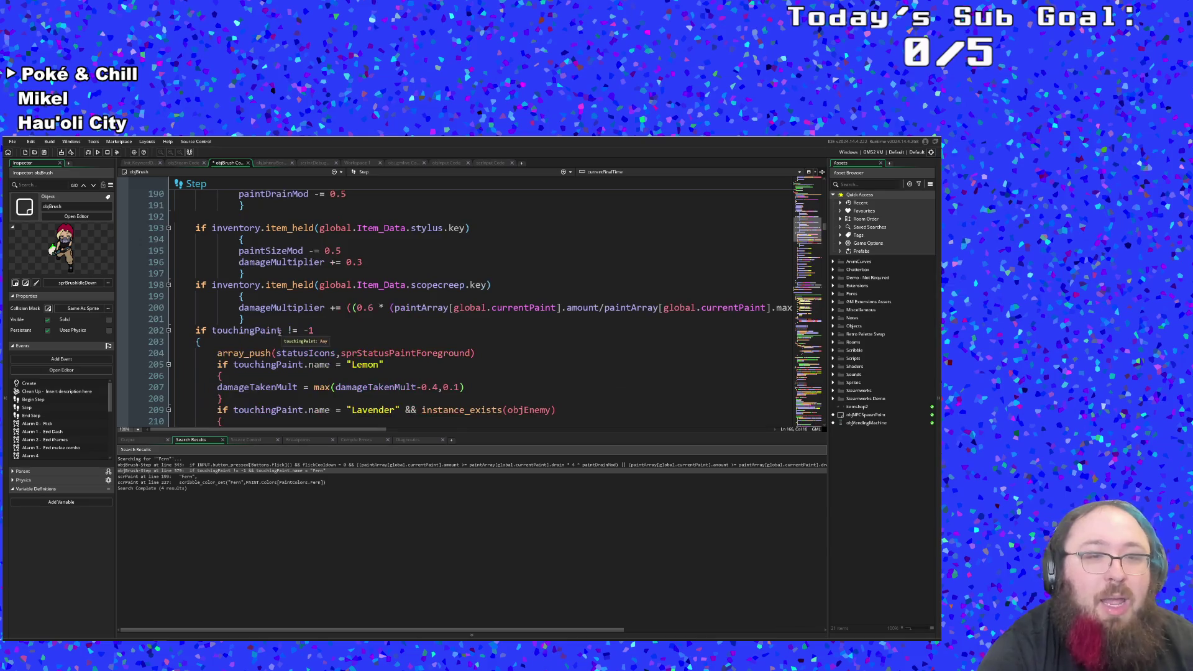
scroll(278, 332, "up", 6)
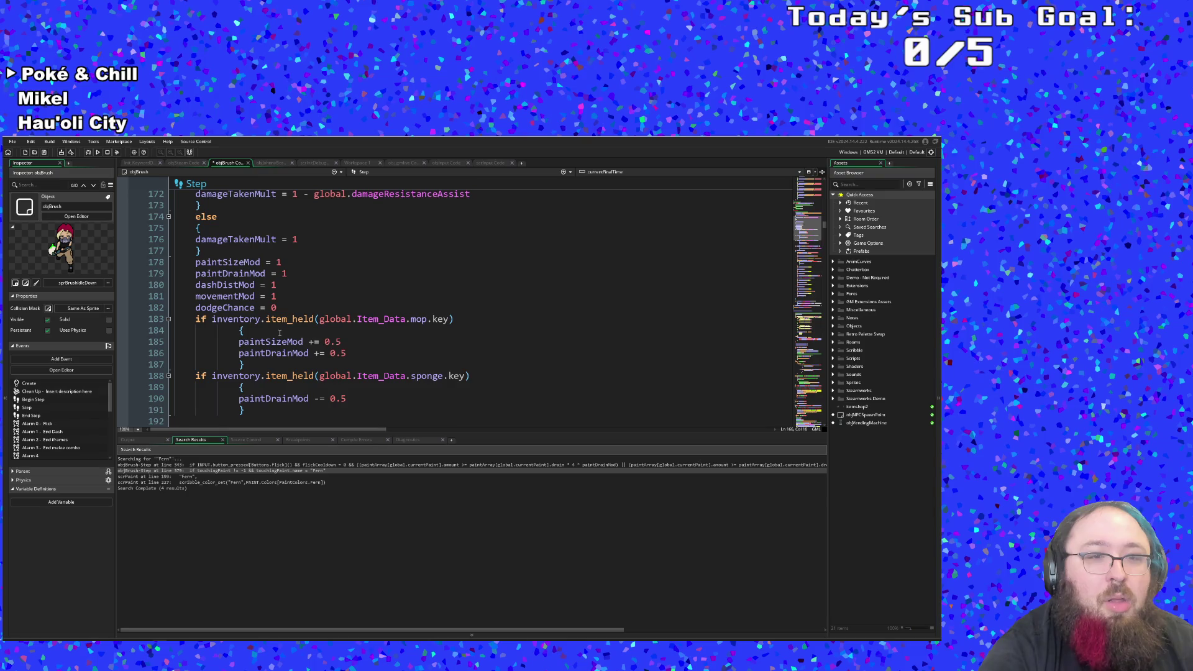
scroll(280, 333, "up", 4)
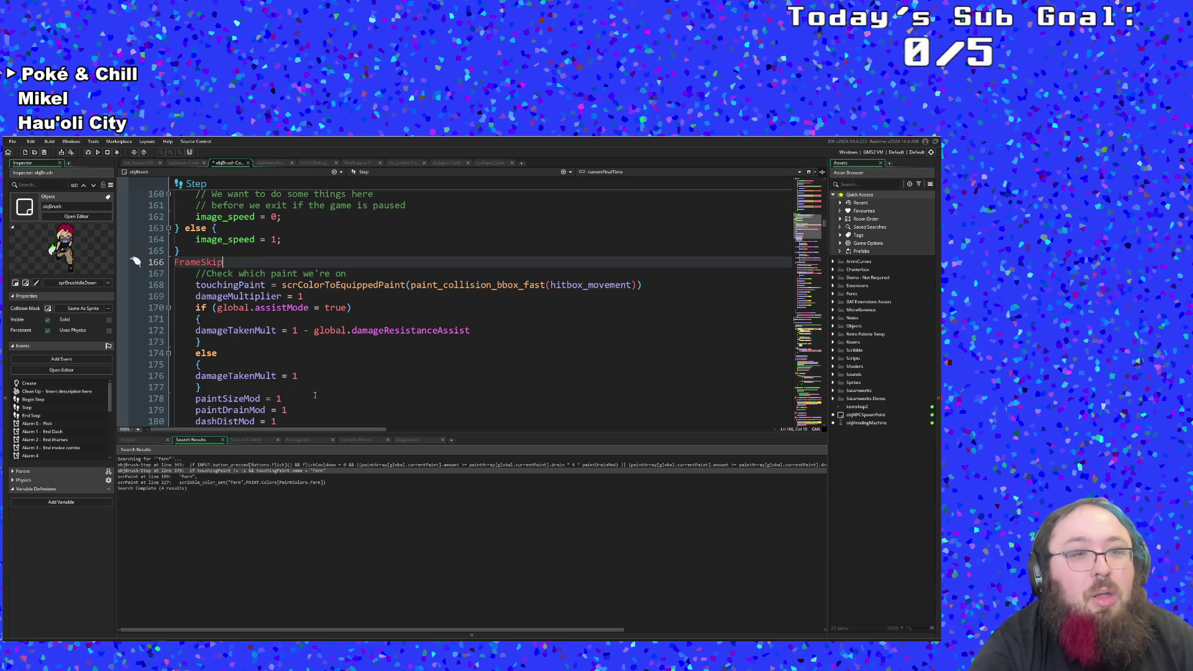
scroll(311, 391, "up", 2)
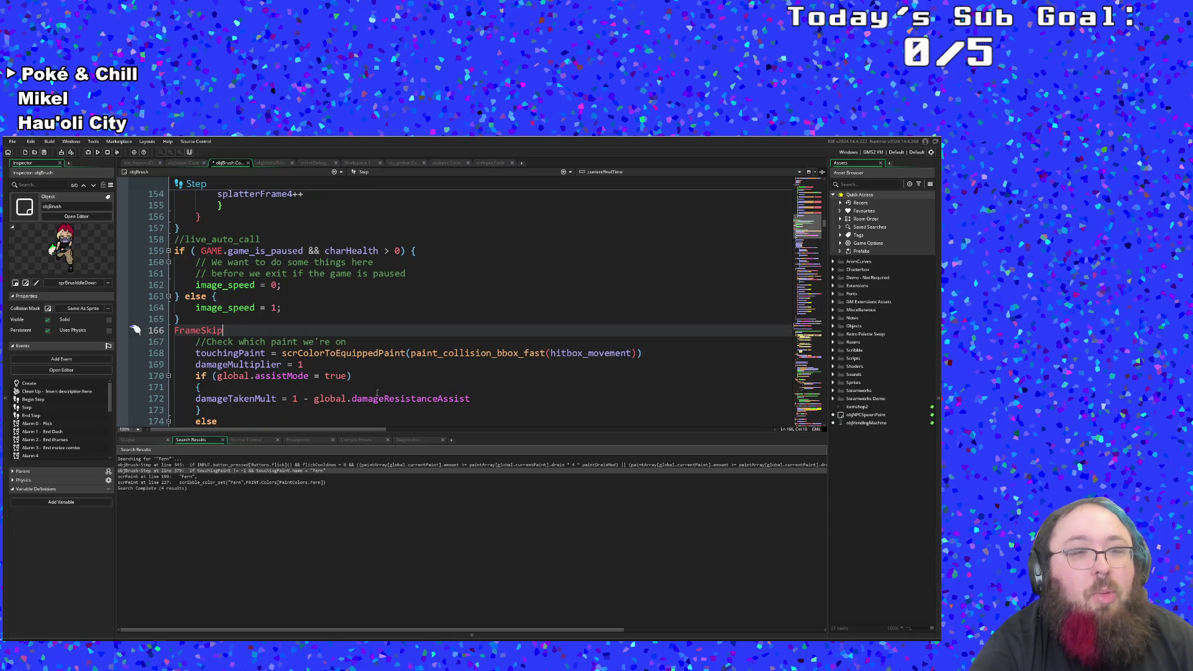
left_click_drag(822, 227, 825, 184)
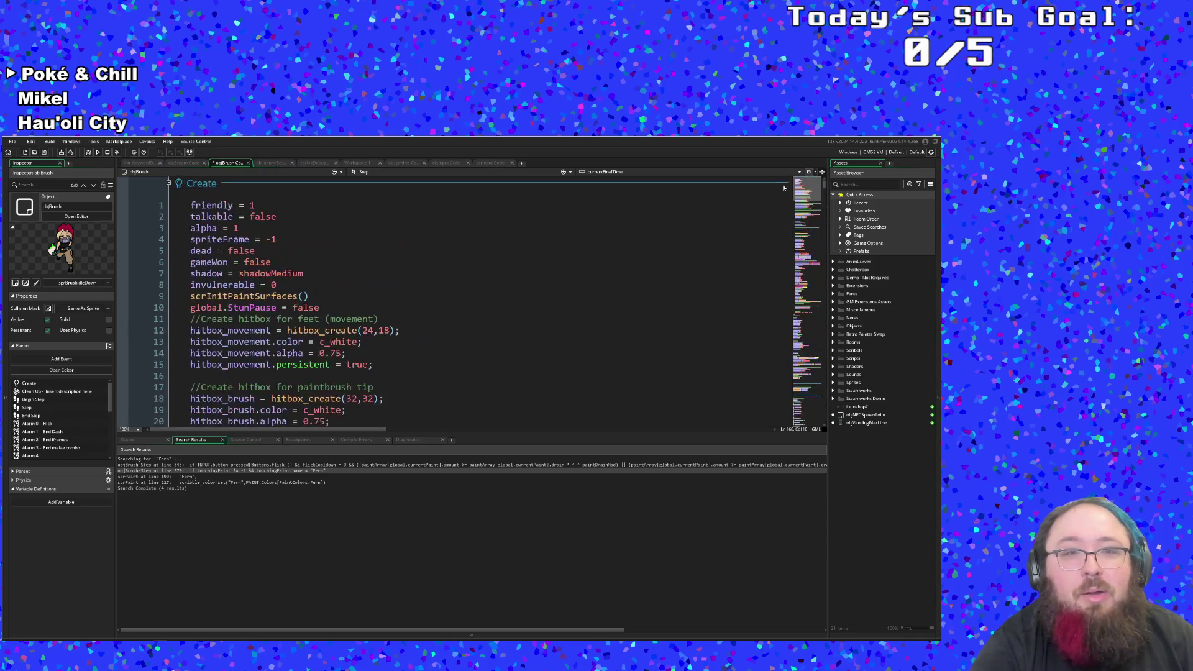
Step: Move through the Create code past lines 93 and 108 to the lastHitBy stats area
scroll(517, 328, "down", 8)
scroll(518, 328, "down", 12)
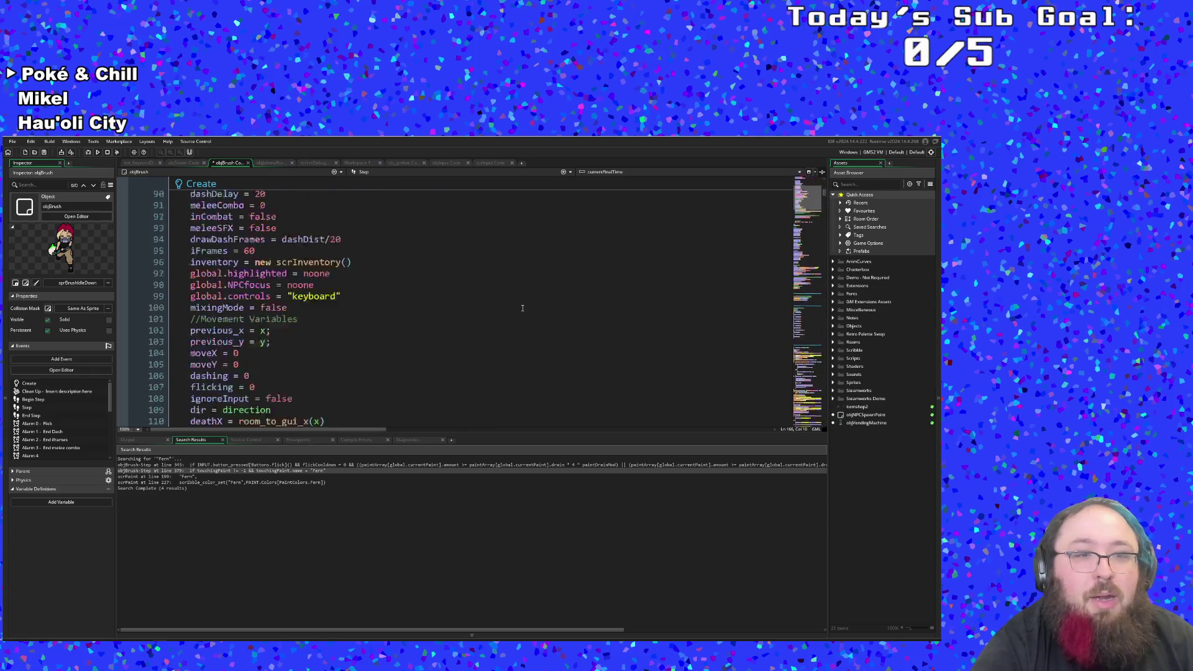
scroll(522, 305, "up", 2)
scroll(519, 304, "down", 2)
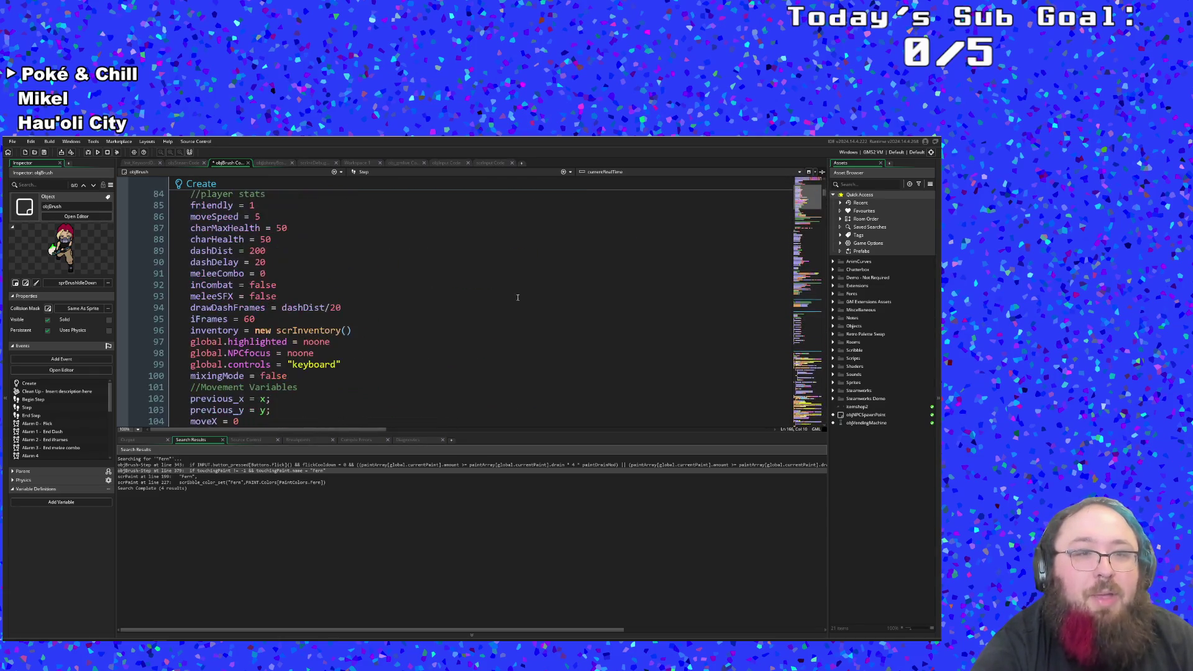
left_click(289, 300)
scroll(322, 320, "down", 4)
left_click(282, 324)
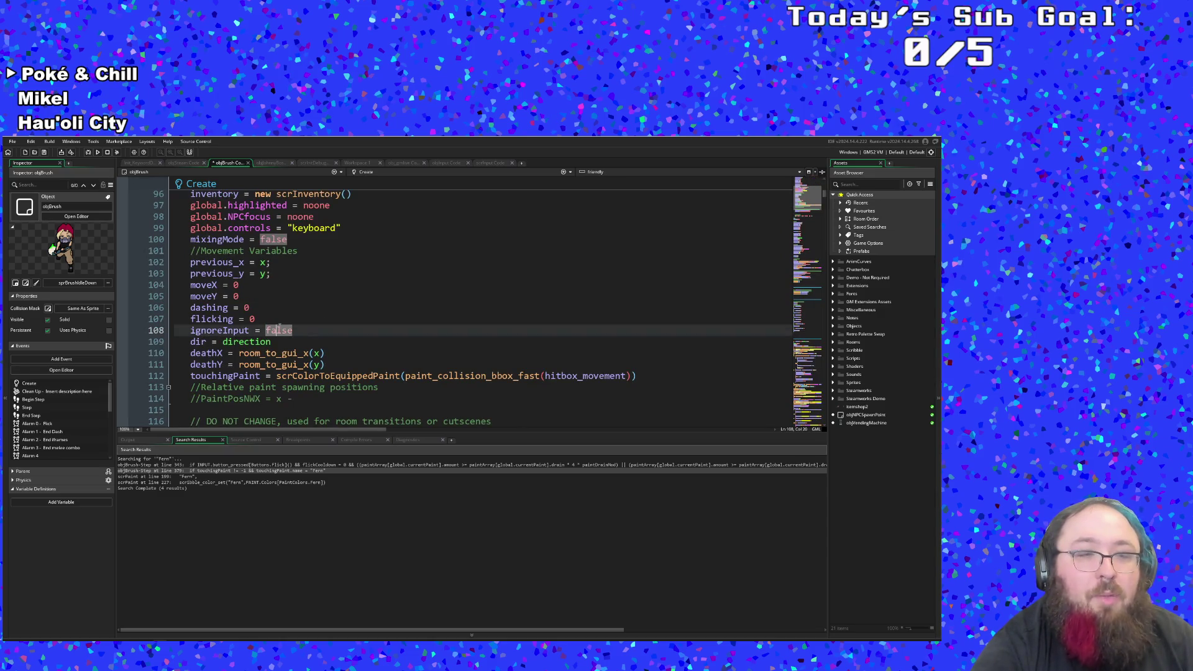
scroll(292, 325, "down", 10)
left_click(295, 320)
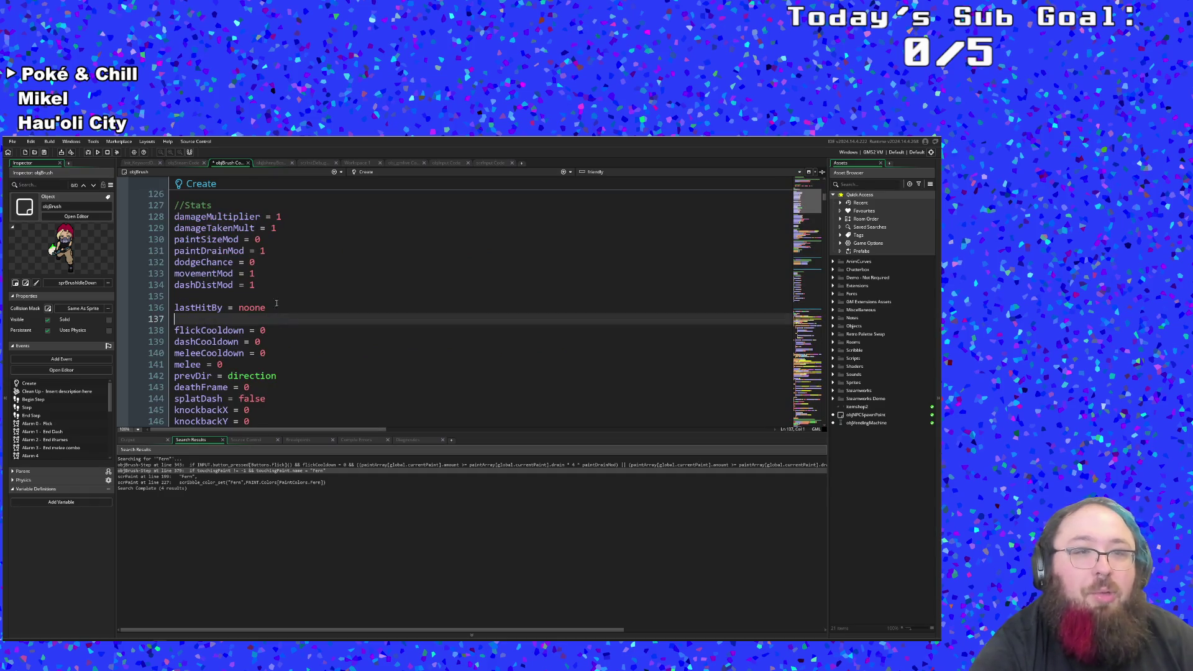
Step: Add a new line fernBuff = 0 right after dashDistMod = 1
left_click(275, 285)
key("Return")
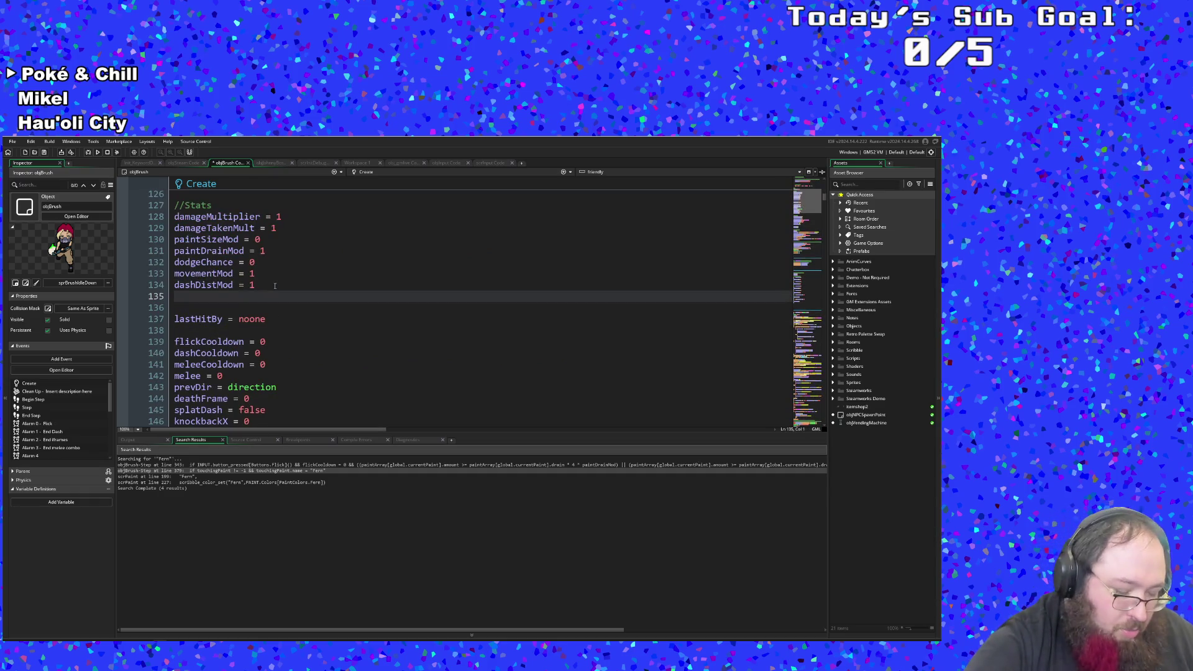
type("fernBuff =")
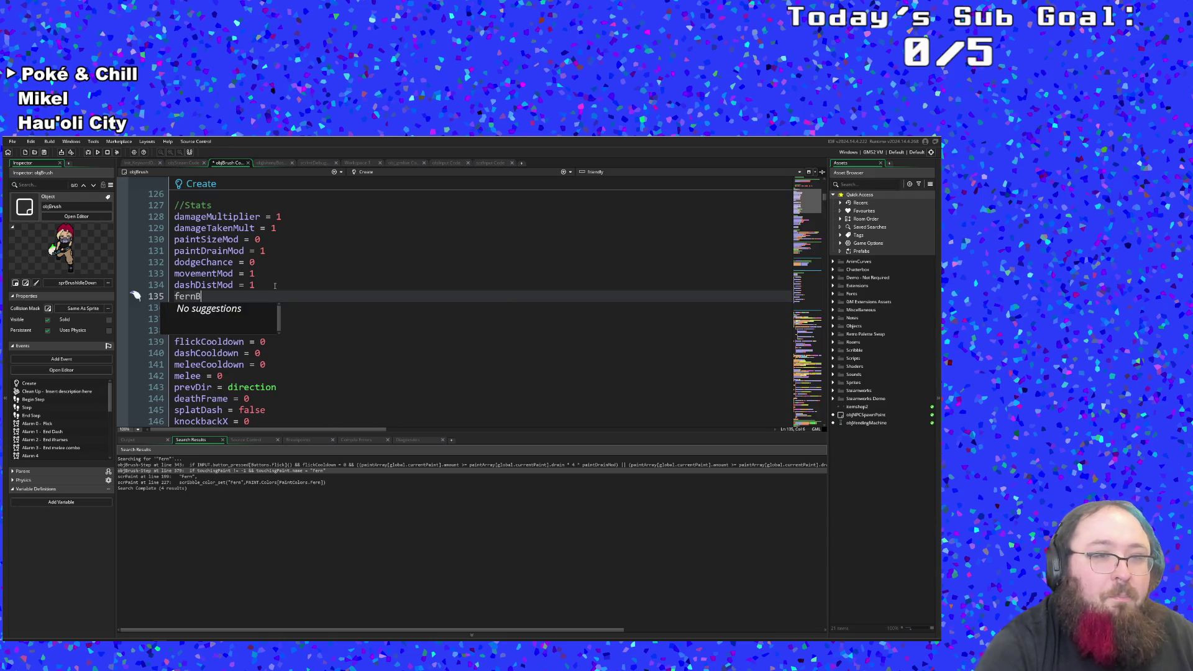
type(" 0")
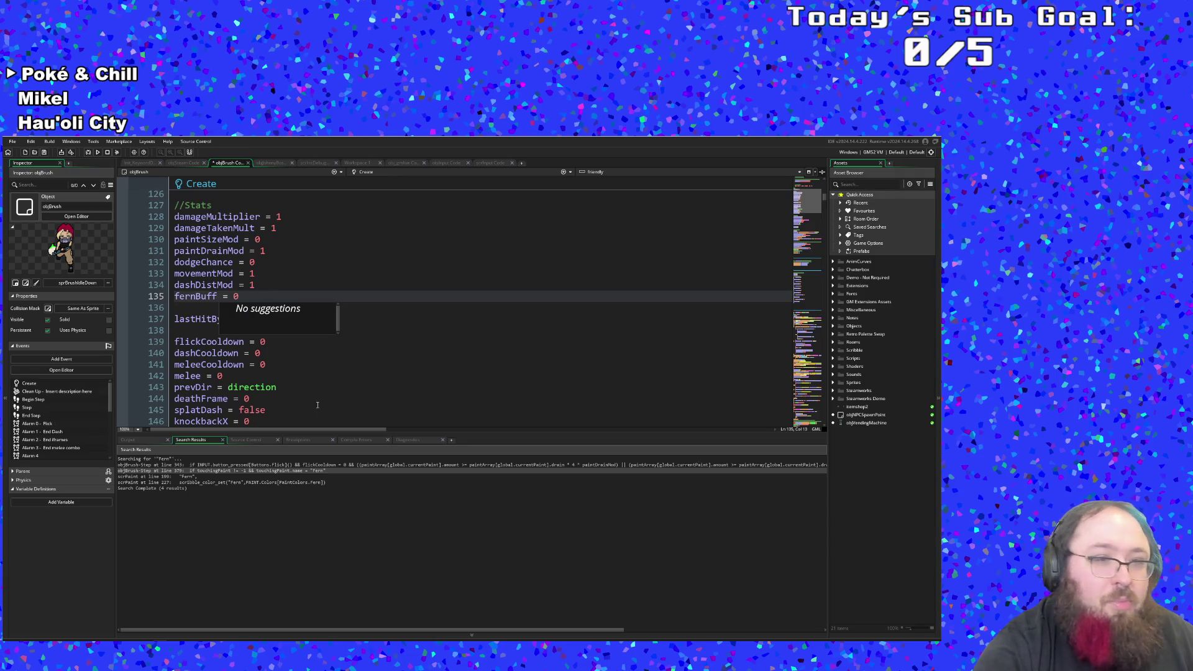
left_click(317, 405)
left_click(314, 387)
scroll(314, 386, "down", 14)
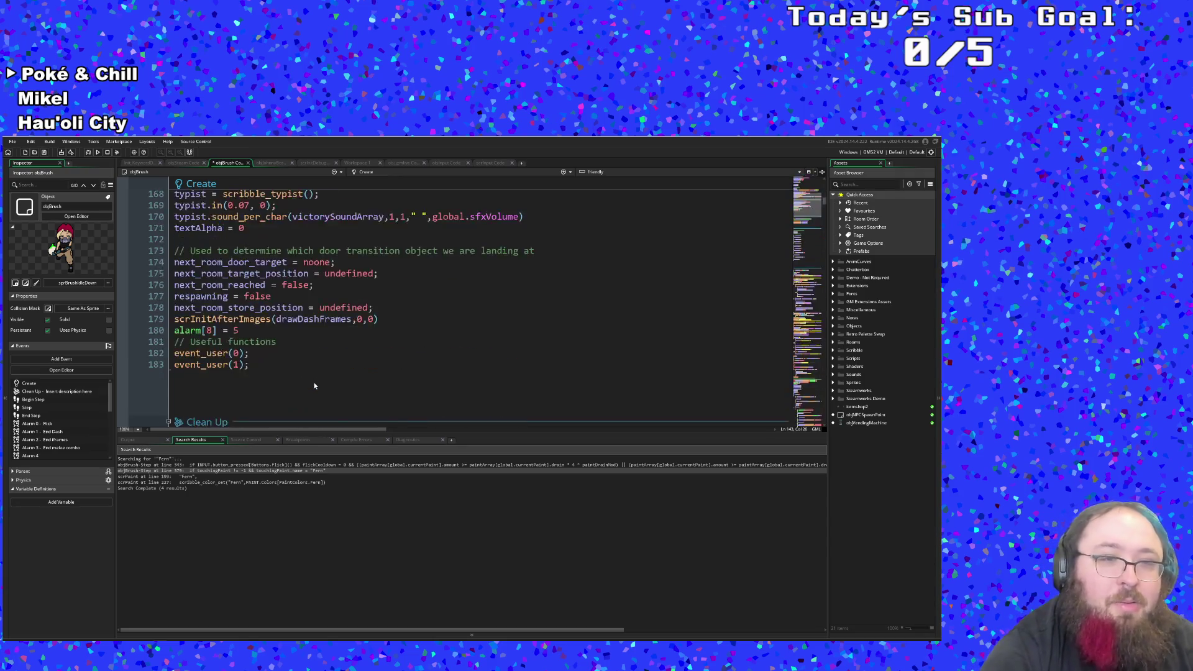
Step: Scroll the objBrush Step code down past the item checks
scroll(314, 386, "down", 20)
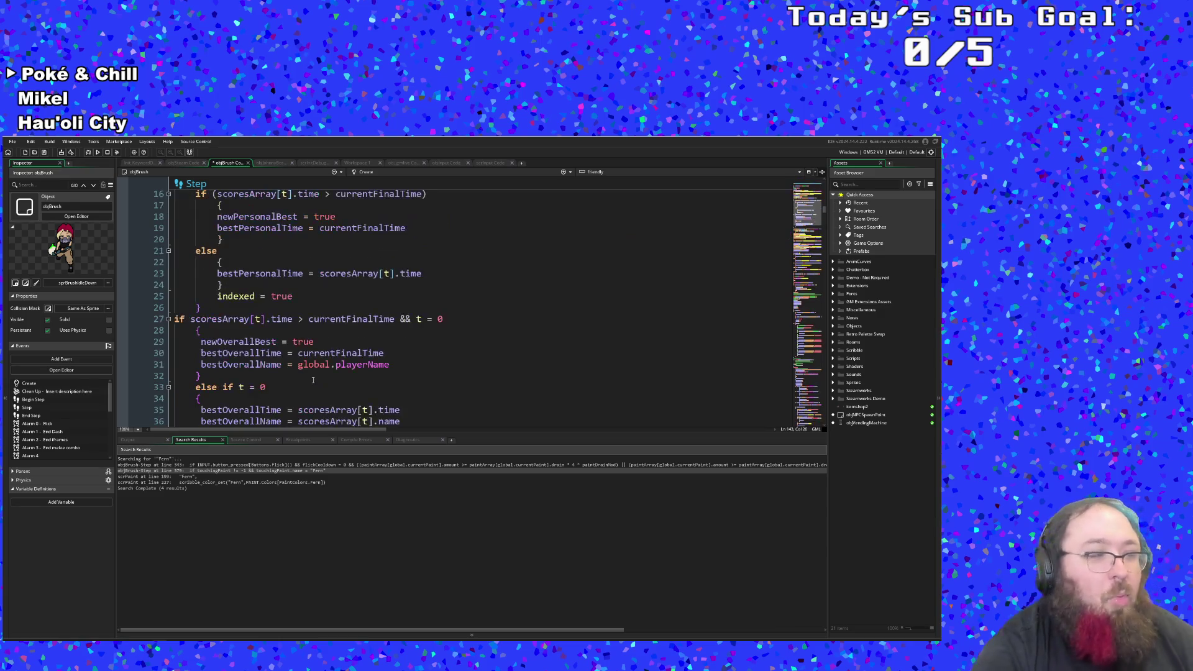
scroll(313, 381, "up", 5)
scroll(313, 381, "down", 5)
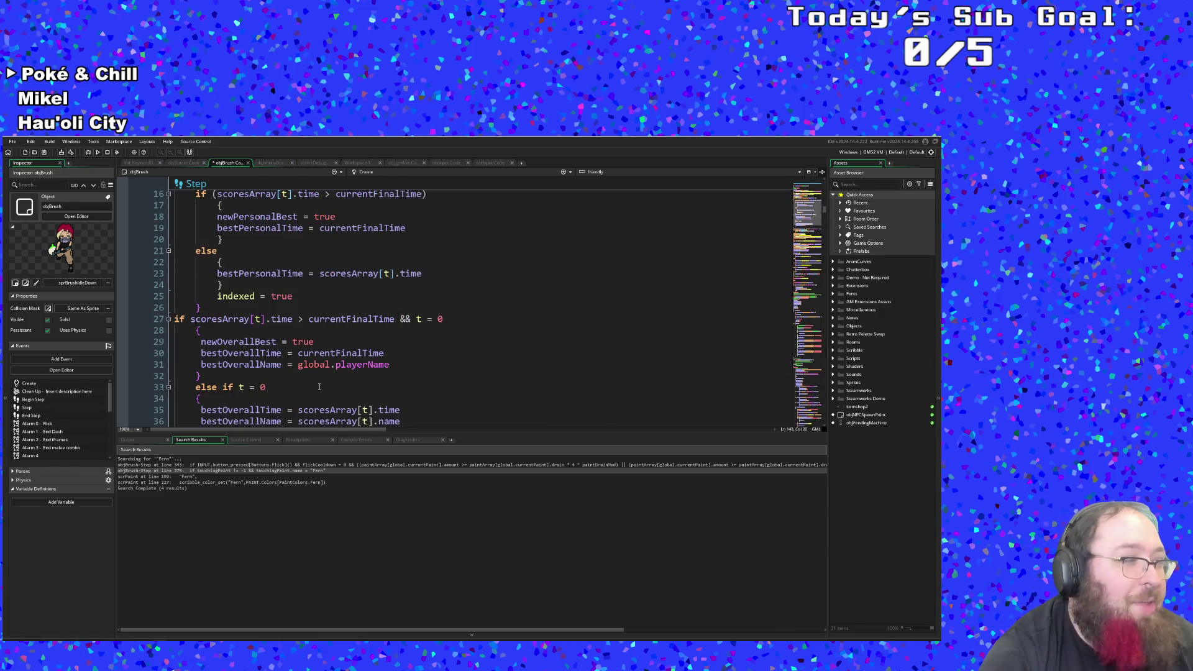
scroll(320, 386, "up", 5)
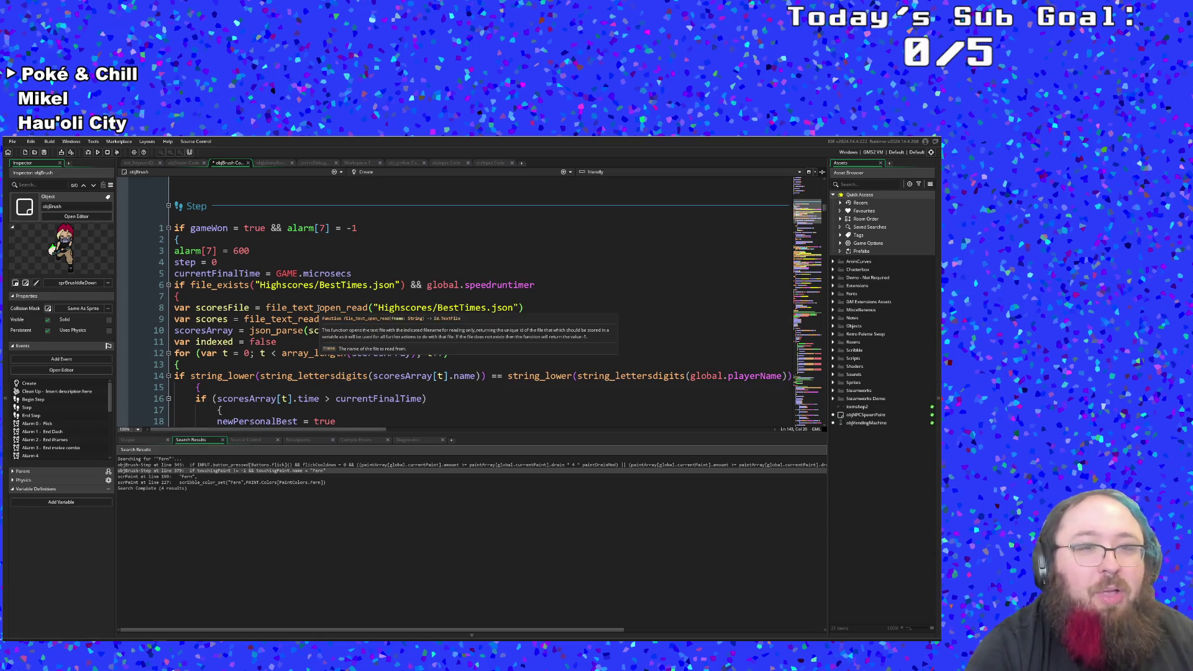
scroll(310, 326, "up", 2)
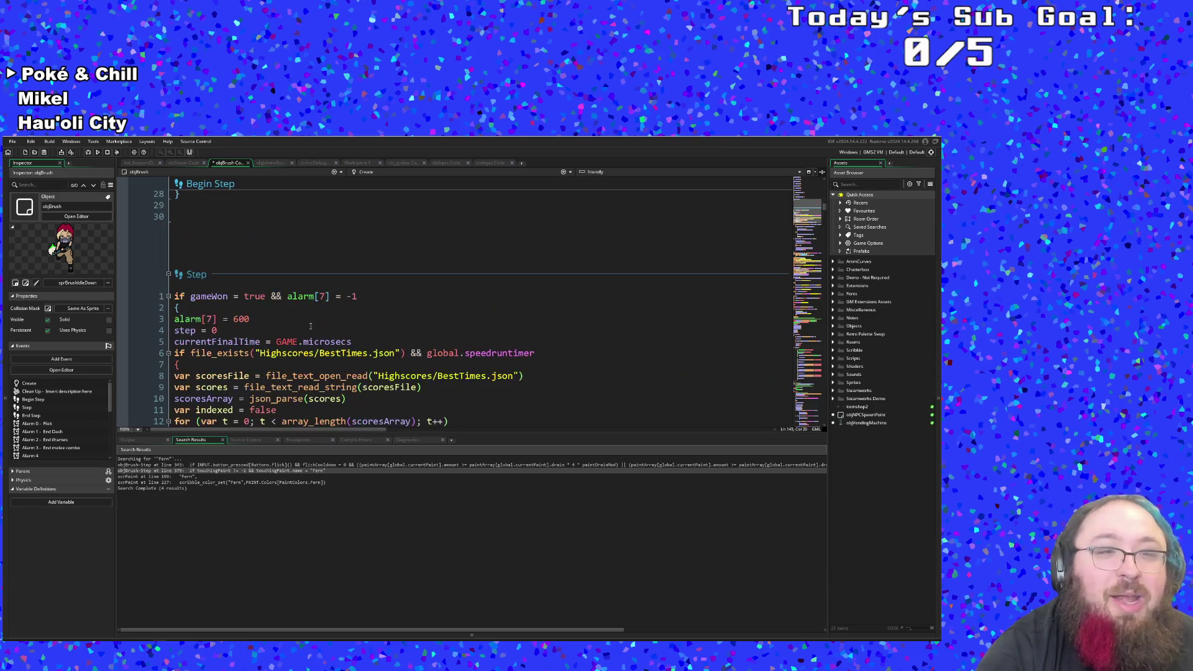
scroll(309, 325, "down", 17)
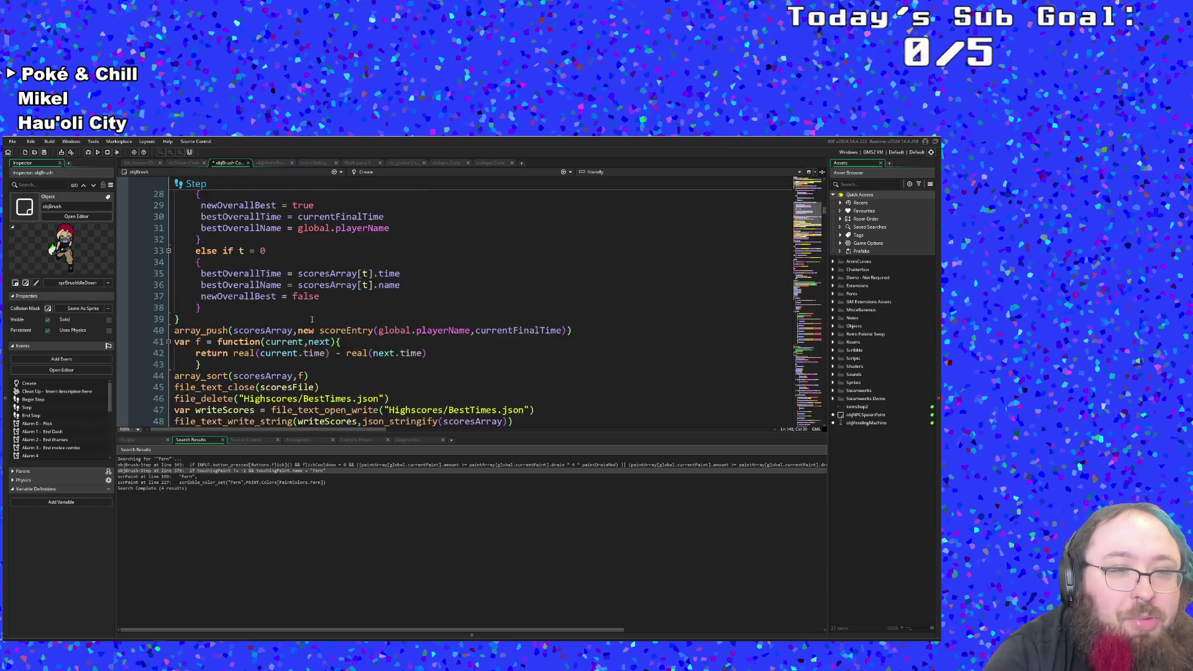
scroll(310, 308, "down", 2)
scroll(308, 305, "up", 6)
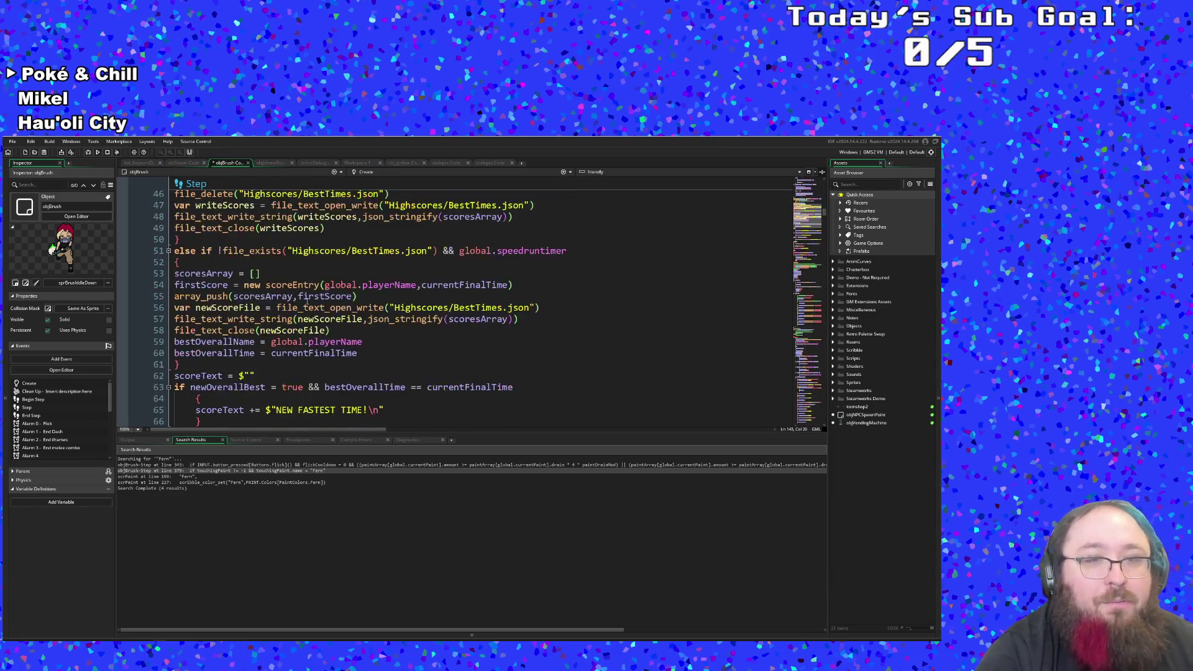
scroll(307, 298, "down", 20)
scroll(306, 292, "down", 20)
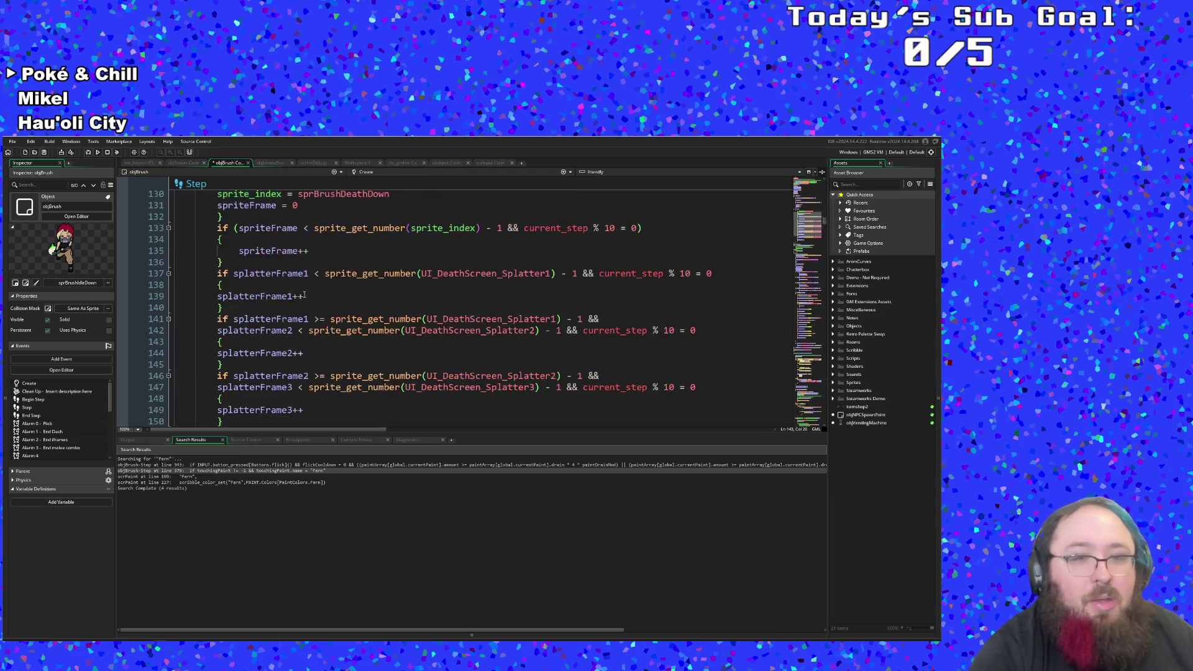
scroll(298, 288, "down", 7)
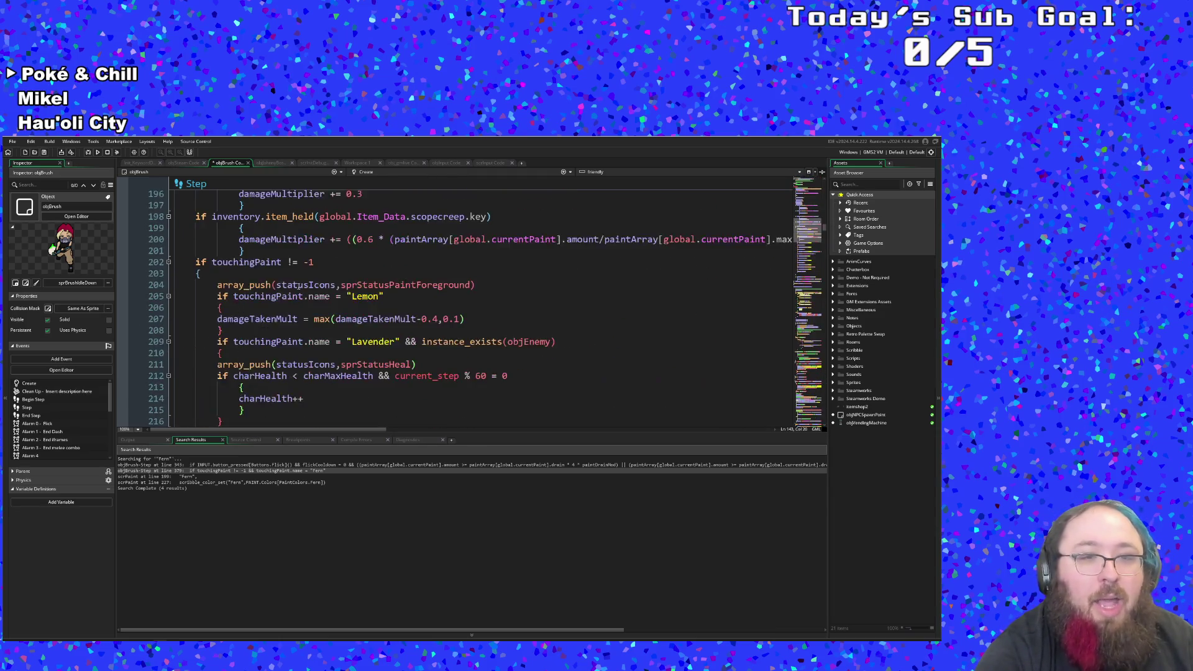
scroll(300, 298, "up", 3)
Step: Move past lines 194–201 to show the touchingPaint colour blocks through White at lines 226–246
left_click(302, 311)
scroll(302, 311, "up", 2)
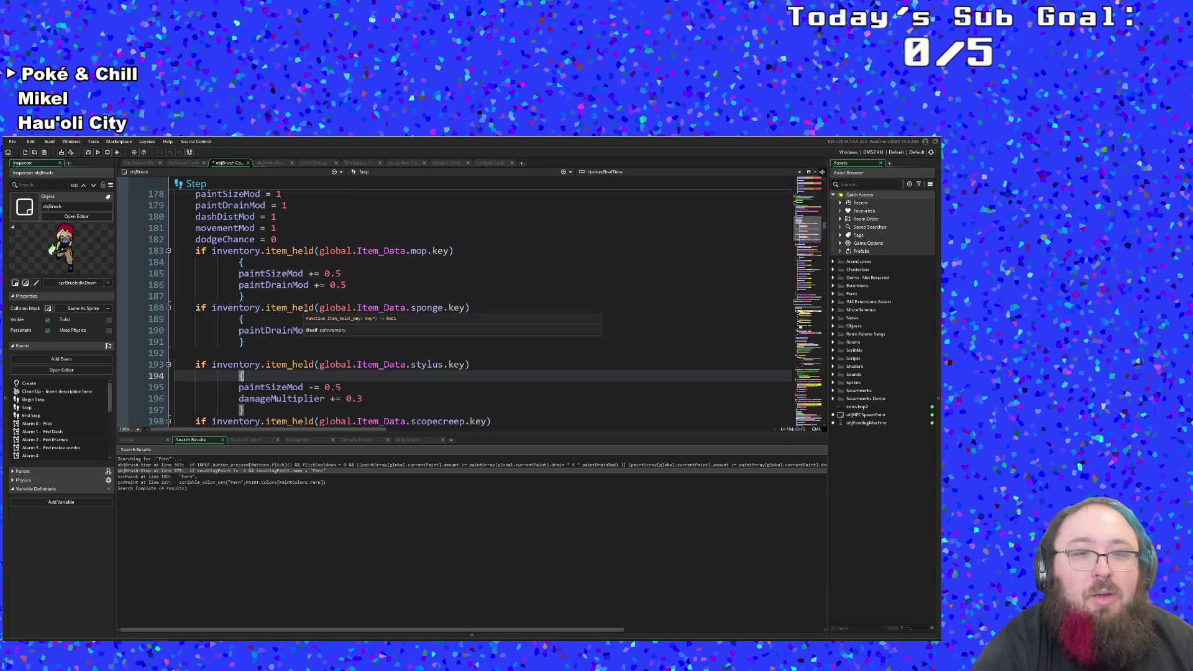
scroll(306, 307, "down", 4)
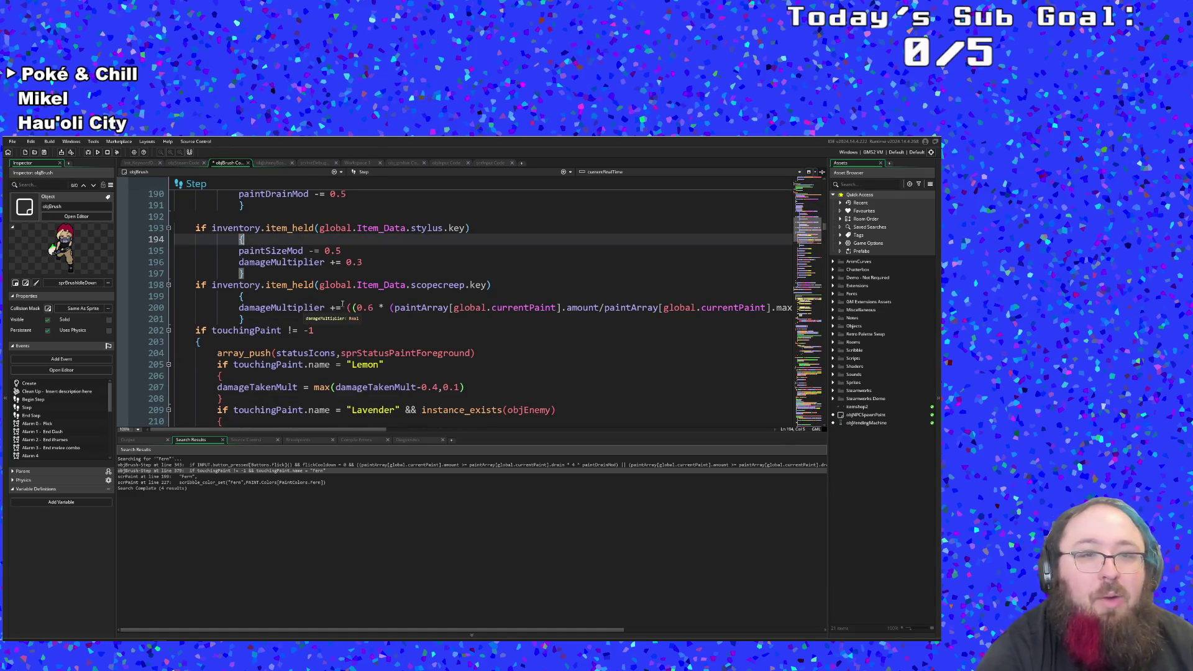
left_click(261, 318)
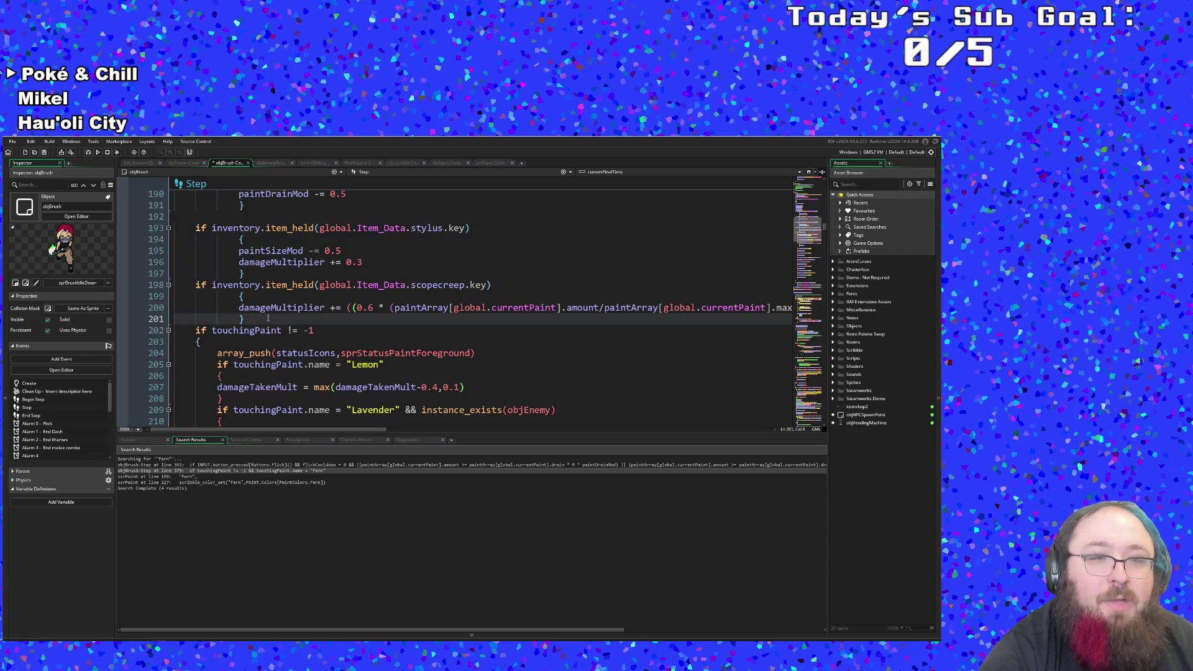
scroll(268, 318, "down", 6)
scroll(275, 306, "up", 4)
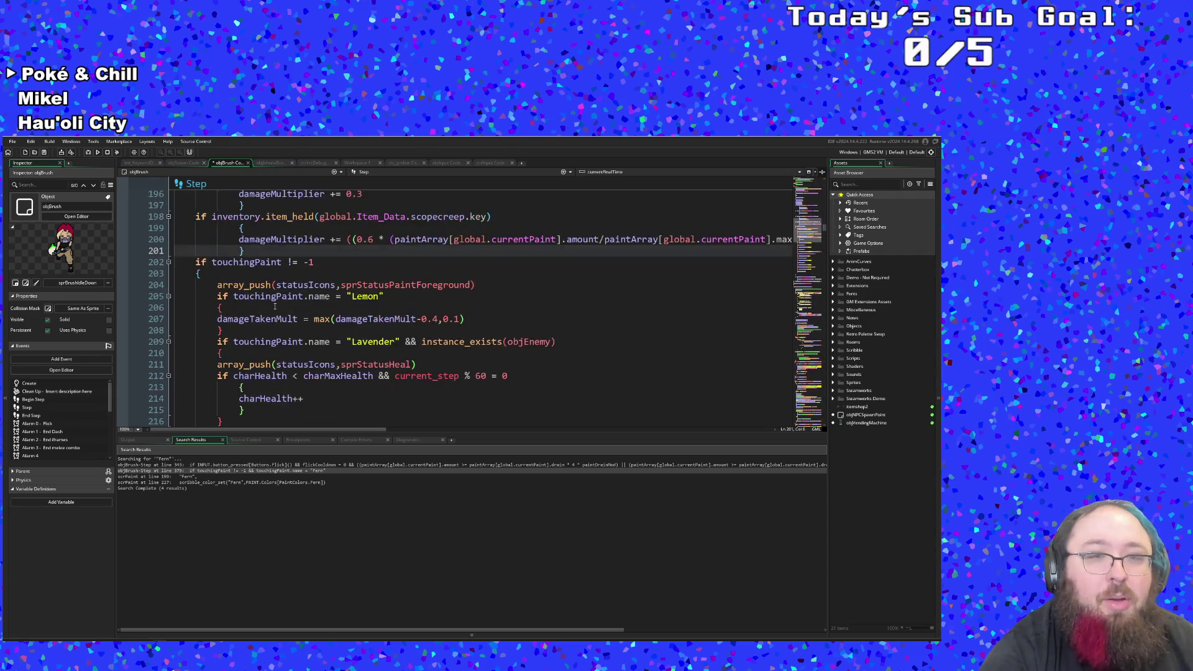
scroll(275, 306, "down", 6)
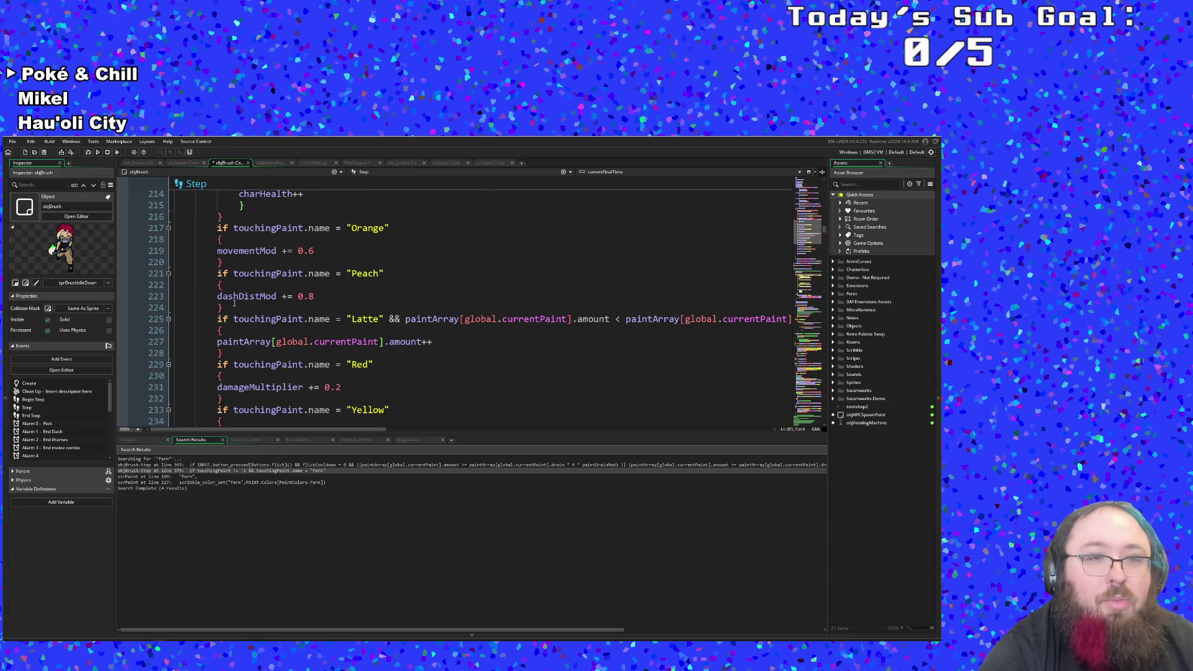
scroll(234, 302, "down", 6)
scroll(241, 295, "up", 2)
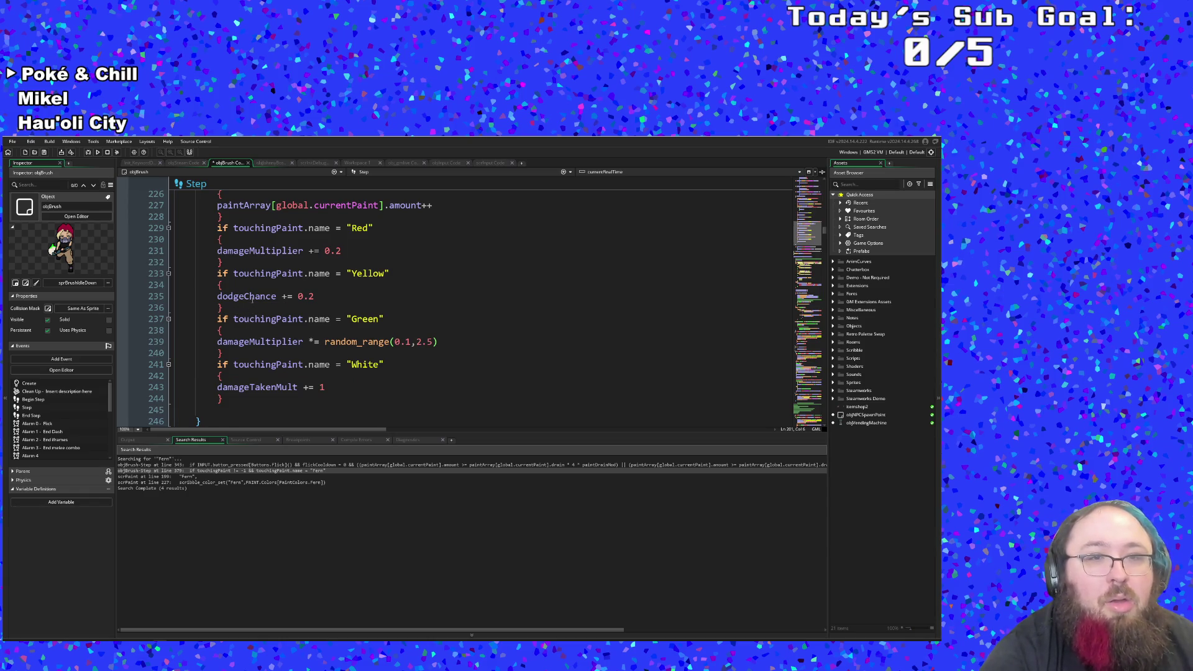
Step: Duplicate the Red paint check block directly below the original and fix its indentation
left_click(250, 284)
left_click(232, 304)
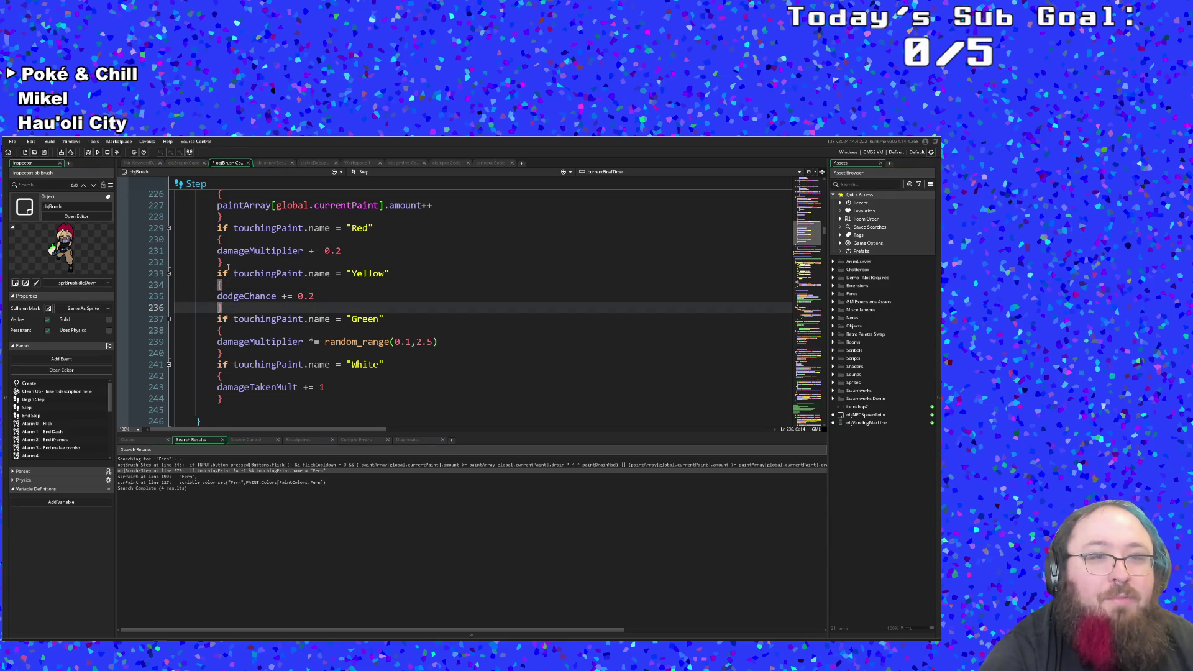
mouse_move(228, 264)
left_mouse_down()
mouse_move(162, 225)
mouse_move(222, 261)
left_mouse_up()
key("ctrl+c")
key("Return")
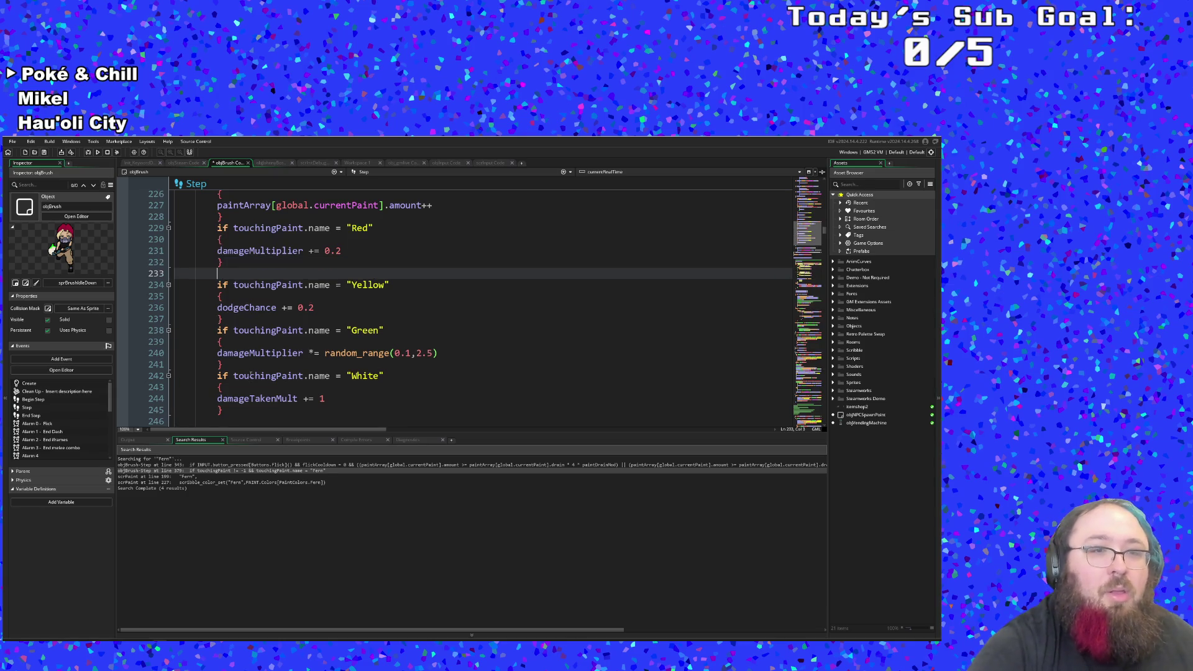
key("ctrl+v")
key("Up")
key("Up")
key("Up")
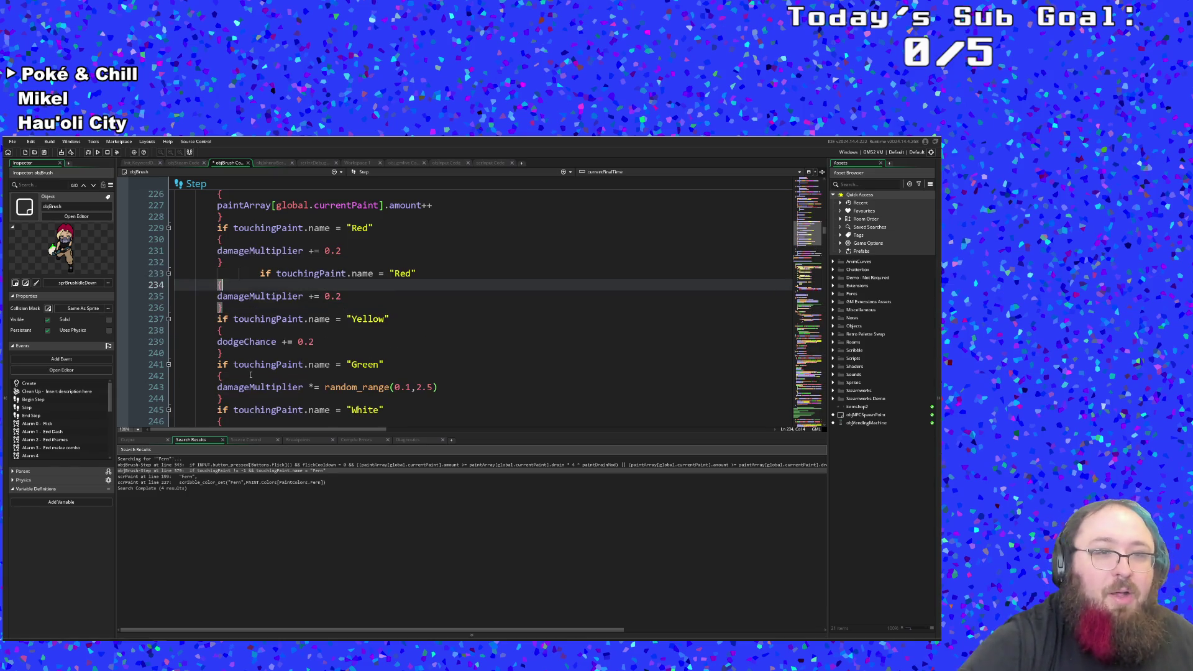
key("BackSpace")
key("BackSpace")
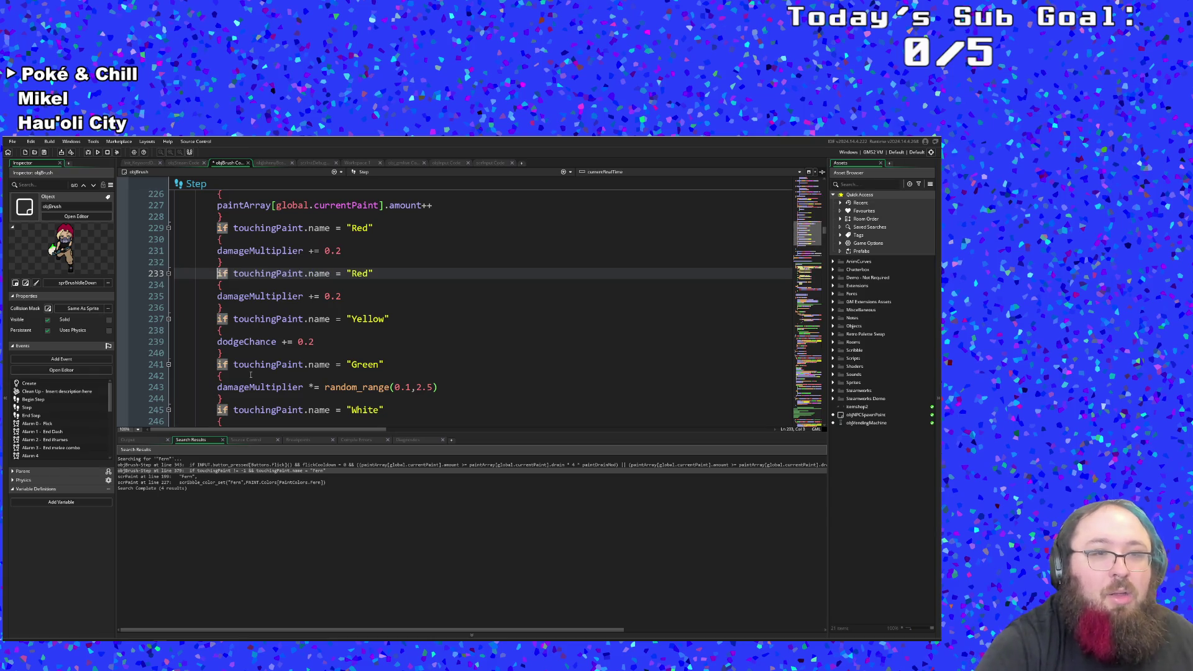
key("Down")
Step: Rename the copy to Fern and make it add 0.2 to fernBuff instead of damageMultiplier
key("Up")
key("End")
key("Left")
key("Left")
key("Left")
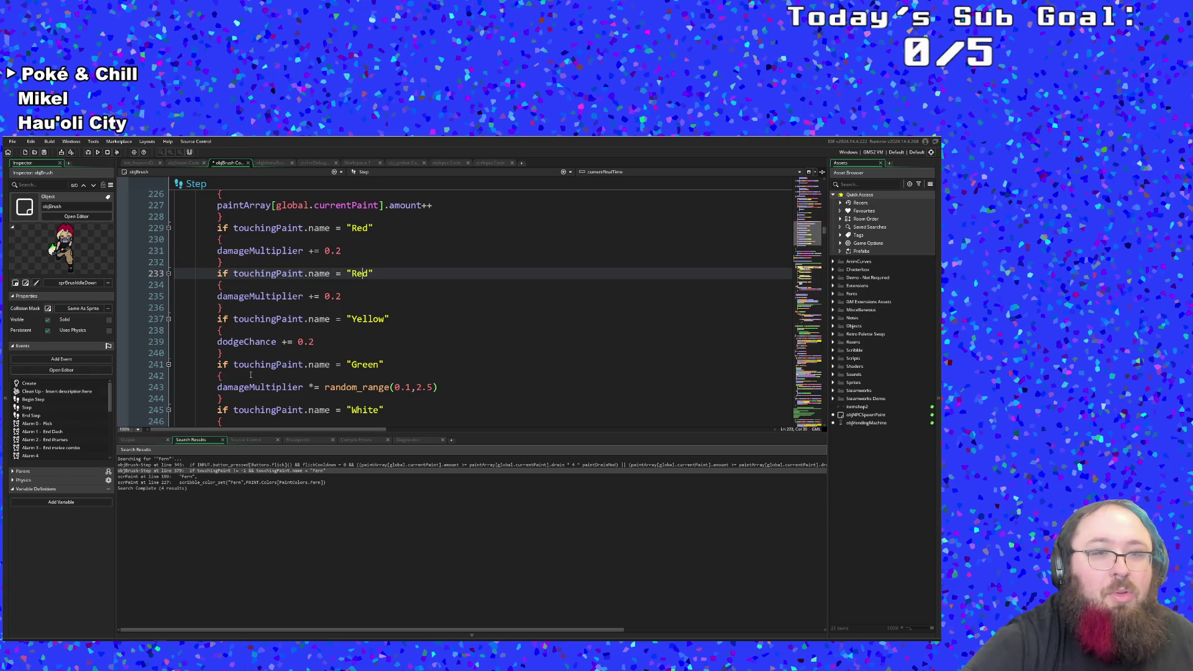
key("BackSpace")
key("BackSpace")
key("Delete")
type("Fe")
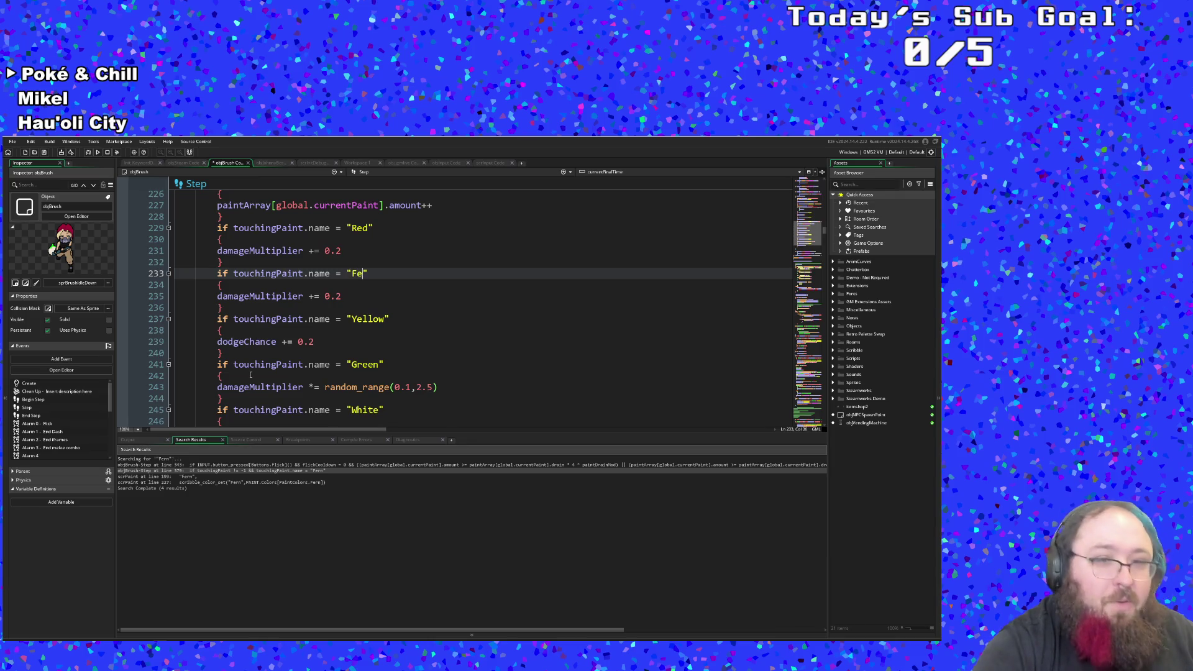
type("rn")
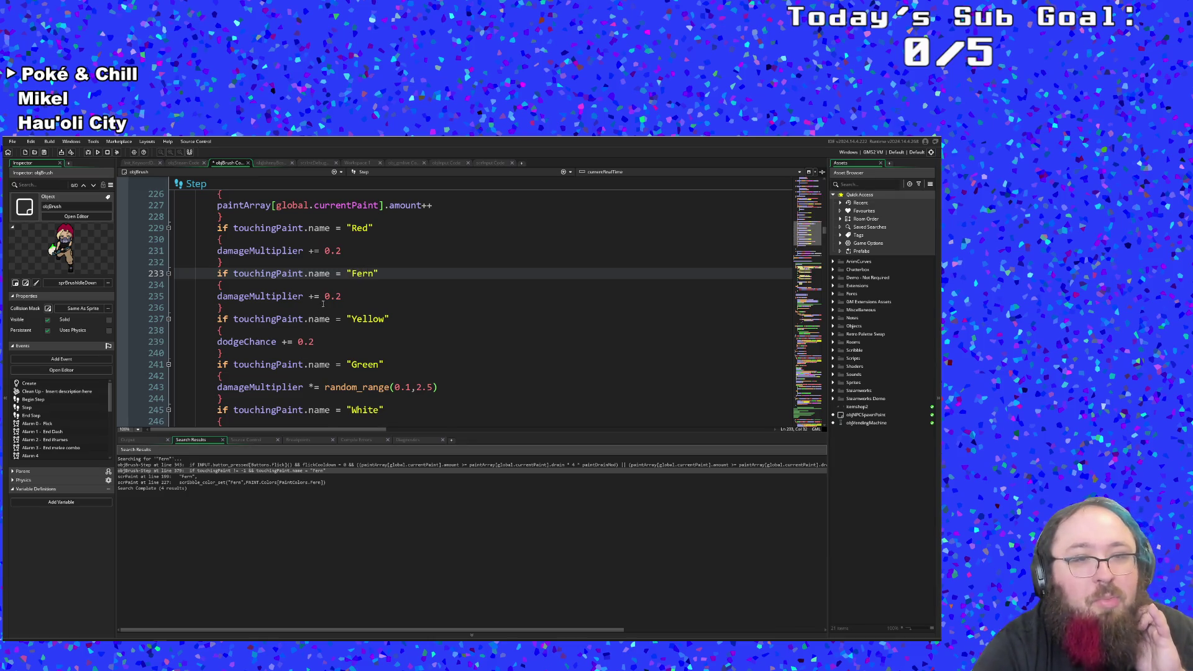
key("Down")
key("Down")
key("Home")
key("Right")
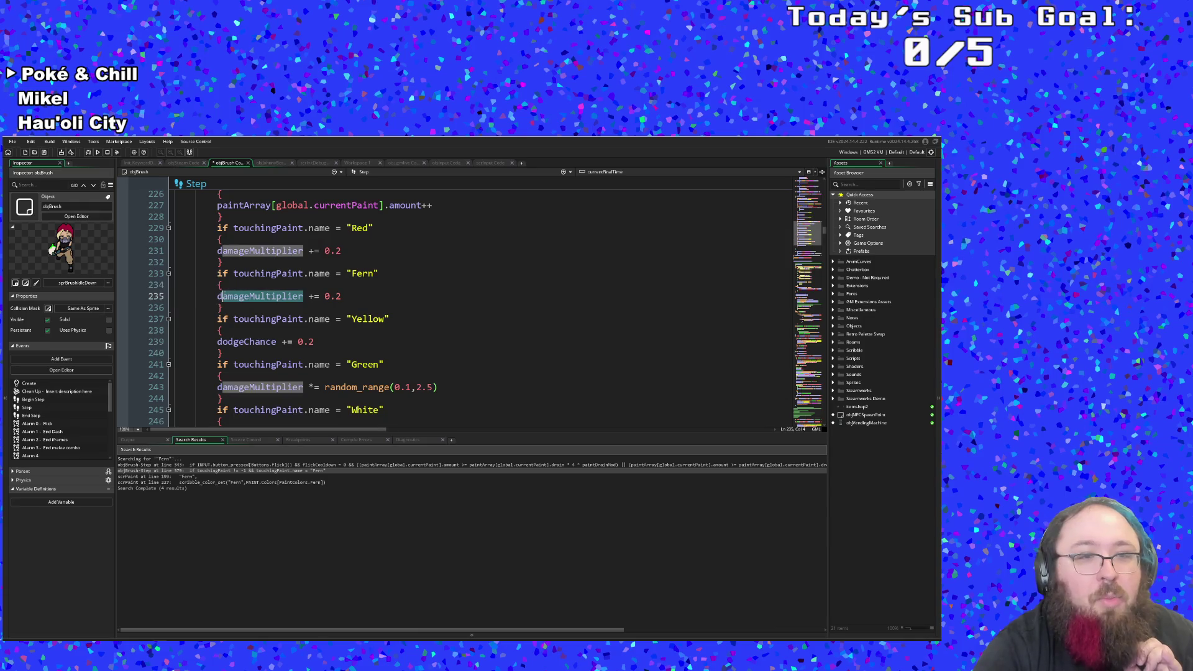
key("Left")
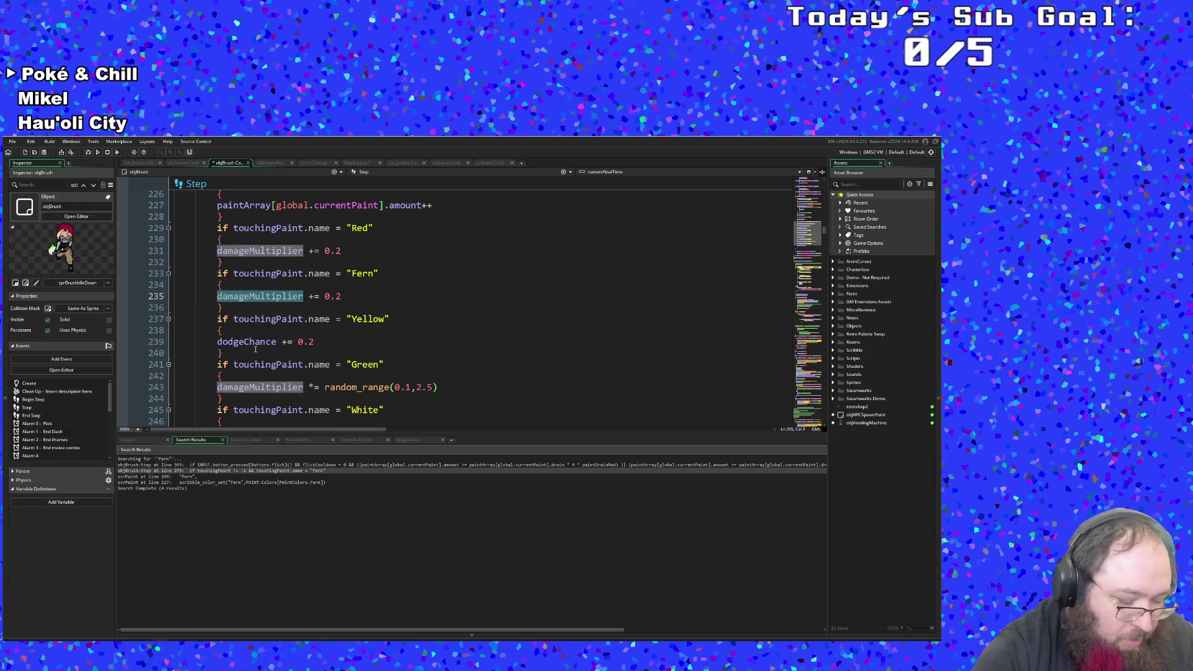
key("ctrl+shift+Right")
type("fer")
key("Return")
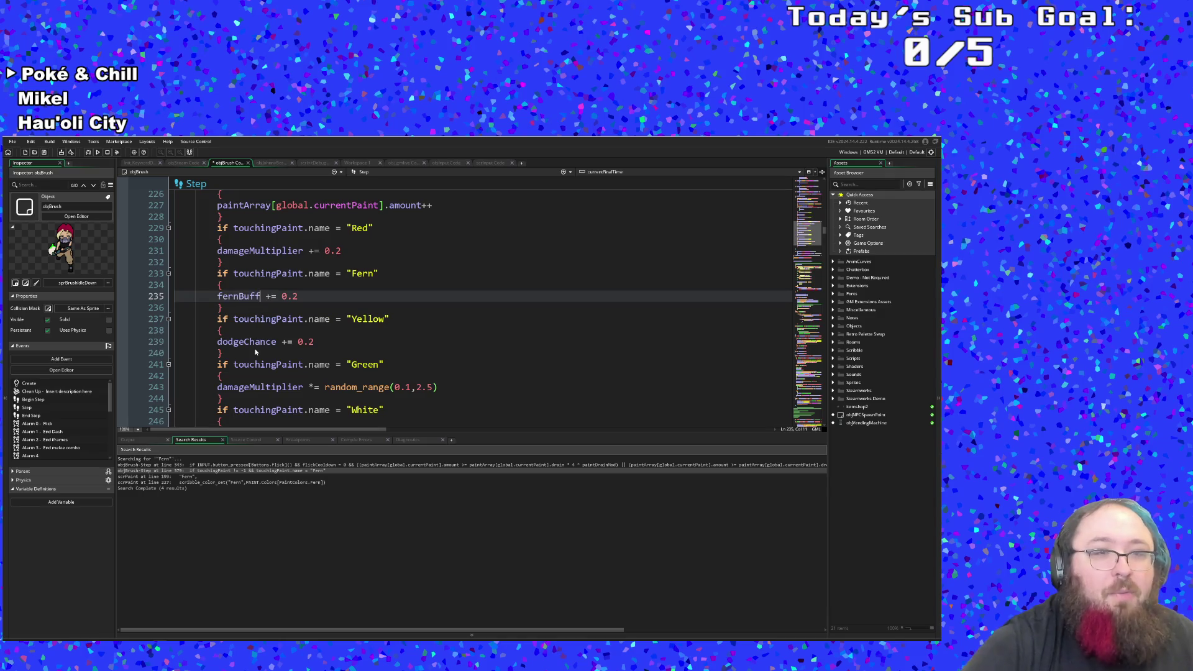
key("End")
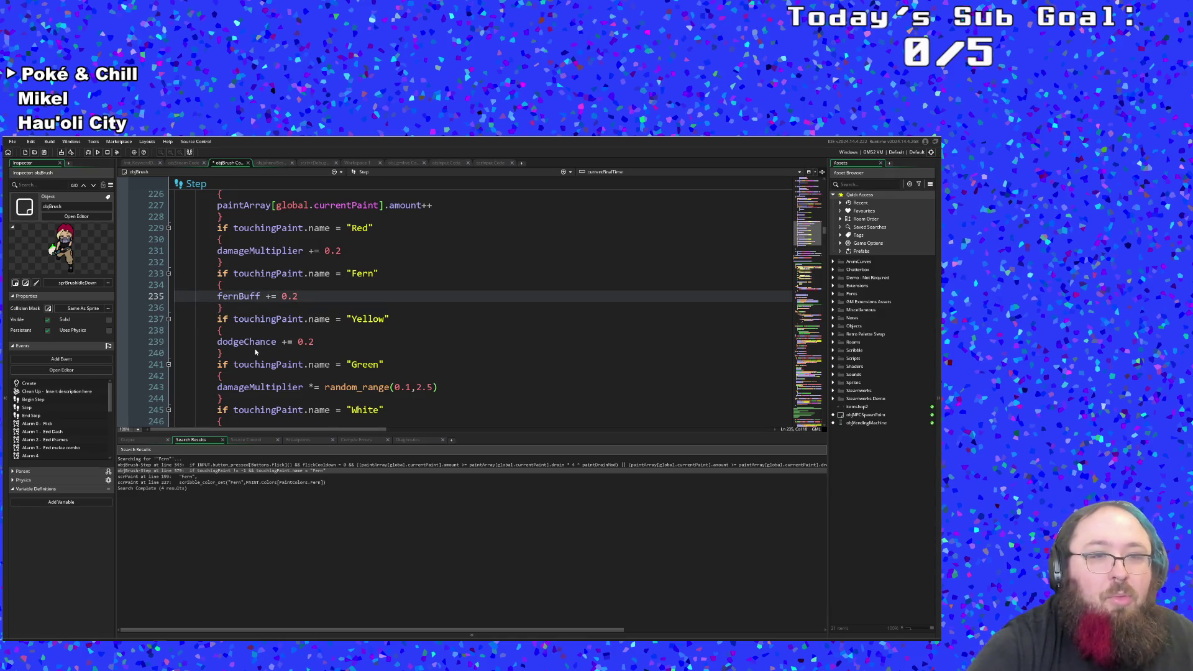
key("Up")
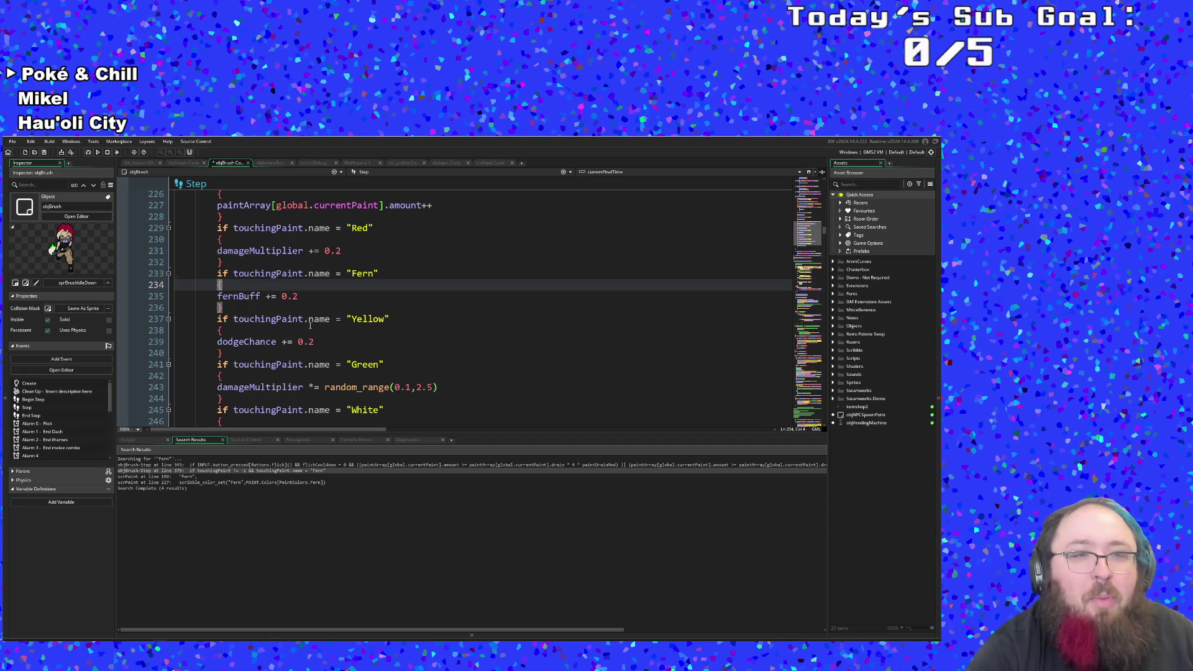
Step: Change line 235 to fernBuff += 0.1 in the Fern paint check
left_click(307, 301)
scroll(310, 302, "up", 4)
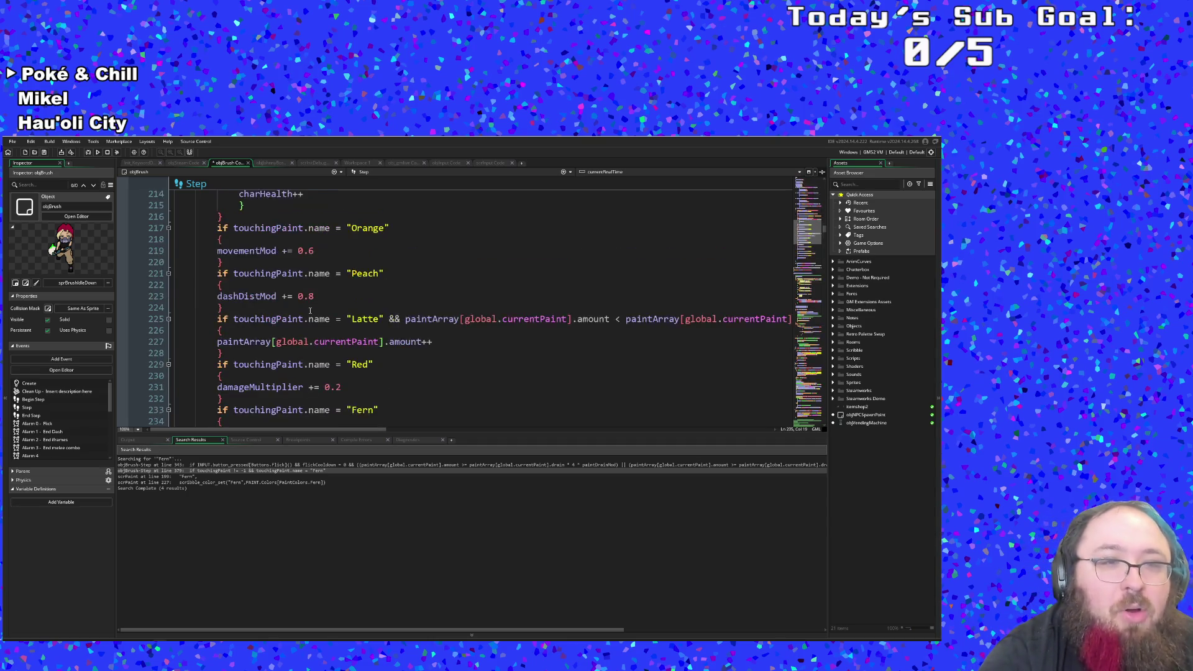
scroll(314, 303, "down", 4)
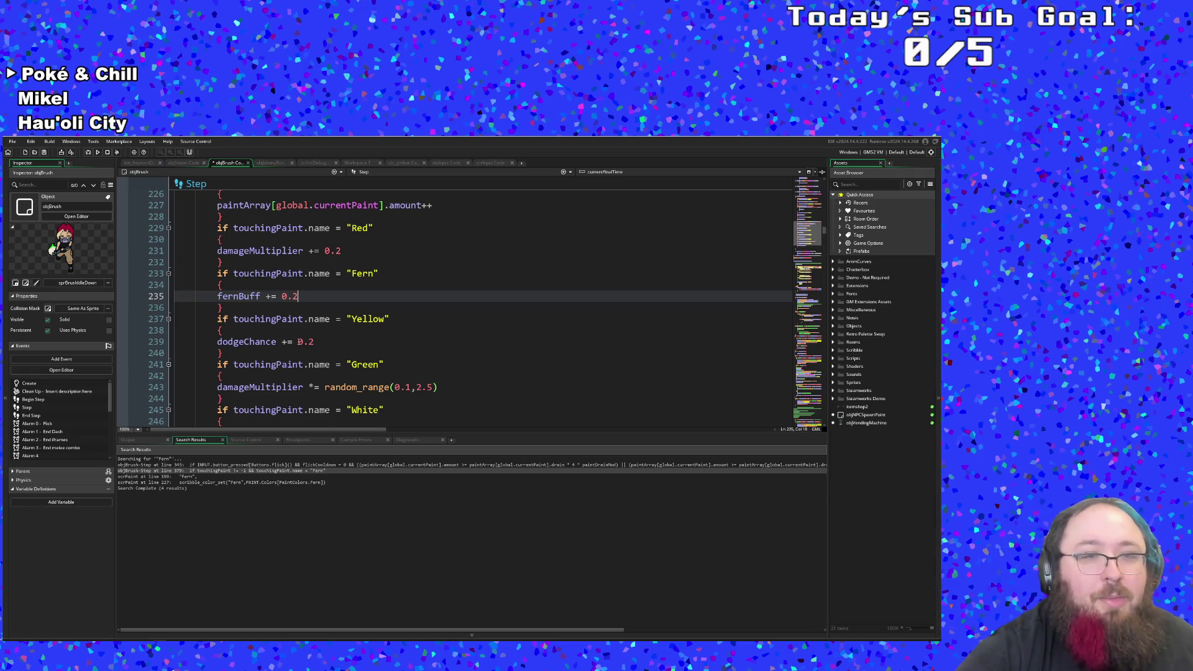
key("BackSpace")
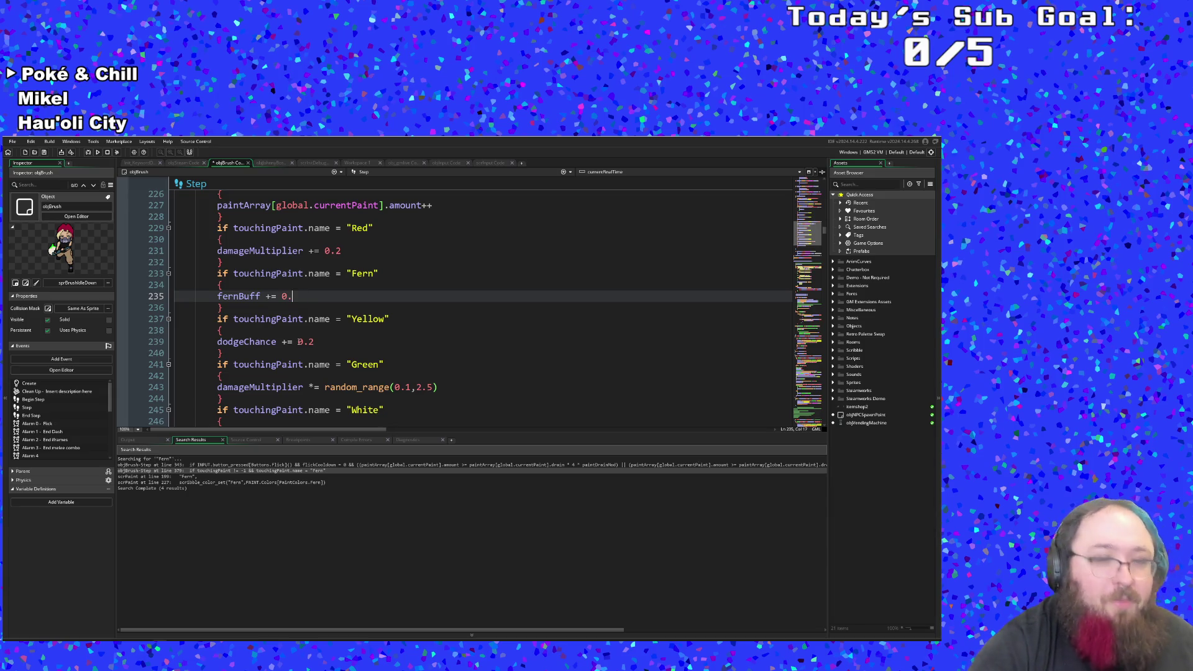
type("1")
left_click(222, 284)
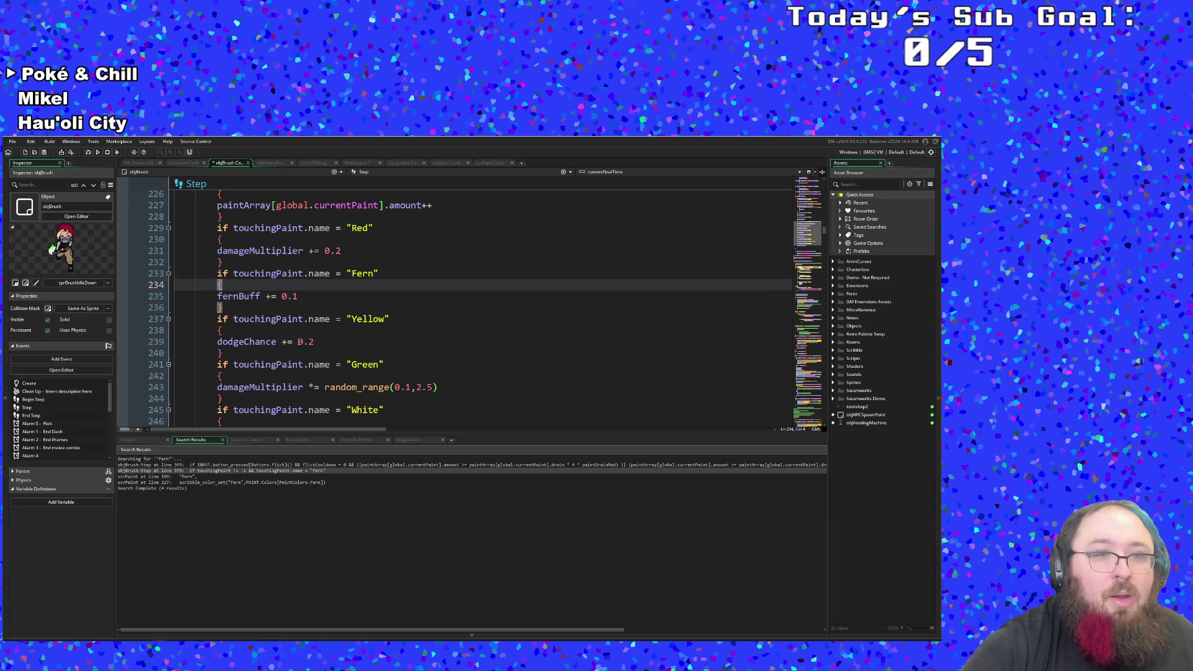
left_click(379, 273)
left_click(222, 285)
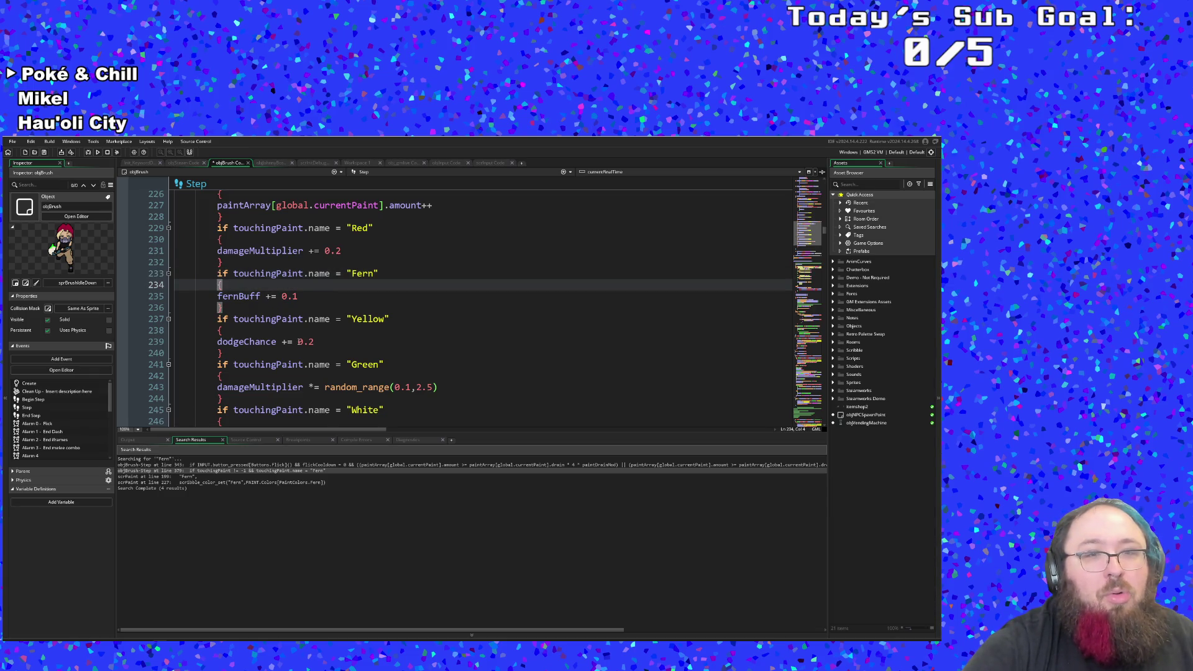
left_click(379, 274)
left_click(222, 284)
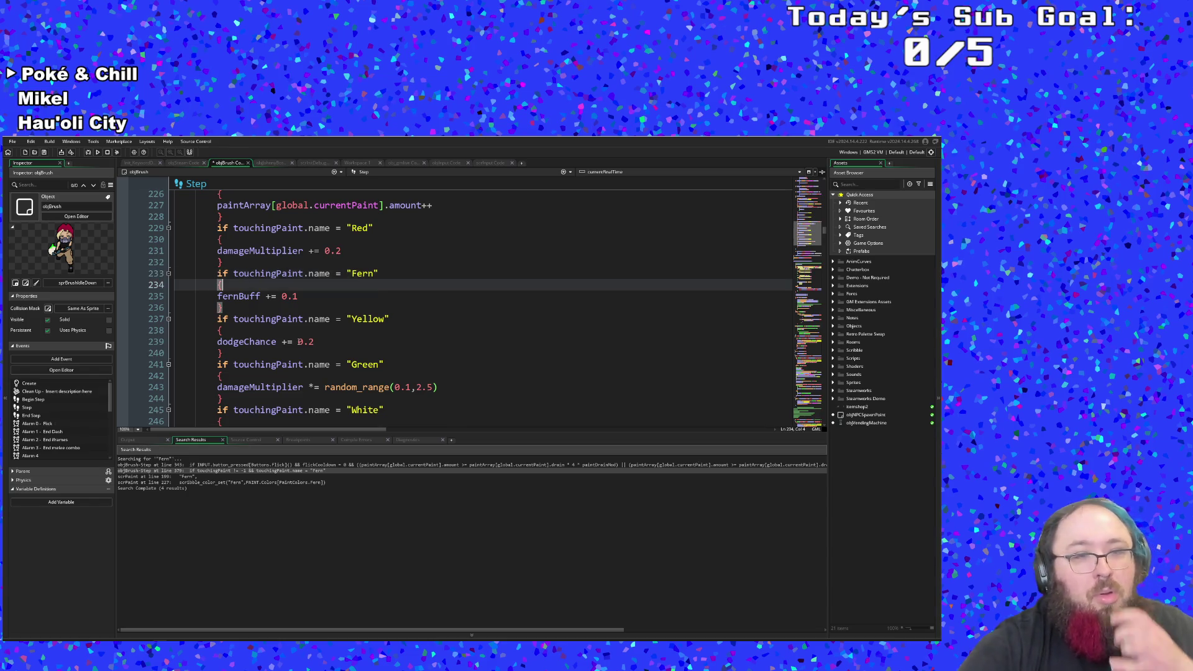
key("Down")
key("Down")
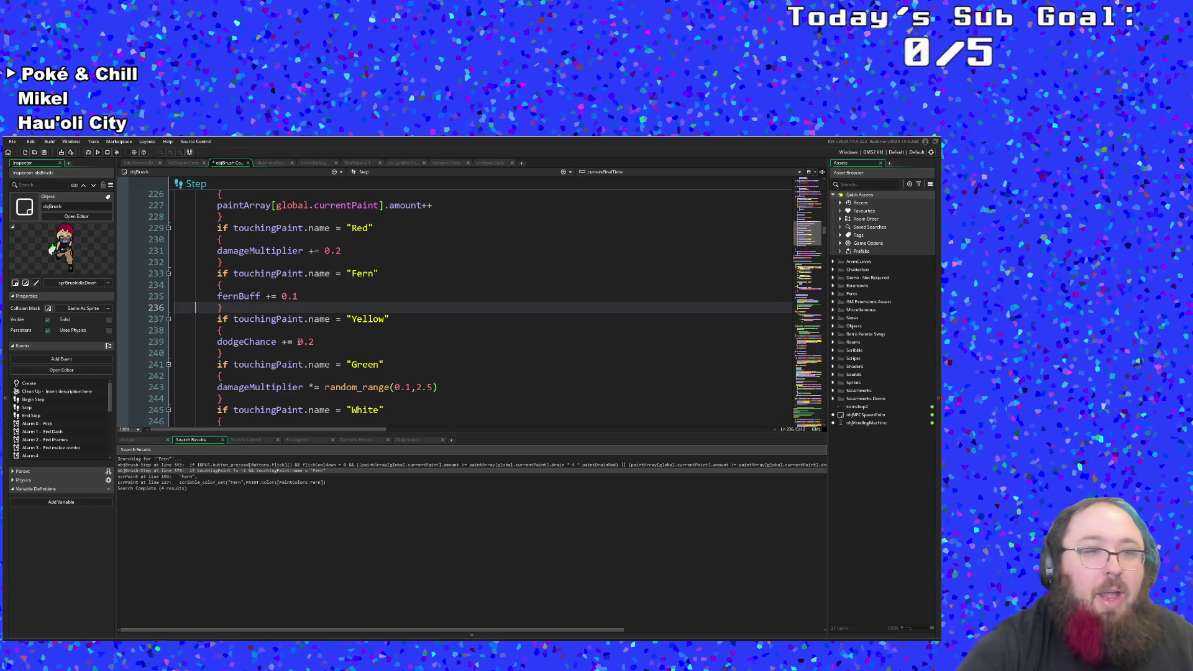
Step: Add an 'if current_time % 60 = 0' condition line inside the Fern block
key("Up")
key("Up")
key("Return")
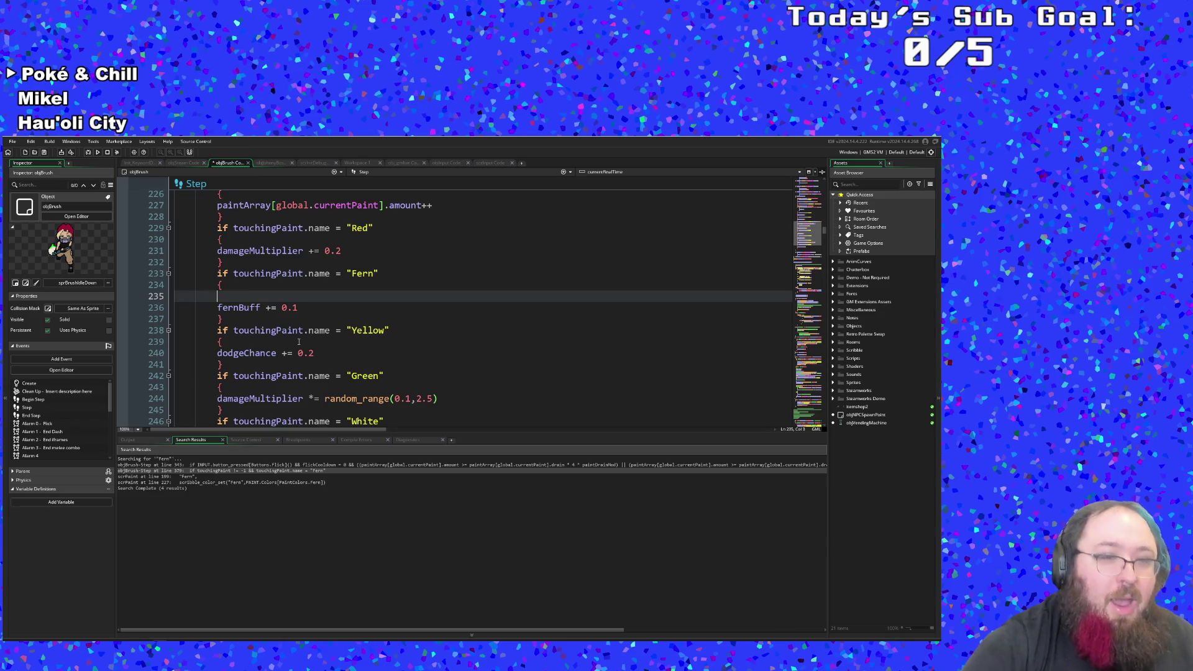
type("if cu=")
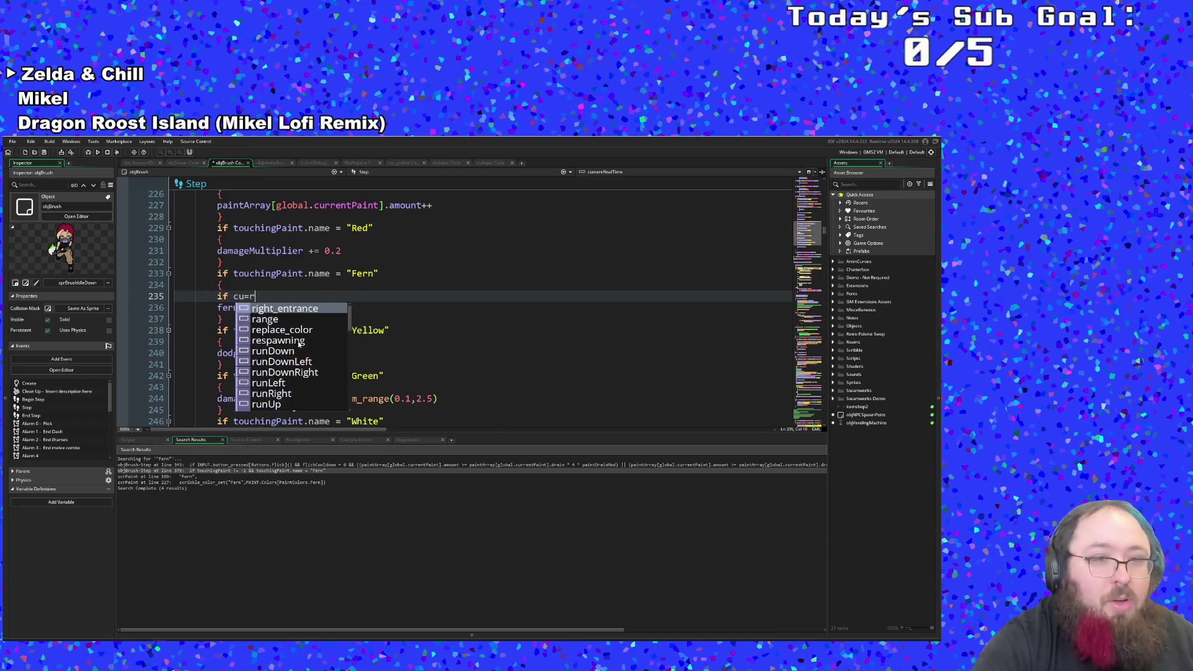
type("r")
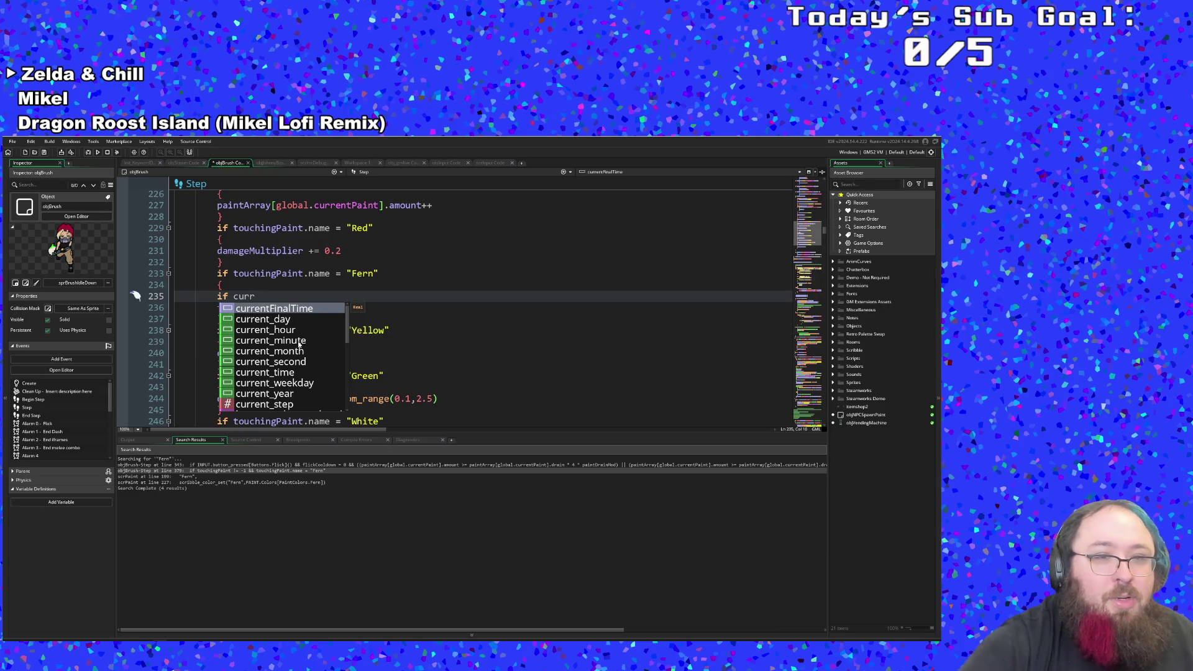
key("Down")
key("Down")
key("Up")
key("Up")
type("ent")
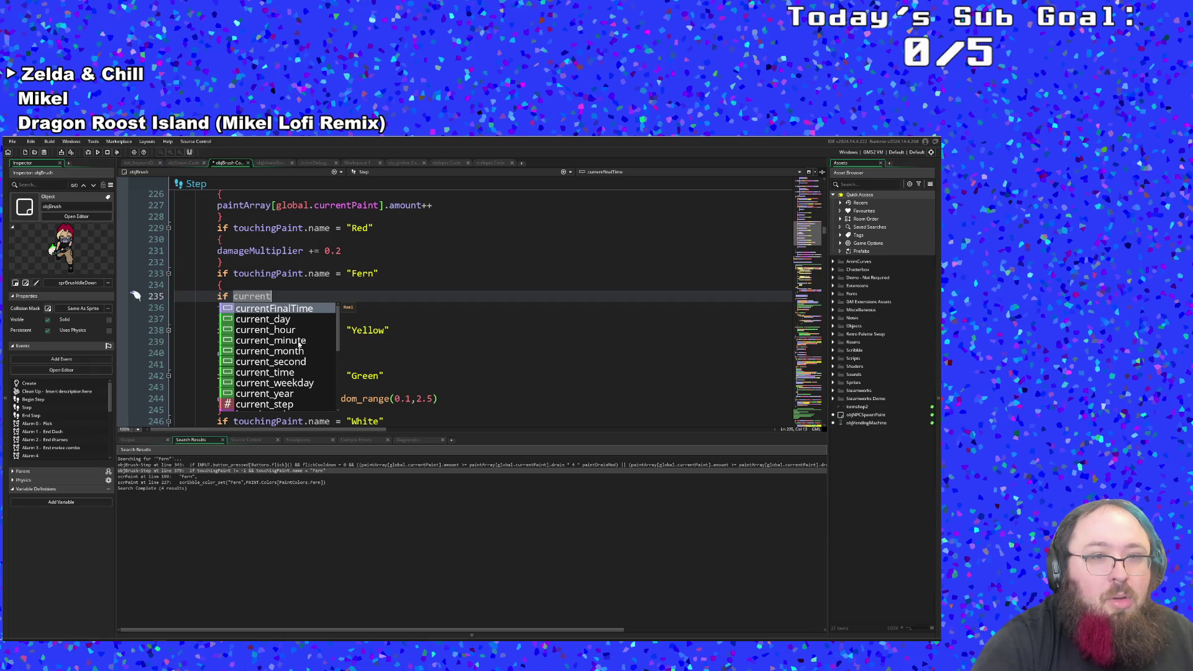
type("_t")
key("Return")
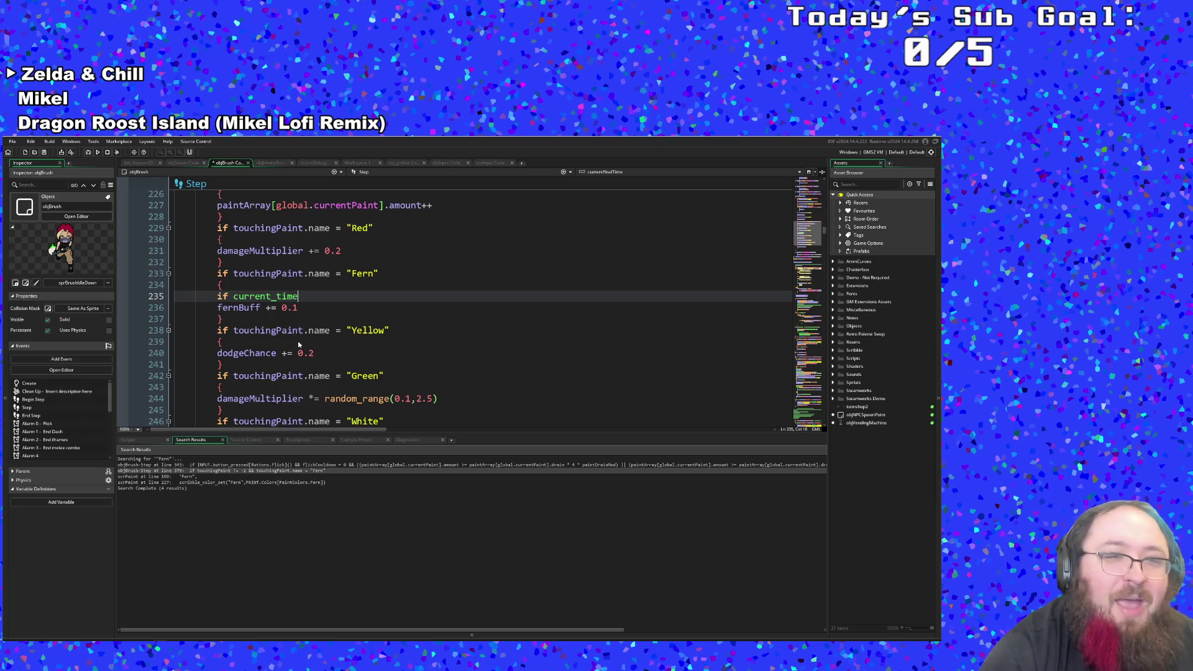
type(" % ")
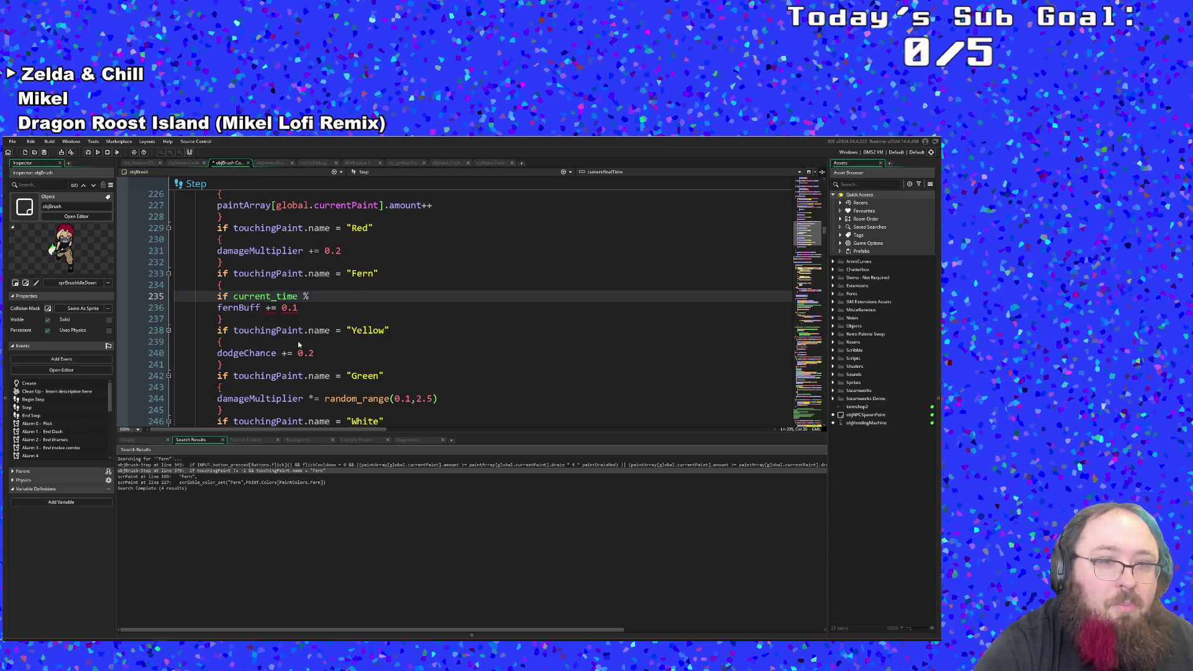
type("60 ")
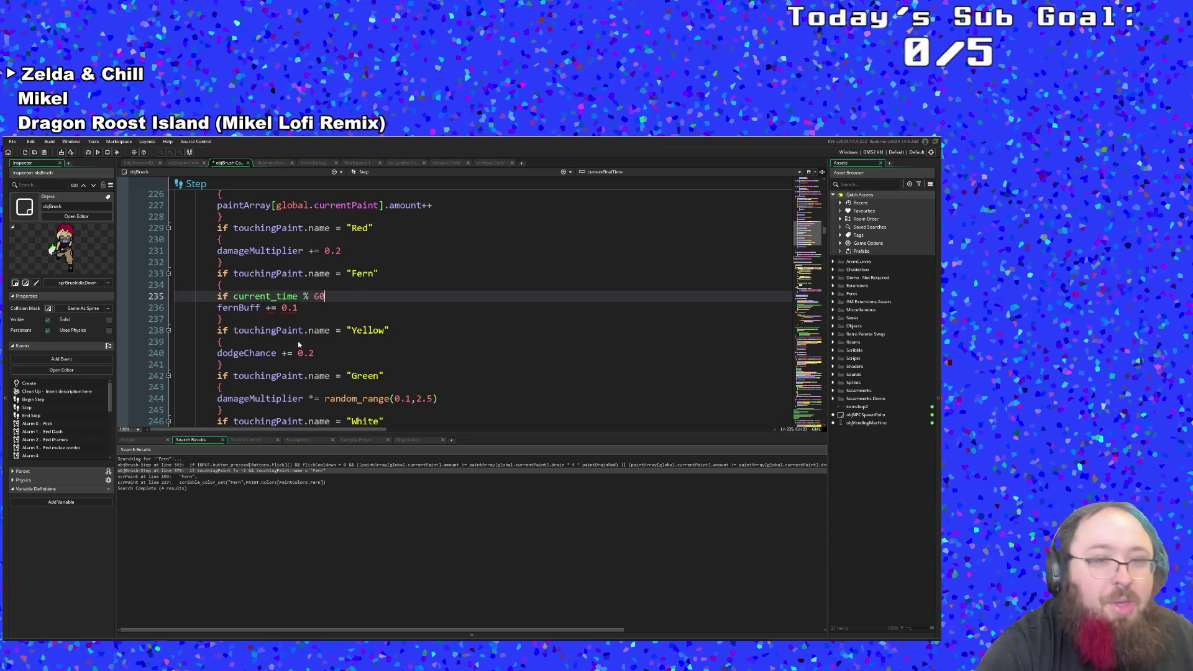
type("= 0")
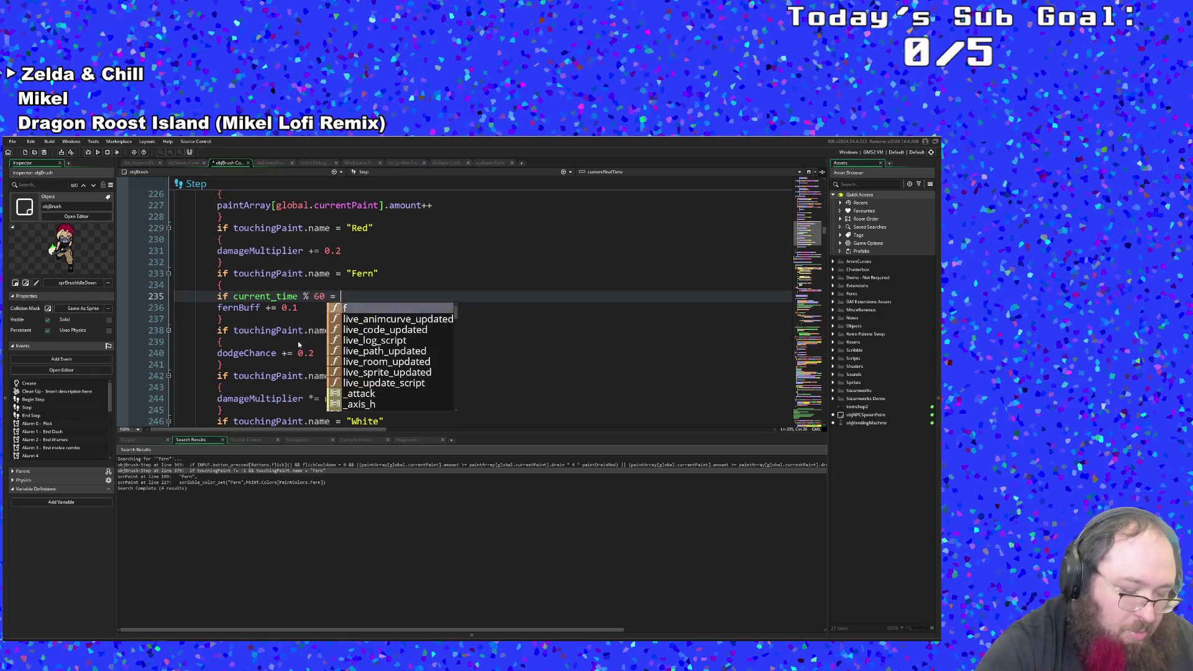
Step: Open a brace under the timer condition and change the fernBuff increment from 0.1 to 0.05
left_click(302, 323)
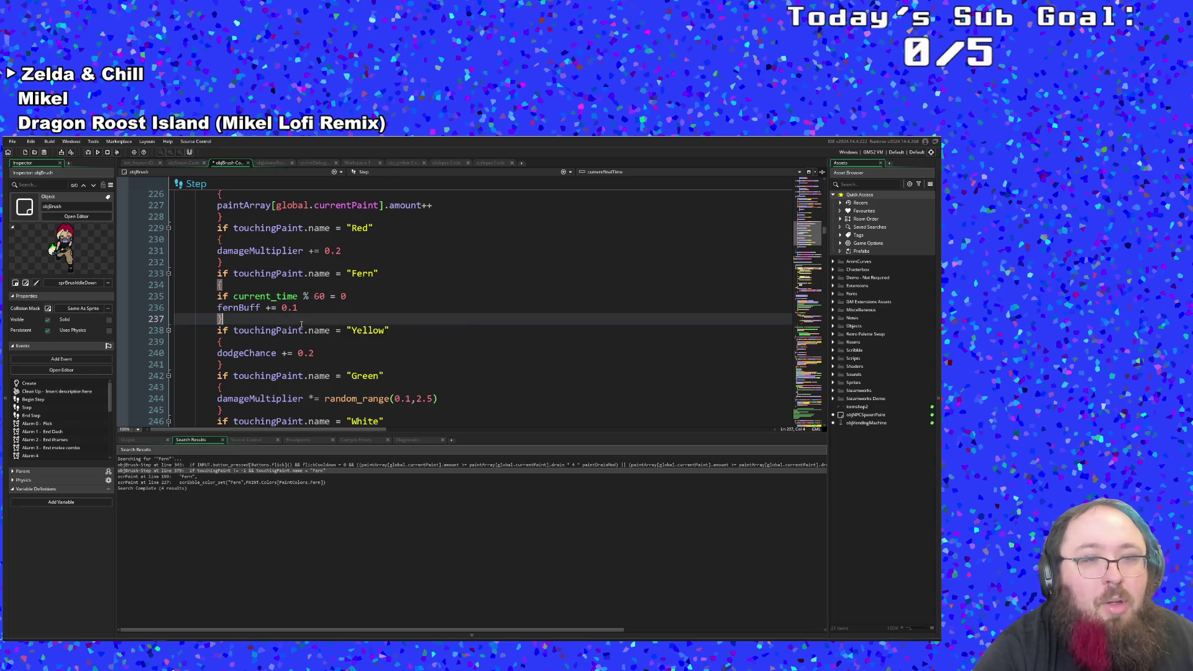
left_click(354, 296)
key("Return")
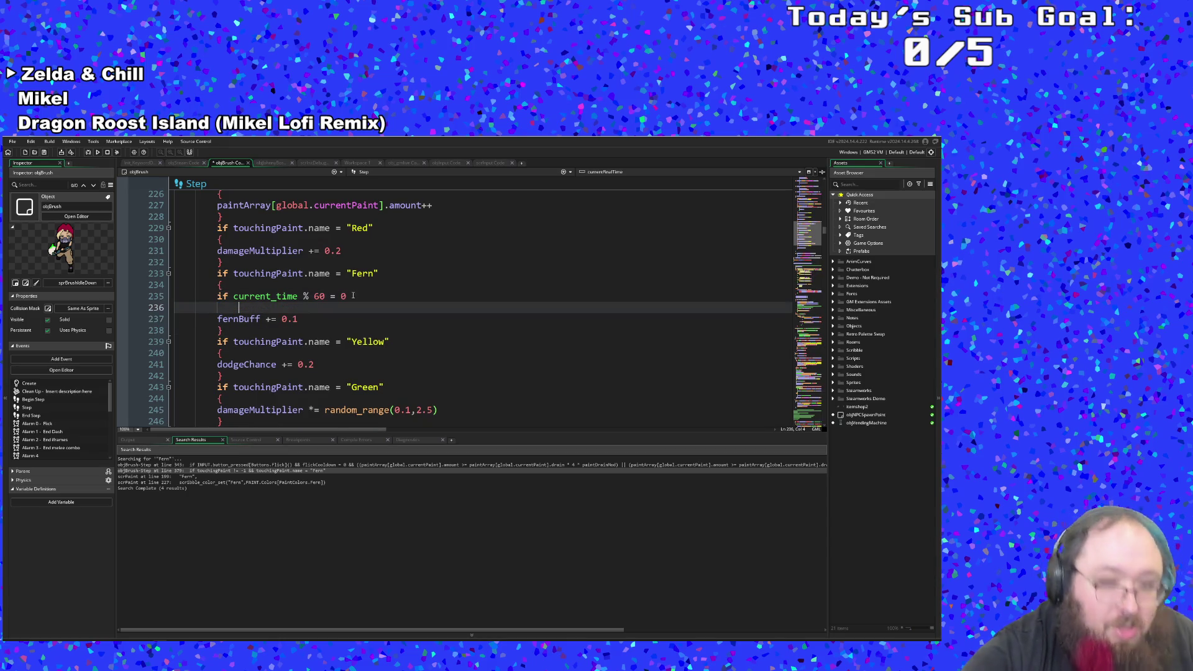
type("{")
key("Down")
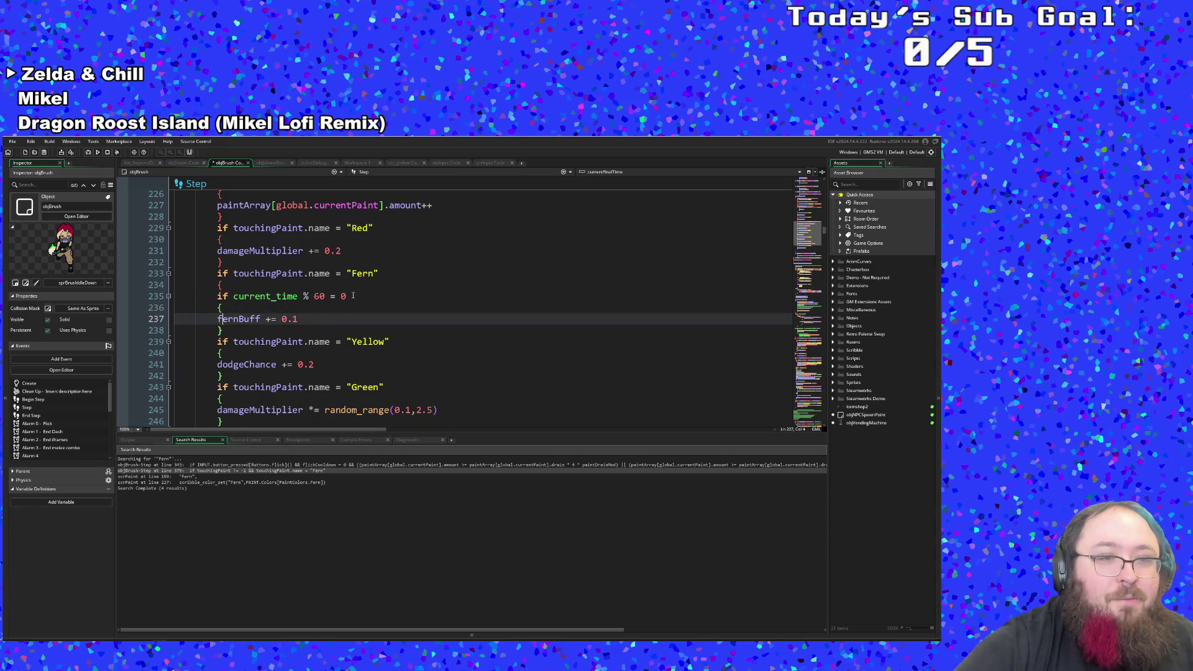
key("End")
key("BackSpace")
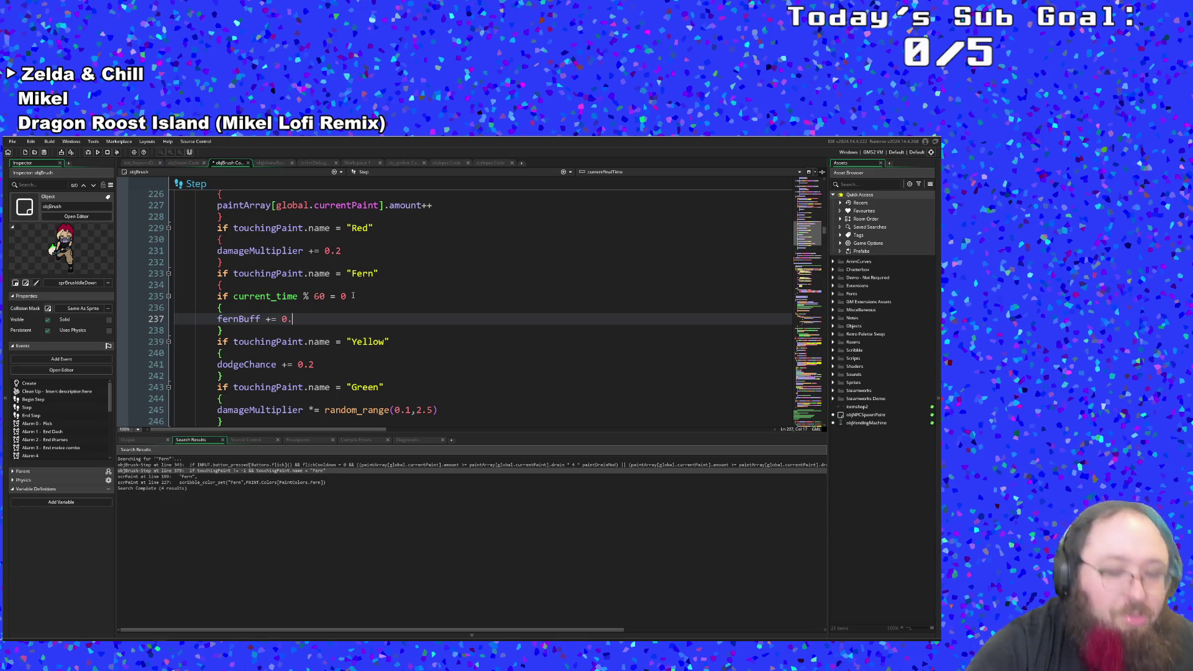
type("05")
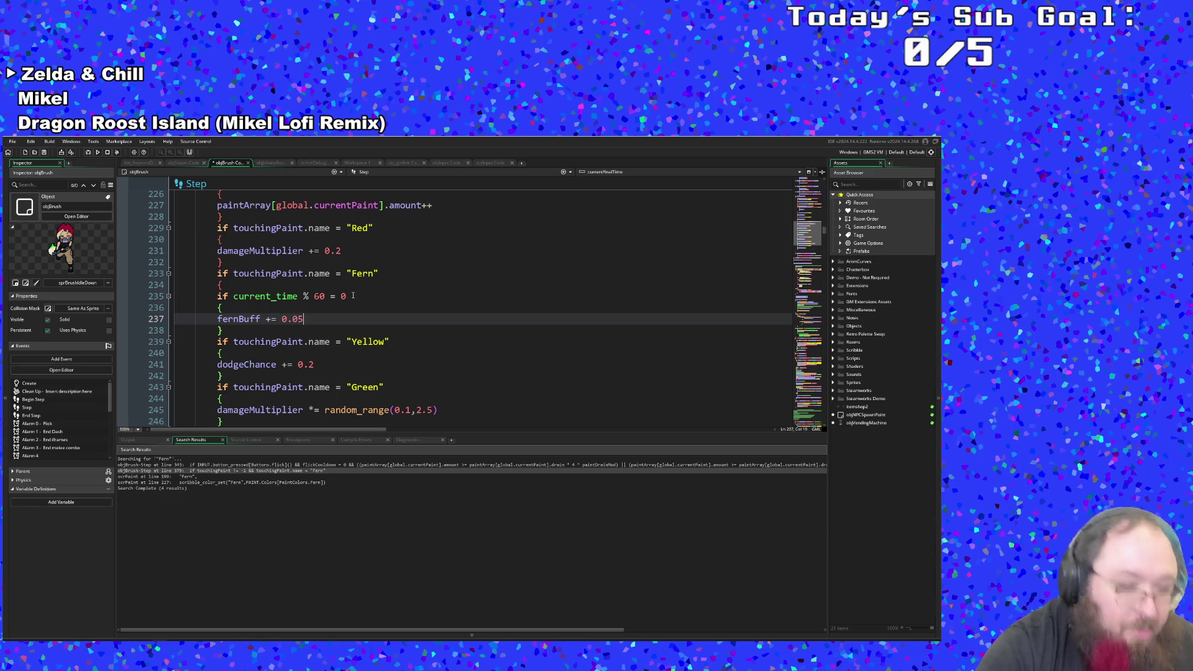
Step: Tidy the lines around the timer block's closing brace and start a new line in the Fern block
key("Return")
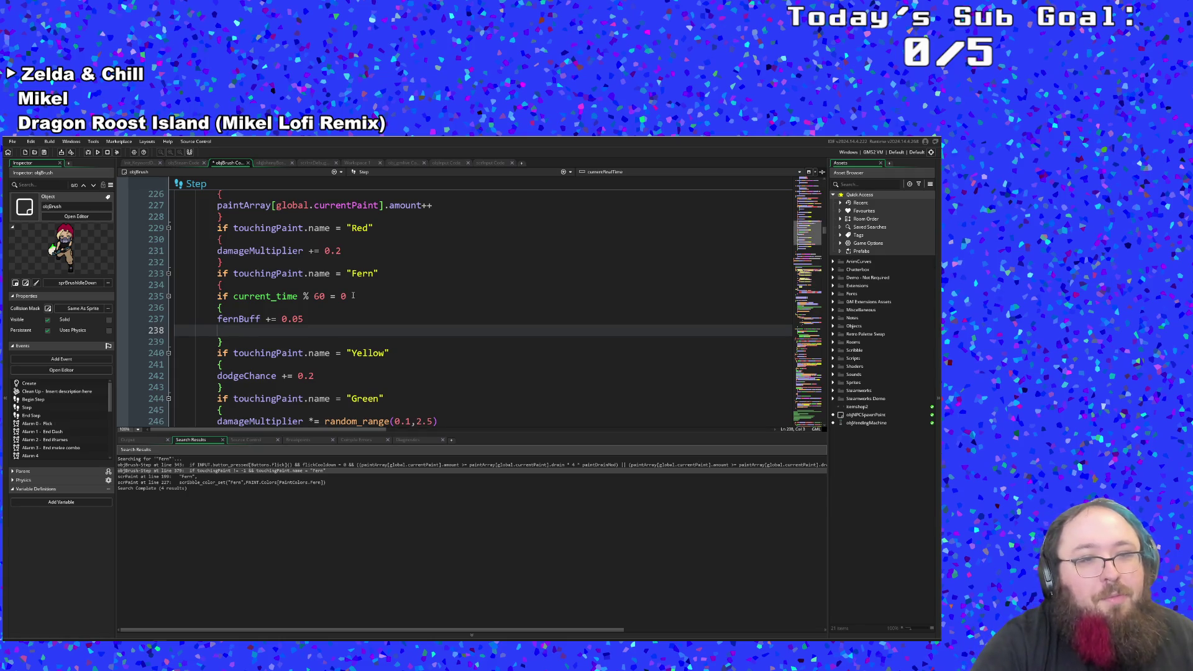
key("BackSpace")
key("Down")
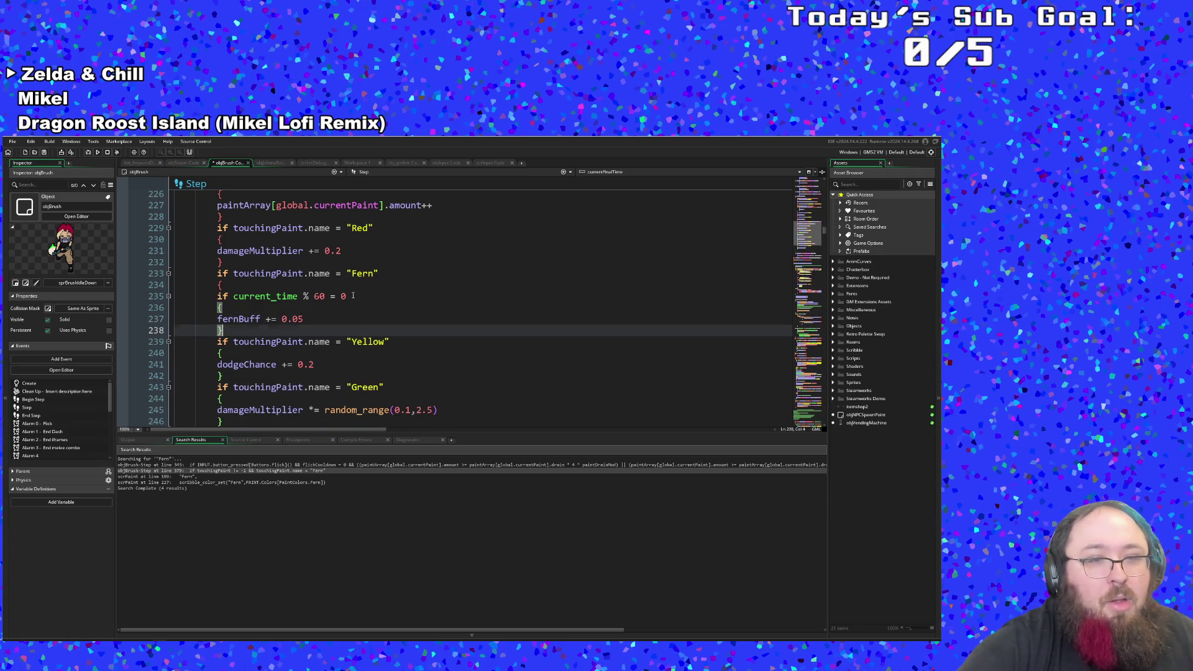
key("Return")
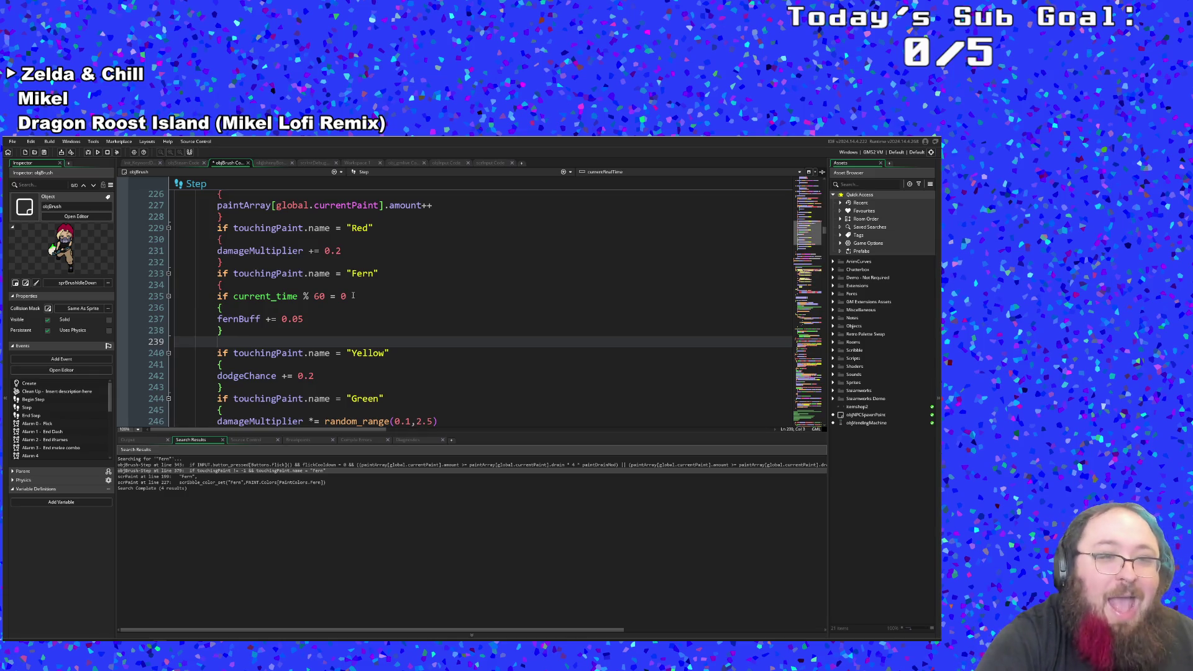
key("Up")
key("Down")
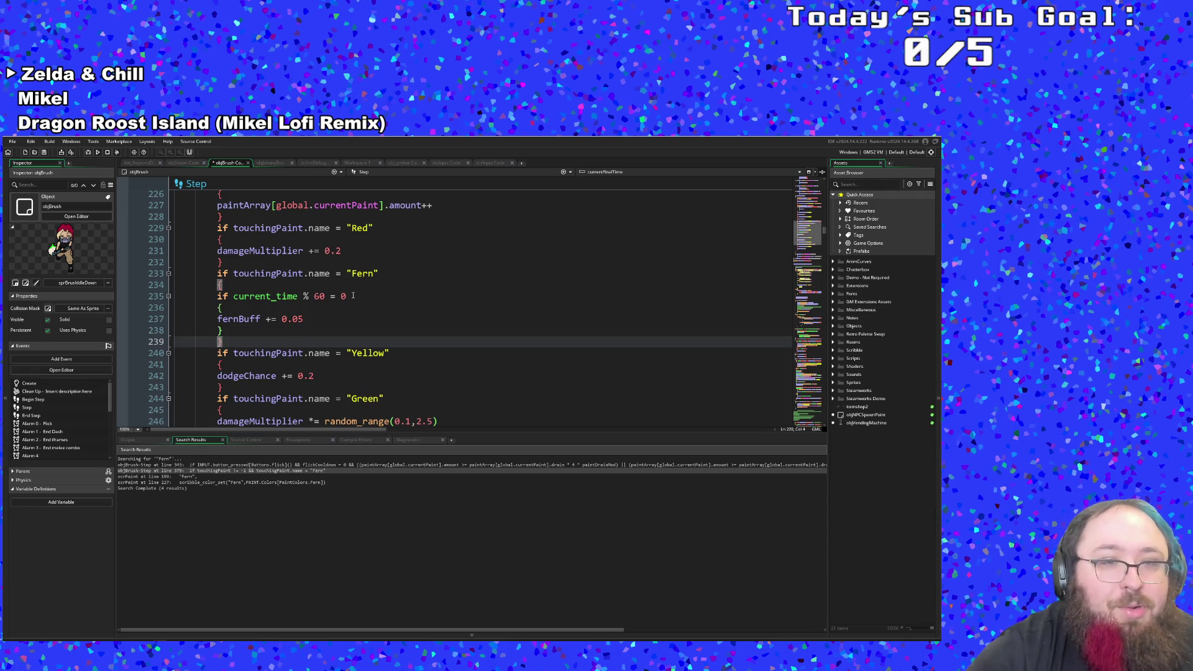
key("Return")
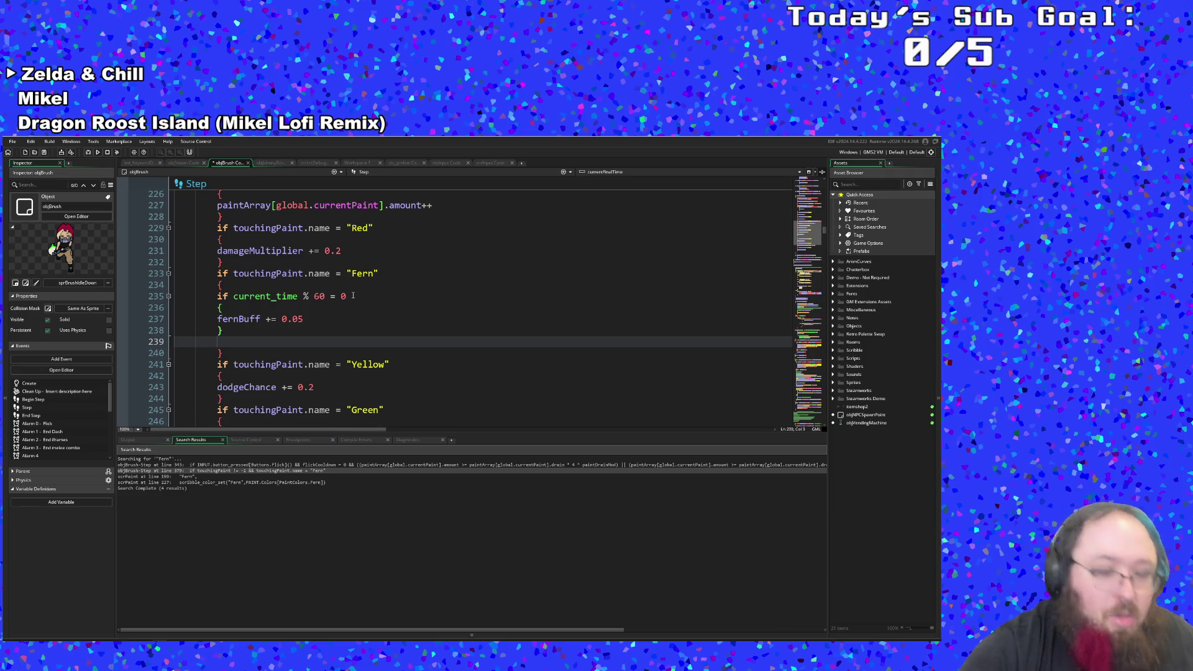
Step: Add the line 'damageMultiplier += fernBuff', completing both names from autocomplete
type("damage")
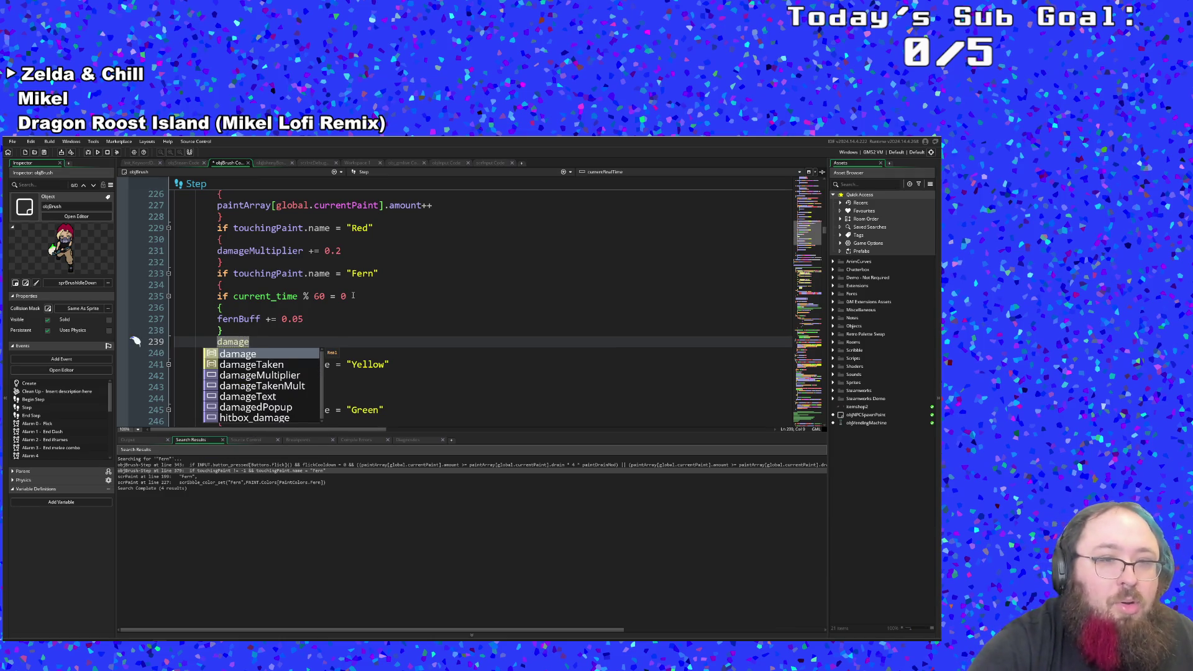
type("_mu")
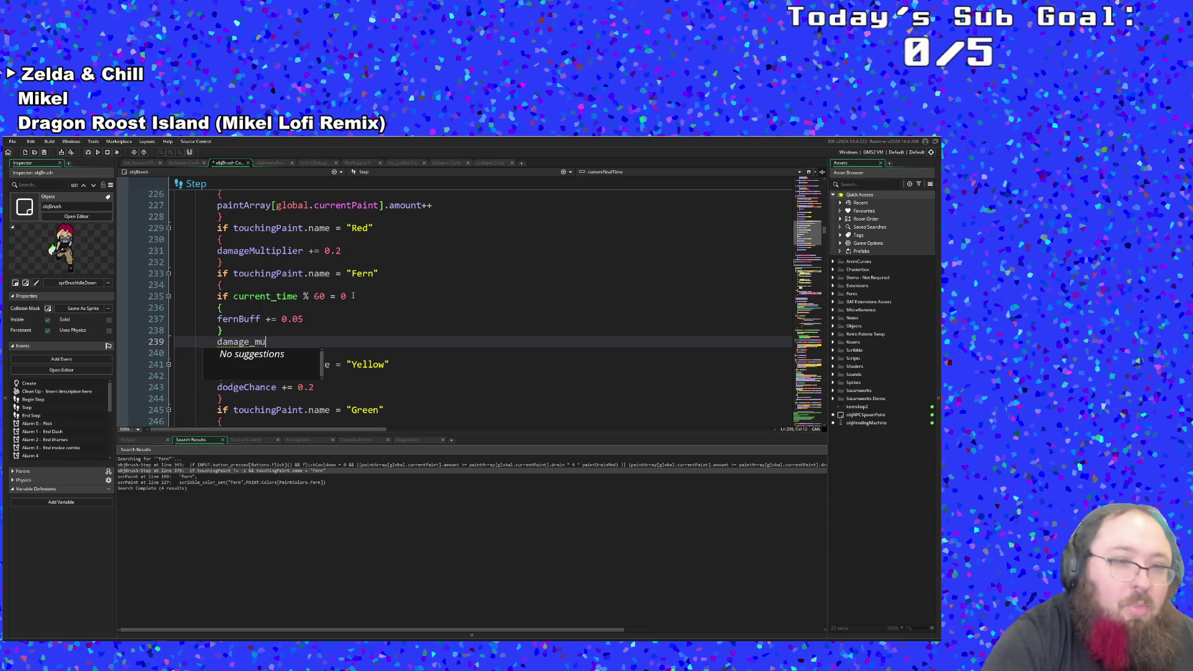
key("BackSpace")
key("BackSpace")
key("BackSpace")
key("Down")
key("Down")
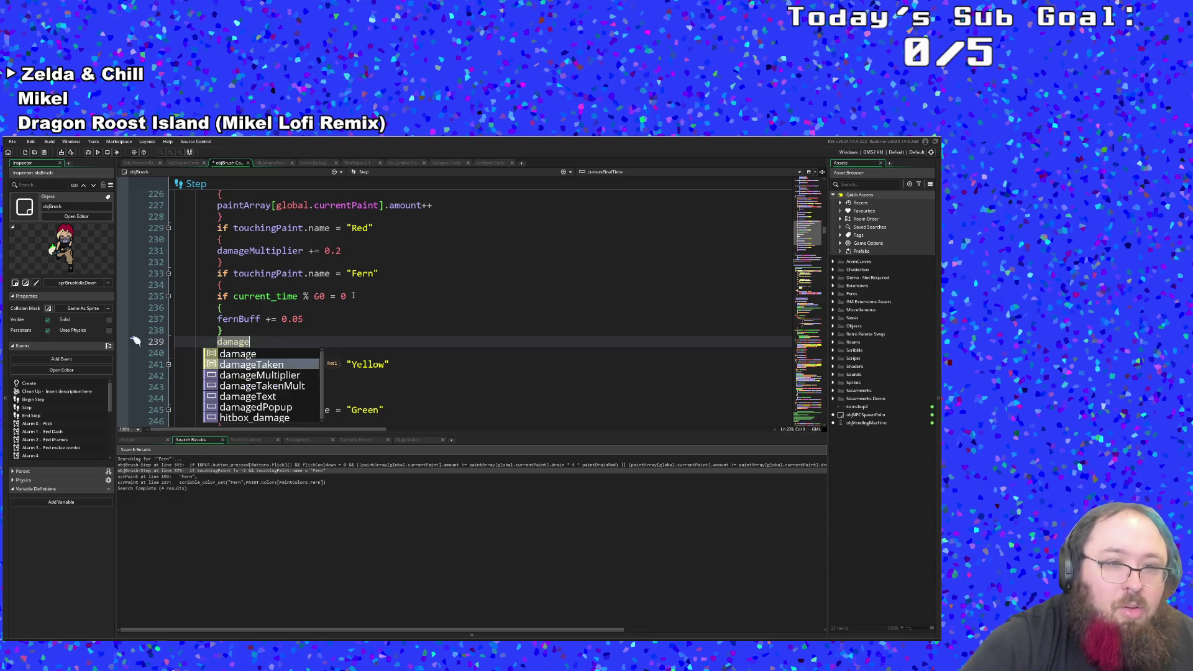
key("Return")
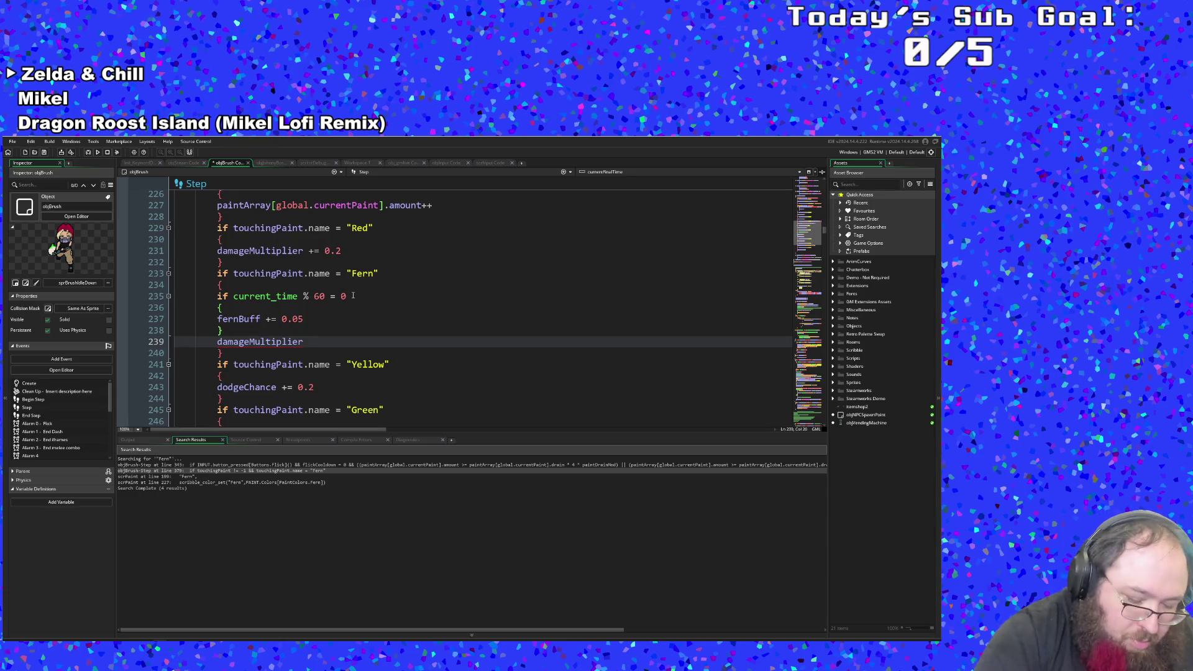
type("+= fern")
key("Return")
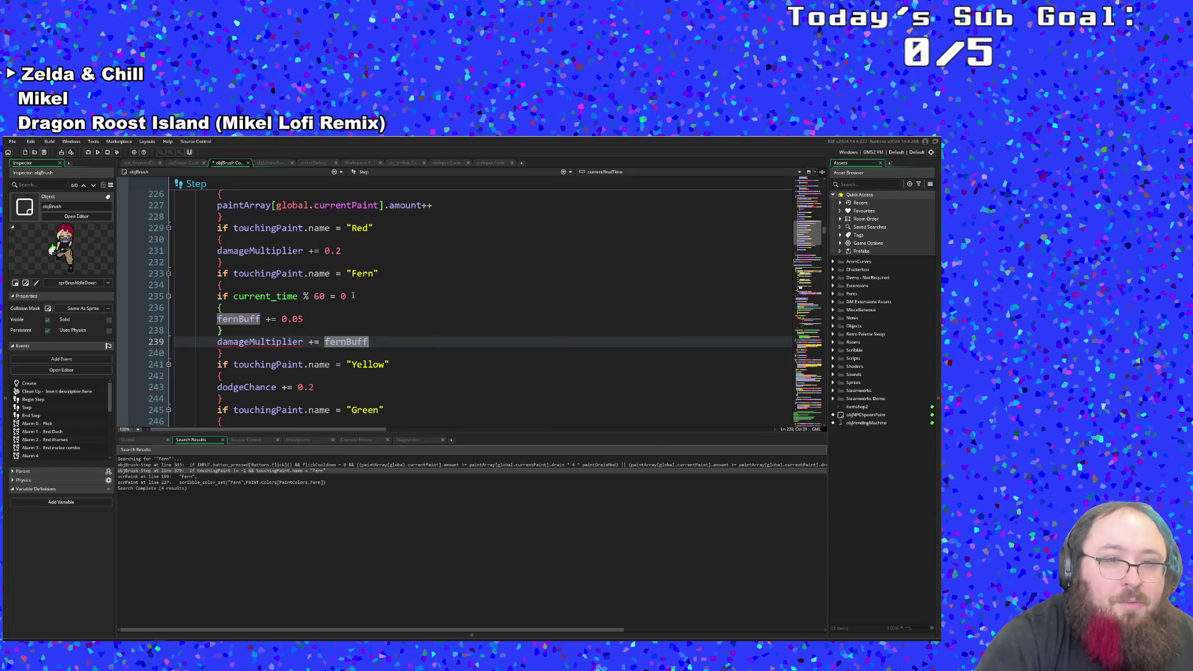
Step: Check which braces close the timer block and the Fern block
left_click(325, 326)
scroll(320, 322, "down", 2)
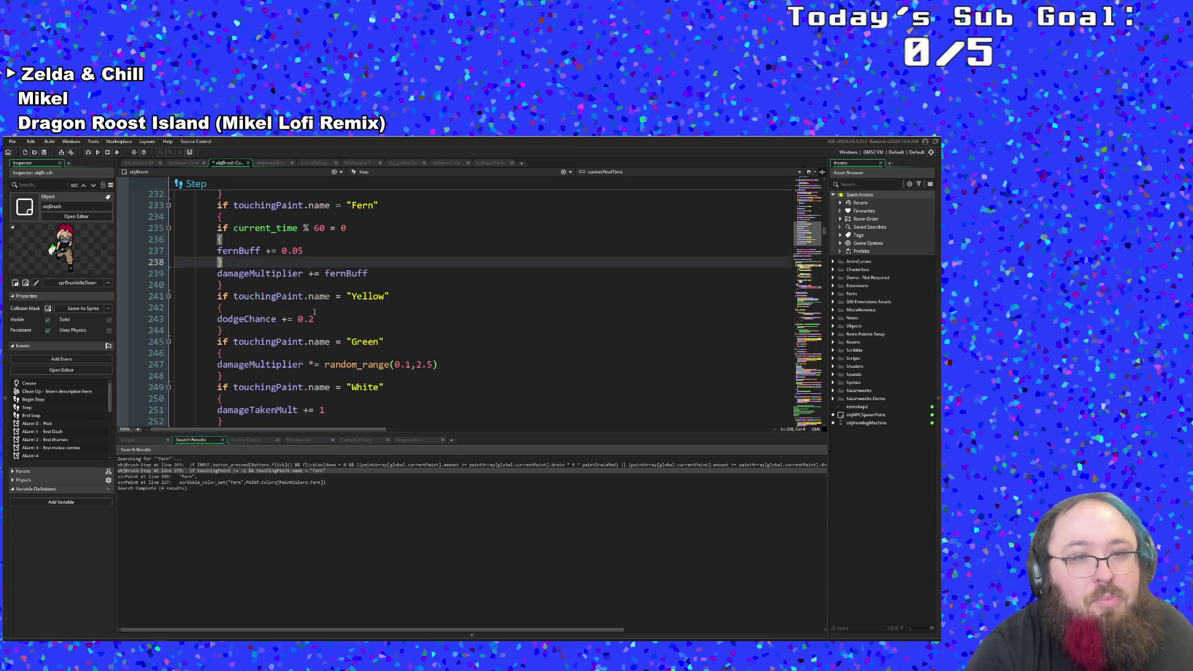
scroll(317, 318, "up", 2)
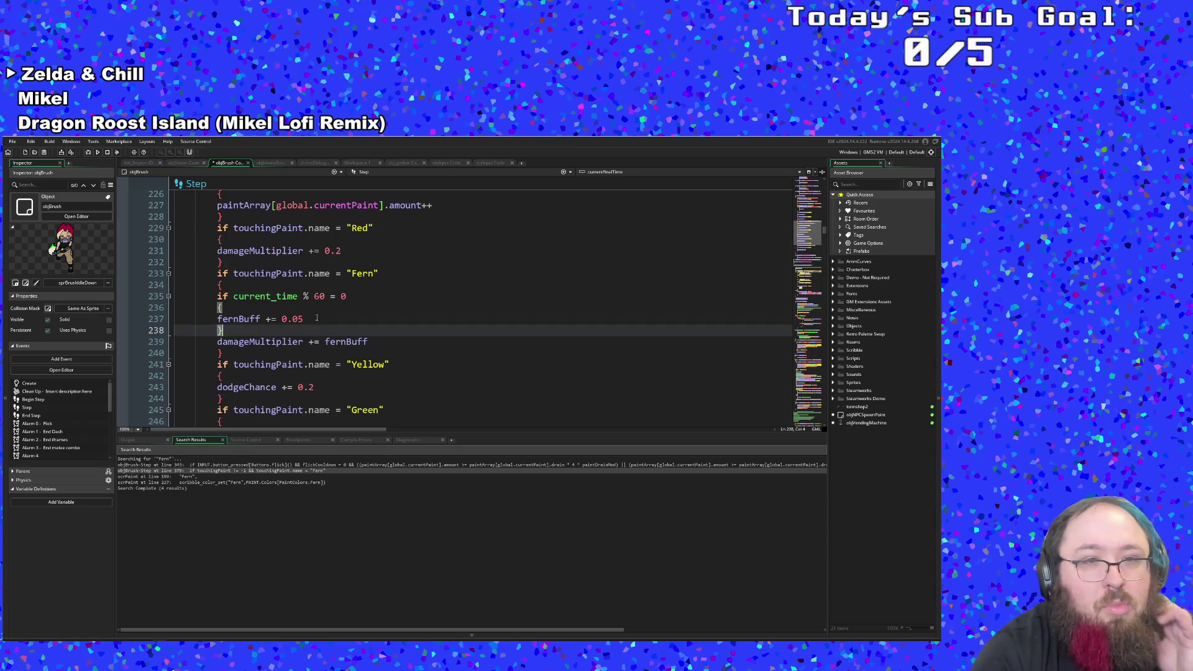
left_click(218, 285)
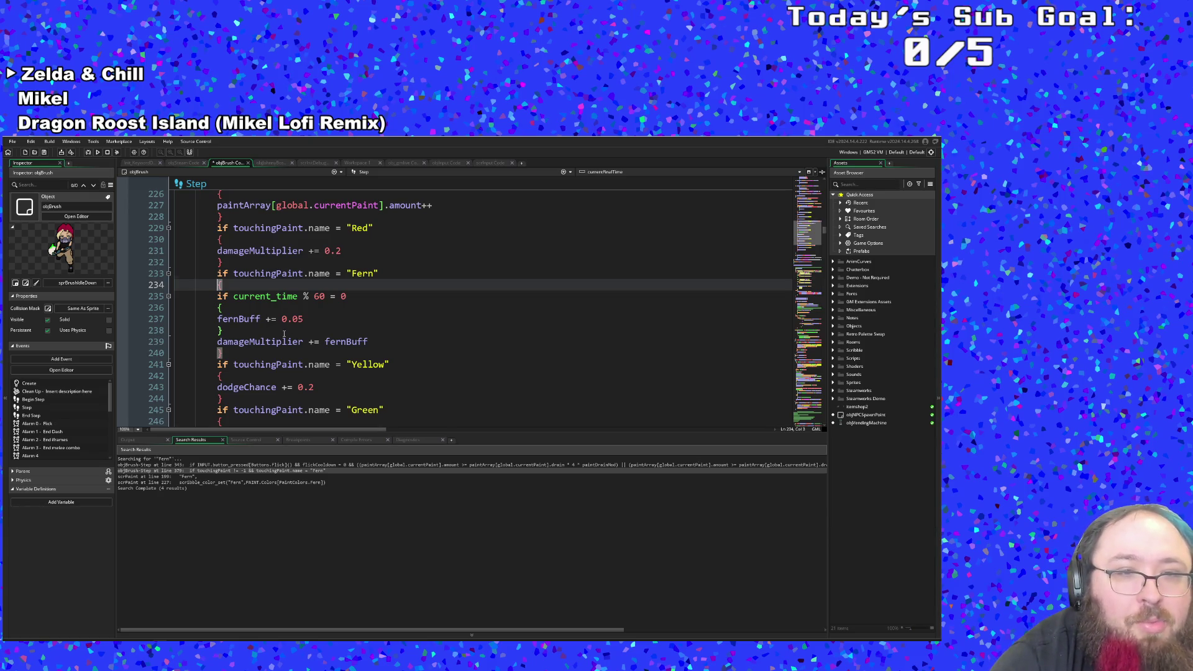
scroll(284, 334, "down", 4)
scroll(238, 364, "up", 14)
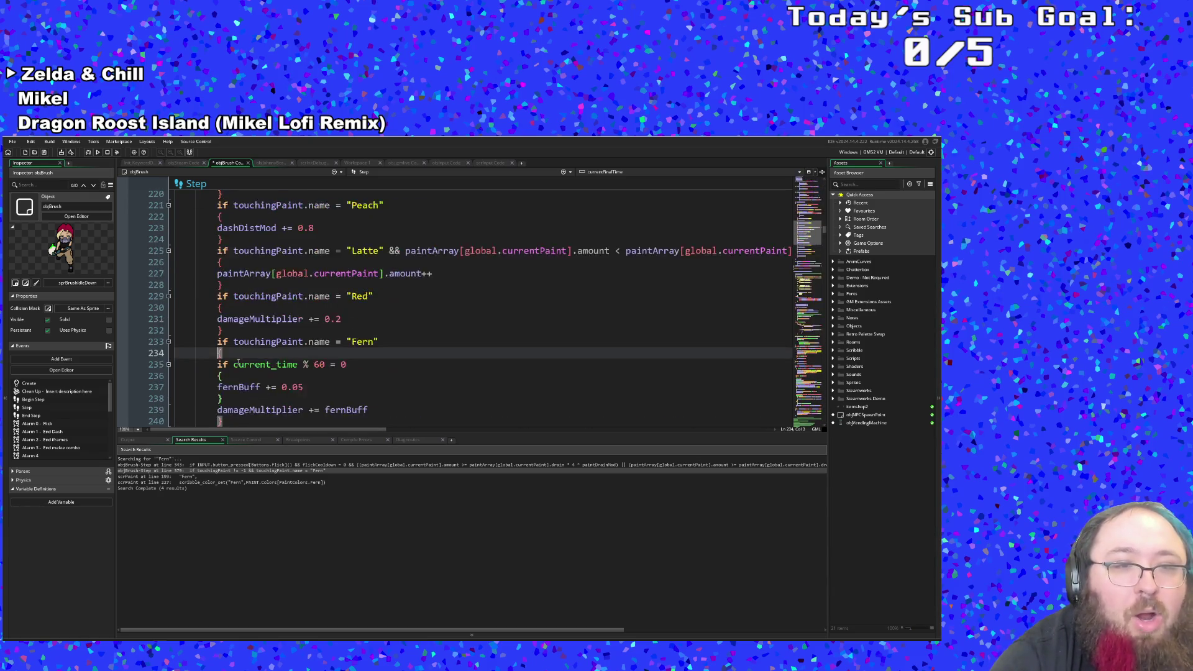
scroll(238, 365, "up", 2)
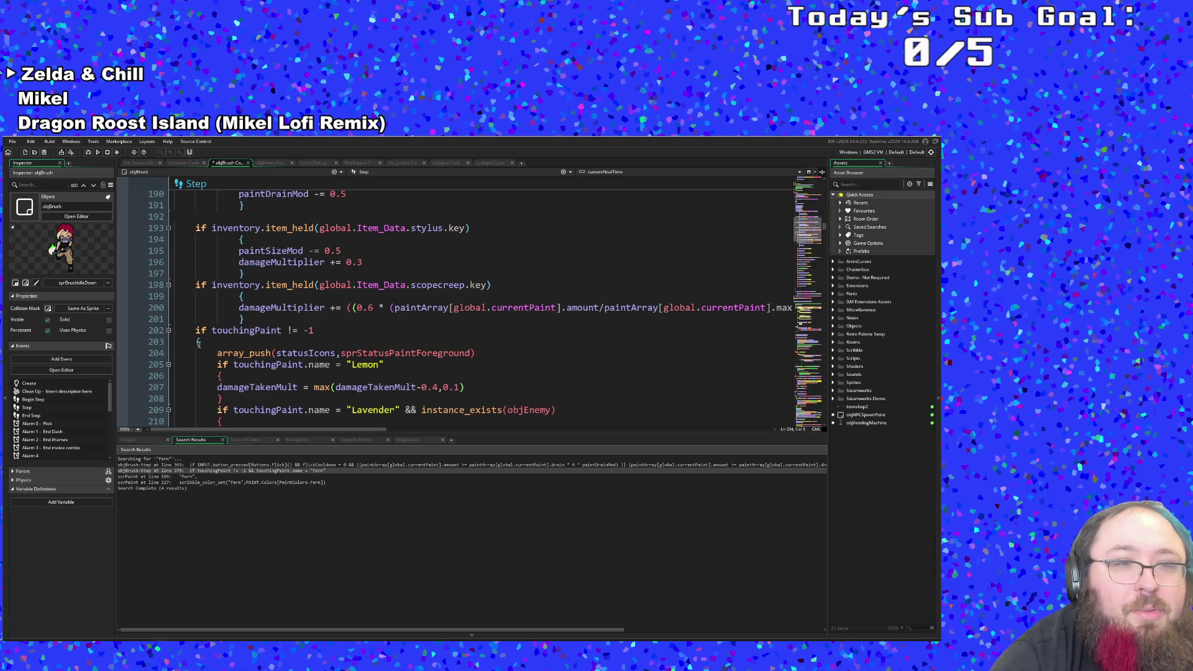
left_click(199, 344)
scroll(200, 343, "down", 6)
scroll(203, 343, "up", 4)
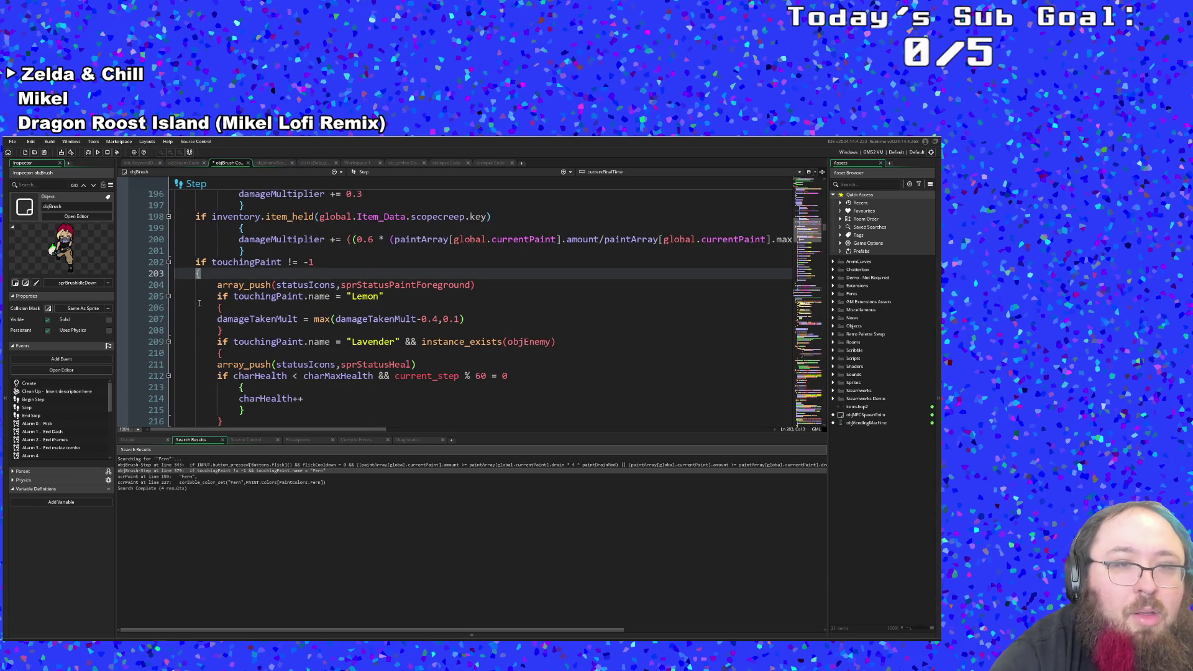
scroll(201, 279, "down", 16)
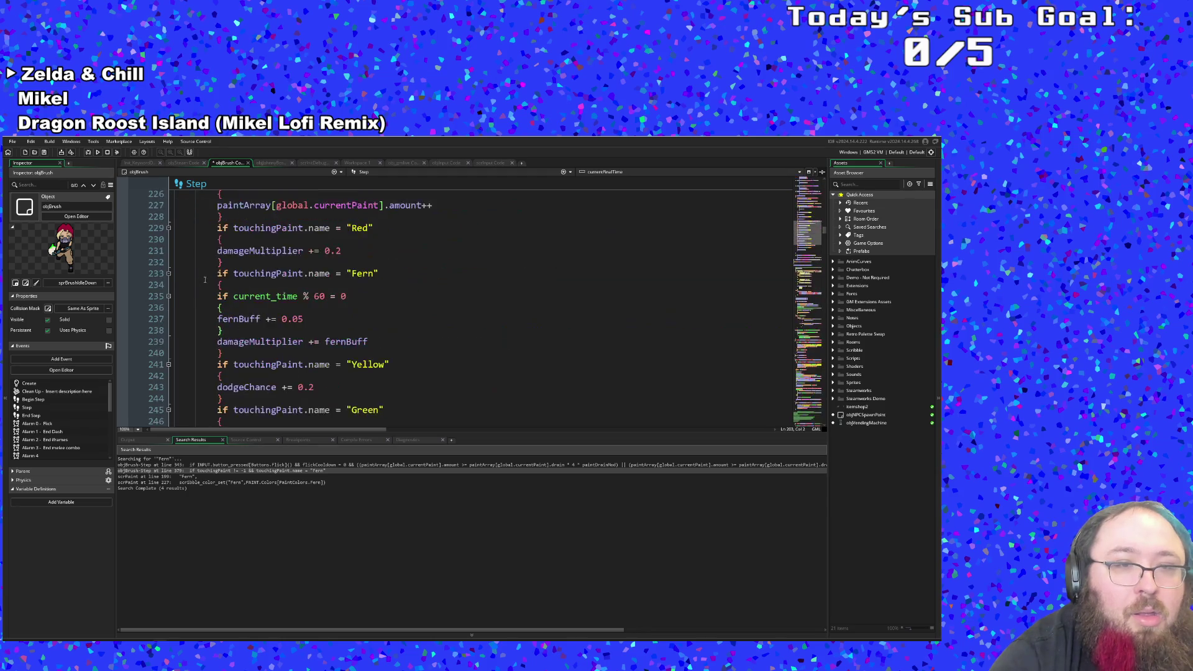
scroll(211, 279, "up", 4)
scroll(211, 278, "up", 8)
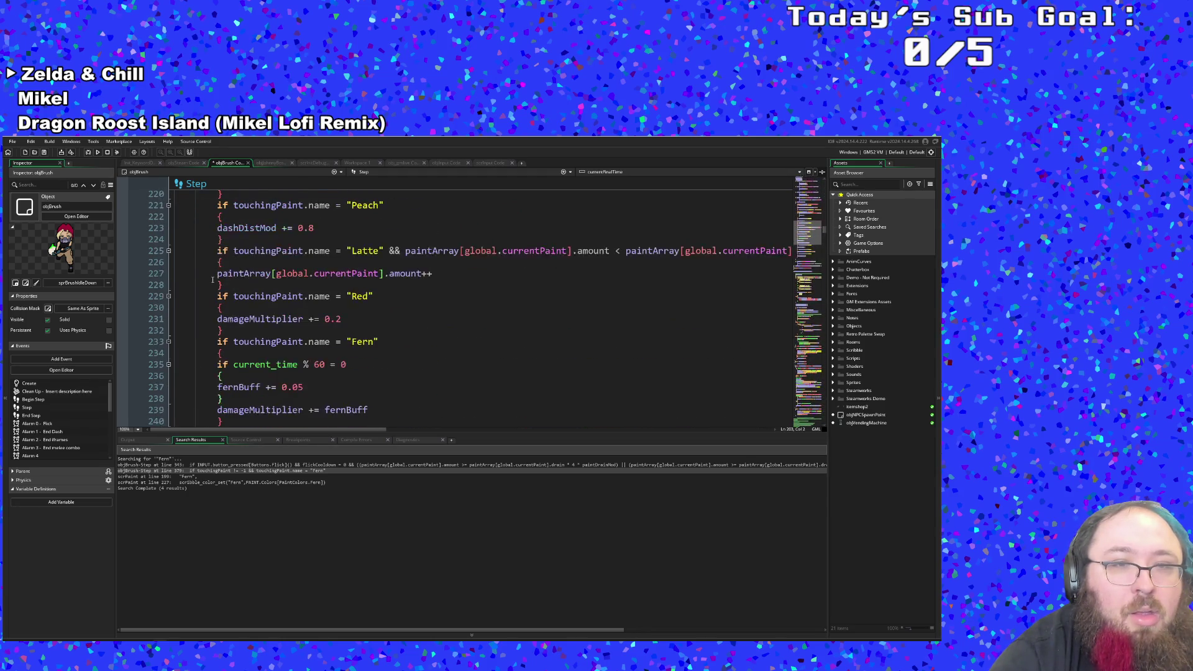
scroll(219, 274, "down", 8)
scroll(219, 274, "down", 4)
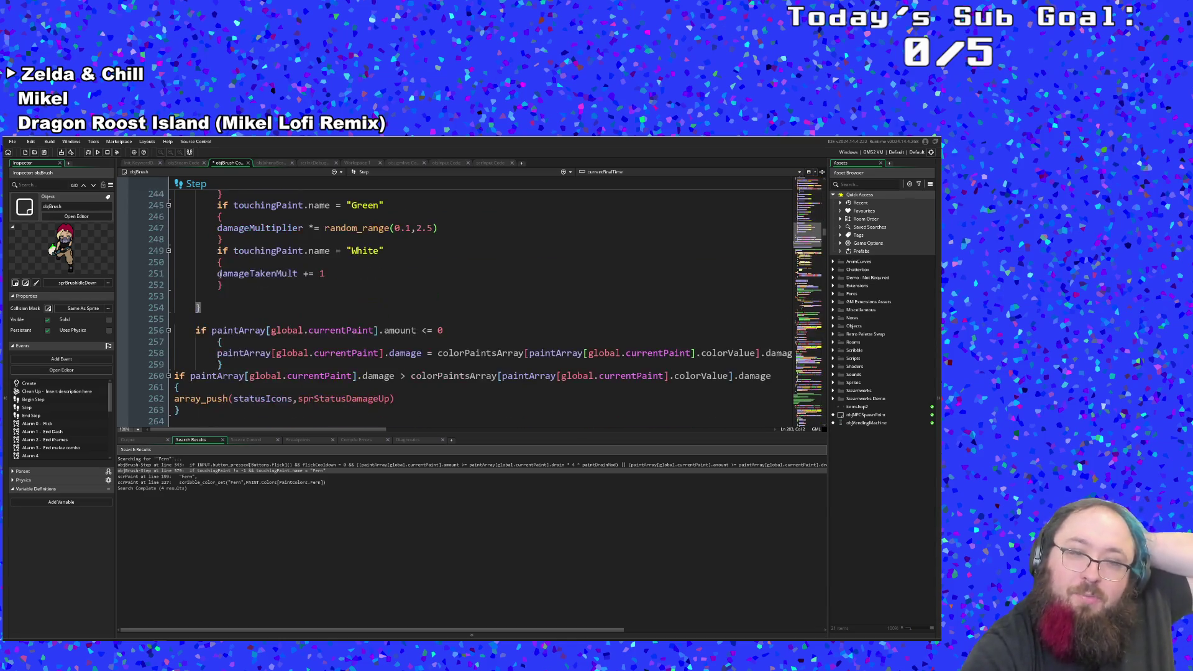
scroll(229, 274, "up", 4)
scroll(229, 274, "up", 12)
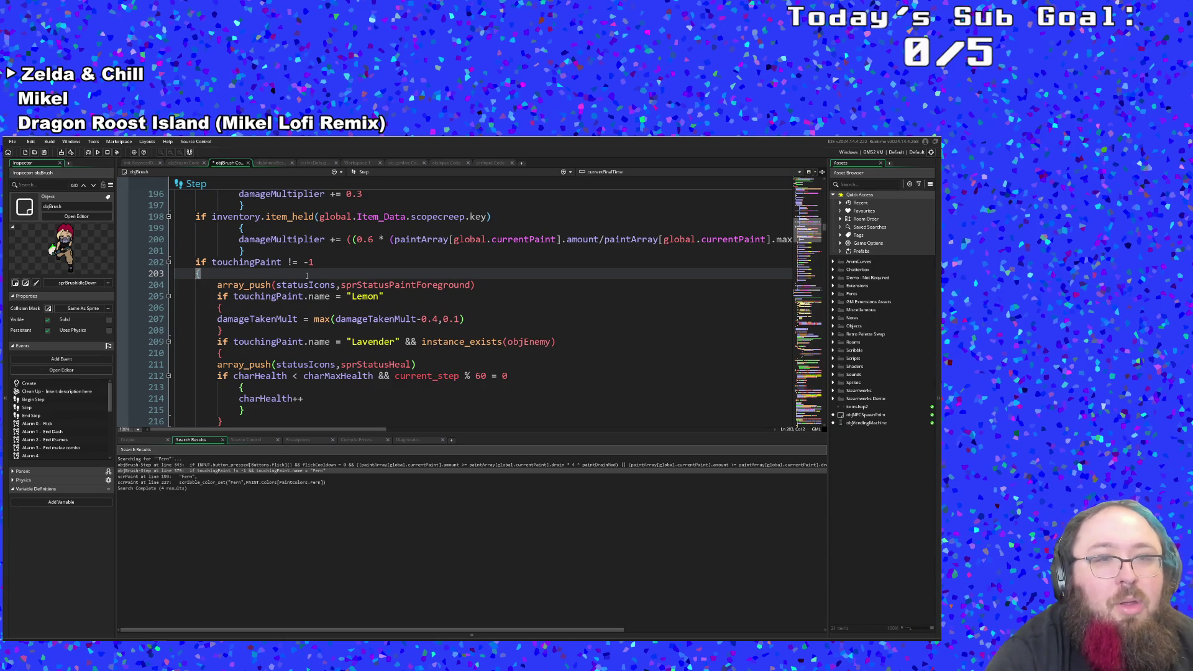
scroll(307, 275, "down", 8)
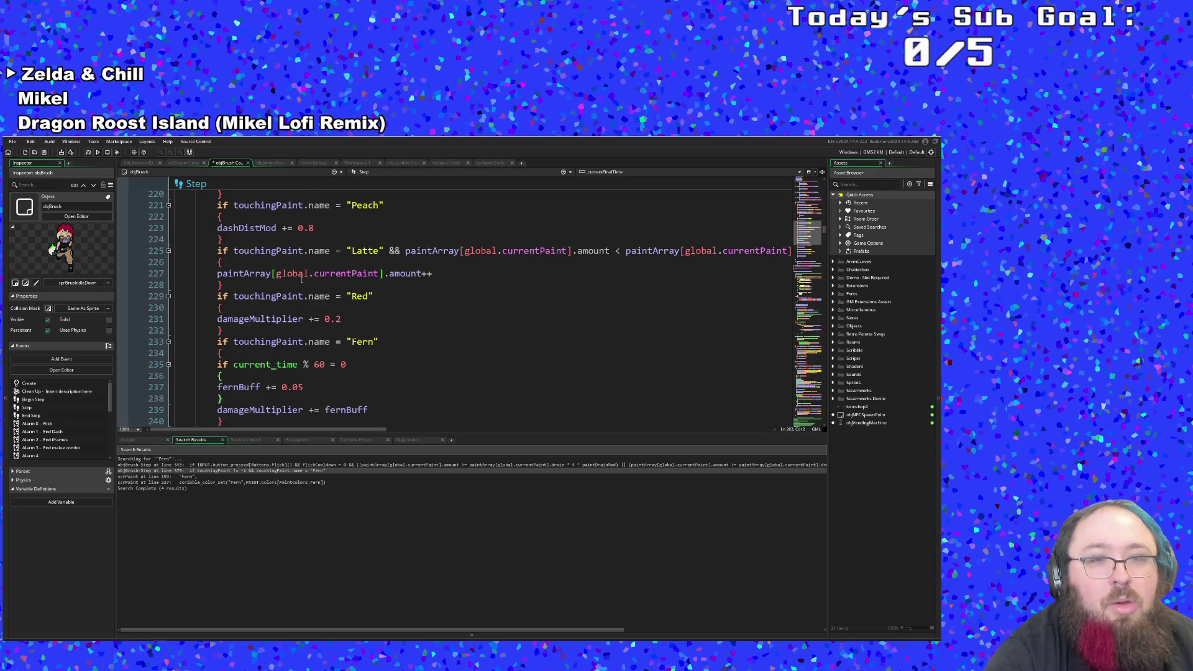
scroll(301, 279, "up", 6)
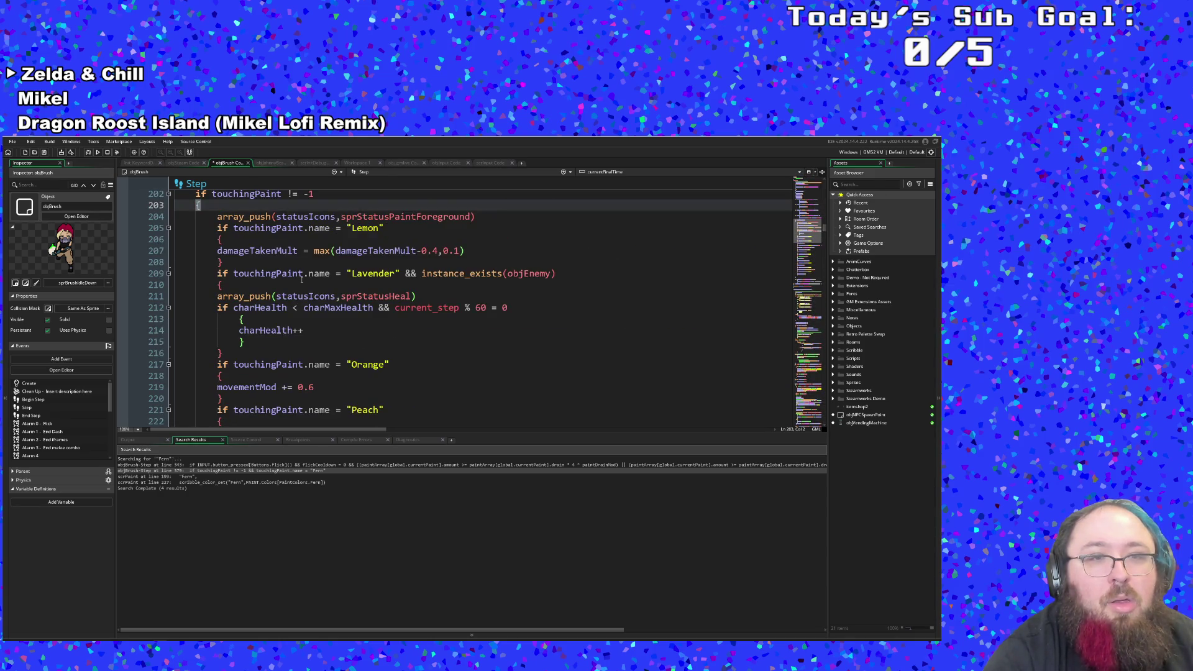
scroll(301, 280, "down", 14)
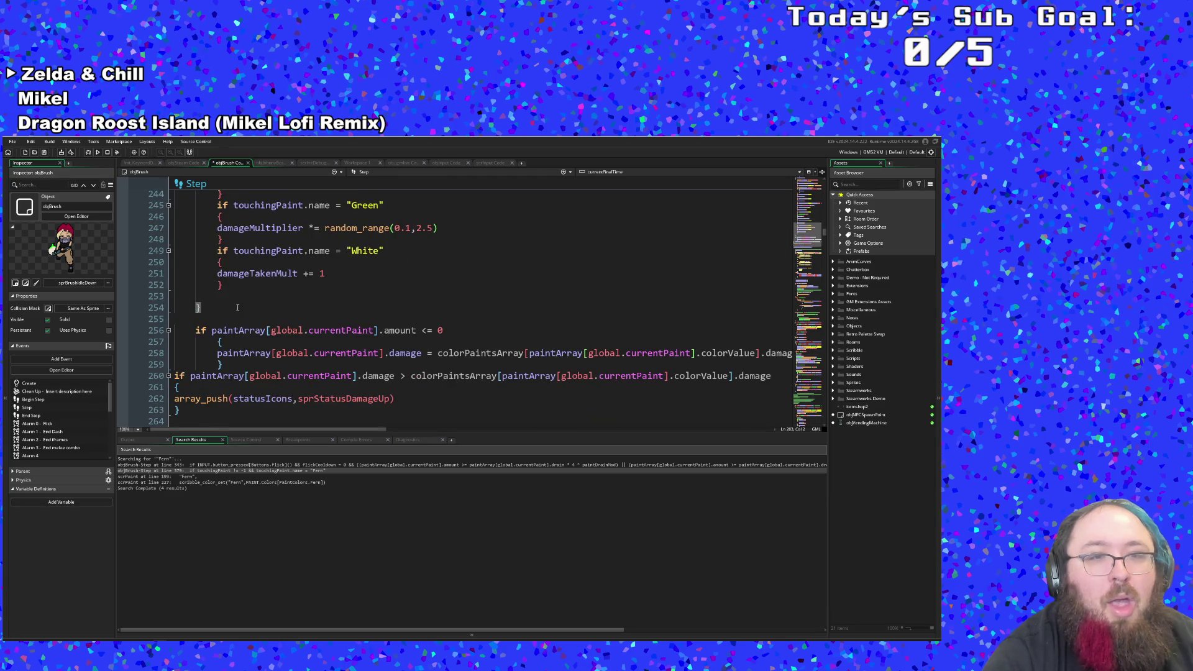
left_click(212, 297)
scroll(212, 297, "up", 4)
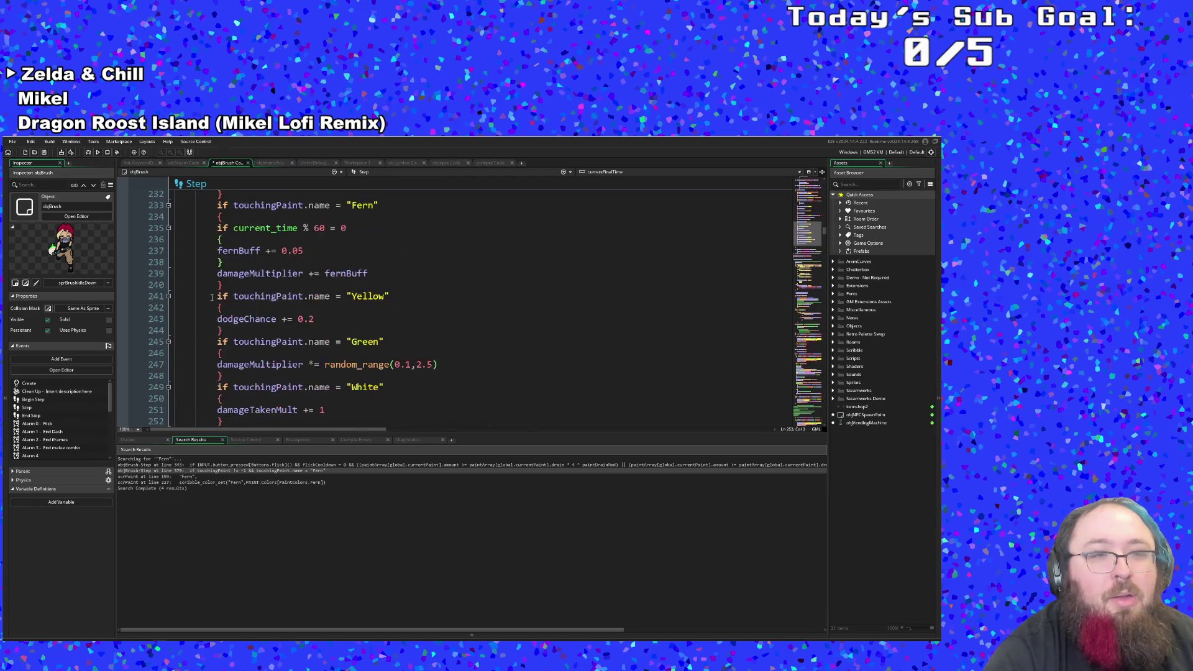
scroll(212, 298, "down", 6)
scroll(221, 308, "up", 4)
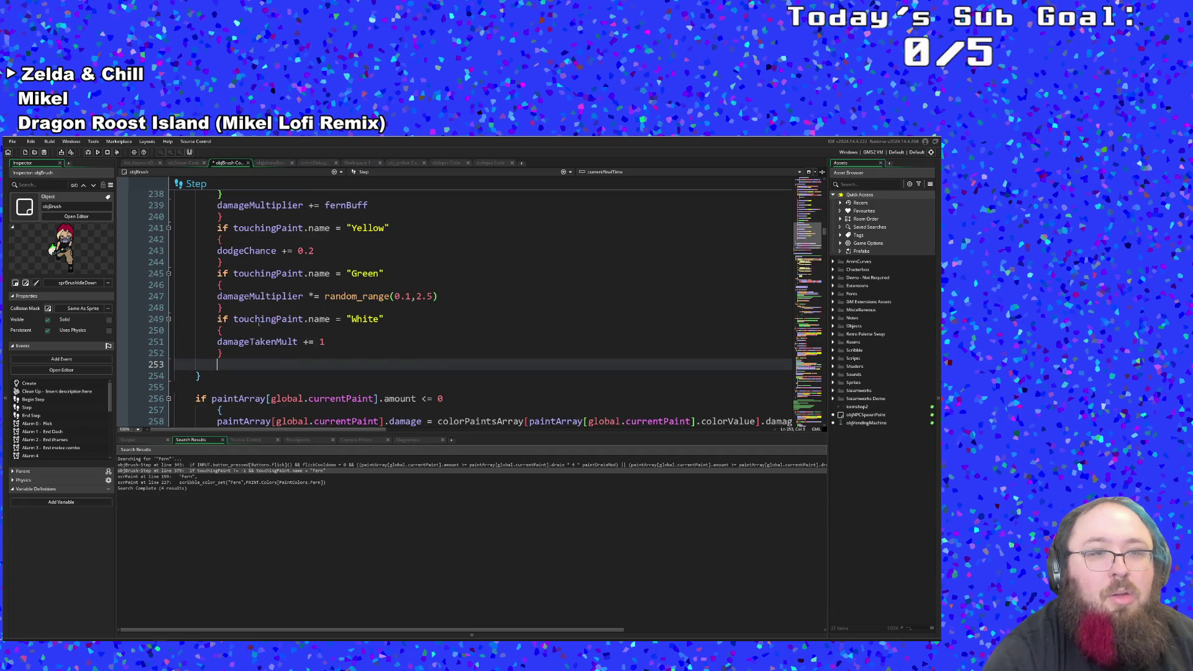
key("BackSpace")
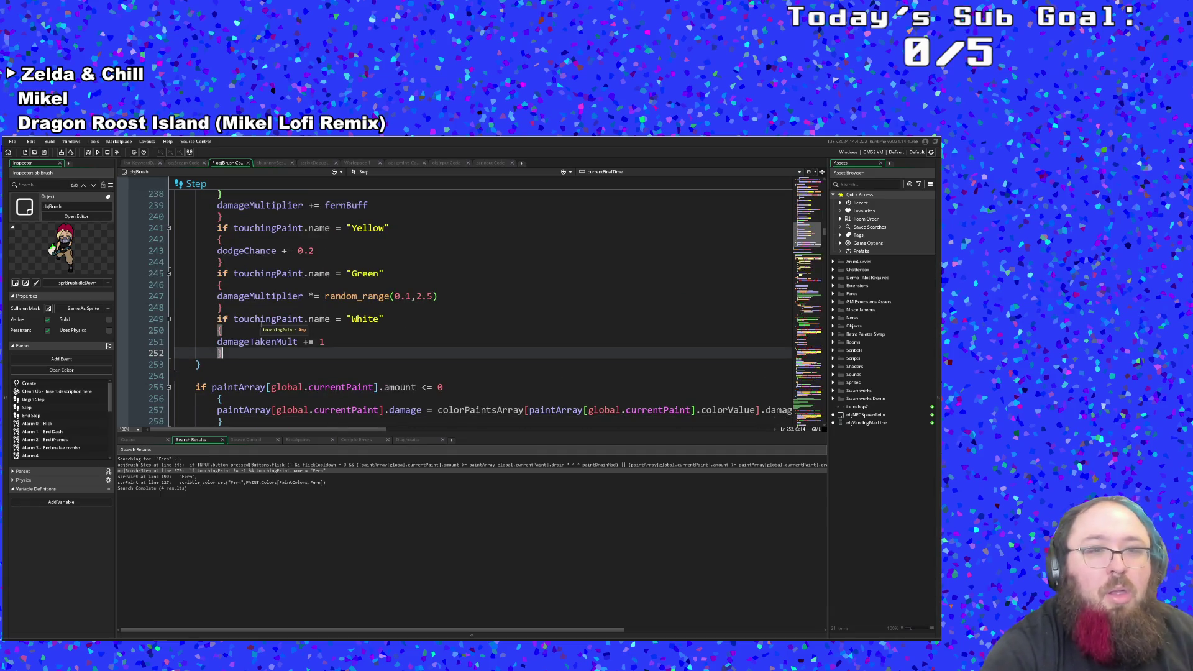
scroll(299, 356, "up", 10)
scroll(299, 356, "down", 4)
scroll(300, 356, "down", 2)
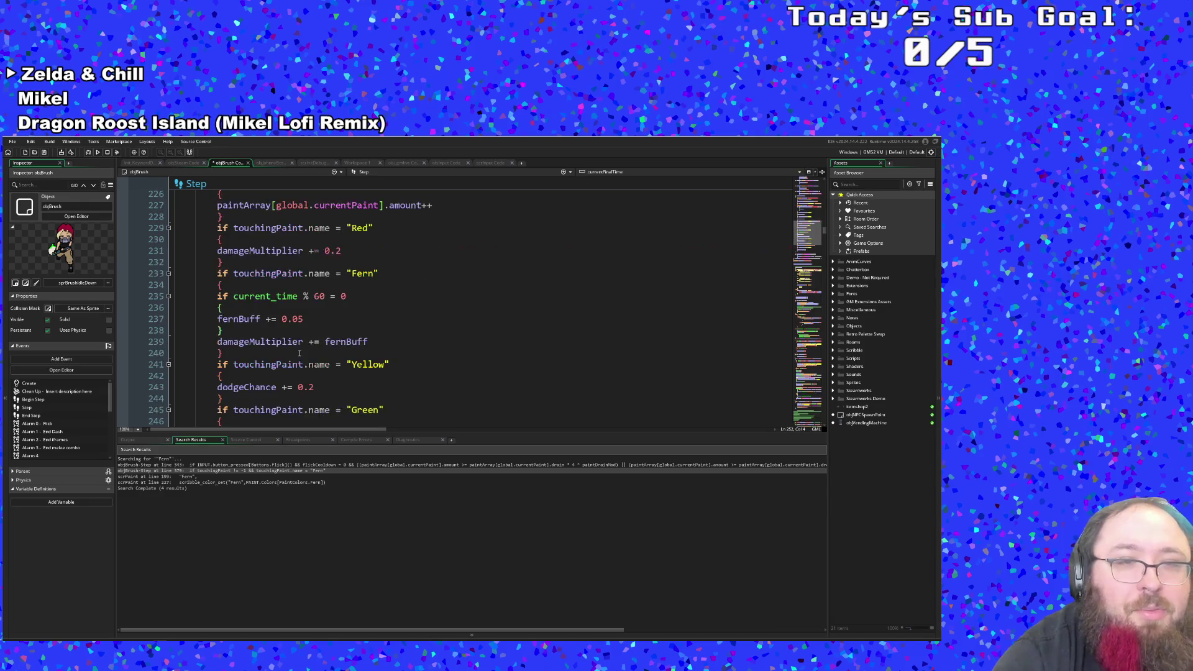
scroll(310, 372, "up", 8)
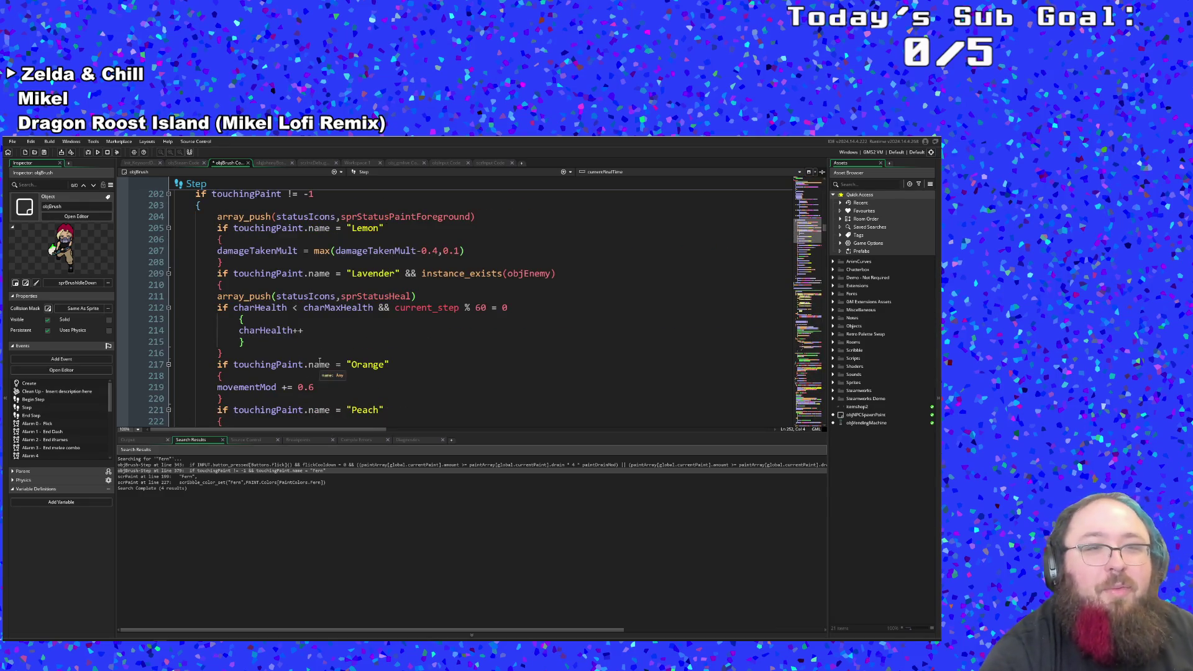
scroll(311, 367, "down", 14)
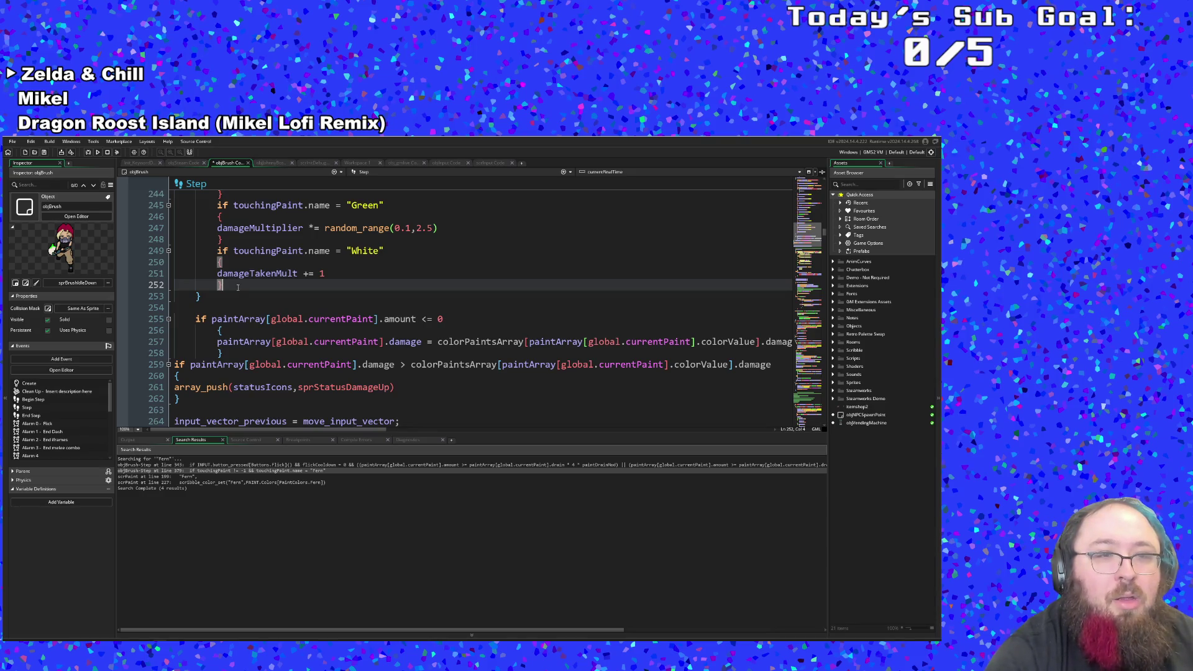
key("Return")
key("BackSpace")
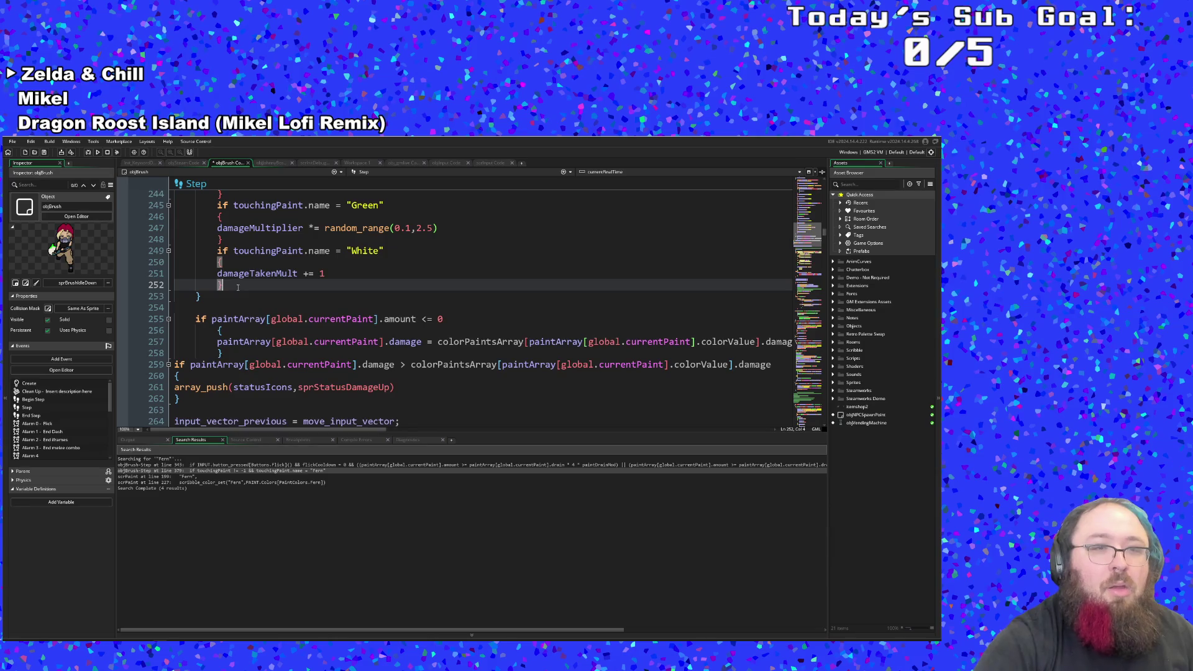
scroll(238, 285, "up", 15)
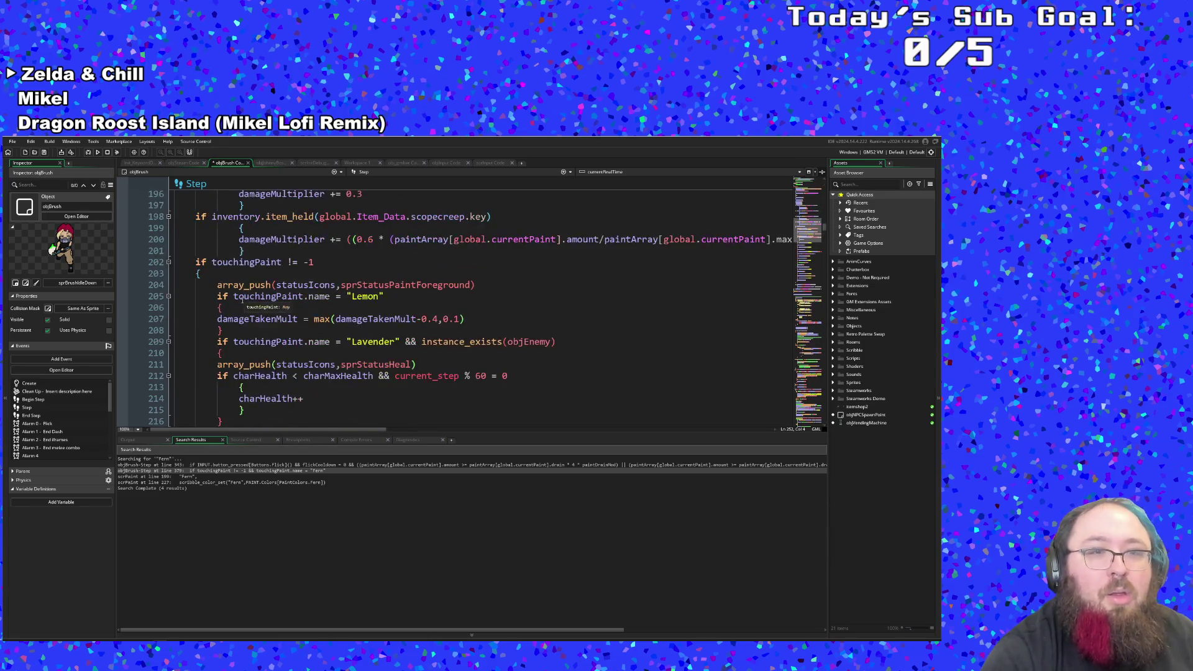
scroll(212, 284, "down", 15)
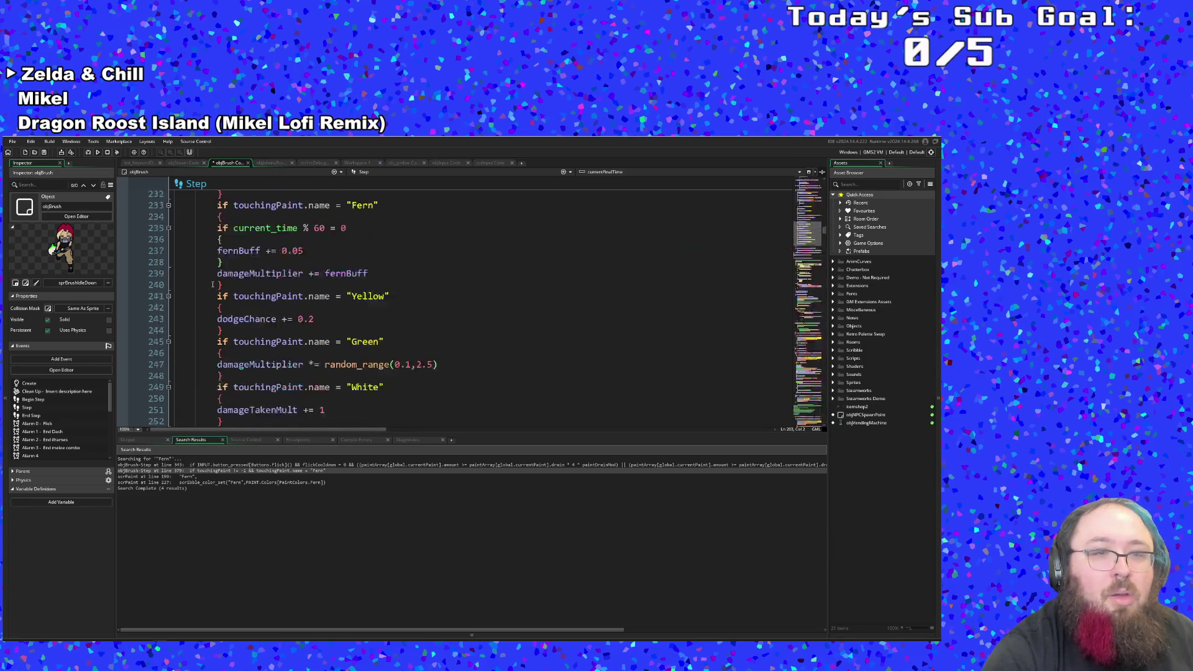
Step: After the paint checks, write the condition 'if touchingPaint != "Fern"'
left_click(209, 295)
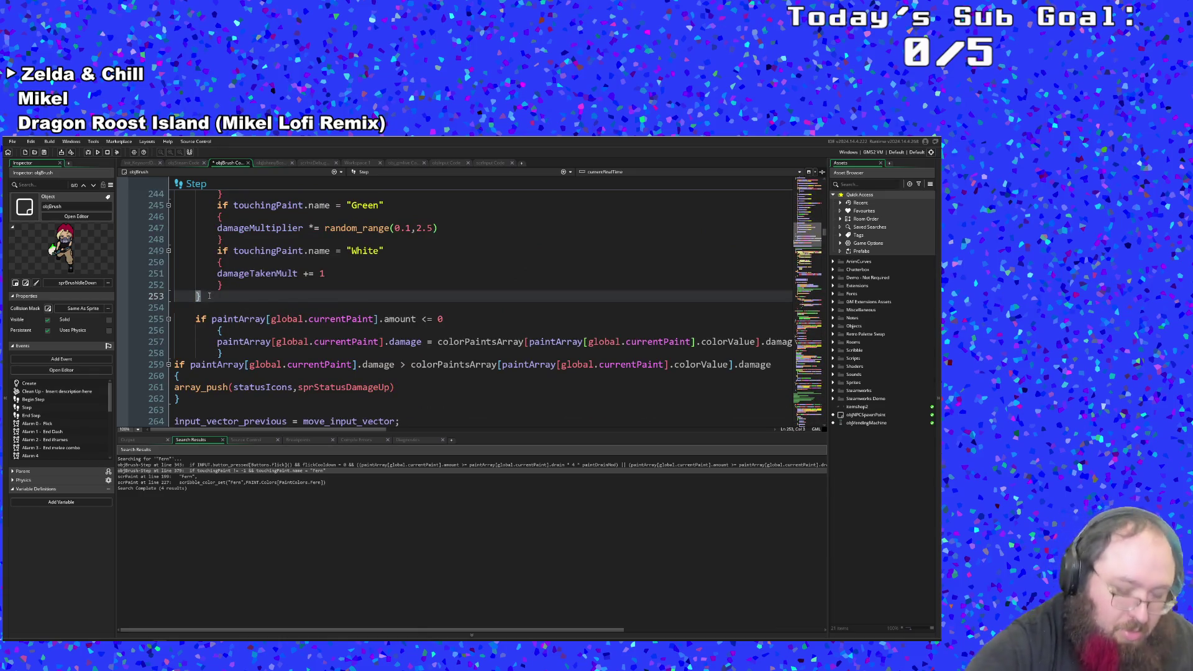
key("Return")
type("if t")
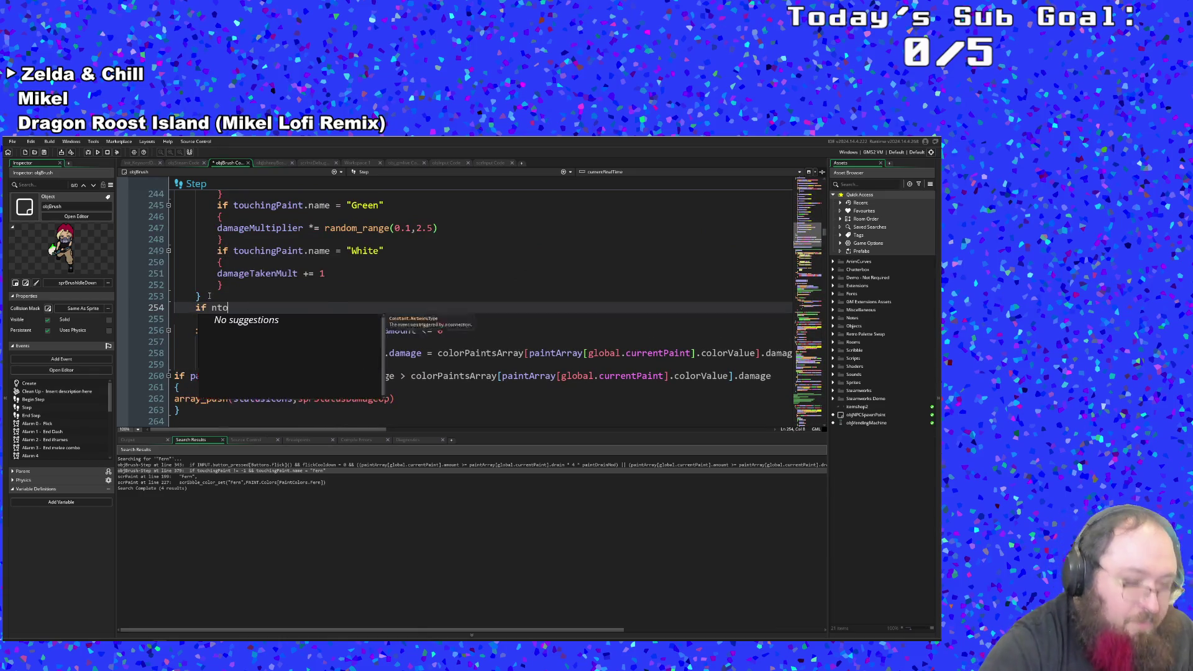
type("ouch")
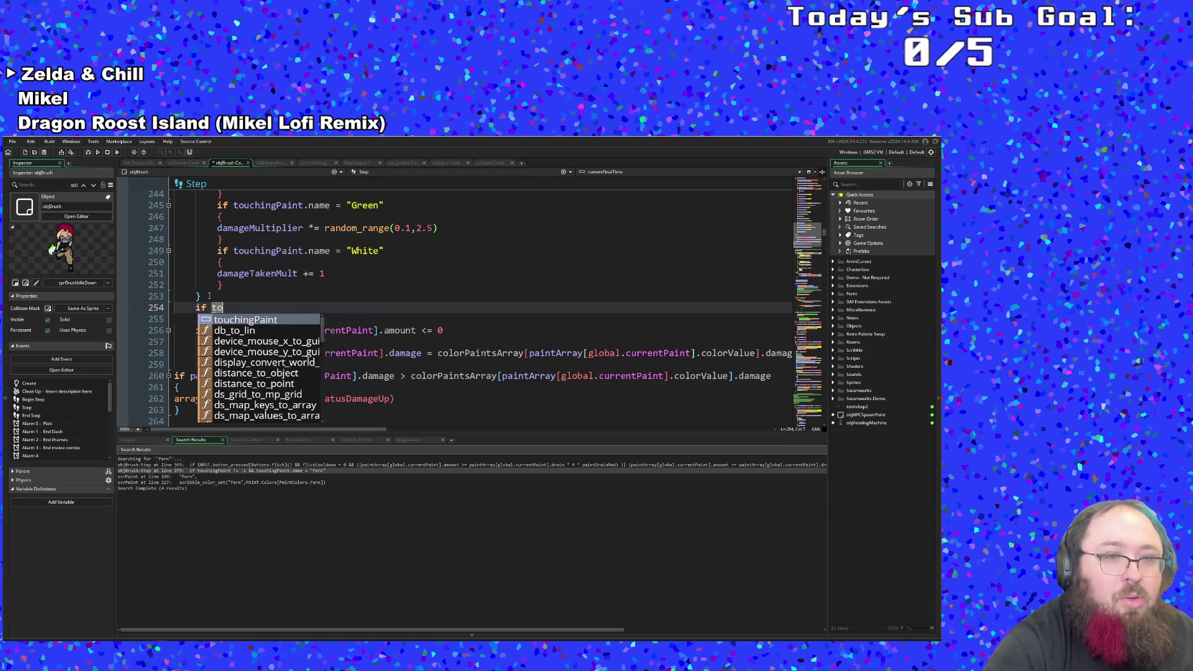
key("Return")
type("!= \"FE")
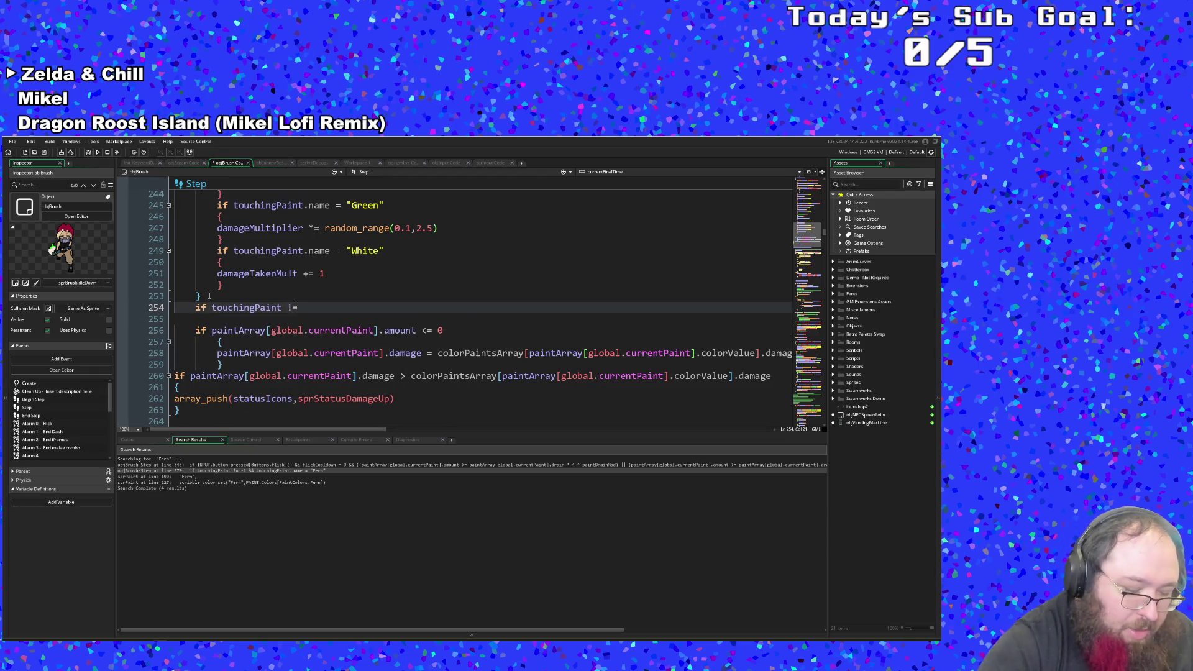
key("BackSpace")
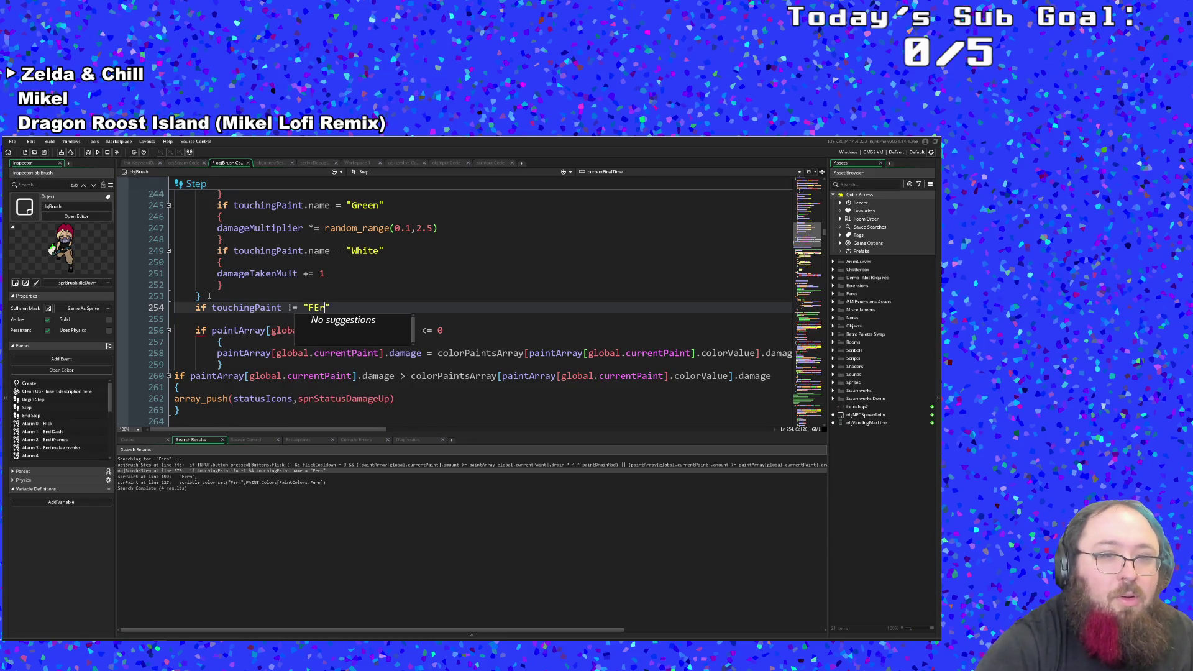
type("ern")
key("Return")
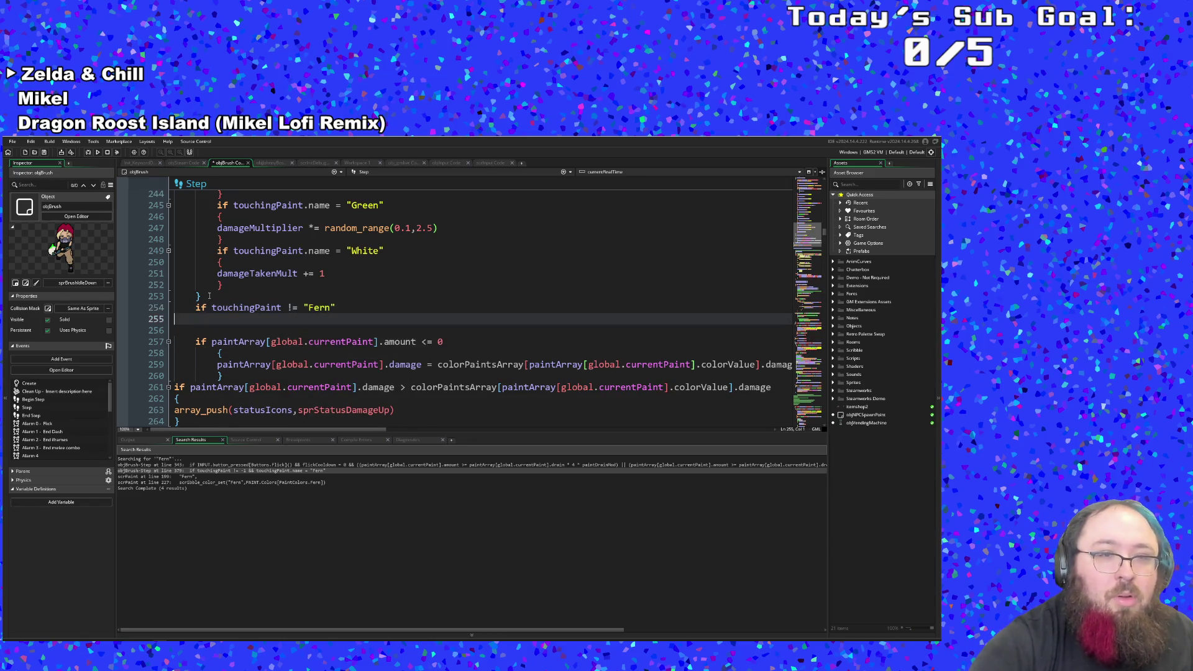
Step: Make the condition compare touchingPaint.name instead of touchingPaint
key("Left")
key("Left")
key("Left")
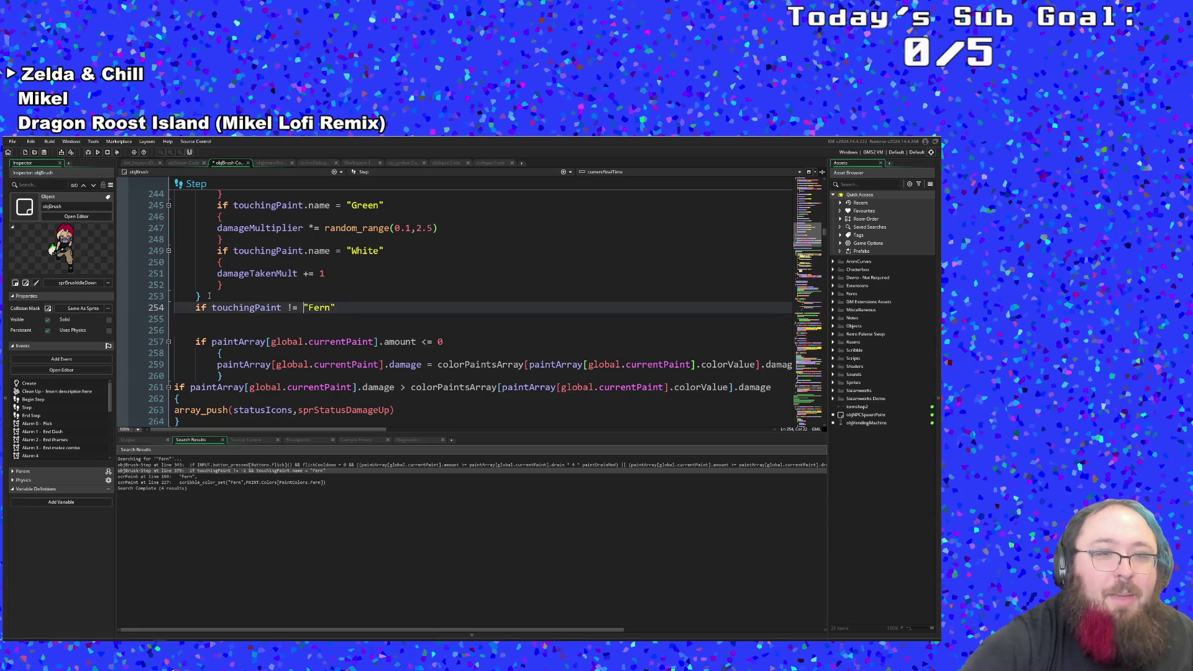
key("ctrl+Left")
key("ctrl+Left")
key("ctrl+shift+Right")
key("Right")
type(".name")
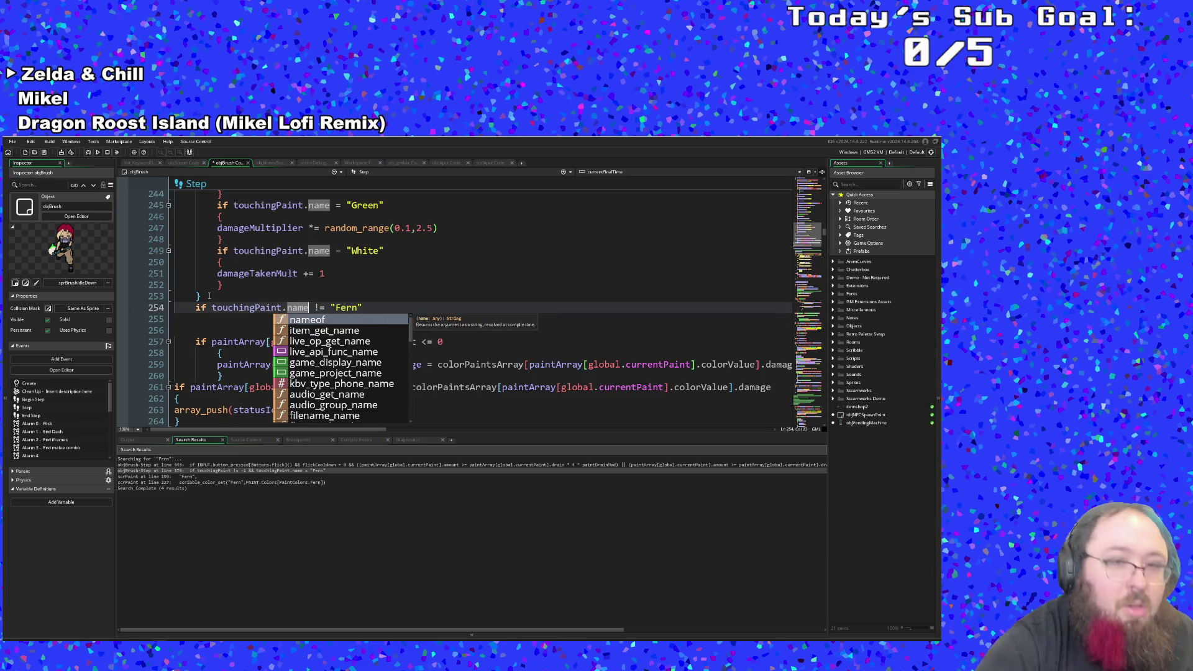
key("Right")
key("Right")
key("Right")
key("End")
key("Return")
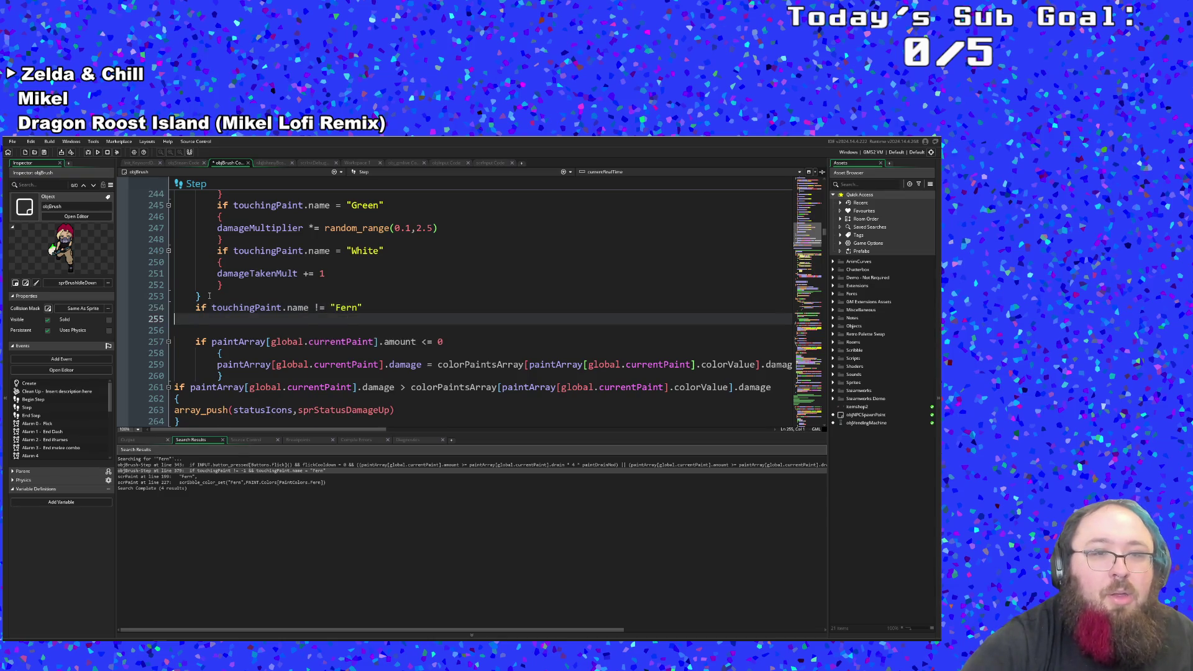
Step: Add a braced body setting fernBuff = 0 under the condition
key("Return")
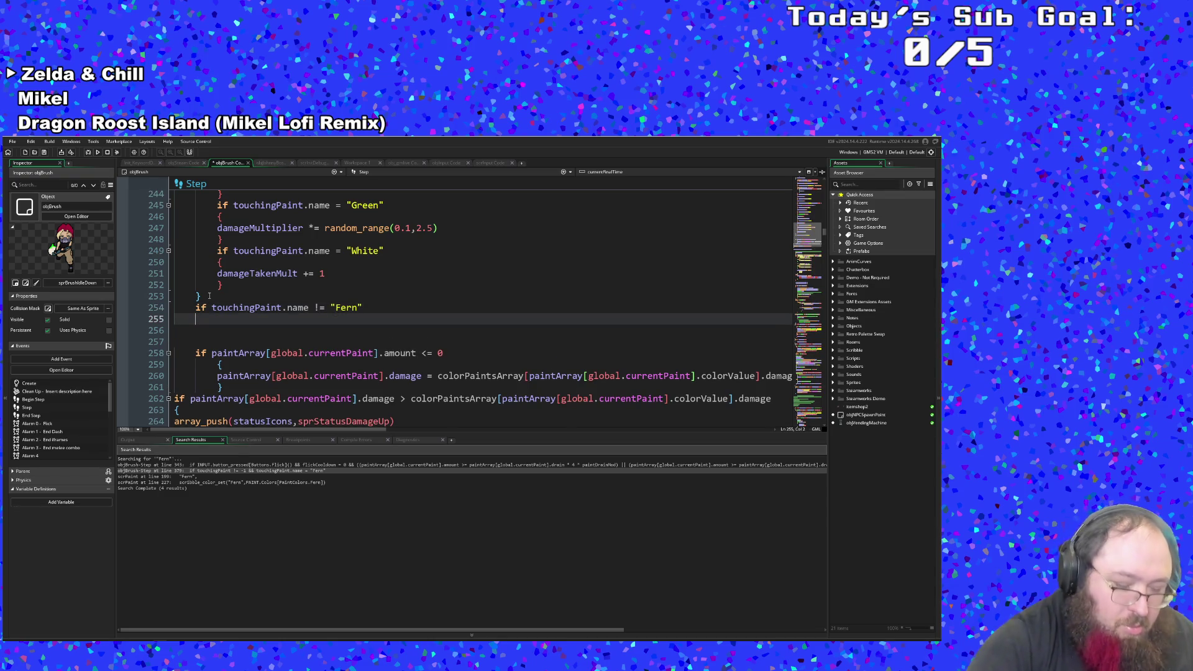
type("{")
key("Return")
type("Fe")
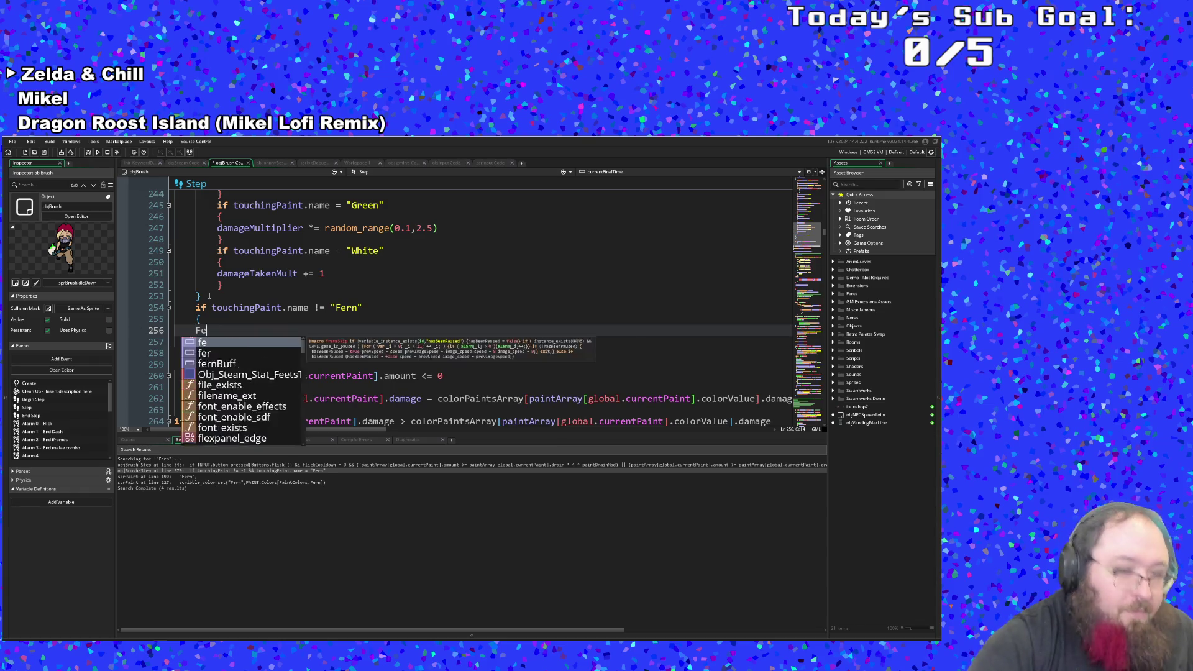
type("rn")
key("Return")
type("=")
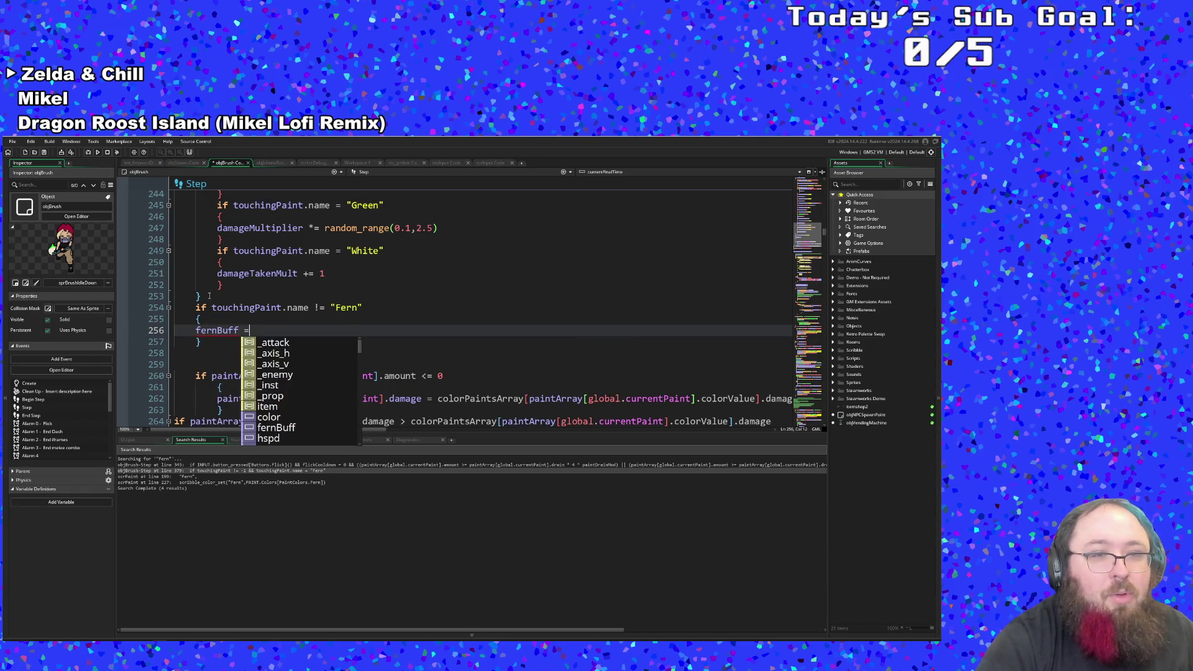
type(" 0")
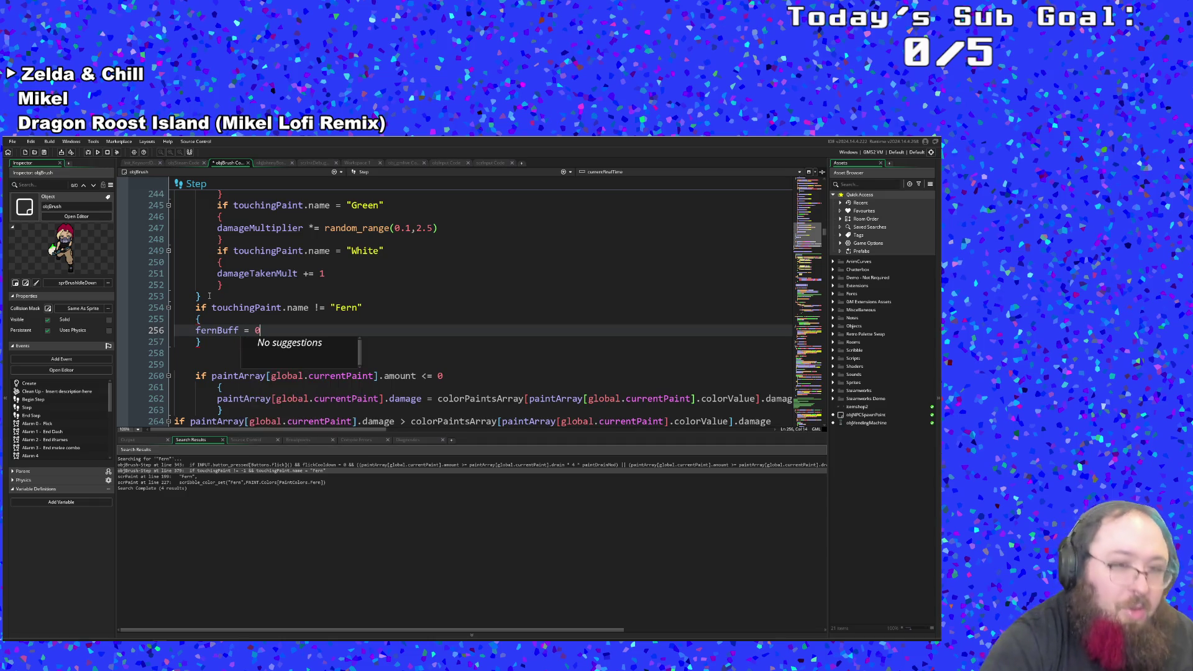
key("Delete")
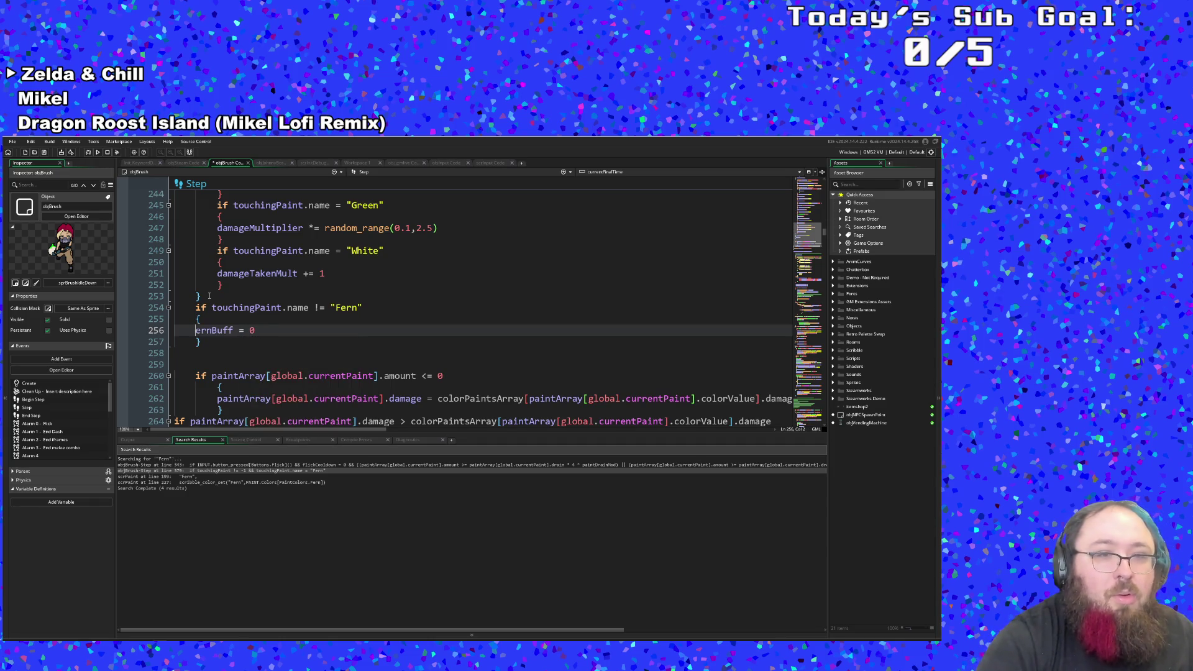
type("f")
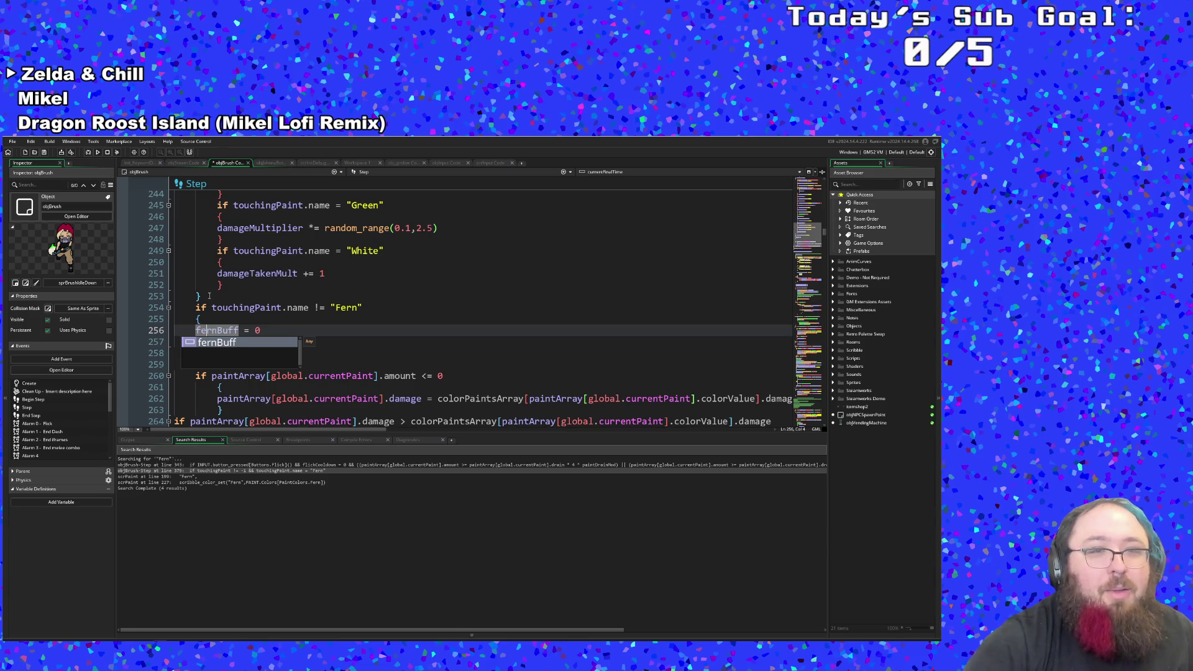
left_click(233, 308)
scroll(250, 312, "up", 6)
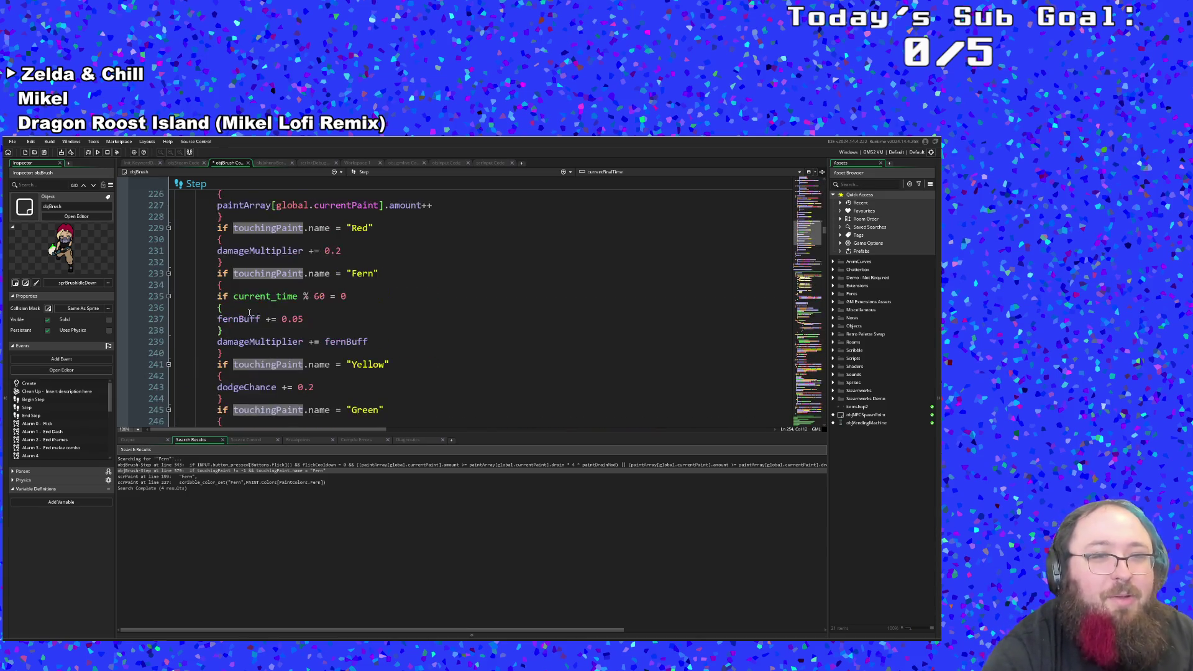
Step: Indent the {, fernBuff = 0 and } lines of the Fern reset block one level
scroll(249, 313, "down", 4)
left_click(199, 387)
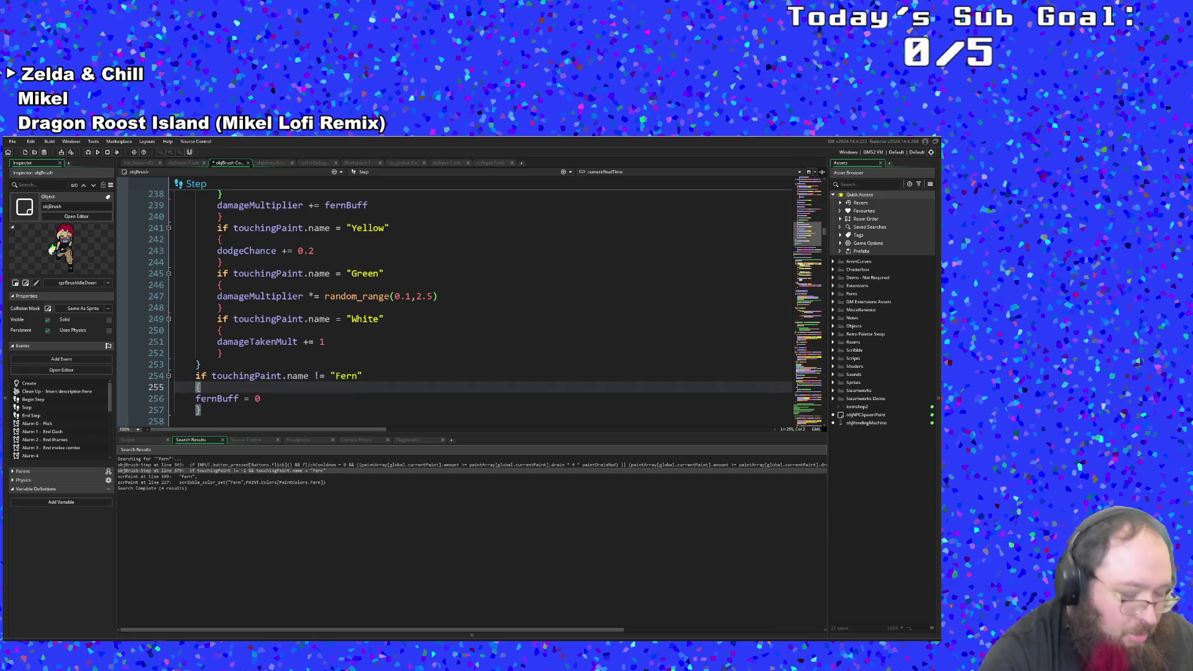
key("Tab")
key("Down")
key("Tab")
key("Down")
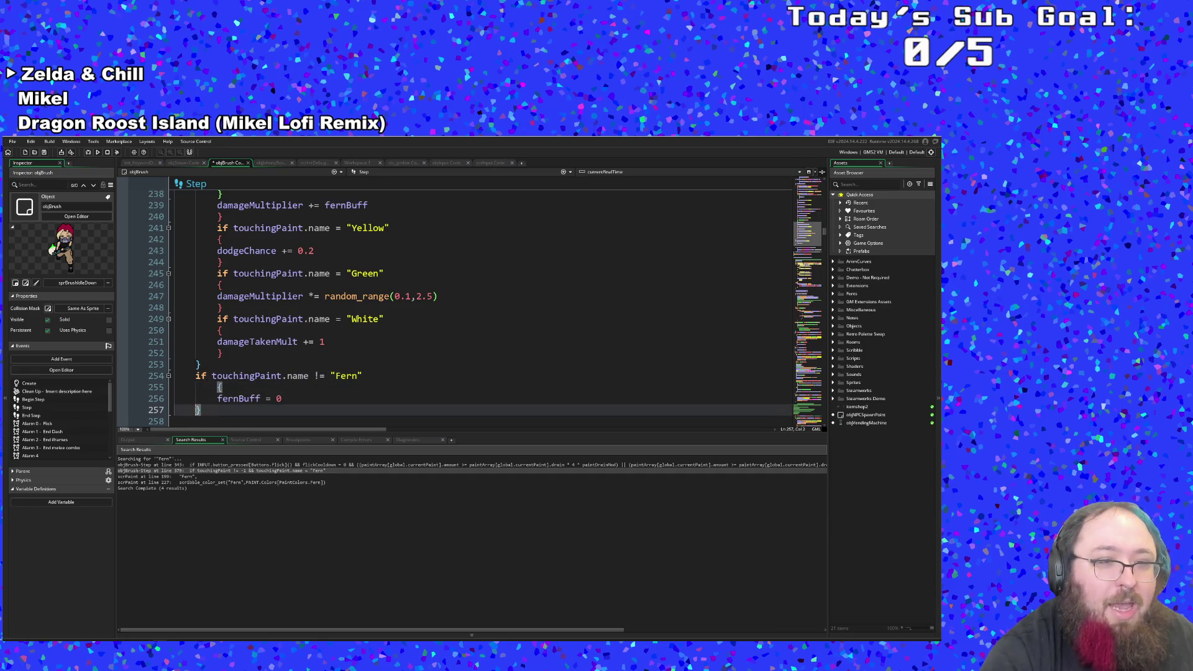
key("Tab")
Step: Review the Fern buff code on lines 220–246, then bring up the asset search with Ctrl+T
scroll(265, 371, "up", 2)
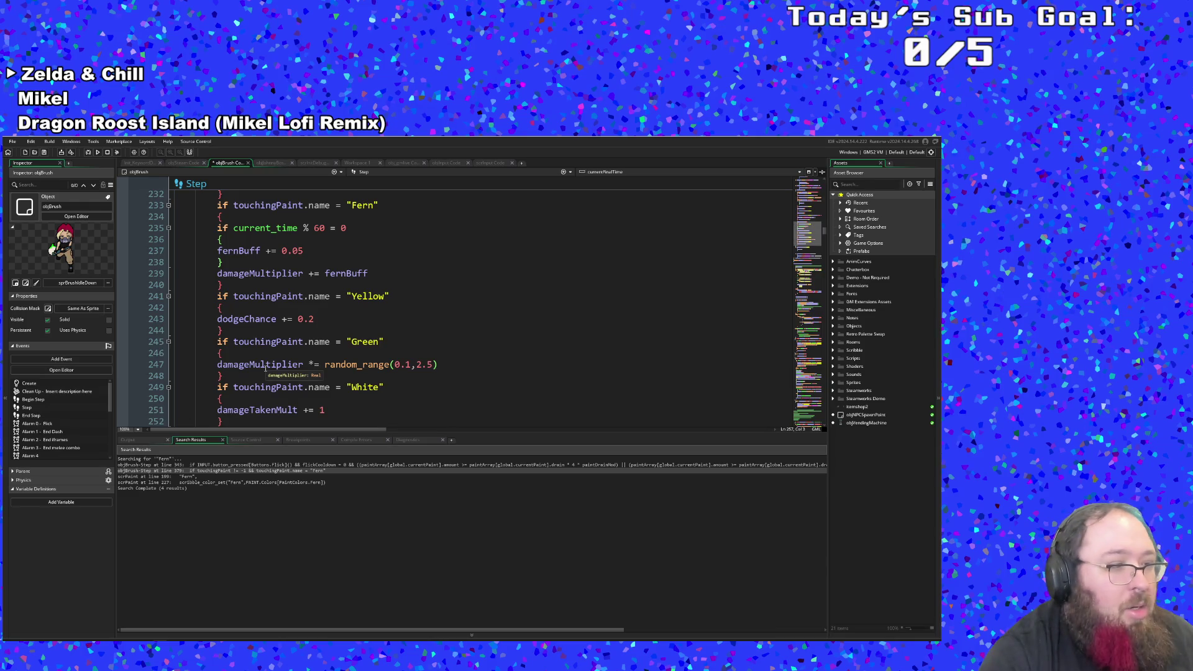
scroll(265, 371, "up", 4)
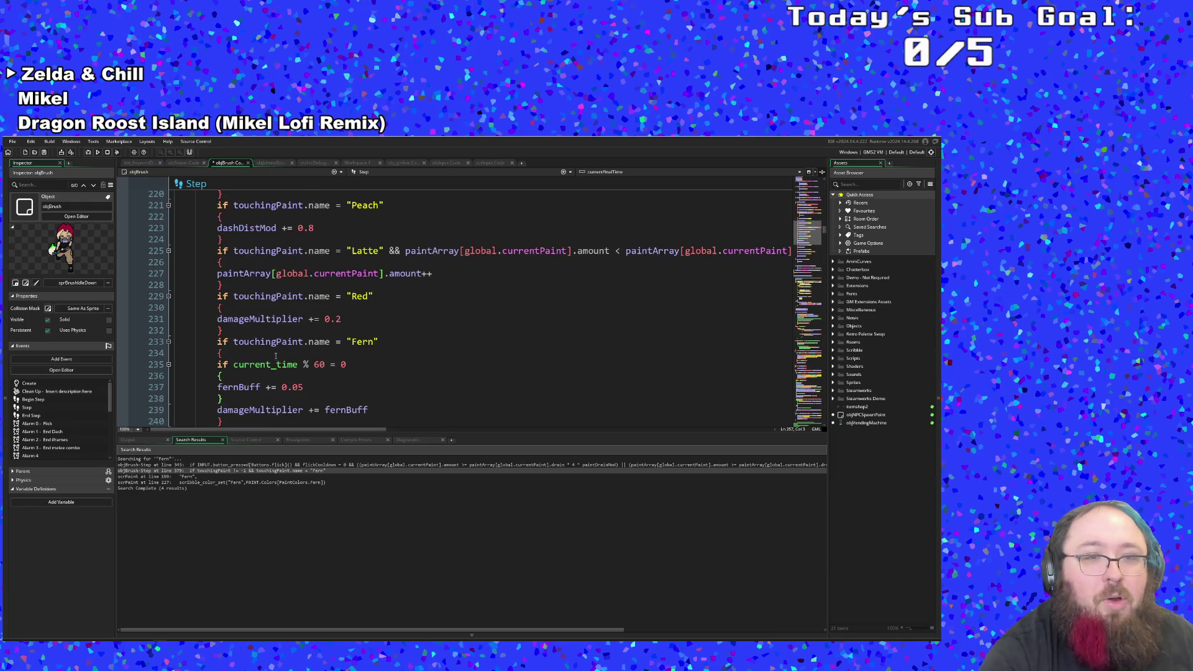
left_click(287, 354)
scroll(290, 352, "down", 2)
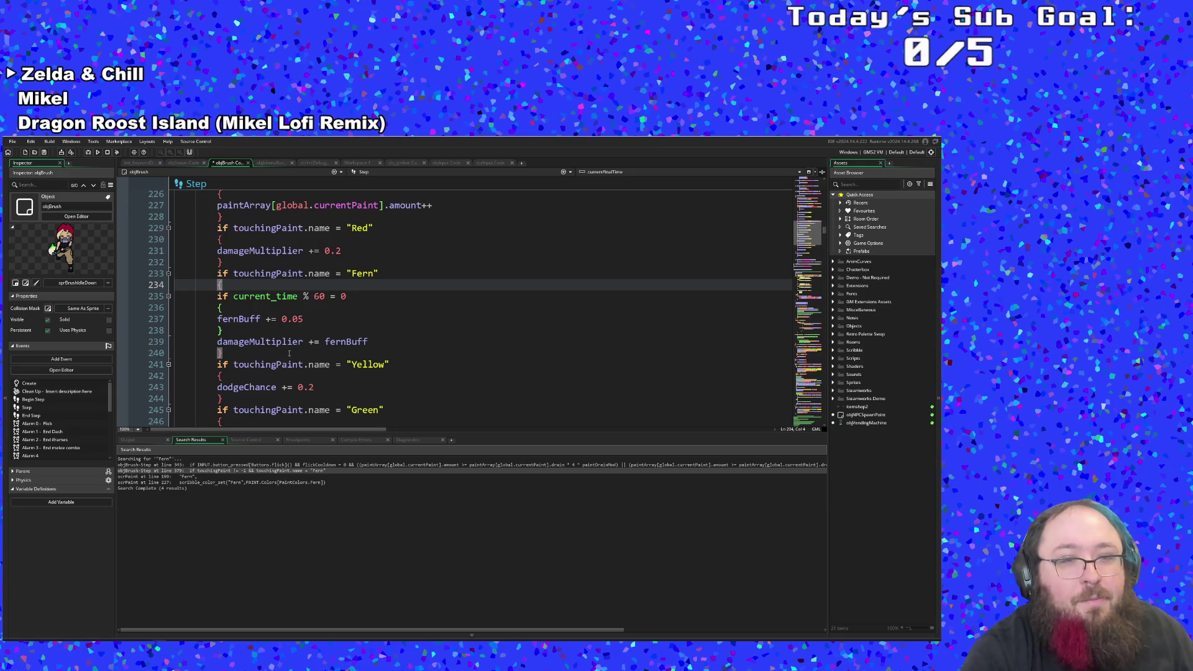
left_click(289, 353)
left_click(267, 364)
left_click(261, 352)
left_click(255, 341)
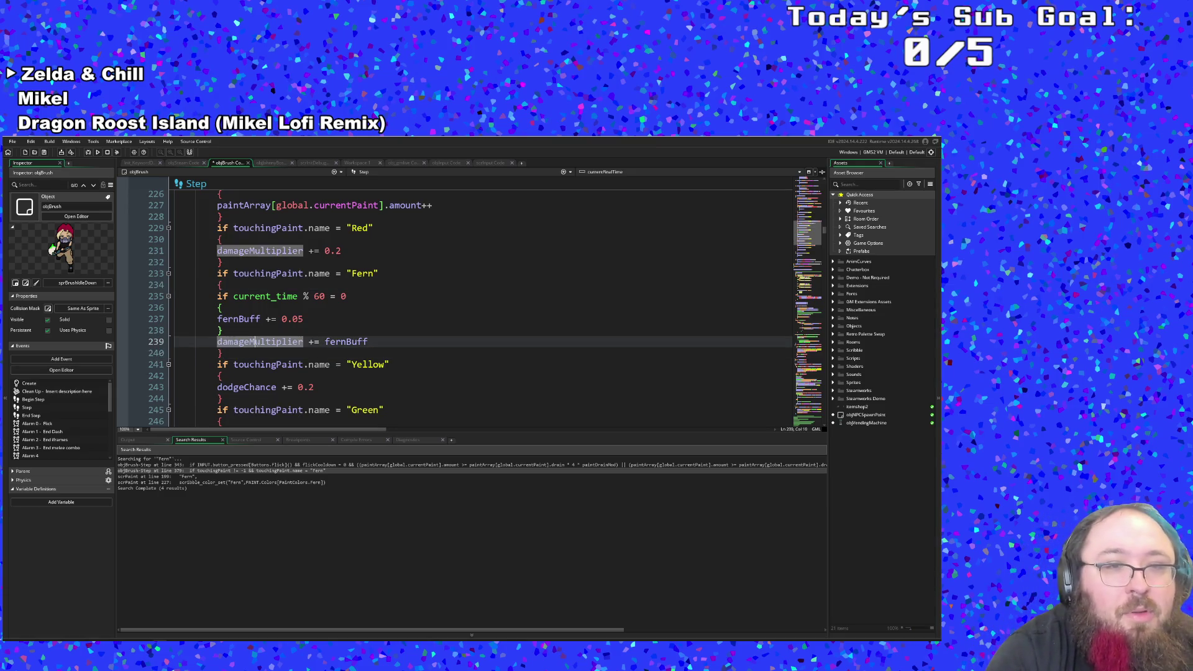
left_click(254, 329)
scroll(254, 335, "up", 20)
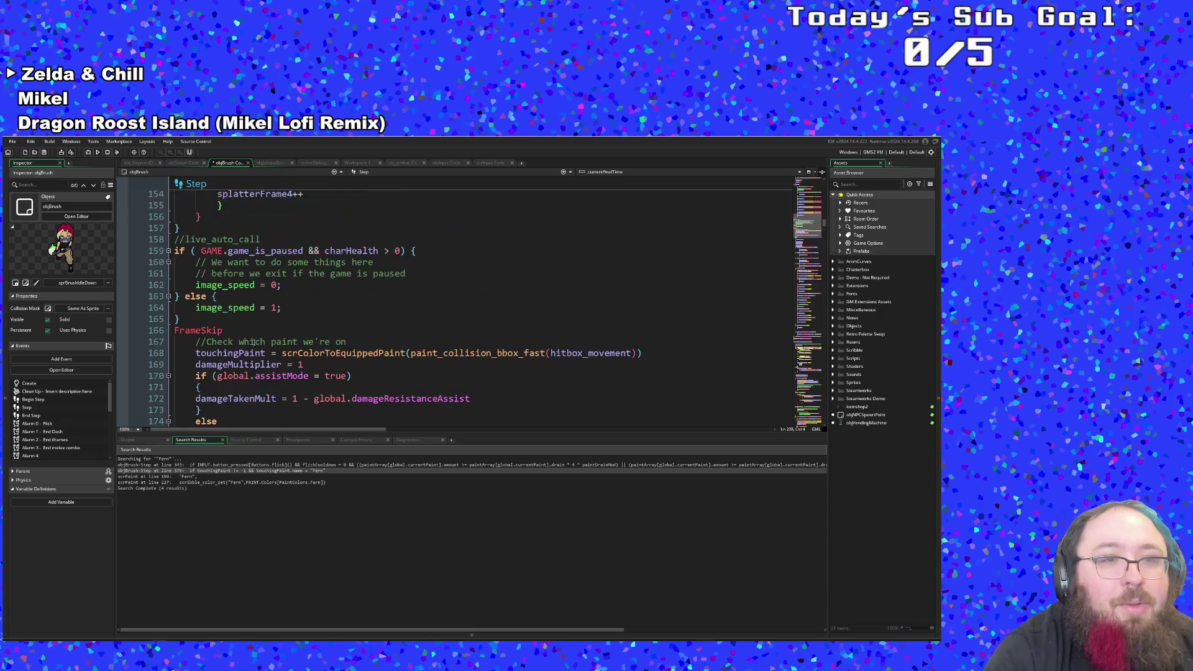
scroll(254, 355, "down", 20)
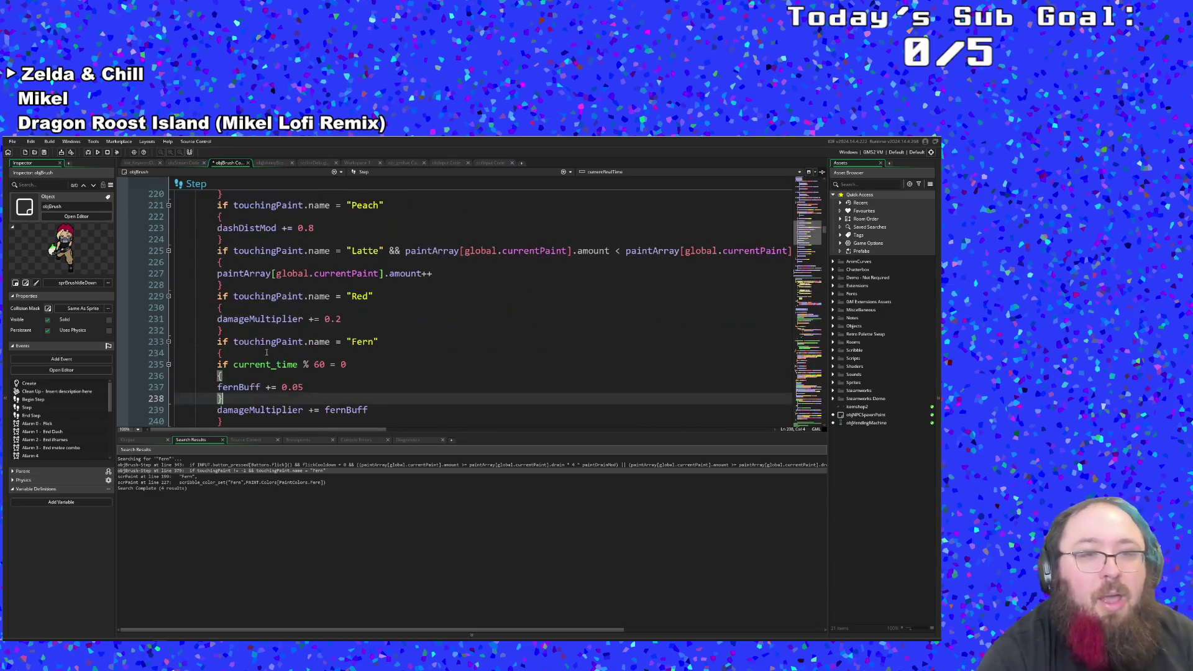
left_click(271, 353)
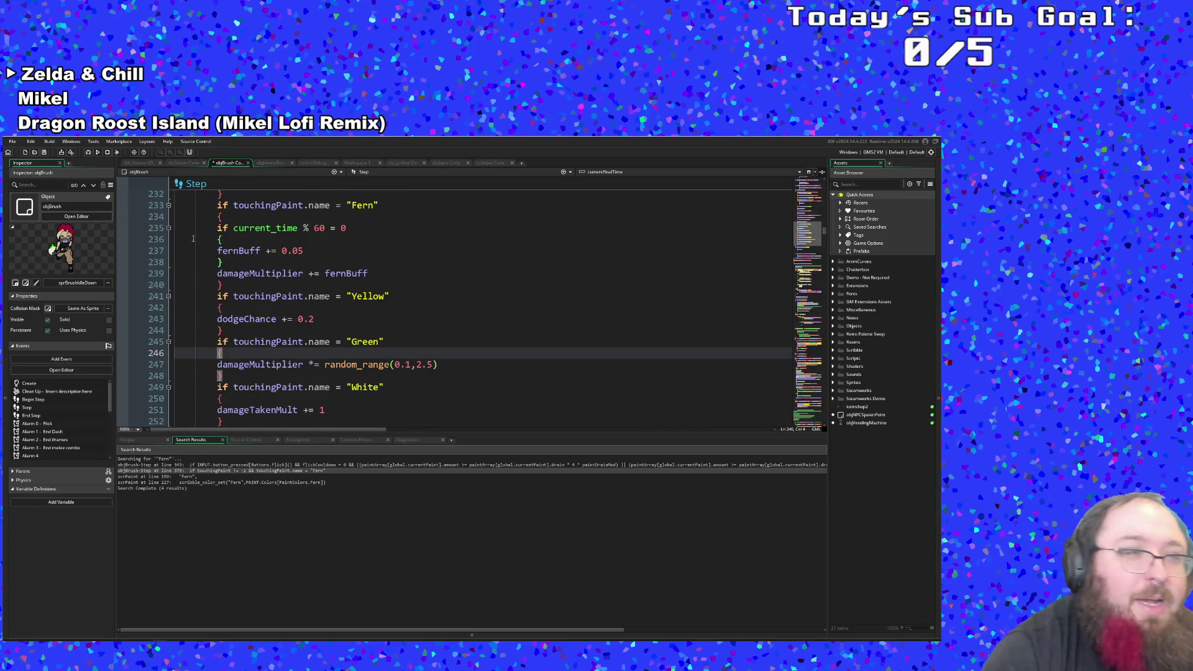
key("ctrl+t")
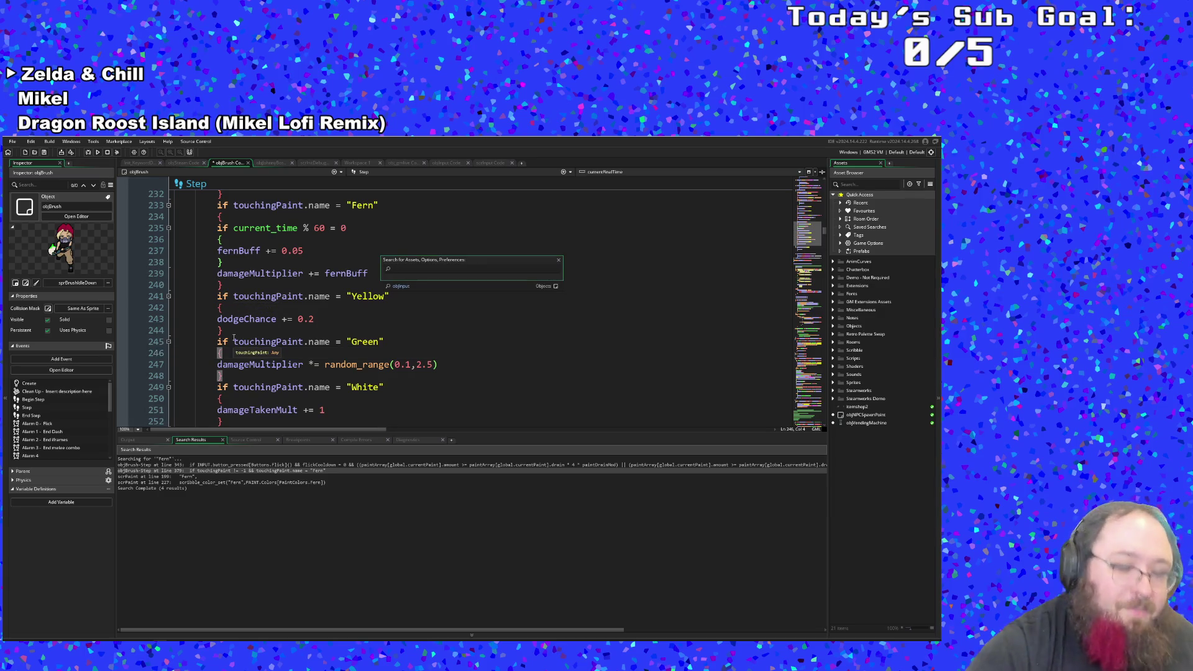
Step: Search for "Fer, open the scrPaint match, and find Fern inside the script
type("\"Fer")
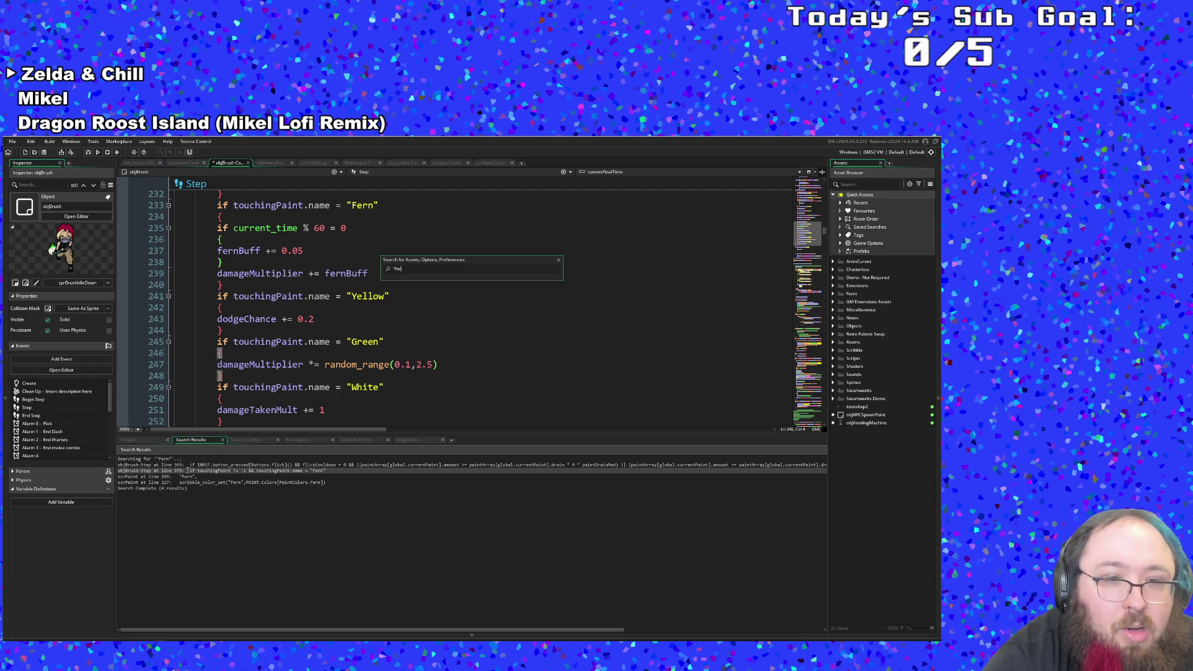
double_click(215, 465)
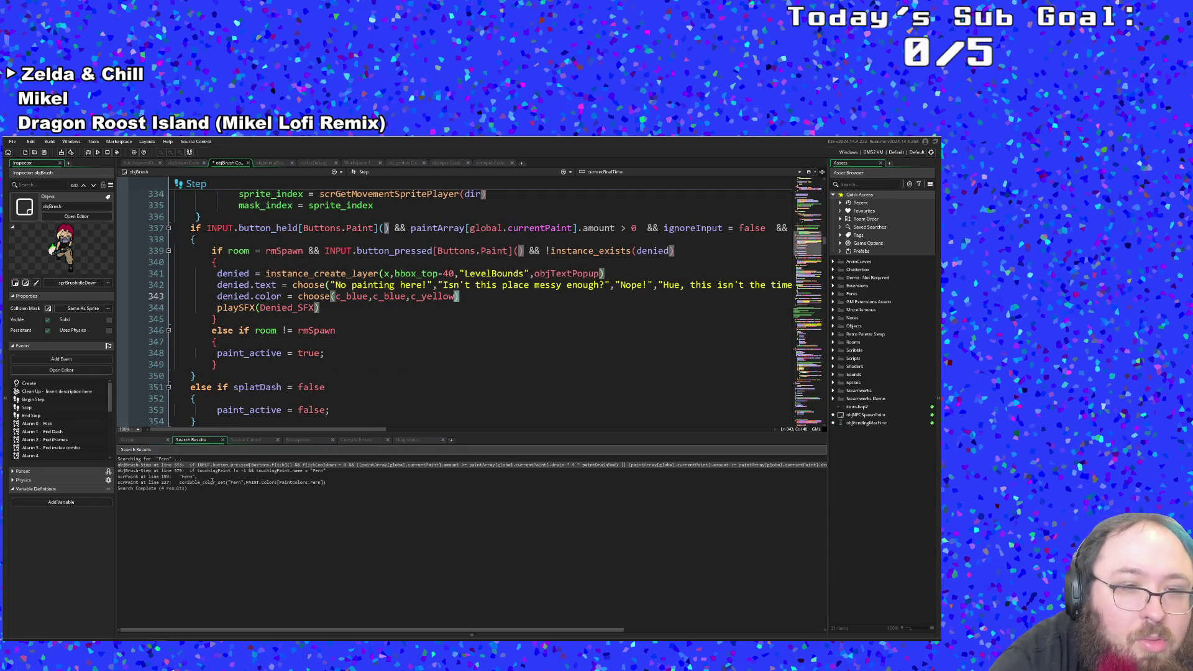
left_click(210, 487)
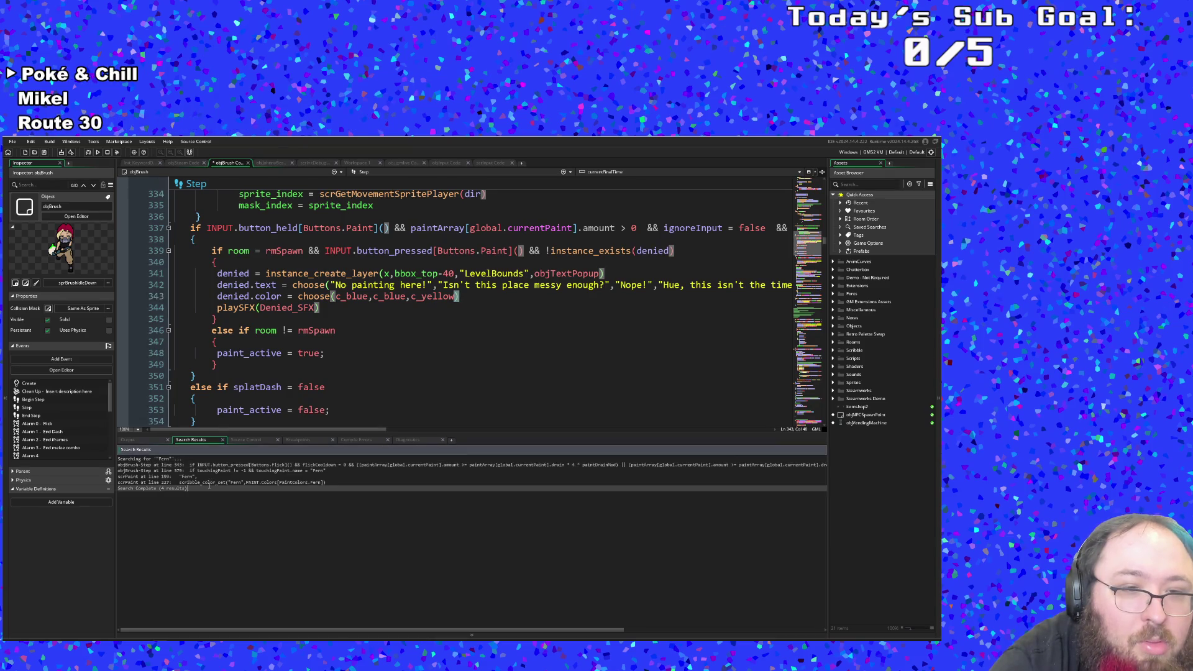
double_click(210, 482)
left_click(270, 409)
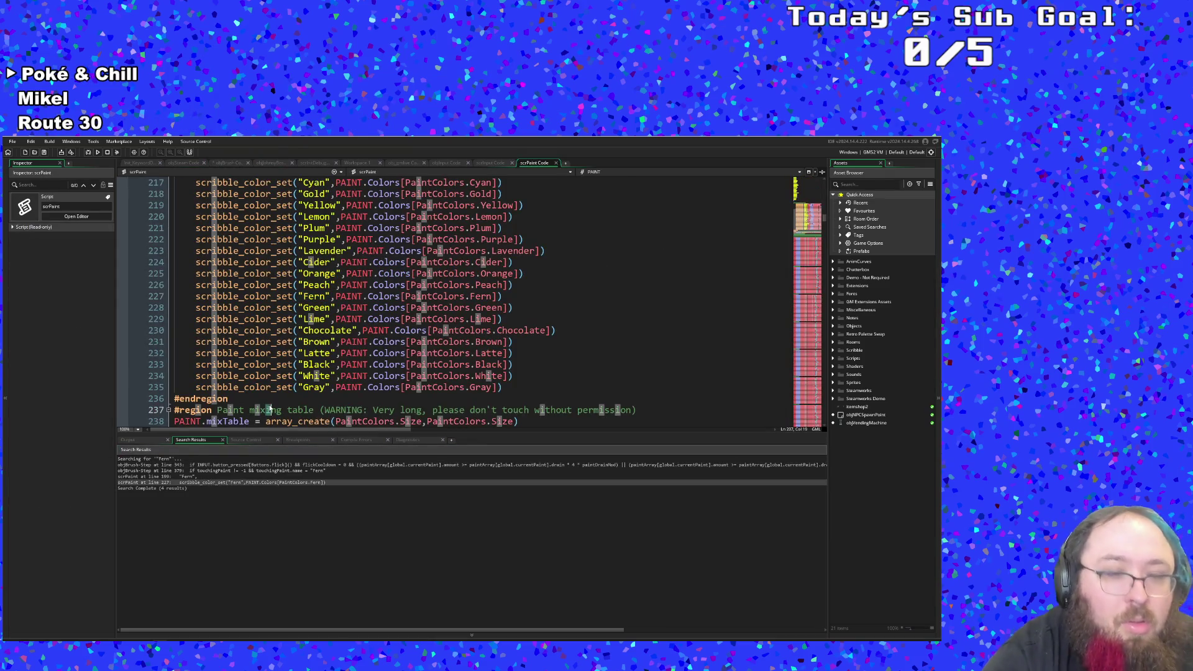
key("ctrl+f")
type("Fern")
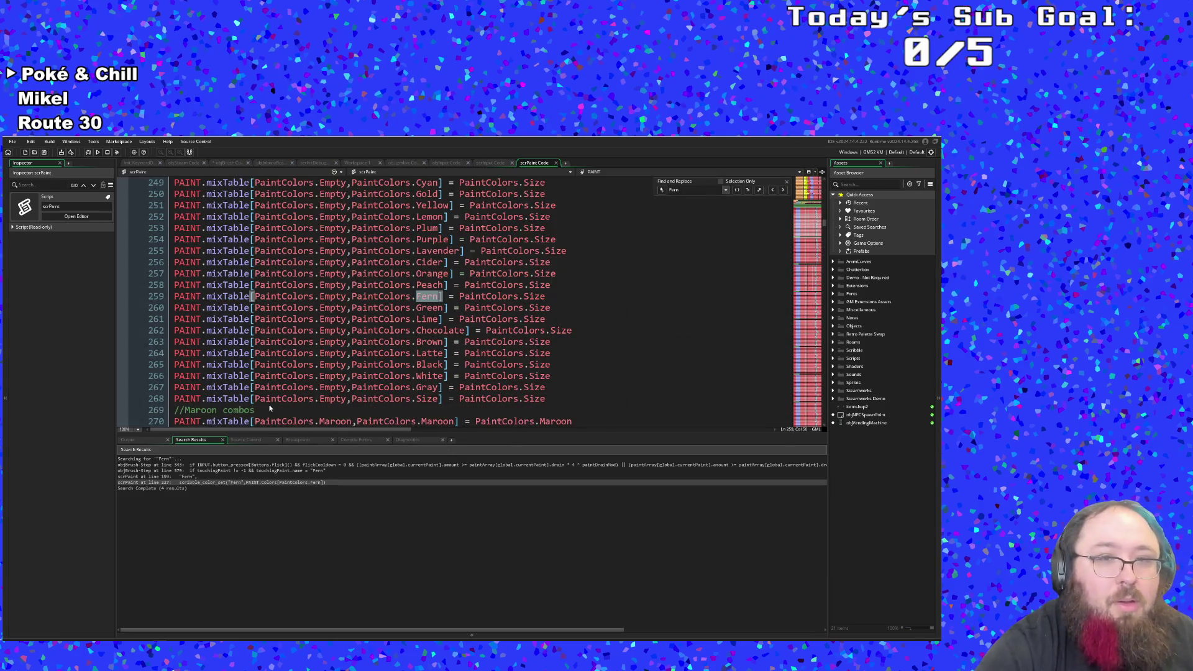
Step: Step back through the Fern matches to line 84 and select Fern's old description text
left_click(772, 190)
left_click(772, 190)
left_click(772, 190)
left_click(772, 190)
left_click(772, 190)
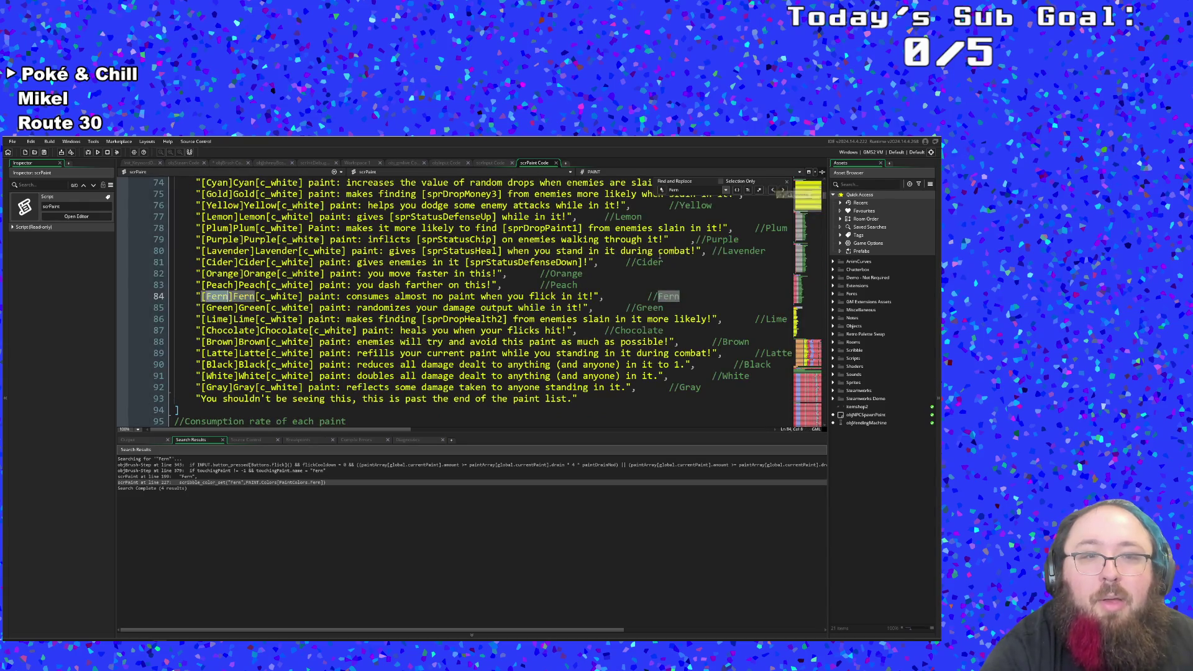
left_click(396, 299)
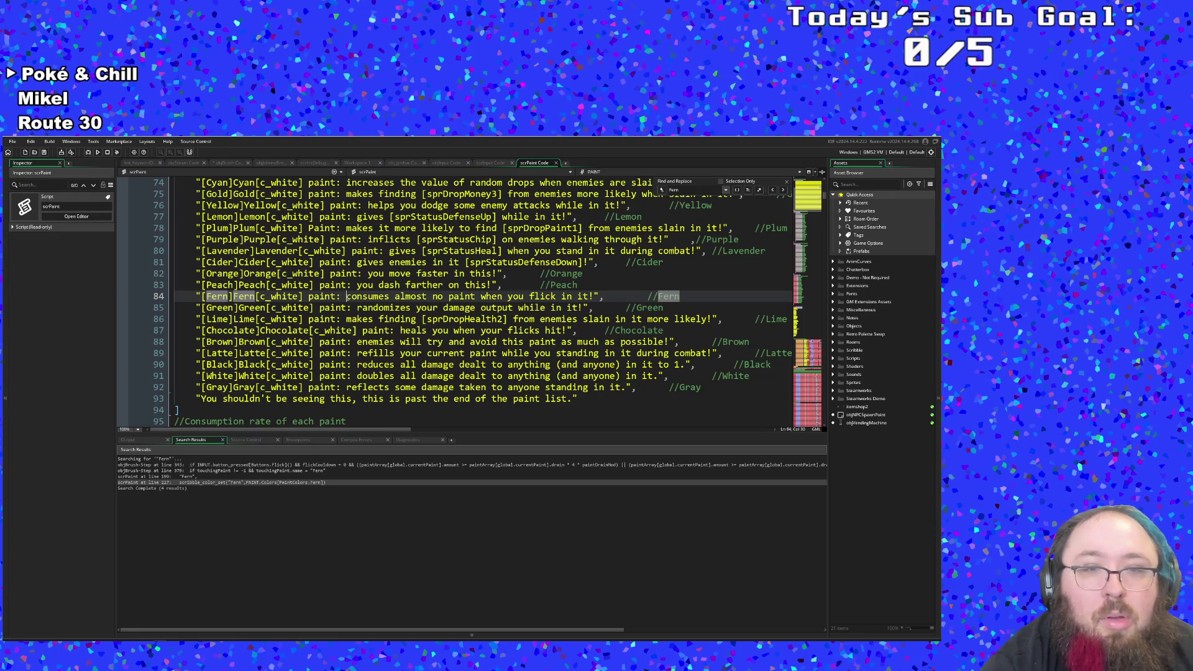
mouse_move(346, 297)
left_mouse_down()
mouse_move(435, 308)
mouse_move(595, 297)
left_mouse_up()
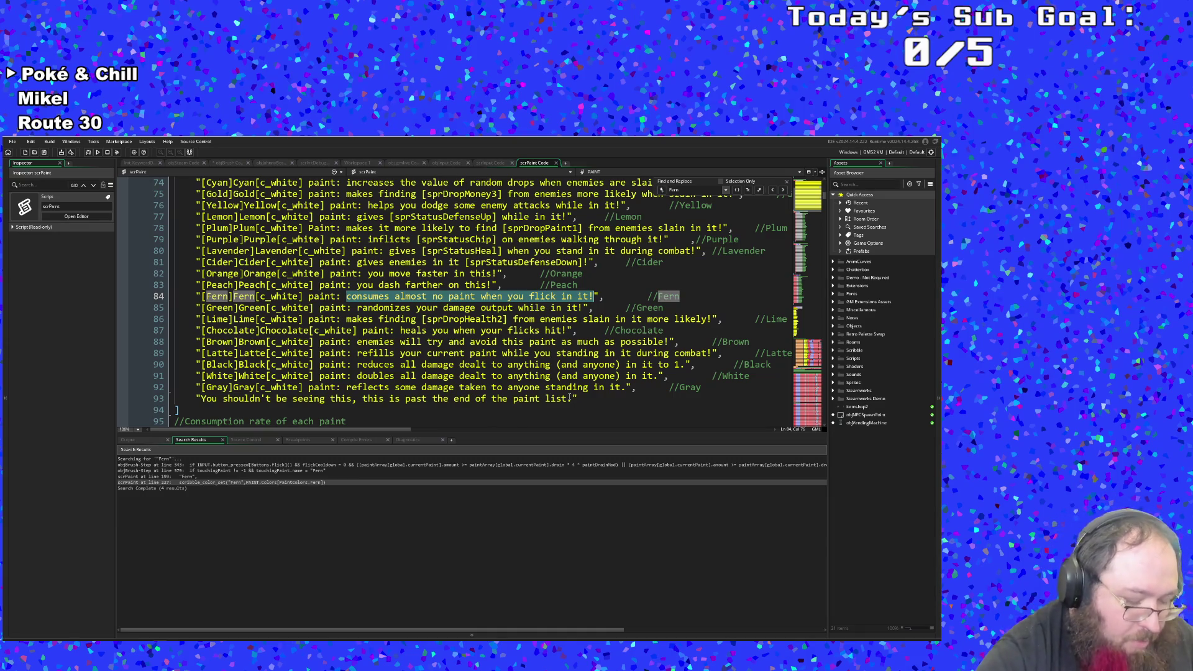
Step: Change Fern's description to 'increases your damage the longer you stand in it, but resets if you touch anything else.'
key("BackSpace")
type("ncrea")
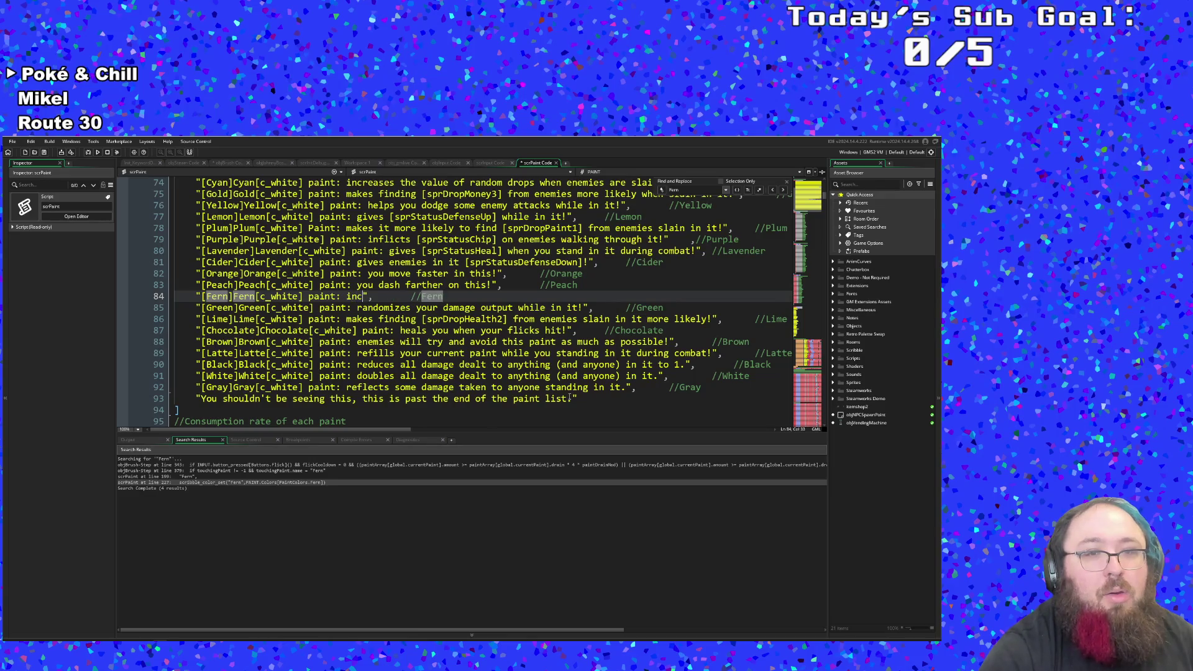
type("ses damage ")
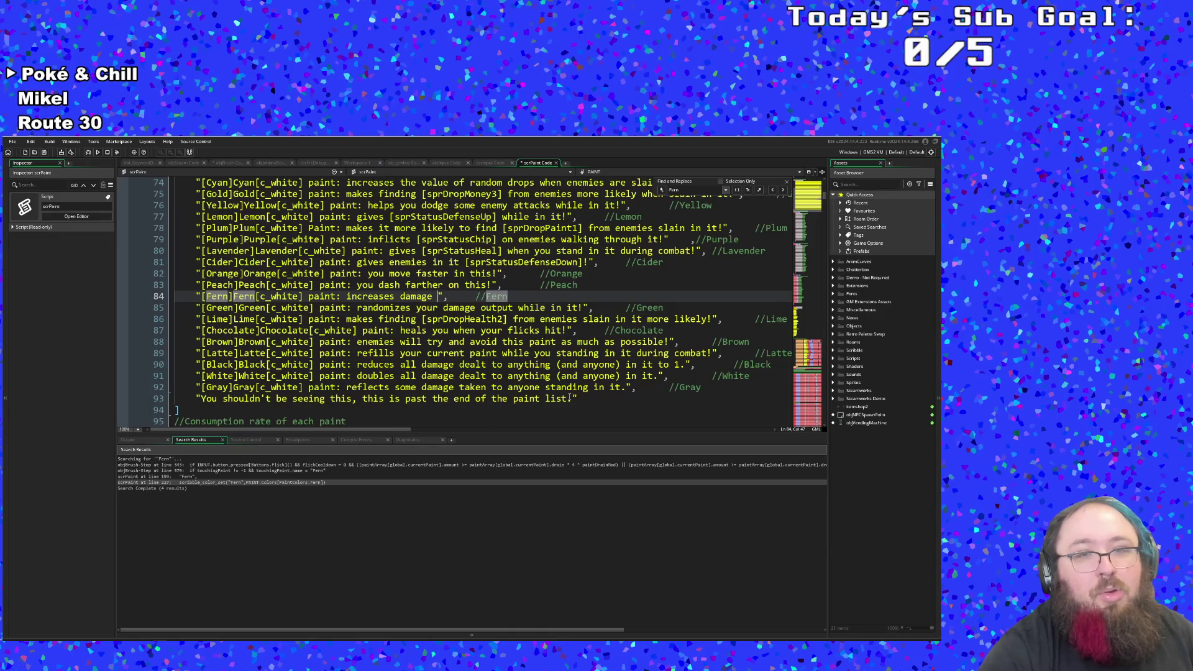
type("the long")
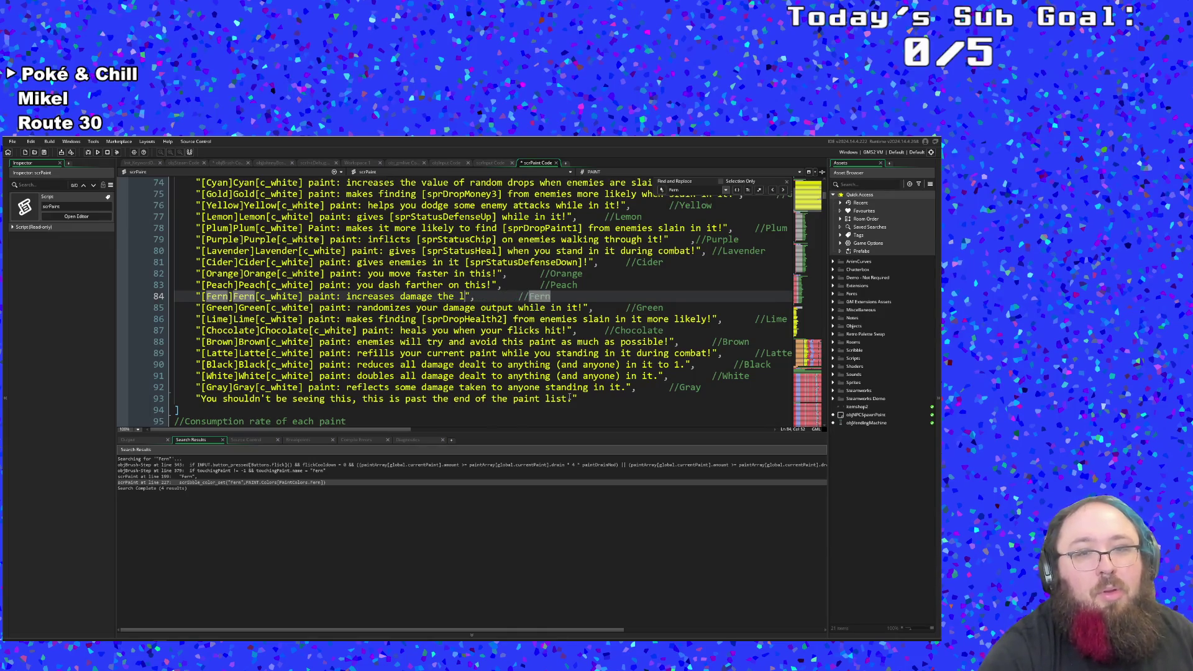
type("er you stan")
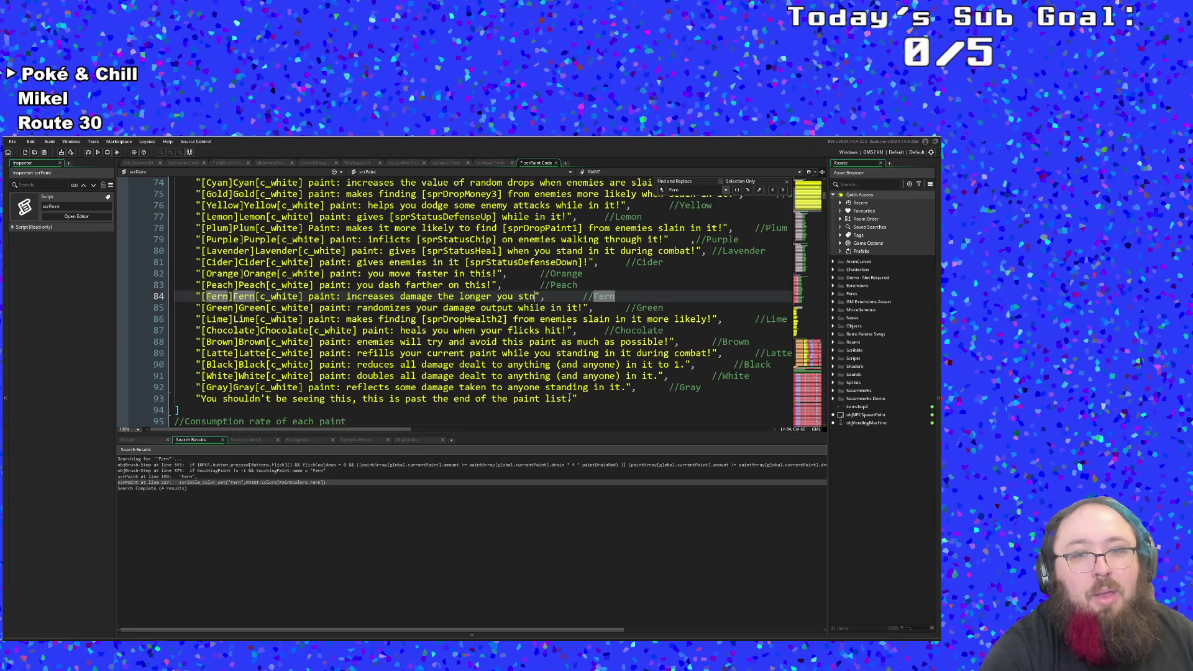
type("d it")
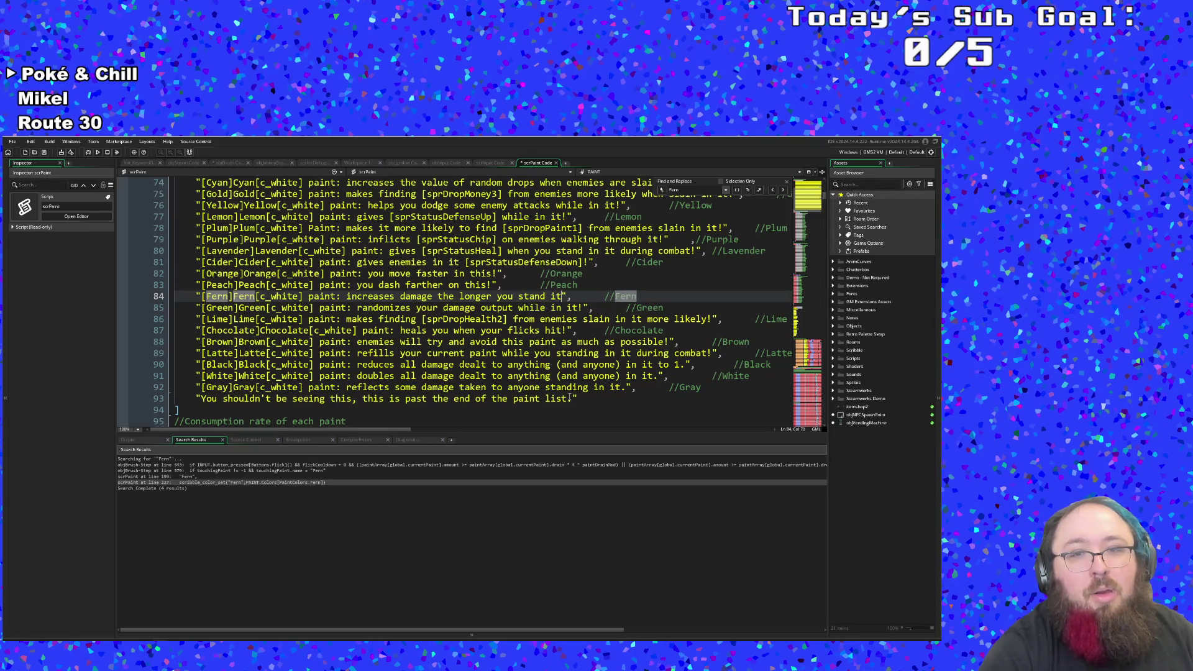
type("in it,")
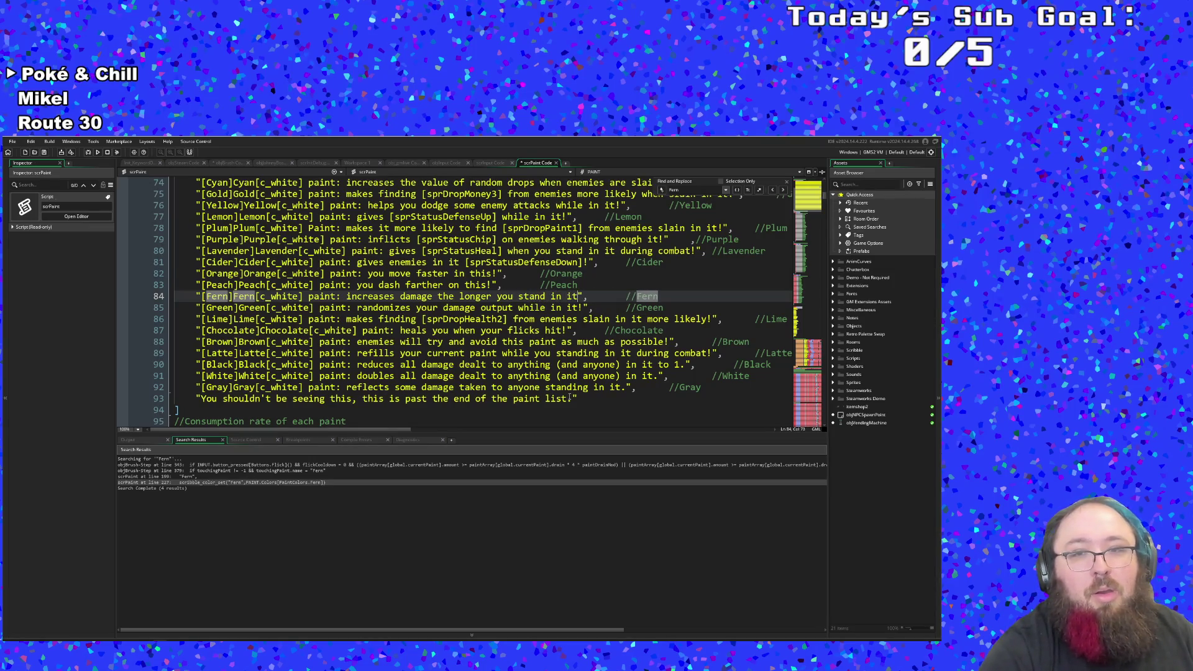
type(" but resets")
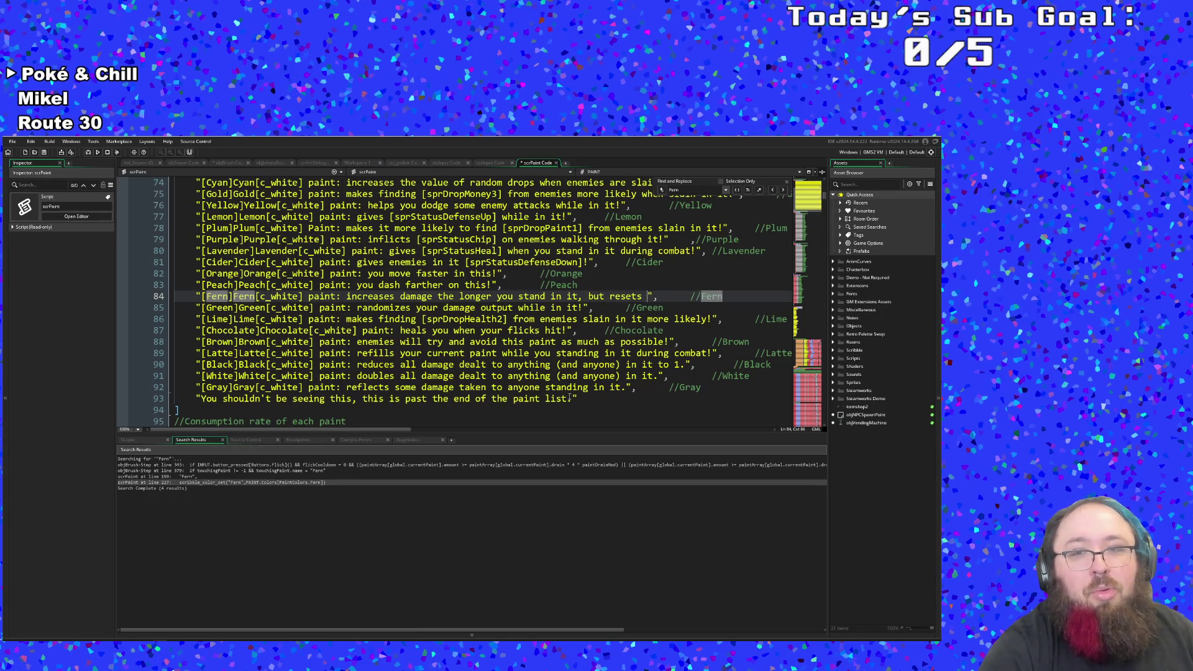
key("BackSpace")
key("BackSpace")
key("BackSpace")
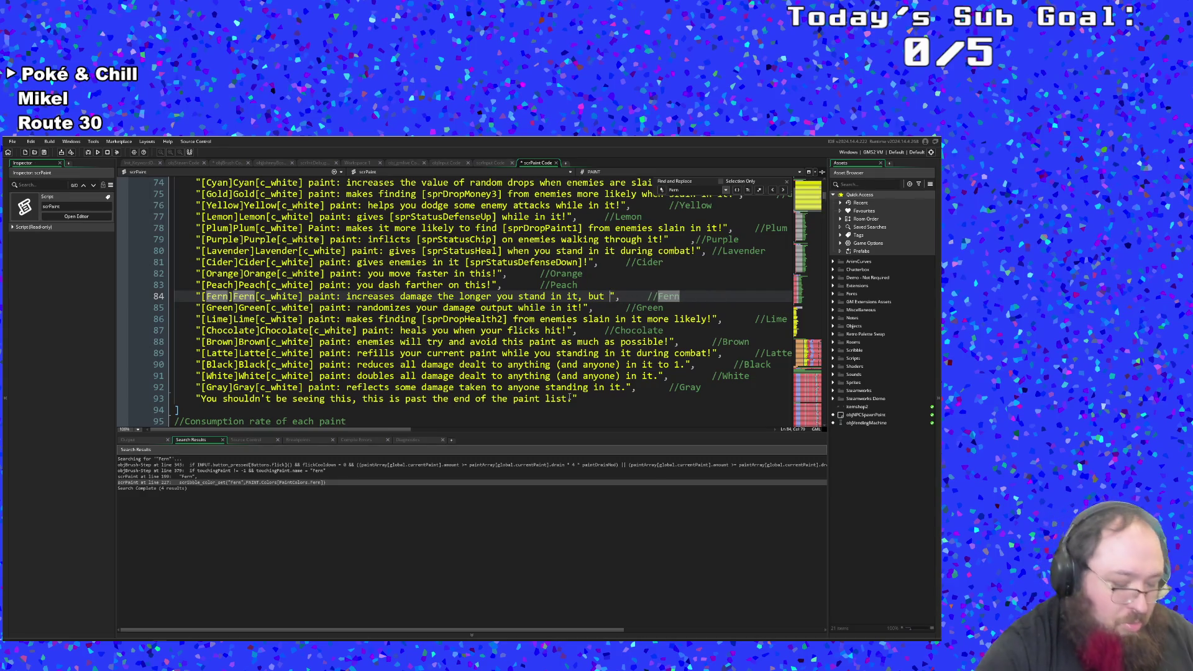
type("reset")
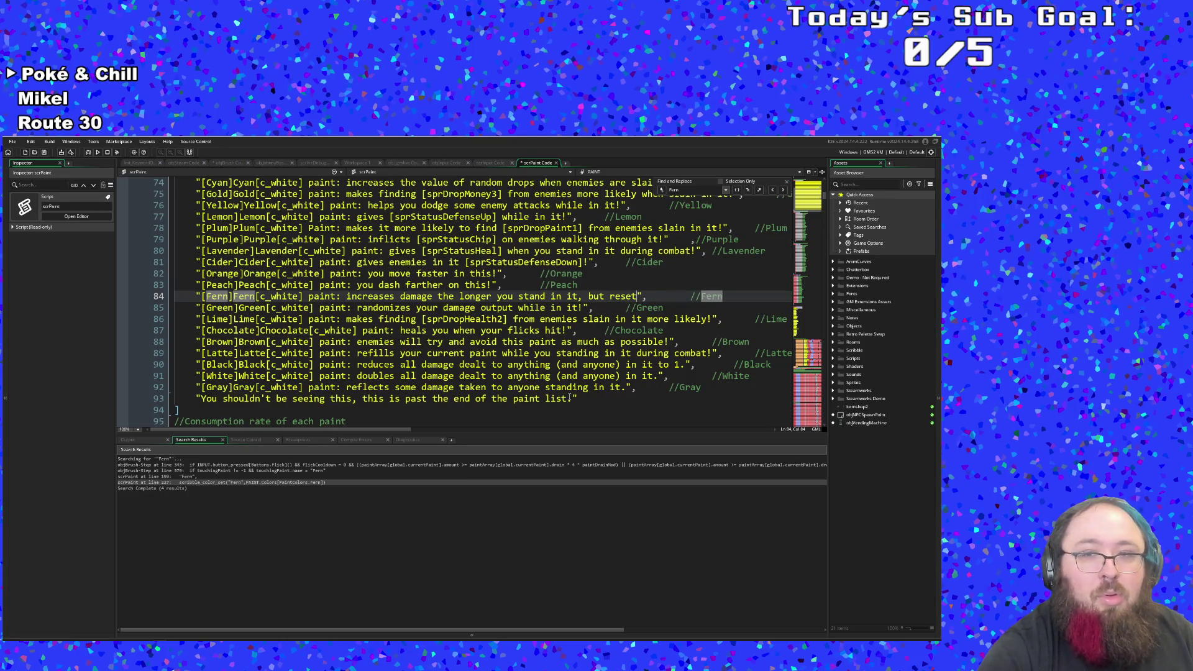
type("s if yo")
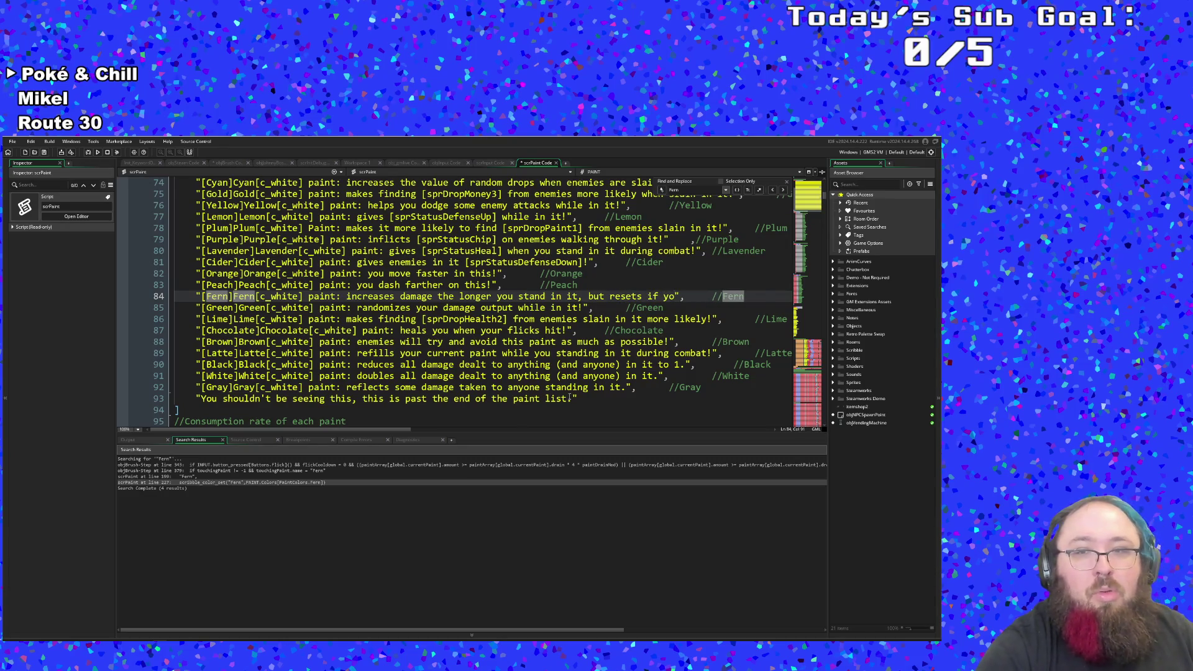
type("u touch anythi")
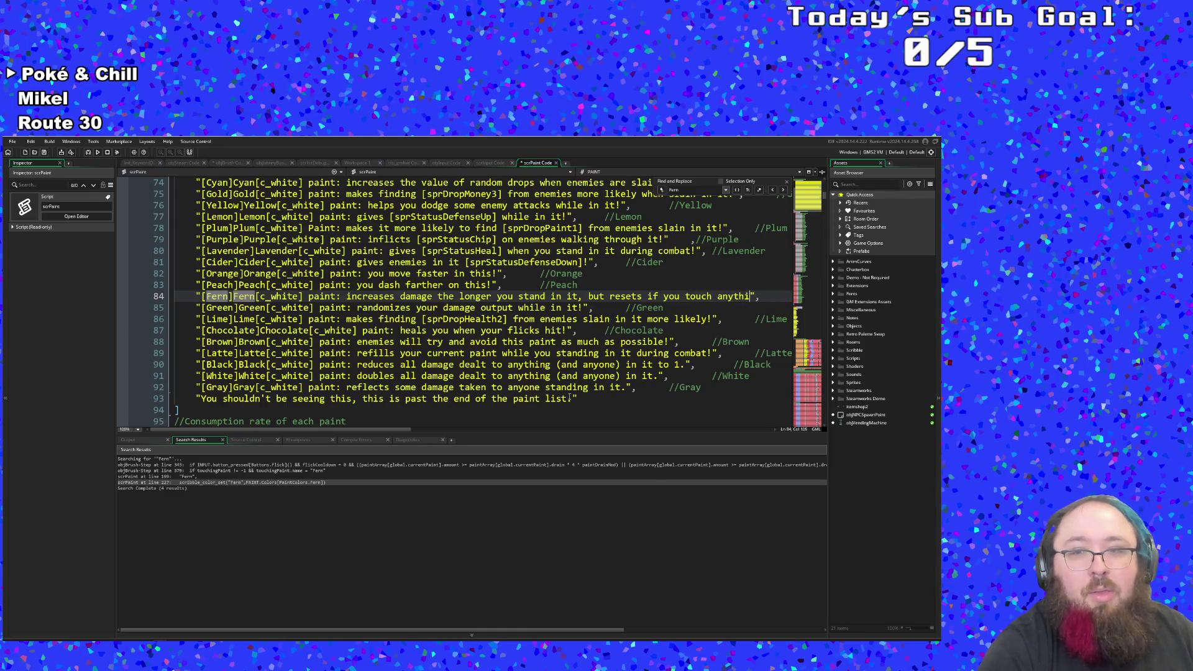
type("ng else.")
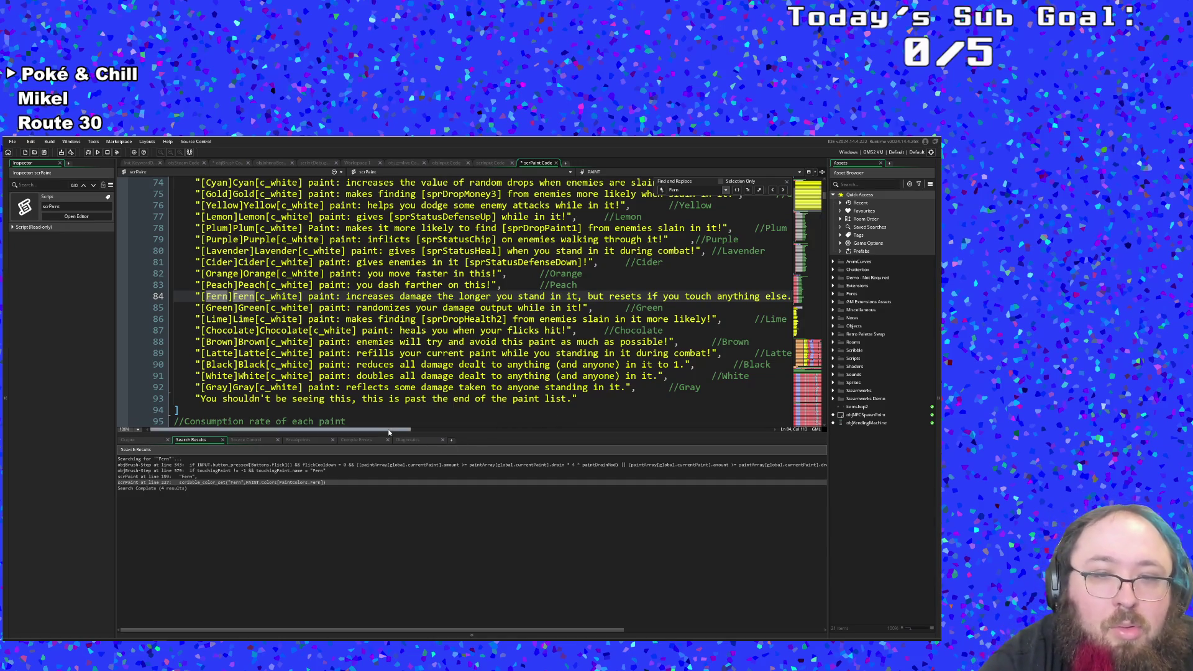
left_click_drag(419, 429, 494, 429)
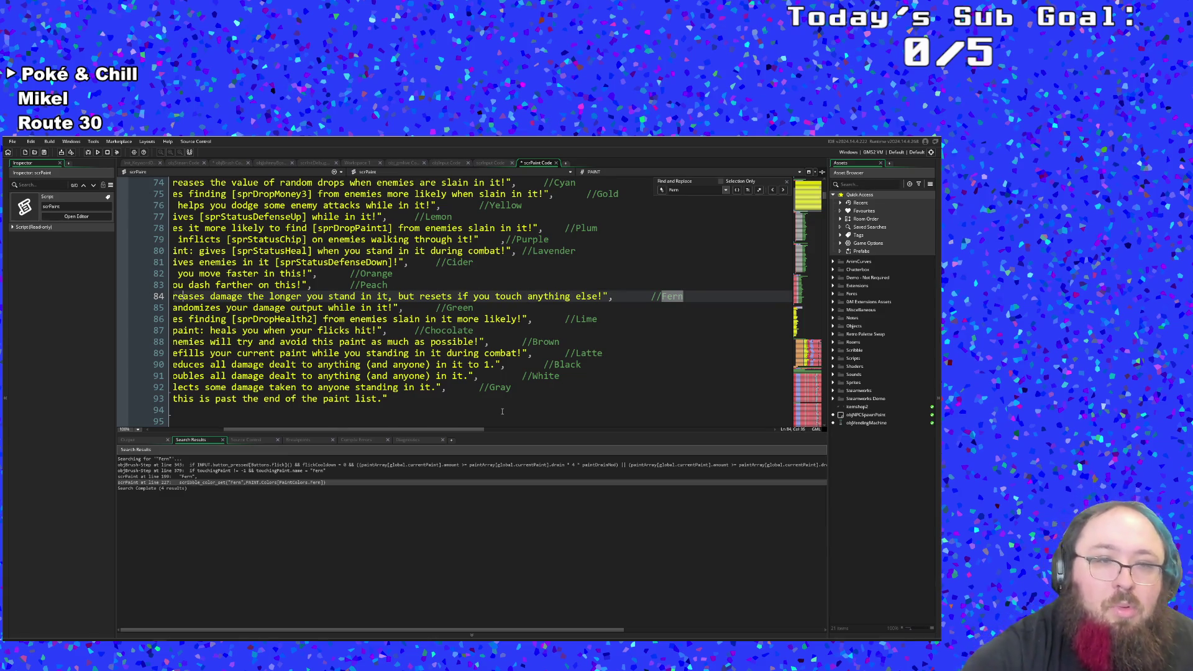
key("Left")
key("Left")
key("Left")
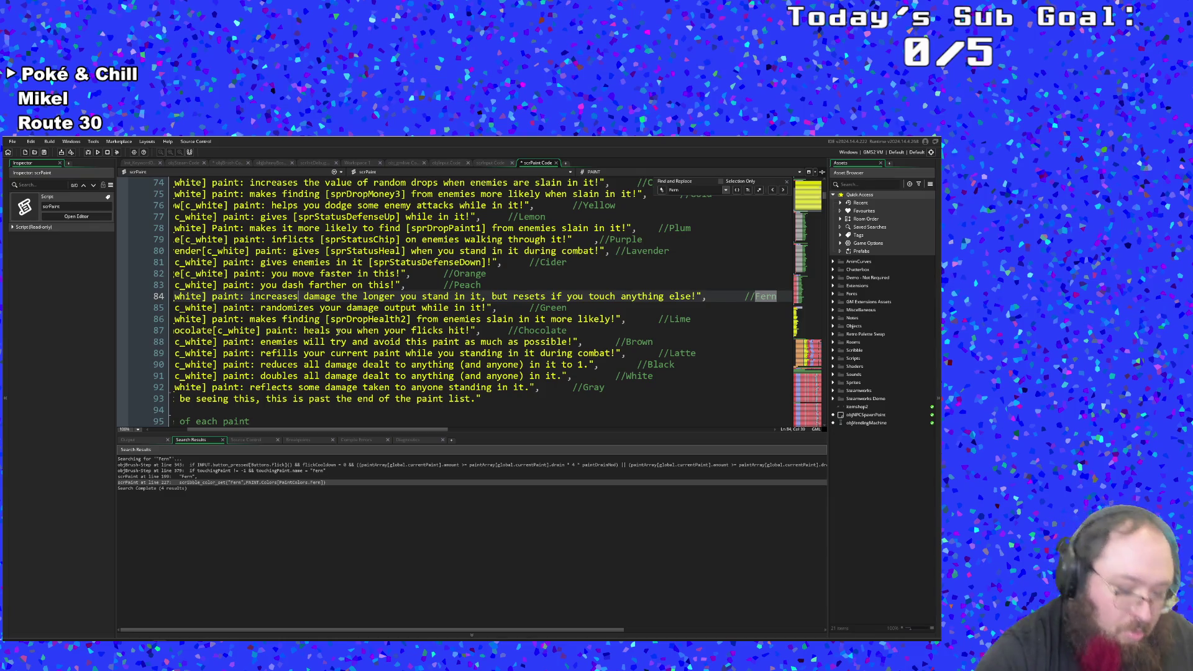
type("your")
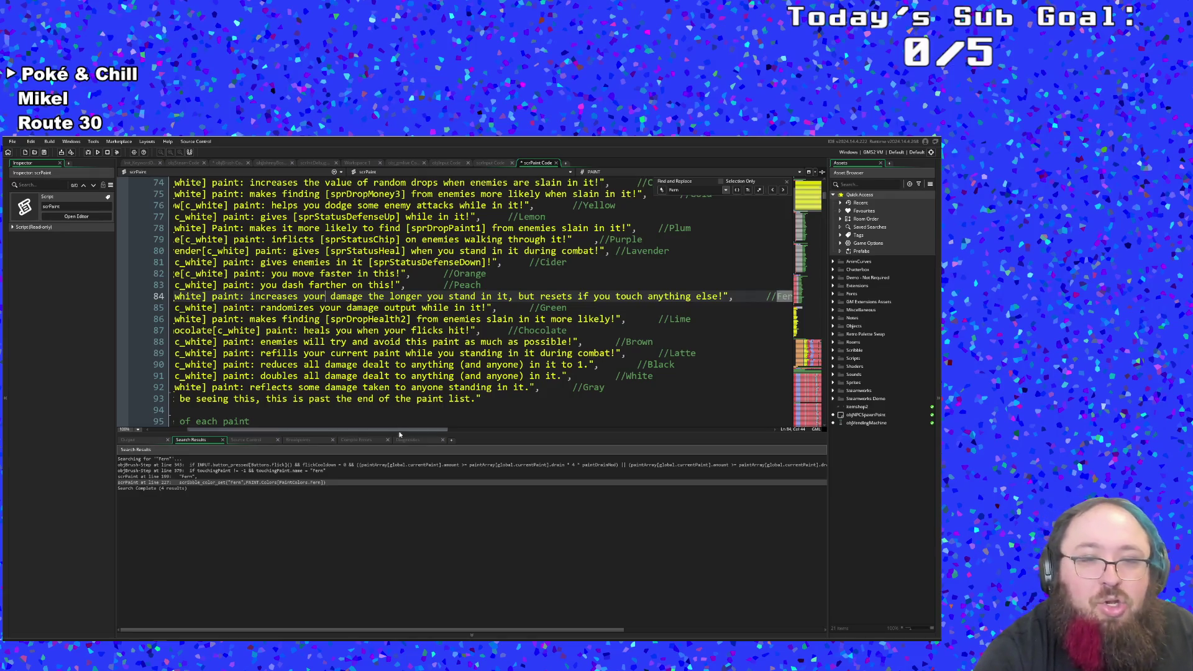
left_click_drag(396, 430, 329, 431)
left_click(320, 365)
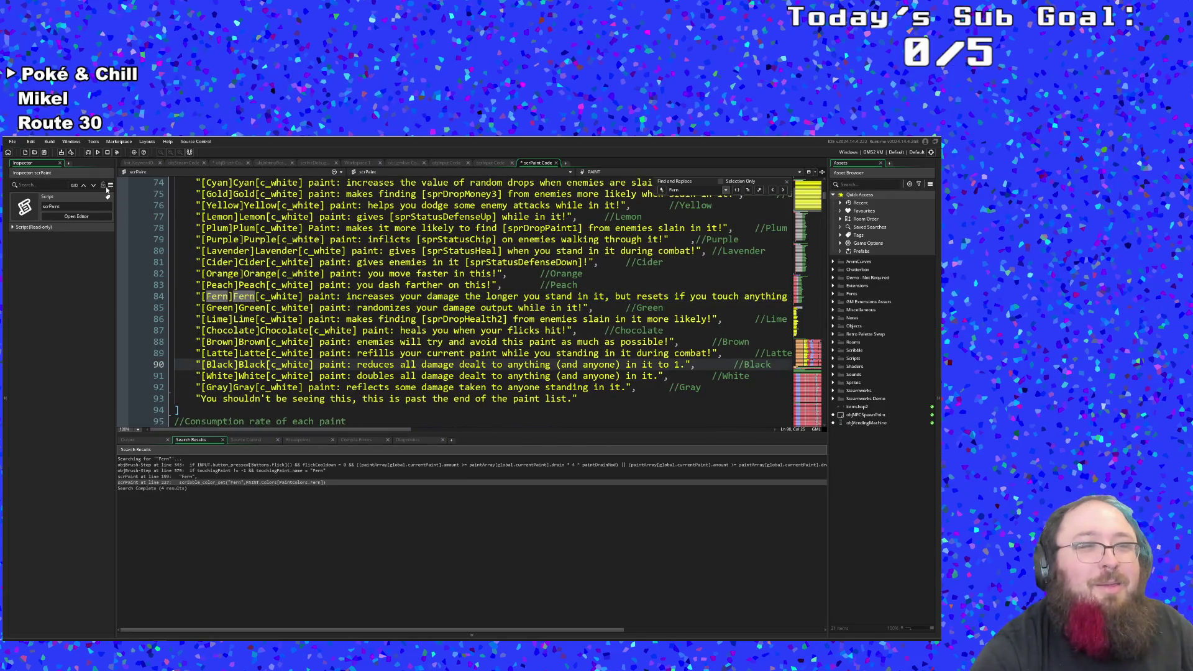
left_click(12, 142)
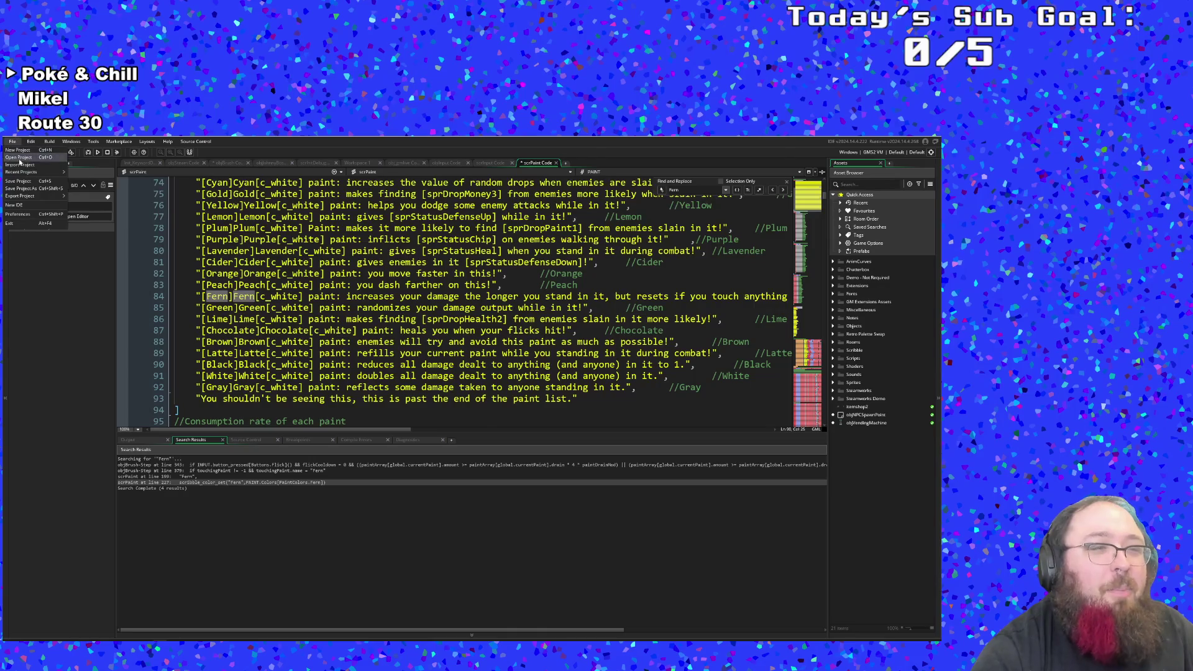
Step: Save the project, run the game and start play until it crashes at Step line 254
left_click(19, 181)
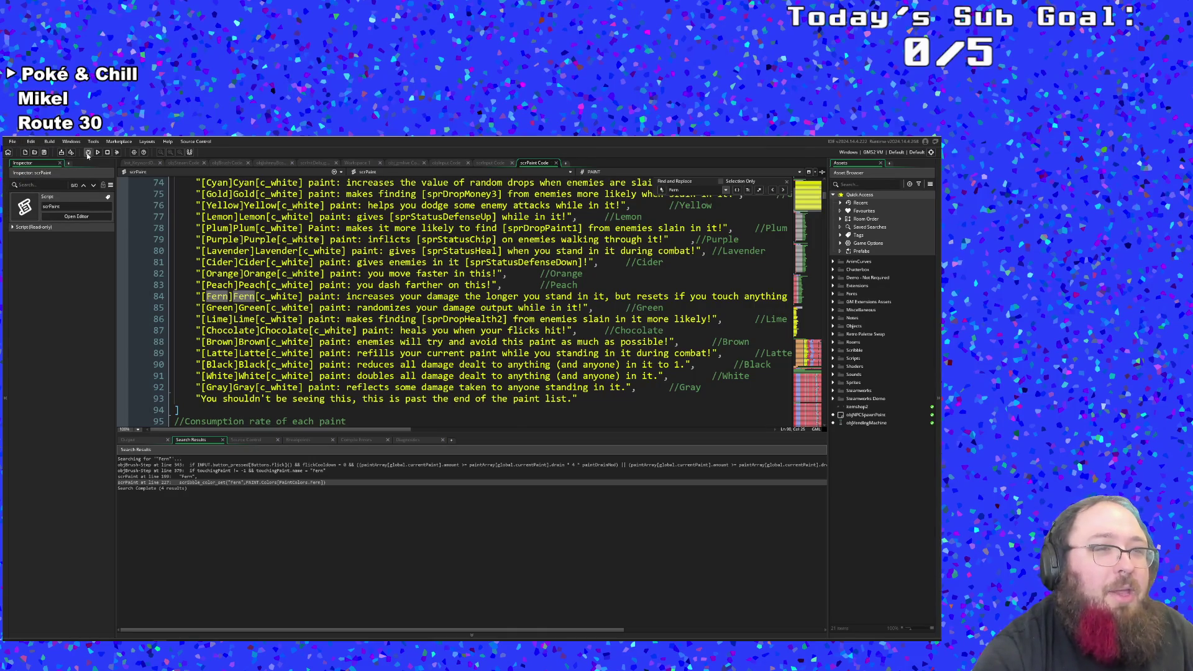
left_click(88, 153)
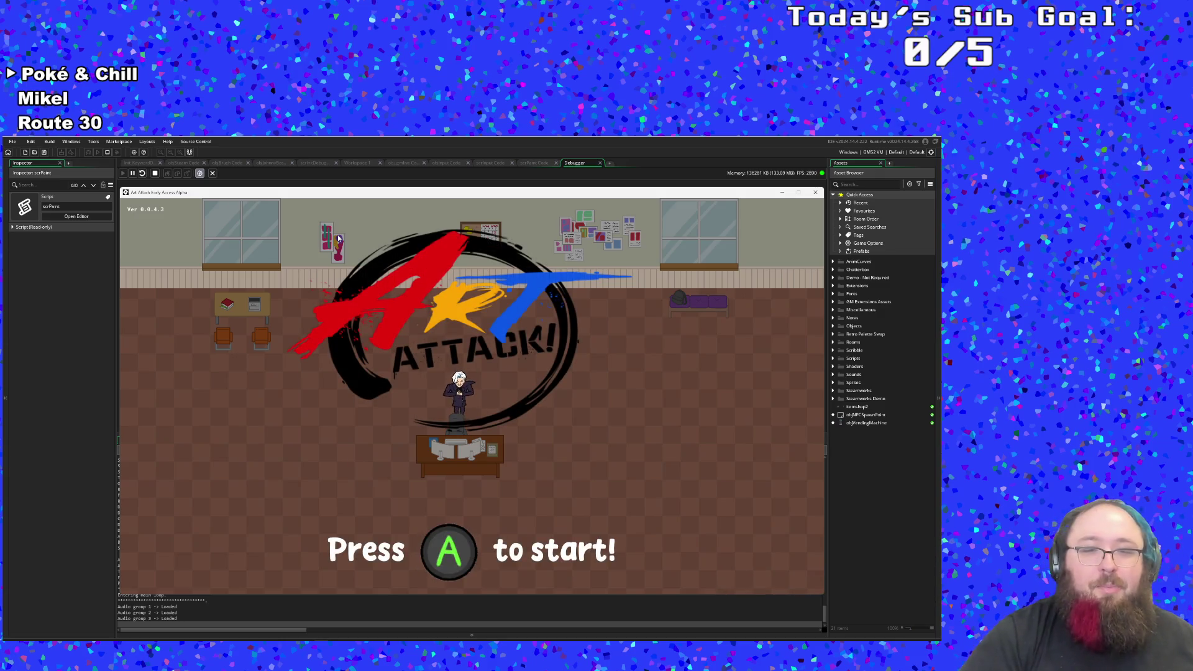
key("Return")
key("Down")
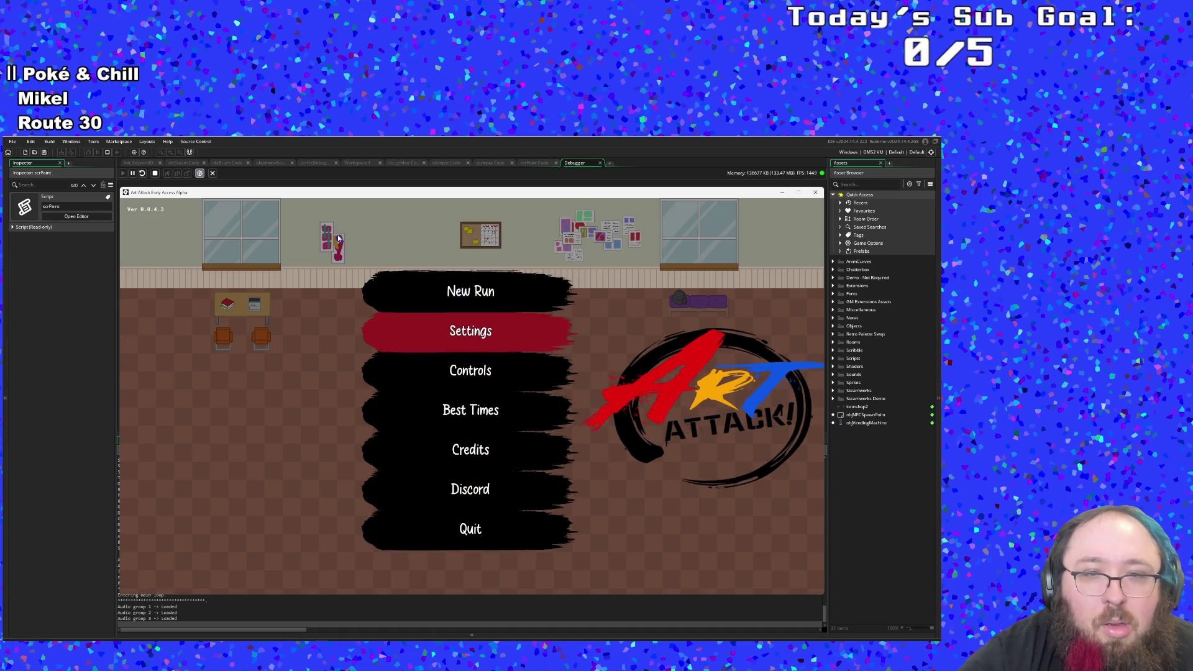
key("Return")
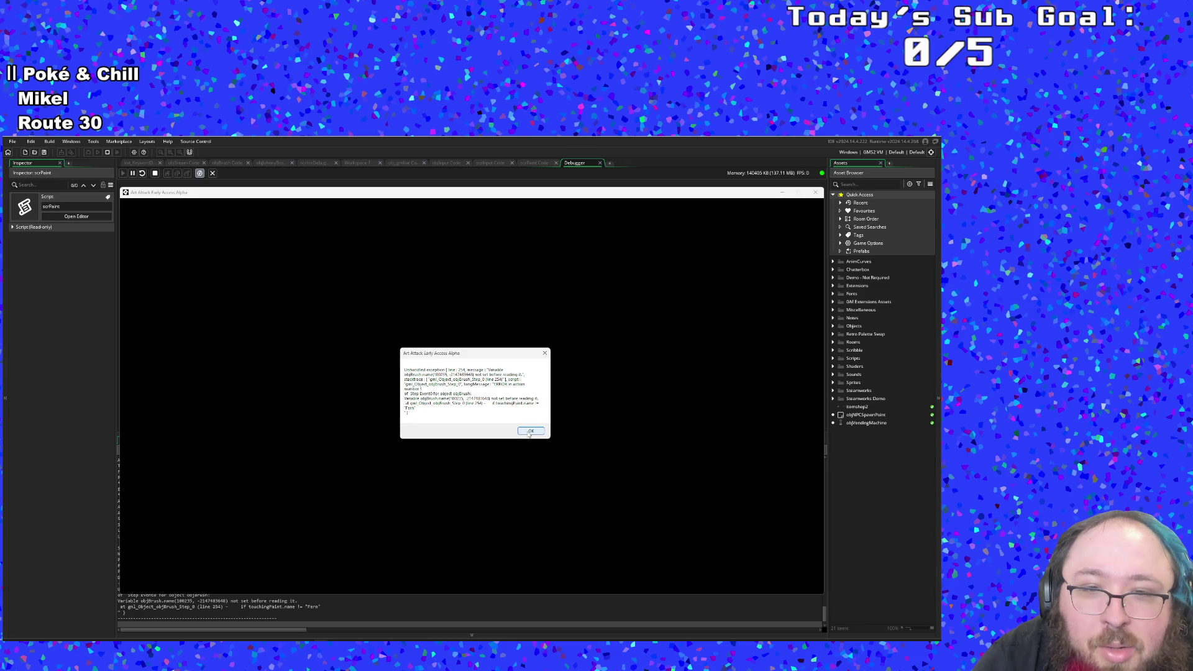
left_click(529, 432)
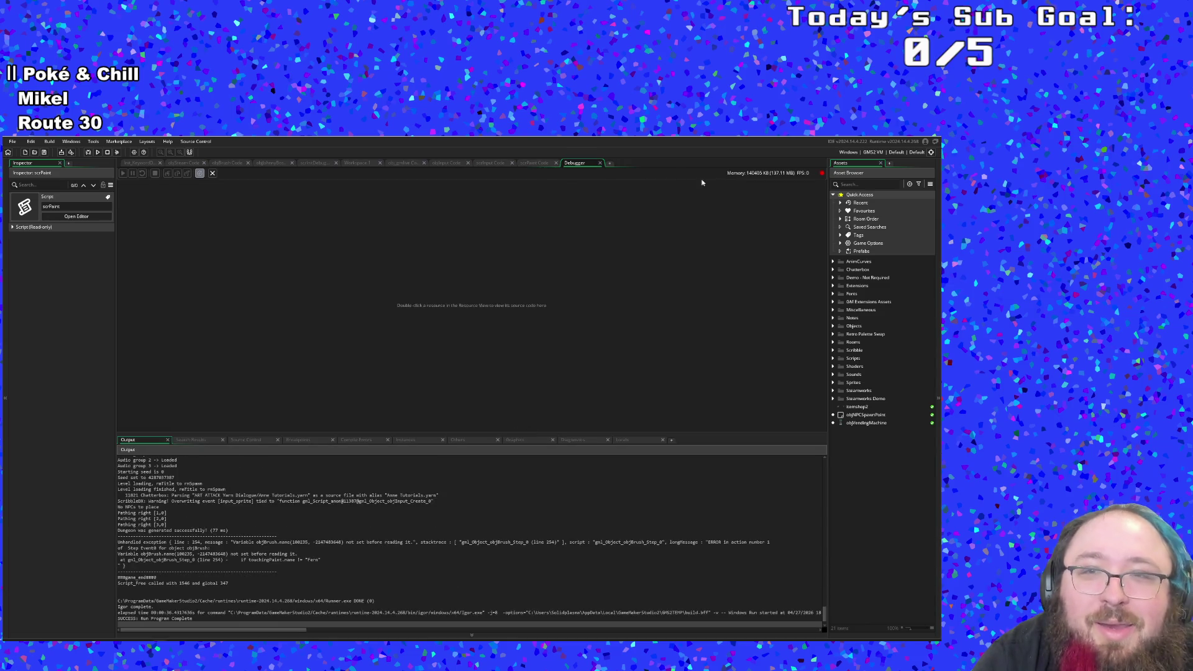
Step: Close the debugger and reopen objBrush's Step event by searching objBrush
left_click(599, 163)
scroll(528, 320, "down", 4)
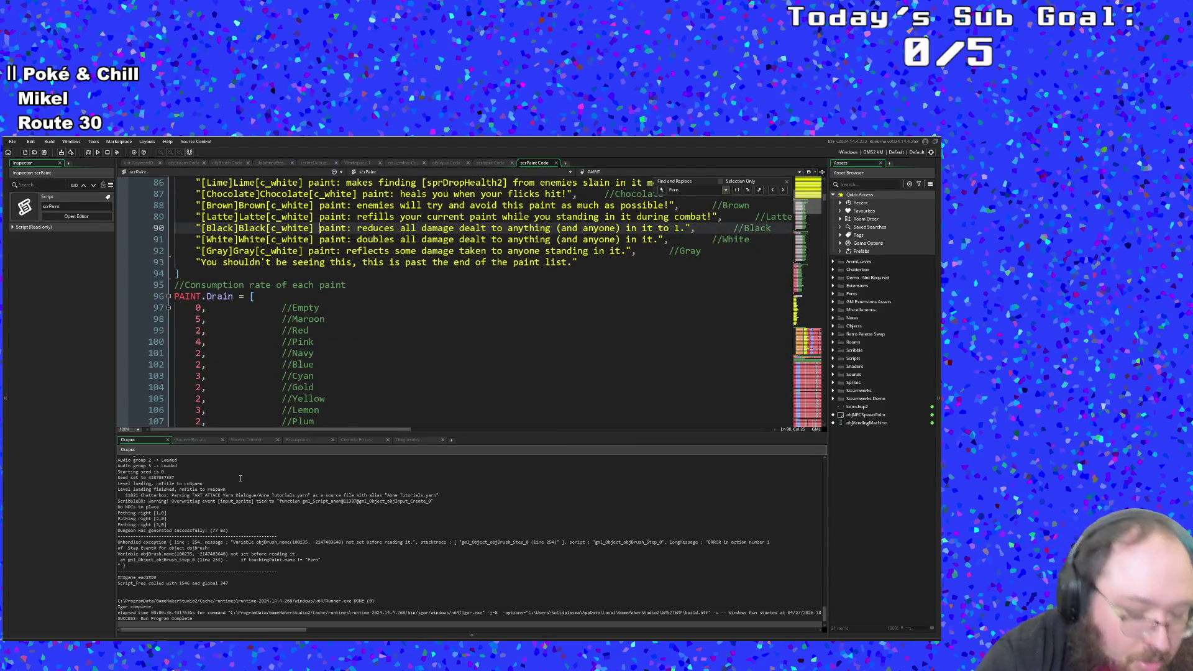
key("ctrl+t")
type("obj")
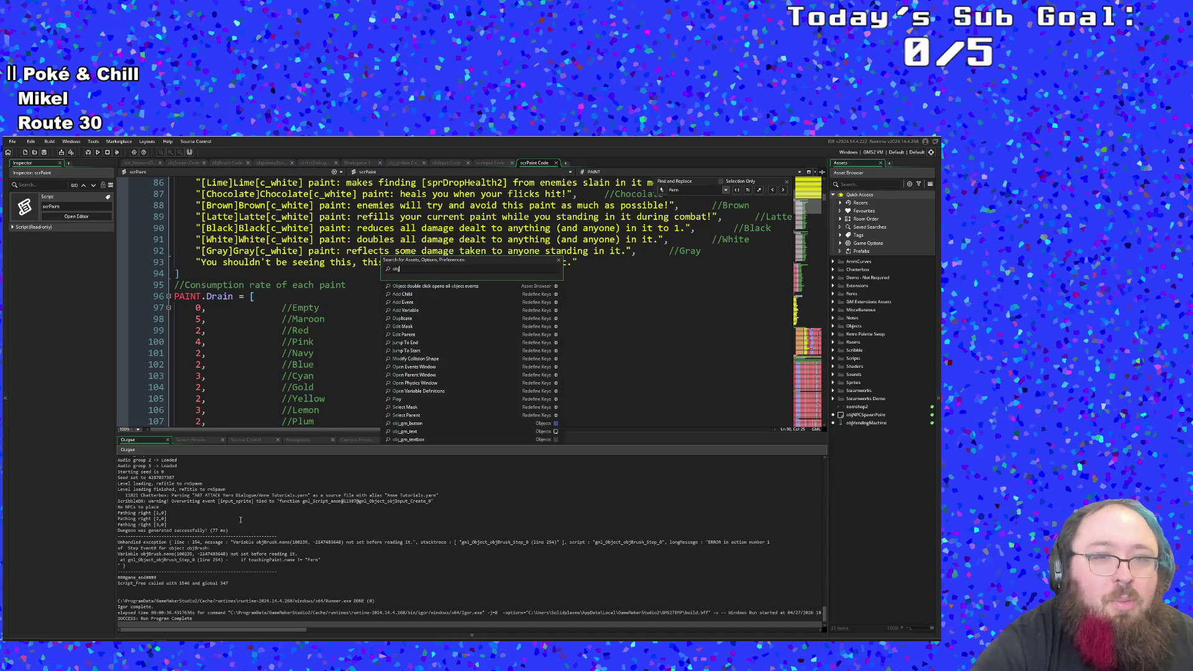
type("Brush")
key("Return")
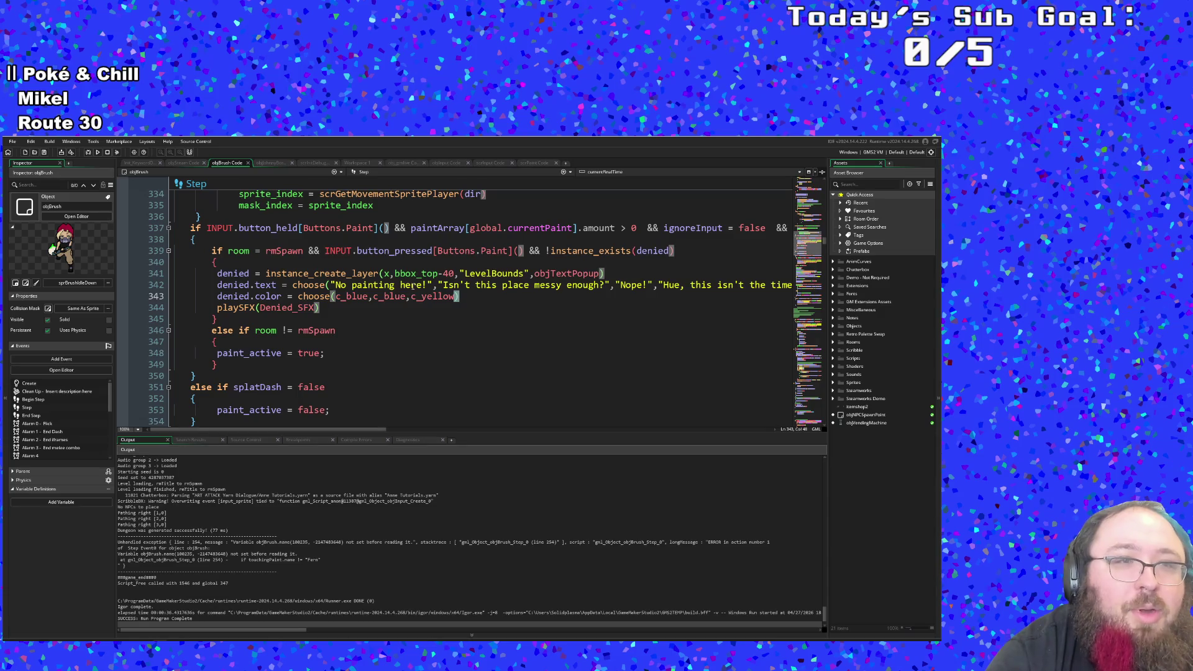
Step: Place the caret before touchingPaint in the line 254 Fern reset condition
scroll(413, 286, "up", 4)
scroll(413, 286, "up", 20)
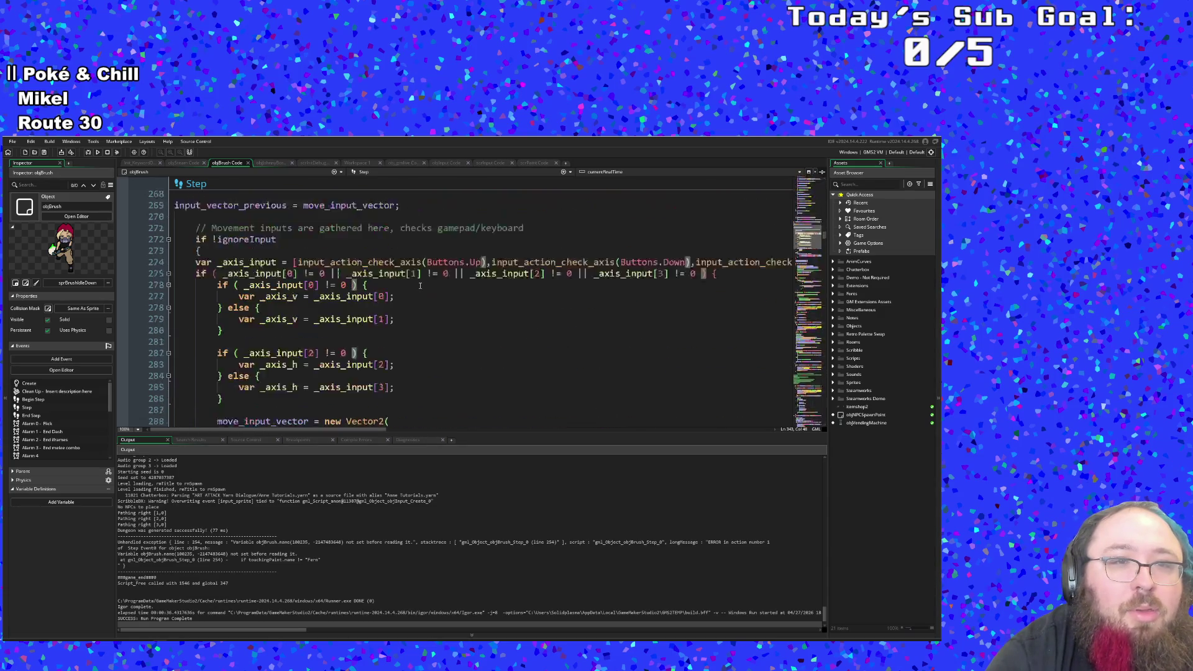
scroll(421, 285, "down", 8)
left_click(433, 290)
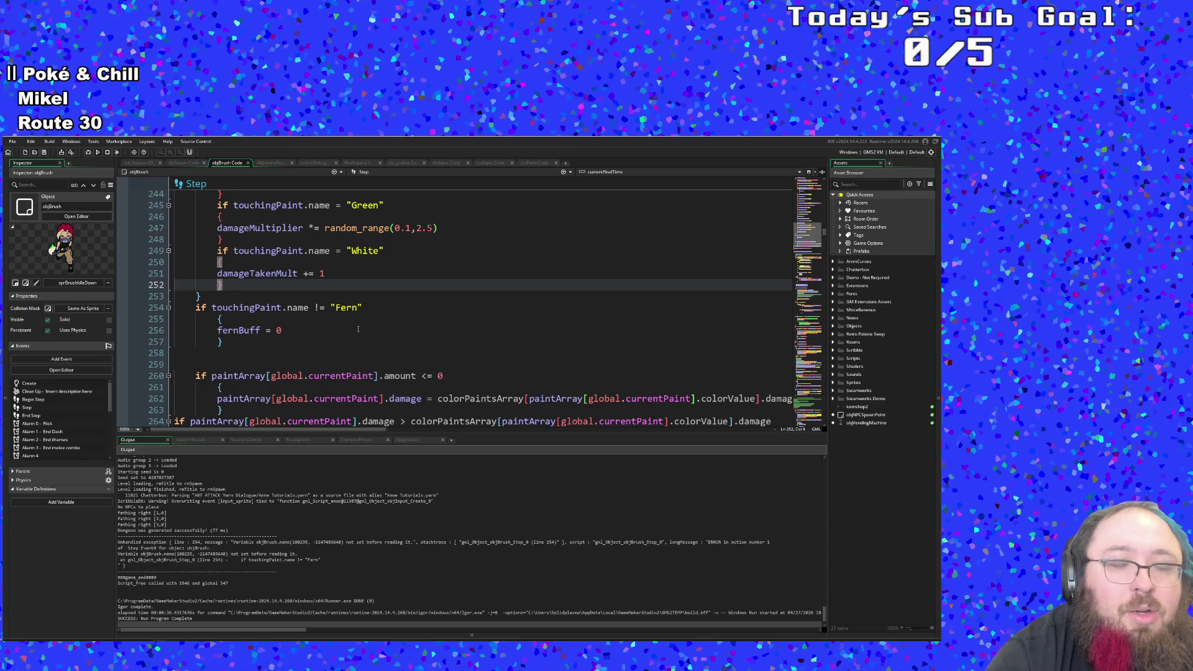
left_click(315, 329)
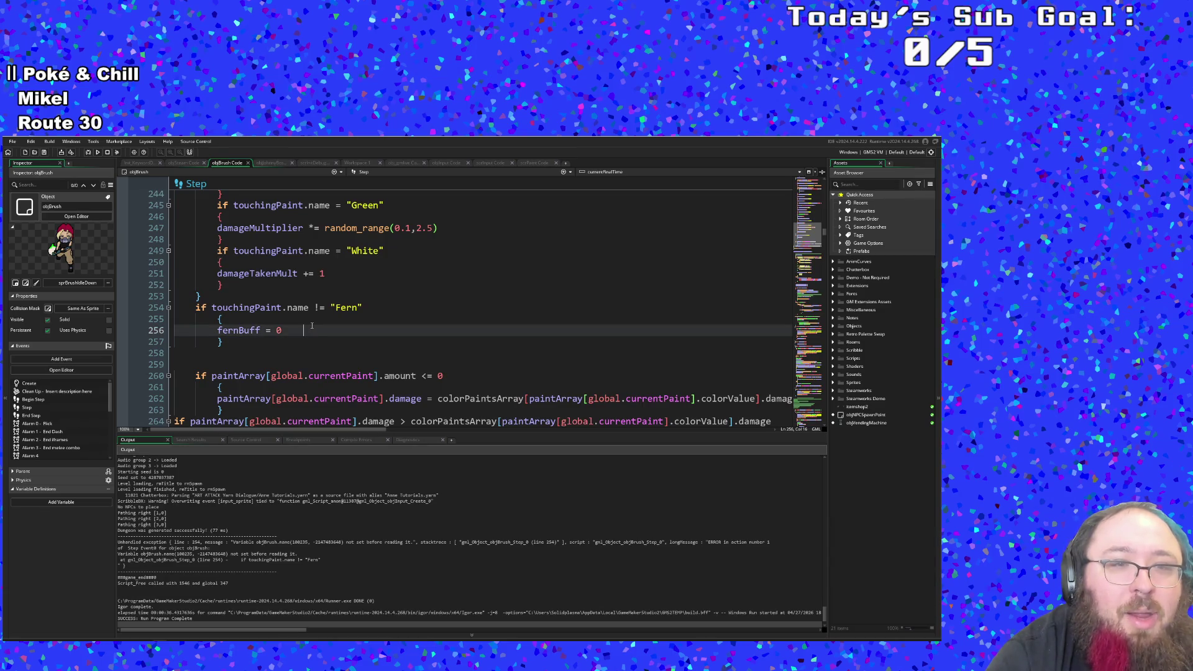
scroll(312, 325, "up", 18)
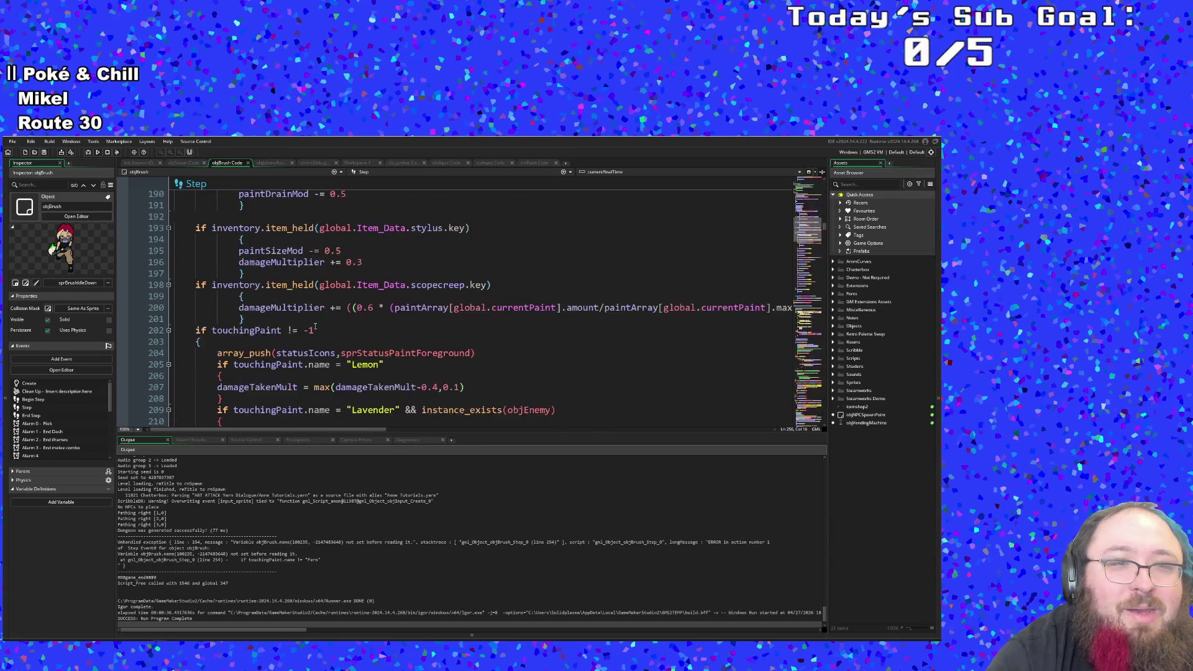
scroll(315, 326, "down", 18)
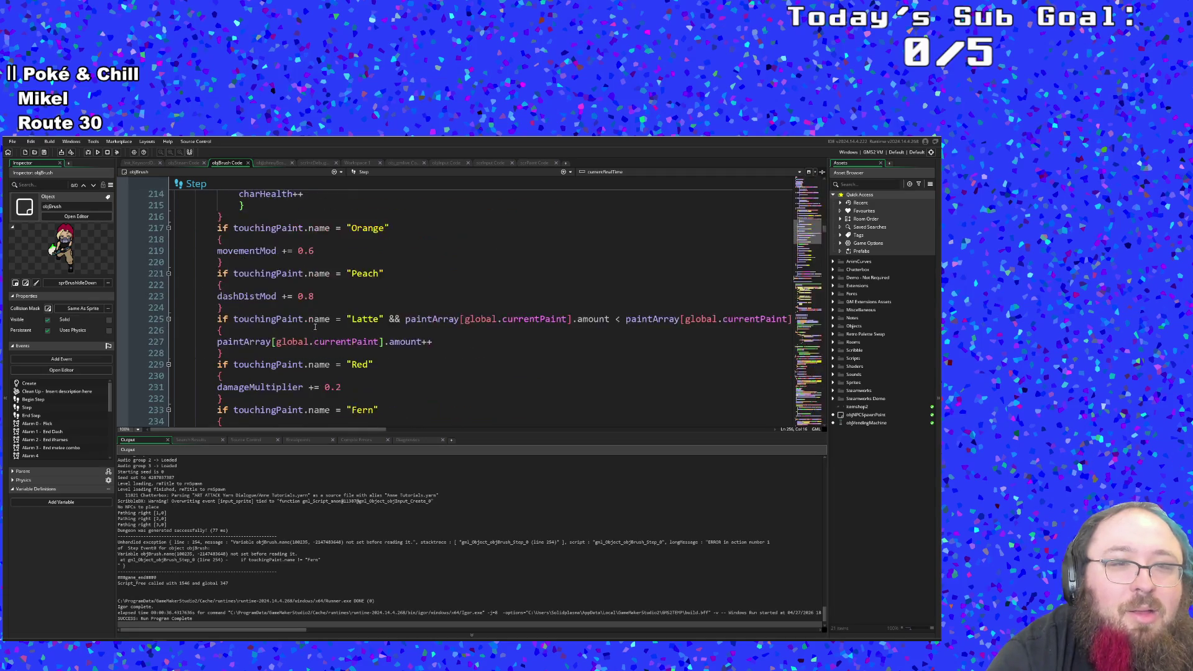
left_click(304, 309)
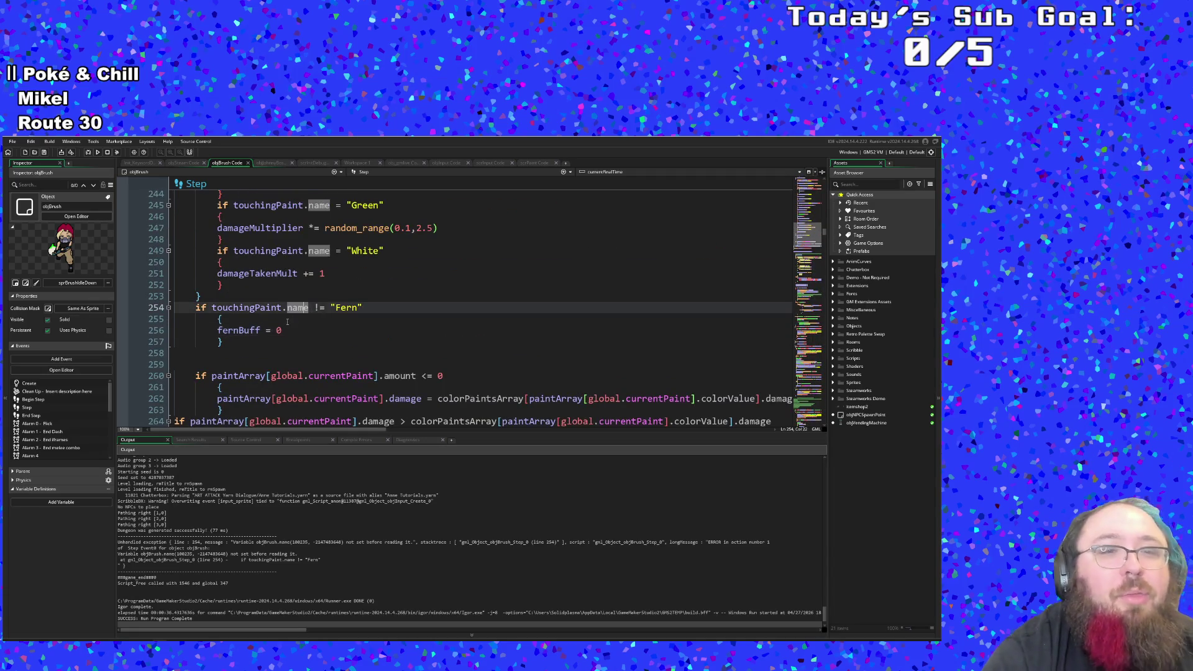
key("Down")
key("Down")
key("Up")
key("Up")
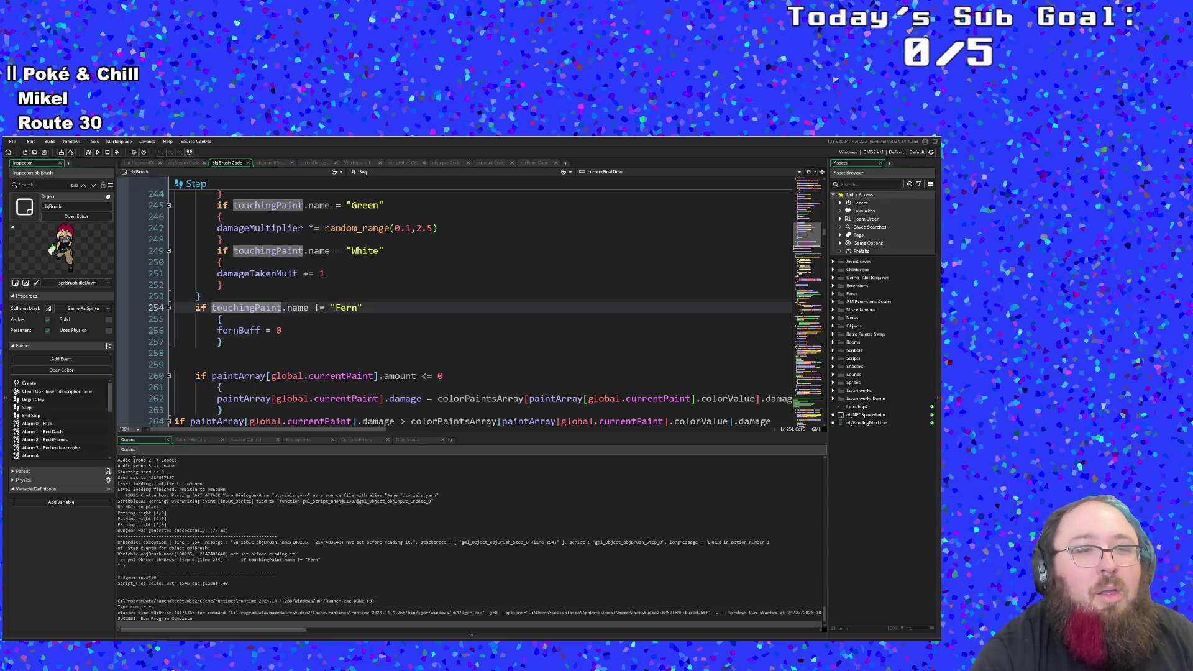
left_click(371, 307)
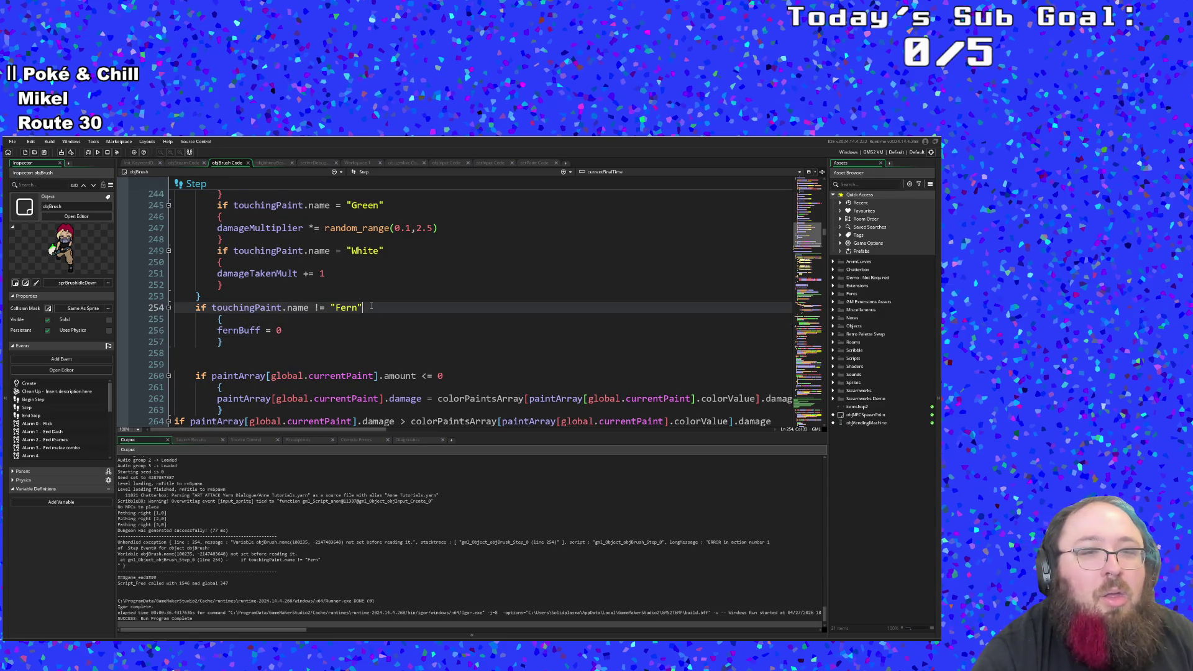
left_click(213, 307)
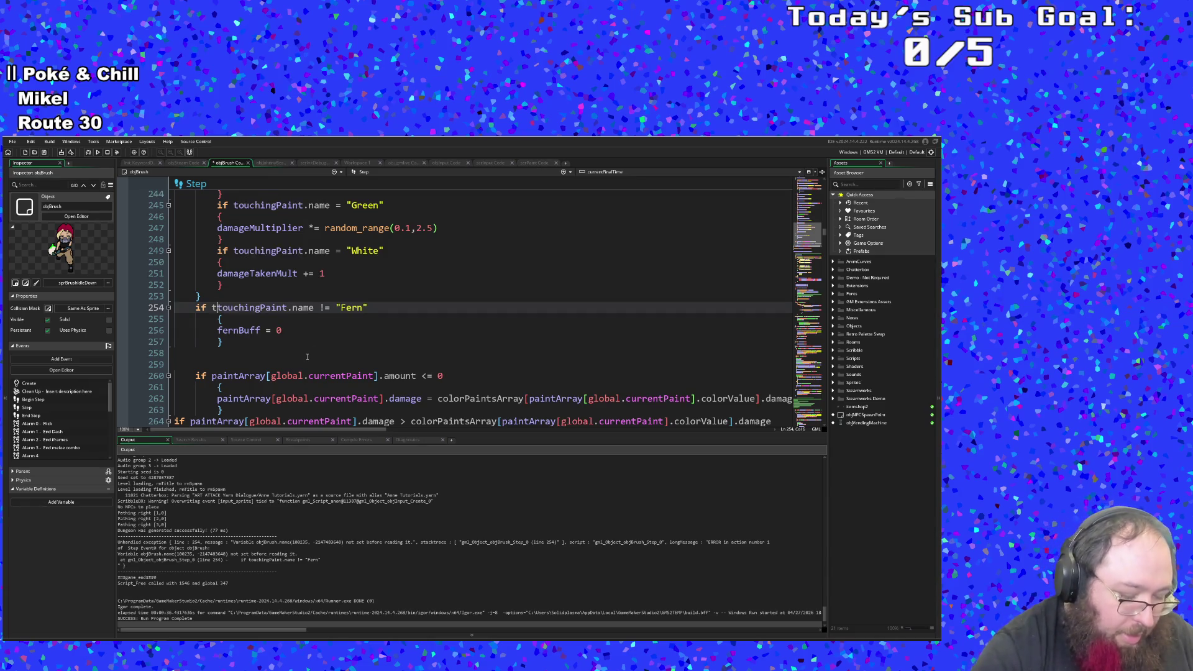
Step: Prefix the condition with 'touchingPaint = -1 ||', check the block braces, and save the project
type("touchingPa")
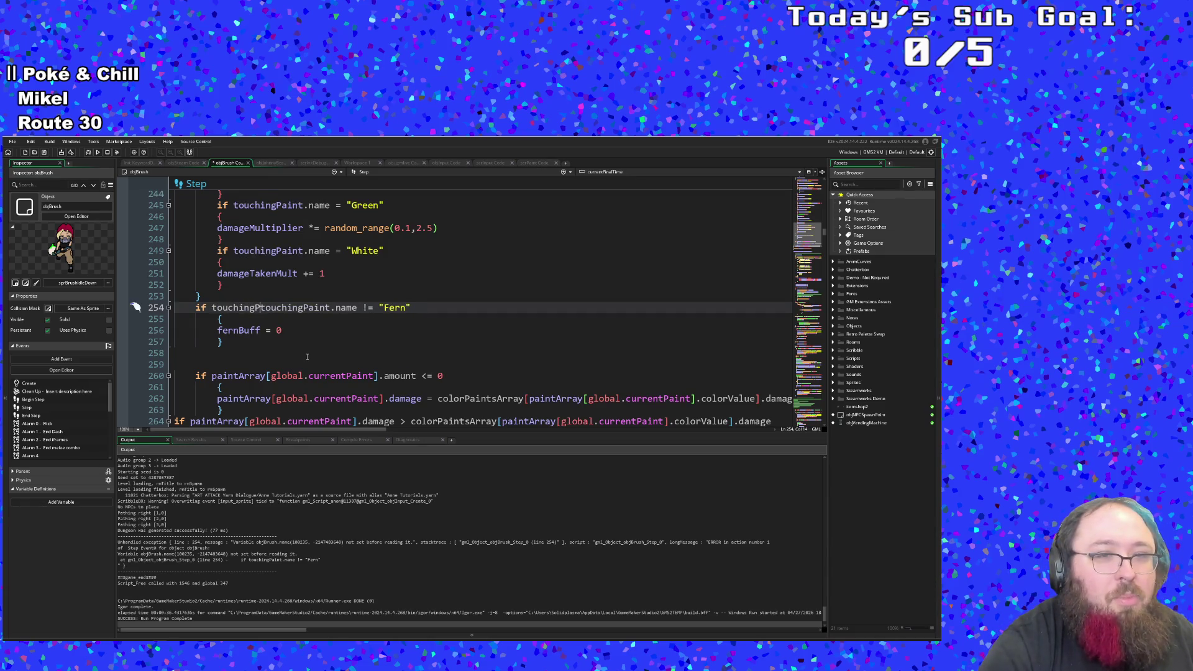
type("int")
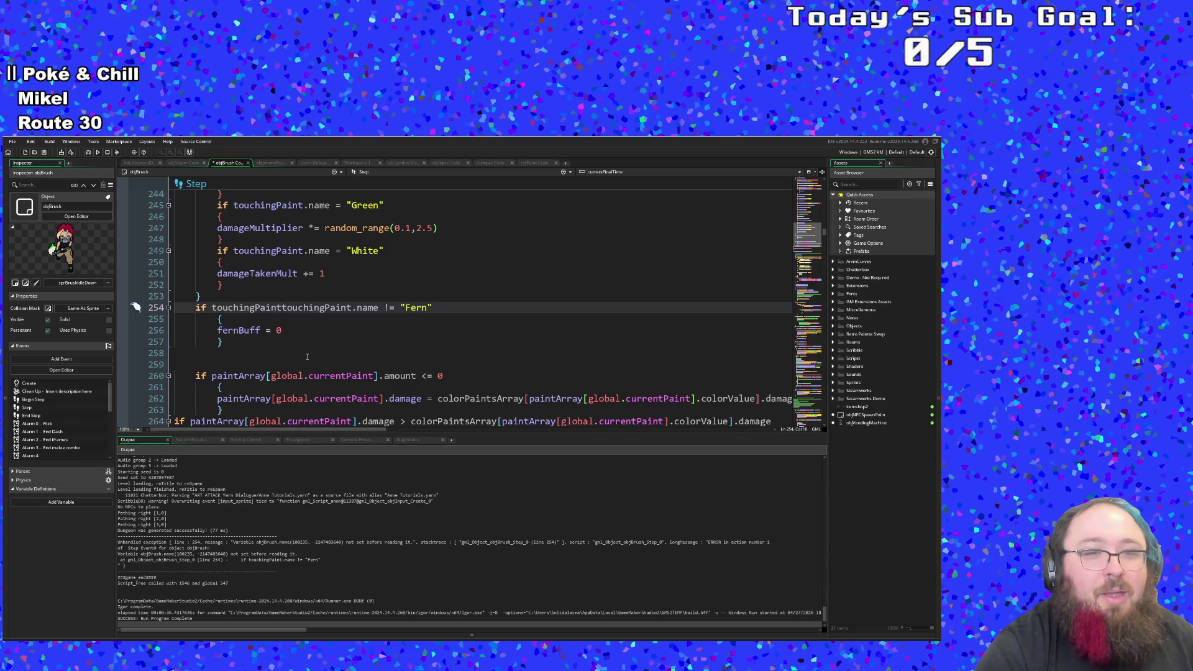
type("= ")
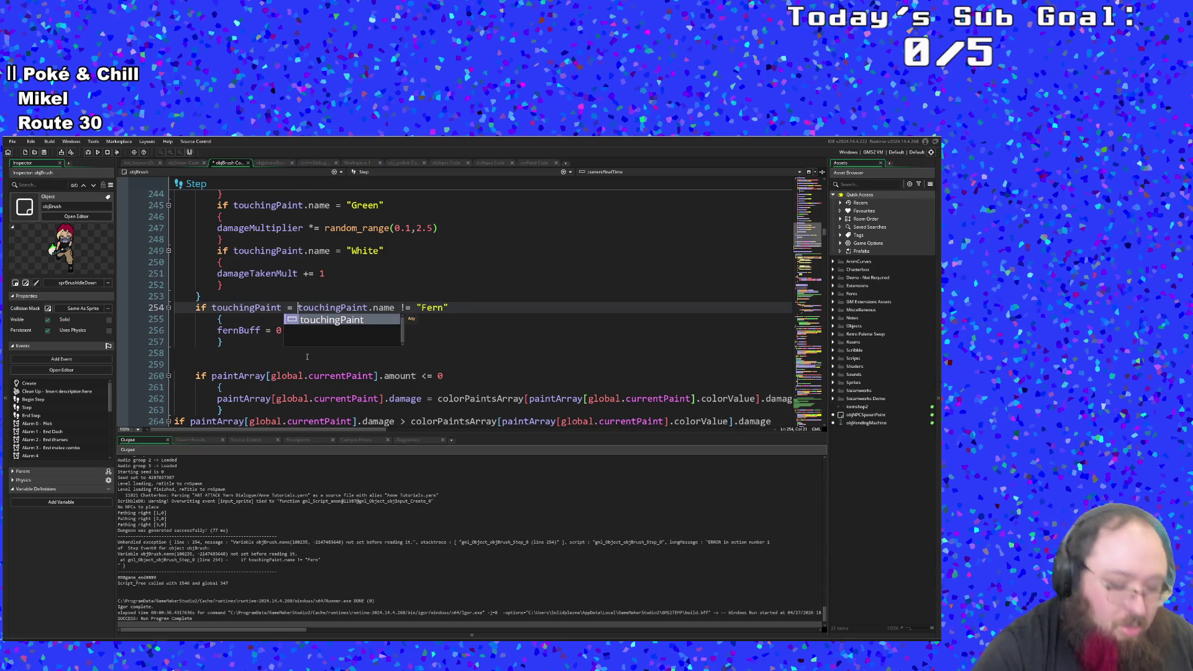
type("-1")
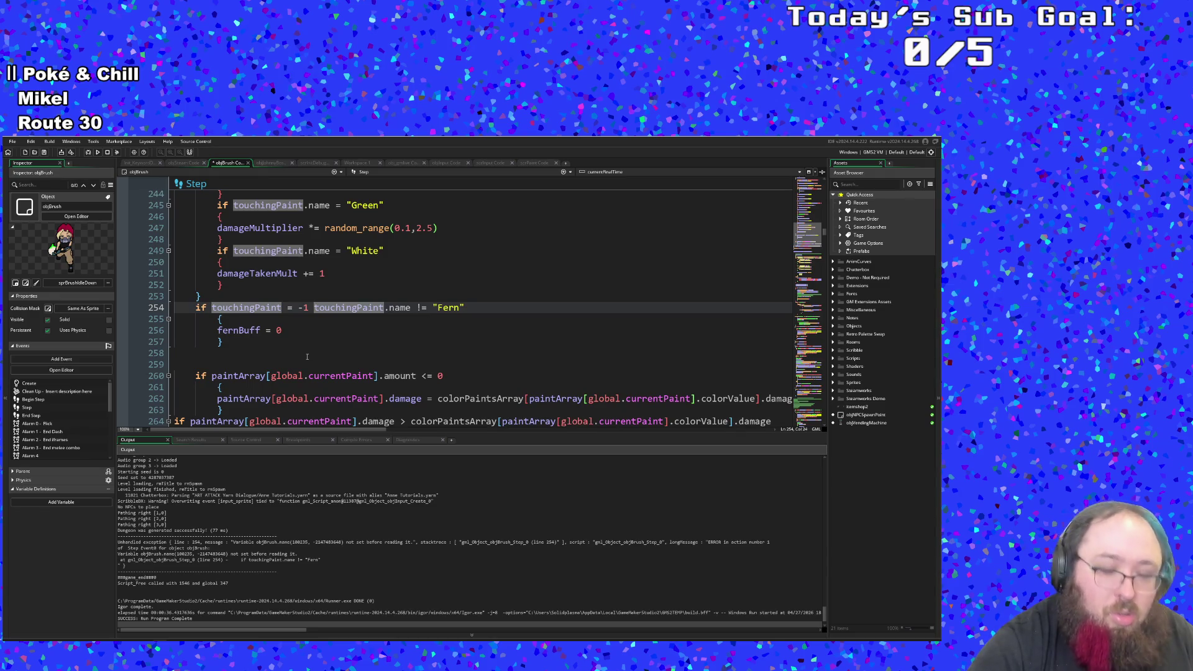
type("||")
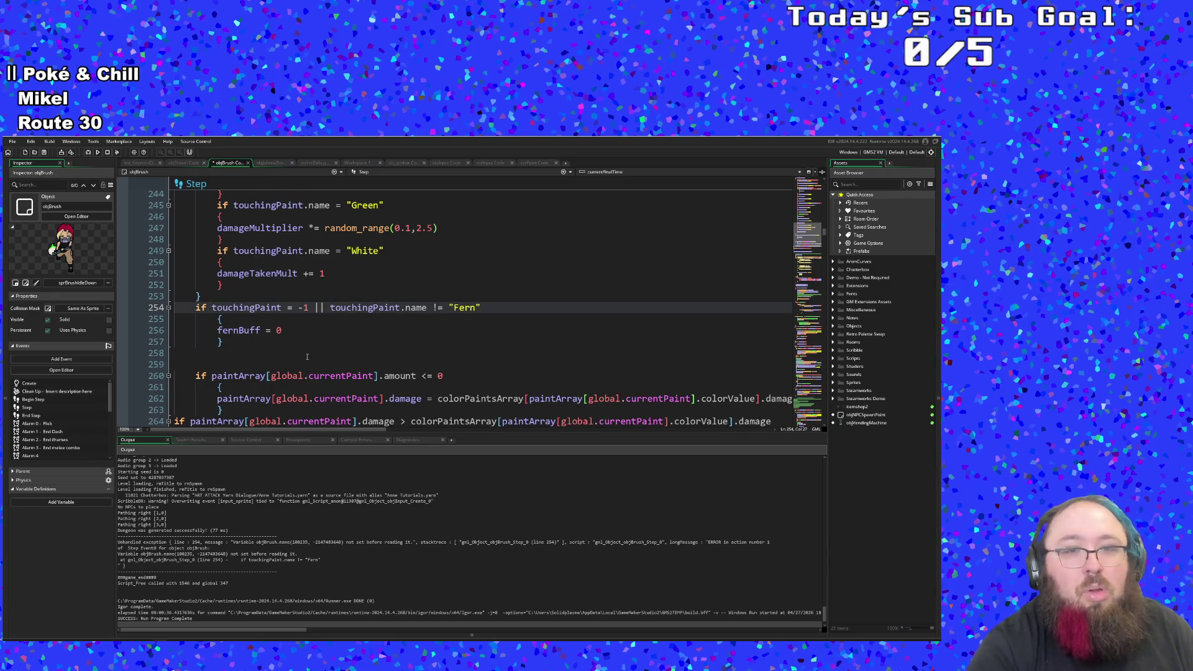
left_click(358, 346)
left_click(350, 335)
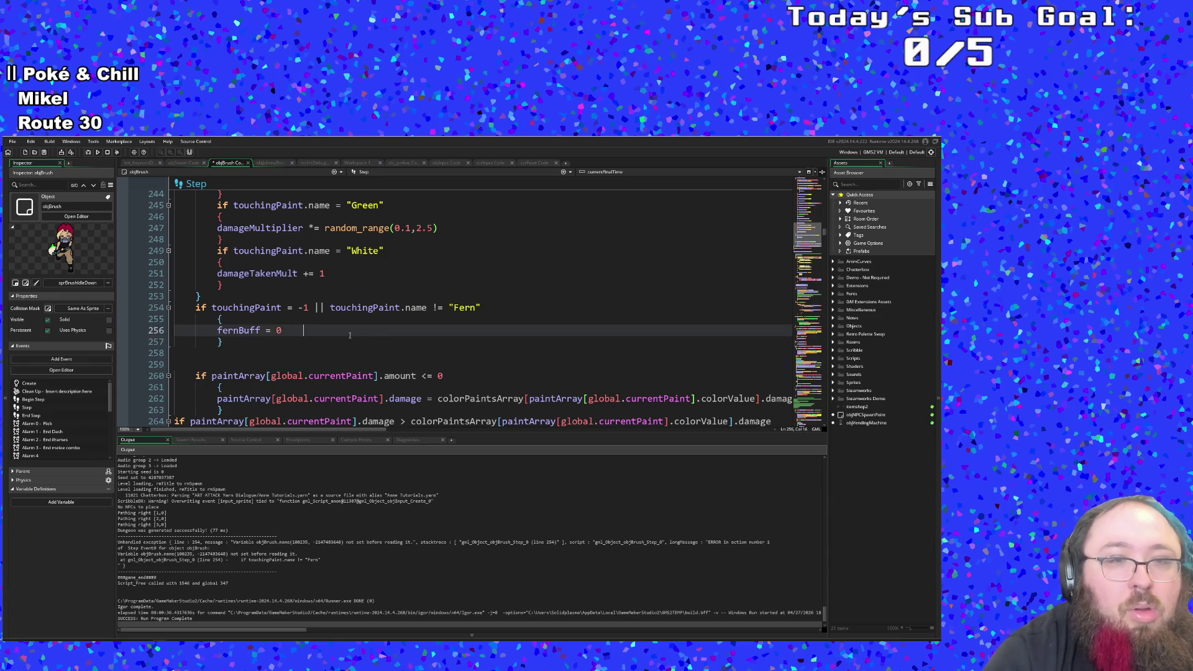
left_click(327, 318)
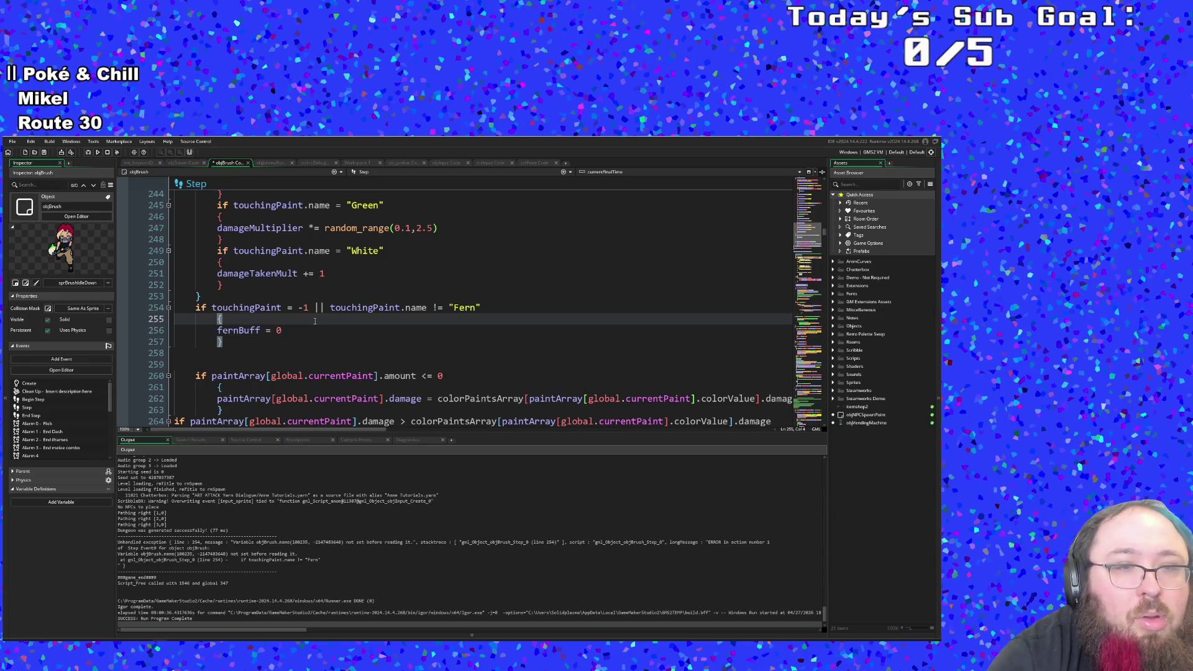
left_click(43, 152)
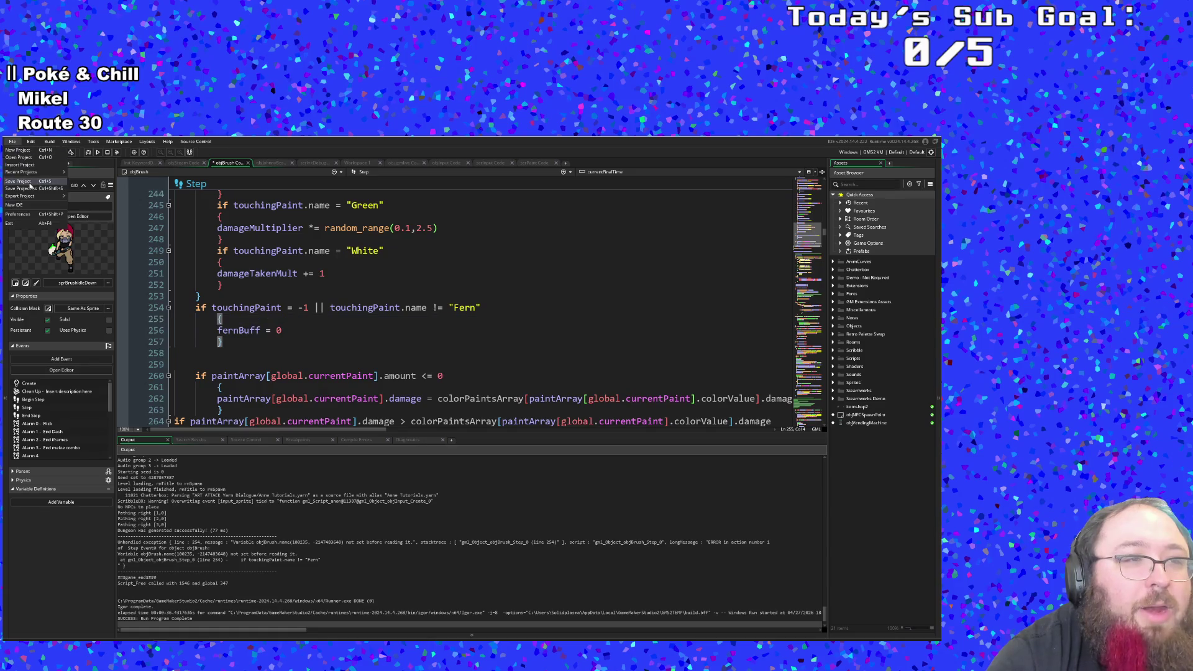
Step: Run the game and start a new run past the title screen and Hue's dialogue
left_click(87, 153)
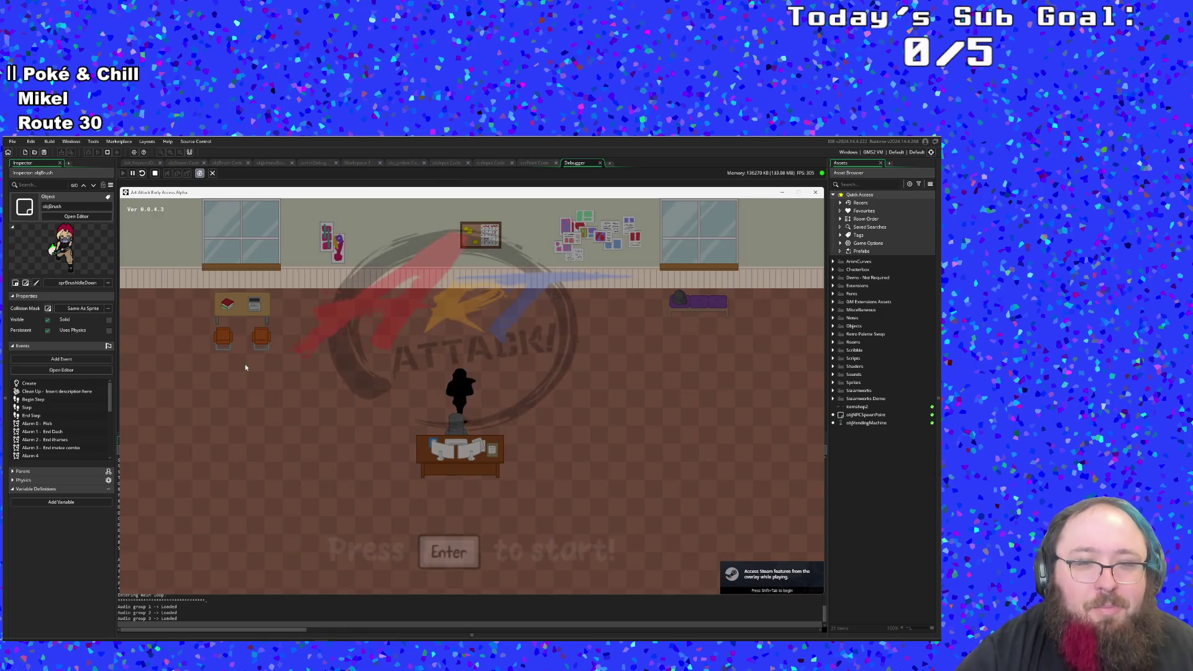
key("Return")
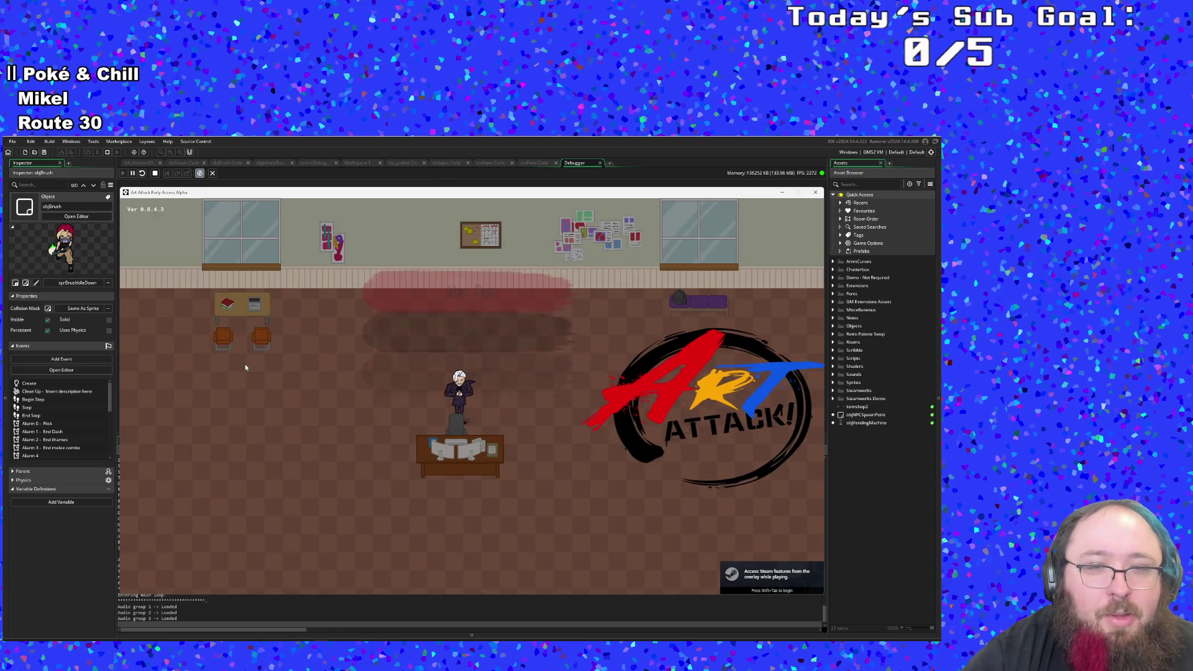
key("Return")
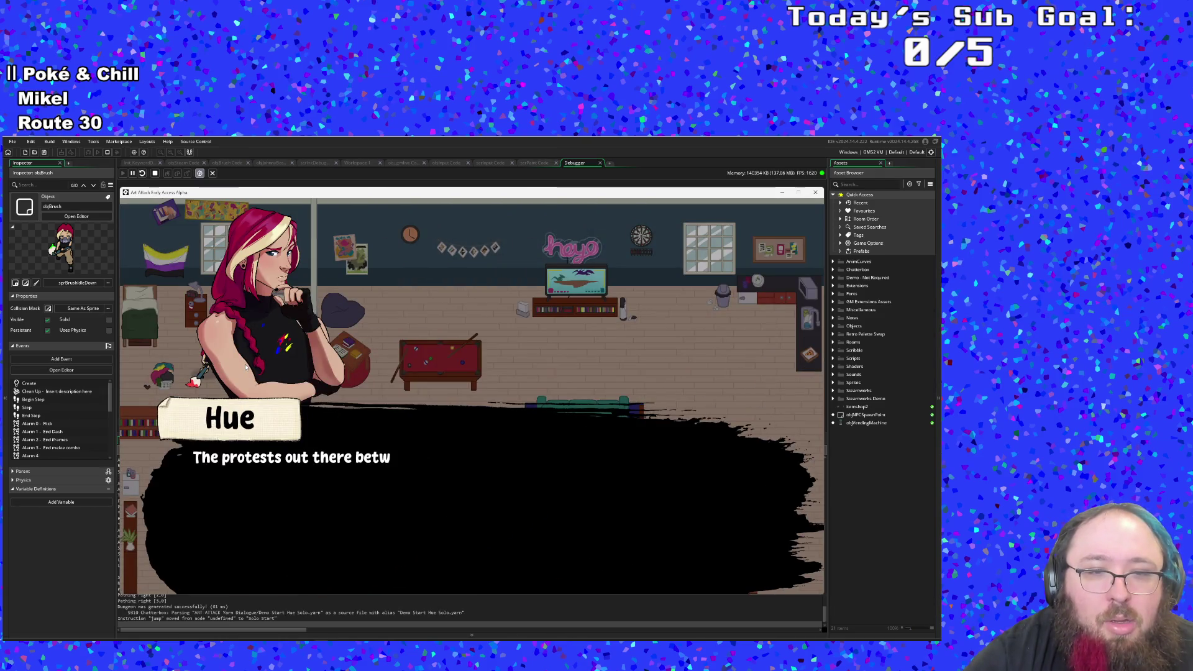
key("Return")
key("Return")
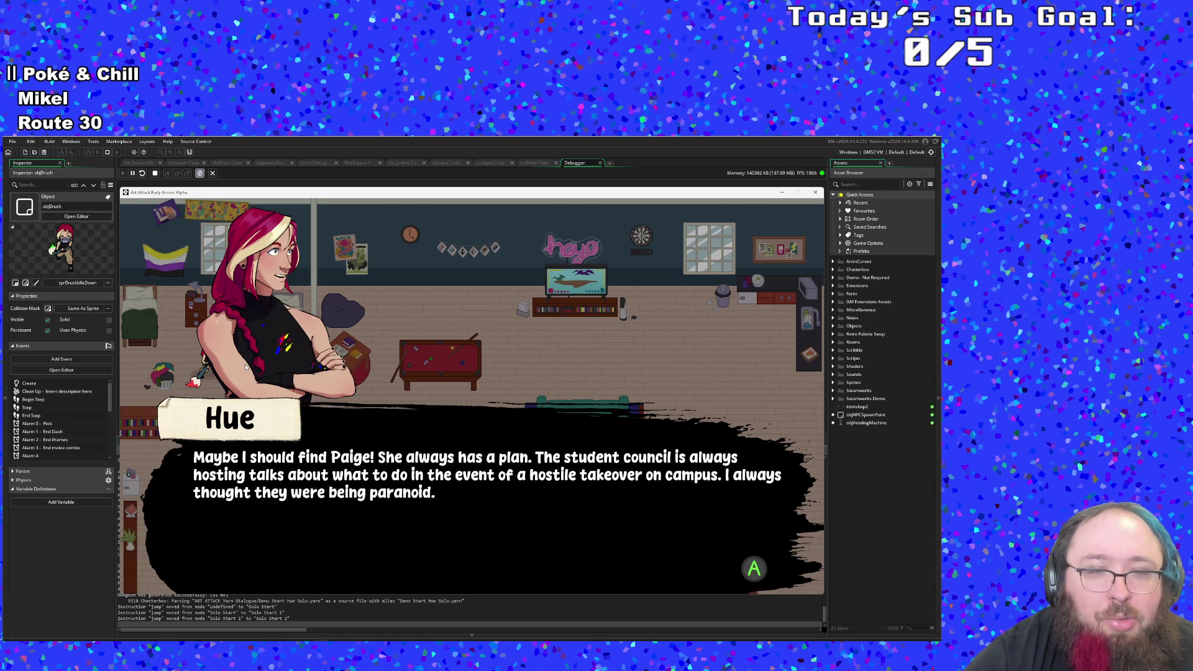
key("Return")
key("Down")
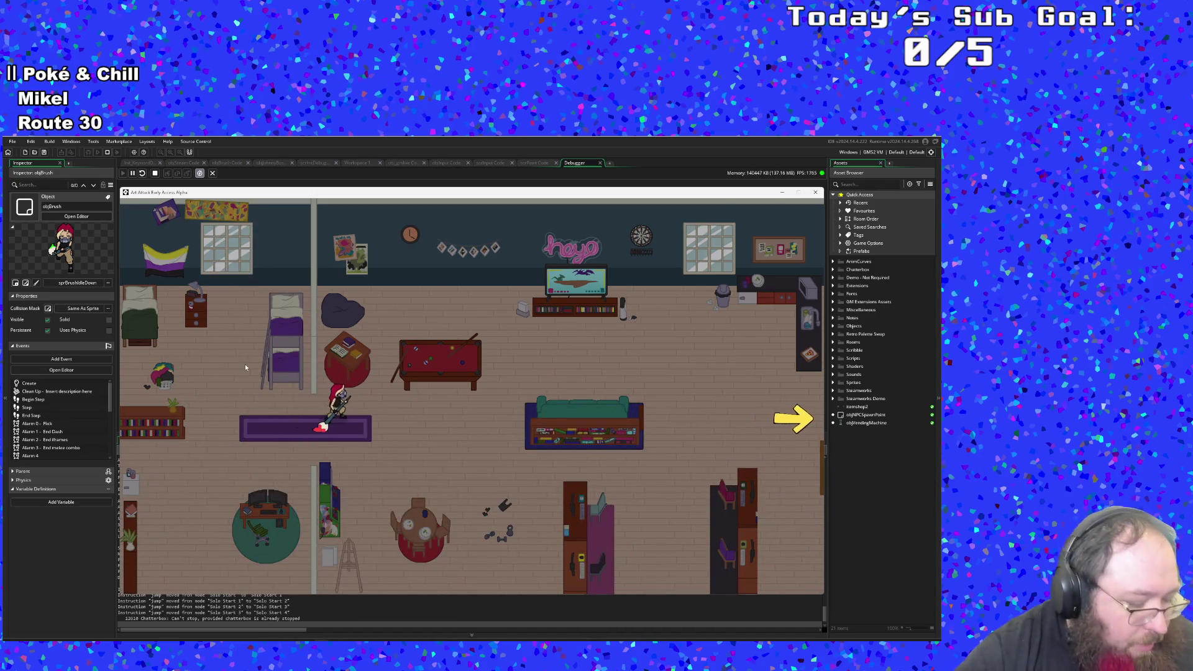
Step: Switch debug paint Color 1 from Red to Fern, then dash the player down-right
key("F1")
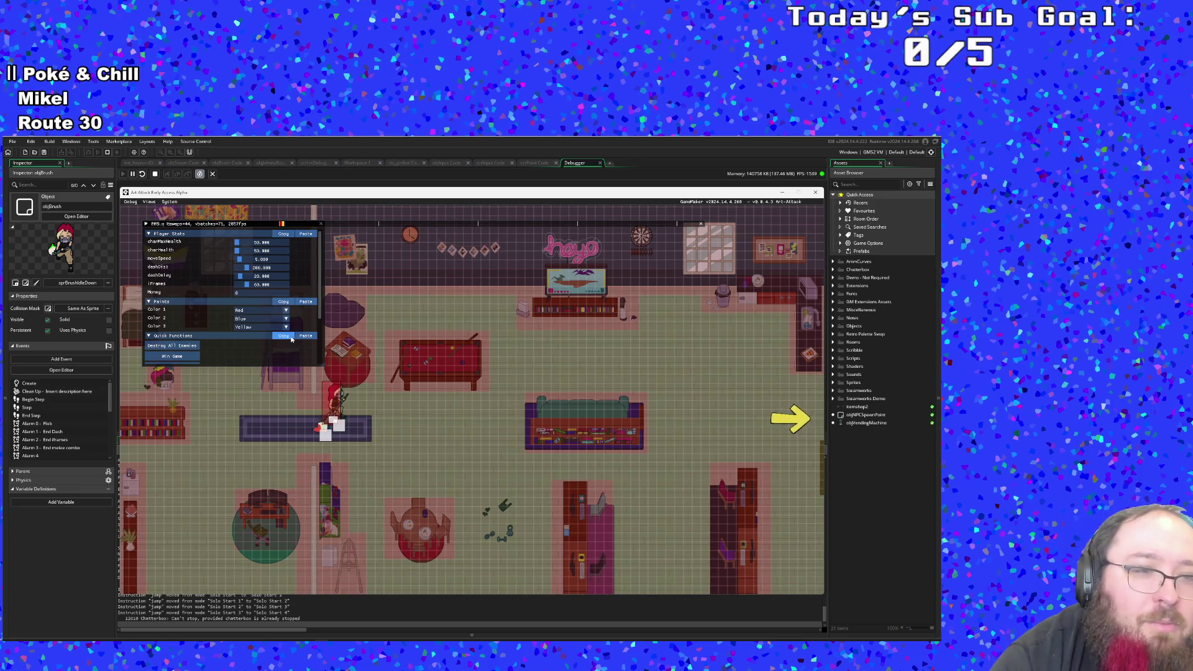
left_click(243, 312)
left_click(243, 312)
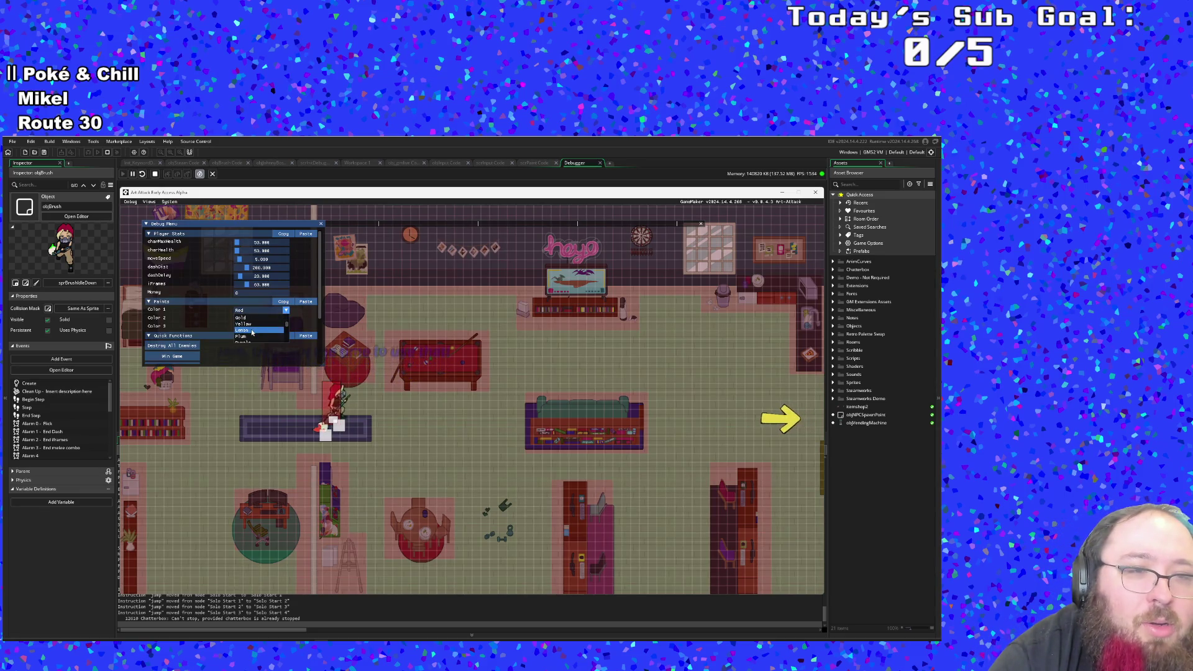
scroll(251, 333, "down", 4)
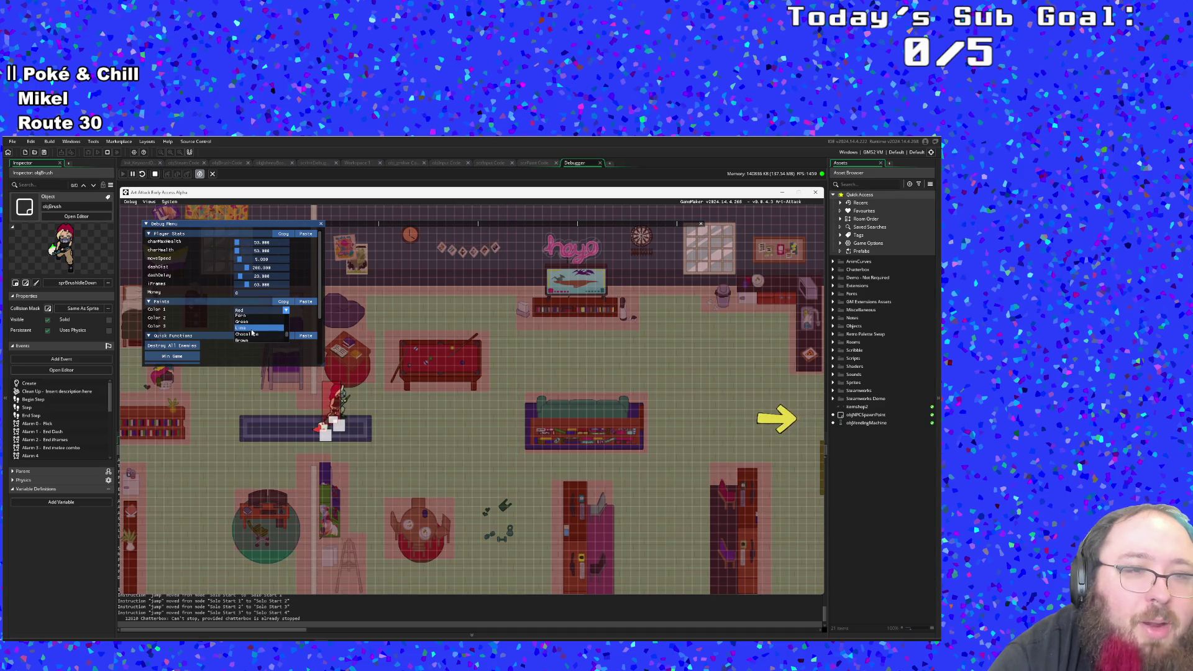
scroll(252, 333, "down", 5)
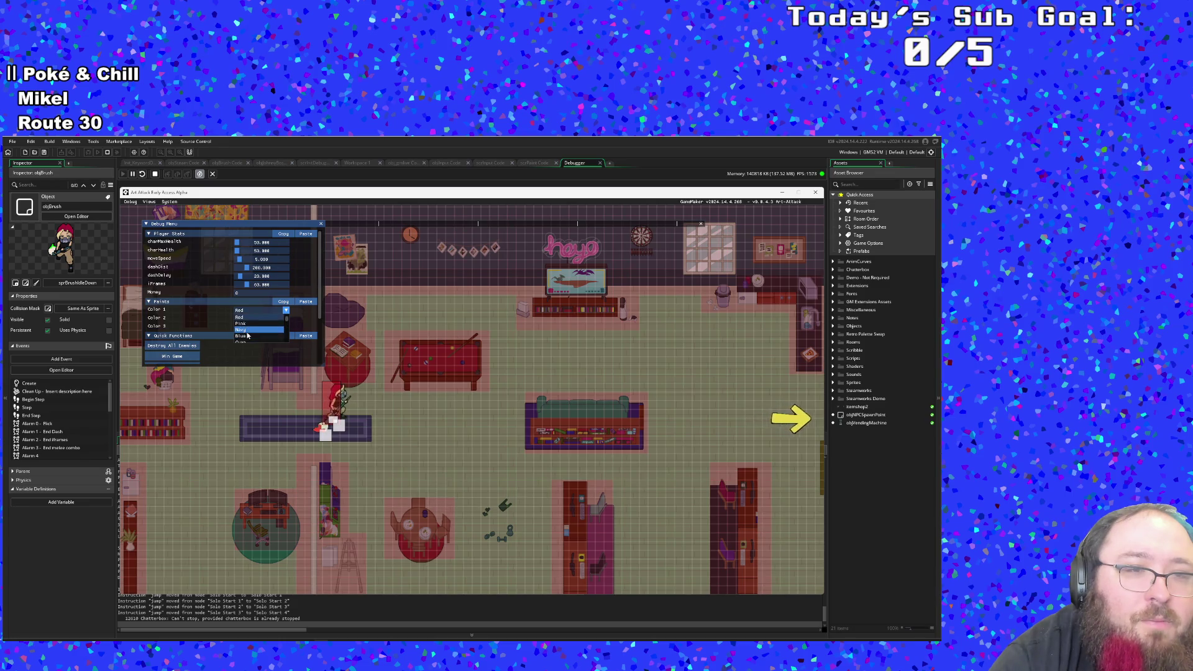
left_click(247, 335)
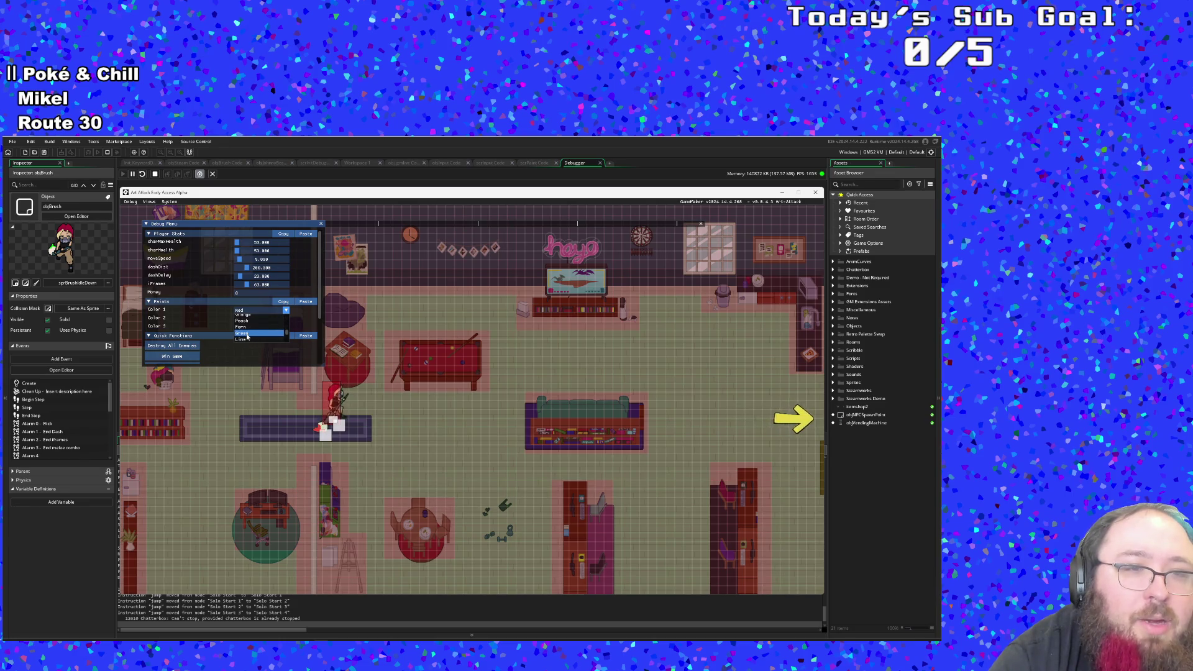
left_click(433, 405)
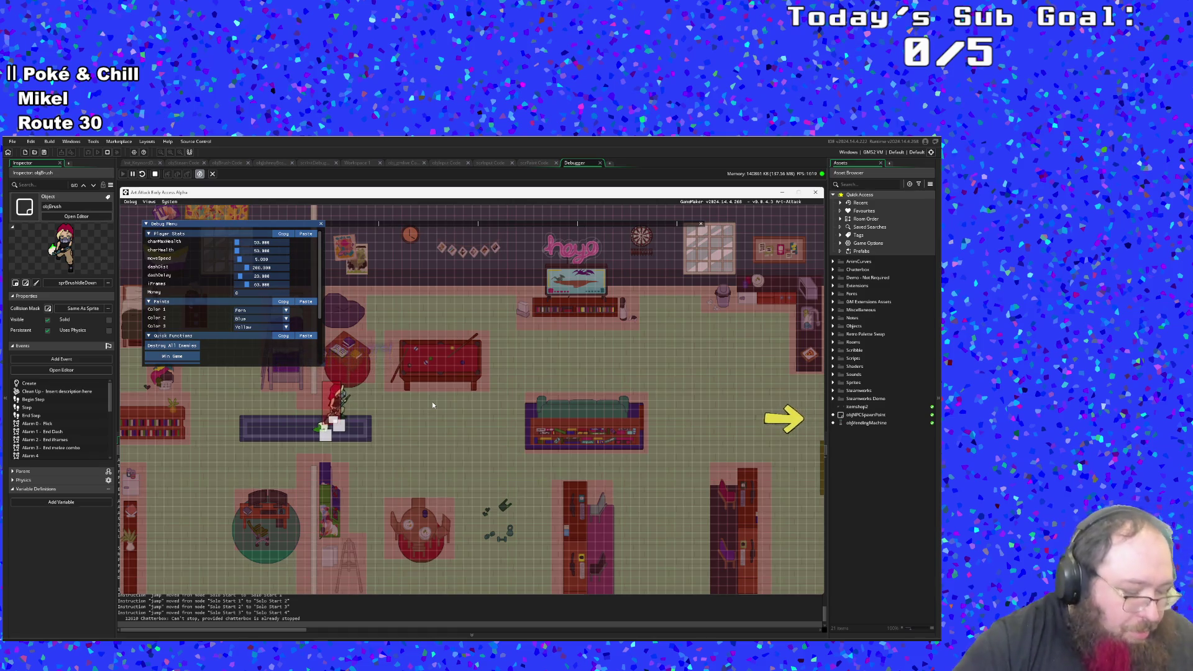
key("F1")
key("space")
Step: Walk into the new room and dash back and forth through the Fern paint
key("d")
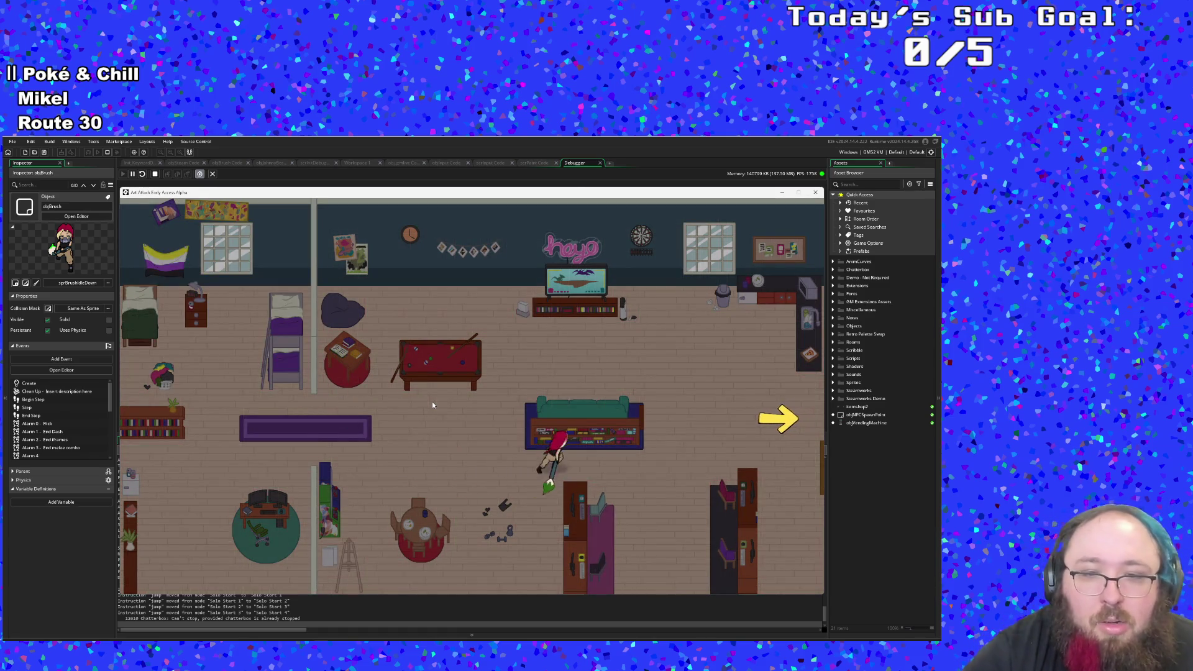
key("a")
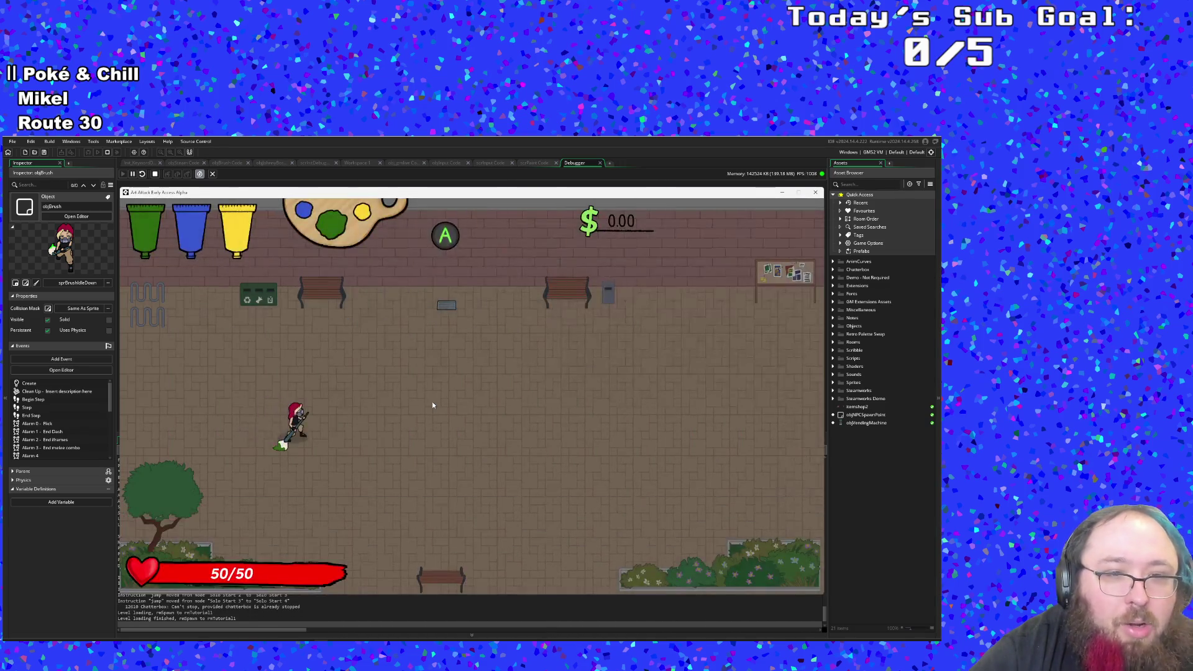
key("s")
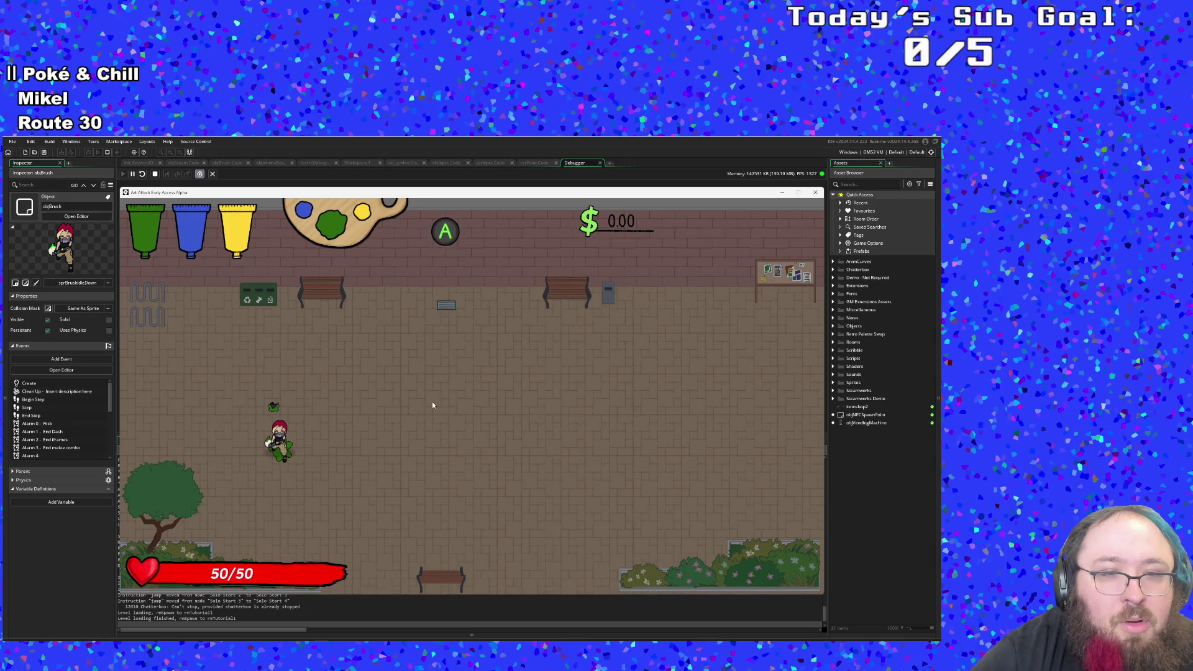
key("d")
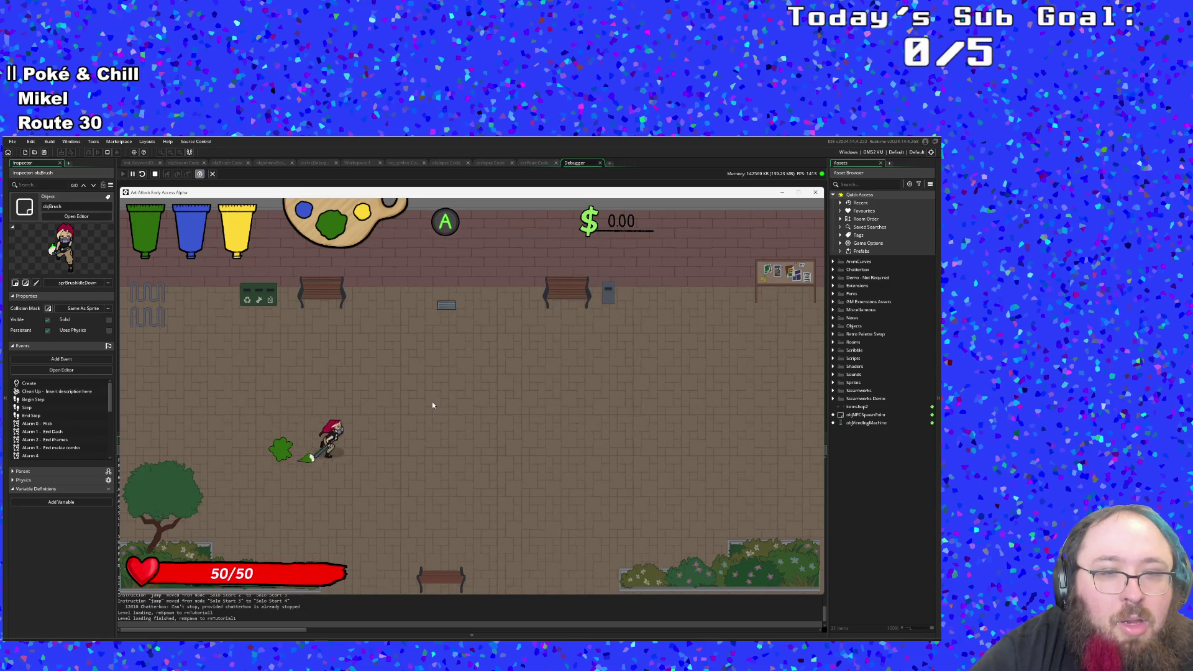
key("a")
key("d")
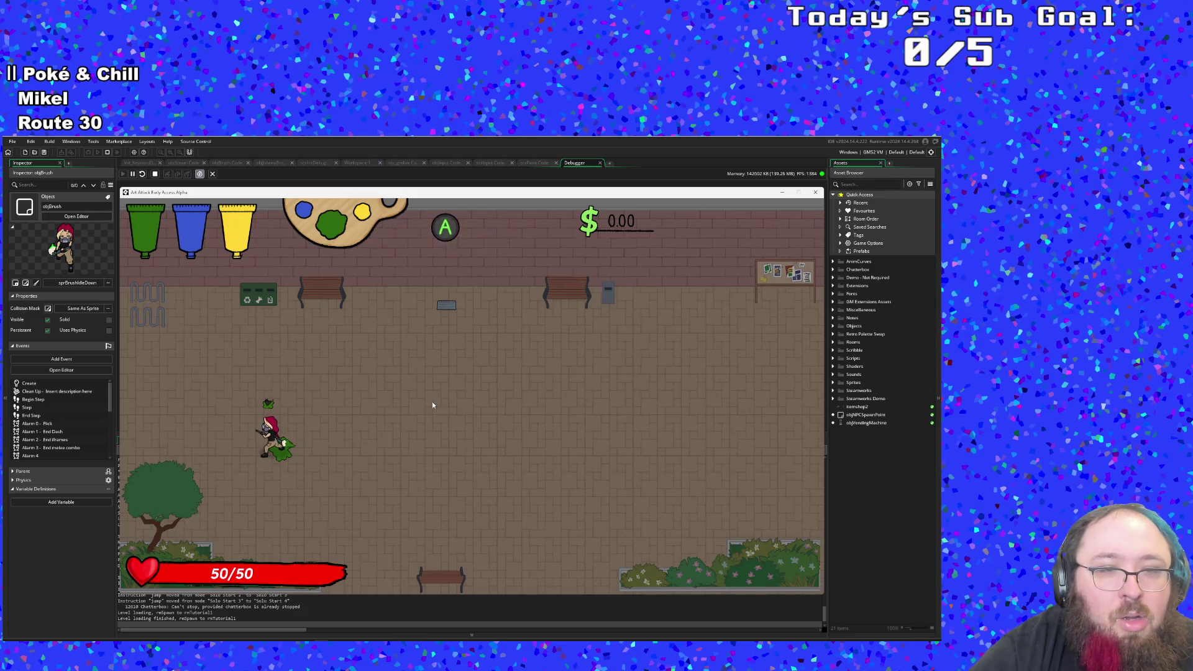
key("d")
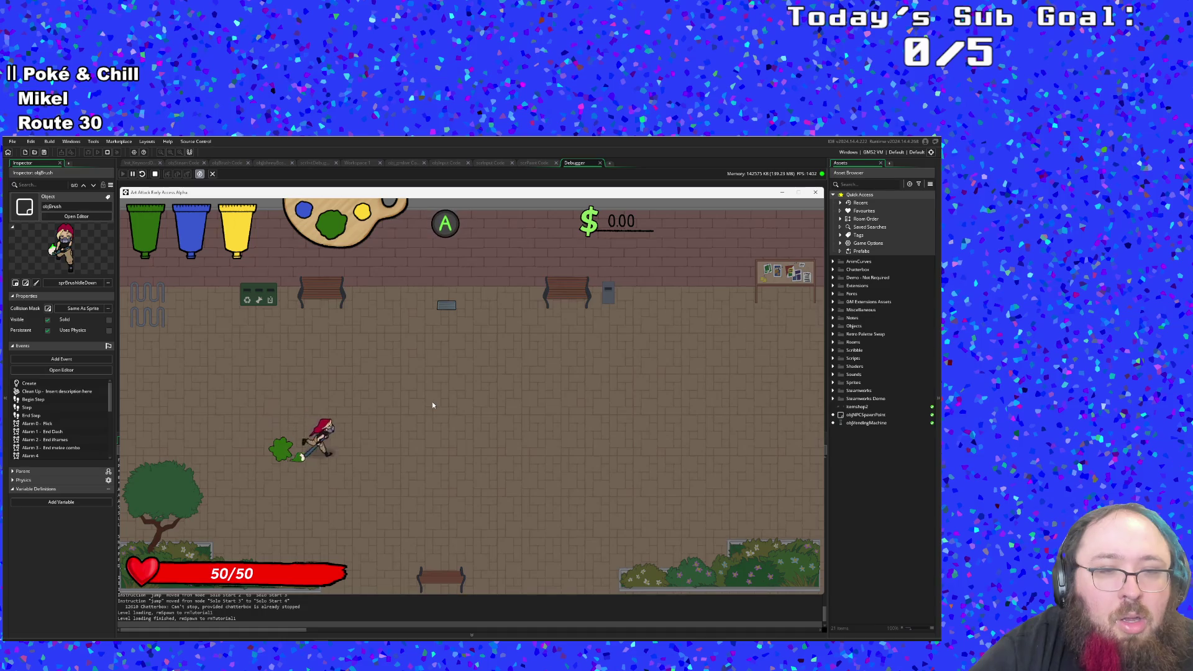
key("a")
key("d")
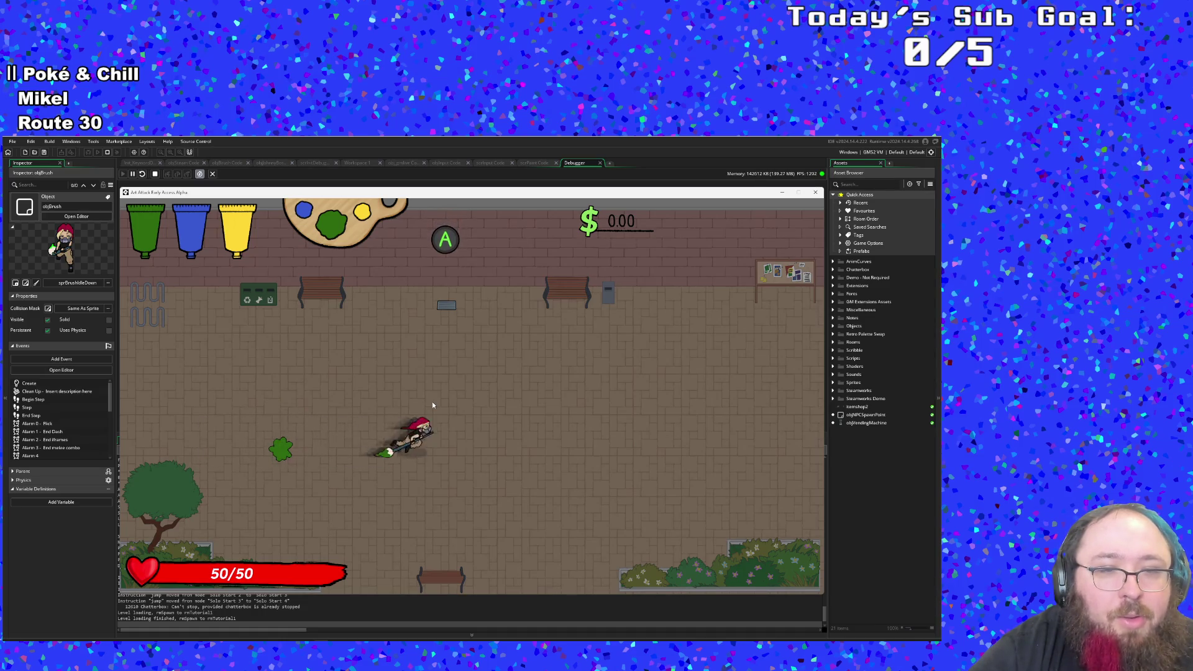
key("a")
Step: Swing the brush, walk toward the benches, dismiss the tutorial and close the game
key("d")
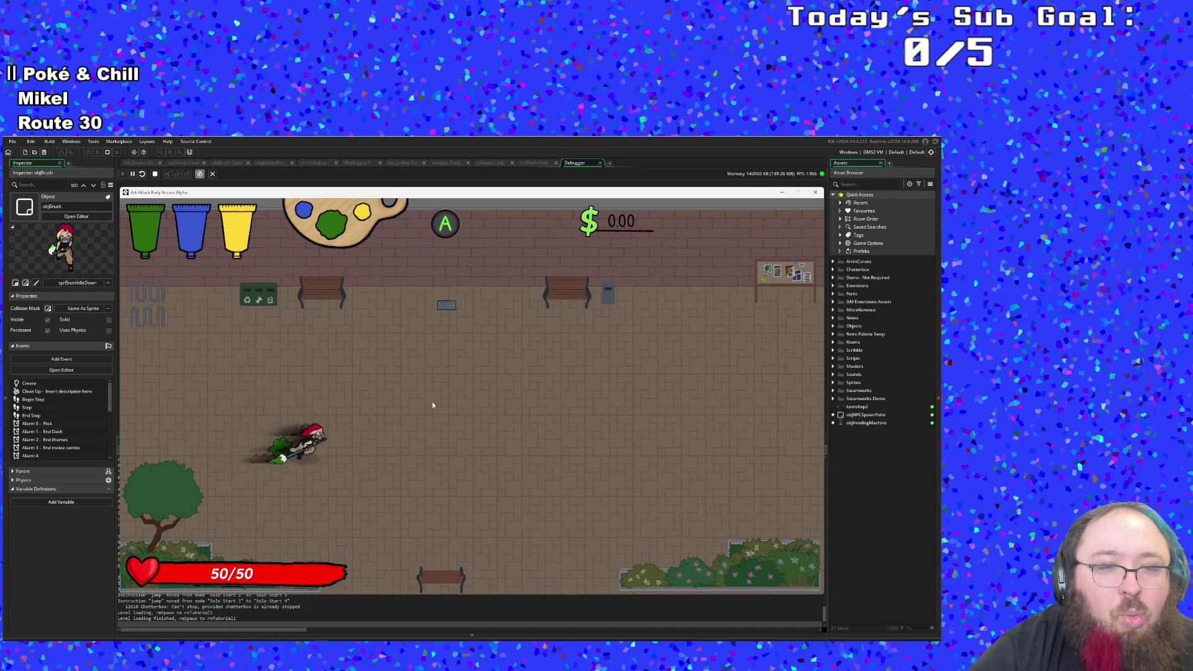
key("s")
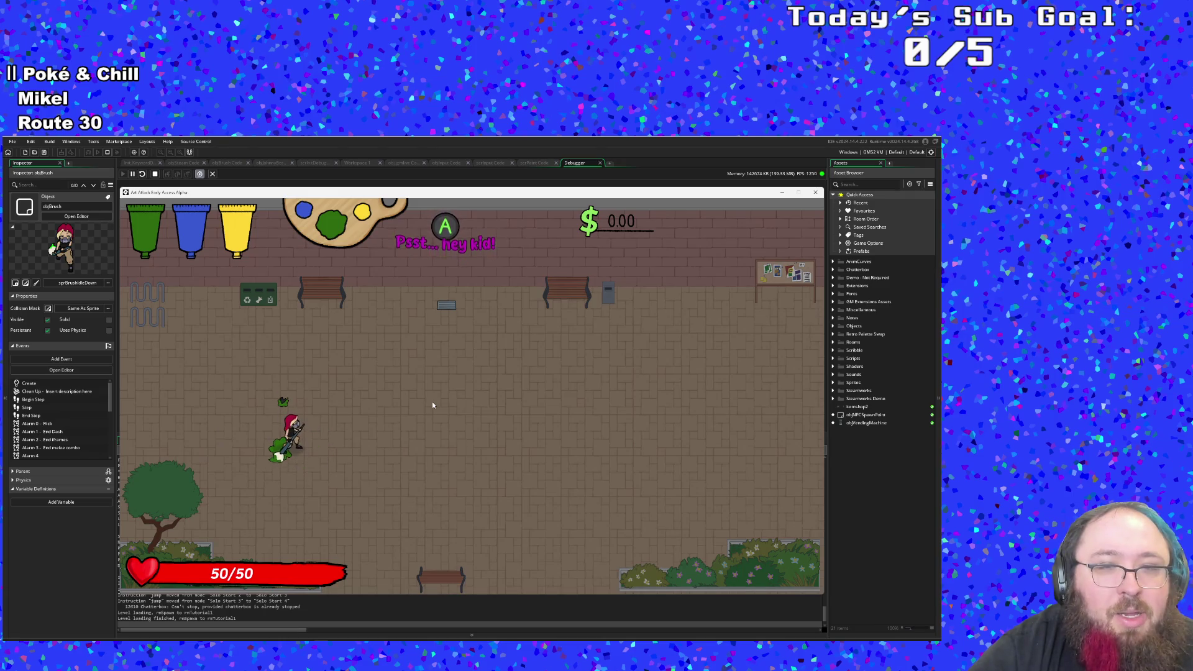
key("d")
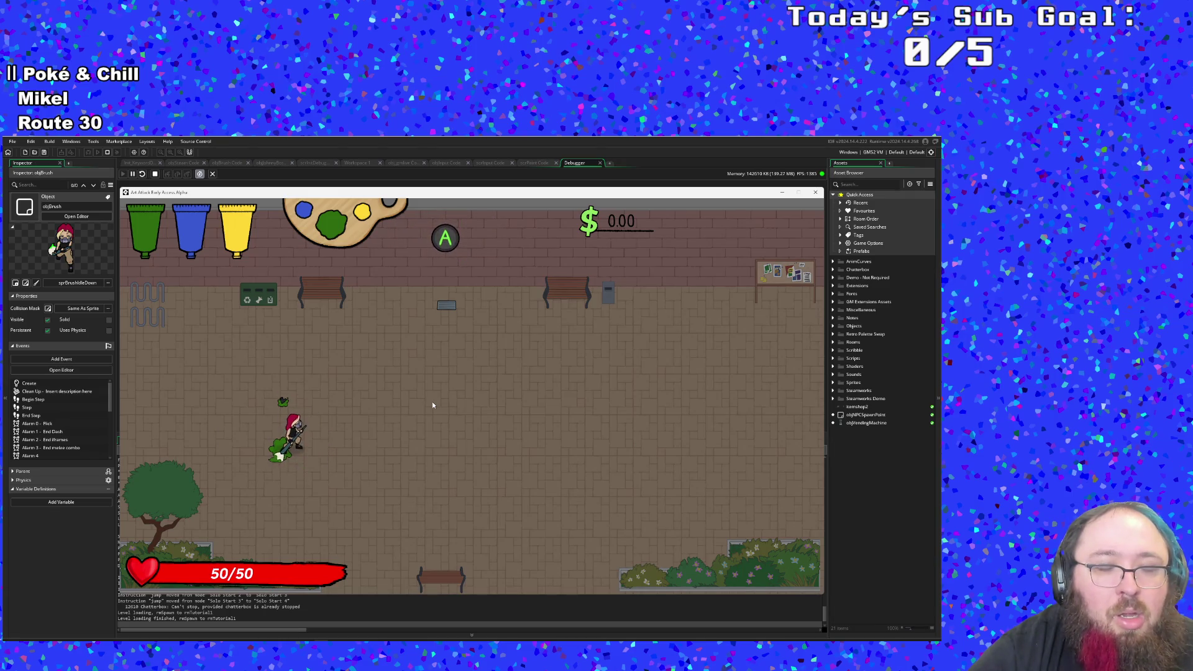
key("w")
key("d")
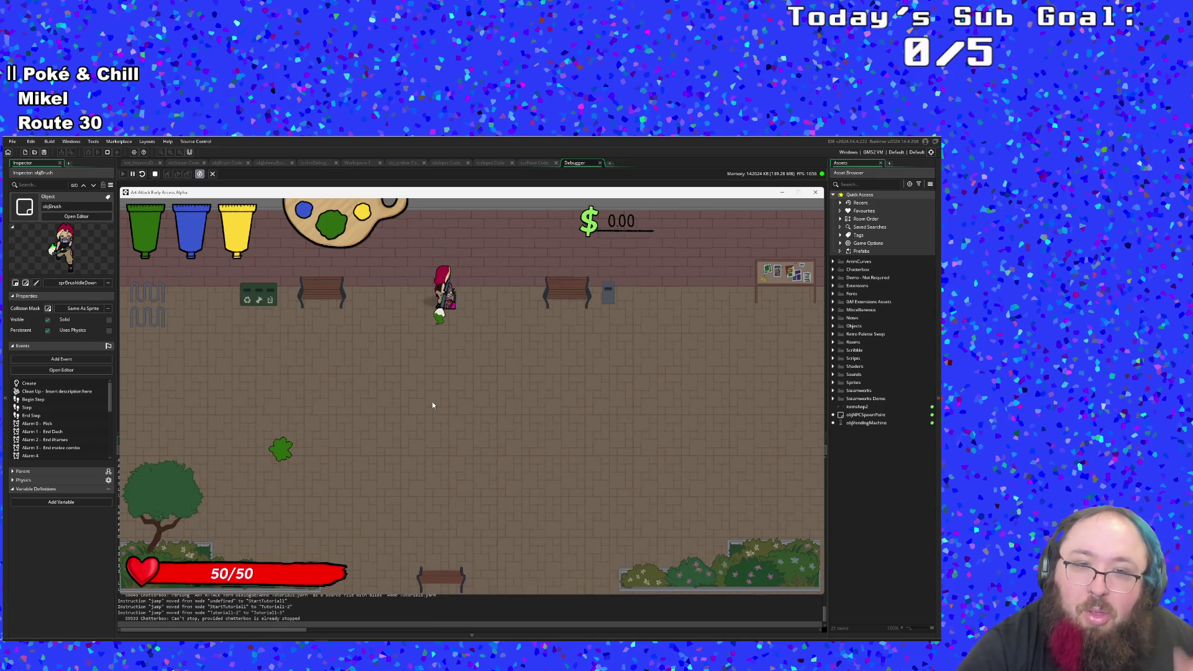
key("s")
left_click(815, 192)
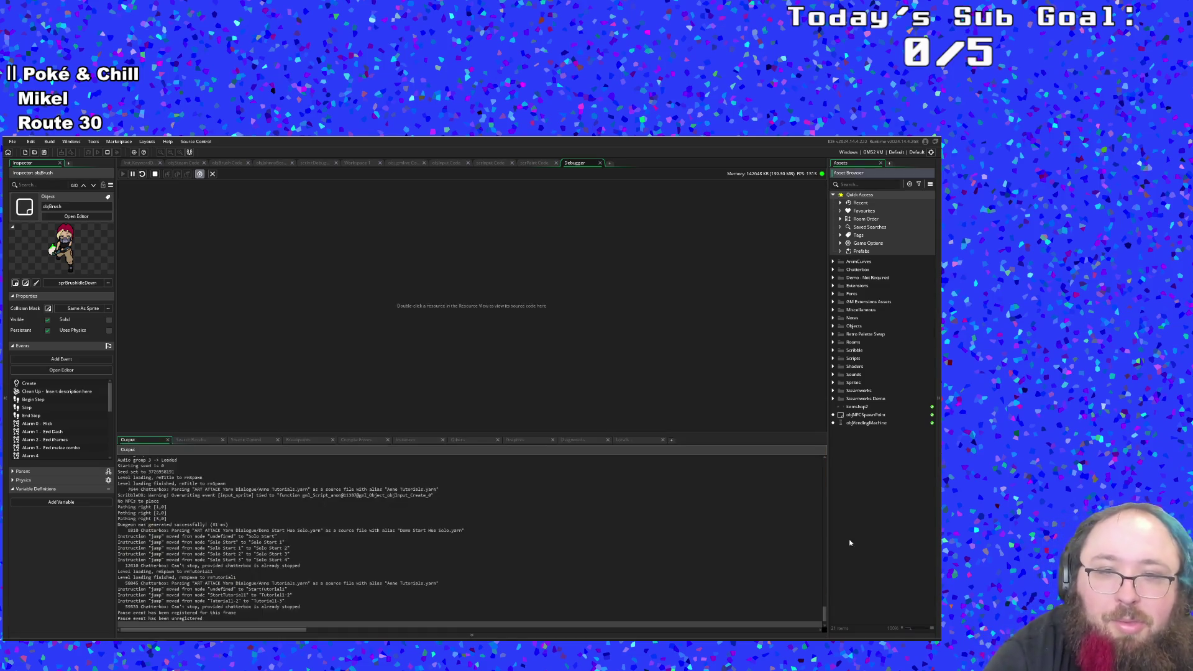
Step: Flip through the scrInput and obj_gmlive code tabs to Workspace 1, then search assets for 'objbru'
left_click(487, 163)
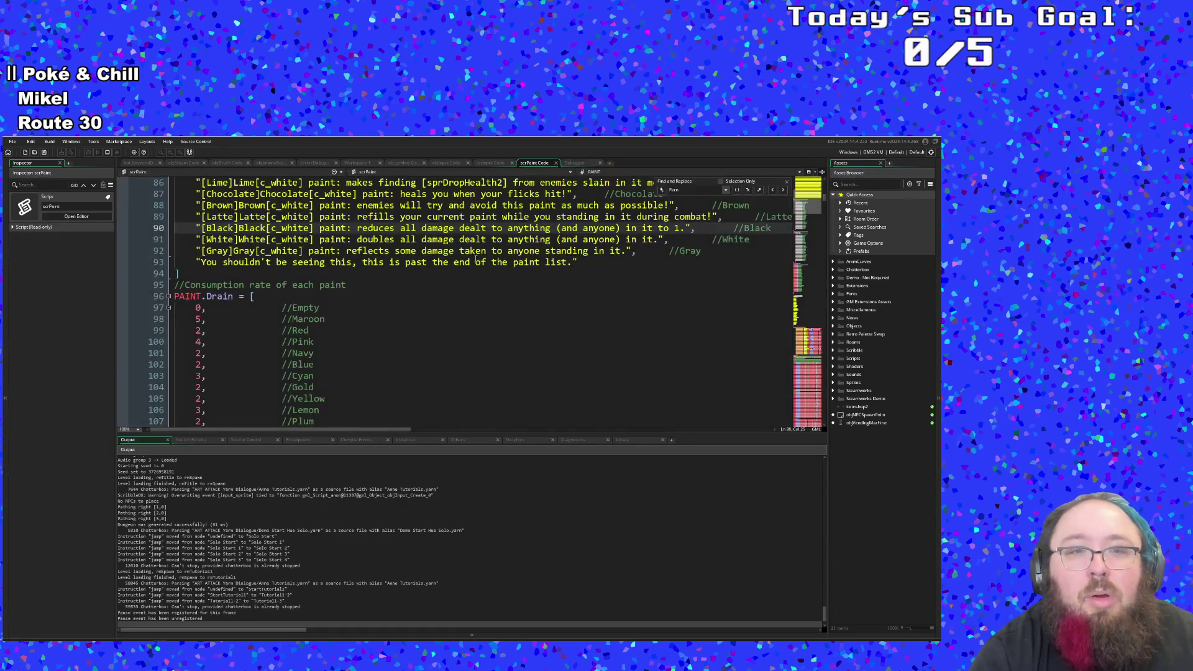
left_click(443, 162)
left_click(410, 163)
left_click(362, 164)
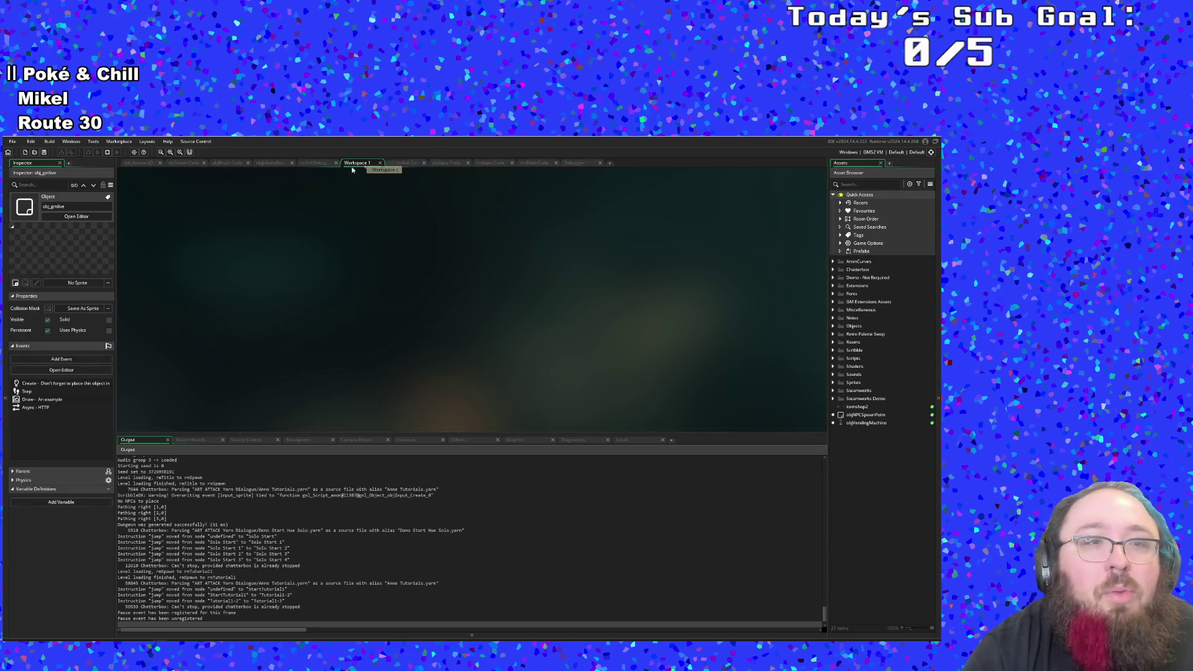
key("ctrl+t")
type("objbru")
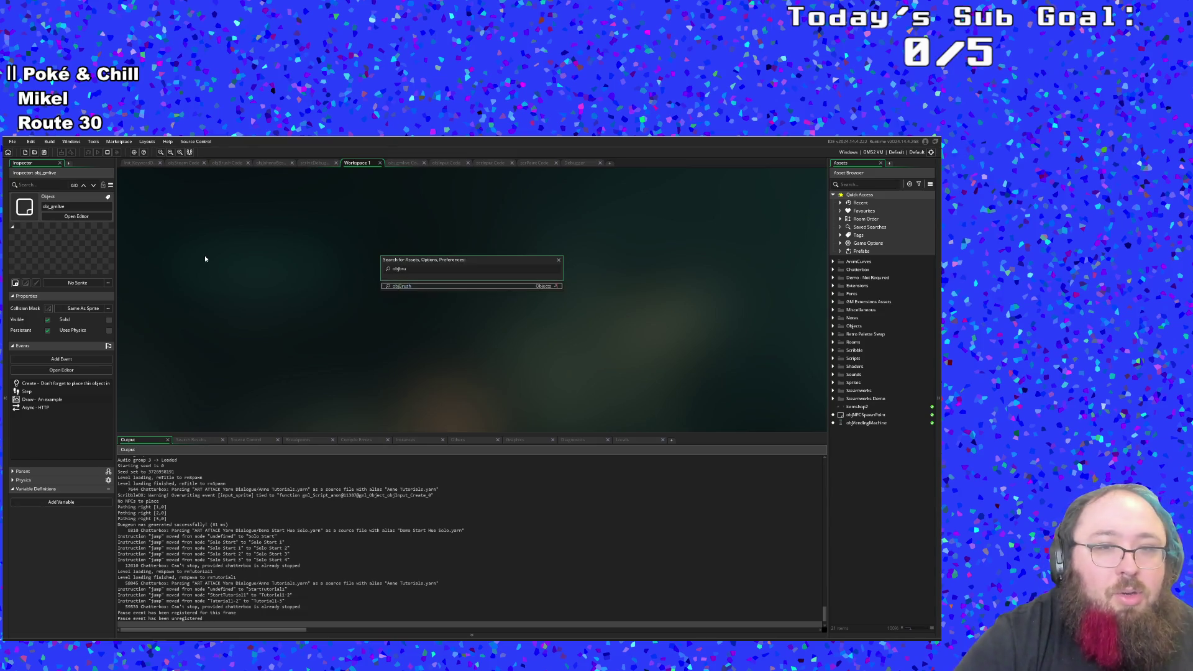
Step: Open objBrush's Step code and examine the Fern buff reset and damageMultiplier += fernBuff line
key("Return")
left_click(348, 398)
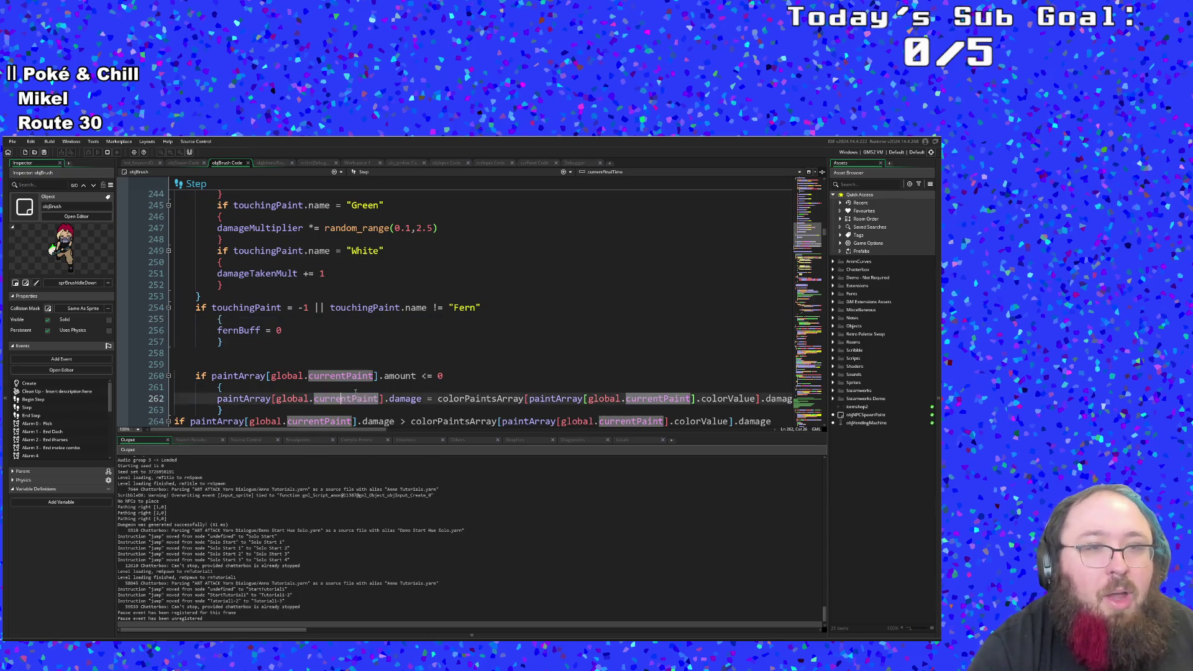
left_click(320, 341)
scroll(320, 348, "up", 8)
scroll(320, 346, "down", 4)
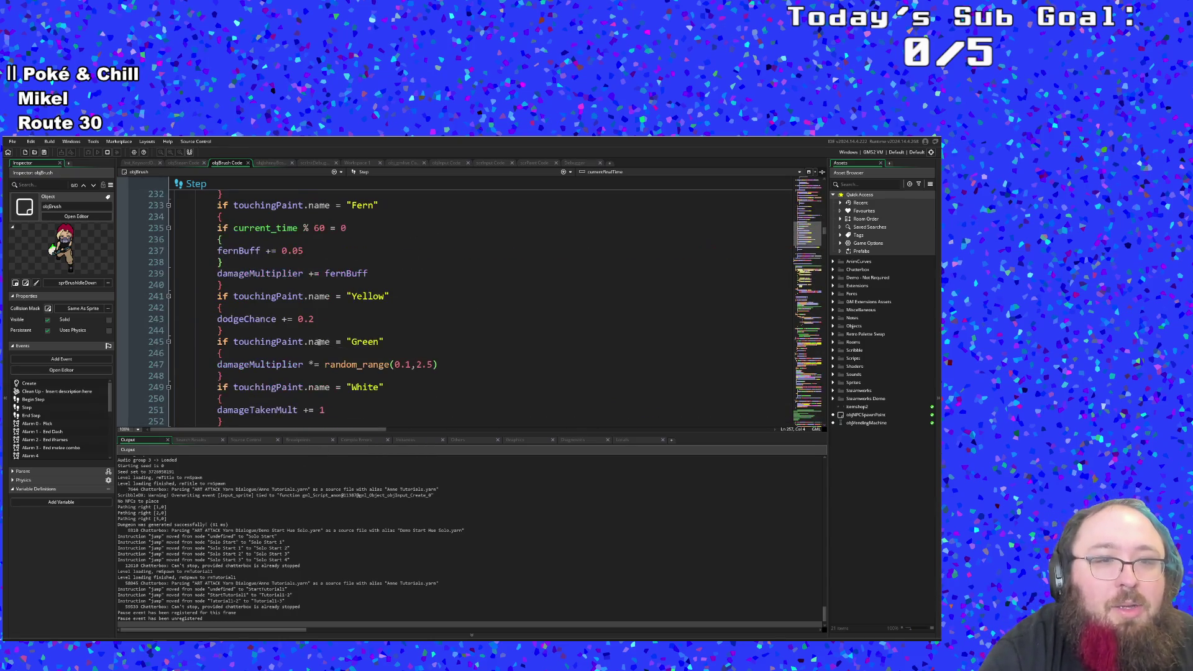
scroll(317, 343, "up", 2)
left_click(308, 341)
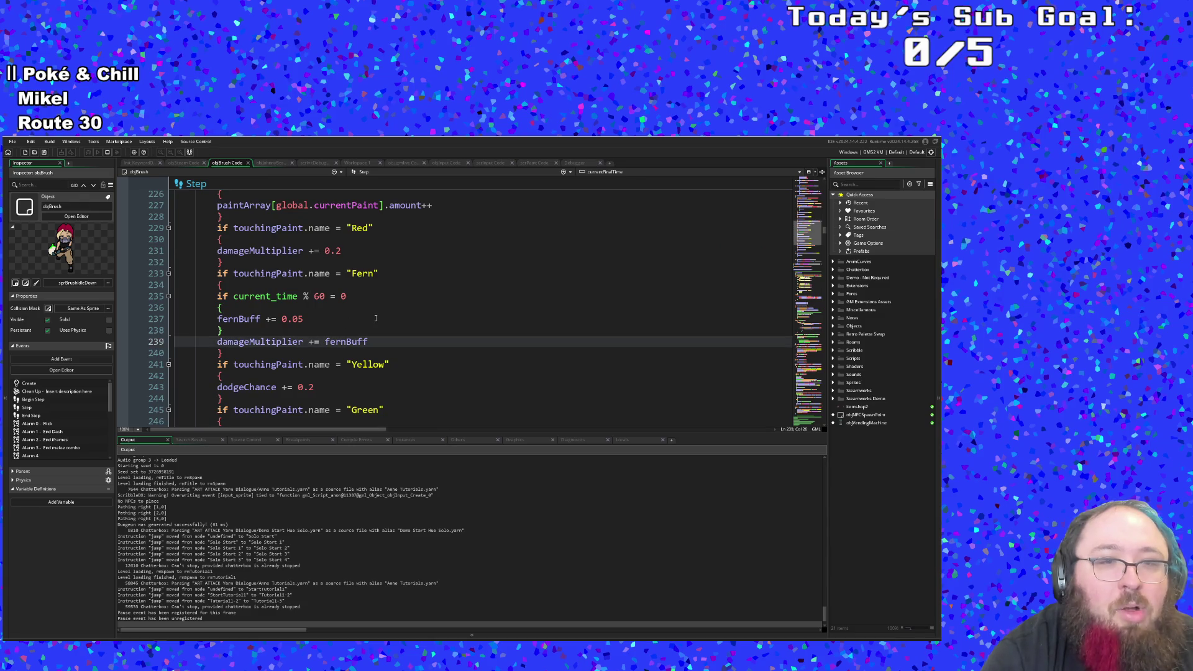
left_click(315, 341)
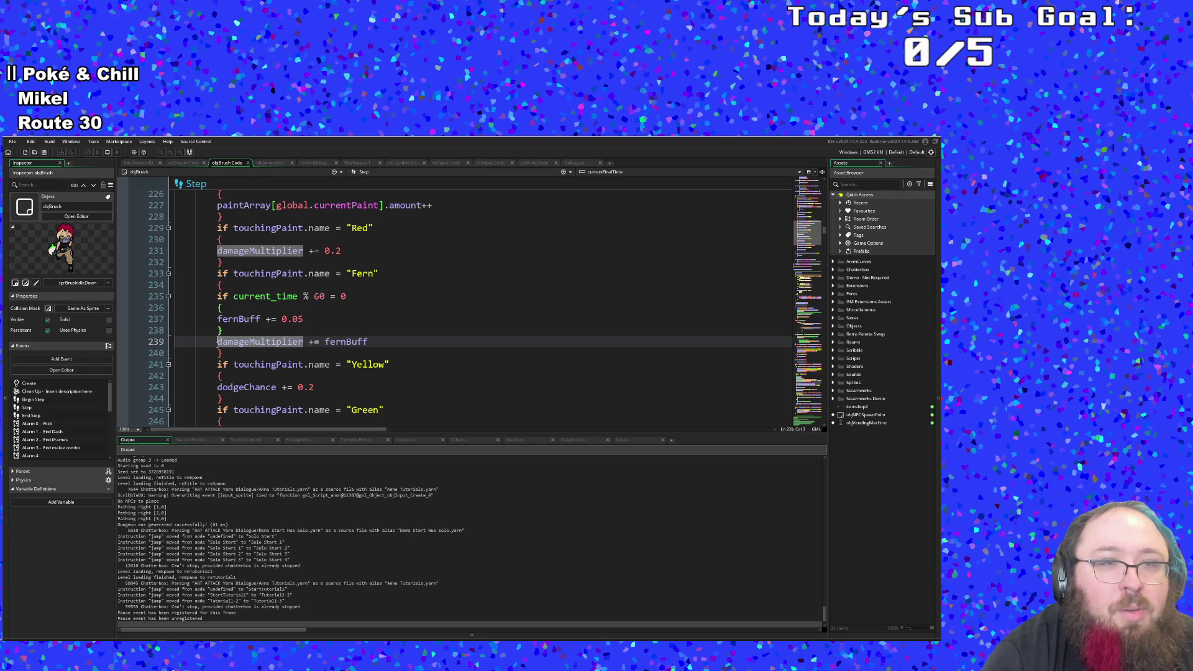
left_click(219, 352)
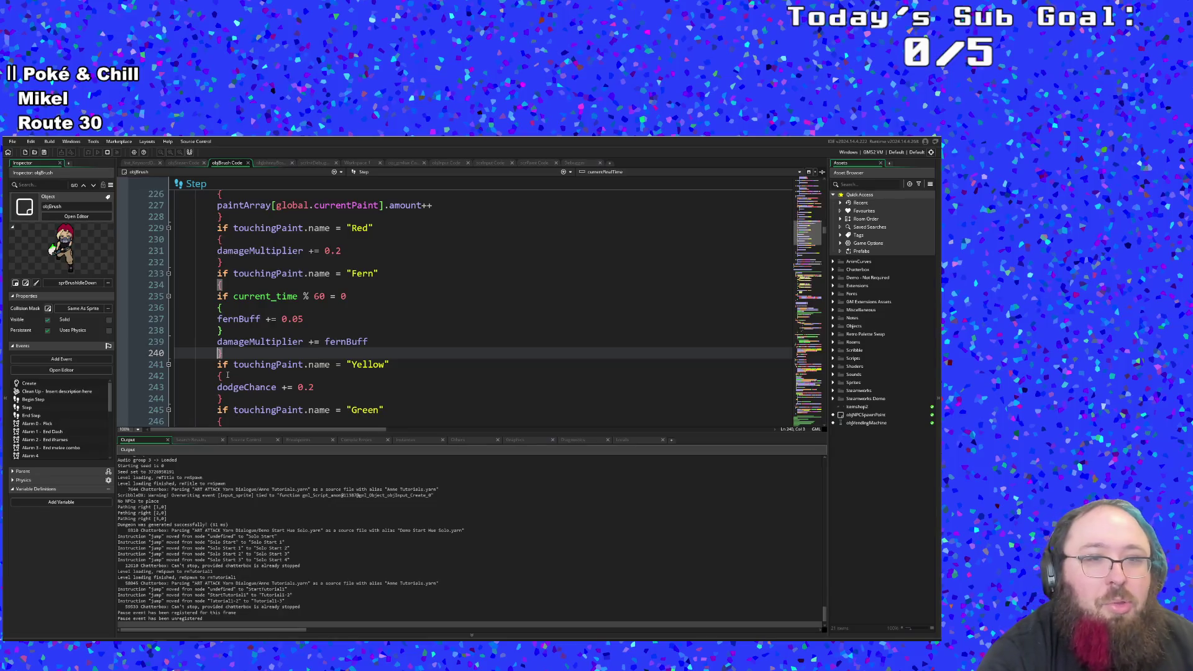
scroll(227, 374, "down", 5)
scroll(233, 377, "up", 10)
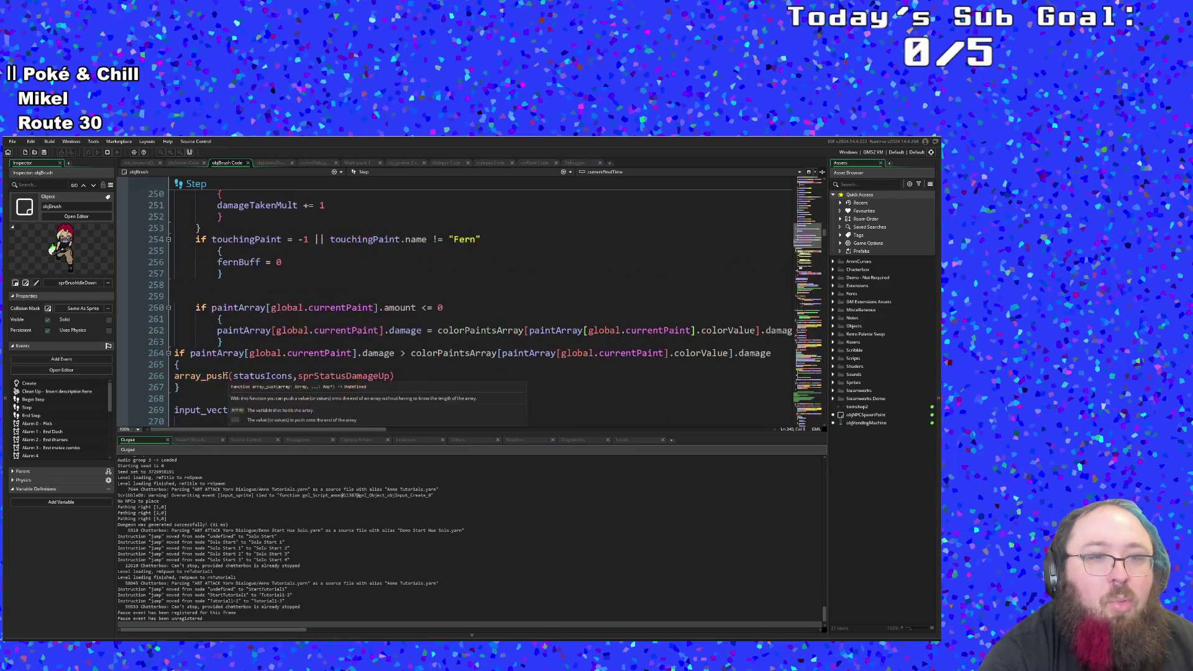
Step: Go to the top of objBrush's Step event and search the code for 'damageUp'
scroll(236, 380, "up", 20)
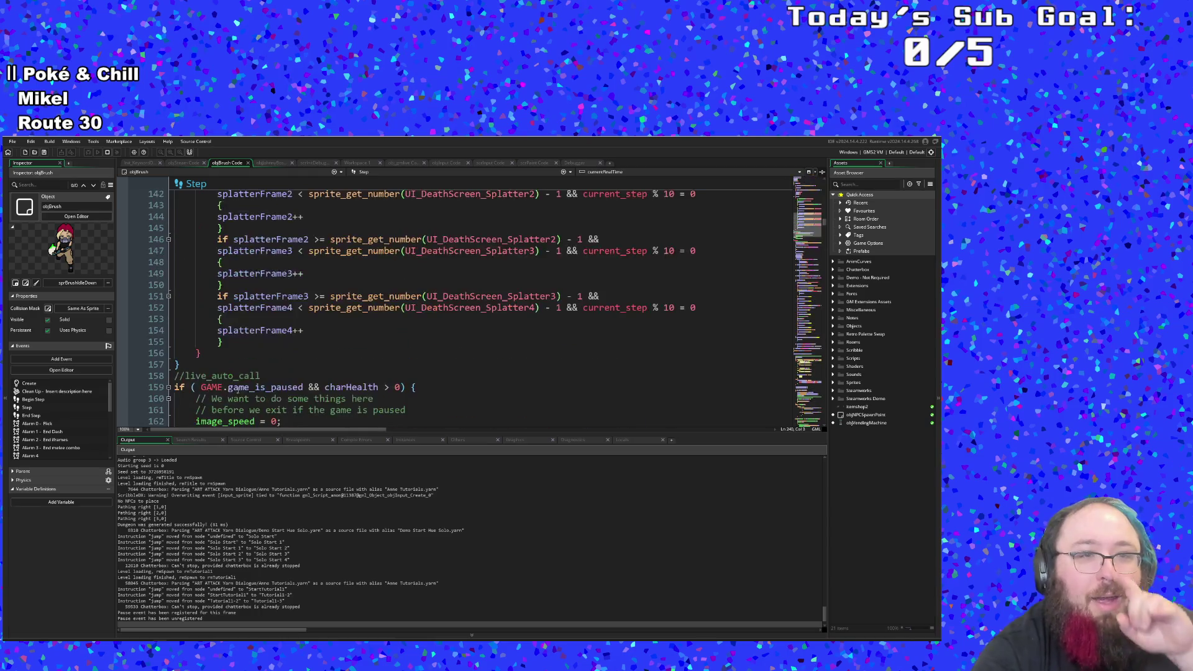
scroll(237, 389, "up", 20)
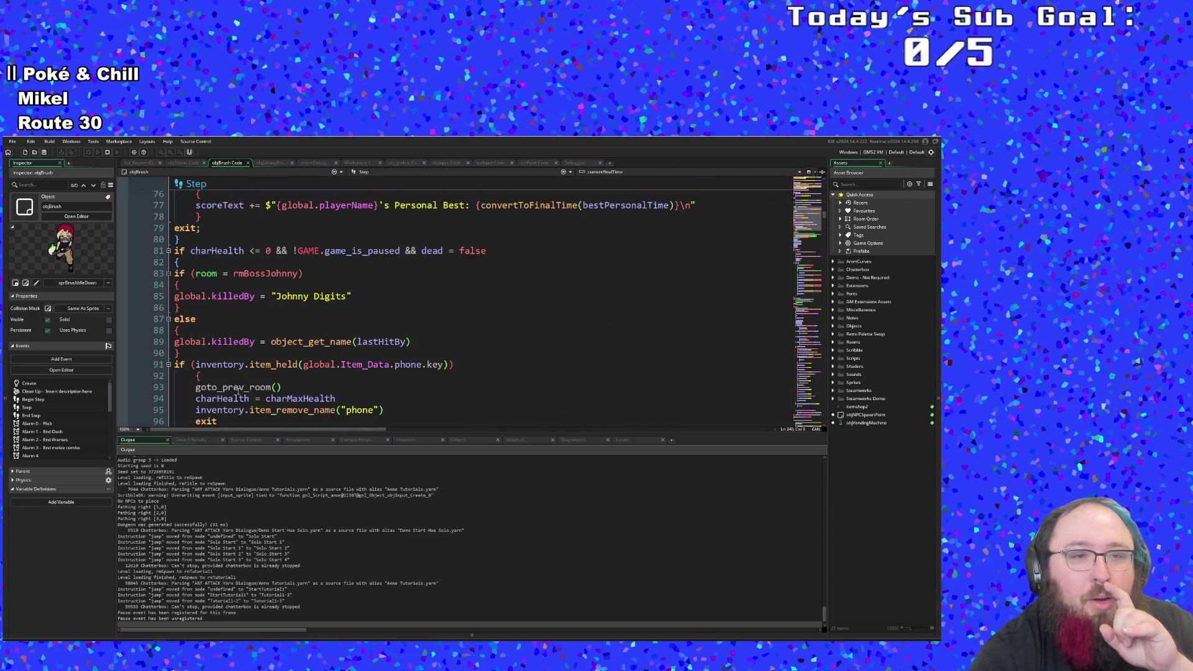
scroll(237, 390, "up", 12)
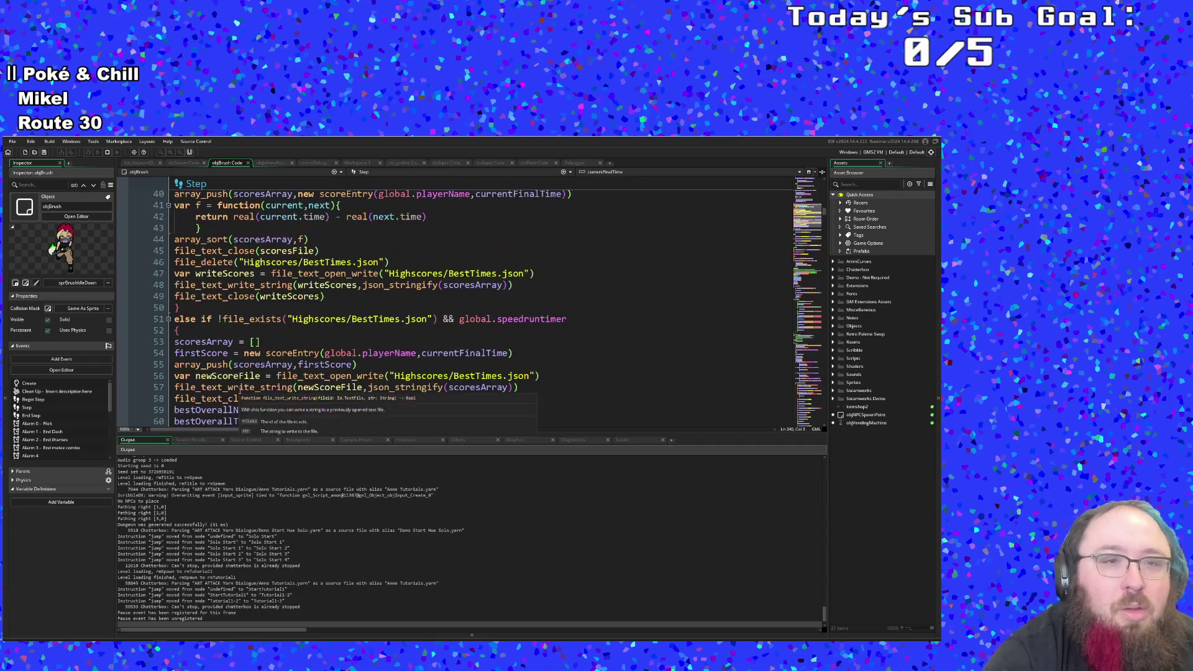
scroll(238, 390, "up", 14)
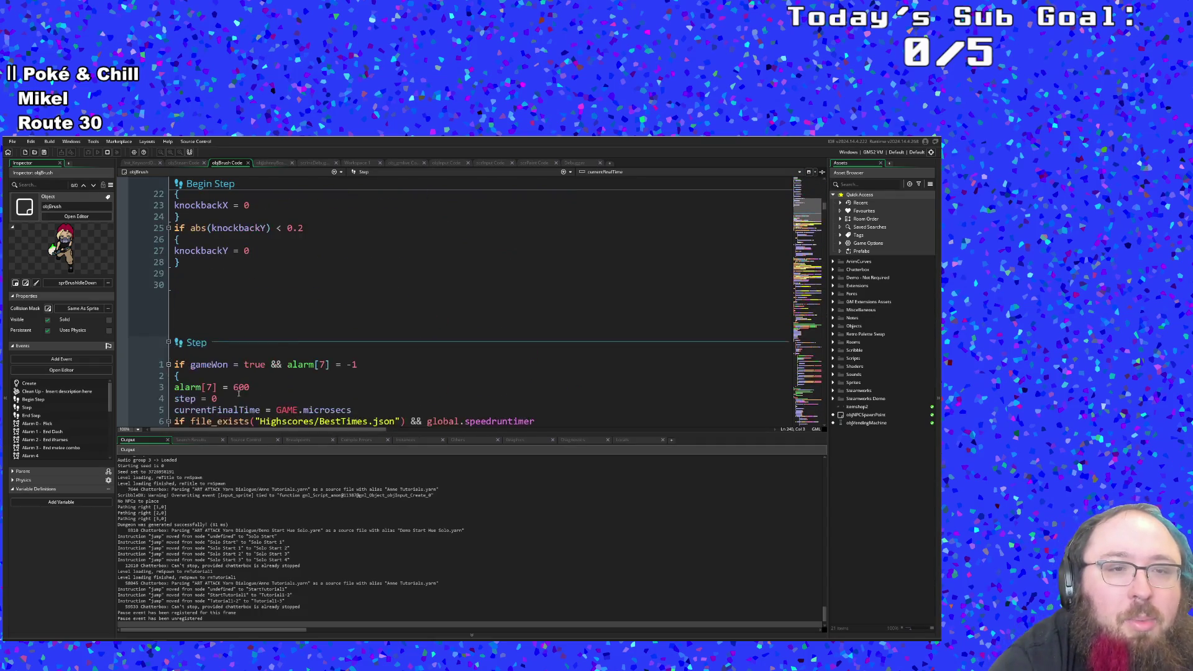
scroll(238, 393, "down", 4)
left_click(238, 387)
key("ctrl+f")
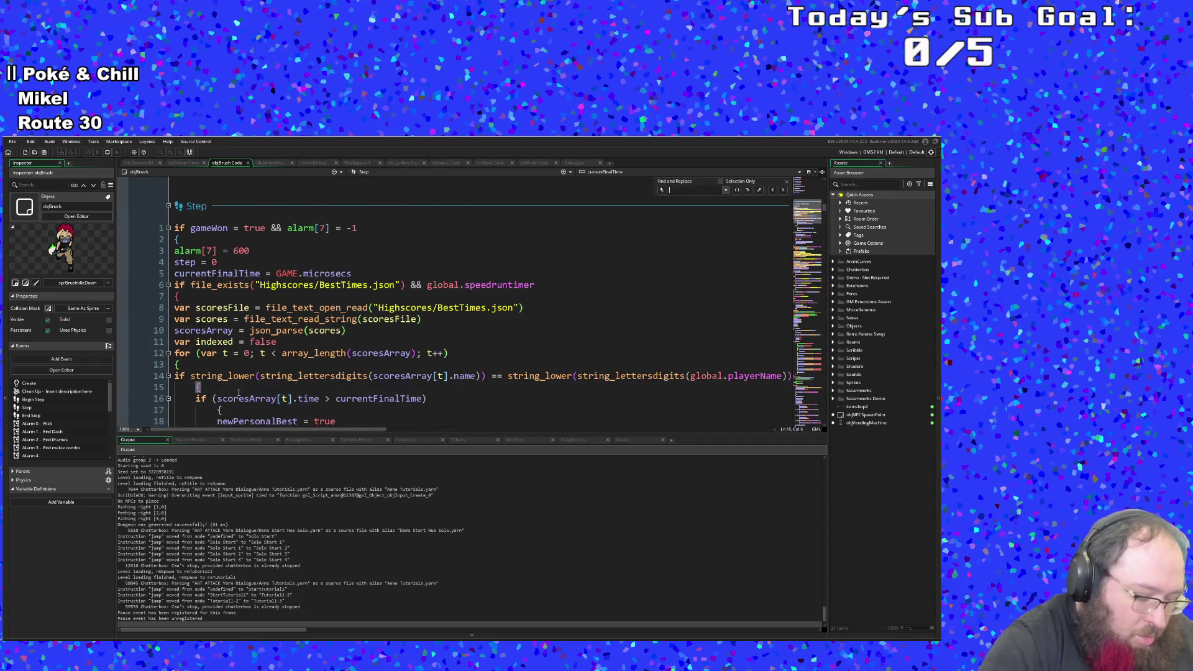
type("sprDamag")
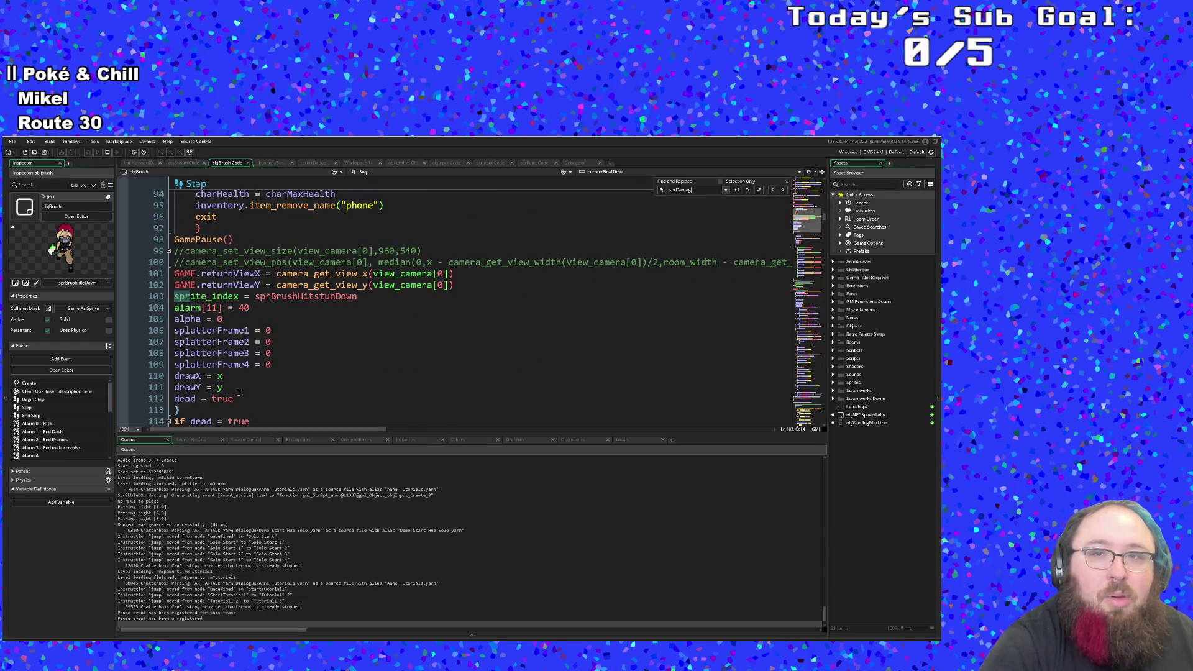
key("BackSpace")
key("BackSpace")
key("BackSpace")
type("da")
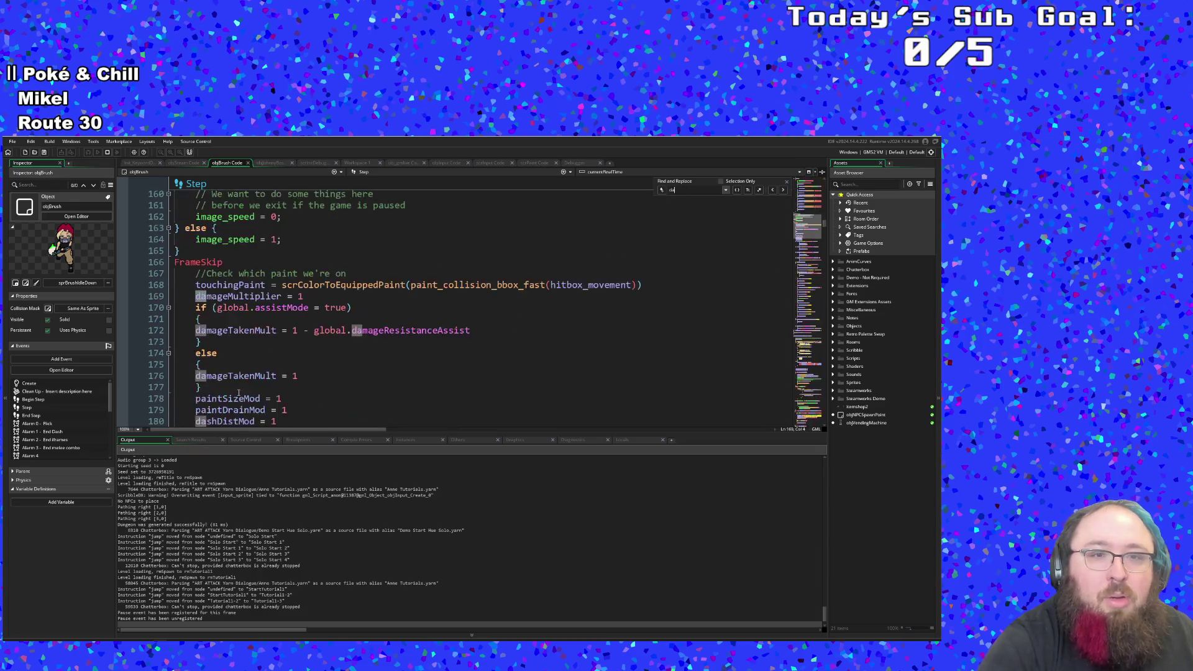
type("mageUp")
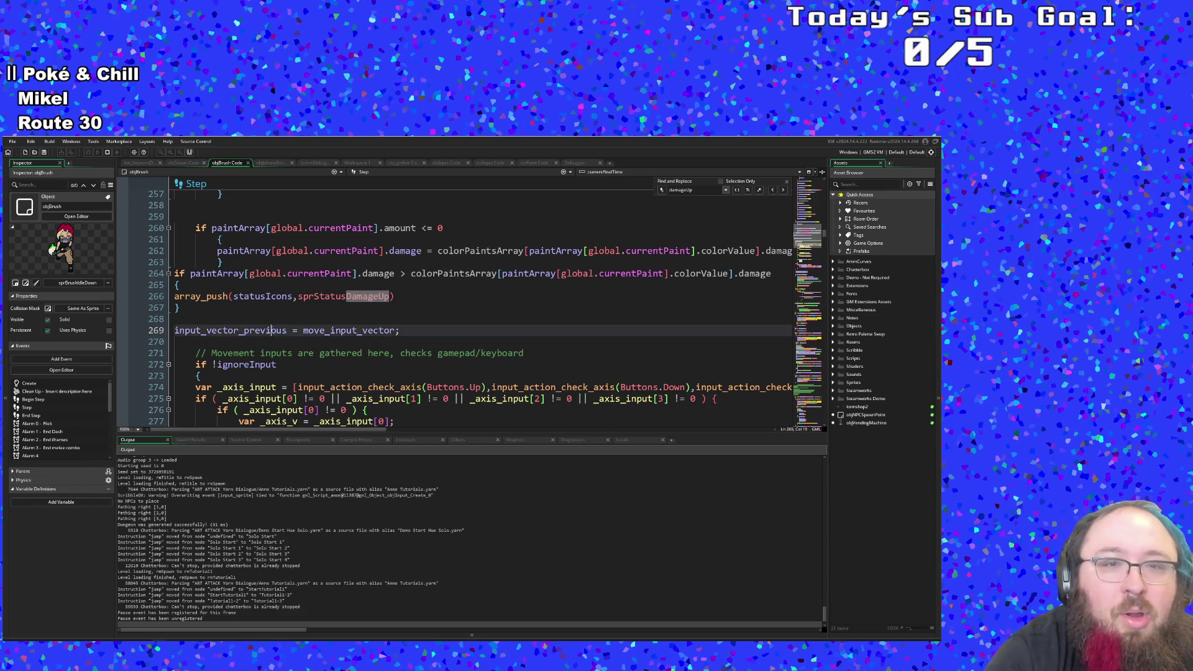
Step: Delete the blank line 259 before the paint amount check
left_click(273, 318)
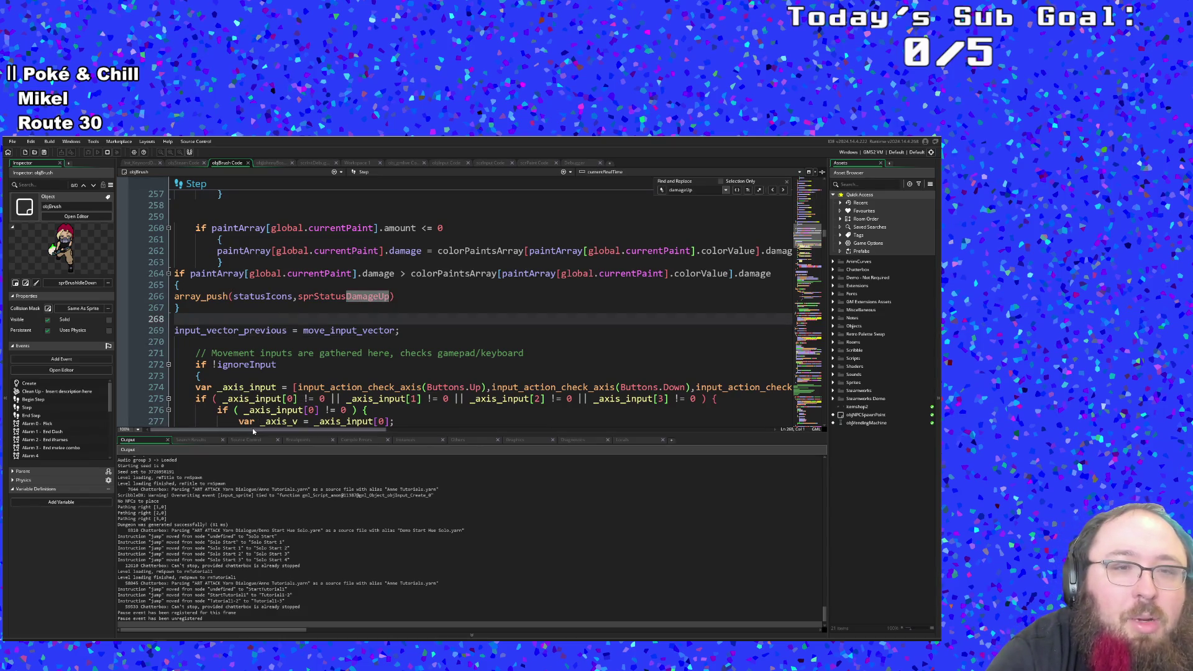
left_click_drag(256, 428, 257, 432)
scroll(280, 347, "up", 2)
left_click(281, 378)
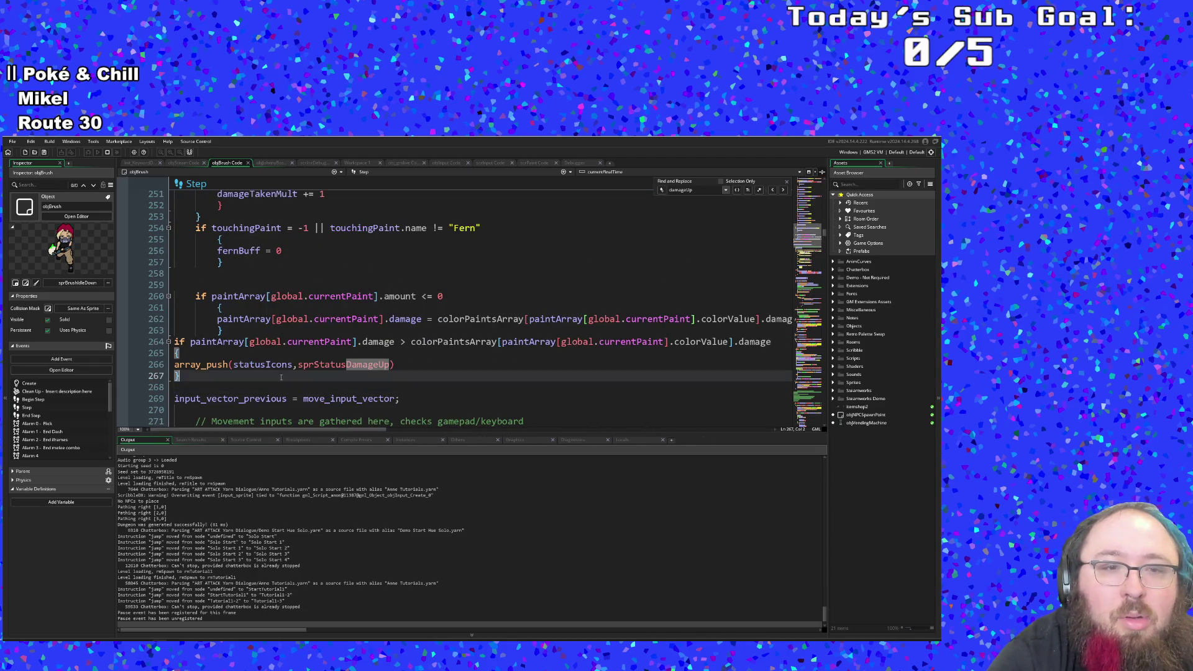
left_click(253, 360)
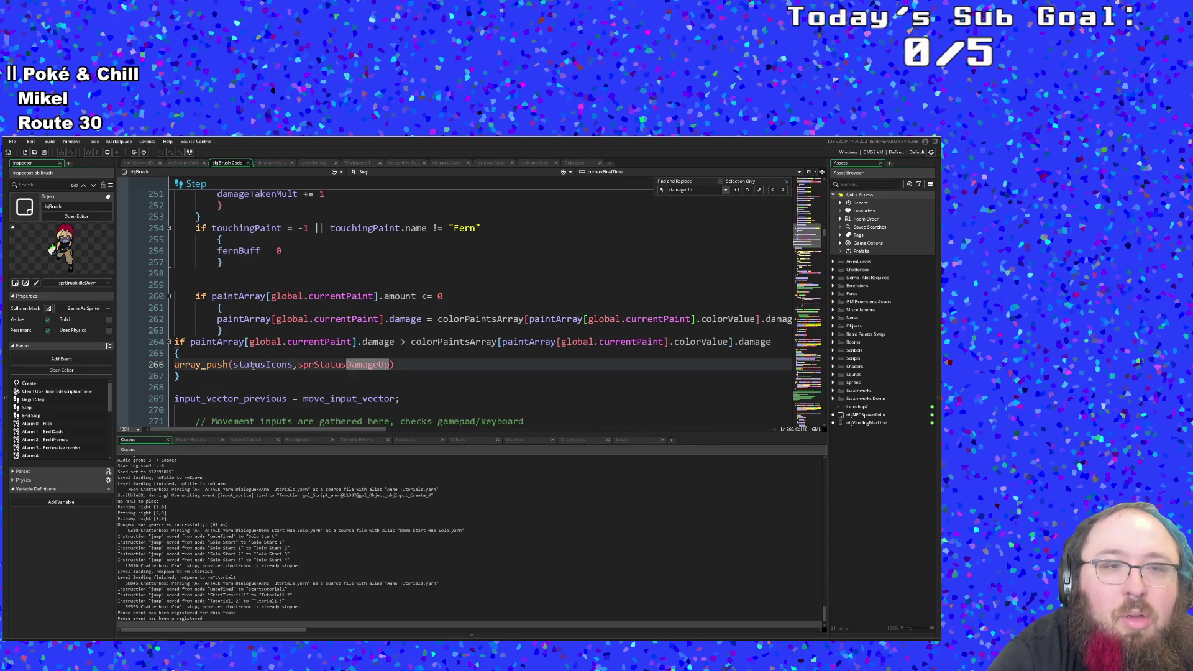
left_click(245, 284)
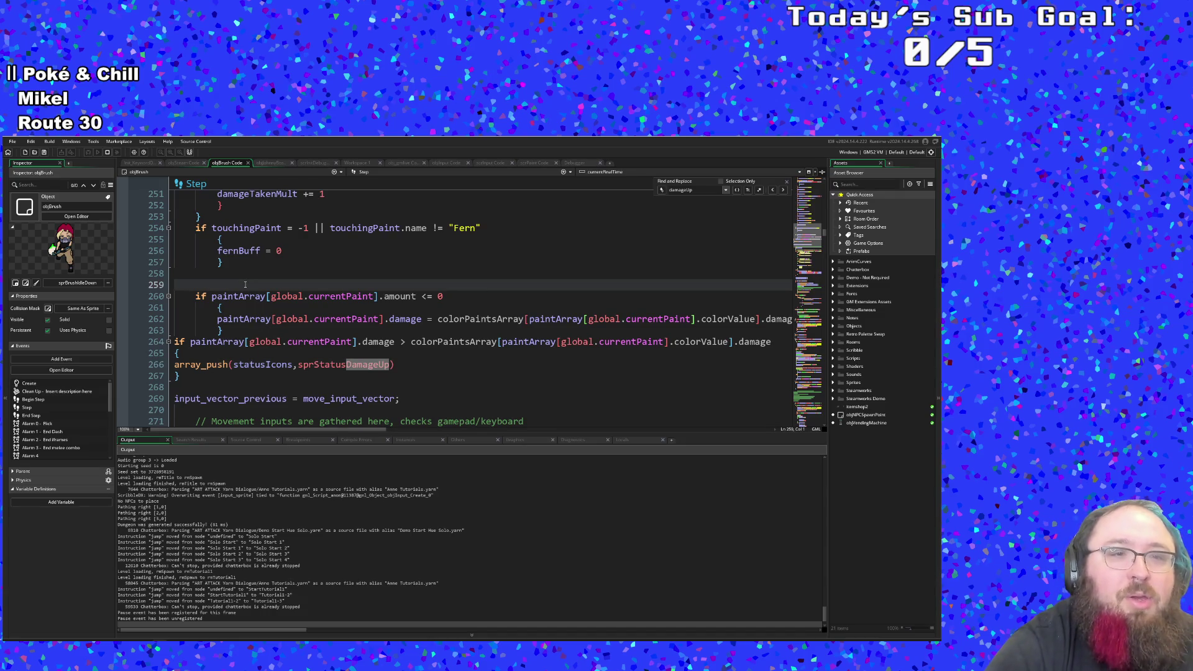
key("BackSpace")
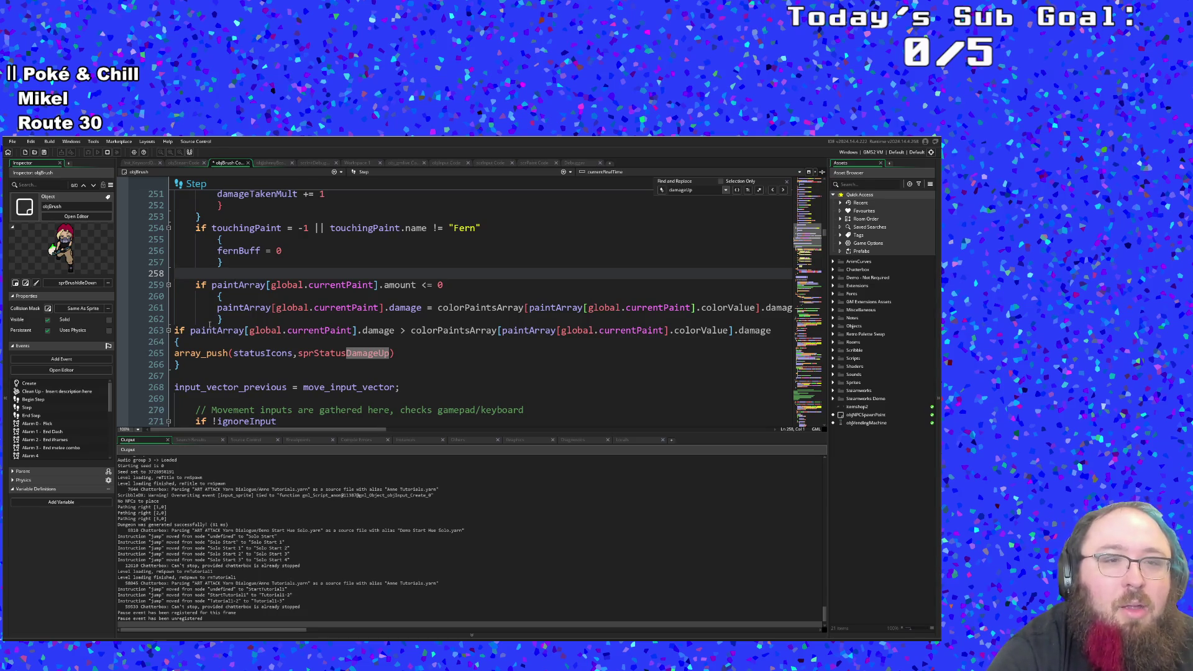
Step: Indent the DamageUp block's opening brace, array_push line and closing brace one level
left_click(210, 320)
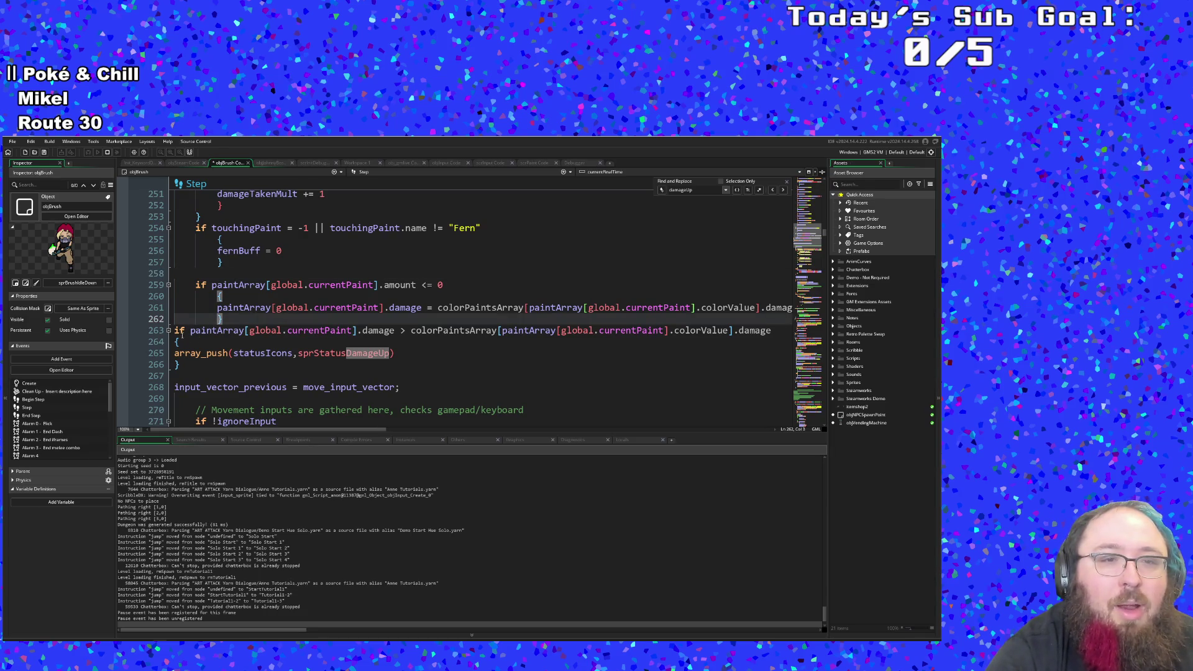
left_click(179, 342)
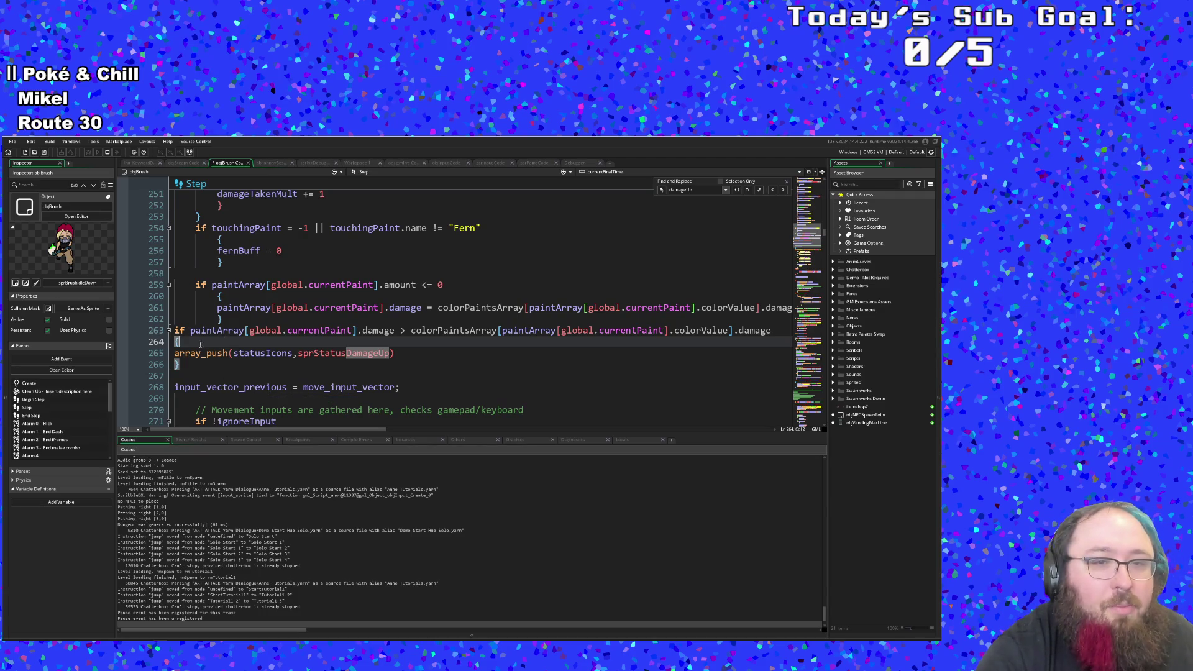
key("Tab")
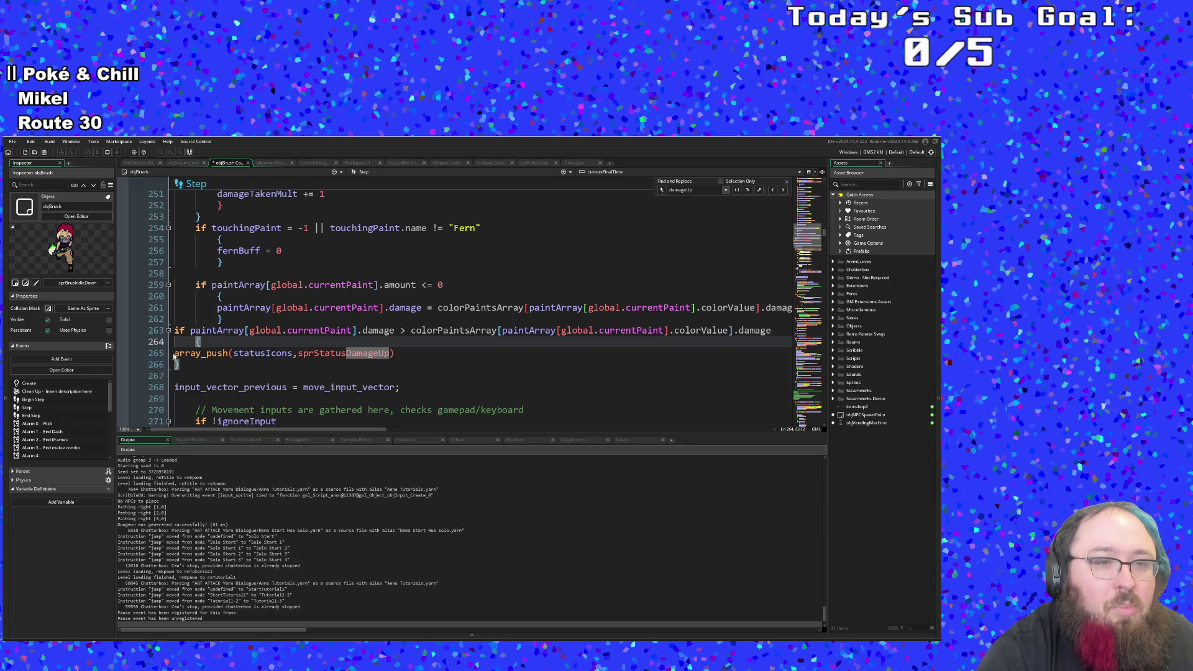
left_click_drag(175, 356, 180, 367)
key("Tab")
left_click(219, 346)
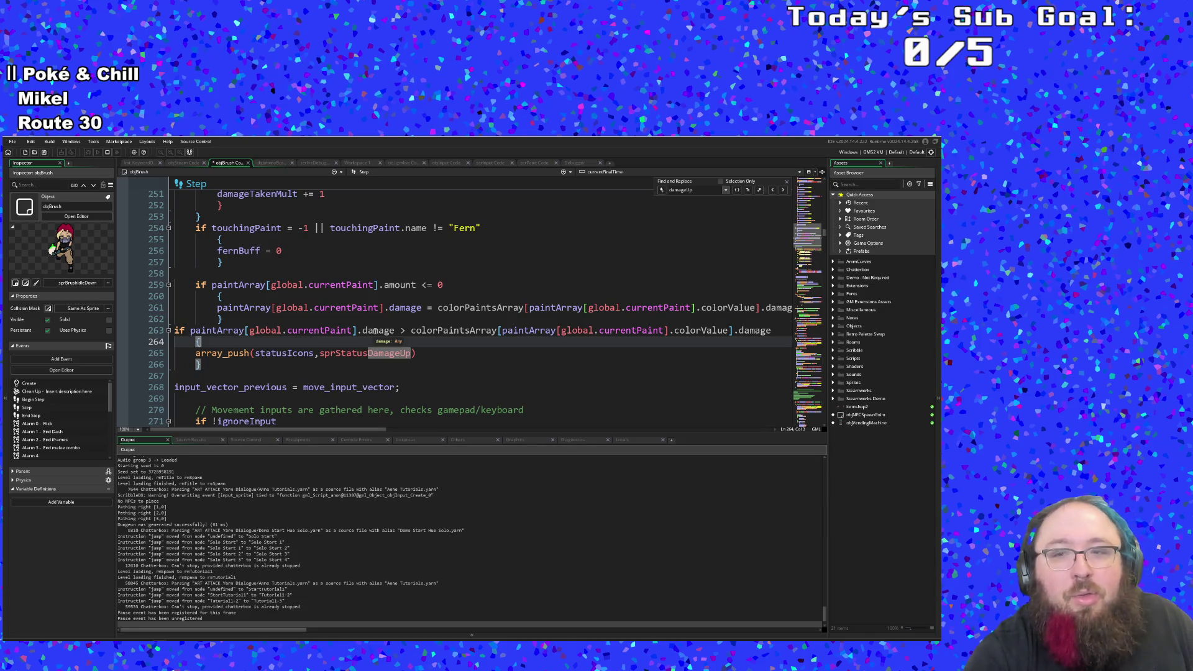
left_click(260, 353)
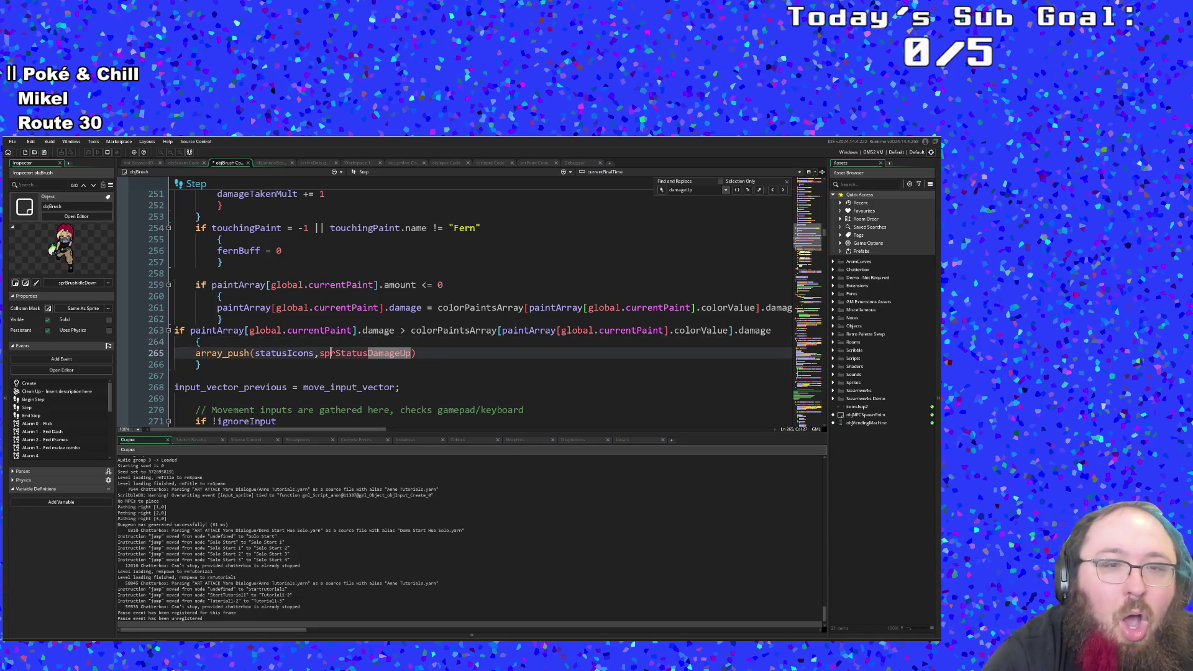
left_click(200, 341)
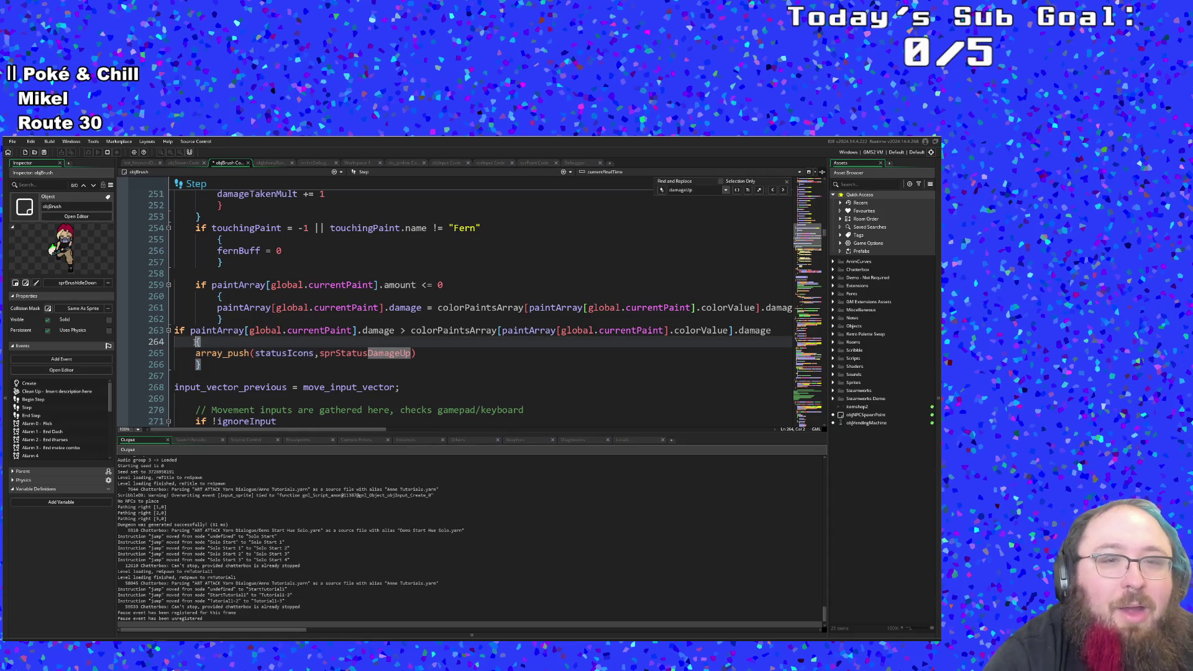
Step: Review the DamageUp block's braces and select the line 263 paint damage condition
left_click(385, 334)
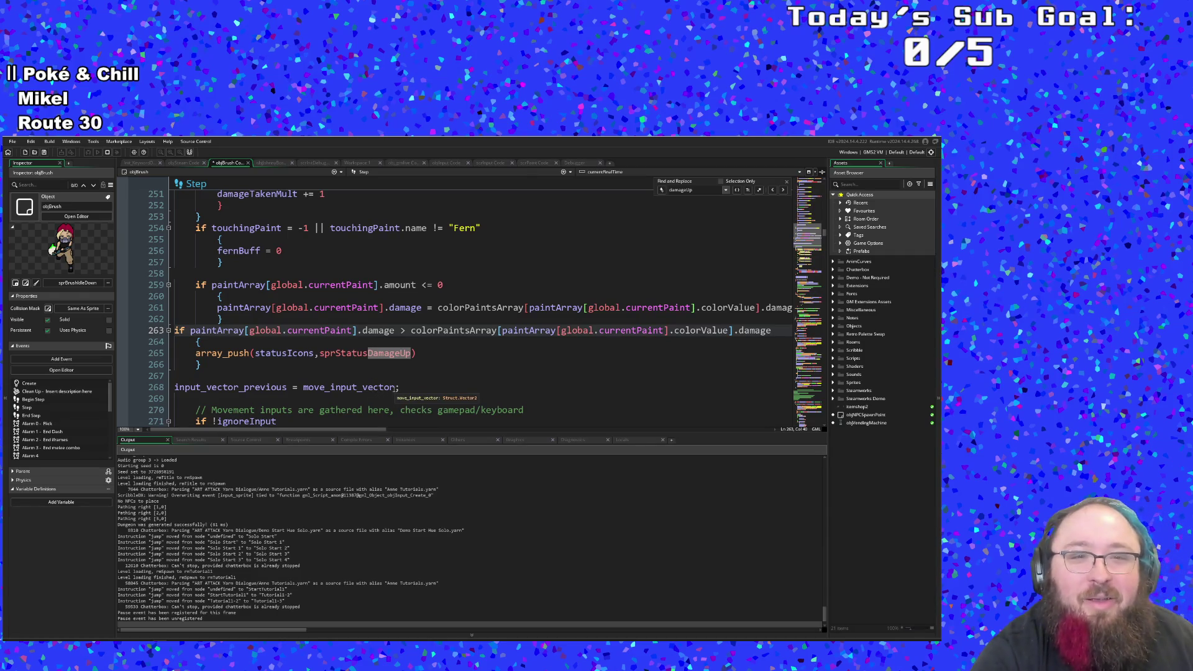
left_click(350, 367)
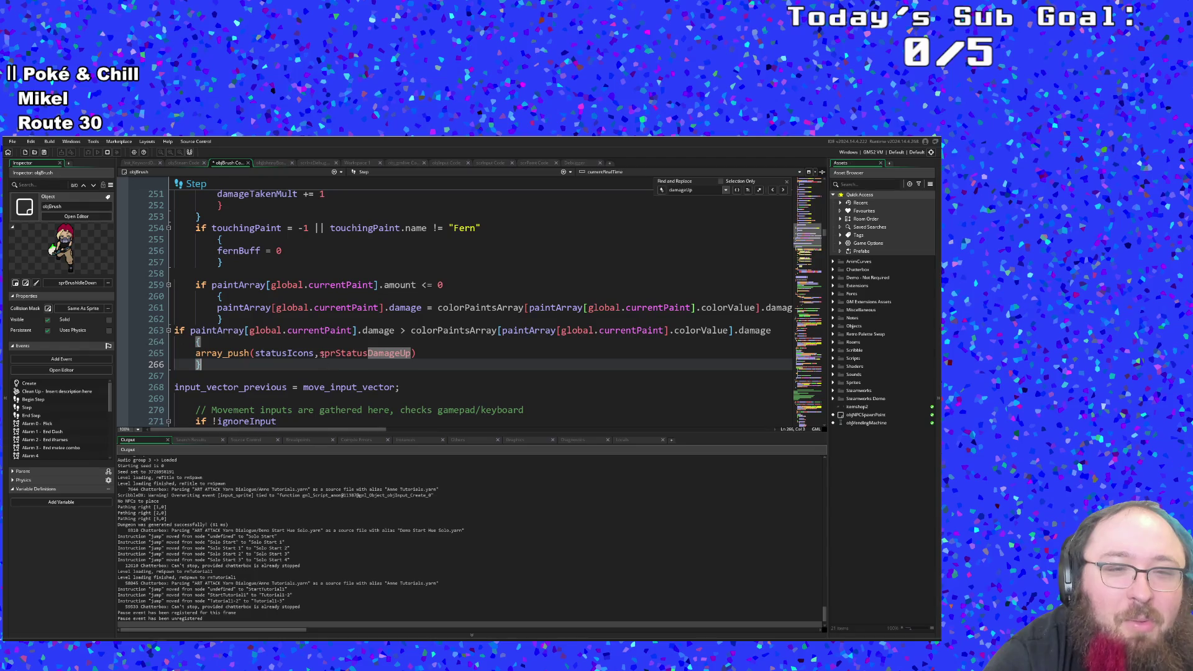
left_click(317, 342)
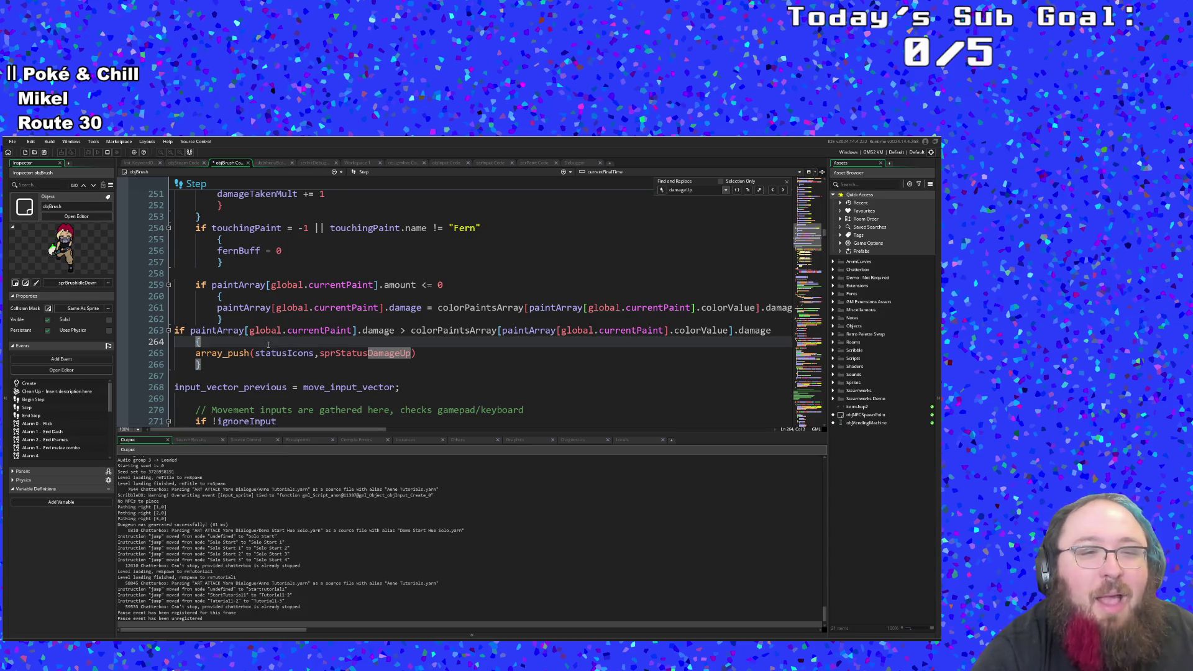
left_click(577, 320)
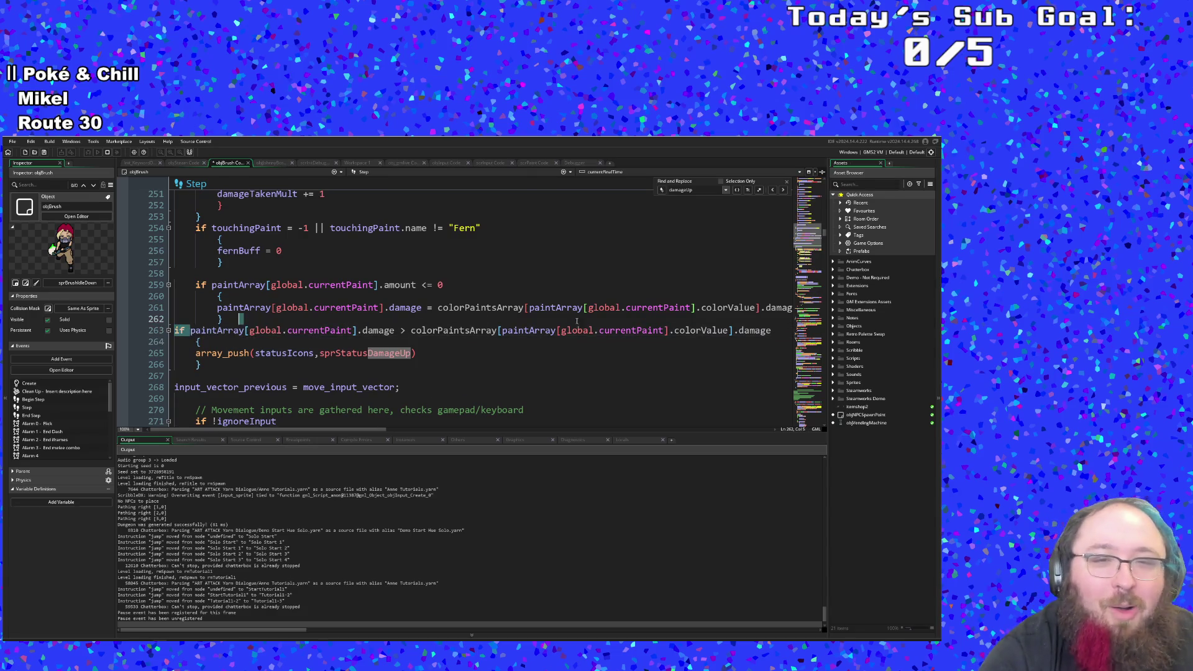
left_click_drag(191, 330, 764, 330)
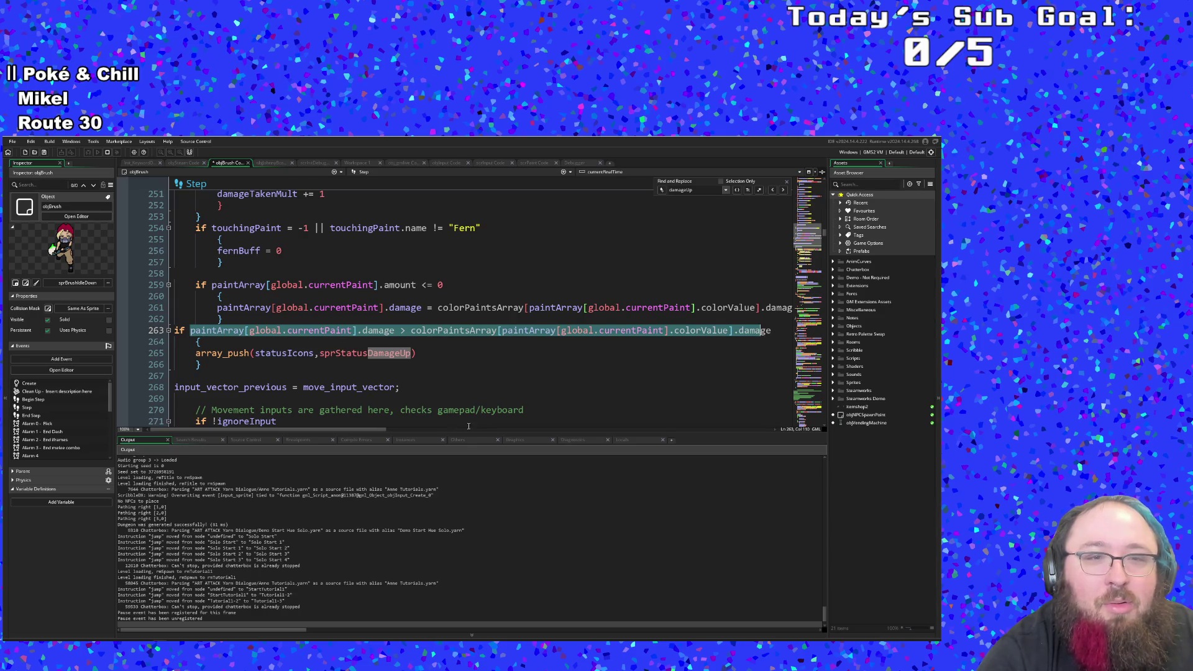
mouse_move(377, 429)
left_mouse_down()
mouse_move(432, 431)
mouse_move(331, 431)
left_mouse_up()
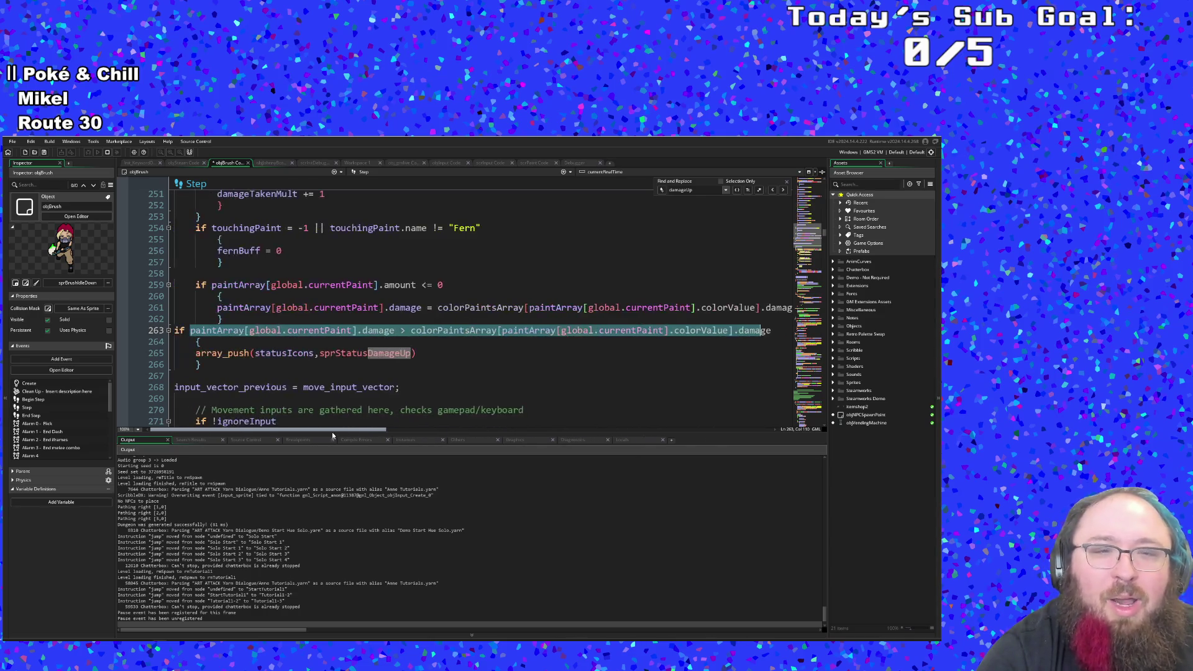
left_click(343, 376)
Step: Inspect the .damage reference on line 263, ending at the start of the if line
scroll(343, 375, "up", 2)
scroll(343, 375, "down", 2)
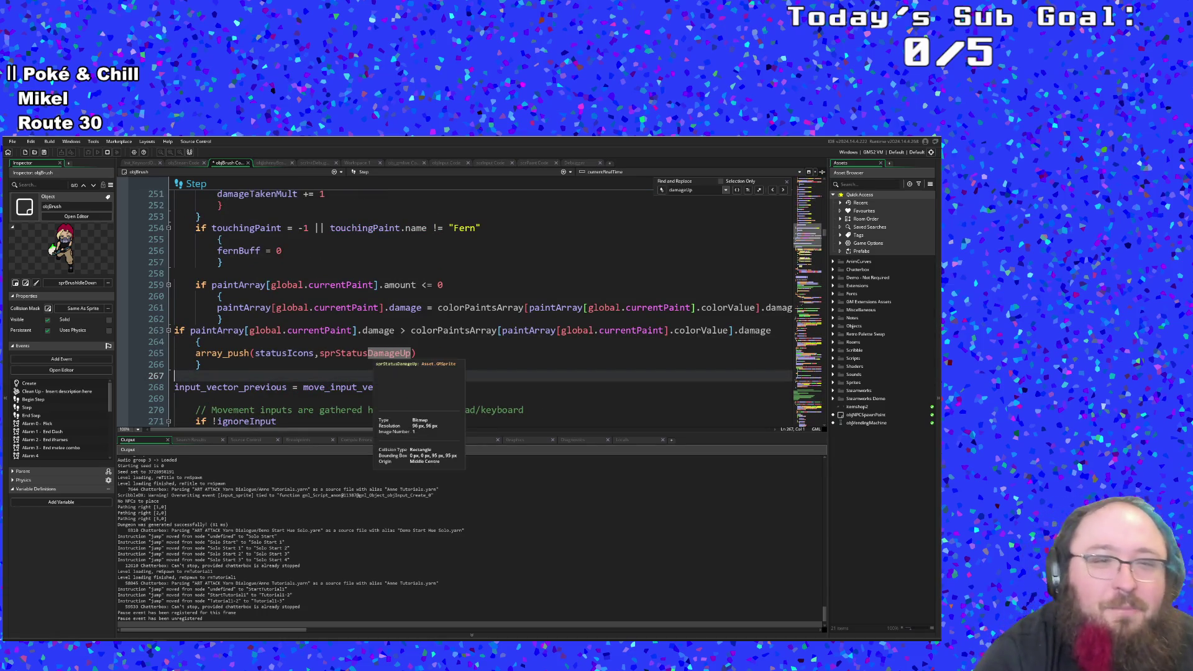
left_click(395, 330)
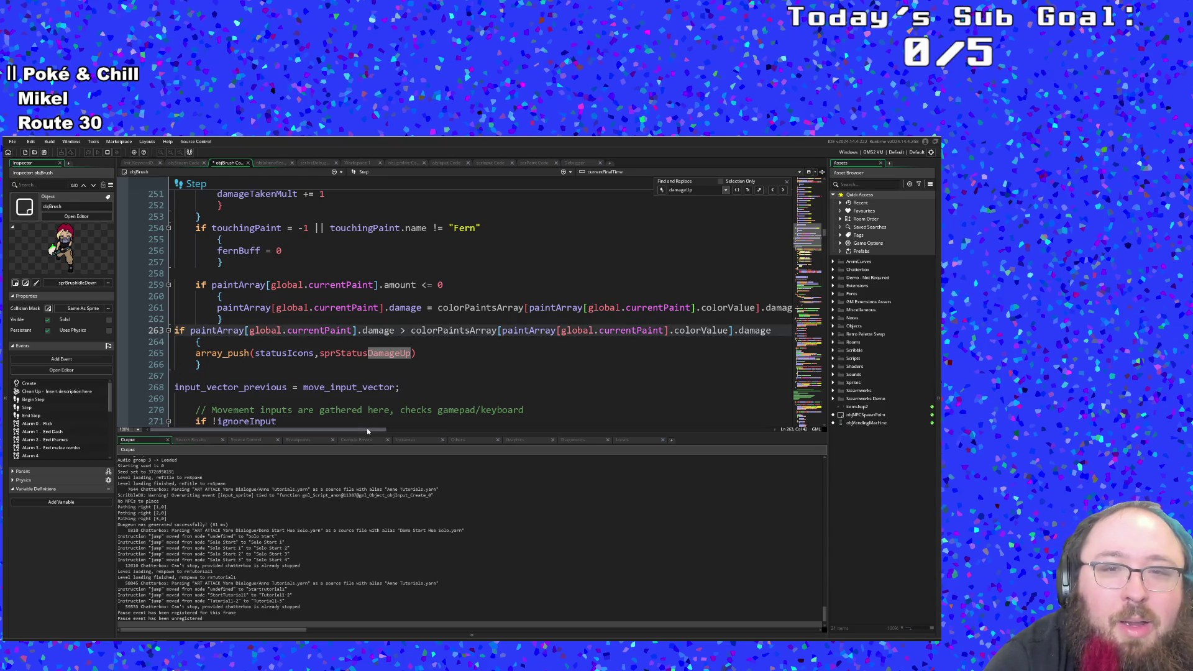
mouse_move(368, 429)
left_mouse_down()
mouse_move(399, 430)
mouse_move(372, 426)
left_mouse_up()
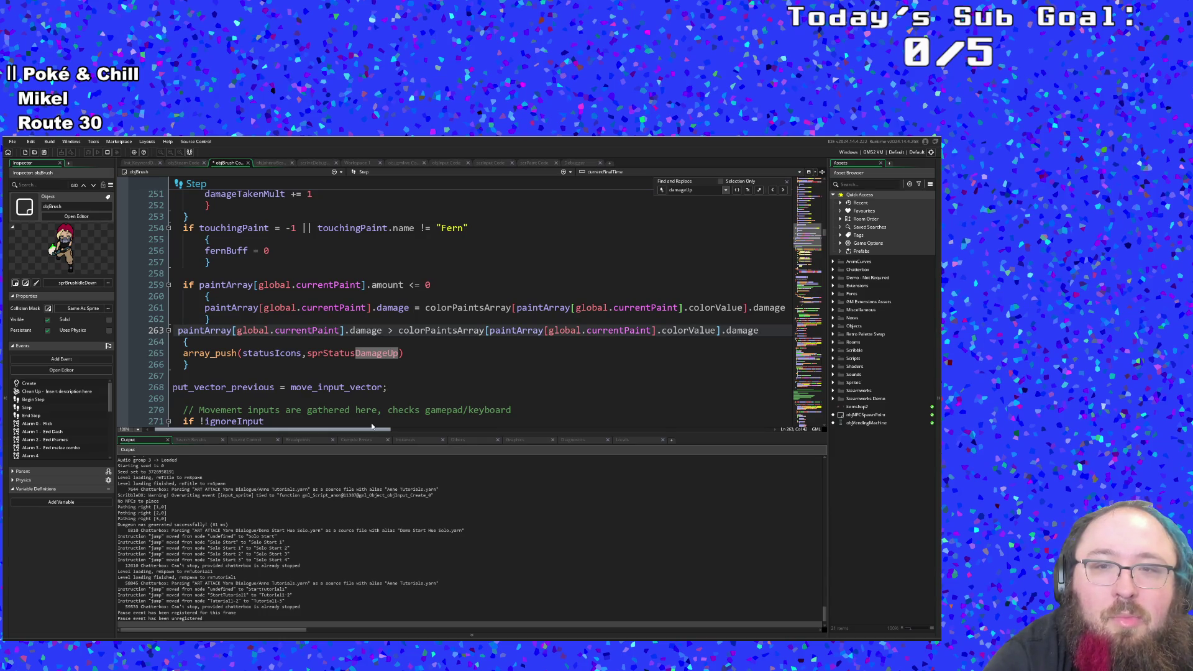
left_click_drag(371, 426, 366, 423)
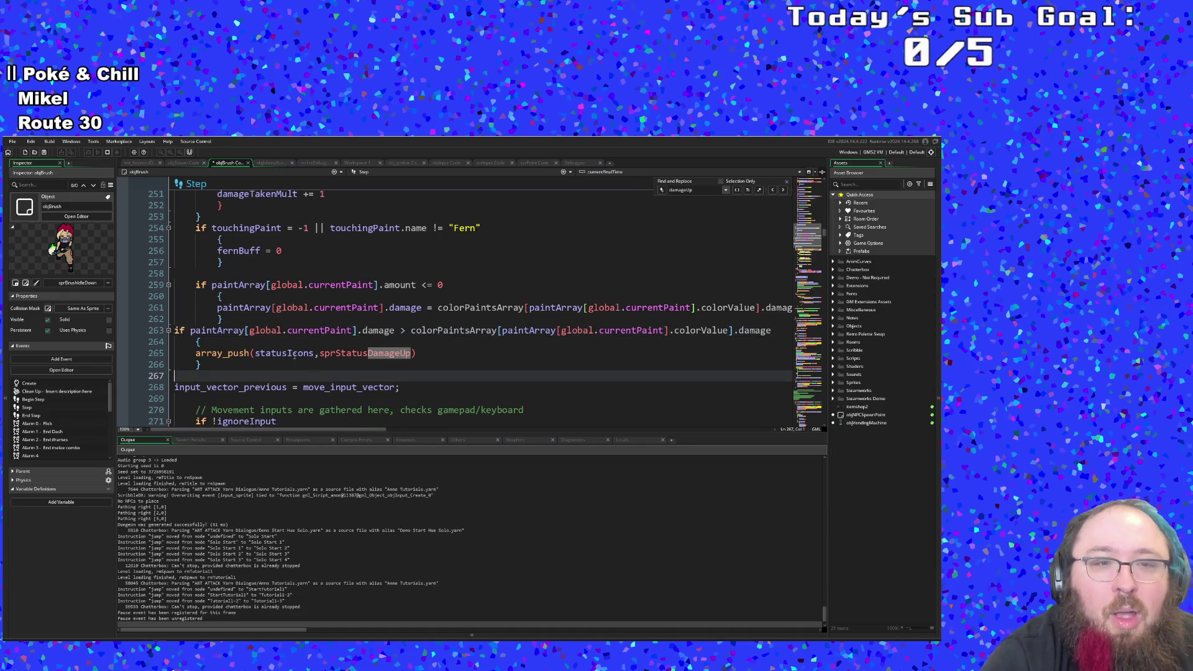
left_click(249, 330)
left_click(175, 330)
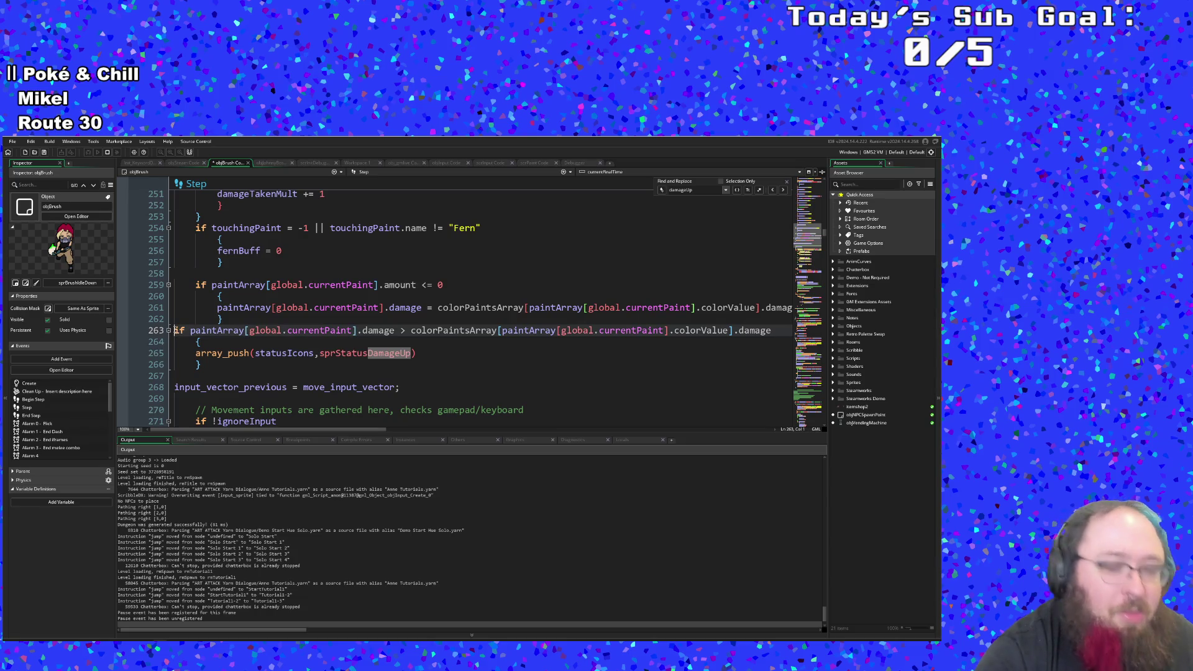
Step: Tab-indent the damage if block's lines and insert a blank line above it
key("Tab")
key("Return")
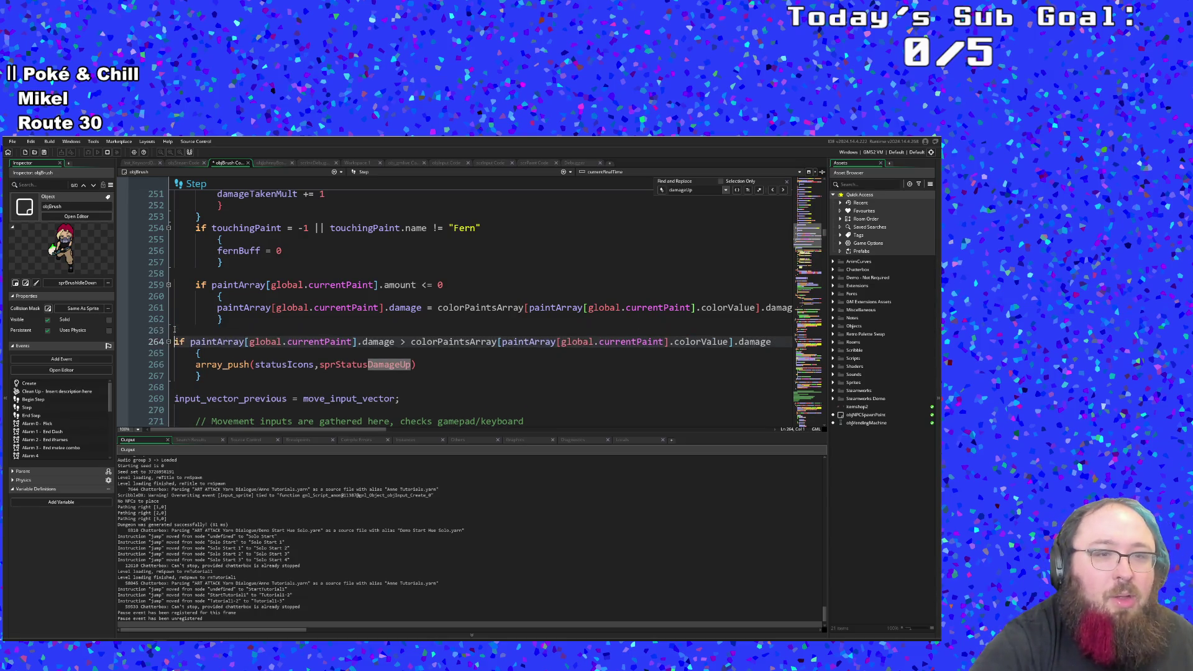
key("Down")
key("Tab")
key("Down")
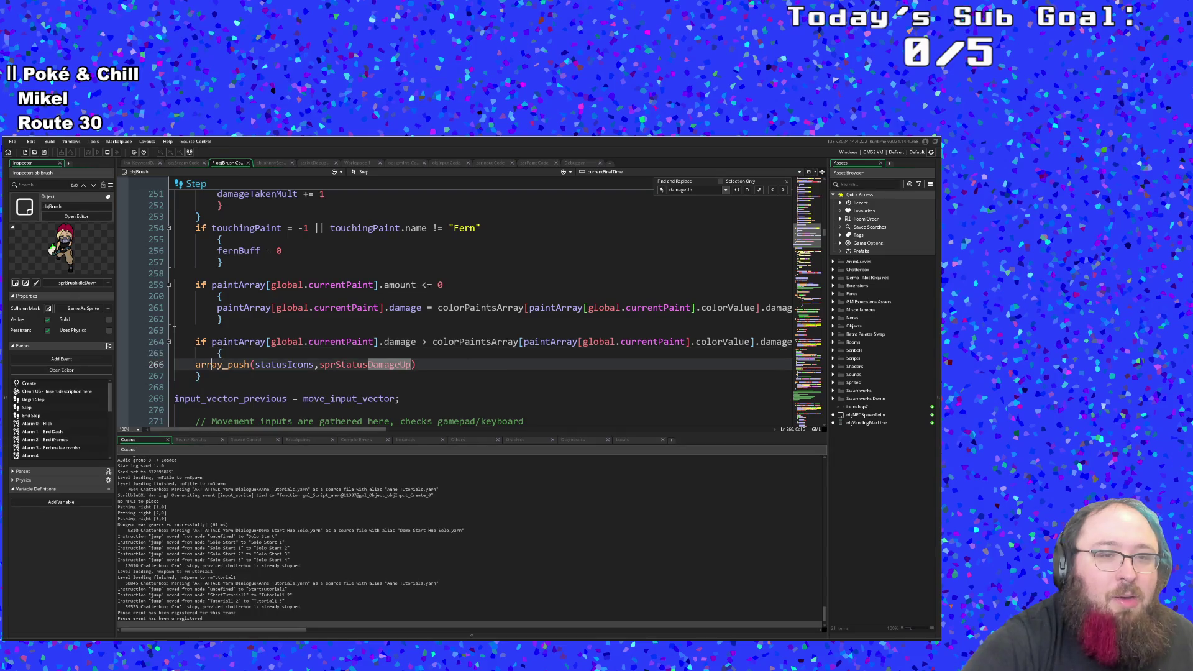
key("Tab")
key("Down")
key("Tab")
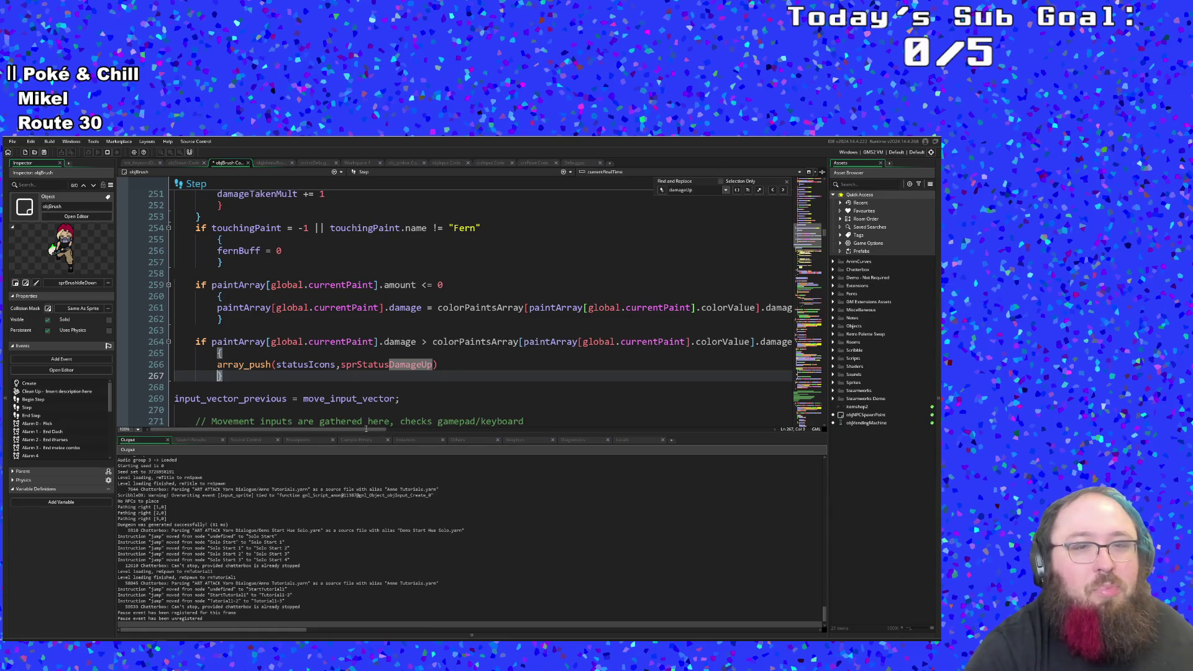
Step: Replace the paint damage condition with 'damageMultiplier >' using autocomplete
left_click(366, 351)
mouse_move(211, 341)
left_mouse_down()
mouse_move(222, 352)
mouse_move(176, 352)
left_mouse_up()
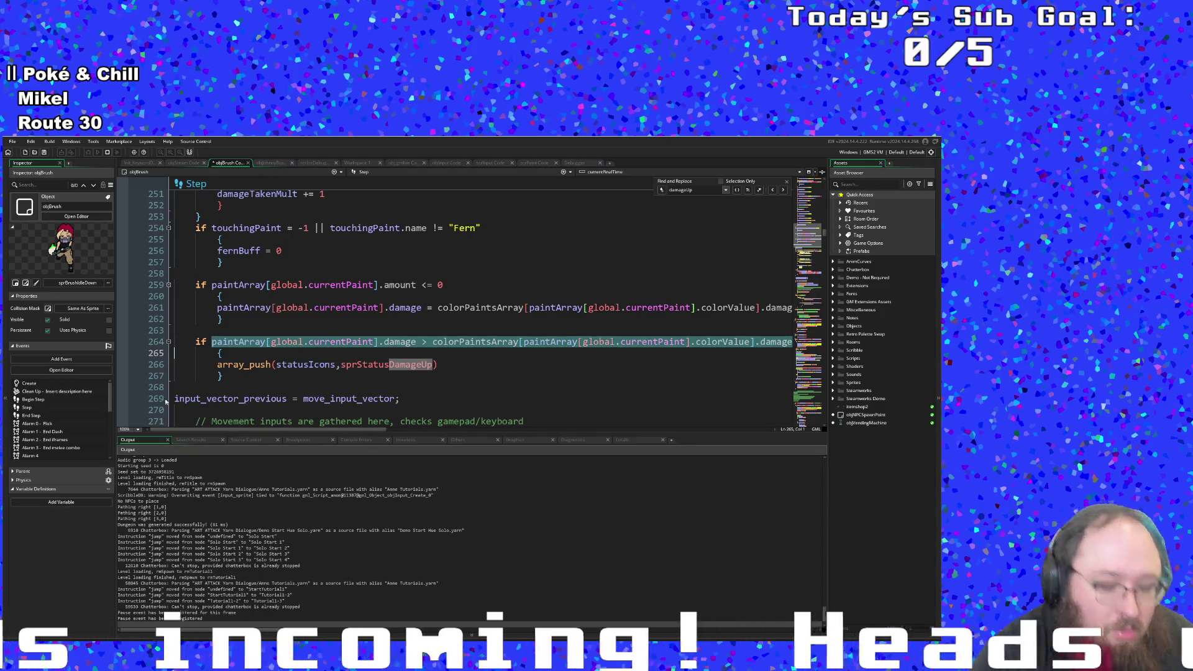
type("damage     {")
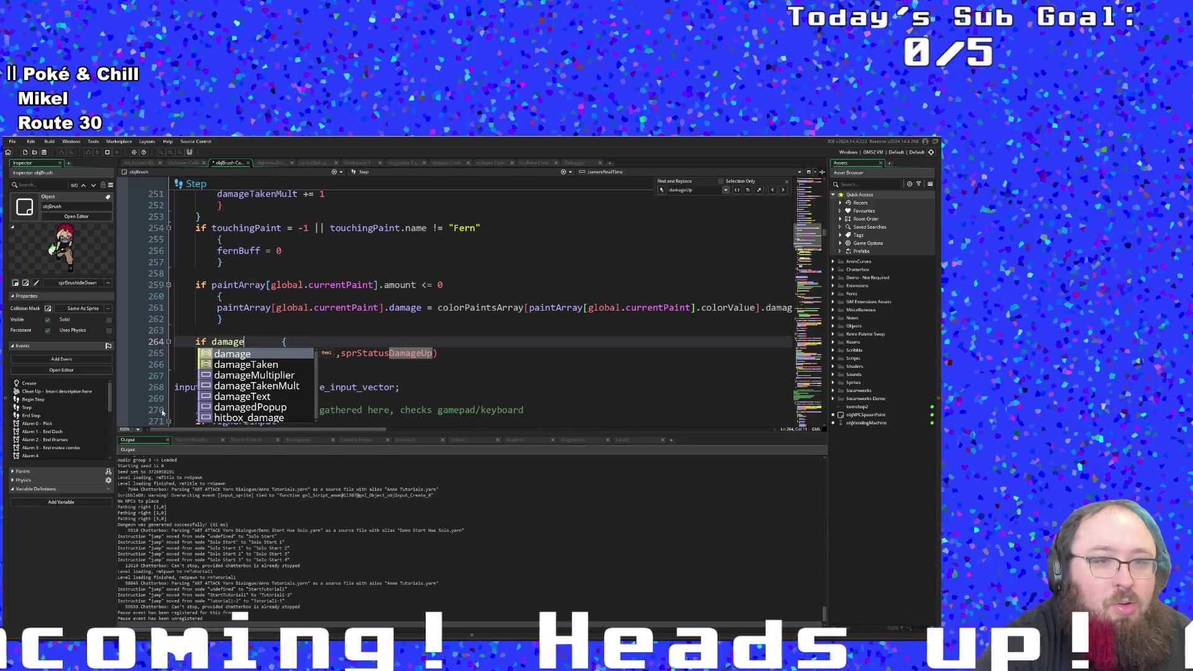
key("Down")
key("Down")
key("Return")
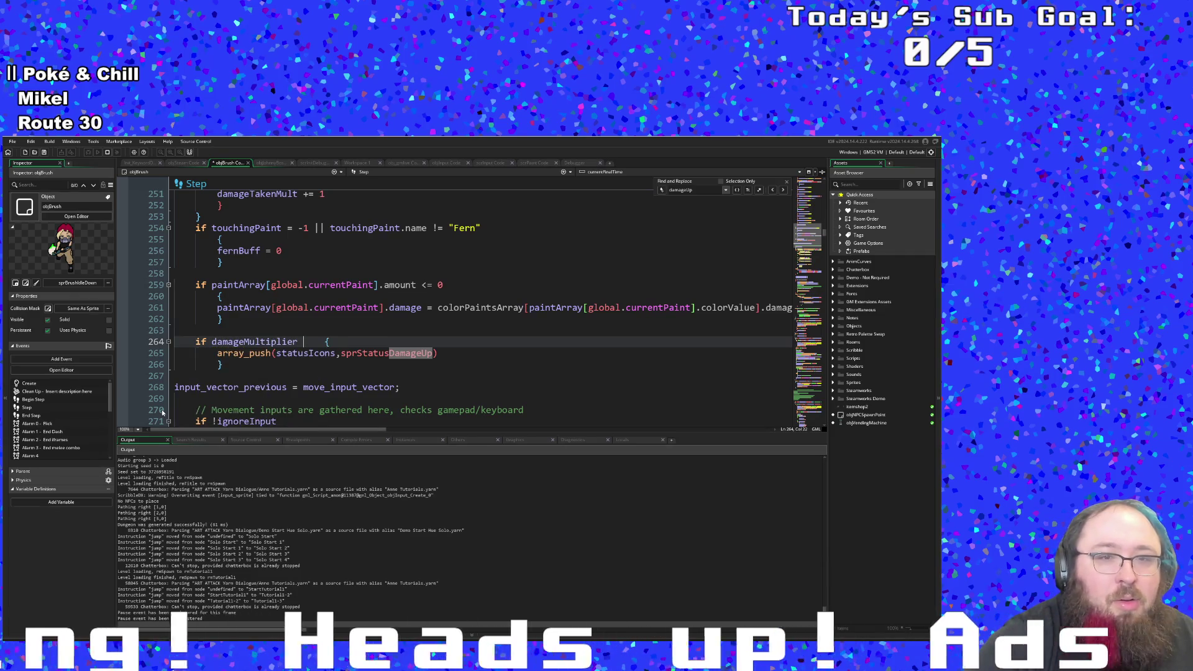
key("Return")
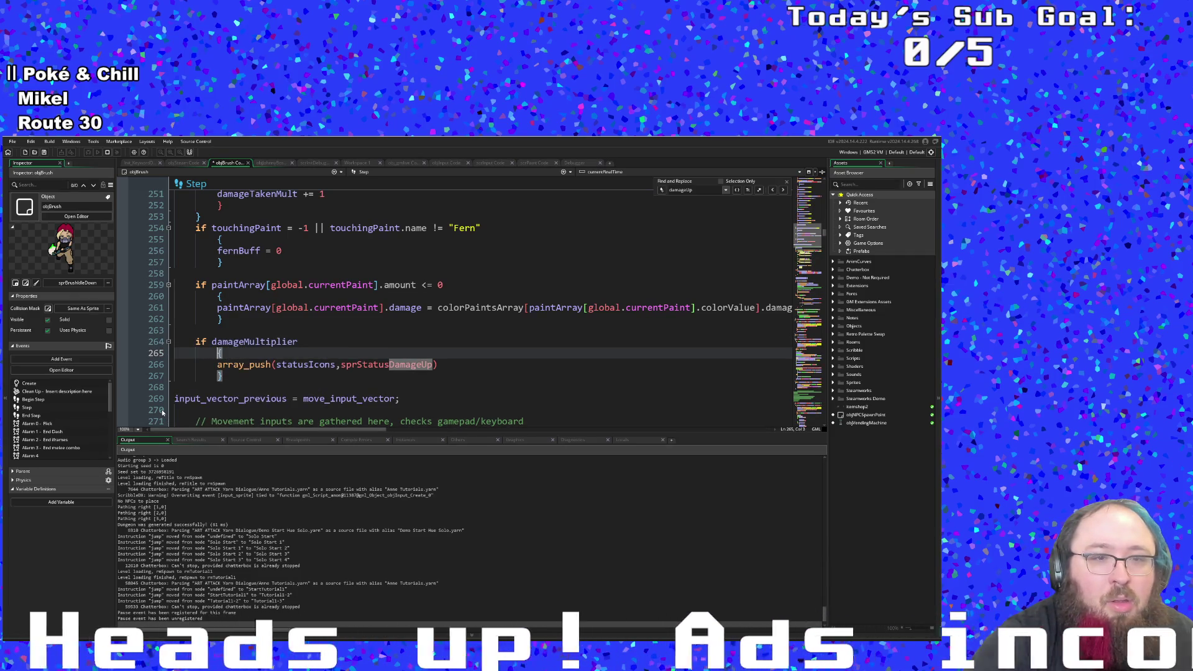
key("Up")
key("End")
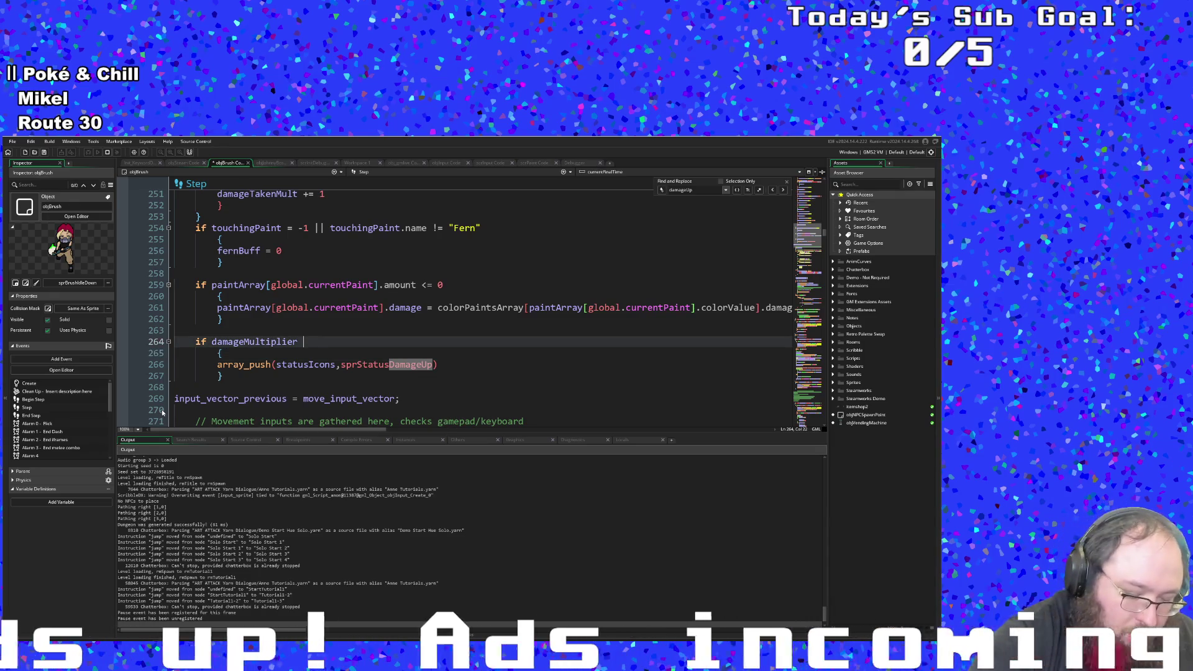
type("> 1")
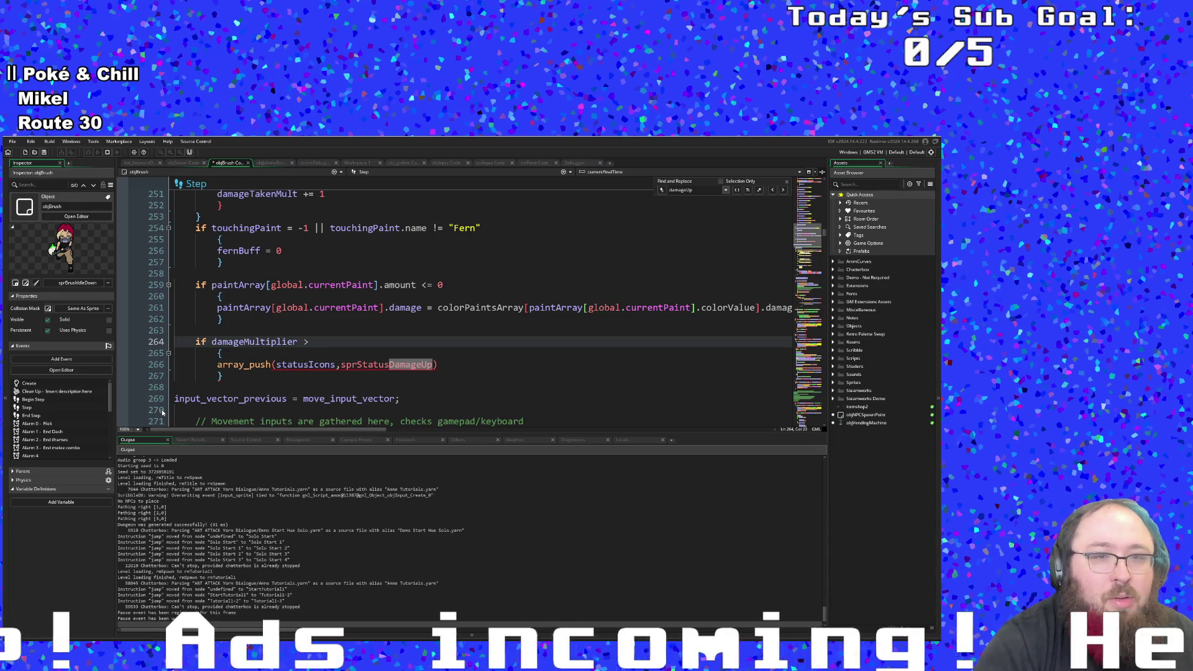
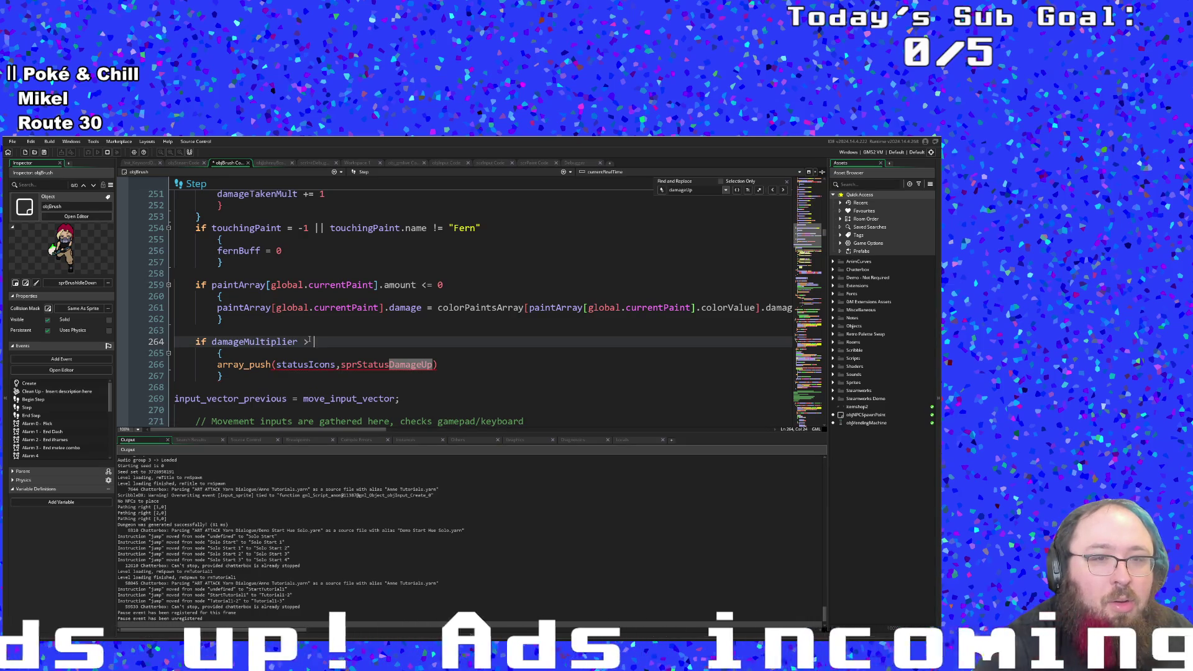
Step: Duplicate the damageMultiplier > 1 block below itself and change the copy's comparison to < 1
type("1")
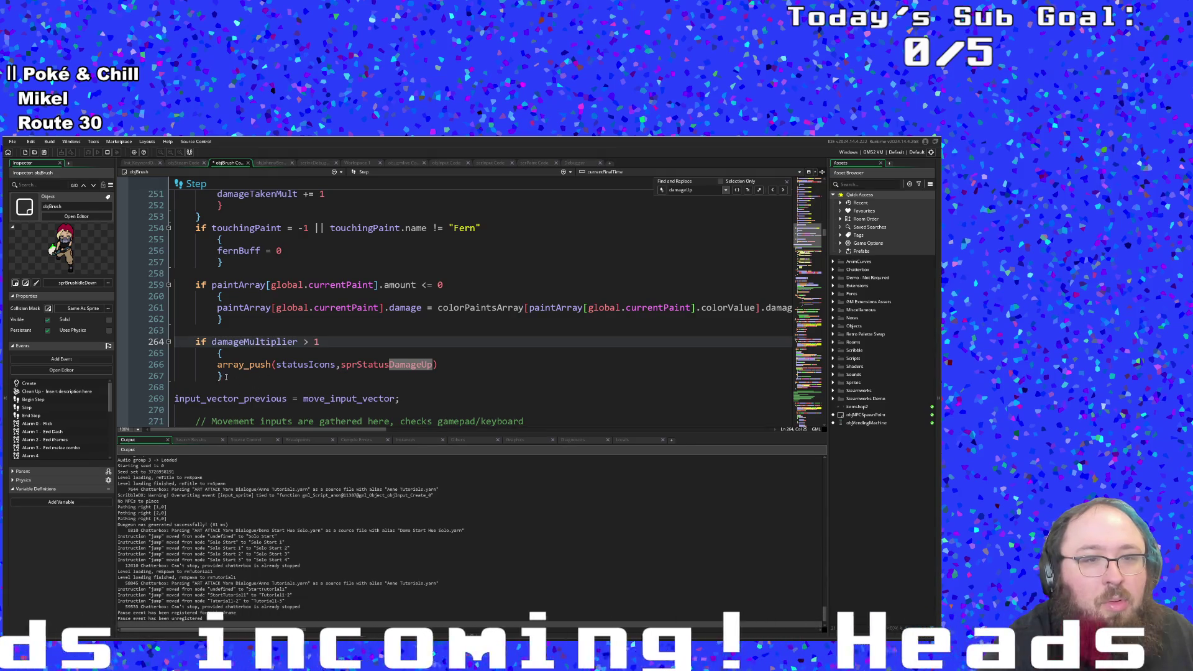
mouse_move(225, 376)
left_mouse_down()
mouse_move(163, 332)
mouse_move(159, 346)
left_mouse_up()
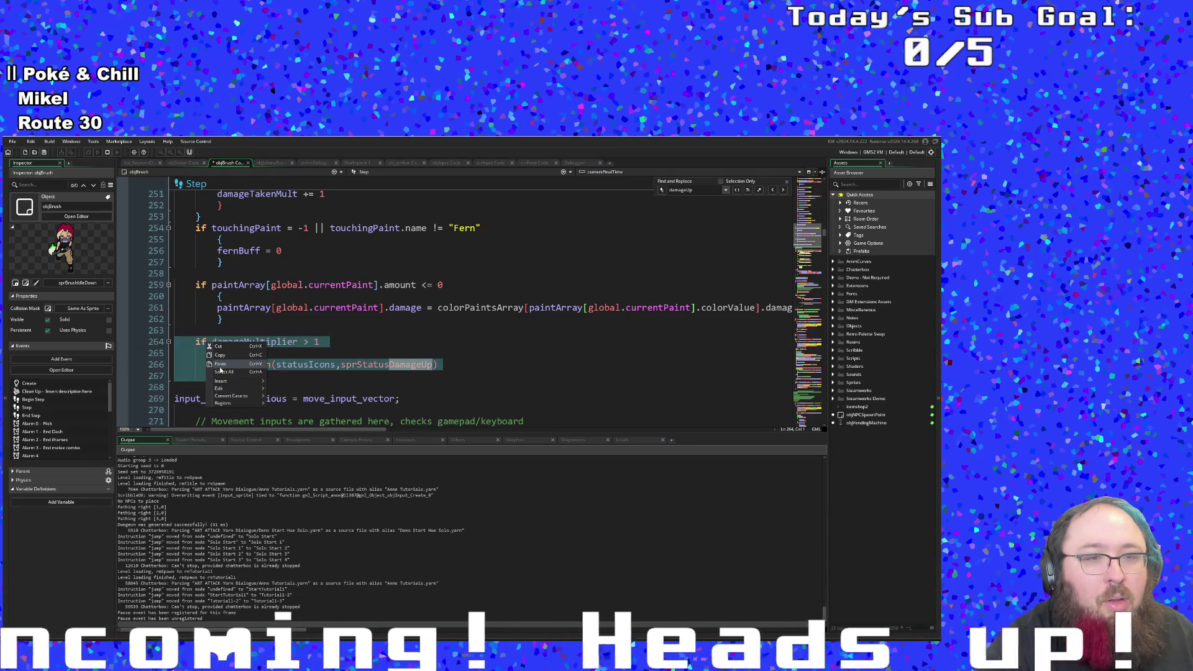
left_click(235, 380)
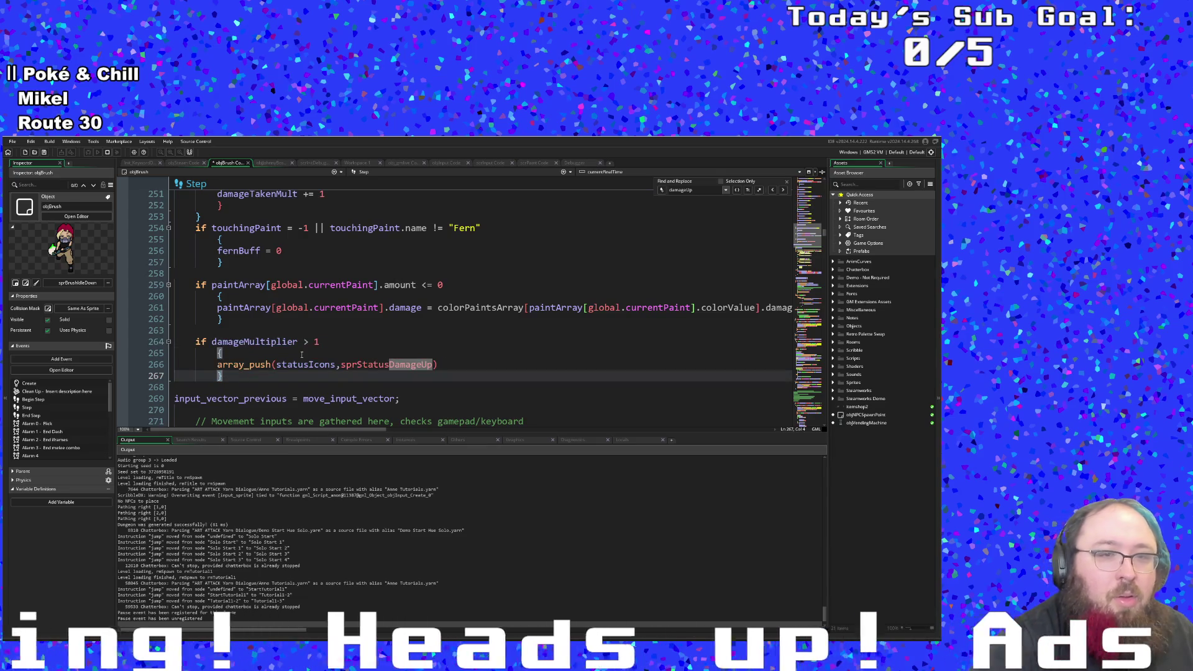
key("Return")
key("ctrl+v")
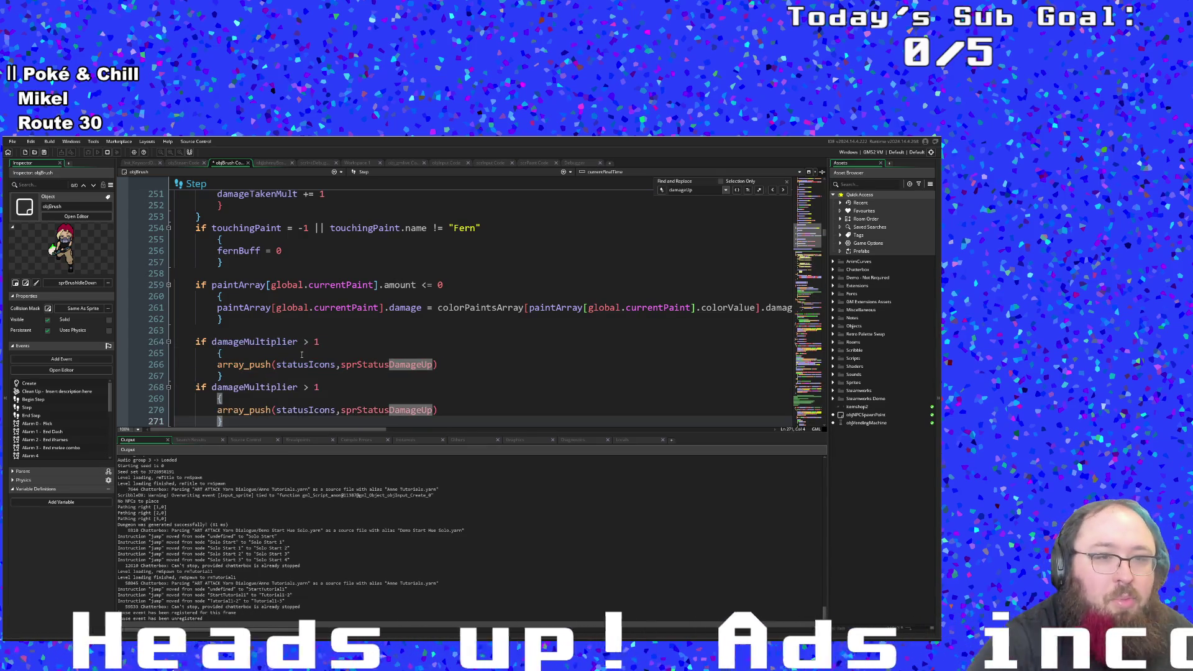
key("Up")
key("Up")
key("Up")
key("End")
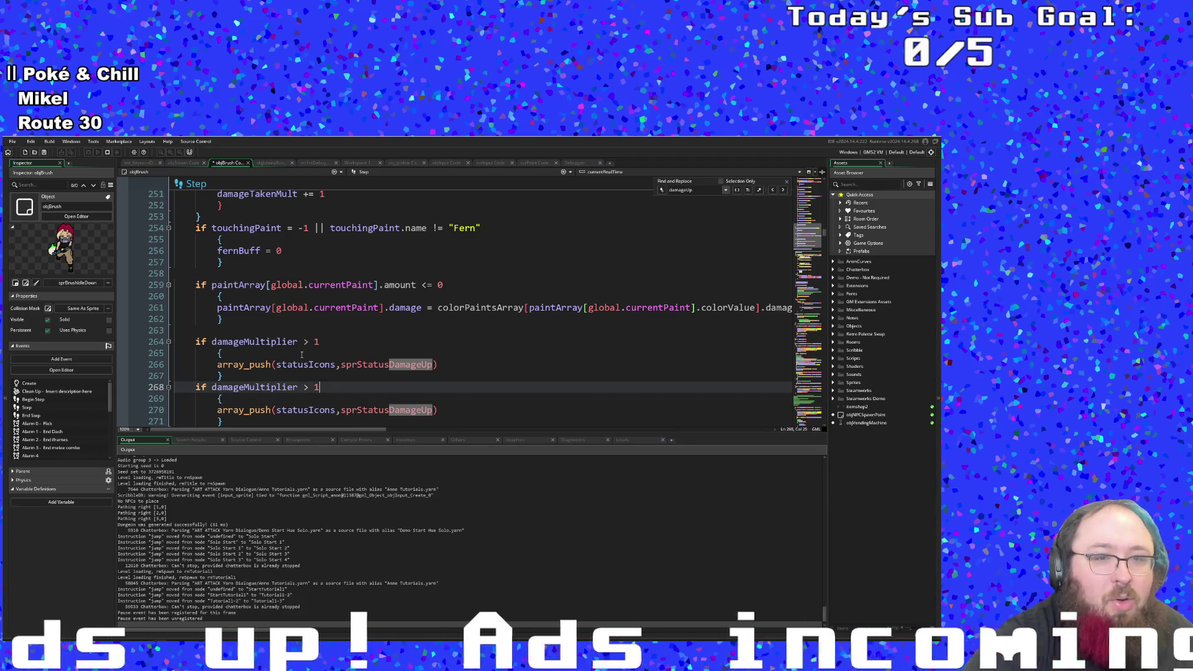
key("BackSpace")
key("BackSpace")
key("BackSpace")
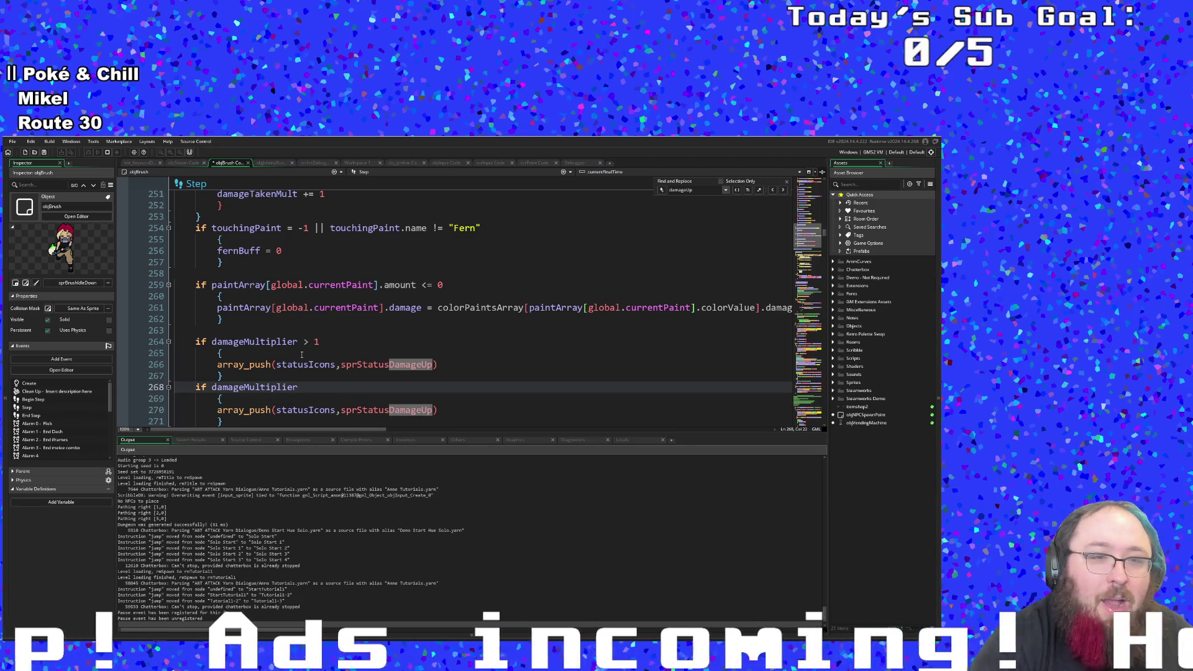
type("<")
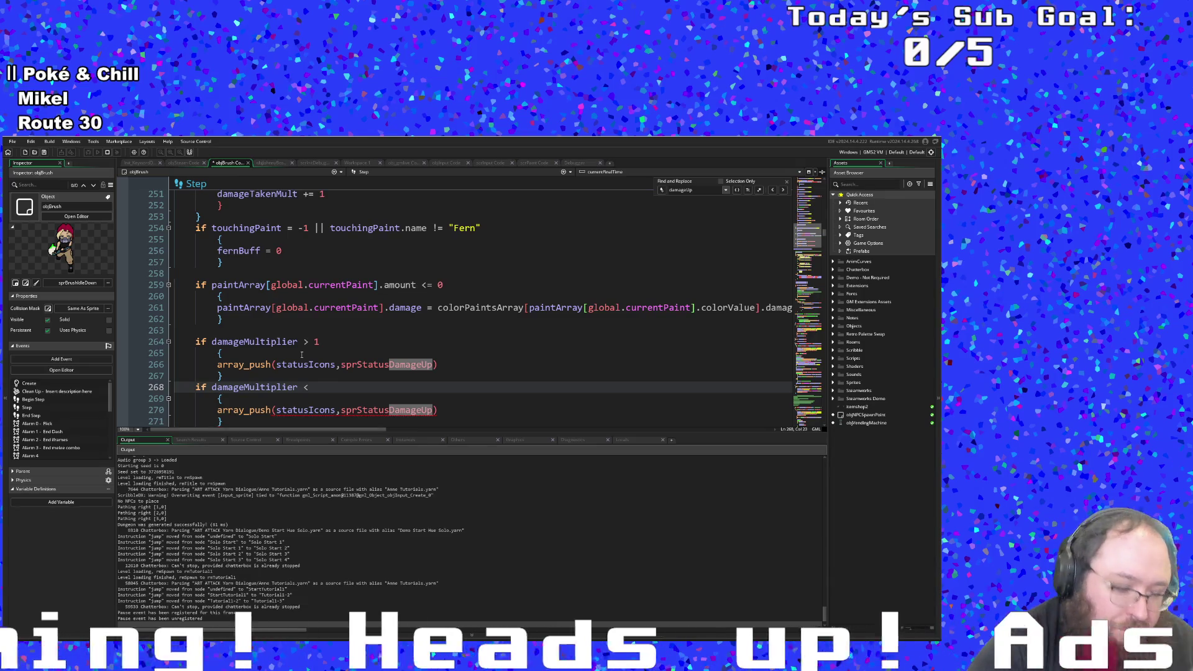
type(" 1")
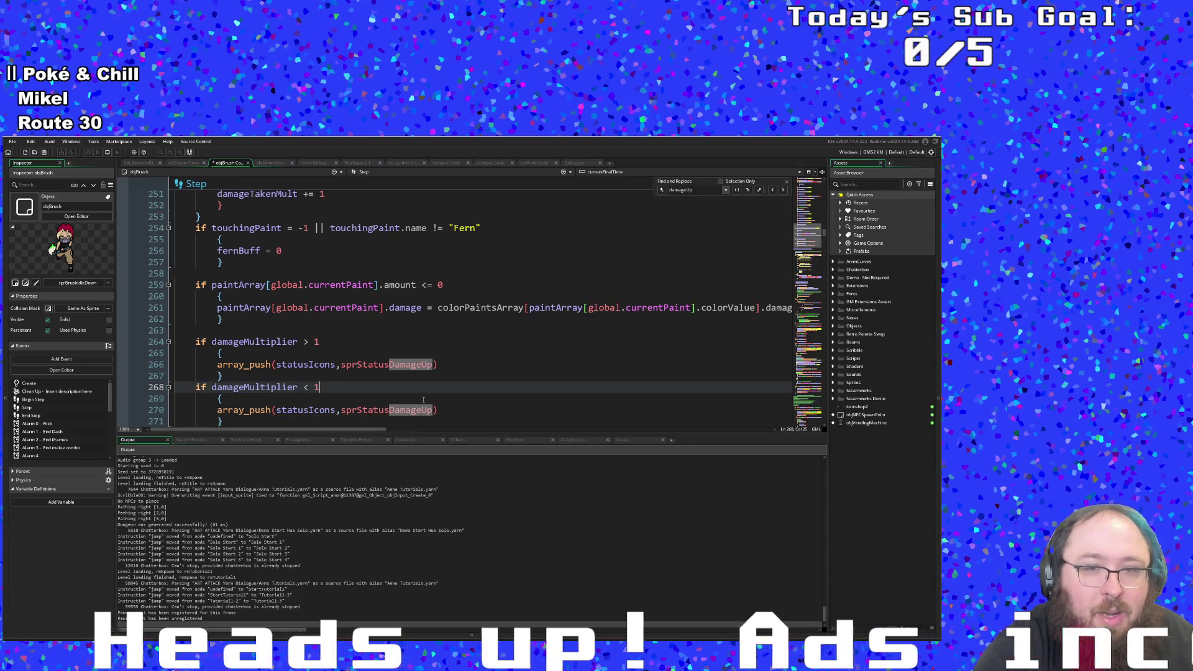
Step: Change the copy's sprite to sprStatusDamageDown, then select the Fern touchingPaint condition line
left_click(433, 410)
key("BackSpace")
key("BackSpace")
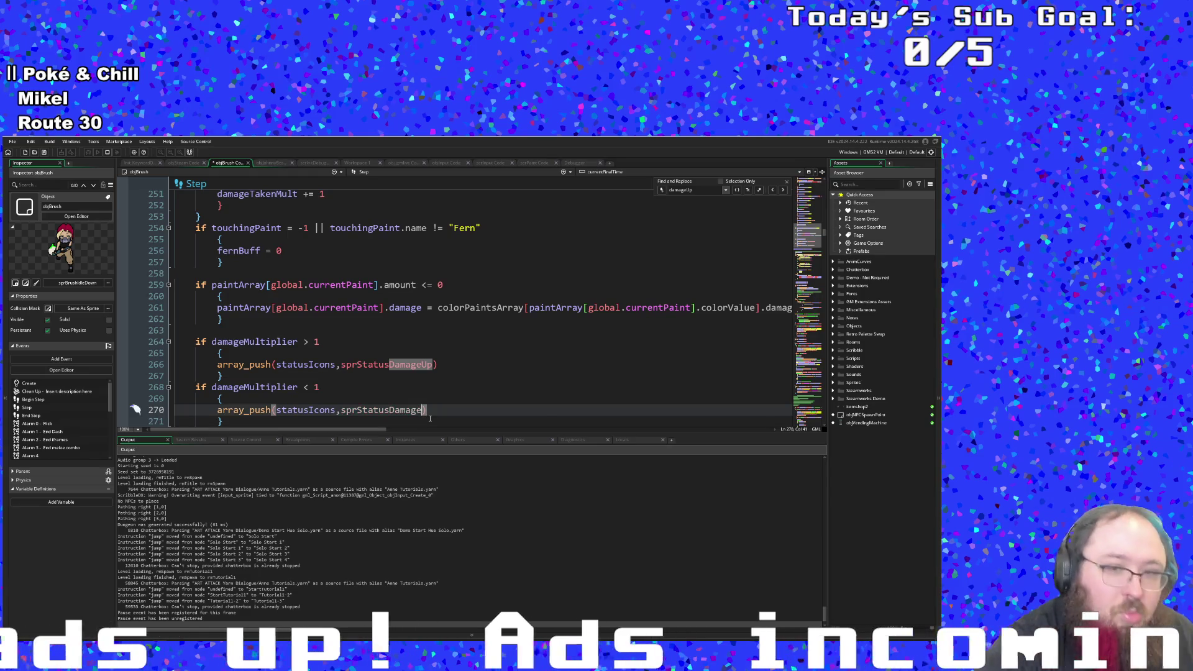
type("Down")
left_click(305, 353)
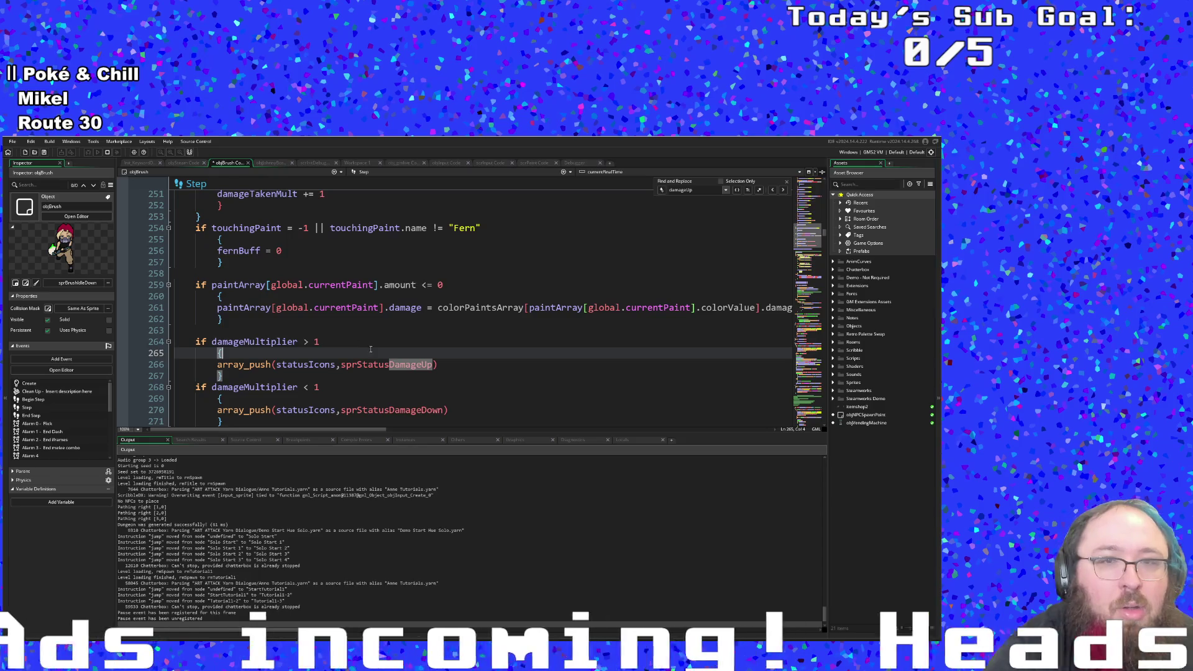
left_click_drag(228, 236, 160, 228)
key("ctrl+c")
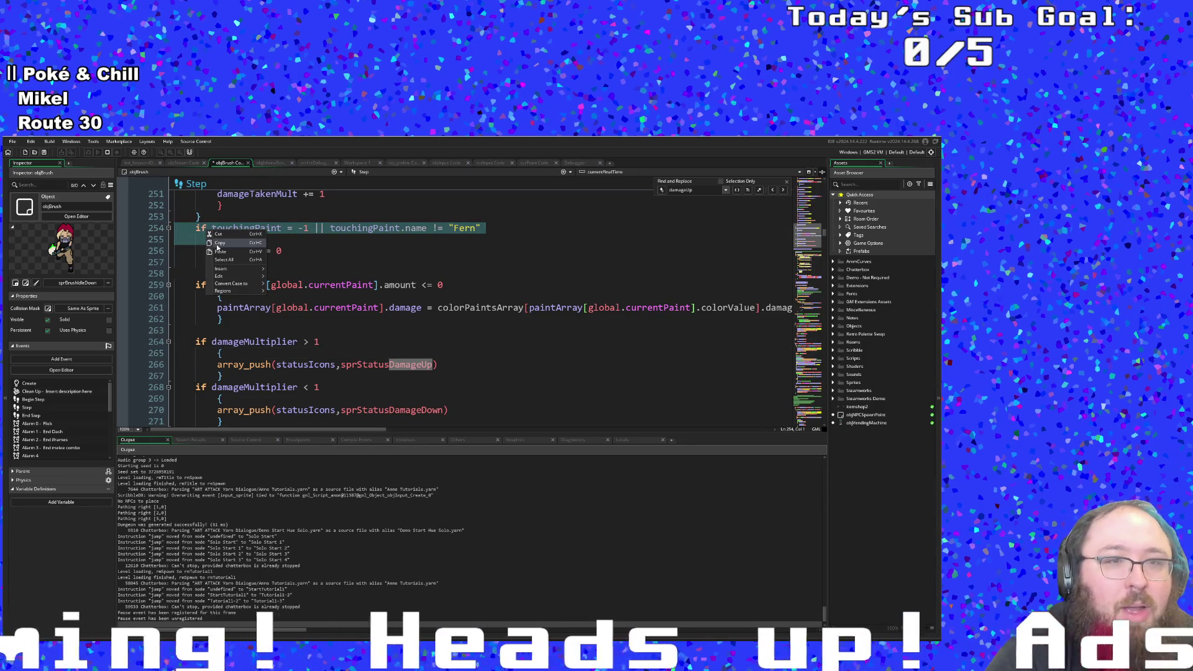
Step: Paste the touchingPaint condition above the damage checks and change its Fern name test to Green
left_click(176, 329)
key("Return")
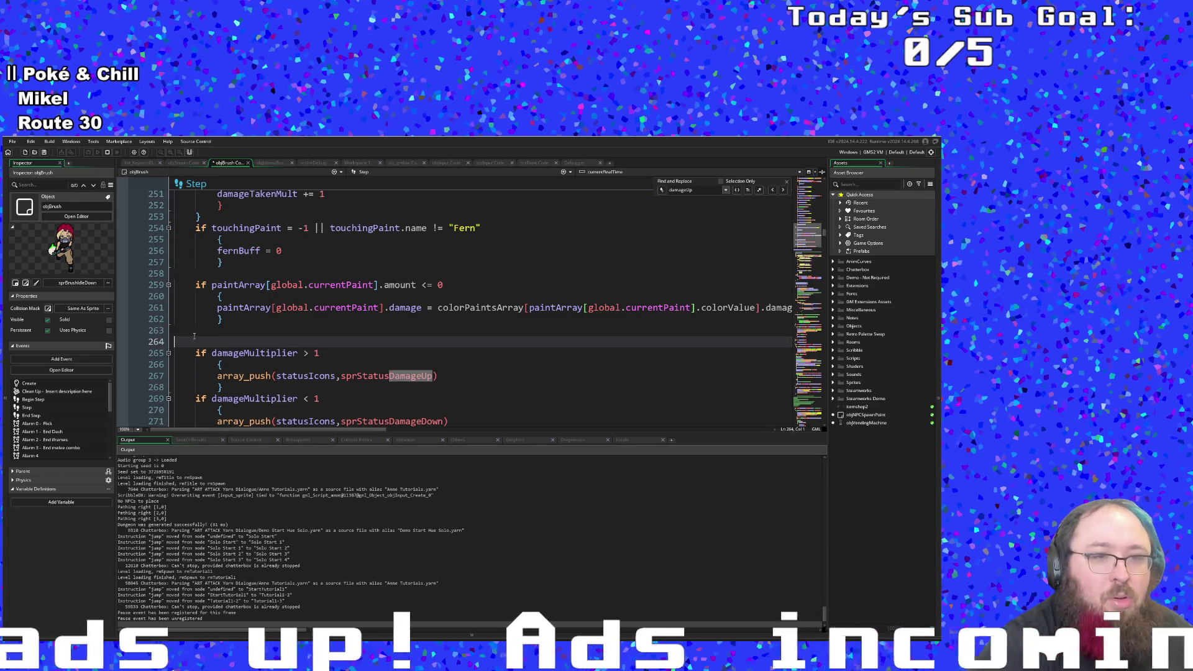
key("ctrl+v")
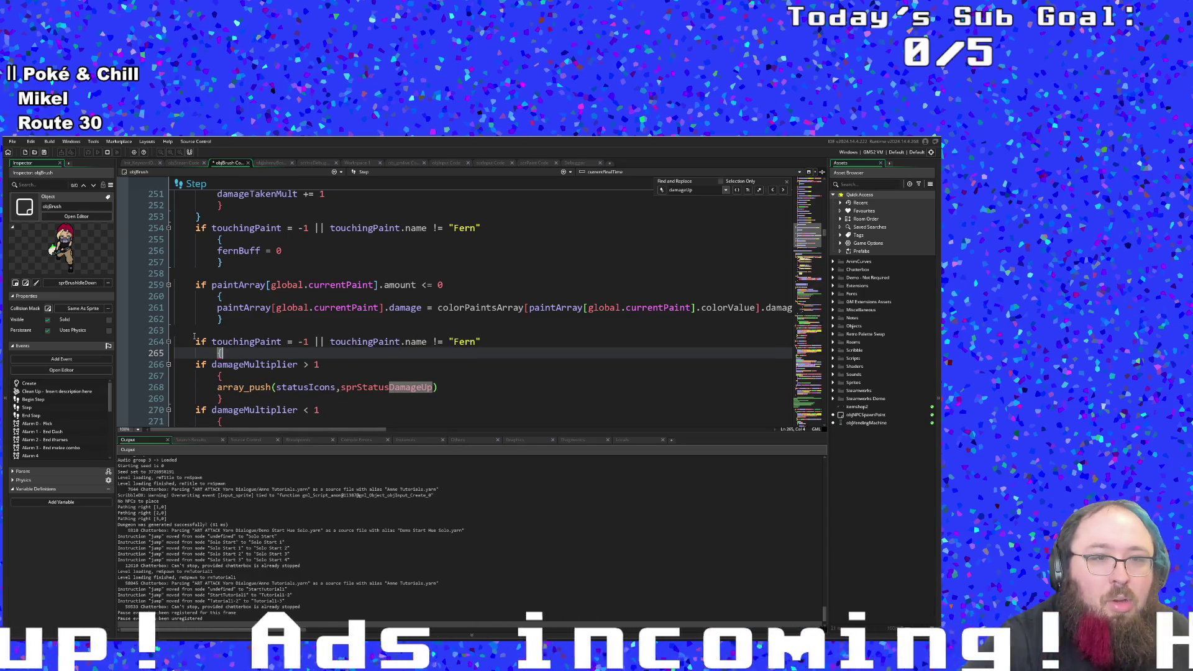
left_click(194, 337)
key("Delete")
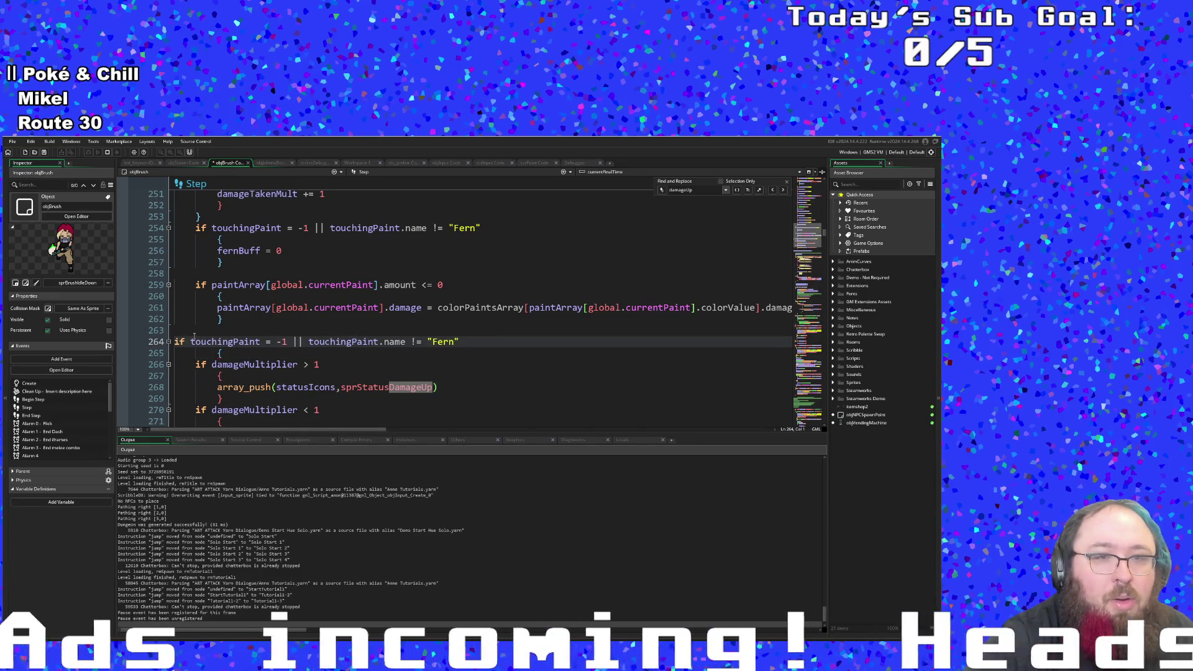
key("End")
key("BackSpace")
key("BackSpace")
key("BackSpace")
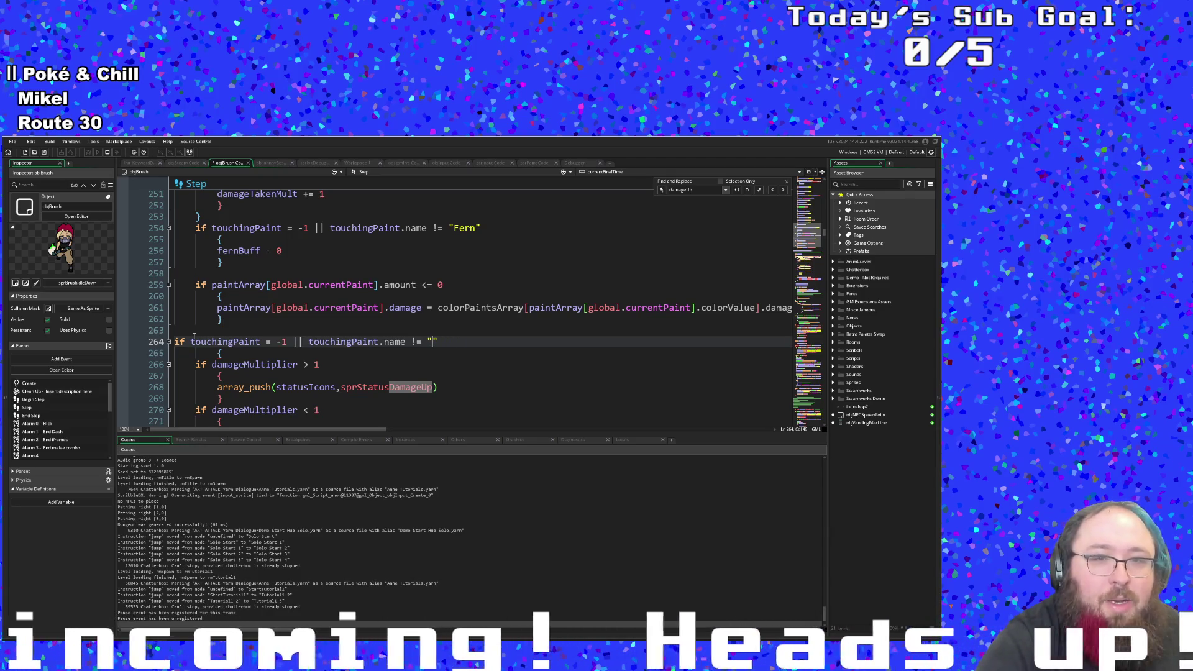
type("Green")
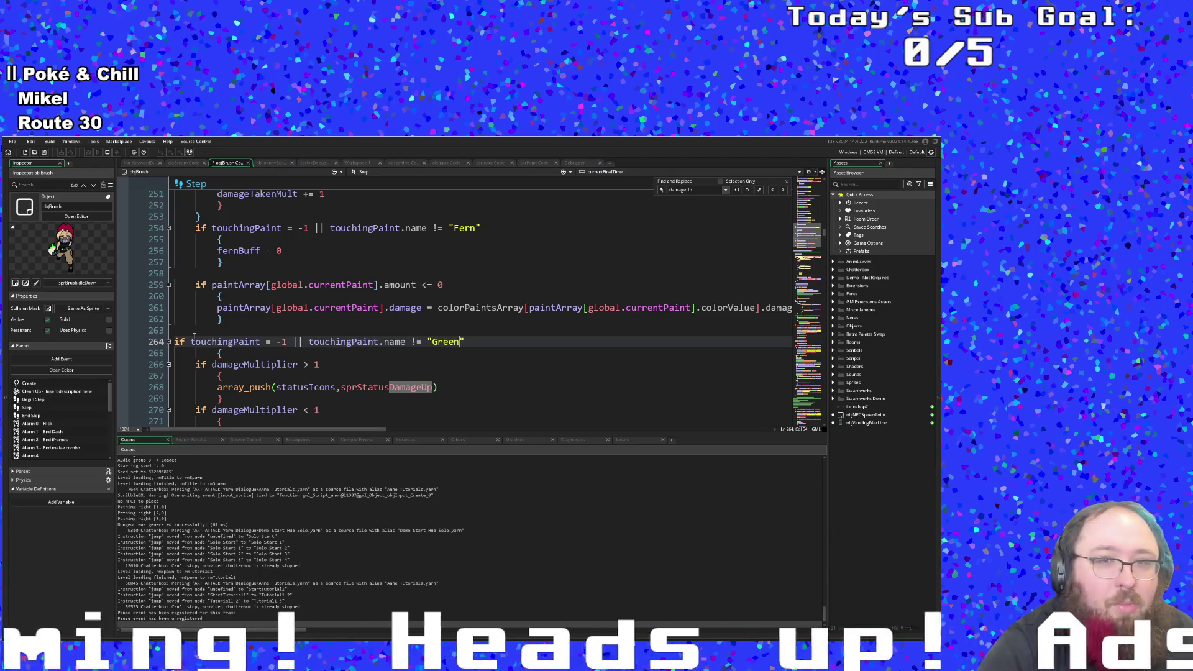
Step: Close the touchingPaint block with a brace after both damage checks and find the next DamageUp
scroll(239, 311, "down", 4)
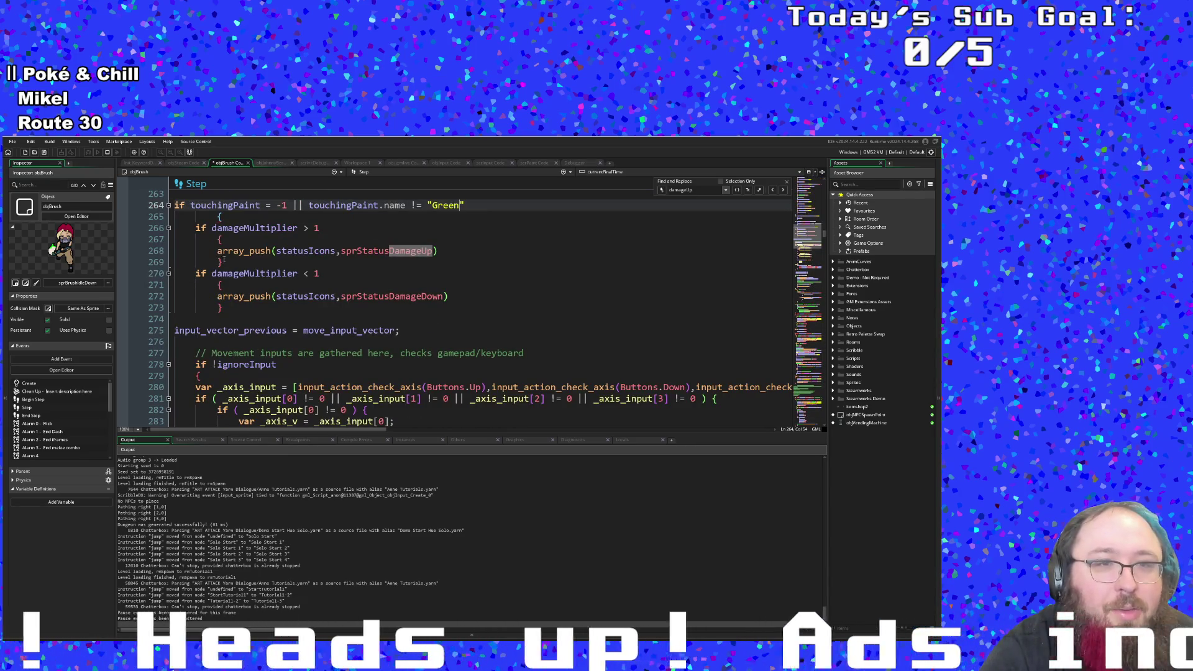
key("End")
key("Delete")
key("Delete")
key("Delete")
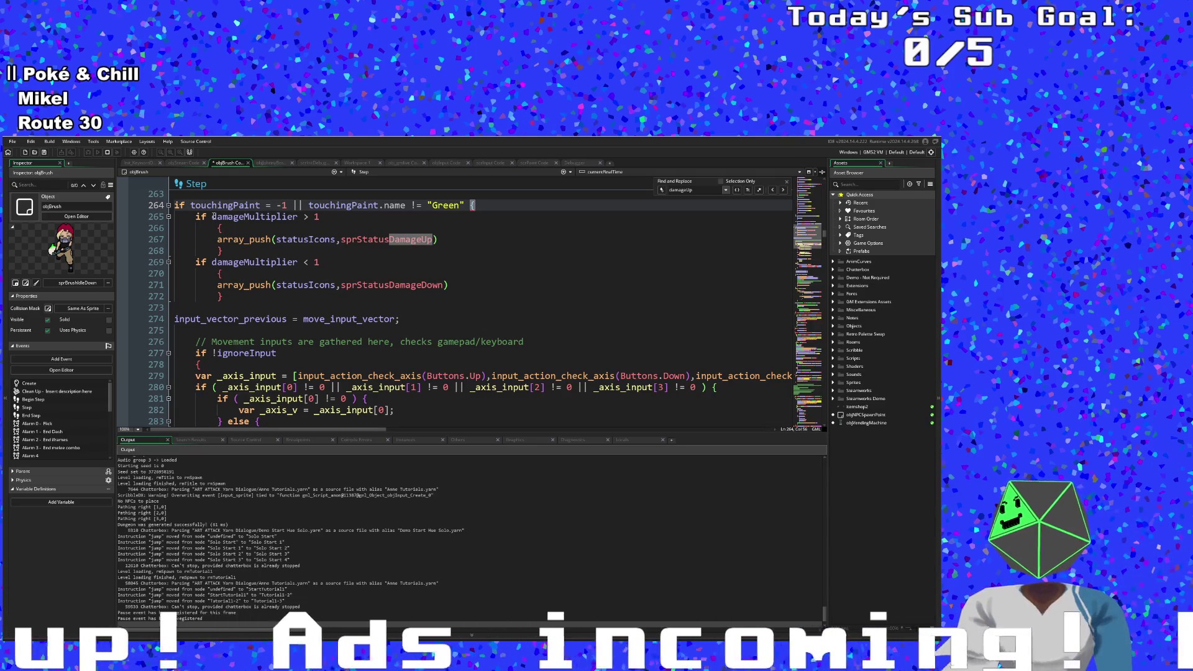
key("Return")
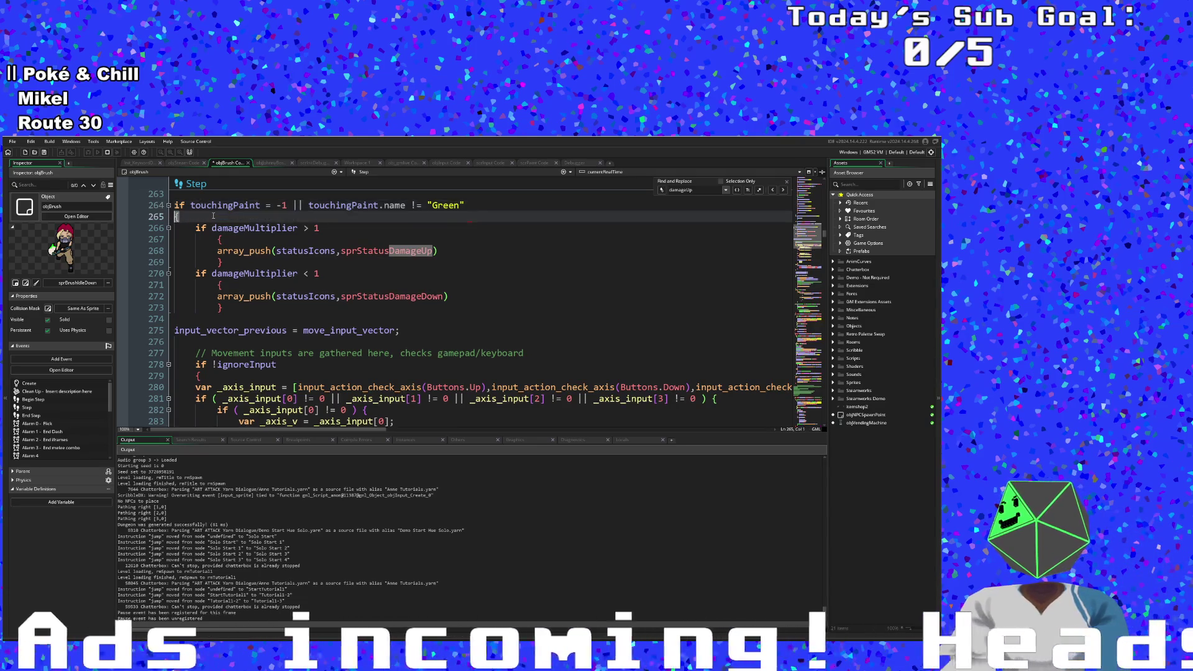
key("Down")
key("Down")
key("Down")
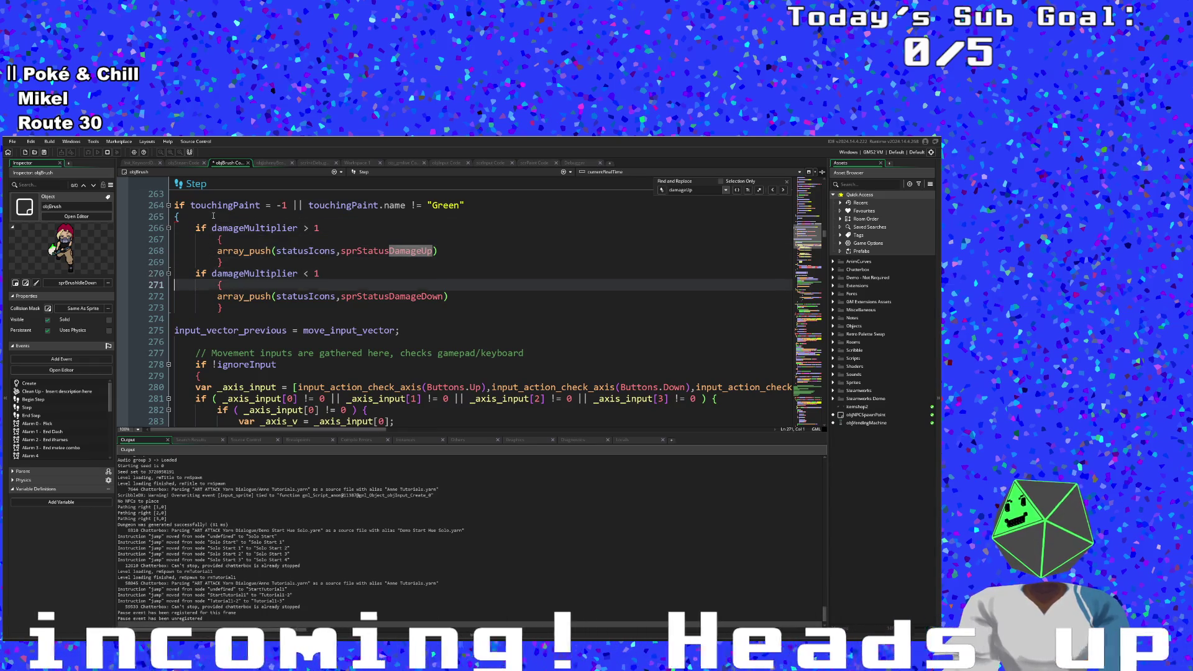
type("}")
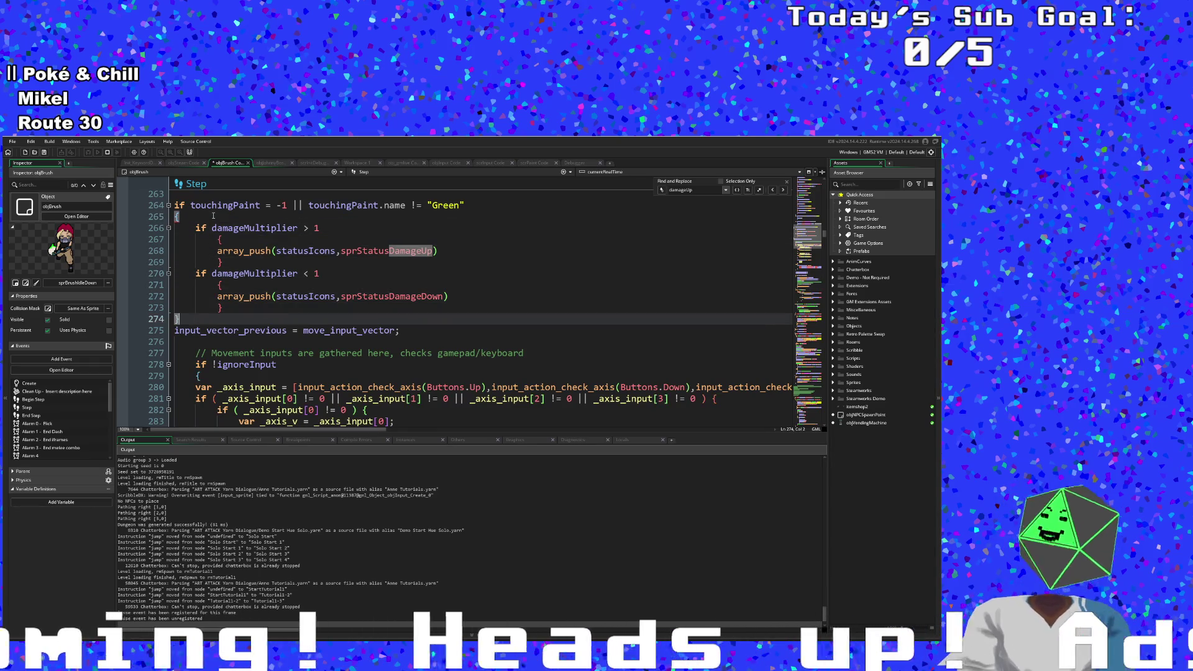
key("Up")
key("Up")
key("Up")
key("Down")
key("Down")
key("Down")
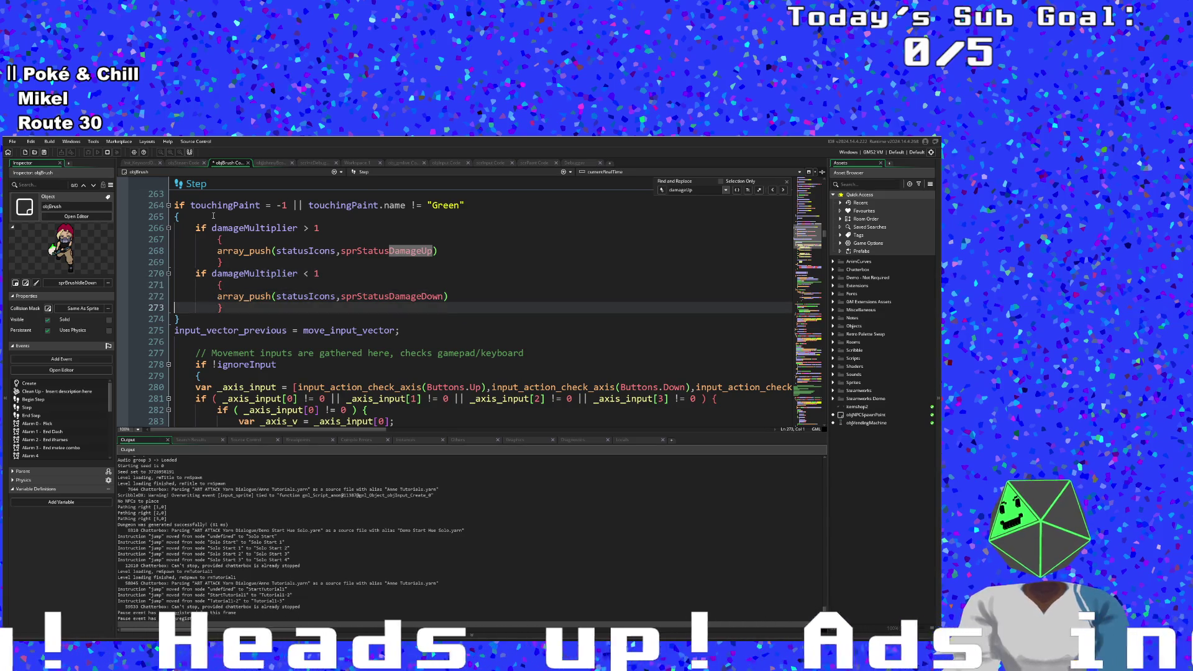
key("Return")
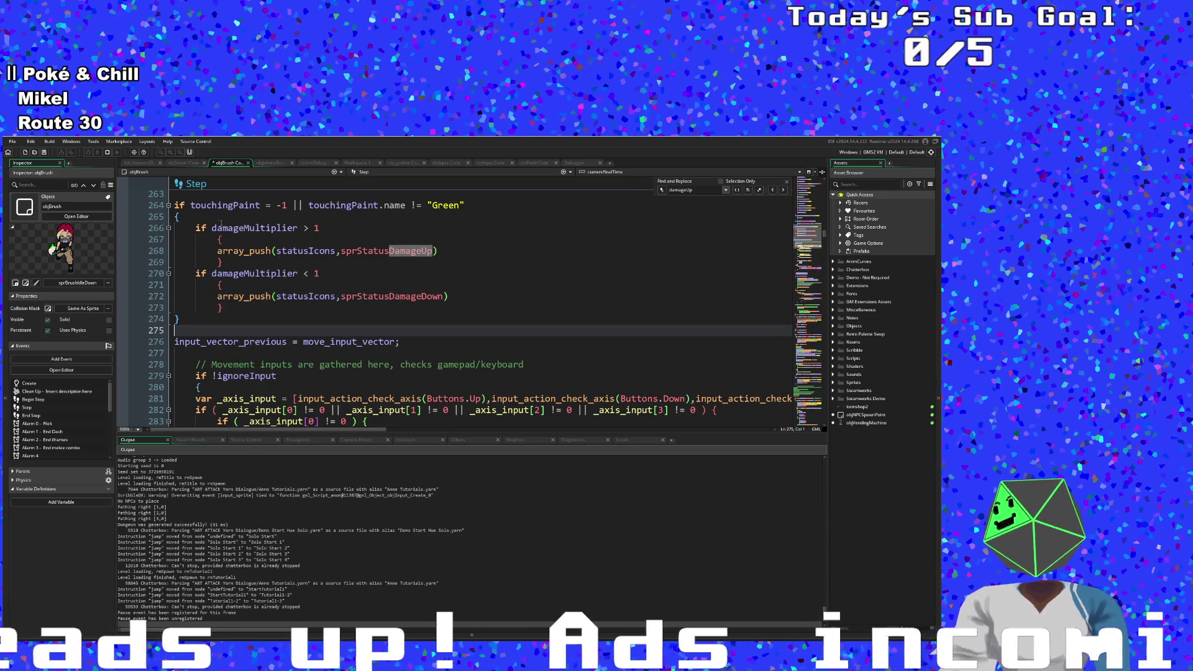
left_click(783, 190)
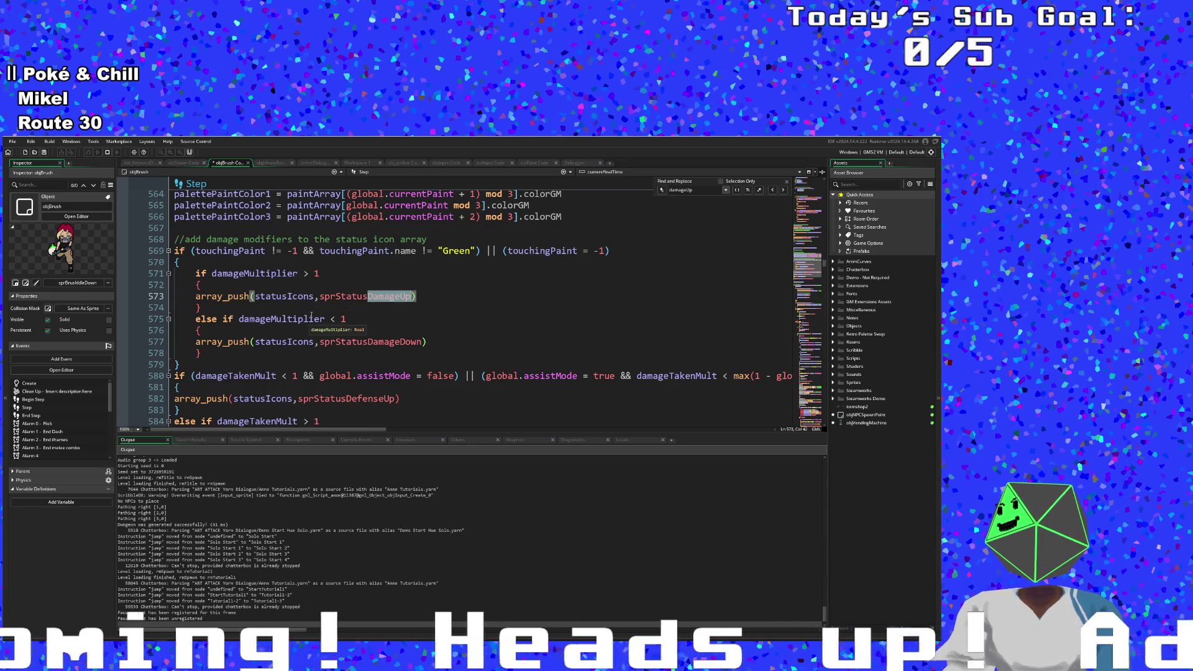
scroll(719, 254, "up", 5)
scroll(719, 253, "down", 3)
left_click(781, 190)
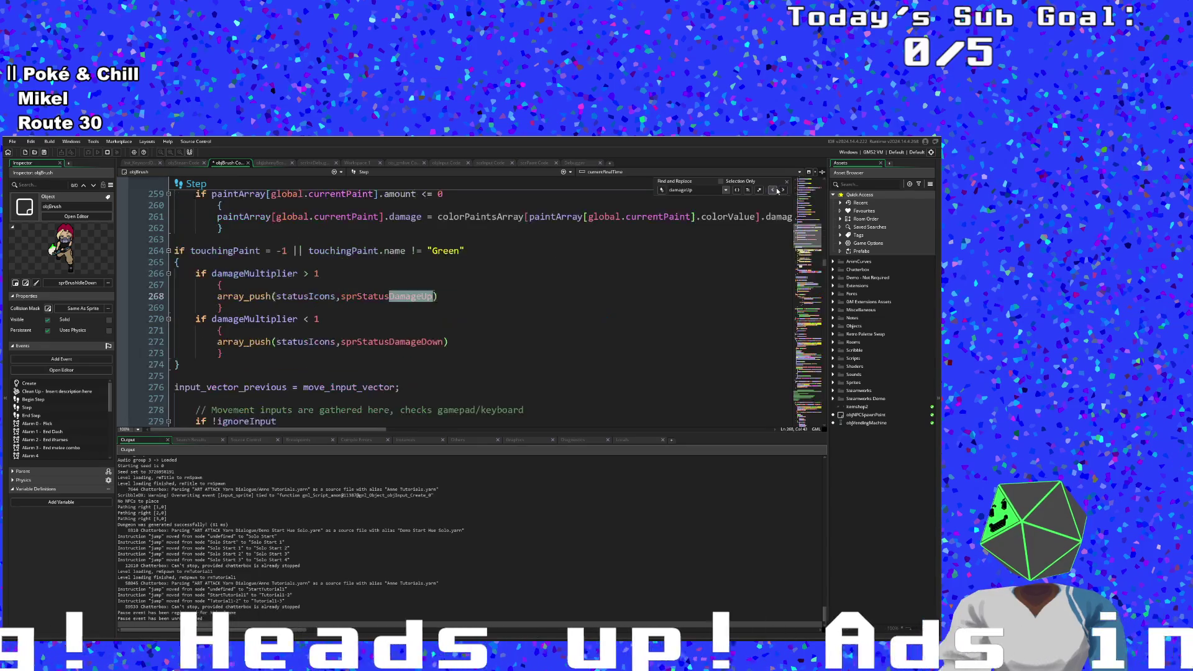
left_click(492, 348)
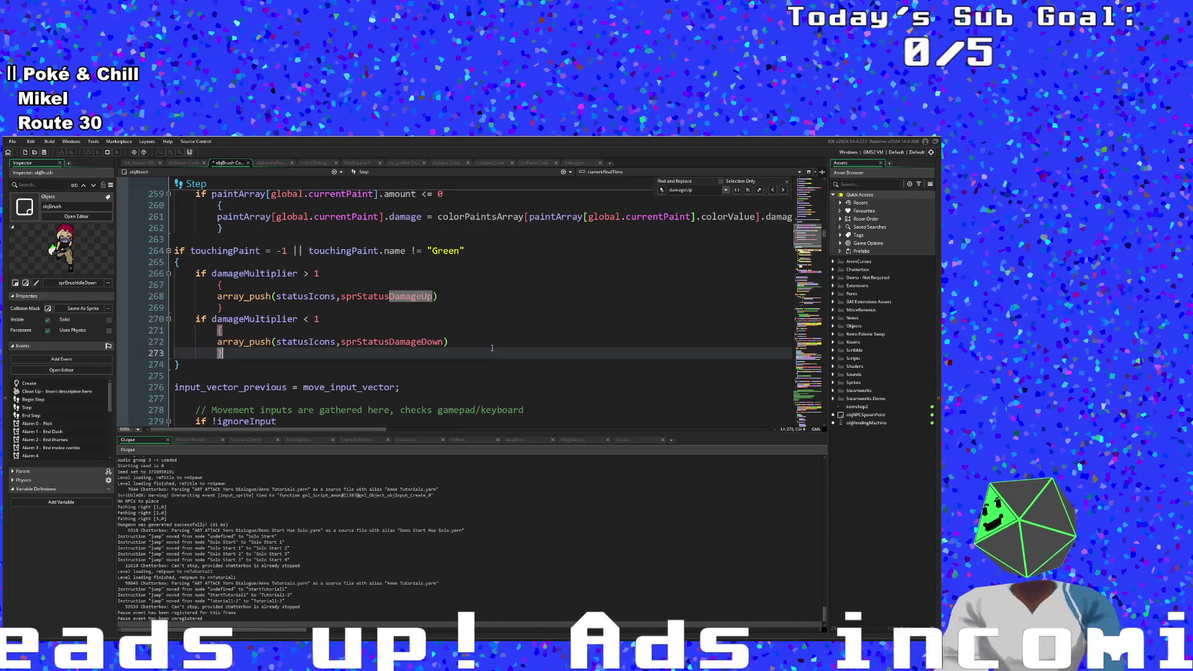
left_click(782, 191)
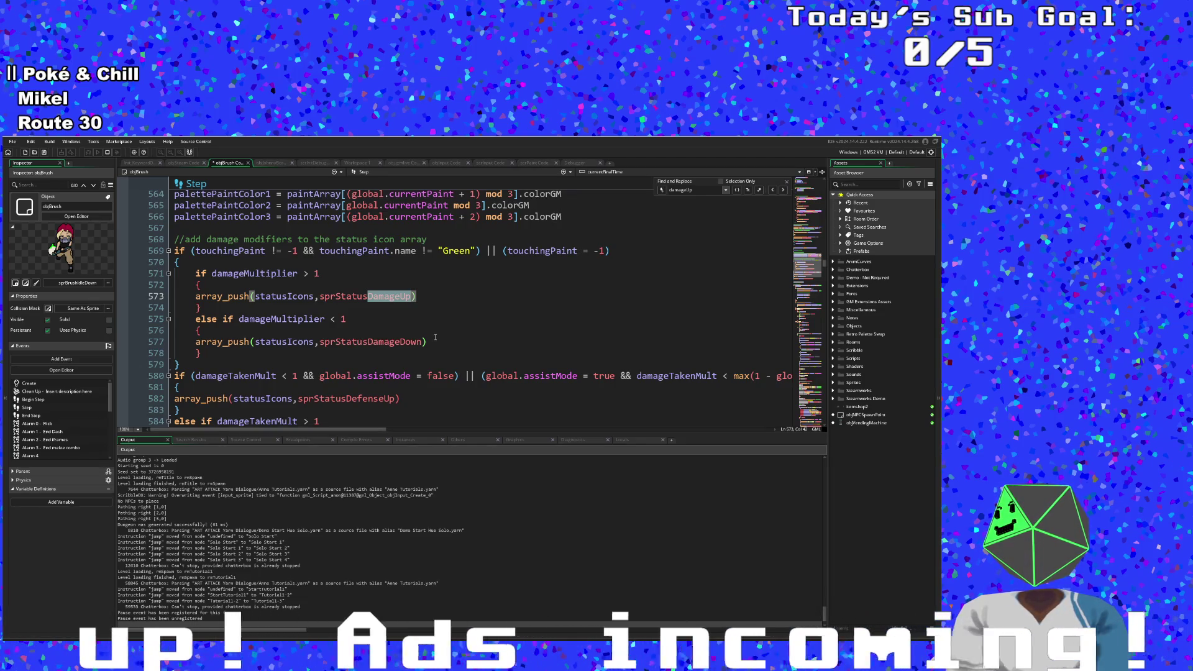
left_click(441, 320)
left_click(479, 273)
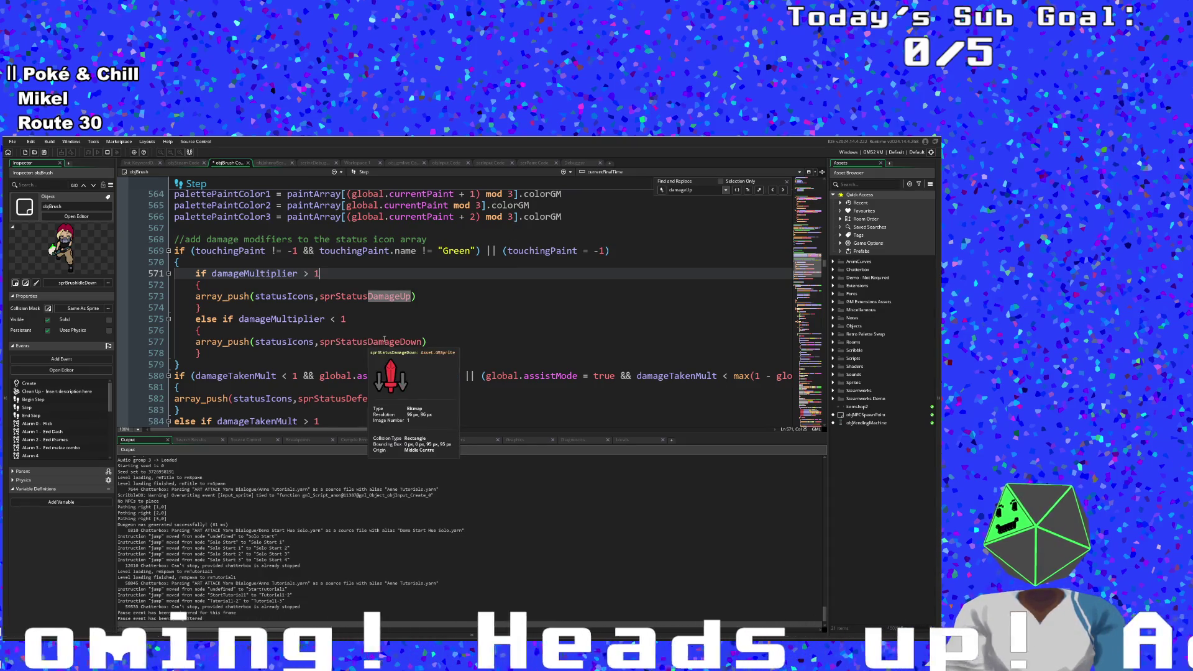
left_click(363, 327)
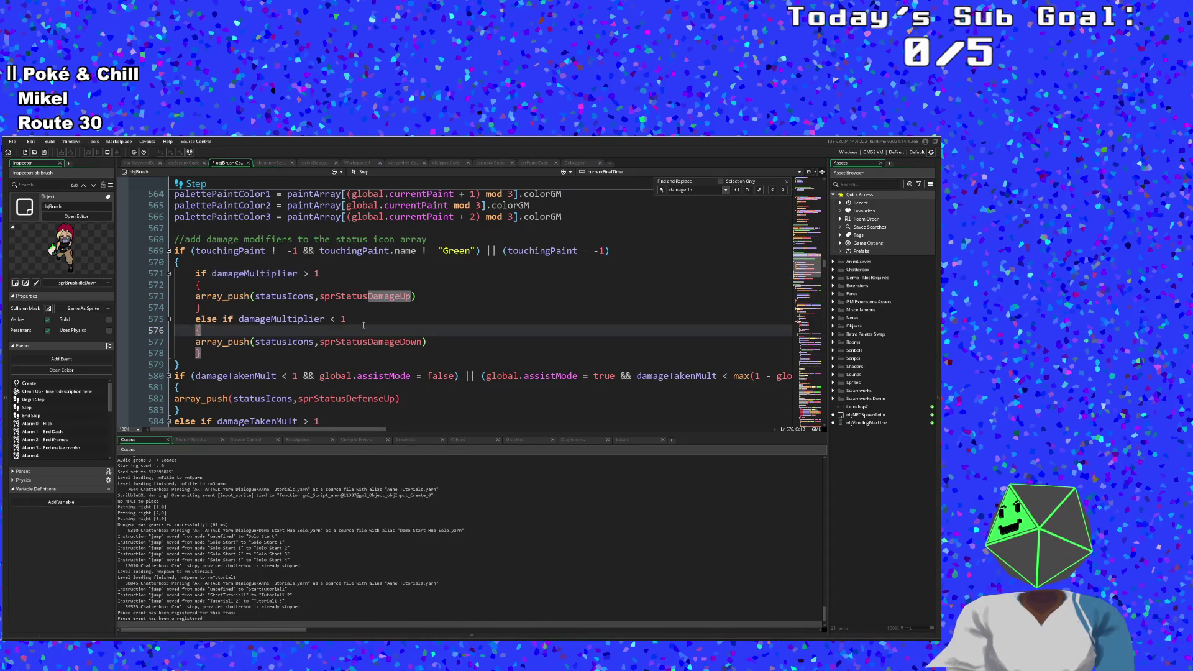
scroll(363, 326, "up", 10)
scroll(371, 315, "down", 12)
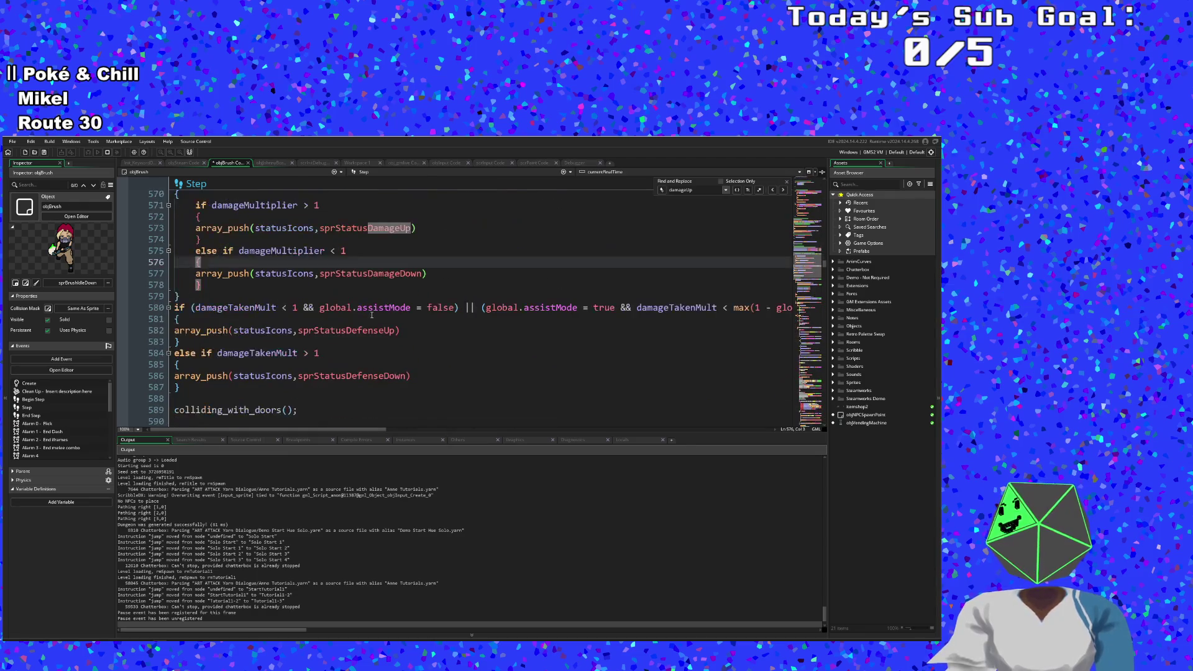
scroll(371, 315, "up", 2)
left_click(353, 318)
key("Up")
key("Up")
key("Up")
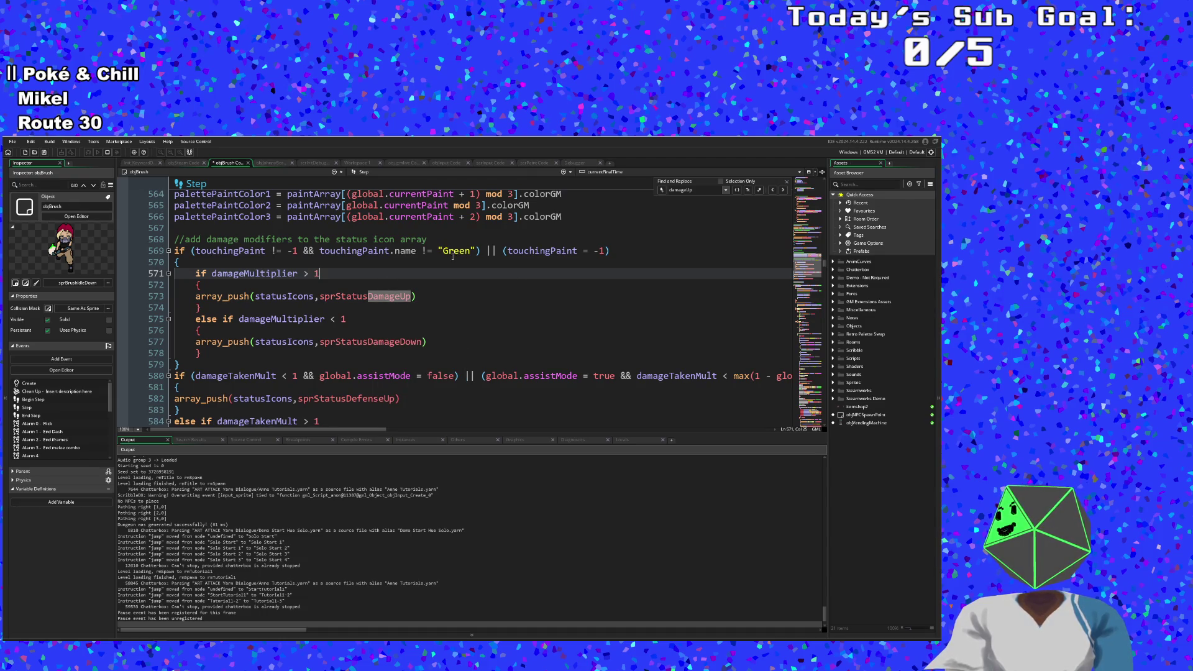
left_click(475, 251)
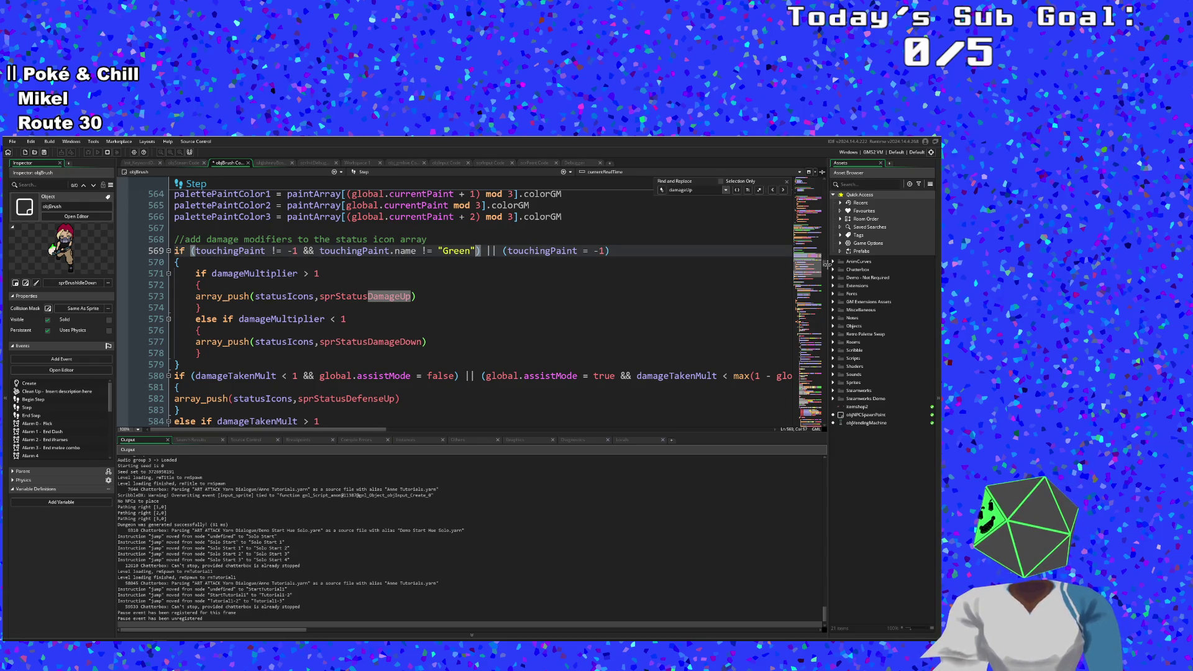
left_click_drag(827, 265, 826, 182)
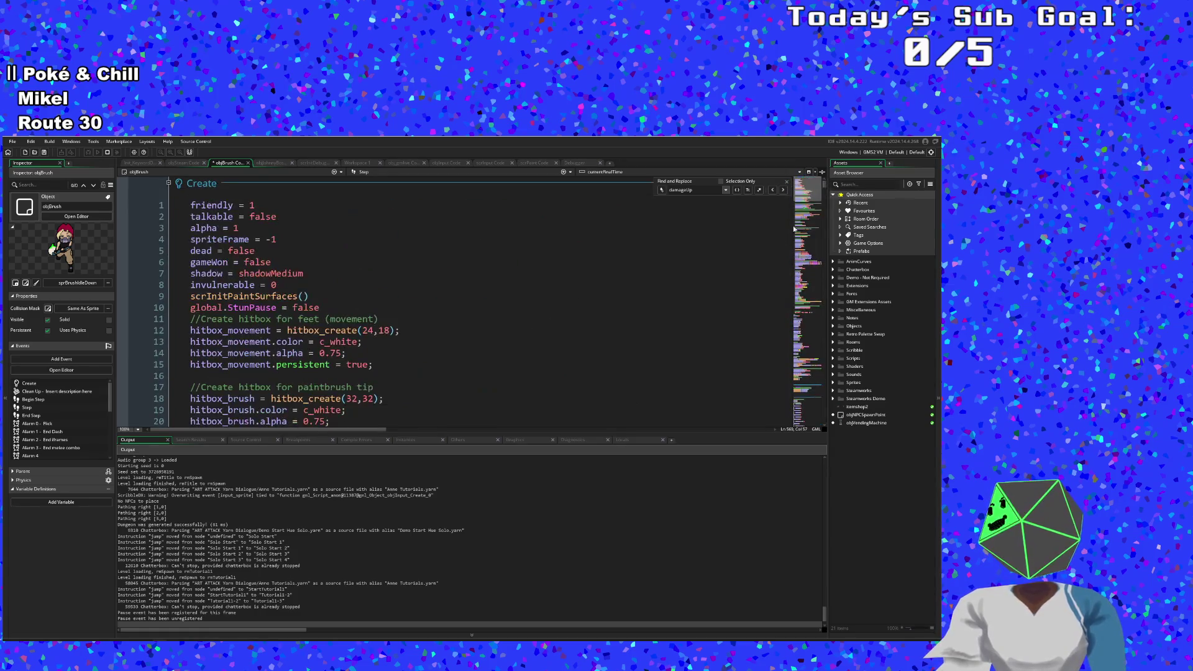
scroll(726, 286, "down", 20)
scroll(726, 285, "down", 20)
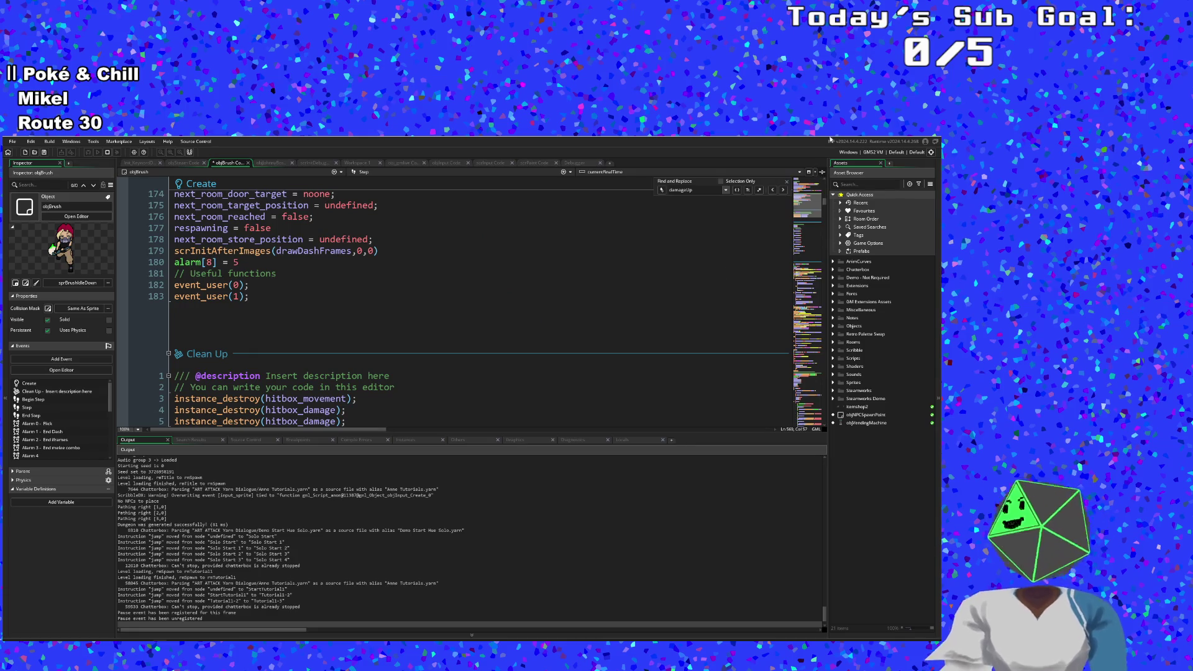
left_click(773, 190)
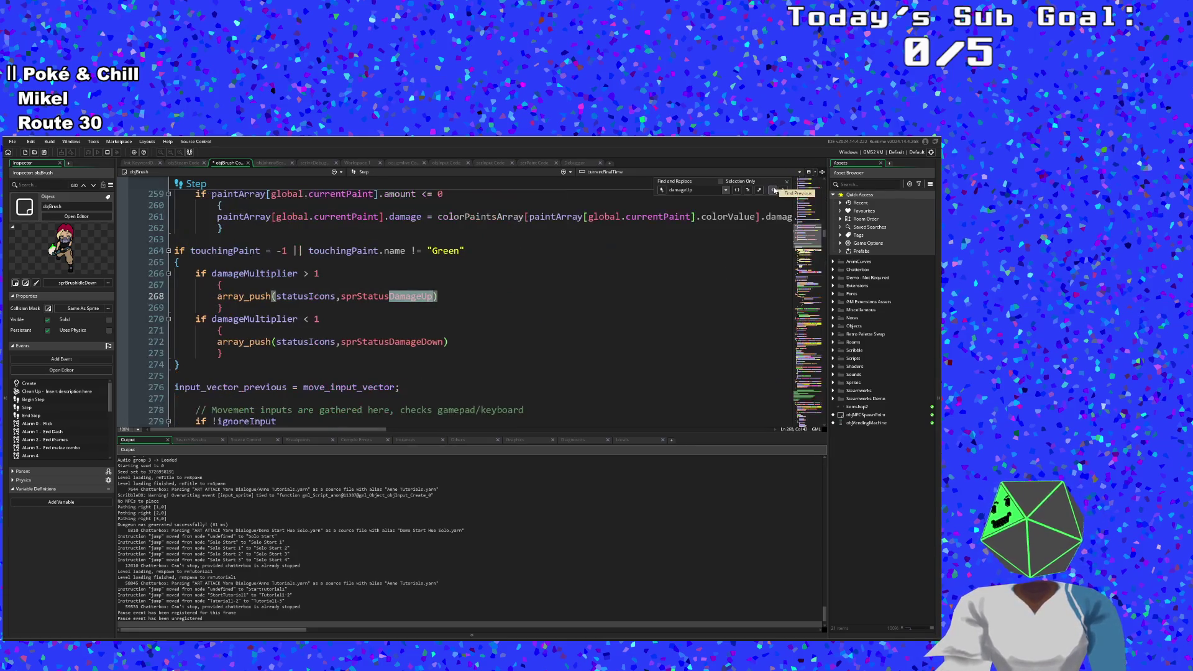
left_click(774, 190)
left_click(773, 189)
left_click(773, 189)
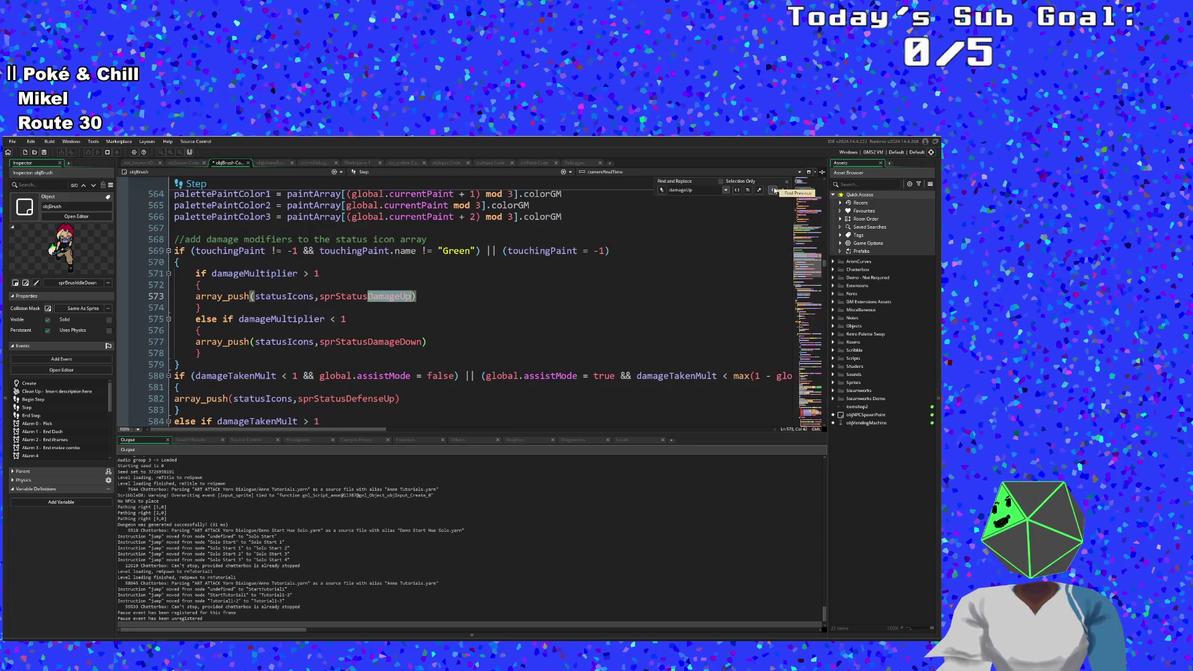
left_click(648, 327)
Step: Undo the Green condition, the damageMultiplier < 1 block and the indentation changes with repeated Ctrl+Z
key("ctrl+z")
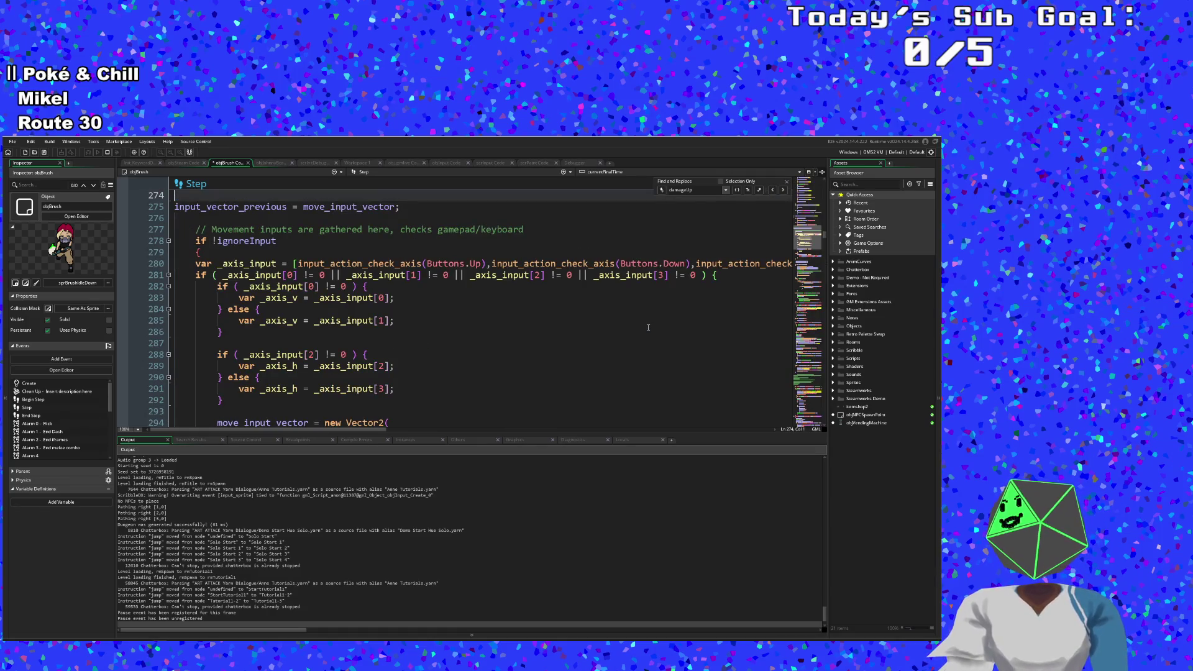
key("ctrl+z")
key("ctrl+z")
key("ctrl+z")
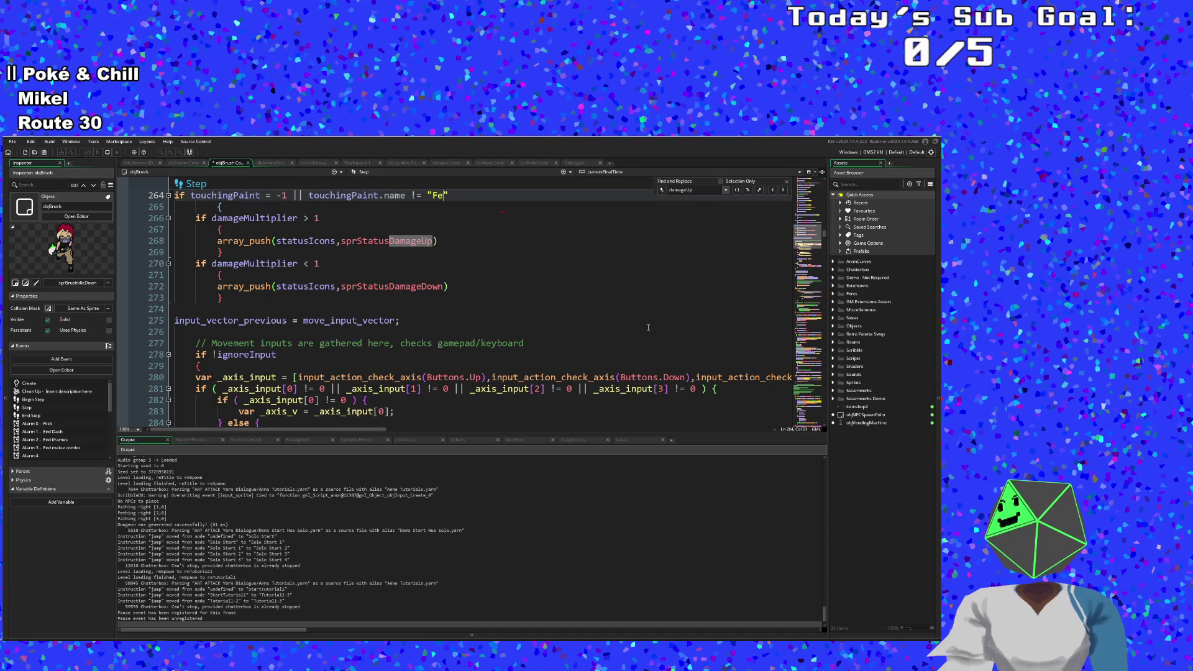
key("ctrl+z")
key("ctrl+z")
key("ctrl+z")
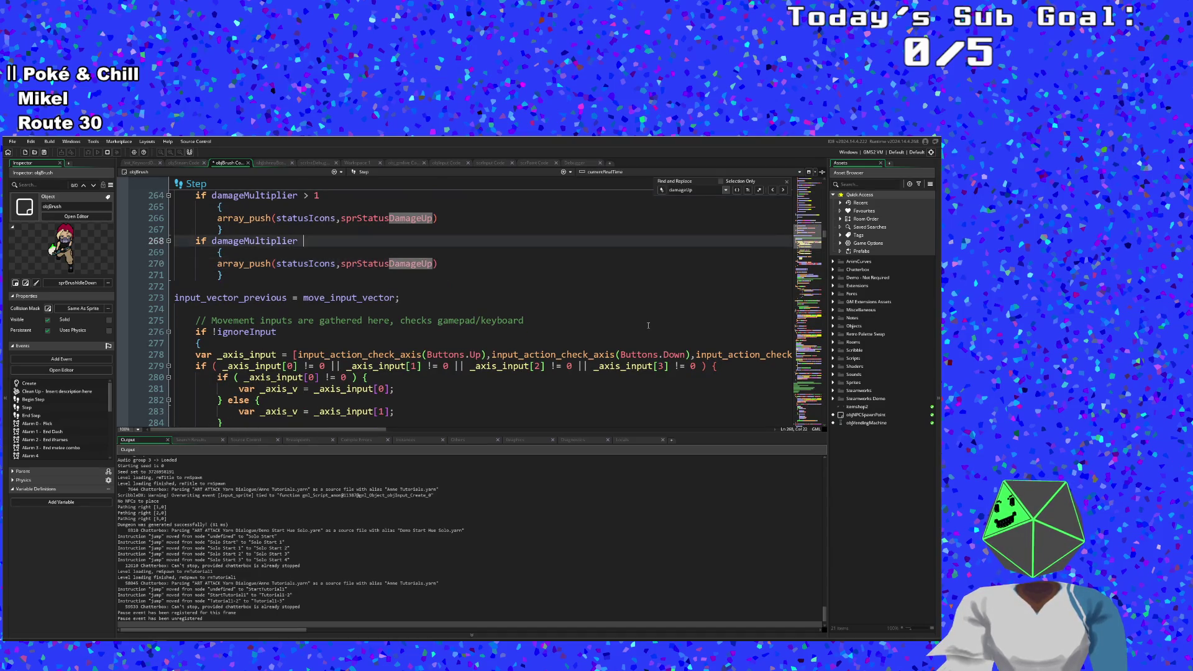
key("ctrl+z")
key("ctrl+z")
key("ctrl+z")
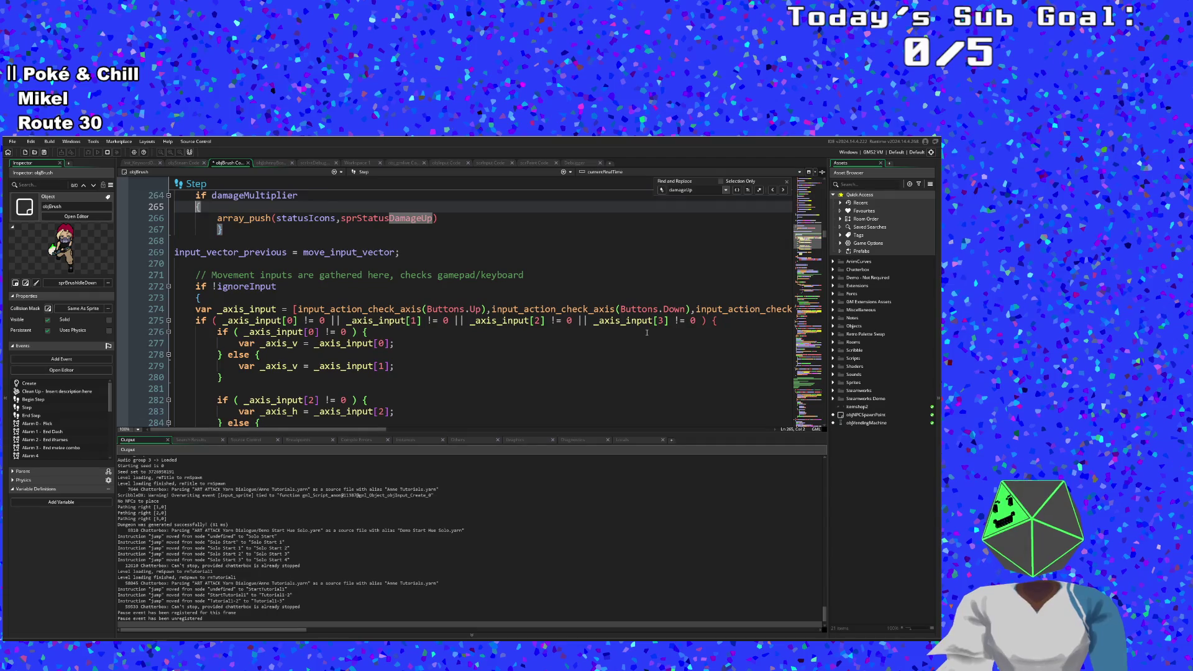
key("ctrl+z")
key("ctrl+z")
key("ctrl+z")
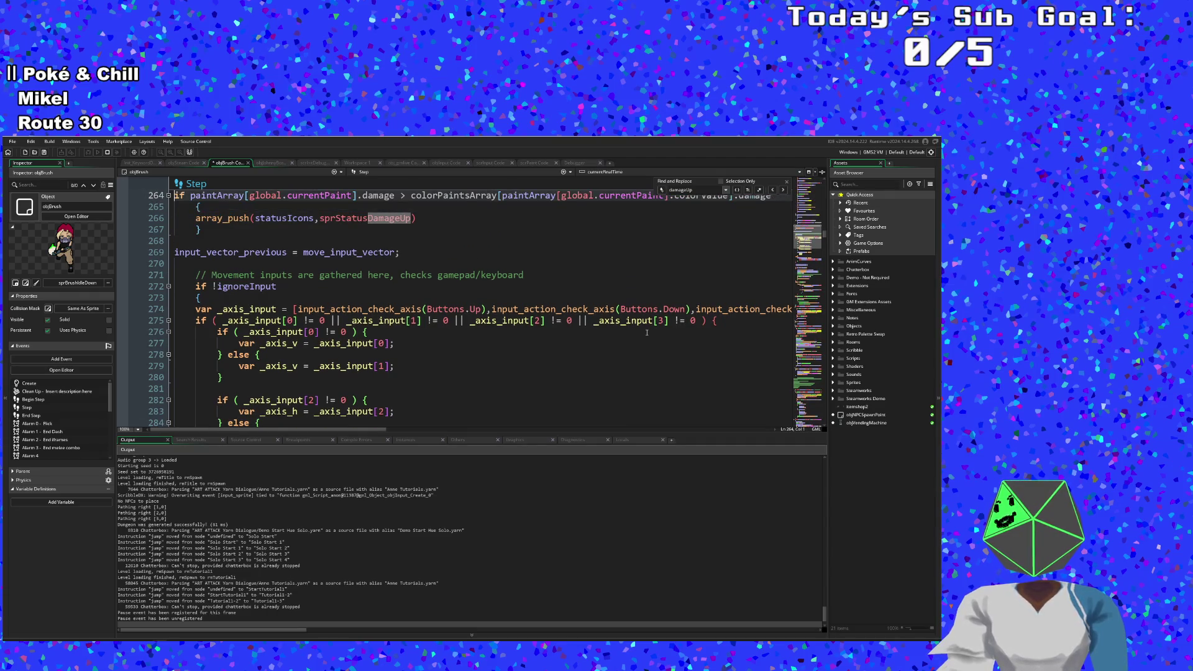
key("ctrl+z")
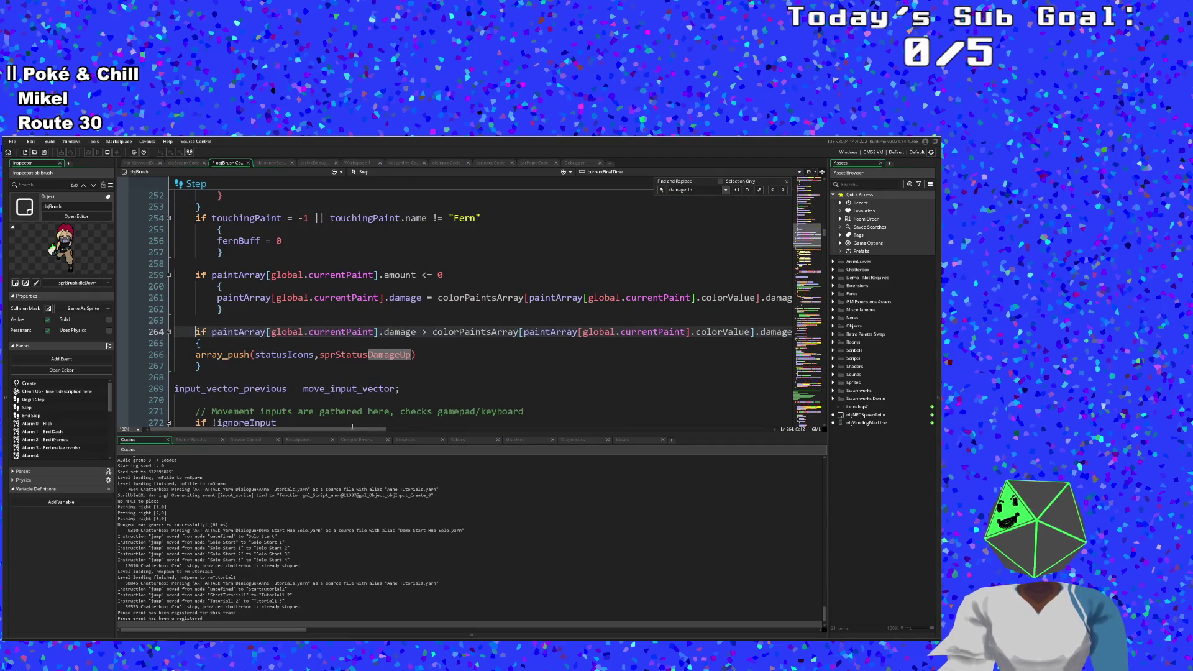
Step: Undo once more and indent the closing brace and array_push line under the line 264 if
key("ctrl+z")
key("ctrl+z")
key("ctrl+z")
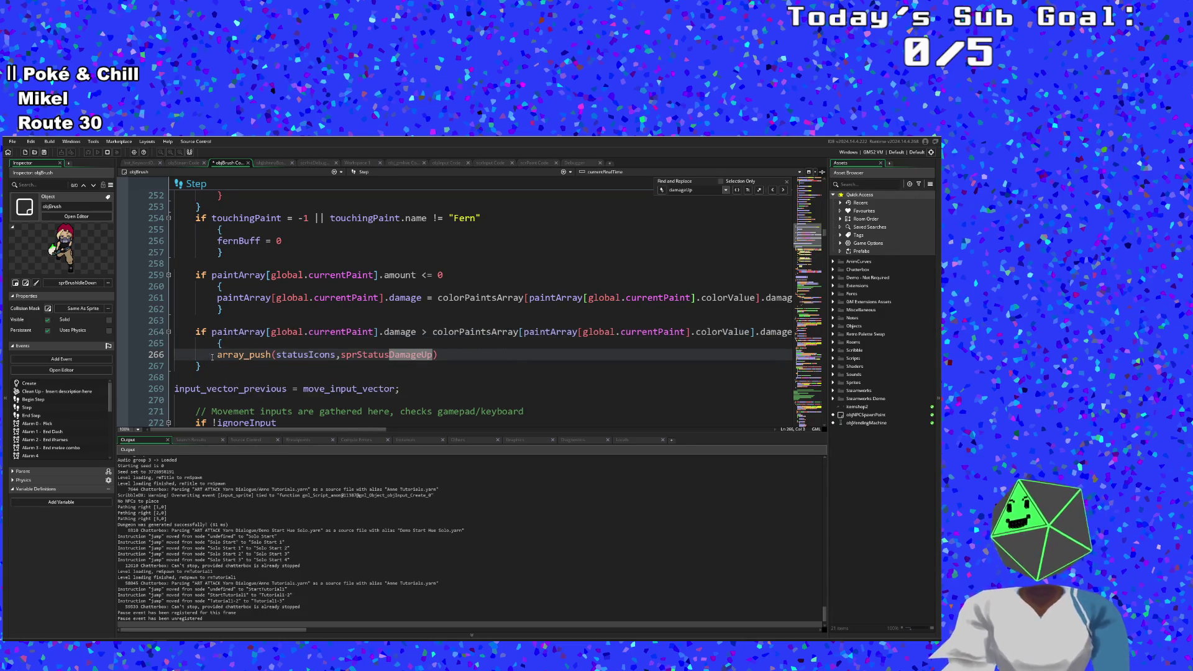
key("Down")
key("Tab")
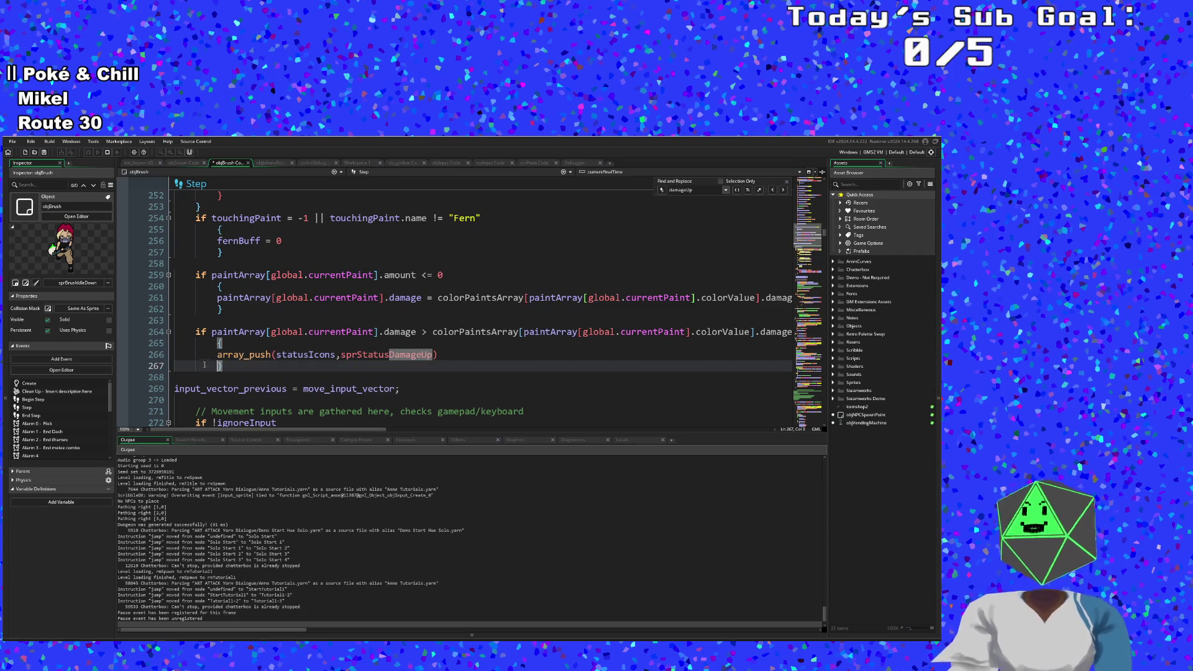
key("Up")
key("Tab")
key("Down")
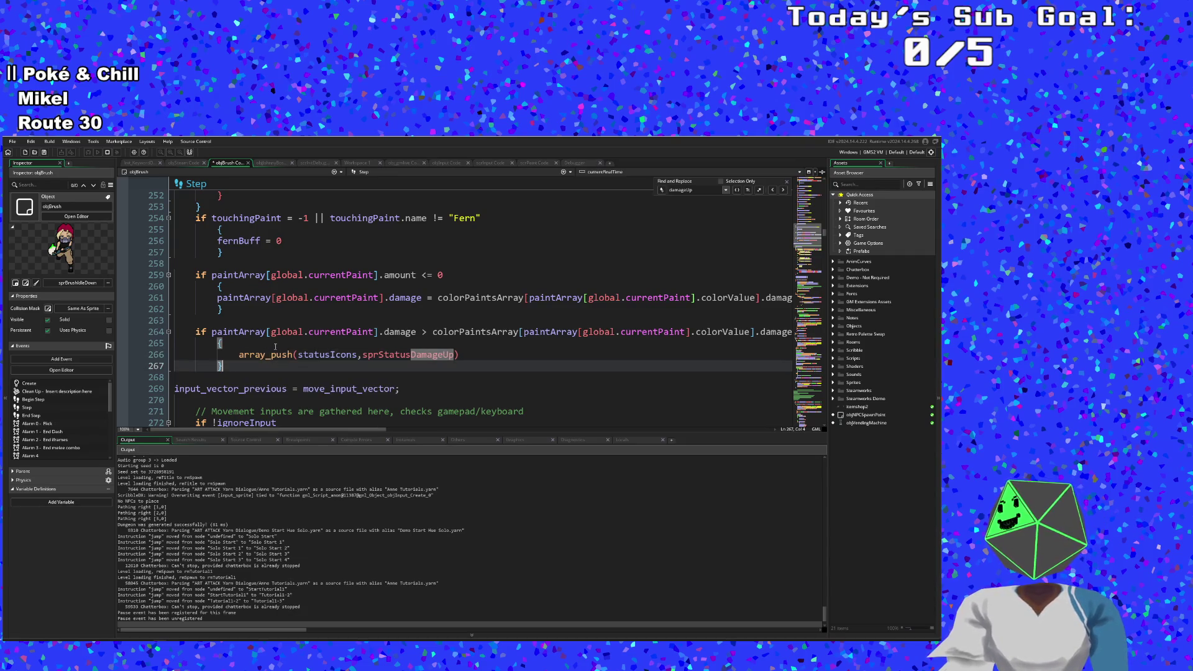
key("Up")
key("Up")
Step: Put array_push back on its own properly indented line, then select lines 259–267
left_click(239, 354)
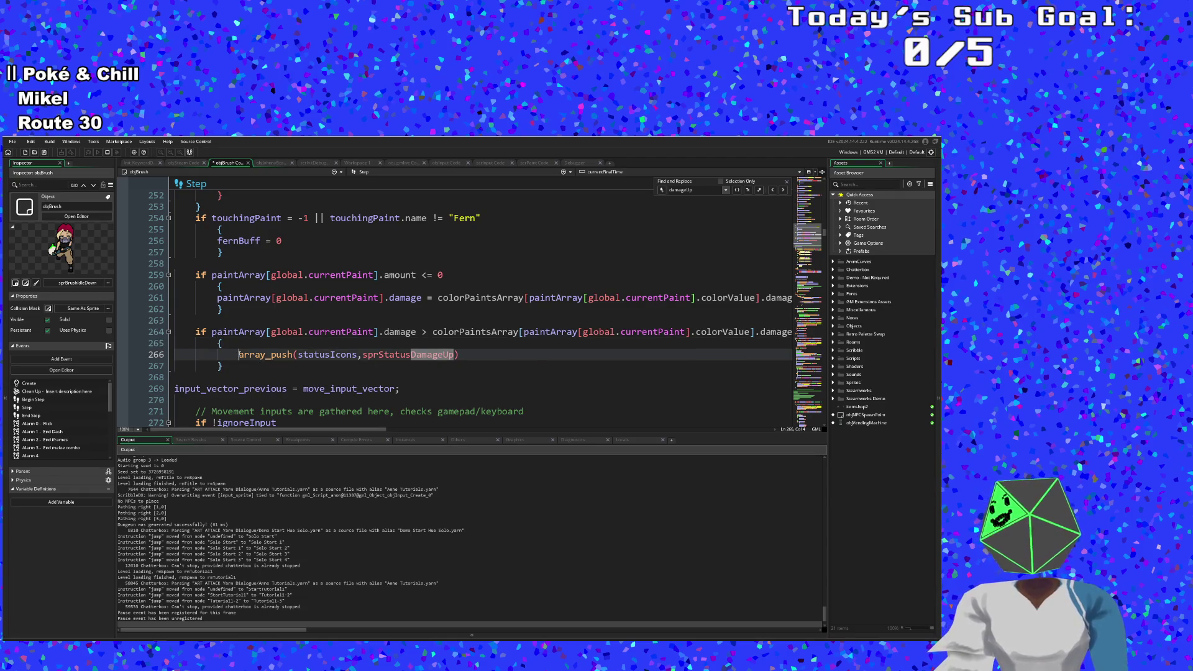
key("BackSpace")
key("Return")
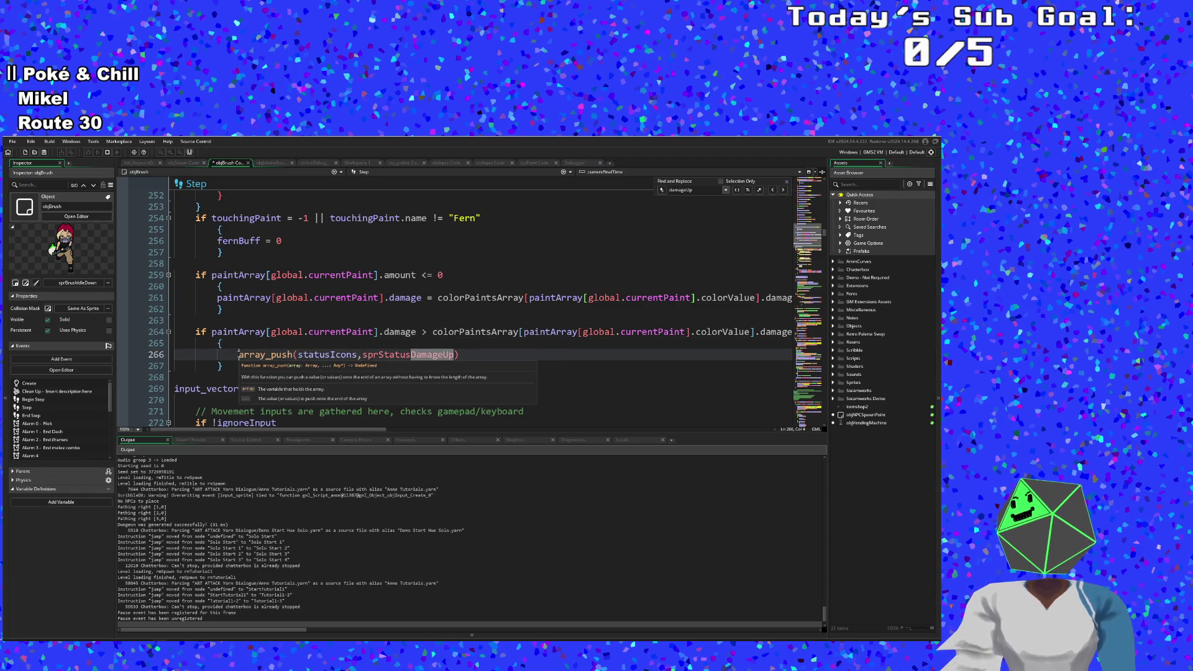
key("BackSpace")
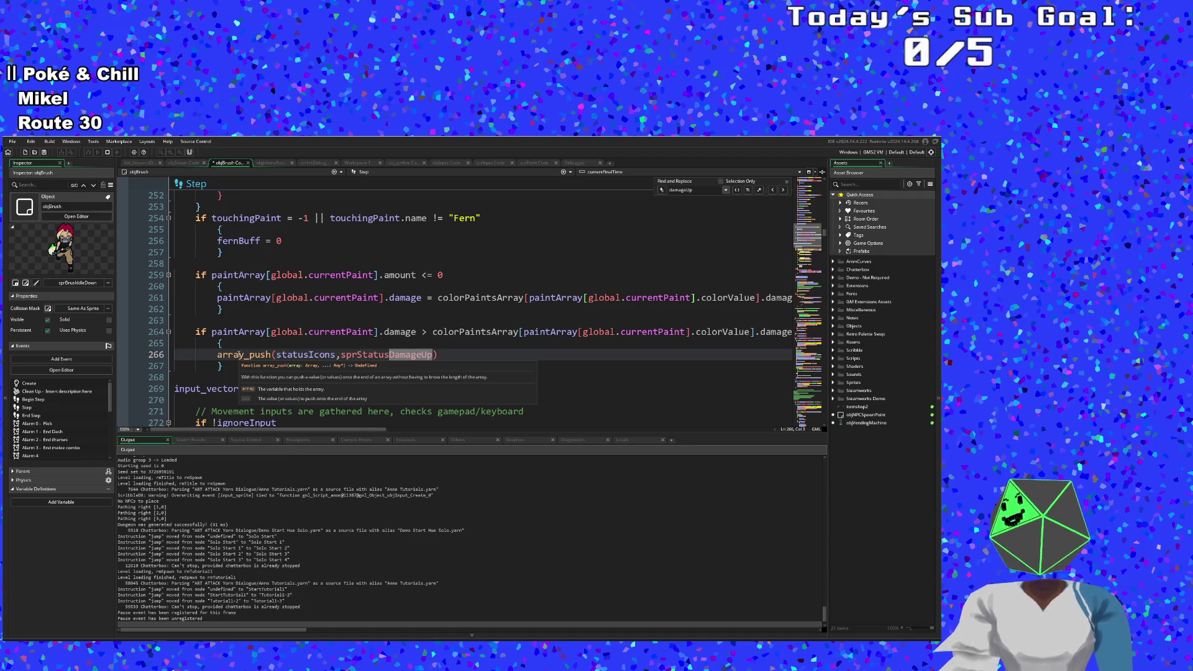
left_click(298, 354)
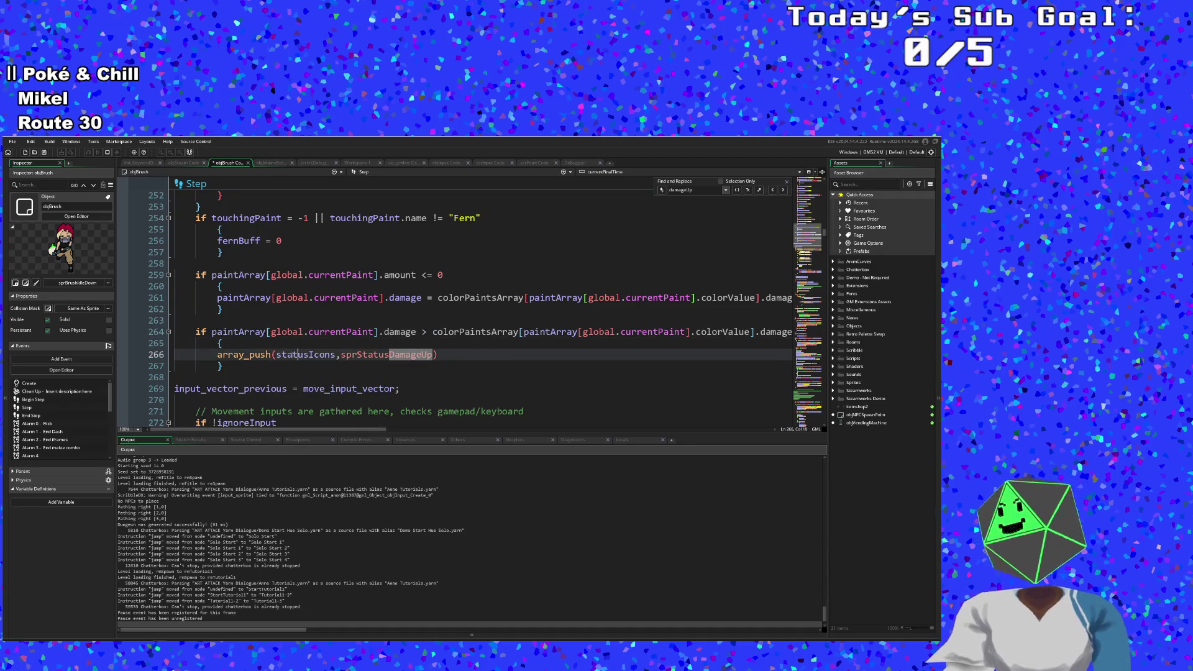
left_click(271, 362)
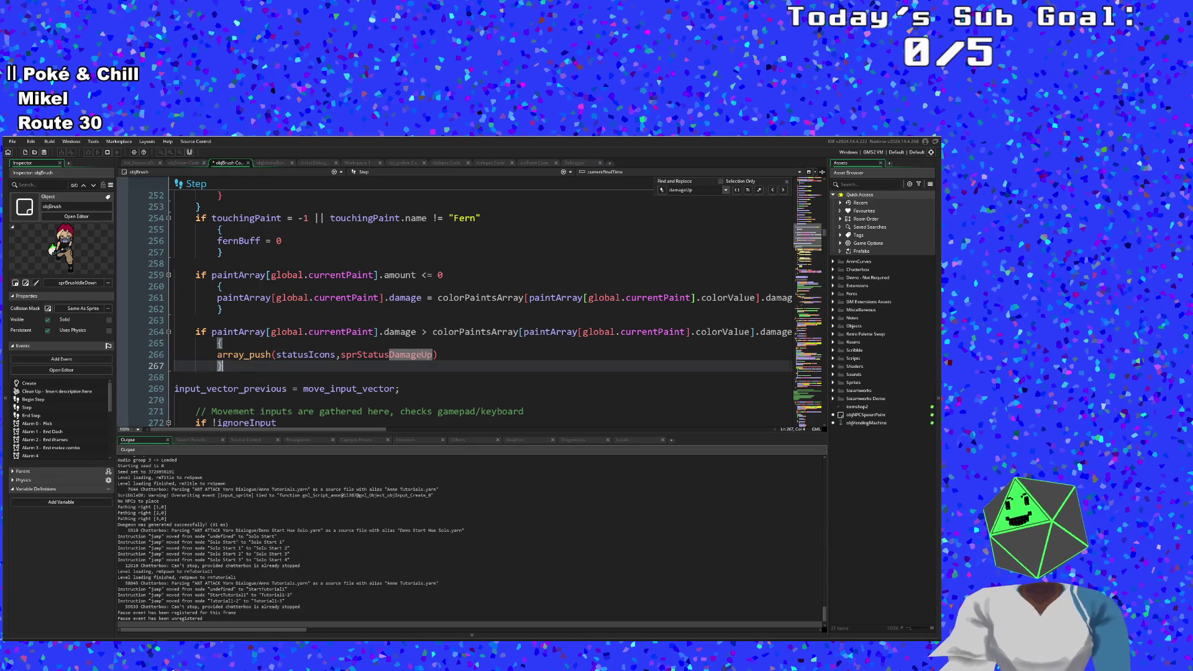
mouse_move(237, 369)
left_mouse_down()
mouse_move(180, 297)
mouse_move(133, 274)
left_mouse_up()
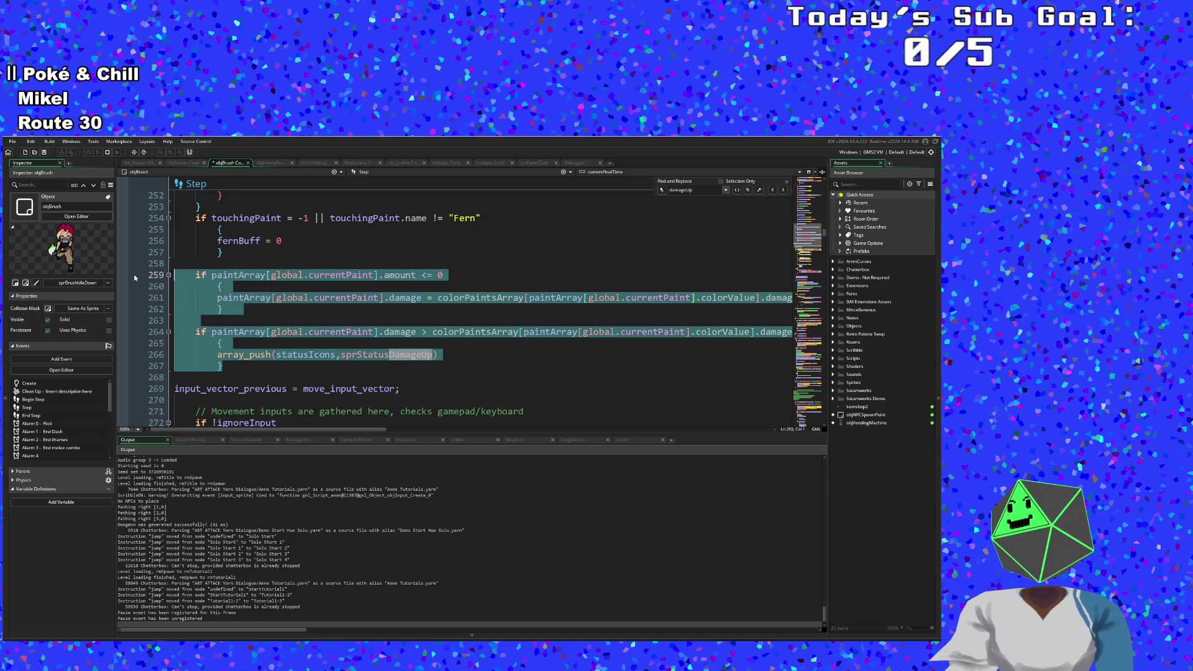
Step: Delete the selected paint amount and damage blocks and return to the Fern condition line
key("BackSpace")
key("BackSpace")
key("BackSpace")
scroll(260, 332, "up", 4)
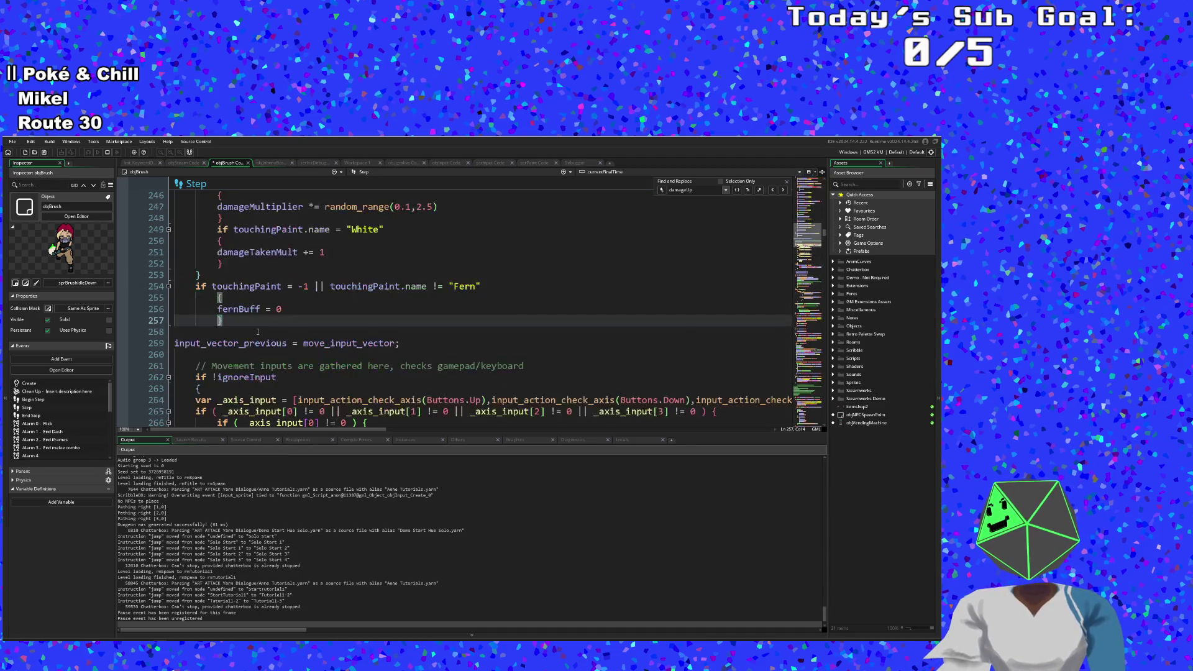
scroll(260, 333, "down", 10)
scroll(261, 326, "up", 8)
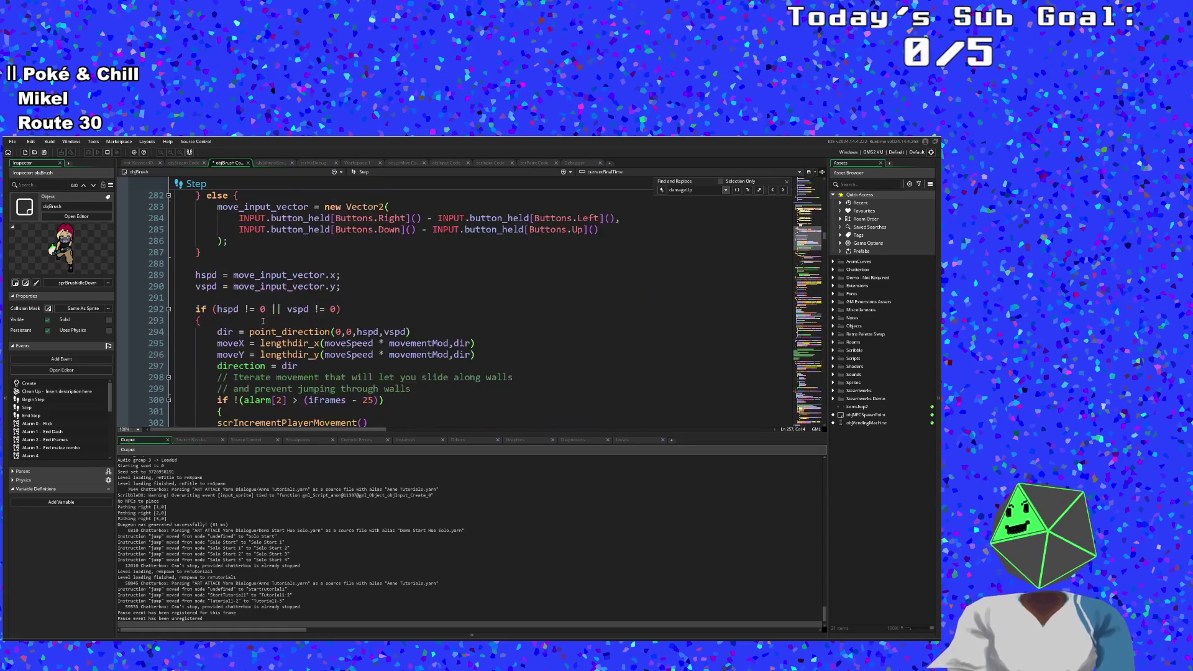
scroll(262, 321, "up", 8)
left_click(261, 321)
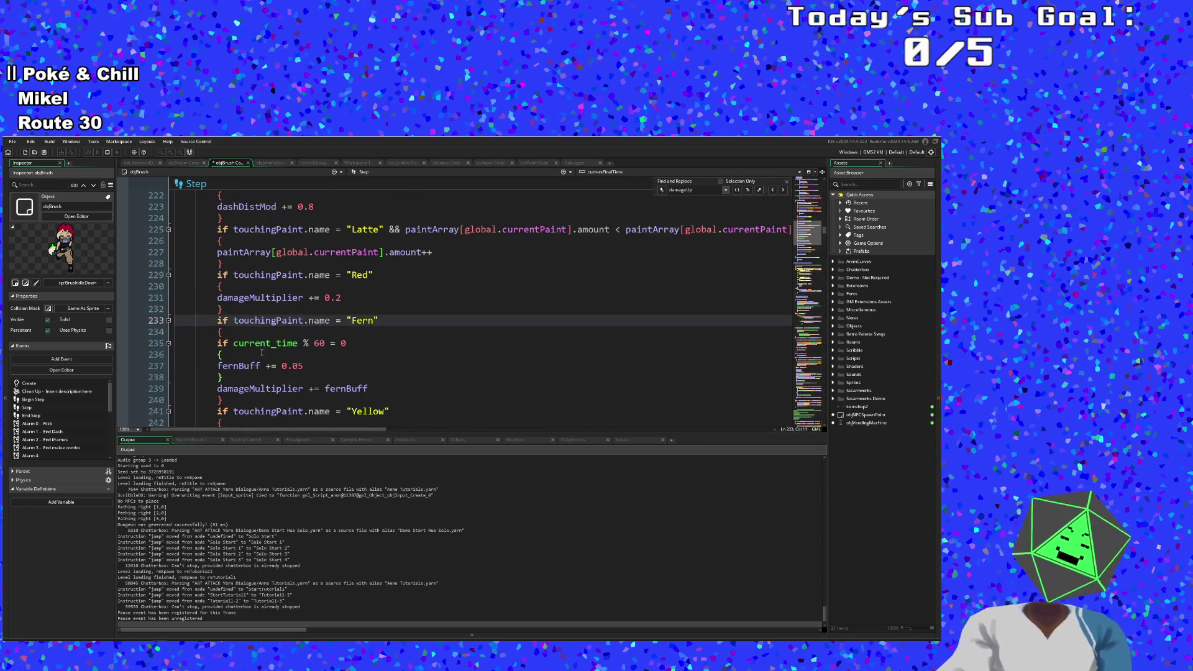
Step: Search for damageMult and step through its matches at lines 239, 247, 362, 554, 558 and 625
key("ctrl+f")
type("damage")
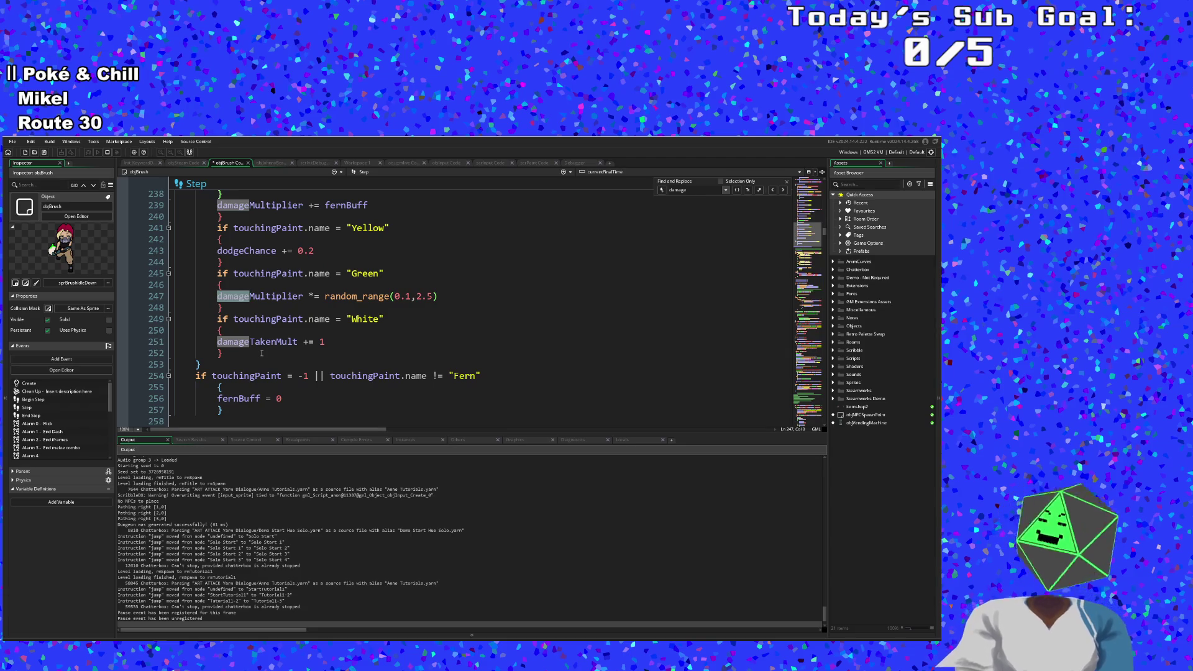
type(".mult")
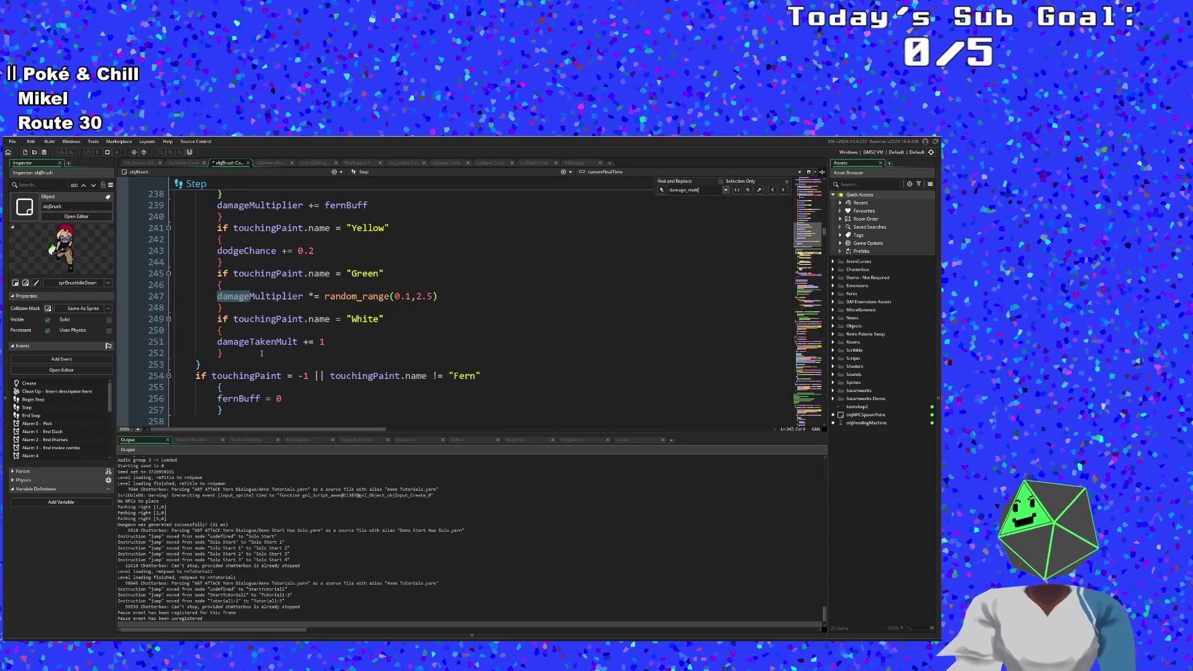
key("BackSpace")
key("BackSpace")
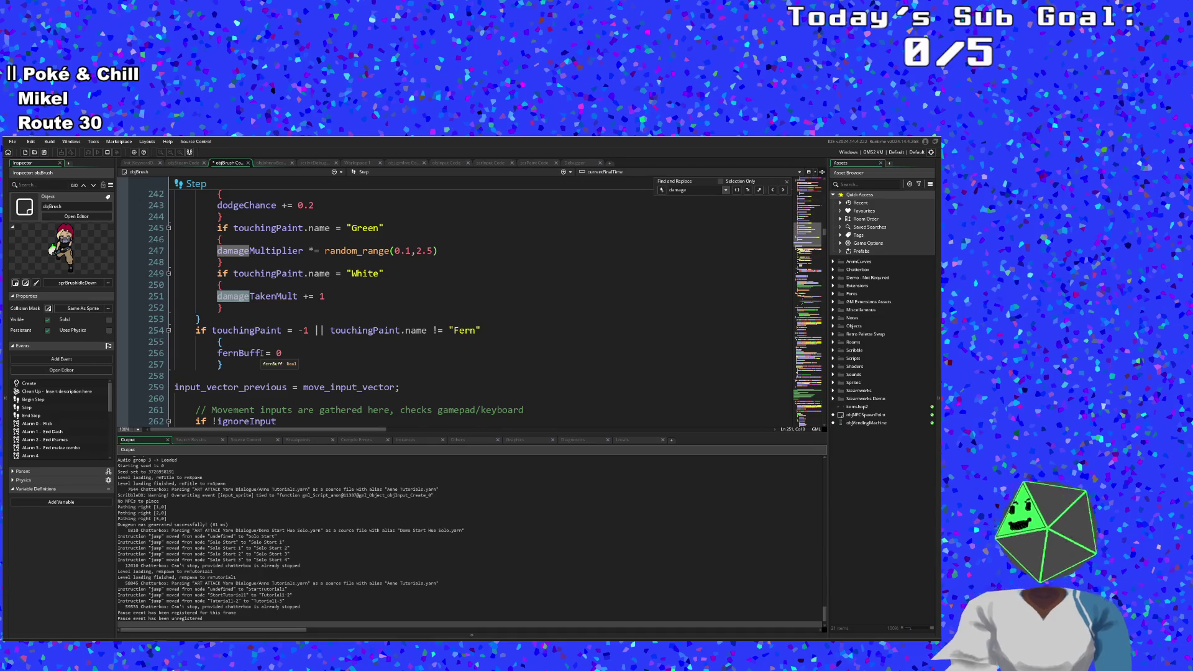
type("Mult")
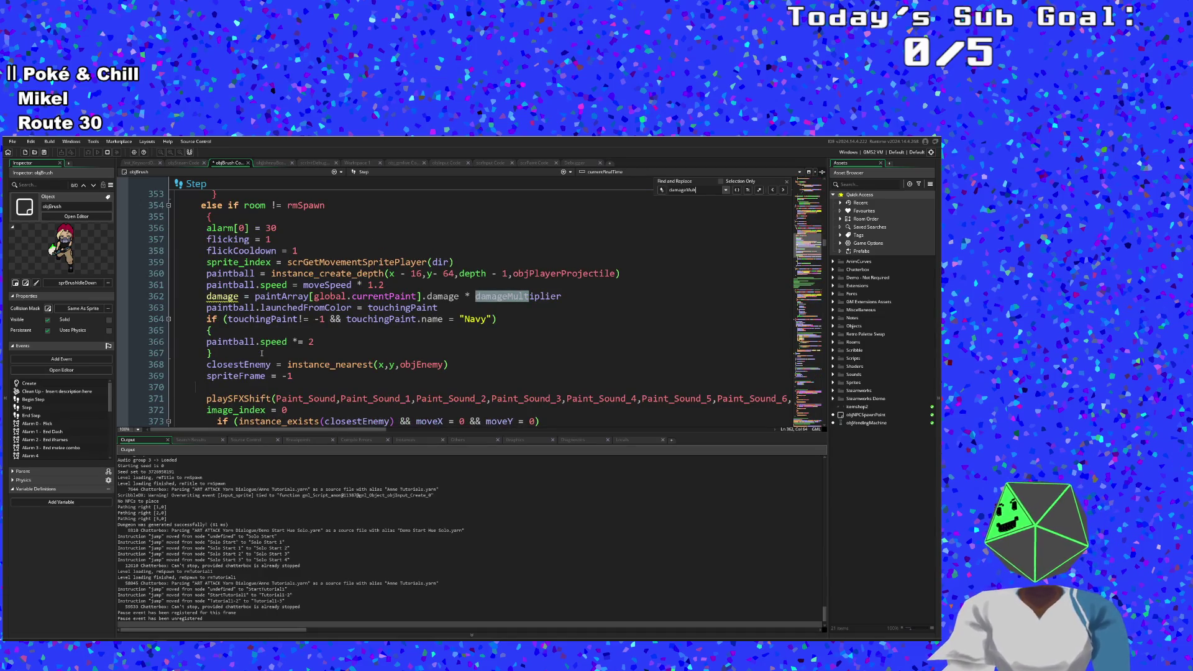
left_click(772, 190)
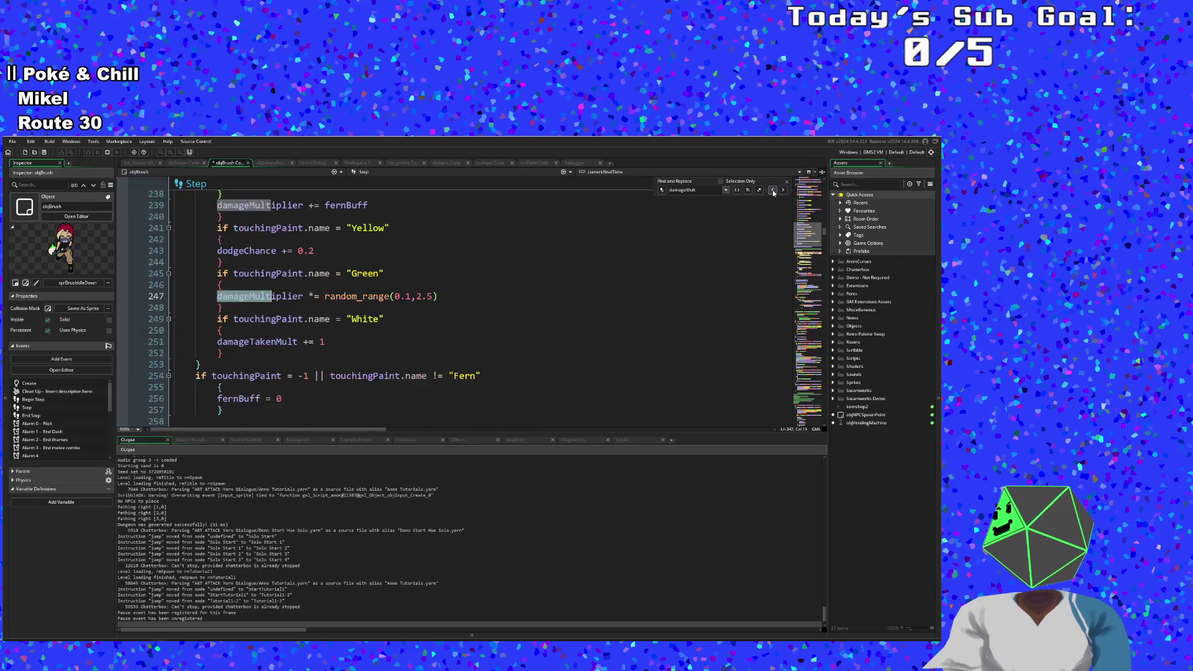
left_click(772, 190)
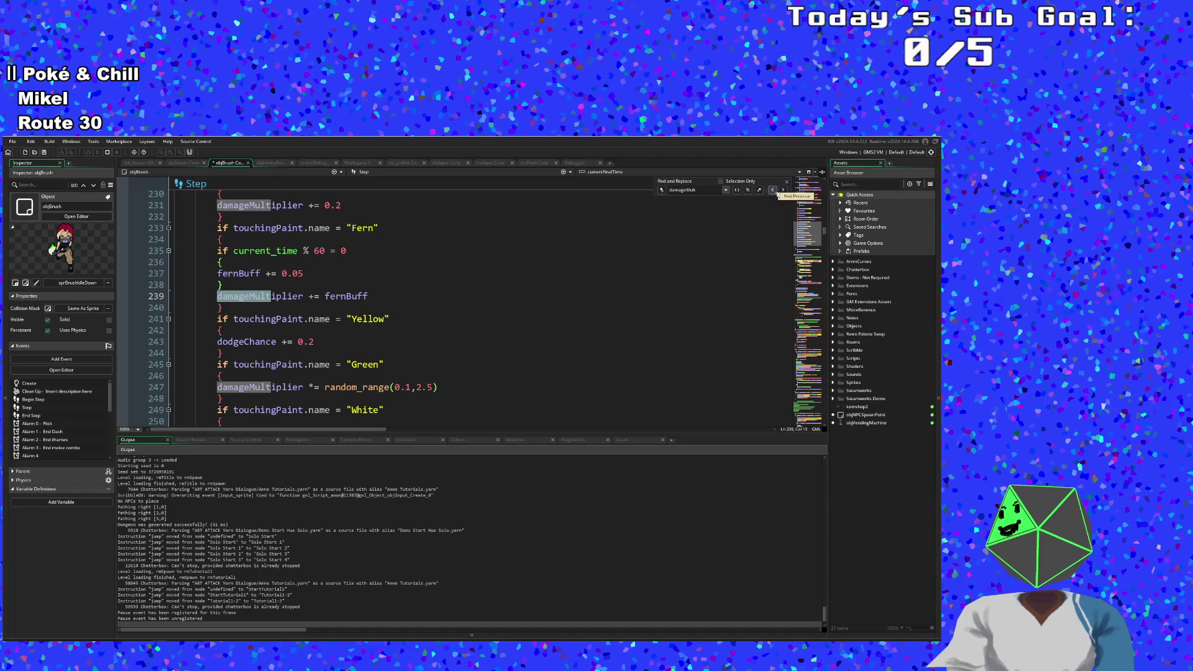
left_click(784, 192)
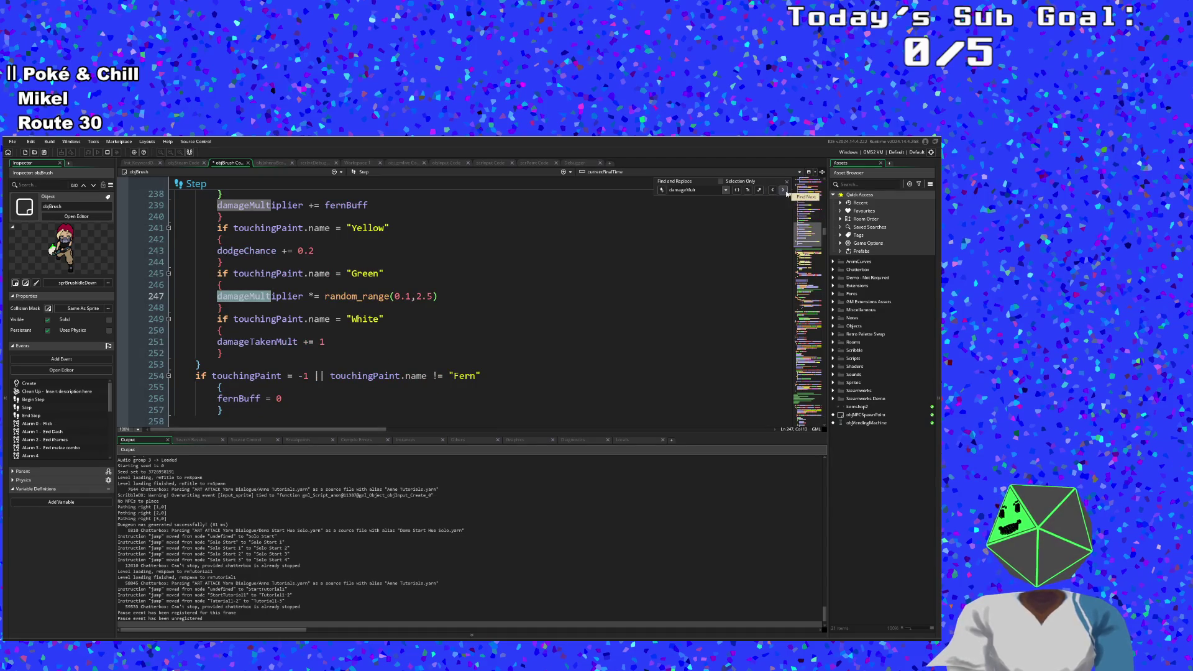
left_click(784, 191)
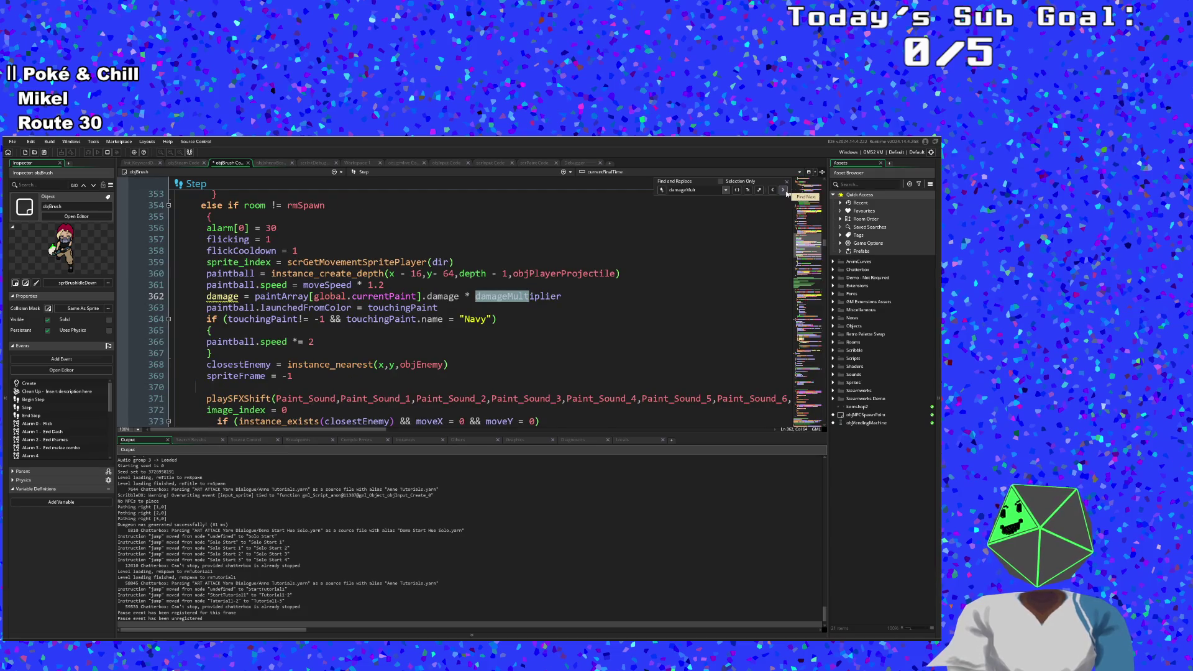
left_click(784, 191)
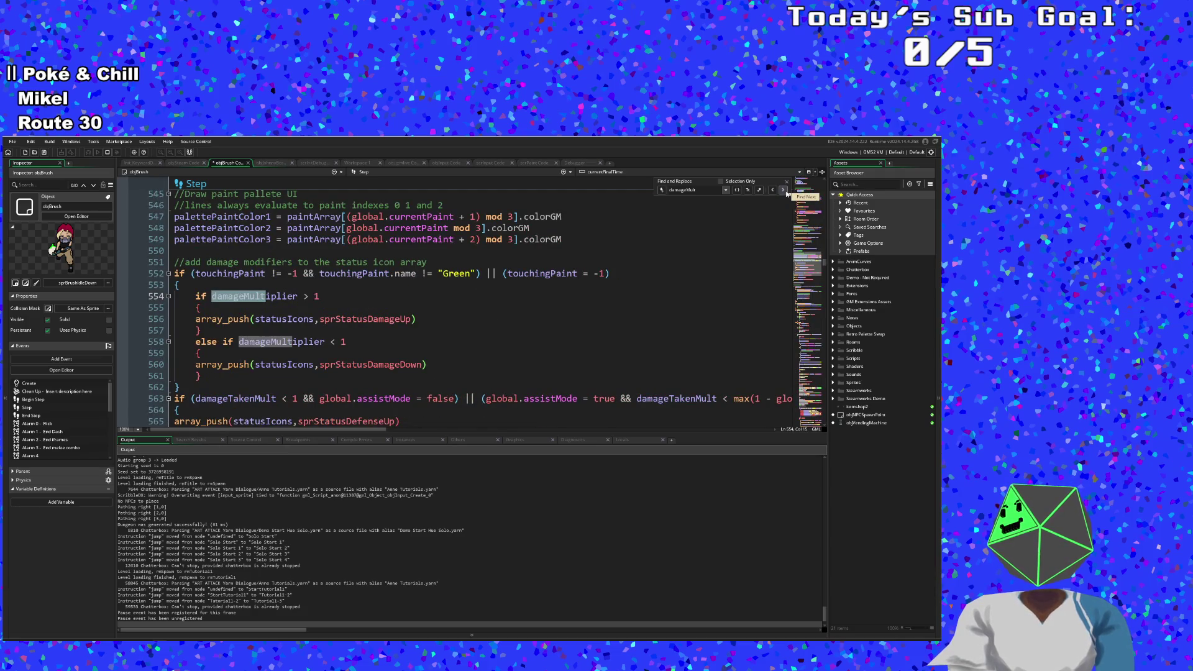
left_click(772, 191)
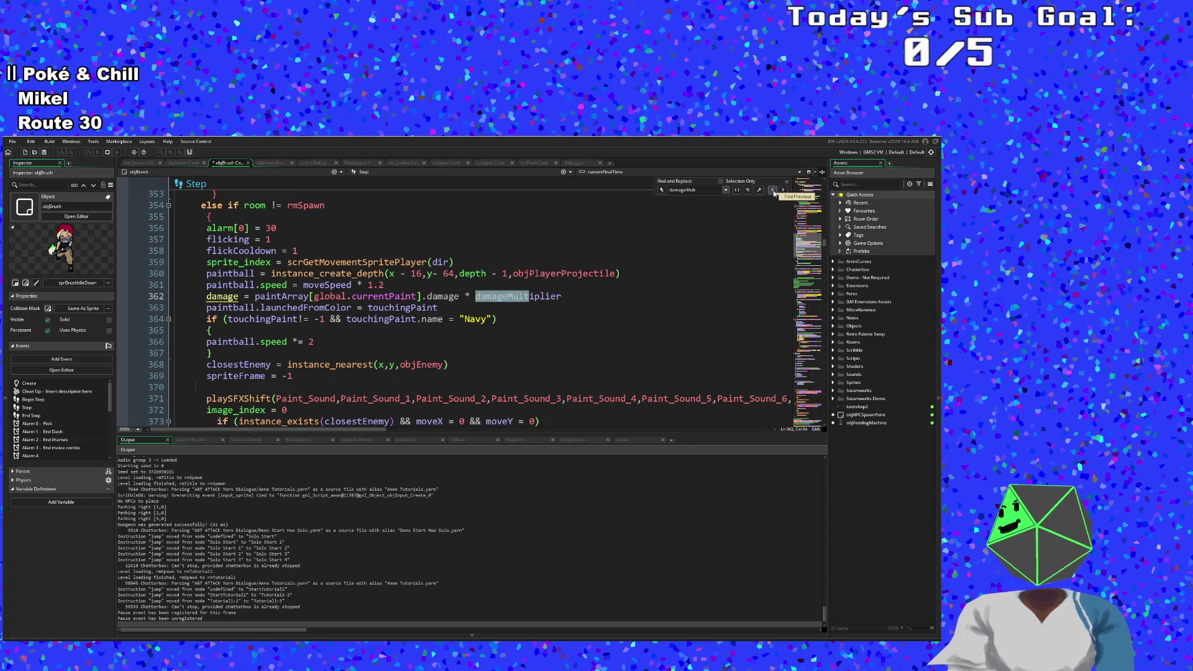
left_click(784, 191)
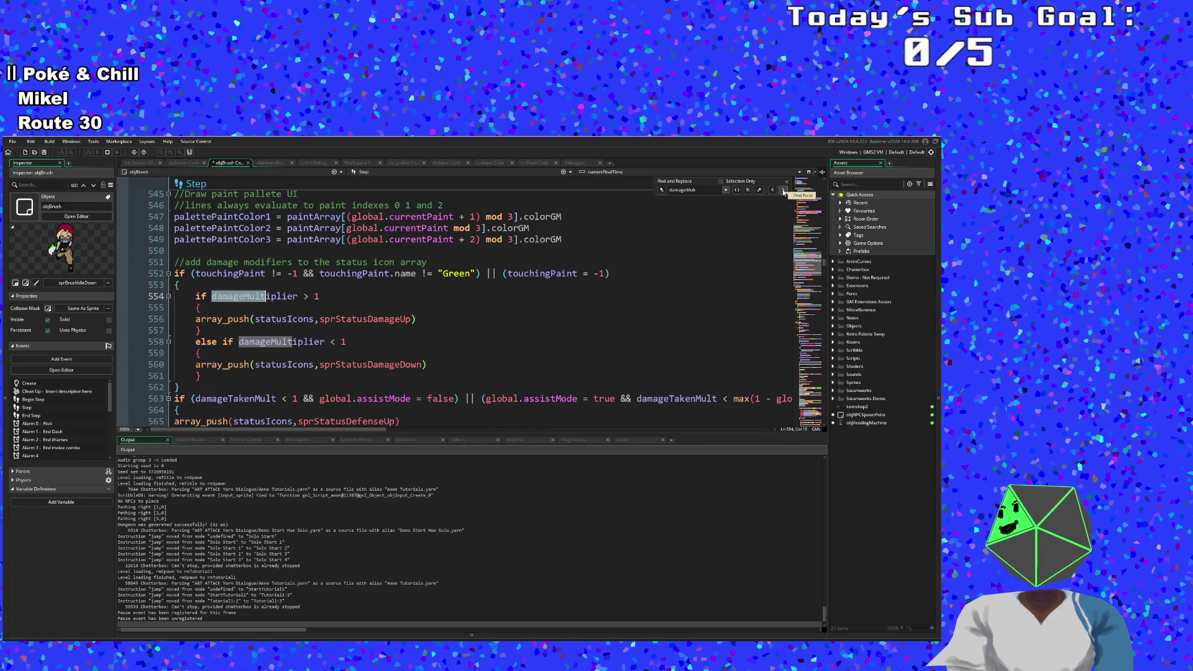
left_click(784, 191)
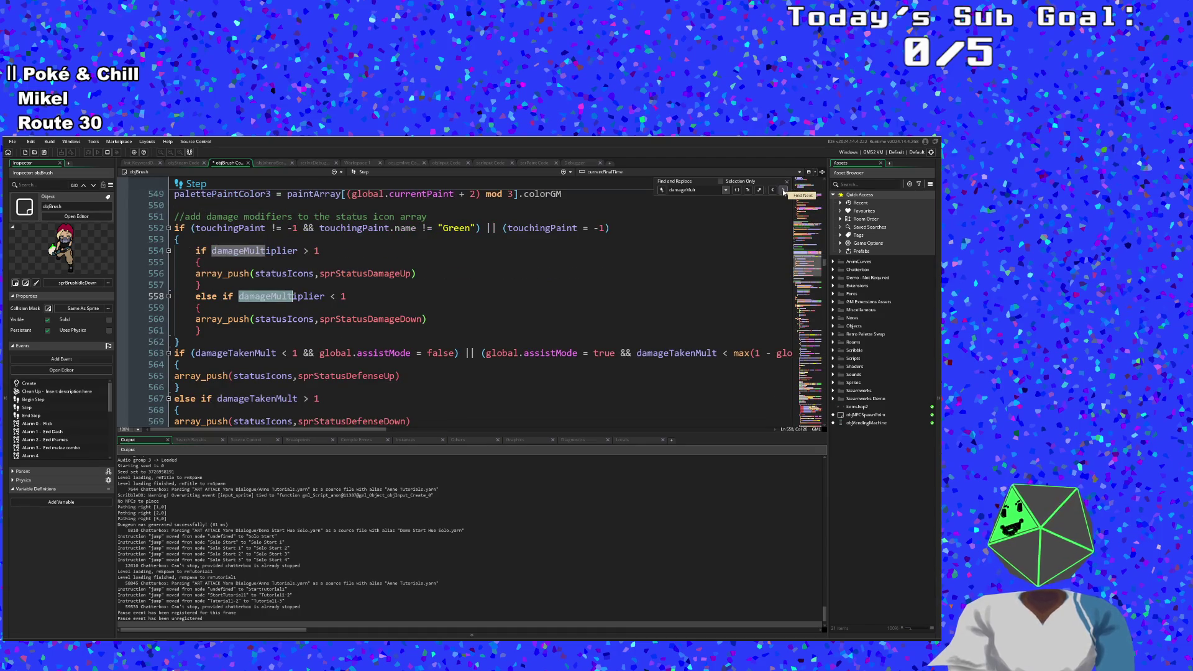
left_click(783, 191)
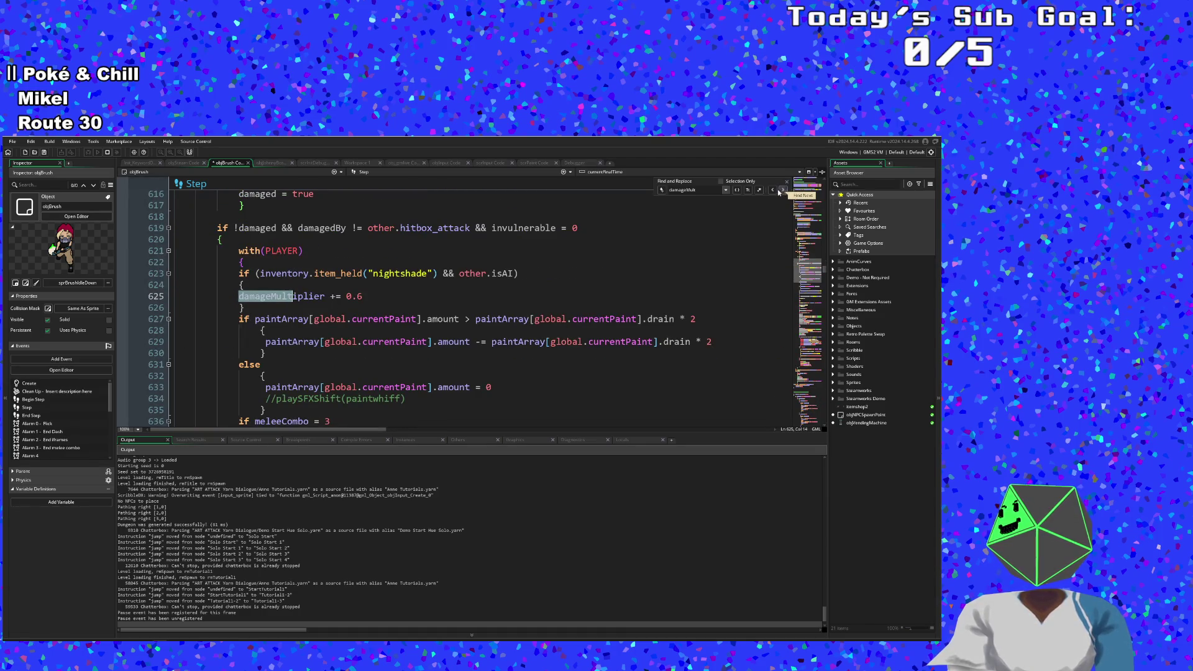
left_click(772, 190)
Step: Review the status icon damage code around line 572 and start a debug run with F6
scroll(456, 298, "down", 5)
left_click(456, 315)
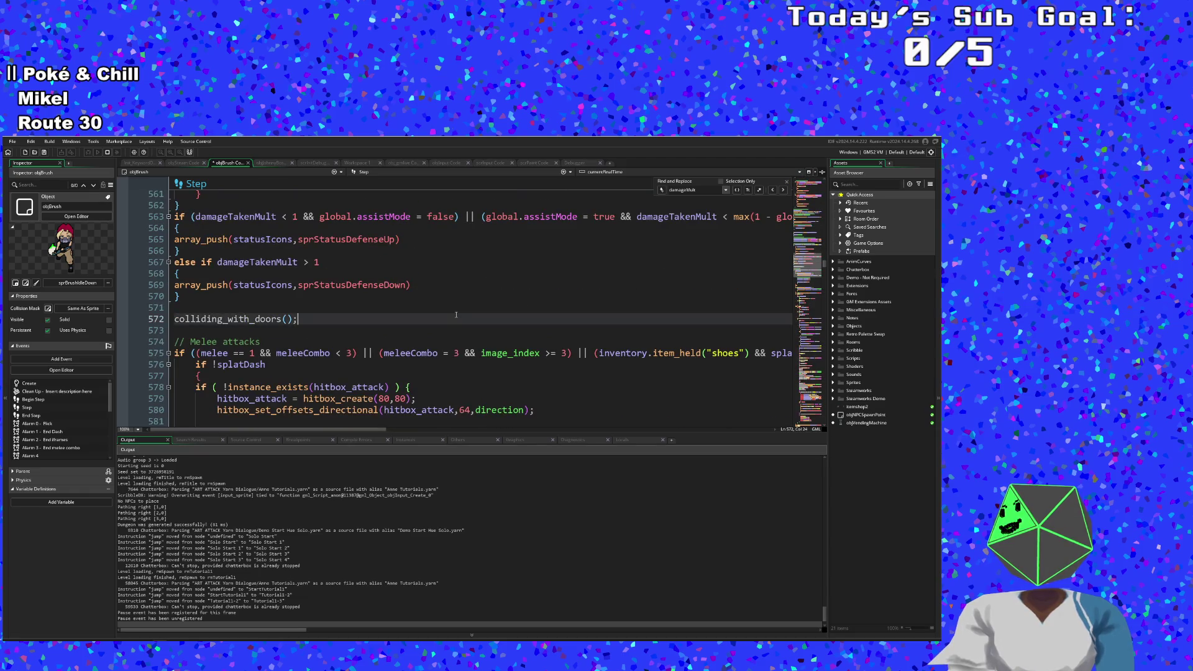
scroll(456, 315, "up", 2)
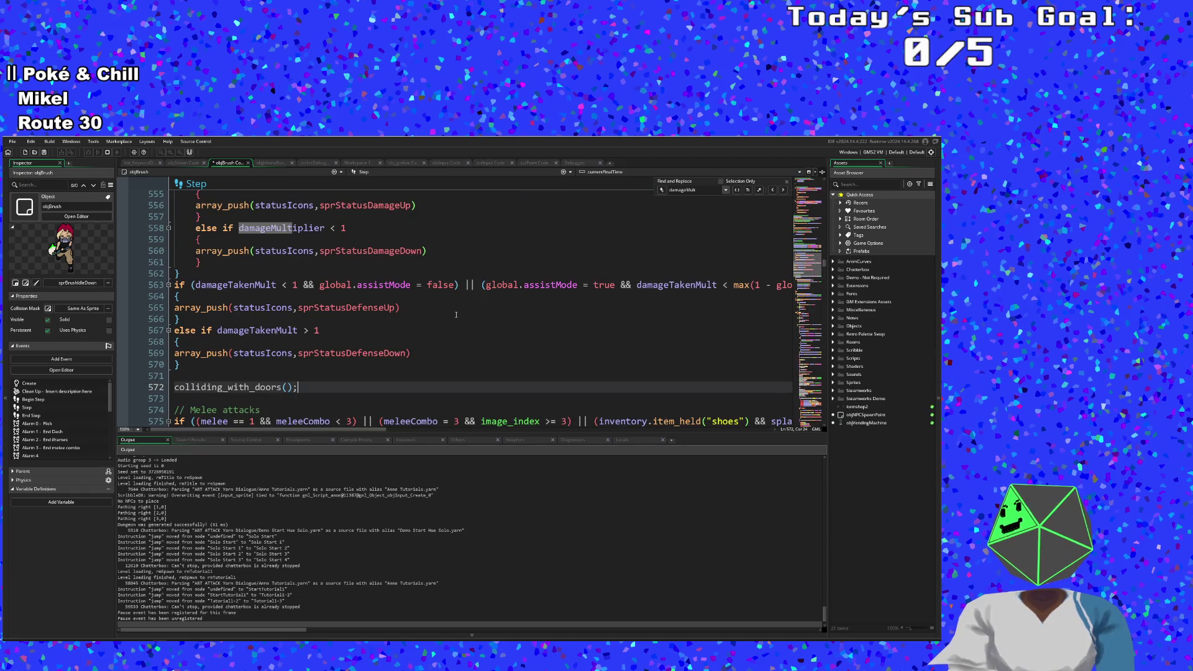
scroll(456, 315, "down", 6)
scroll(456, 314, "up", 8)
scroll(456, 315, "up", 2)
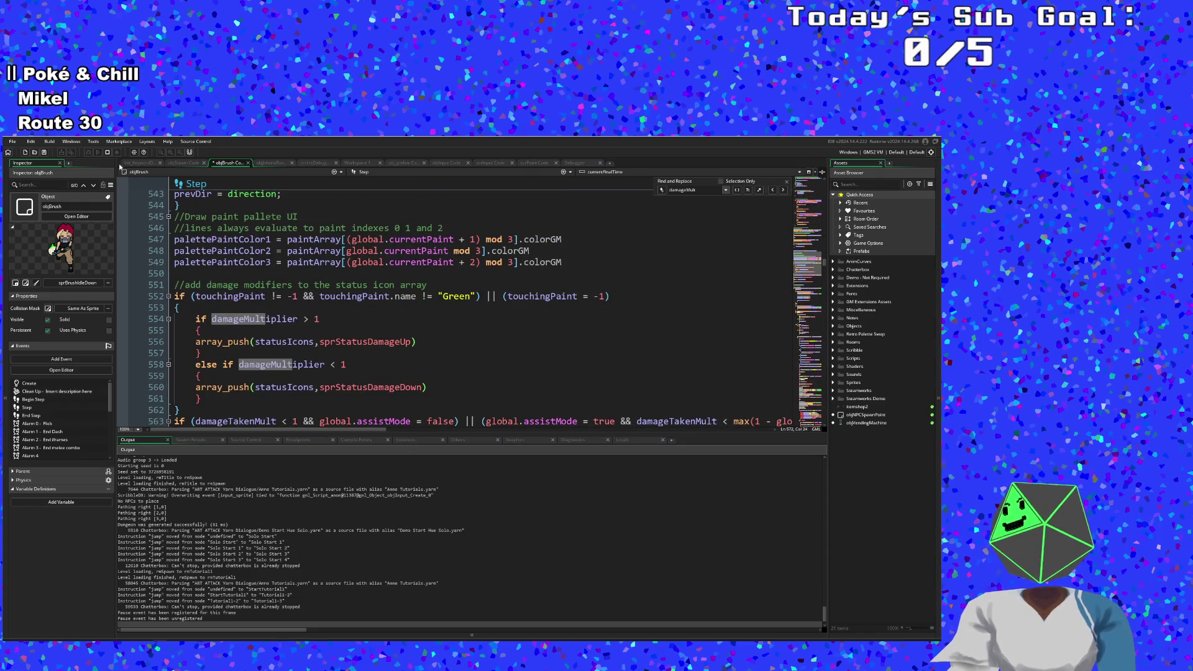
key("F6")
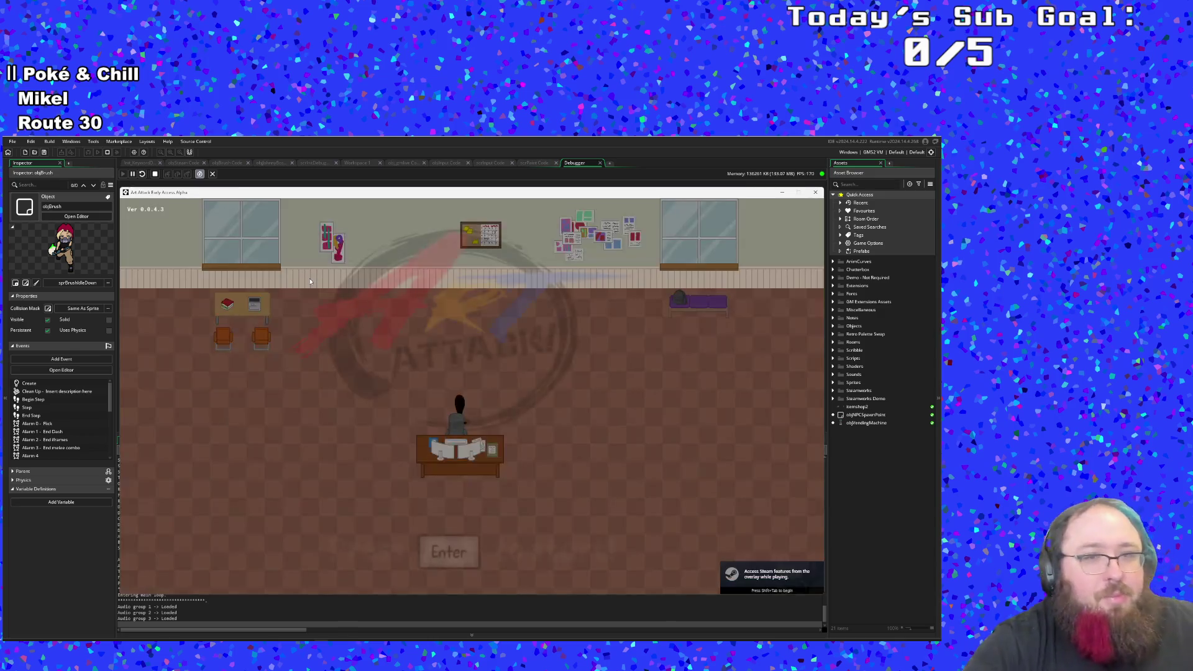
Step: Start a New Run from the title menu, skip Hue's dialogue and show the F1 debug overlay
key("Return")
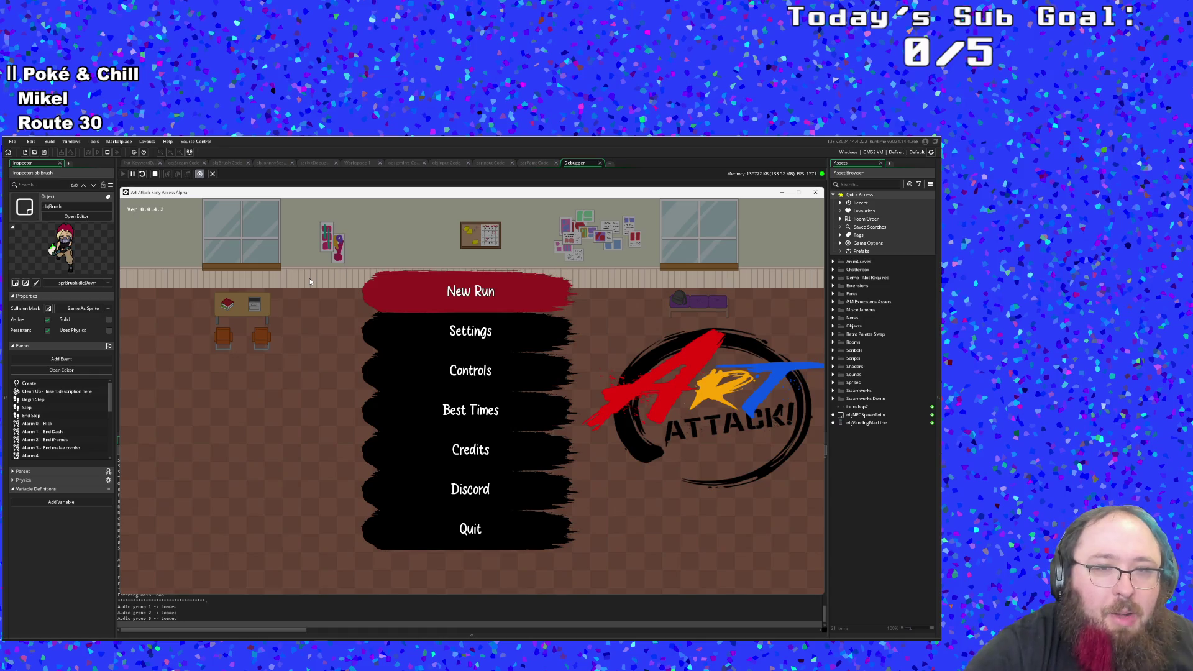
key("Return")
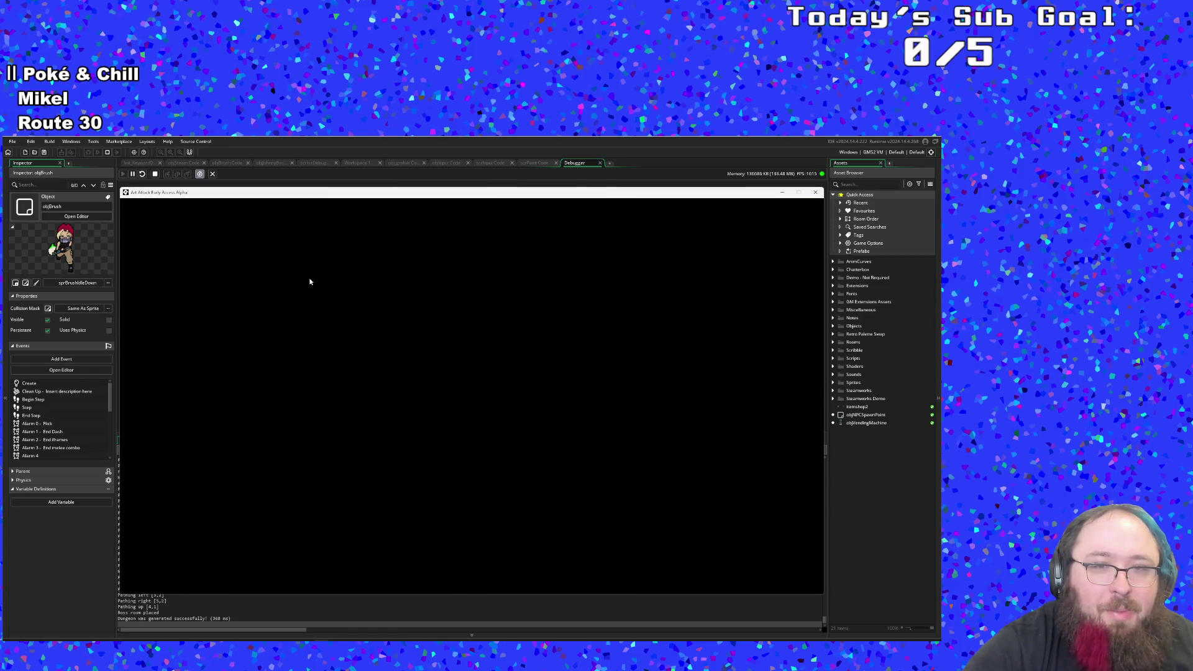
key("Return")
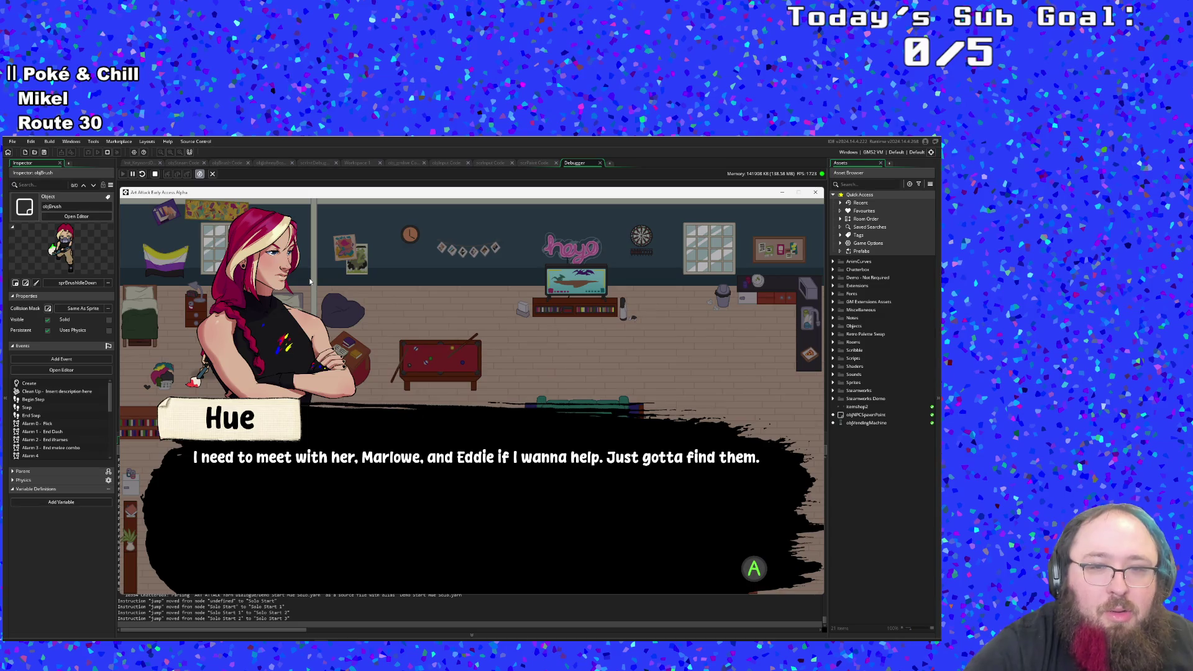
key("Return")
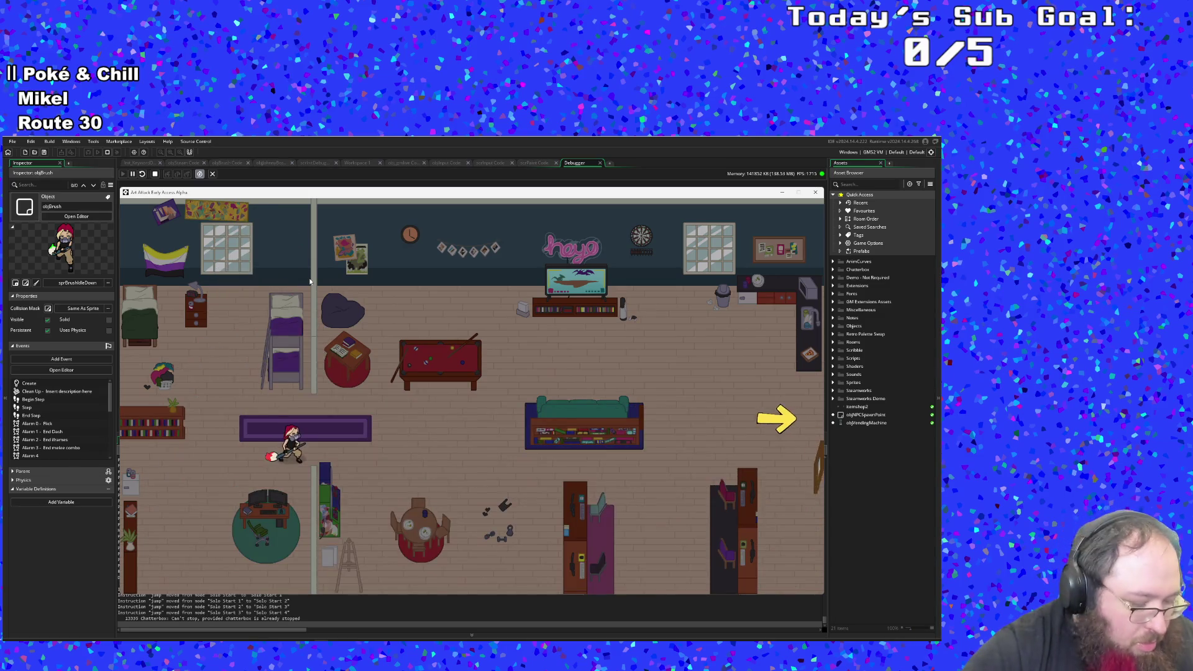
key("F1")
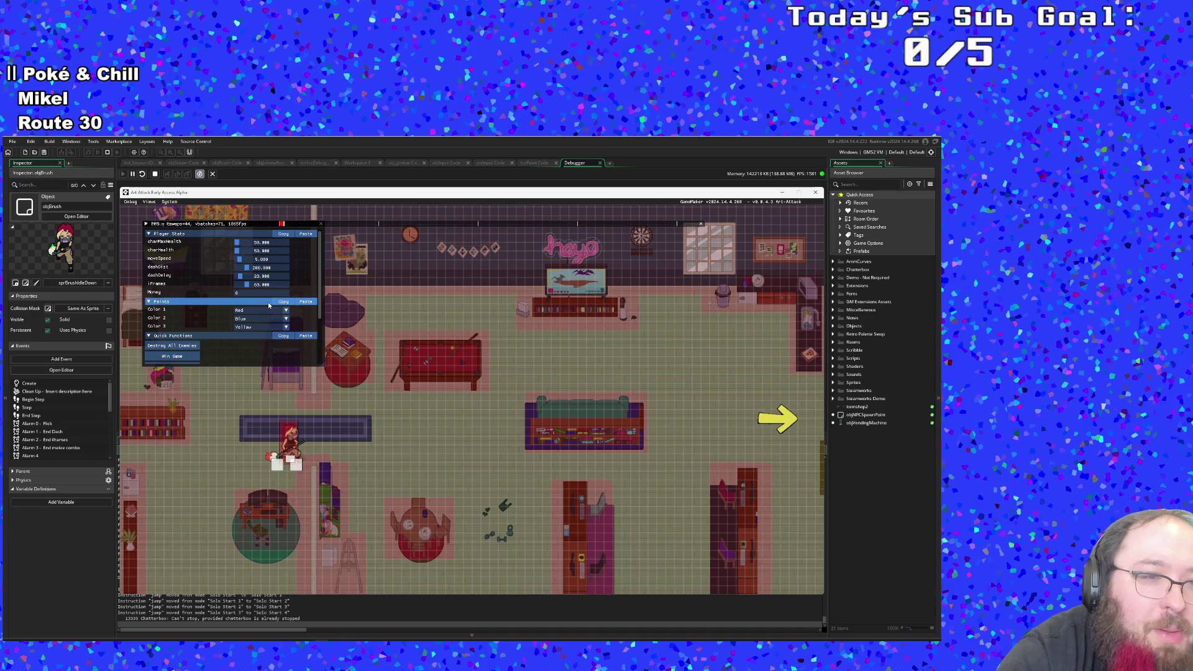
Step: Set Color 1 to Fern in the debug Paints panel and close the overlay
left_click(261, 310)
scroll(260, 330, "up", 2)
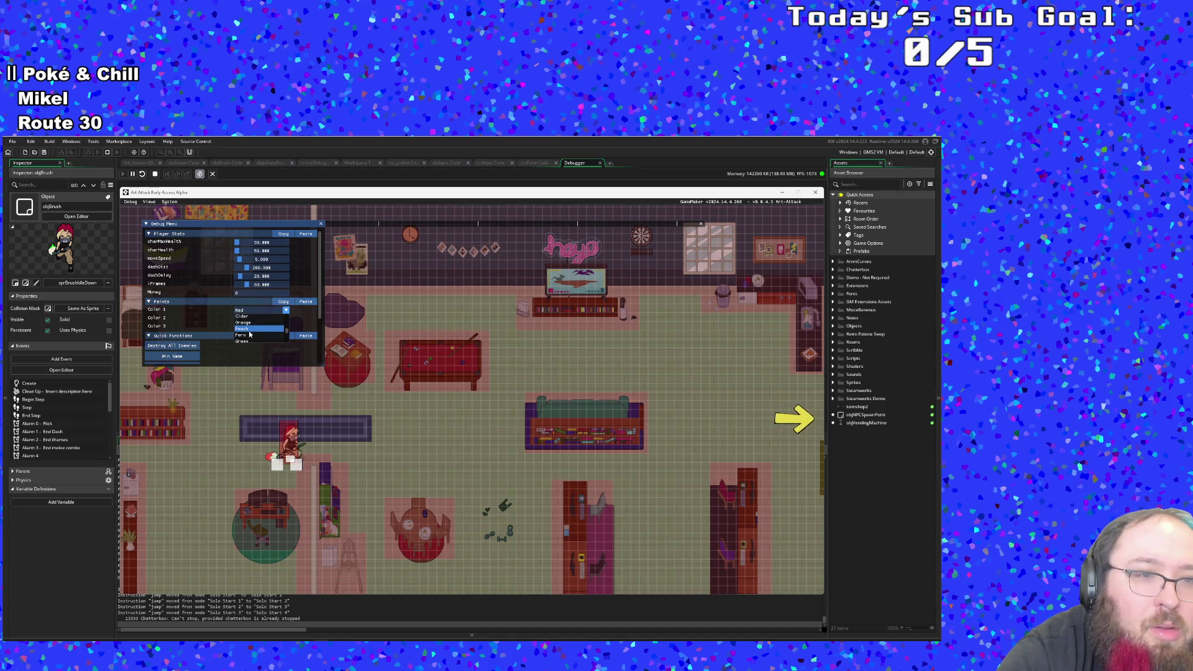
left_click(249, 335)
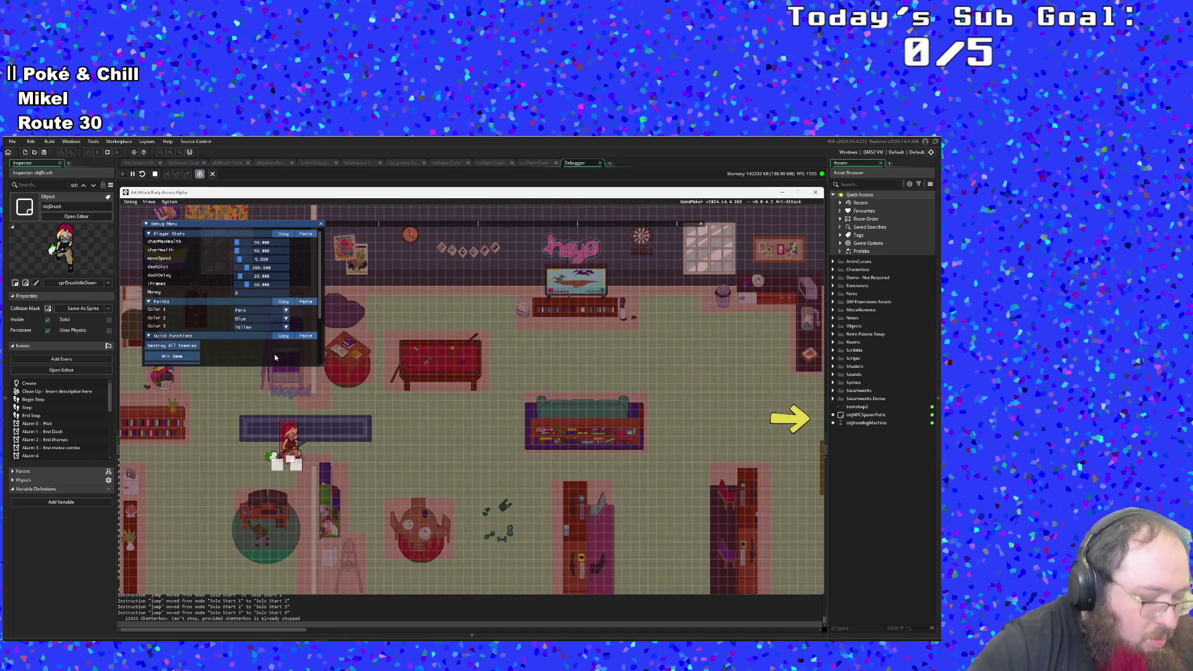
key("F1")
Step: Walk right past the emergency phone and brush back and forth across the green Fern patch
key("d")
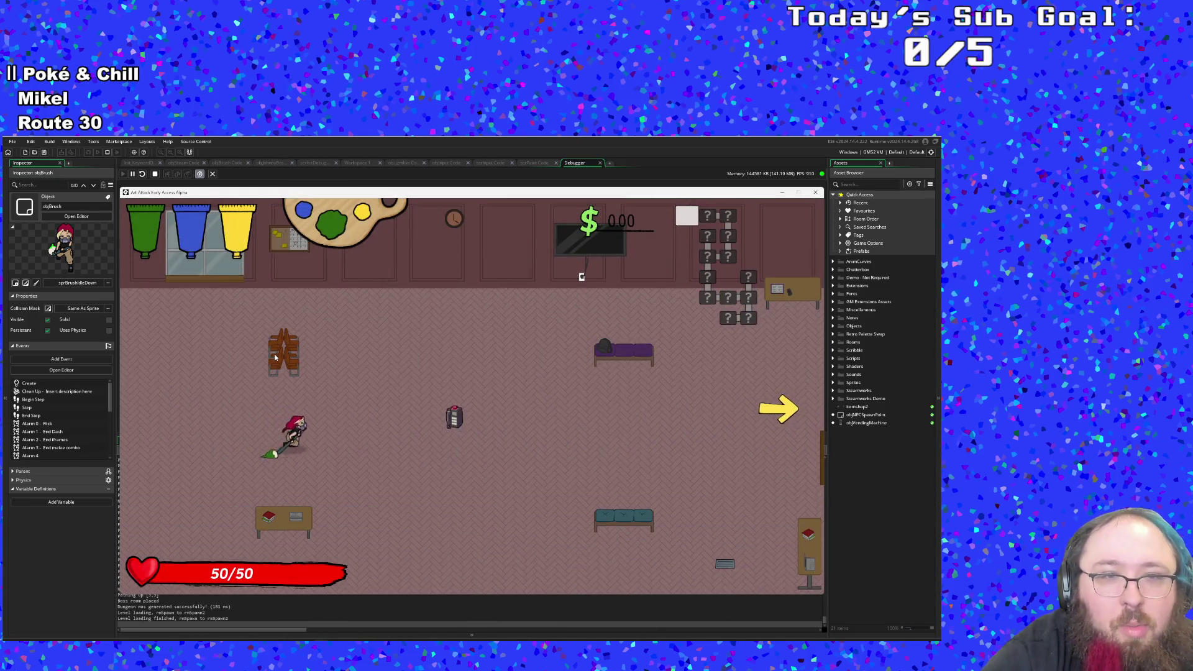
key("d")
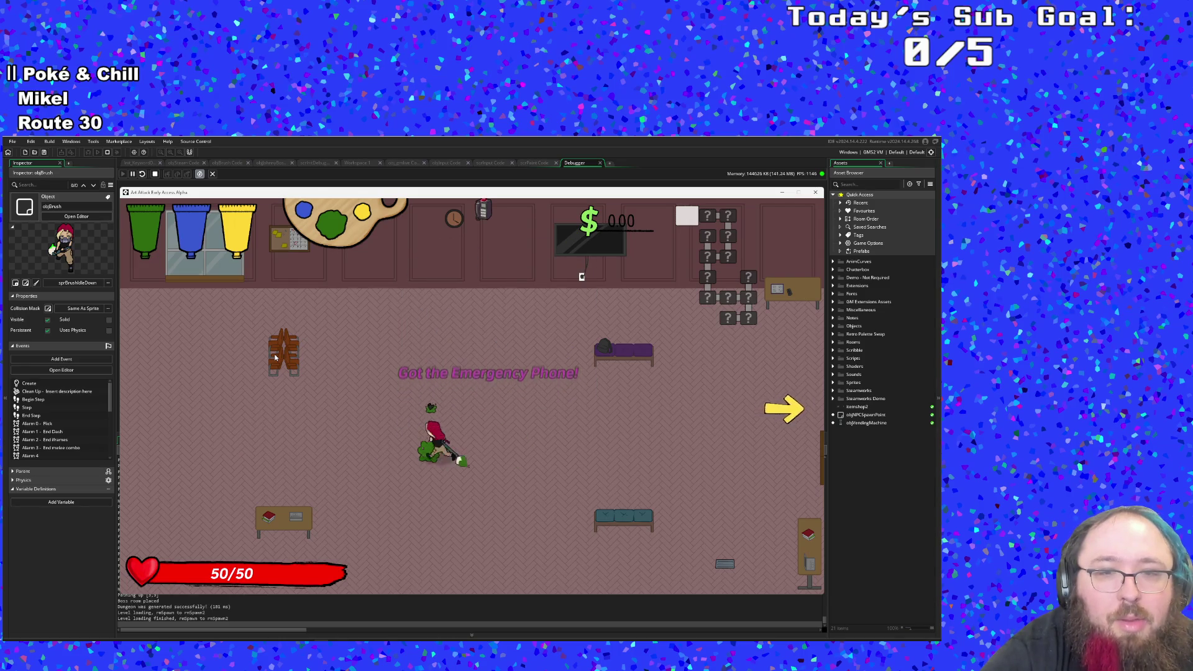
key("w")
key("d")
key("s")
key("a")
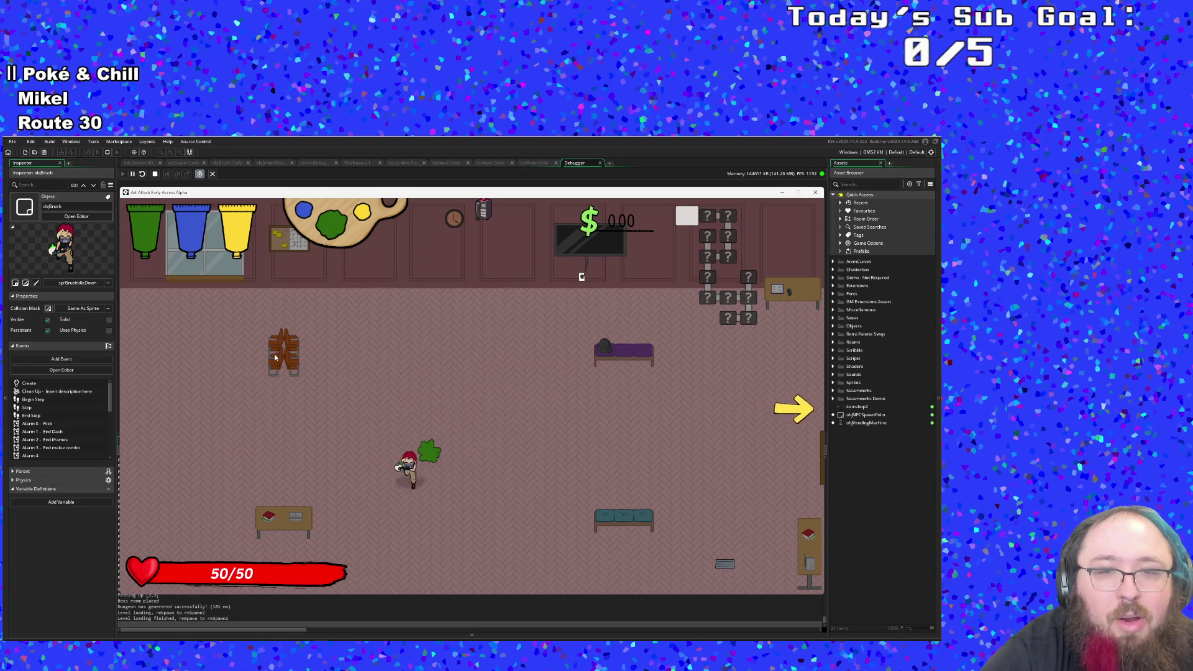
key("d")
key("w")
key("s")
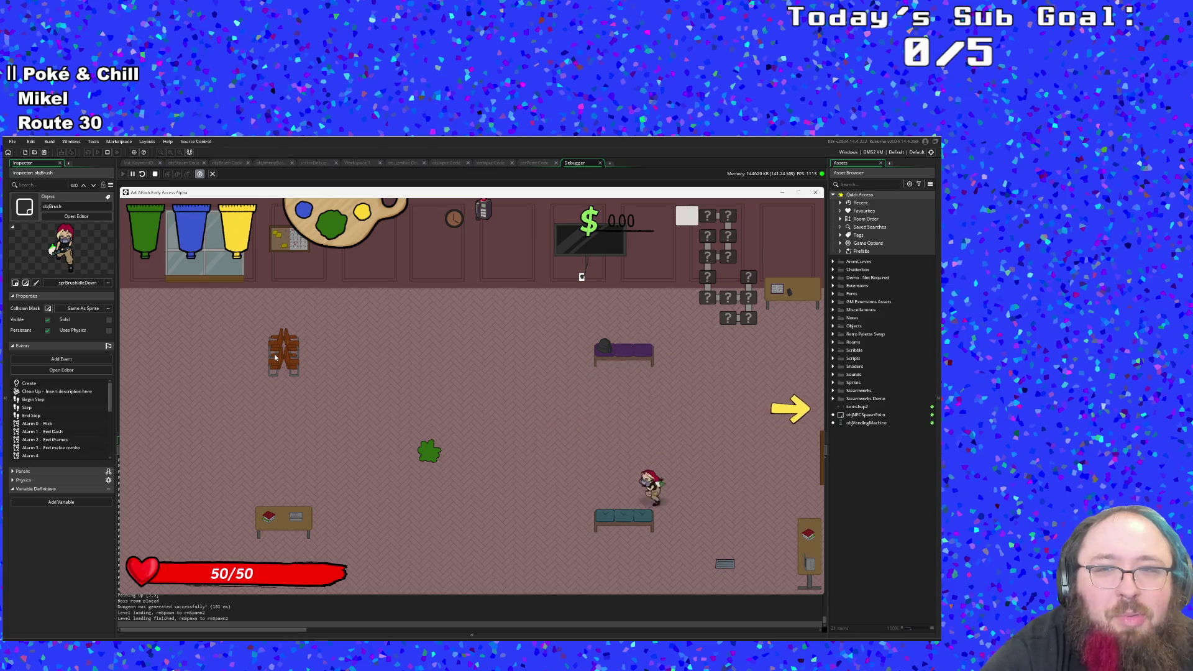
key("a")
key("w")
key("s")
key("d")
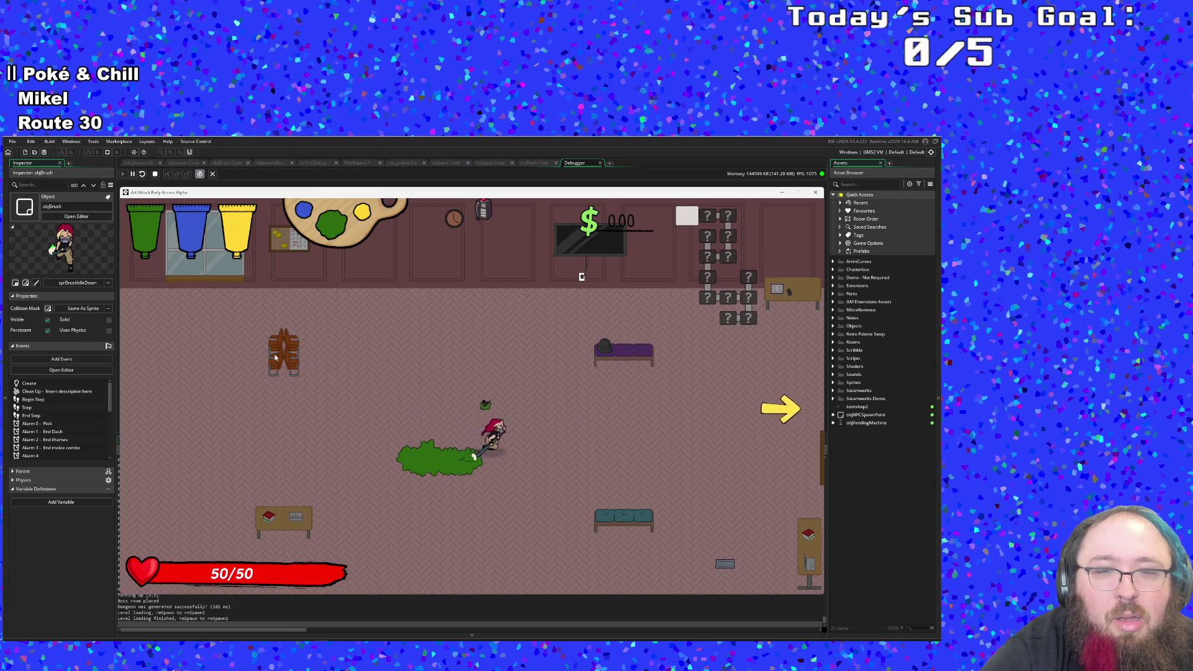
key("a")
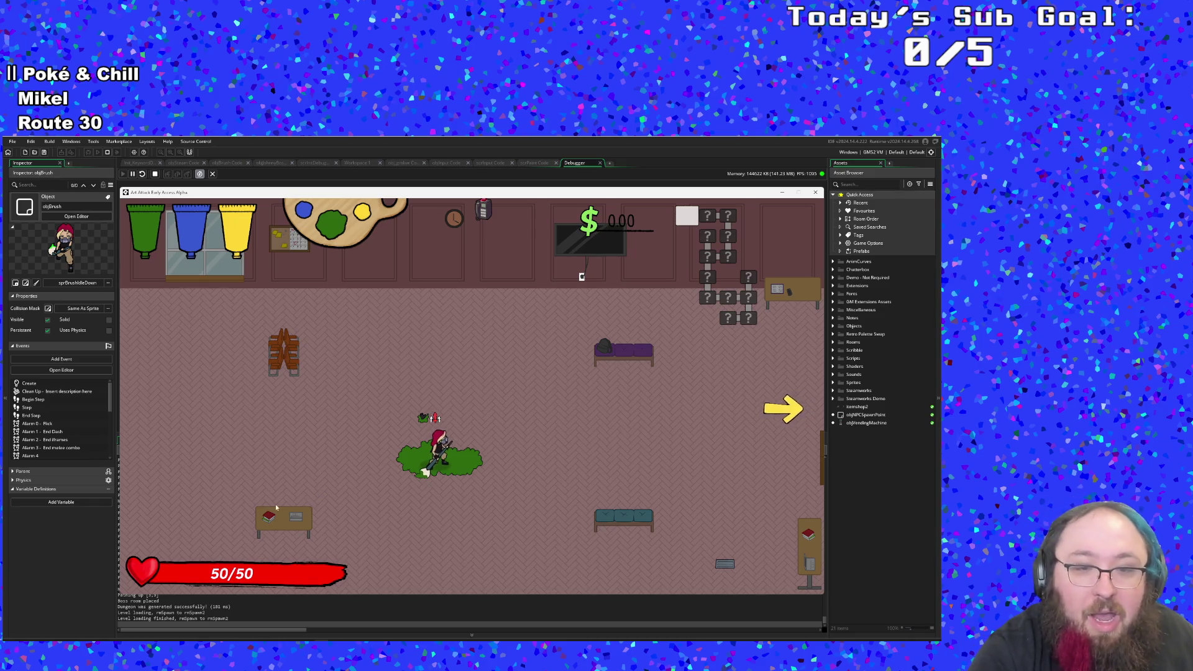
Step: Check the debugger, walk out of and back into the Fern bush, then bring up the Ctrl+T search
left_click(97, 564)
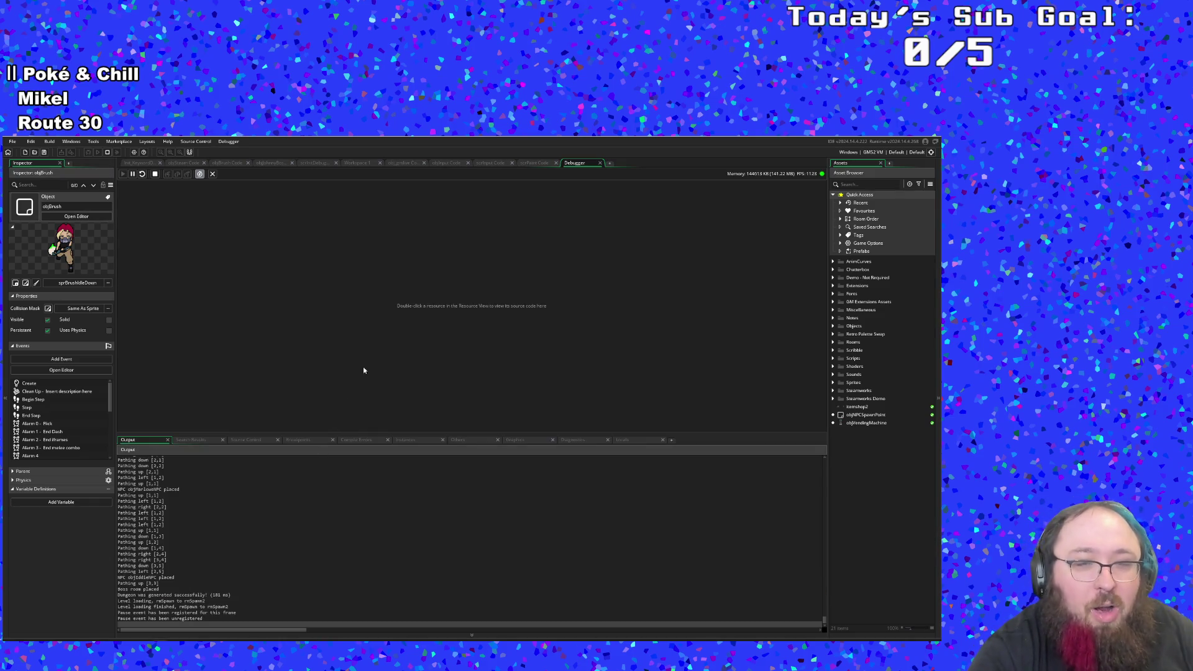
key("alt+Tab")
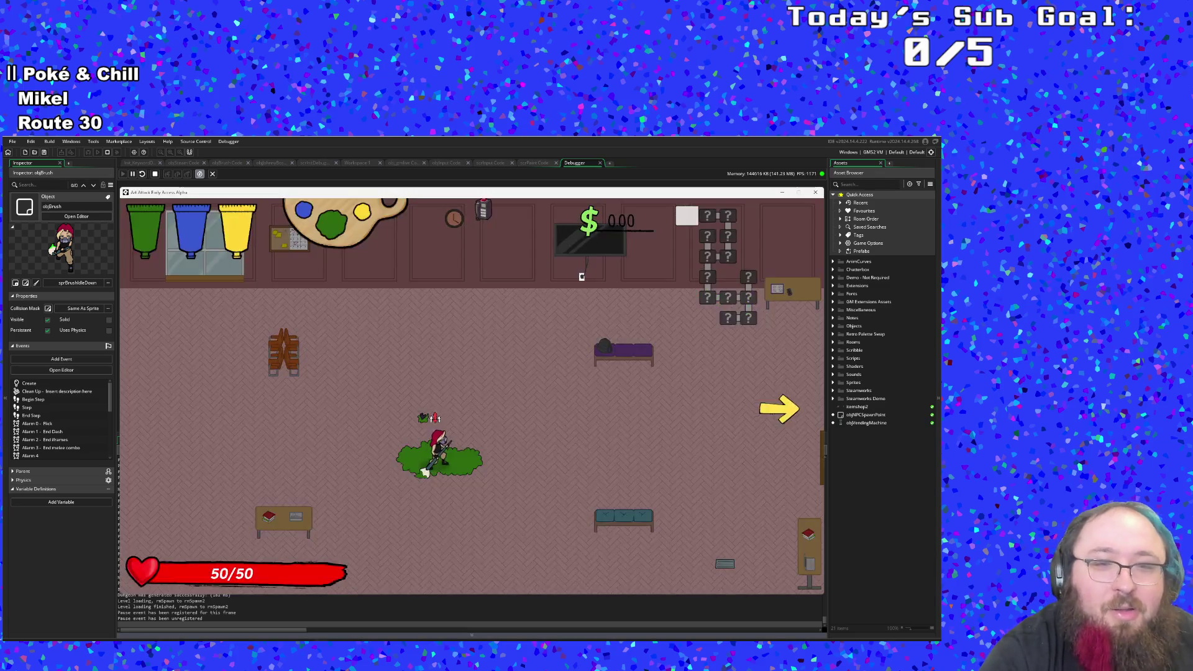
key("w")
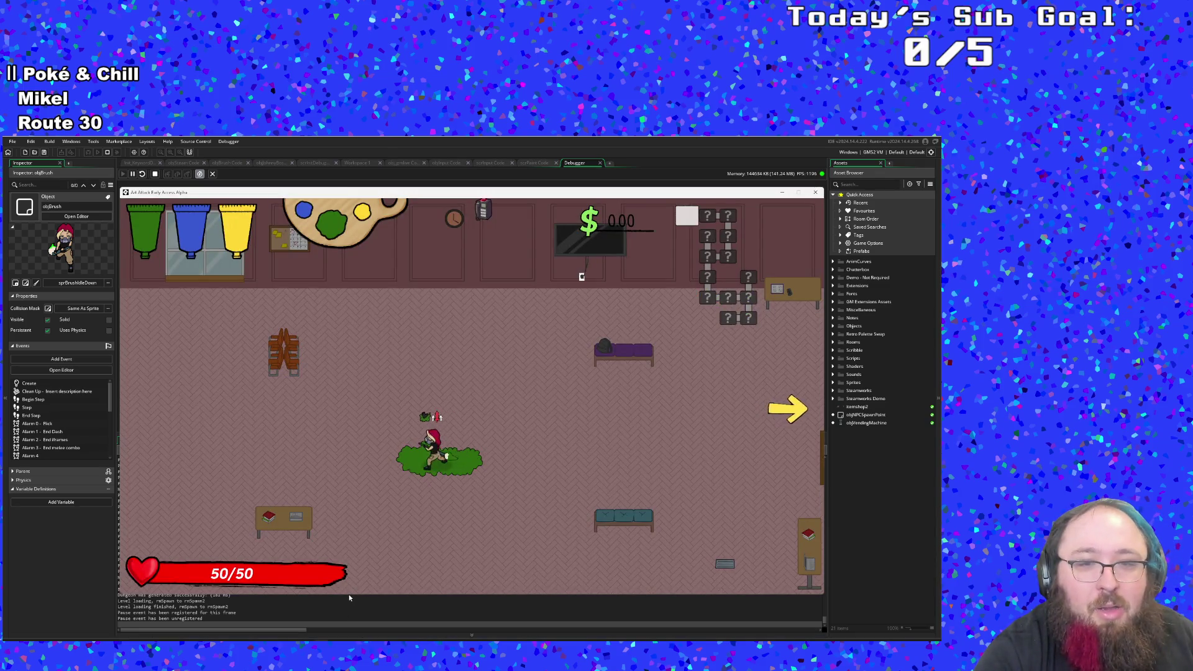
key("d")
key("s")
key("a")
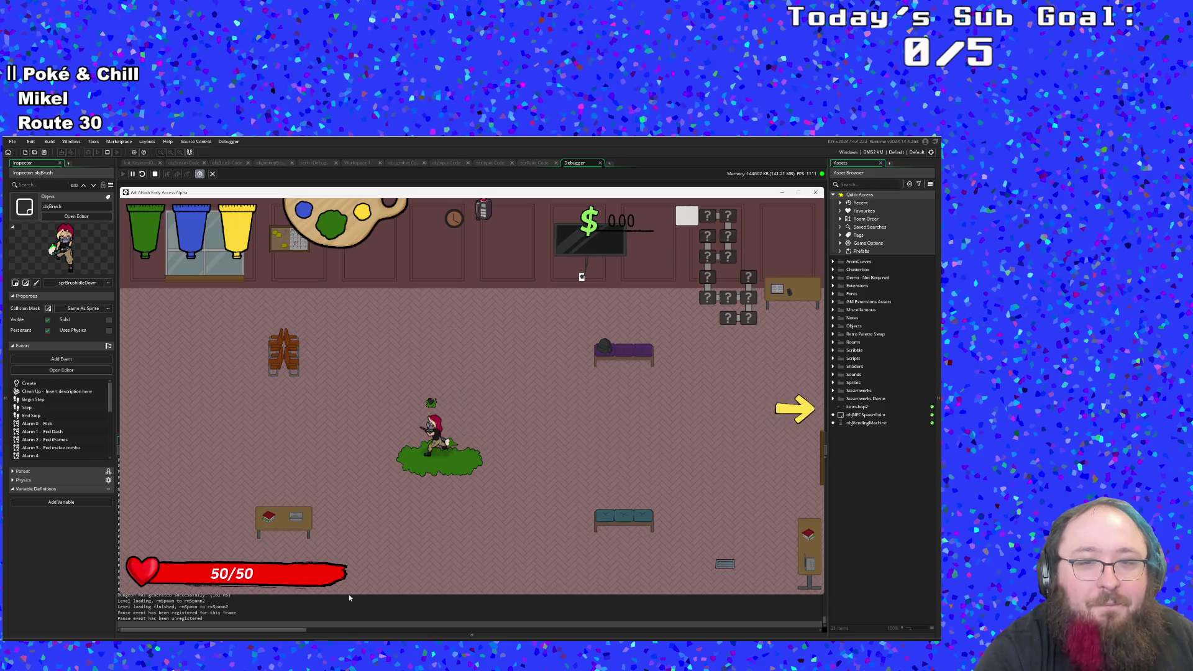
key("alt+Tab")
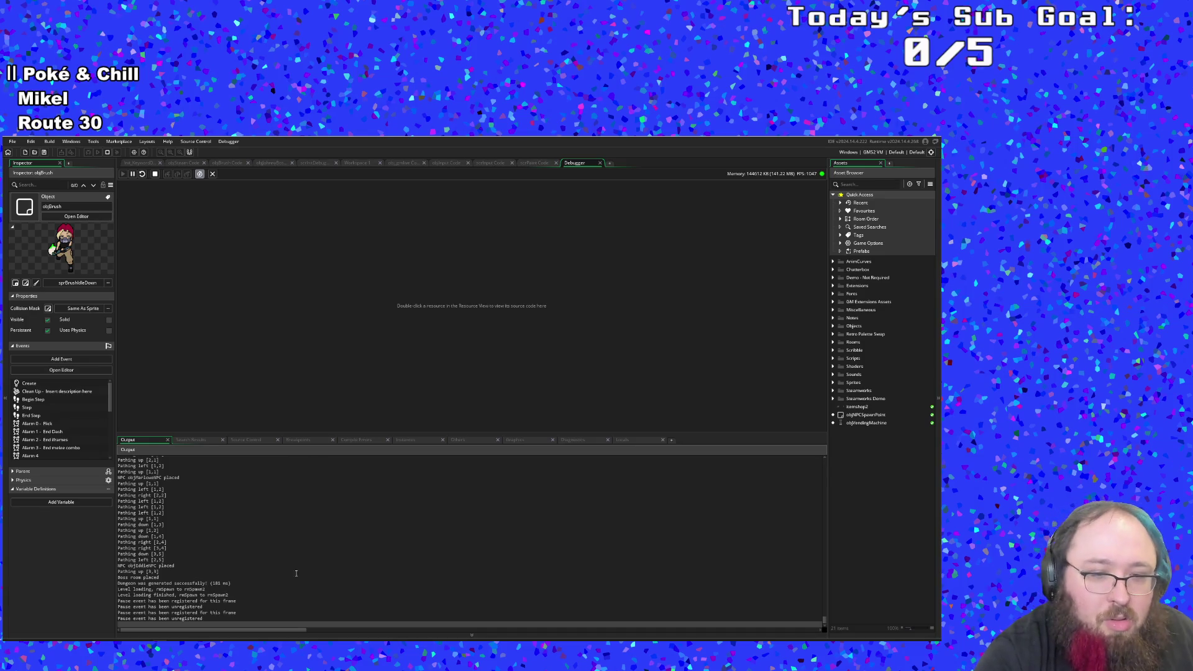
key("alt+Tab")
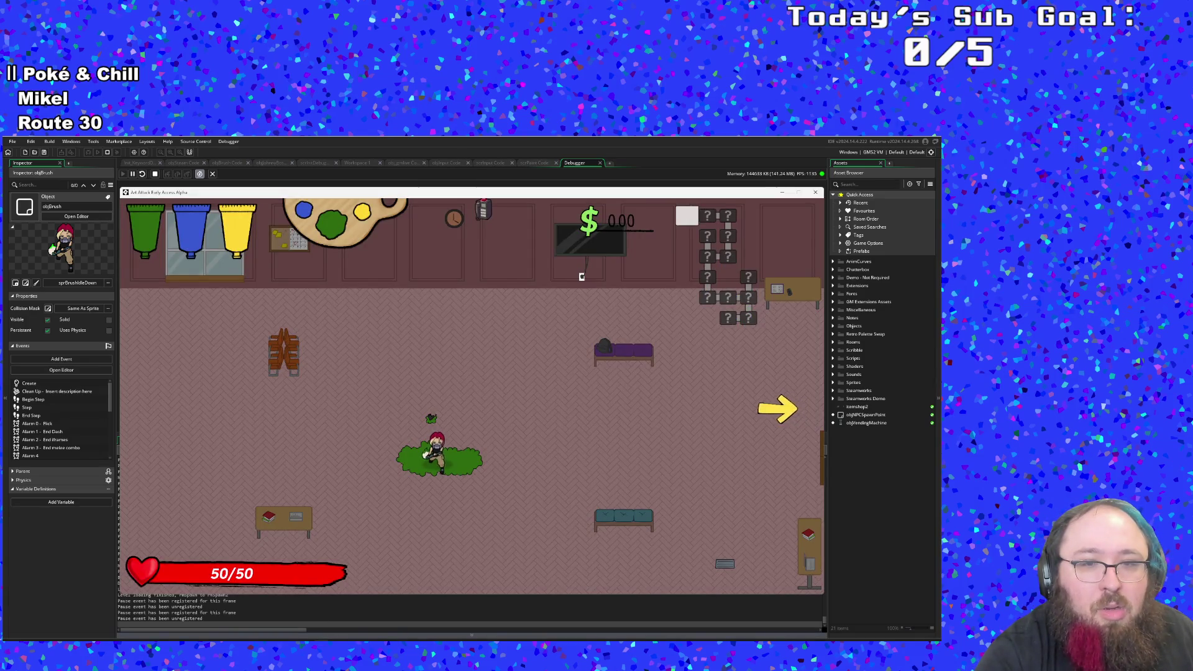
key("alt+Tab")
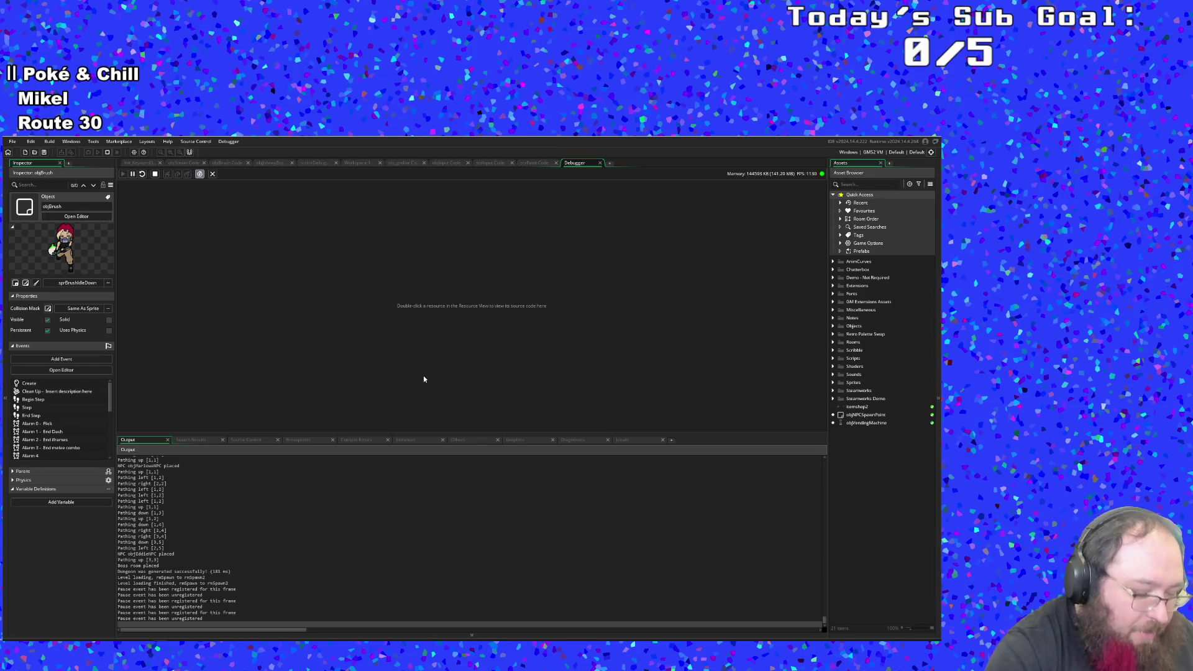
key("ctrl+t")
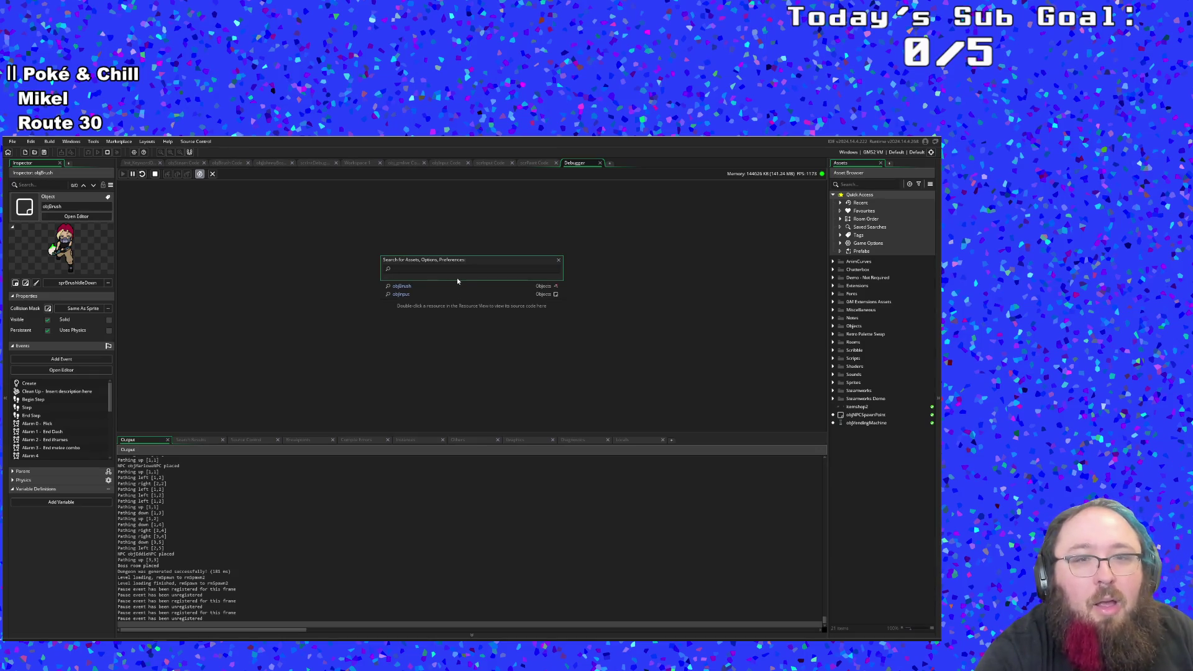
double_click(442, 287)
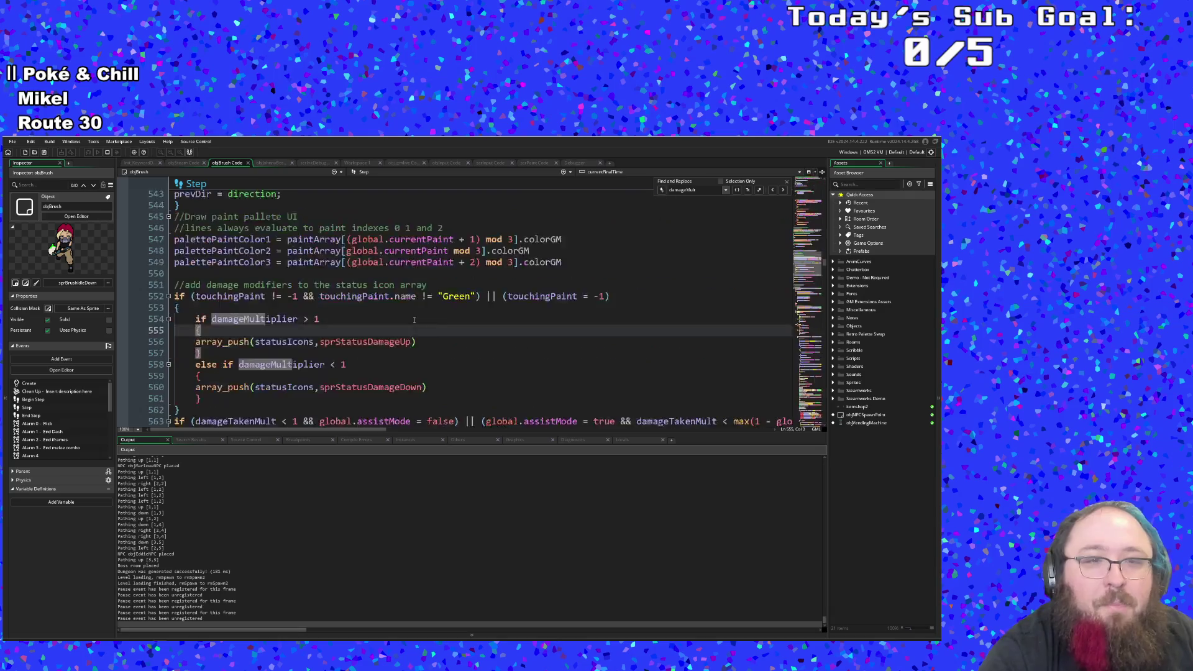
scroll(415, 320, "up", 20)
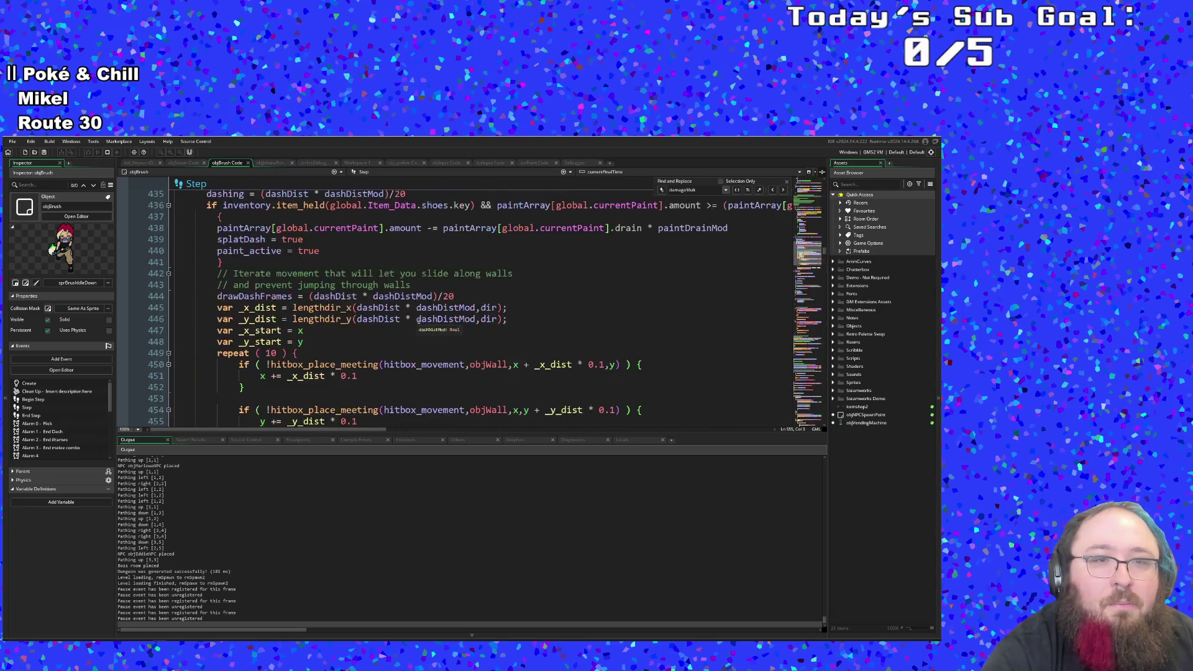
scroll(416, 319, "up", 12)
scroll(416, 323, "down", 15)
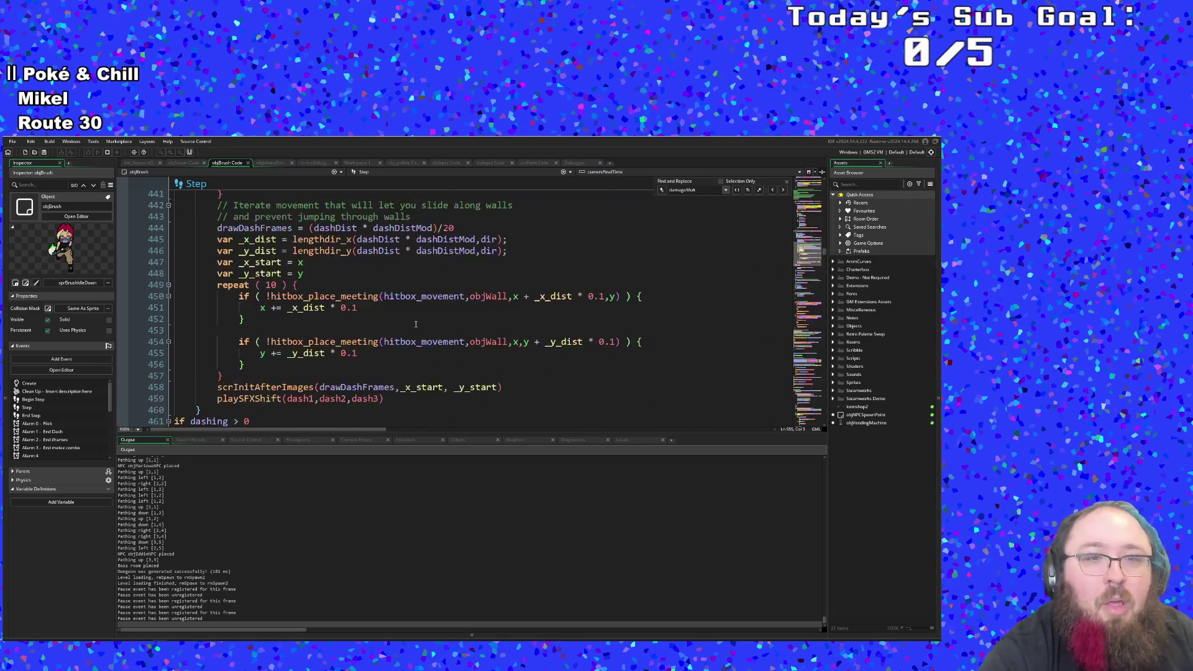
scroll(415, 324, "down", 10)
scroll(414, 327, "down", 14)
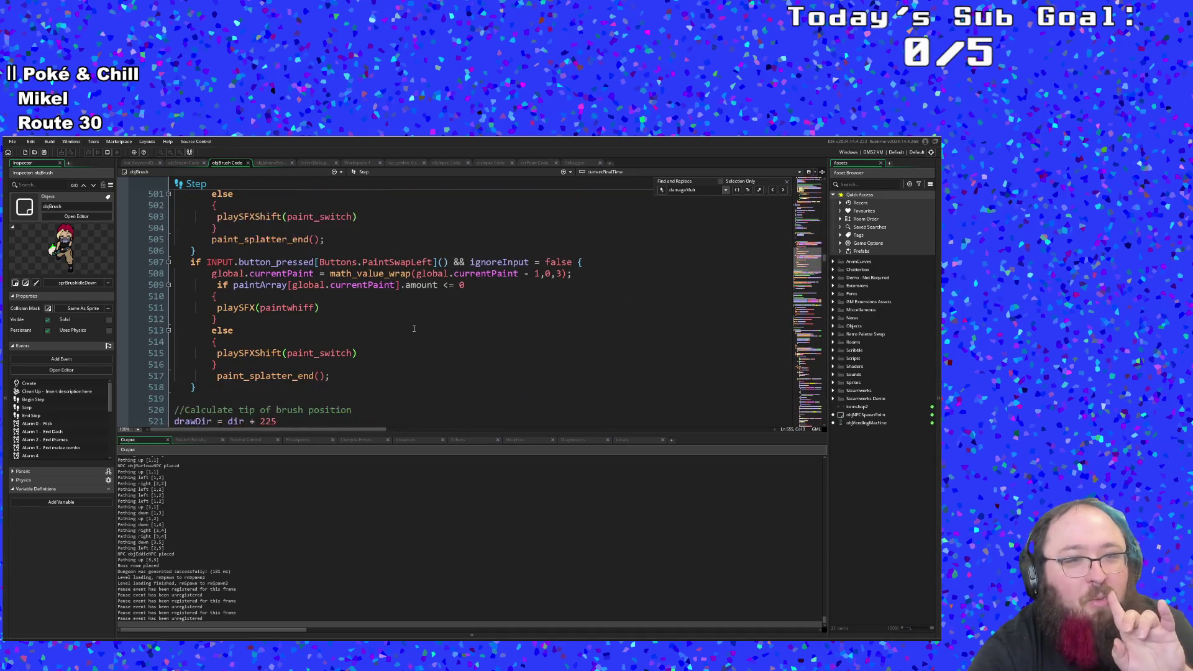
scroll(414, 327, "up", 6)
scroll(415, 326, "up", 20)
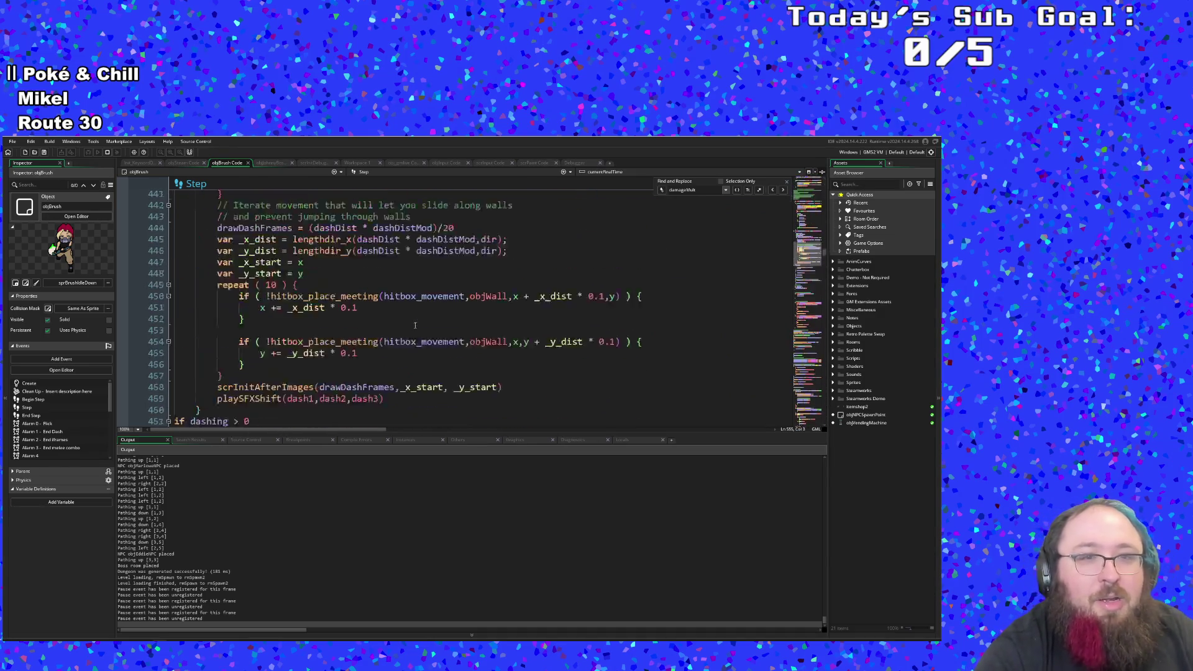
scroll(415, 325, "down", 20)
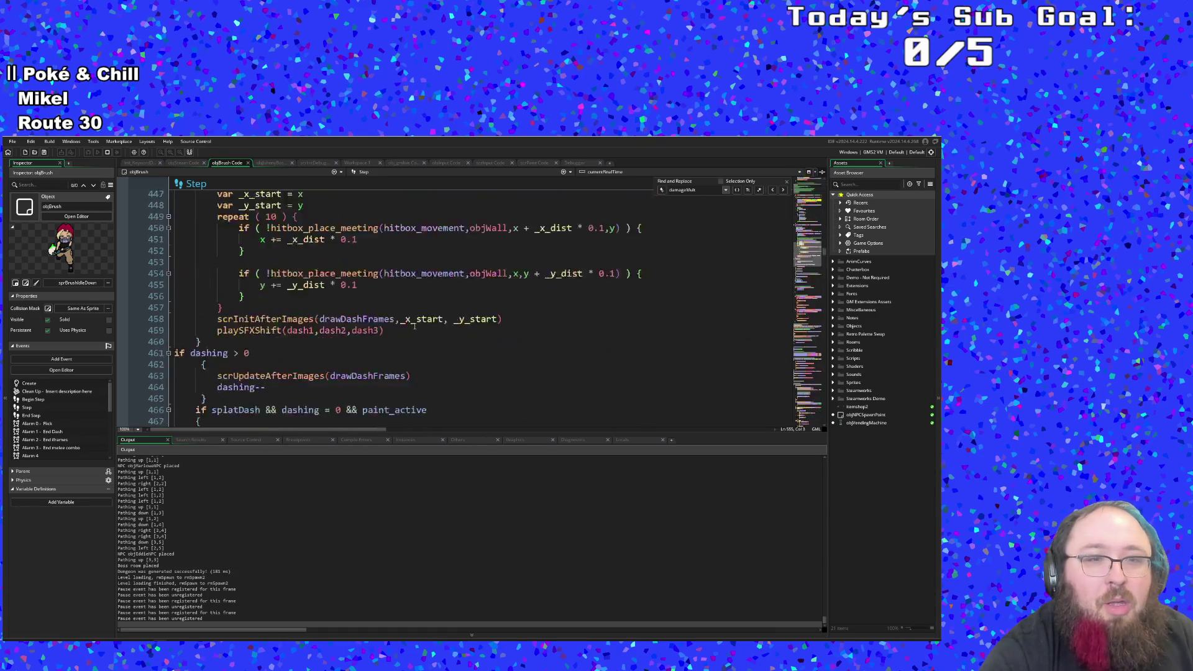
scroll(412, 328, "down", 20)
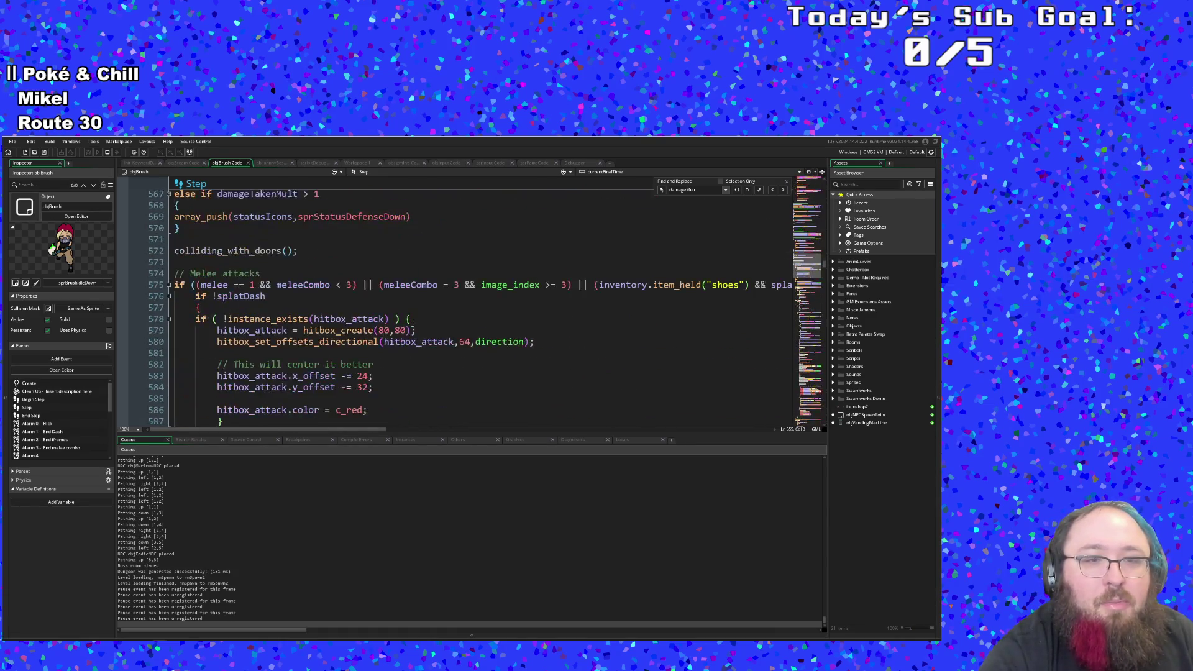
scroll(412, 323, "down", 6)
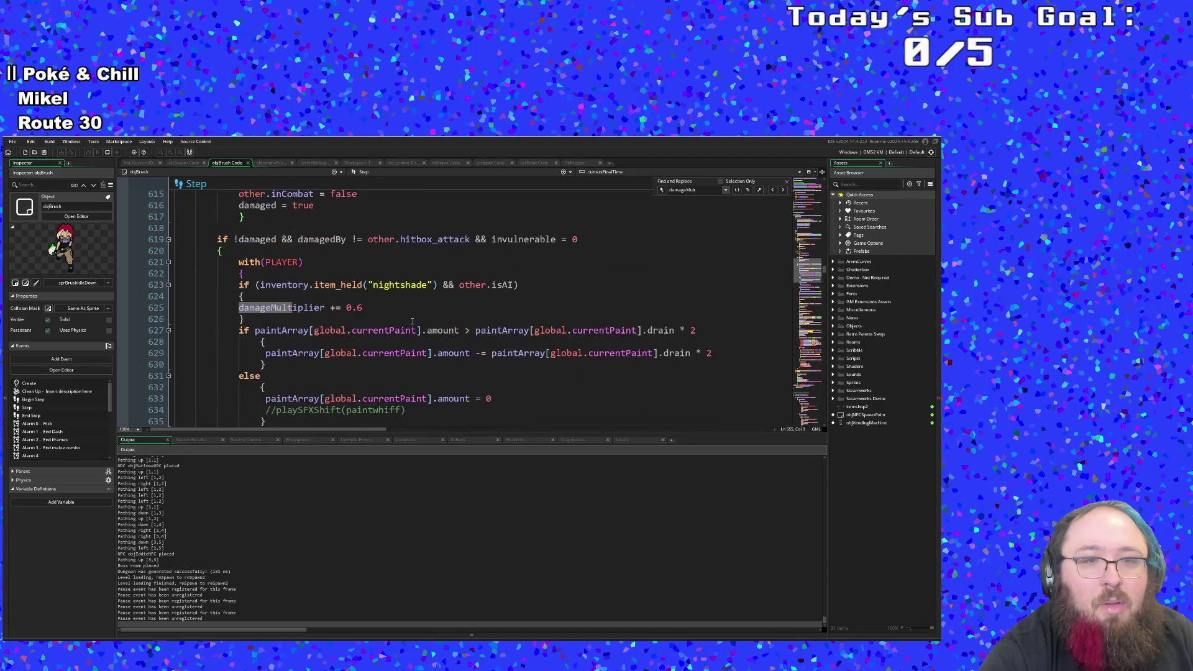
scroll(413, 320, "down", 8)
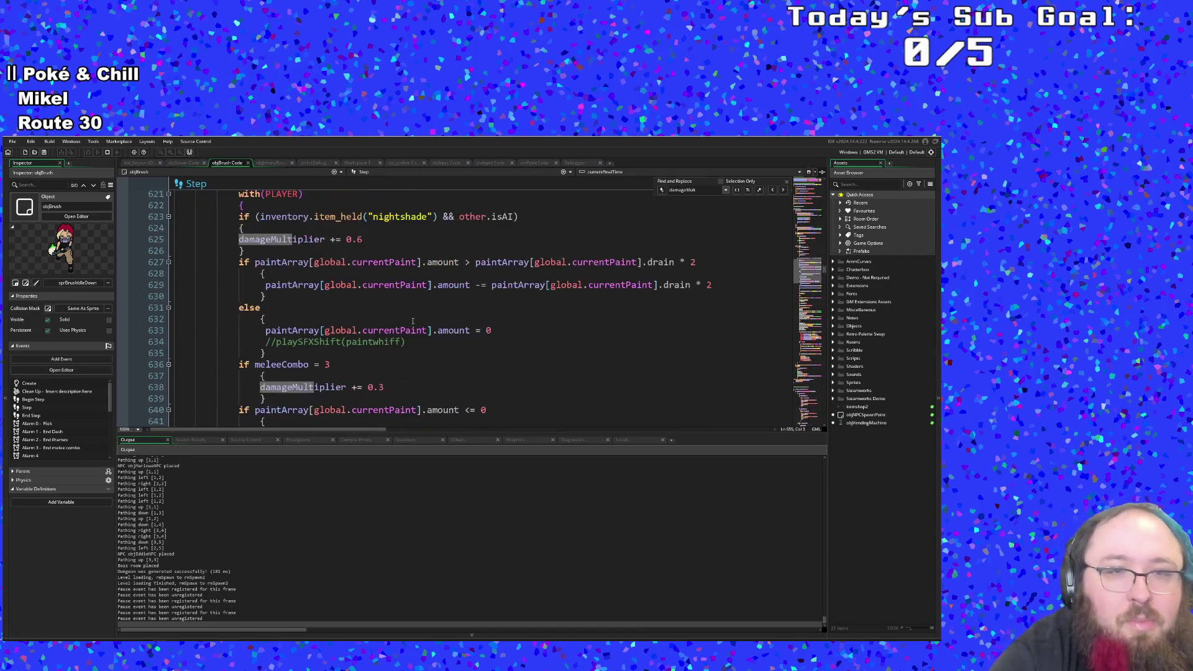
left_click(362, 306)
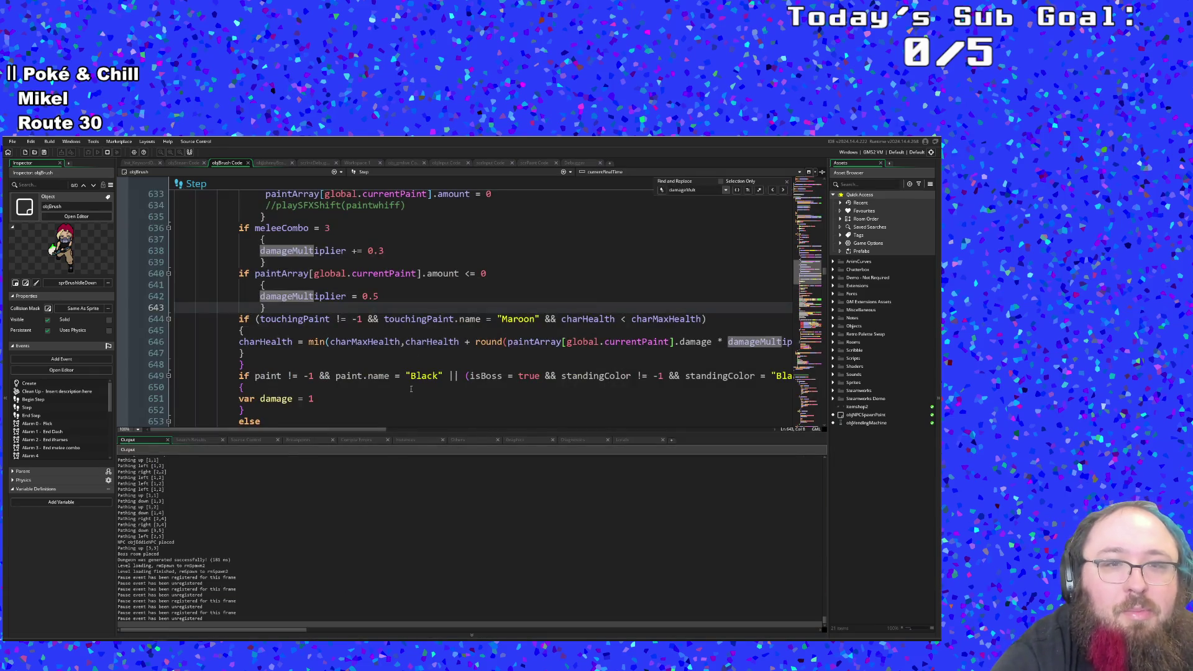
left_click(389, 297)
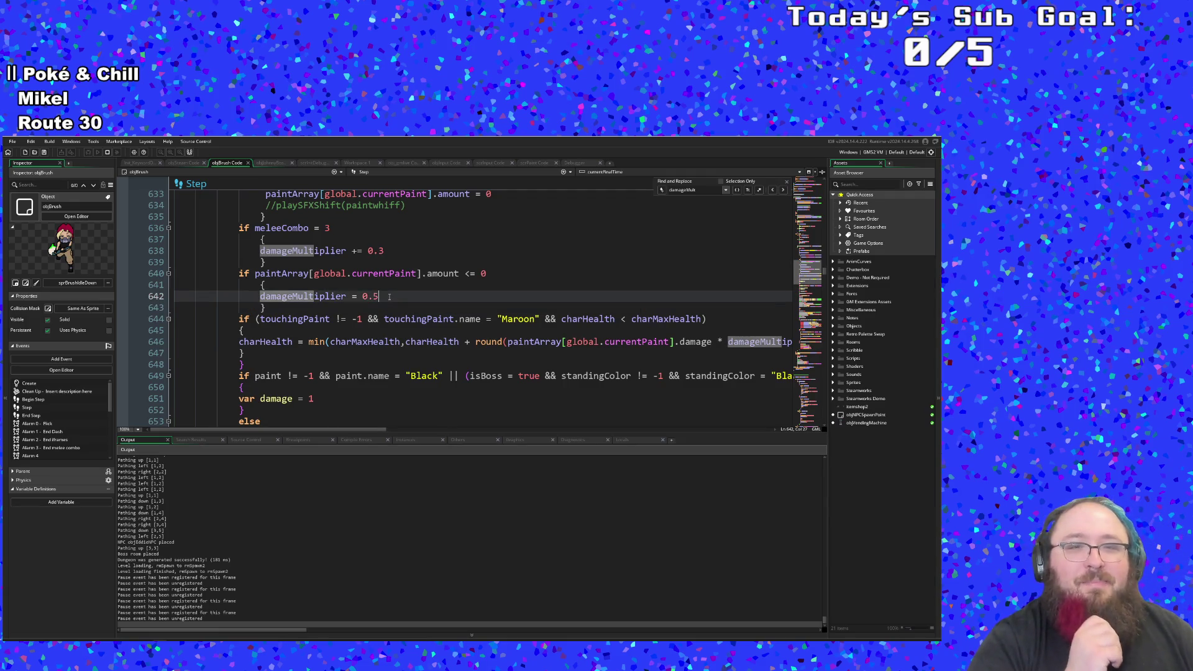
key("Up")
key("Up")
key("Up")
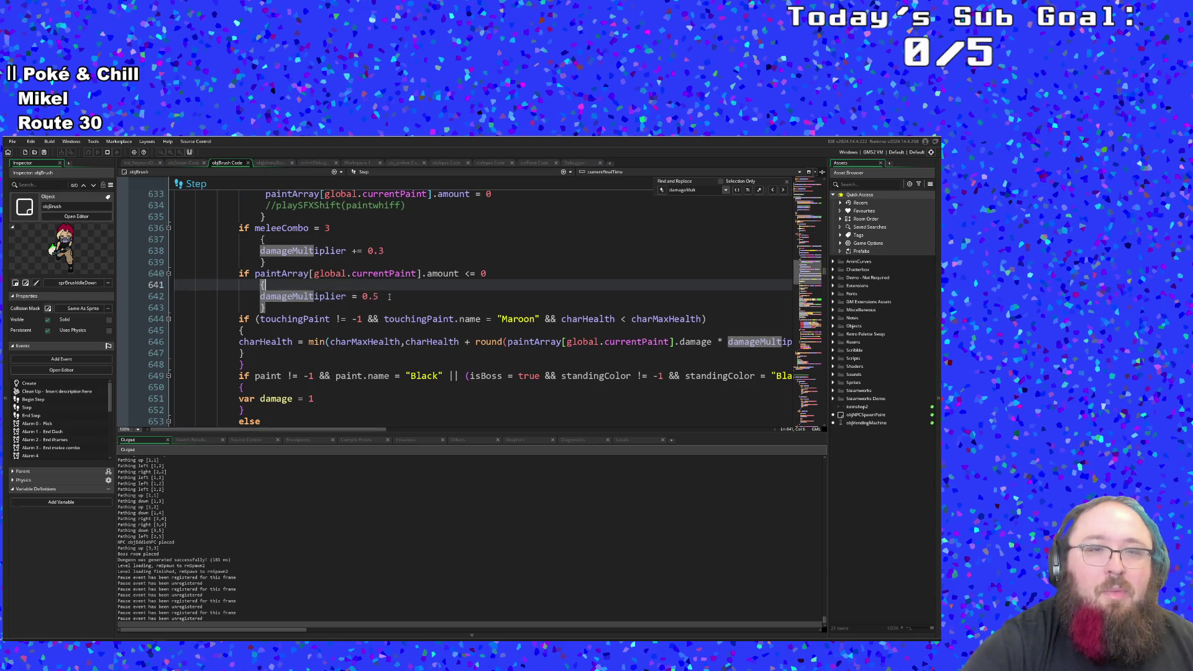
key("Up")
key("Up")
key("Up")
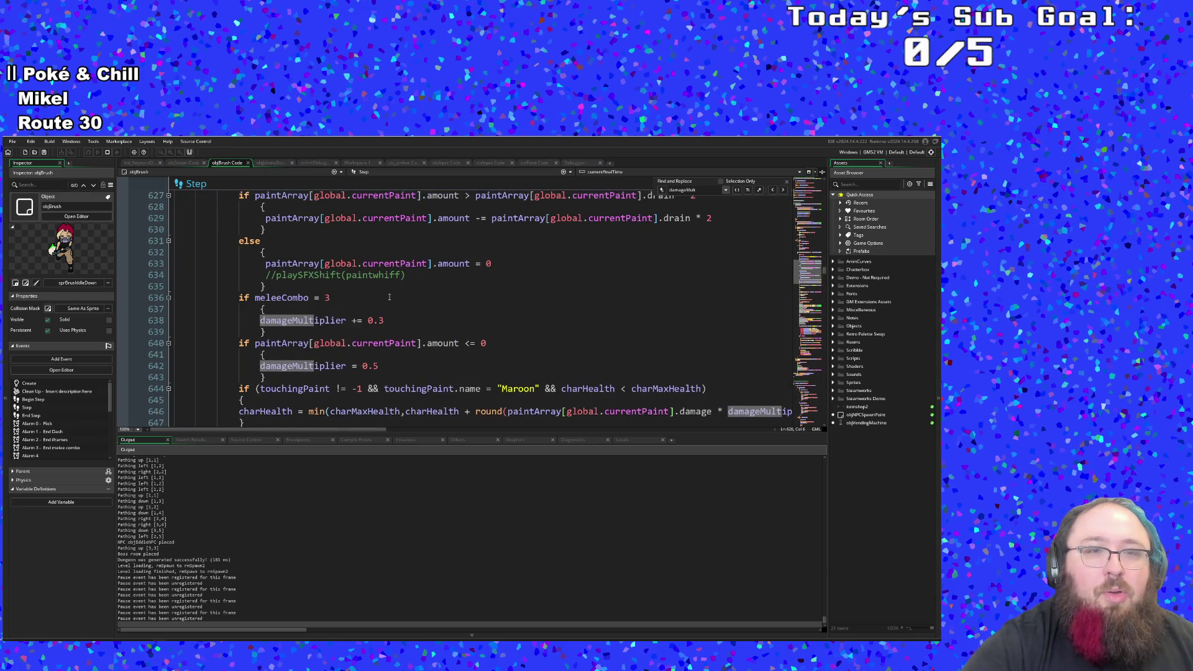
key("Up")
key("Up")
key("Up")
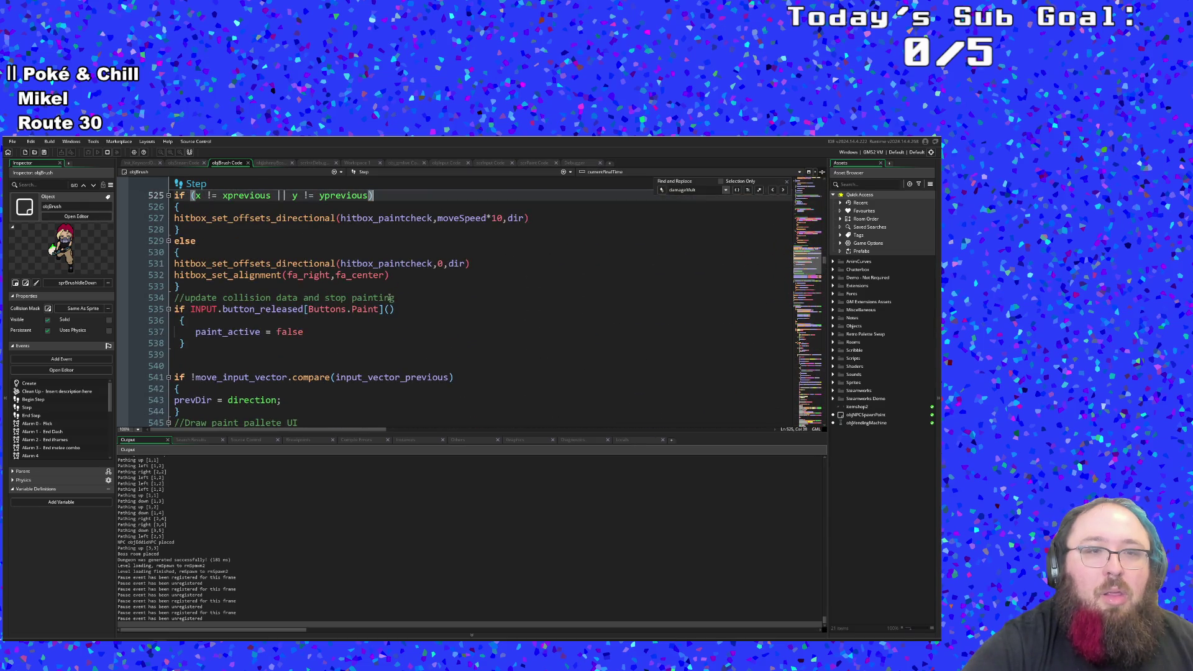
key("Up")
key("Up")
key("Up")
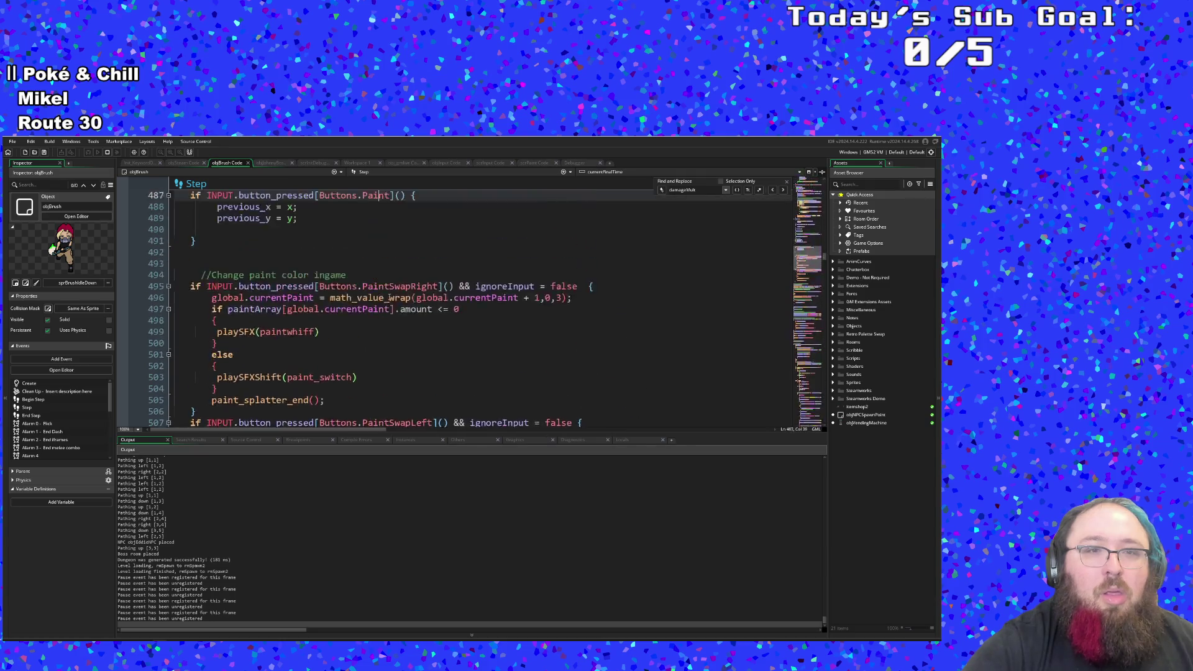
key("Up")
key("Up")
key("Up")
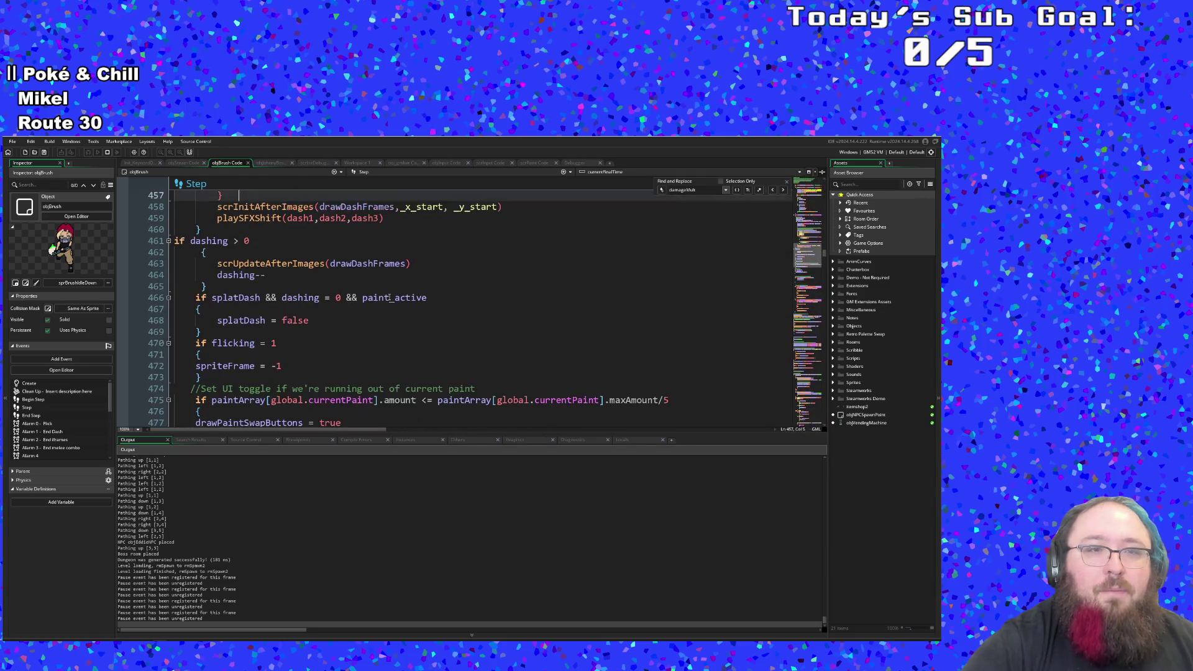
key("Up")
key("Up")
key("Up")
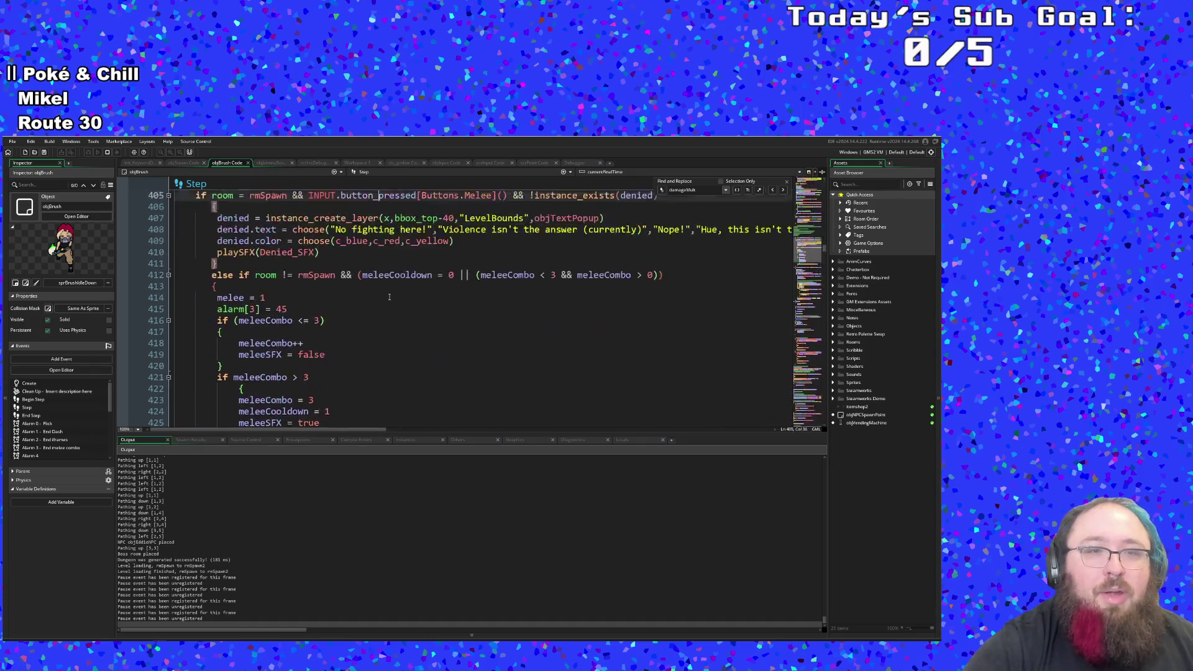
key("Up")
key("Up")
key("Up")
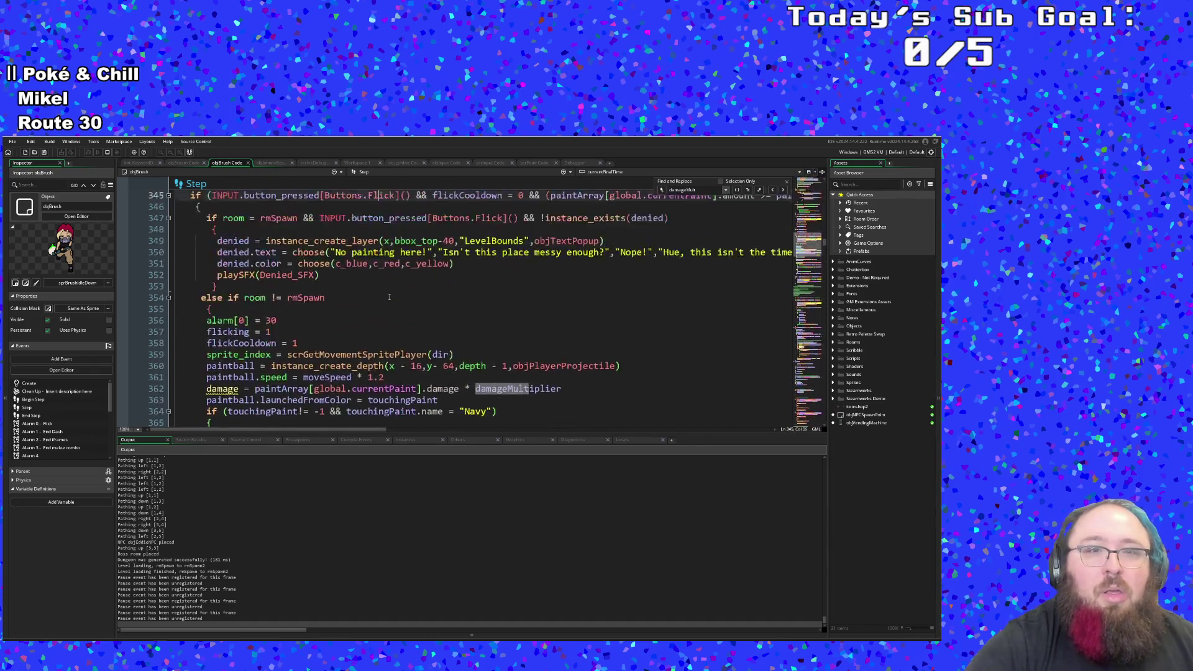
key("Up")
key("Up")
key("Up")
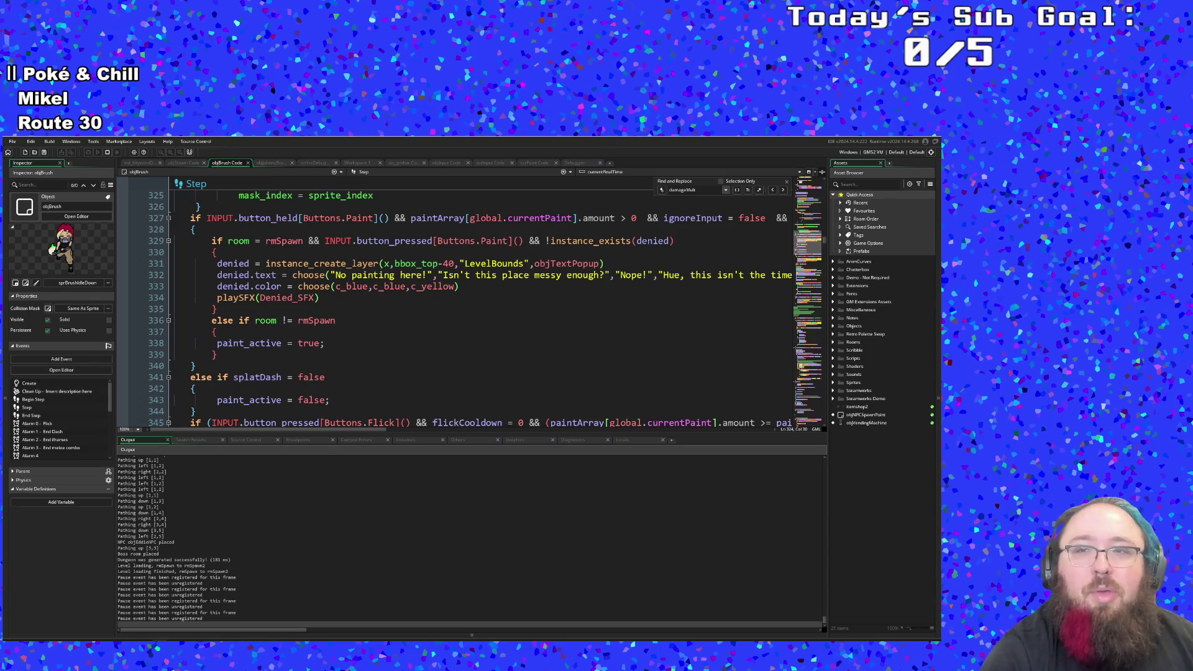
Step: Add '&& fernBuff < 3' to the Fern block's current_time % 60 = 0 condition
left_click(774, 192)
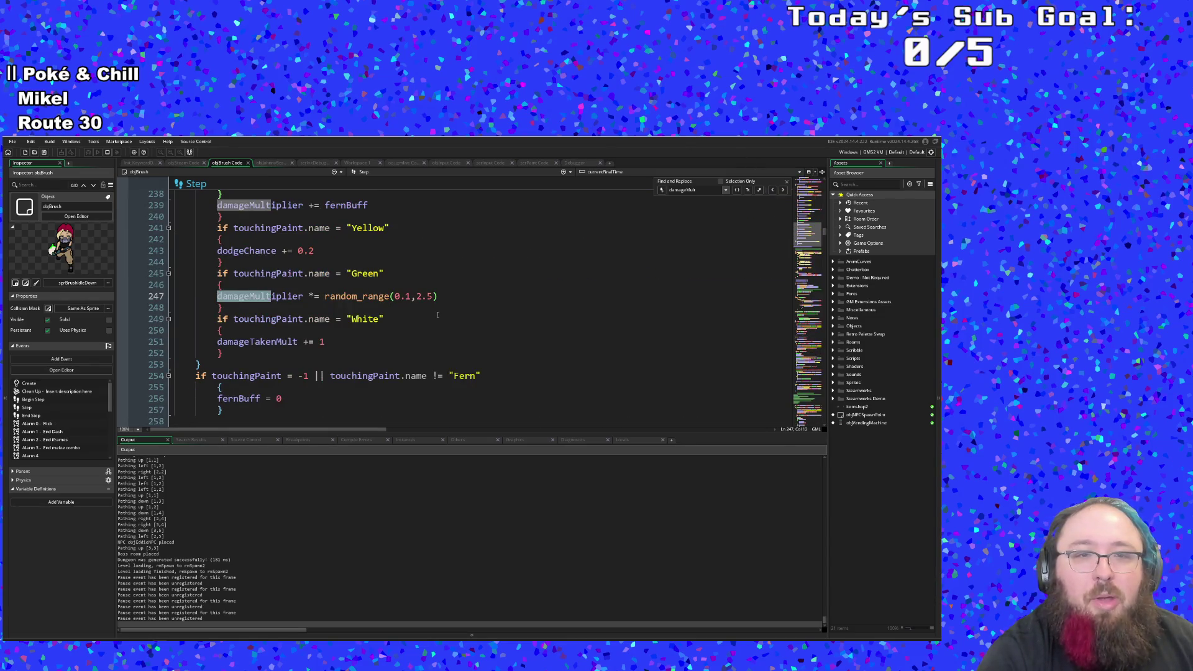
left_click(500, 313)
scroll(500, 250, "up", 2)
scroll(500, 249, "up", 2)
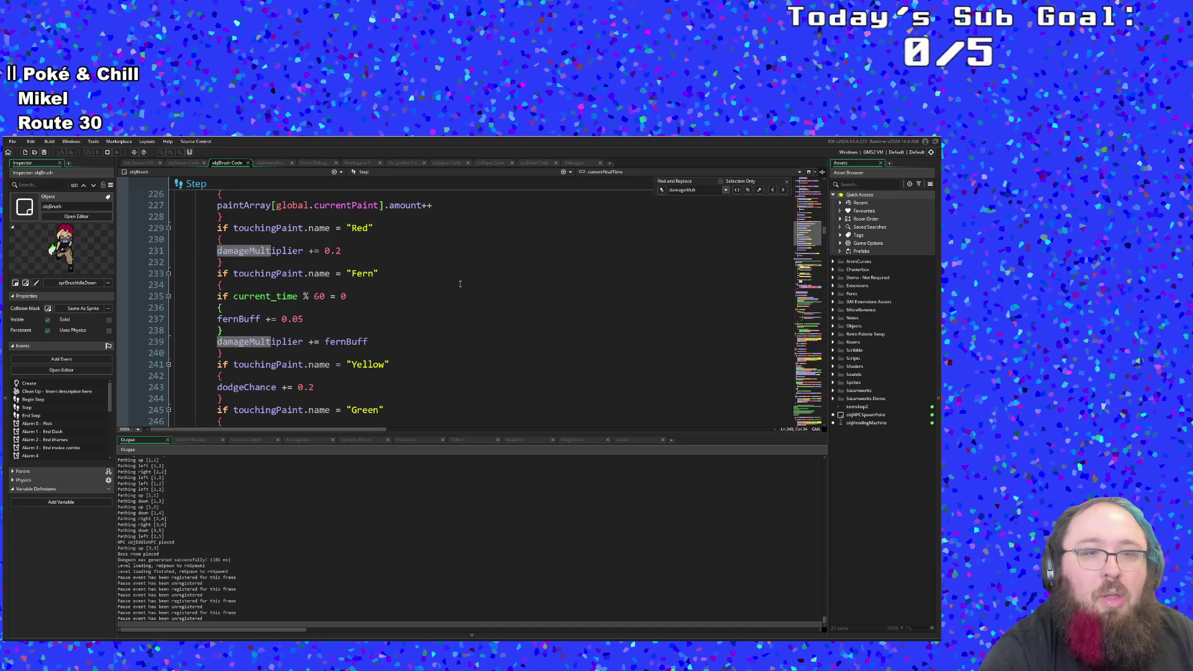
left_click(377, 312)
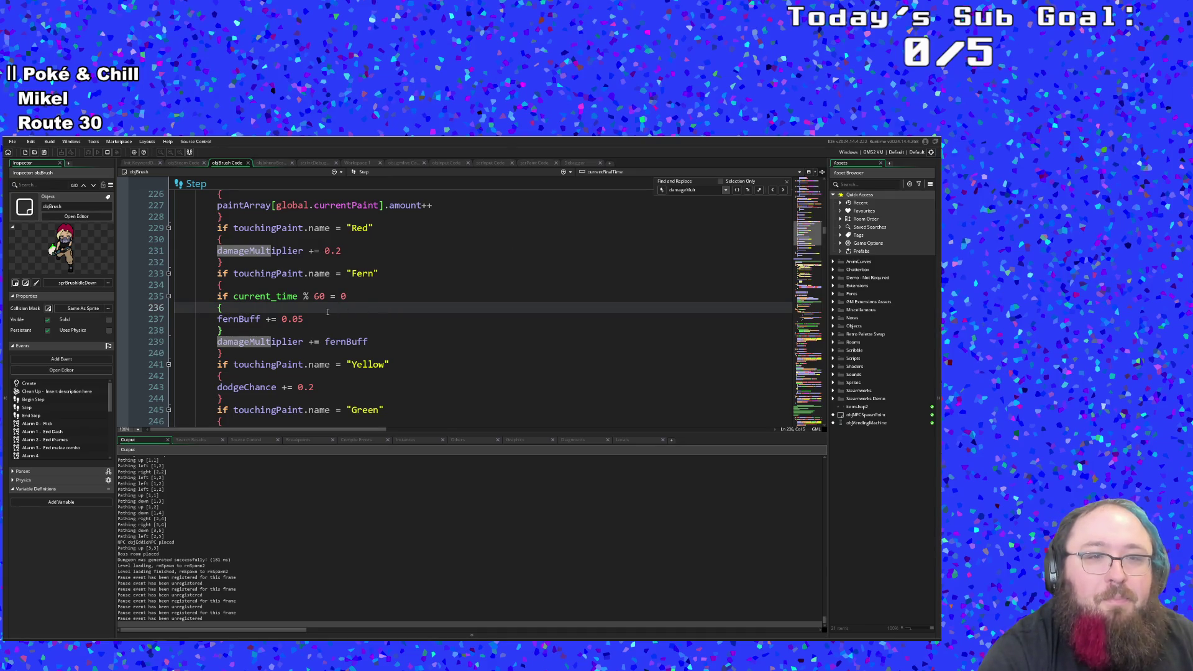
left_click(311, 317)
left_click(273, 305)
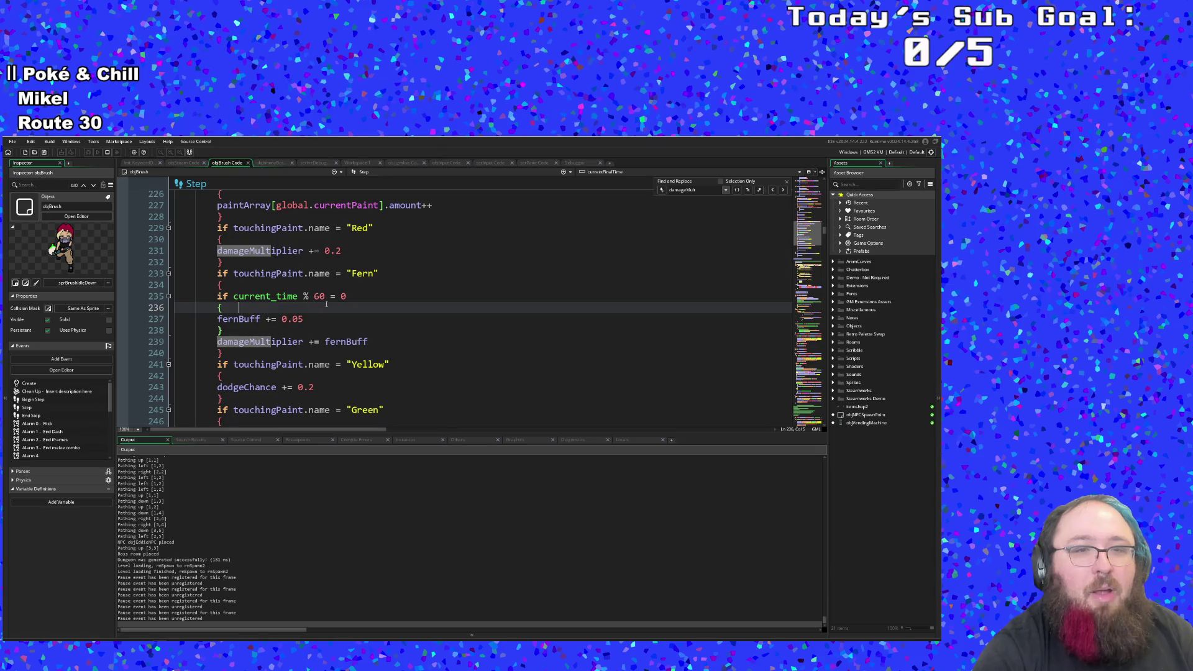
left_click(356, 295)
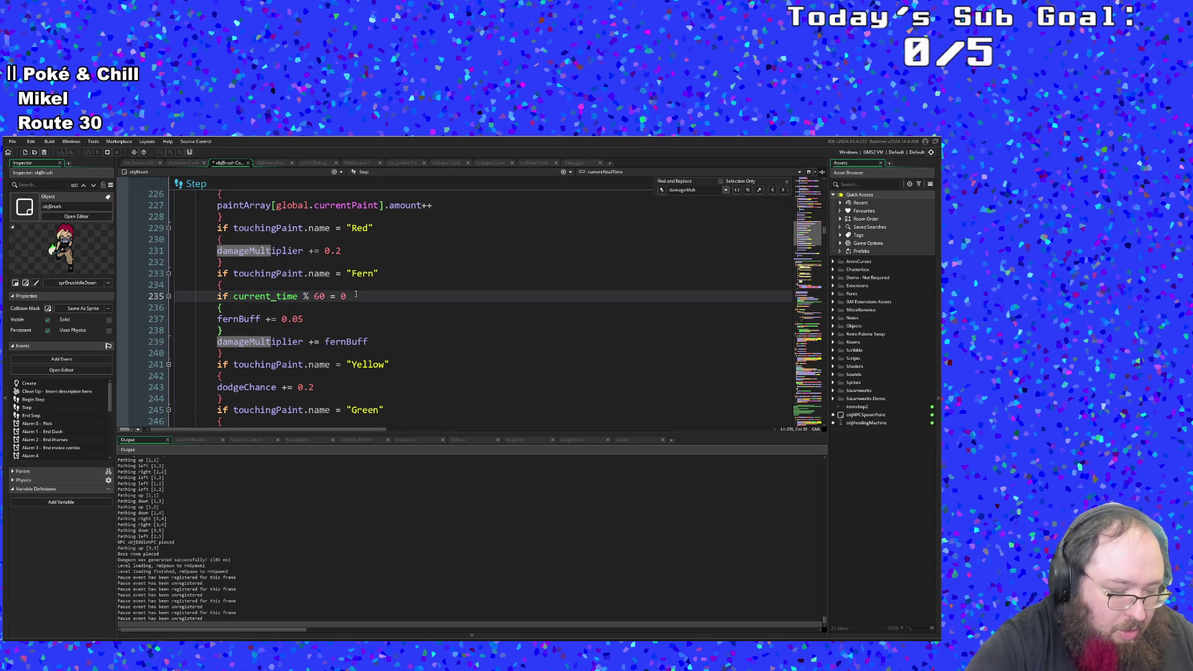
type(" && Fern")
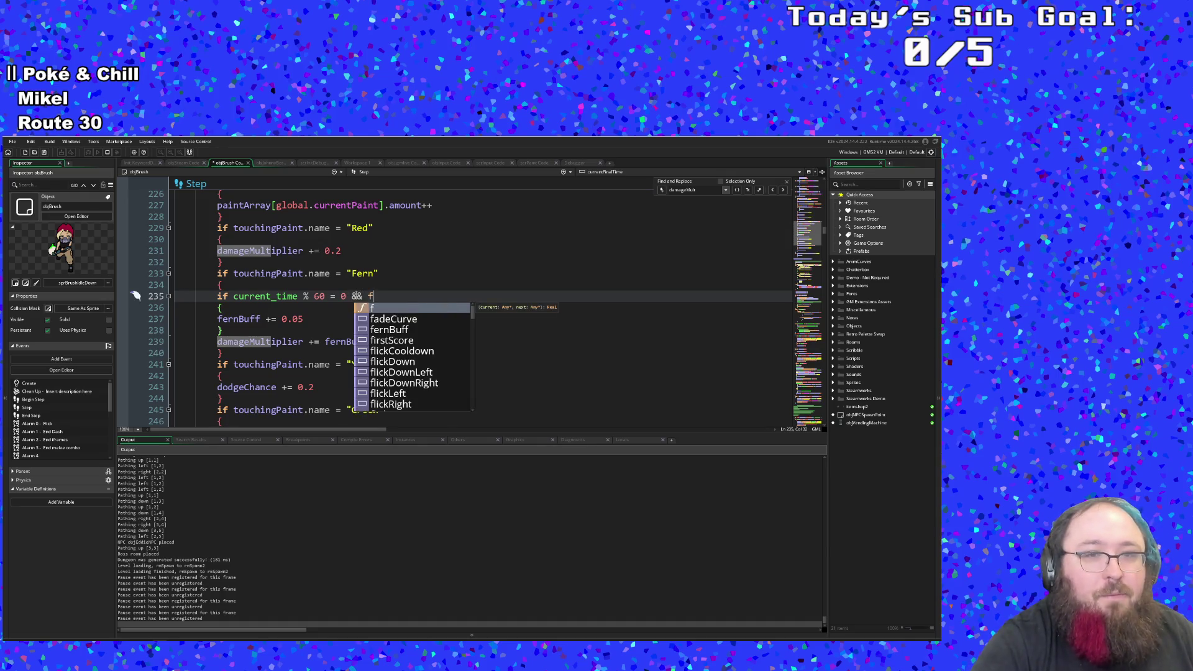
key("Return")
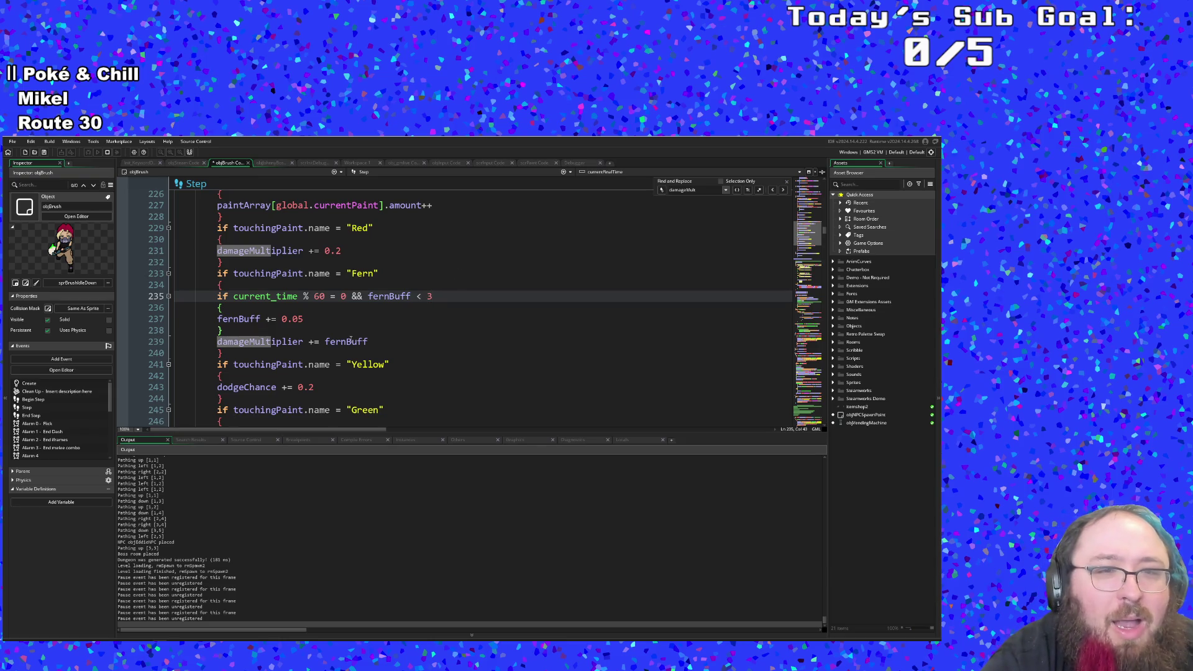
Step: Inspect the fernBuff += 0.05 increment and the 60 timer value in the Fern block
left_click(310, 321)
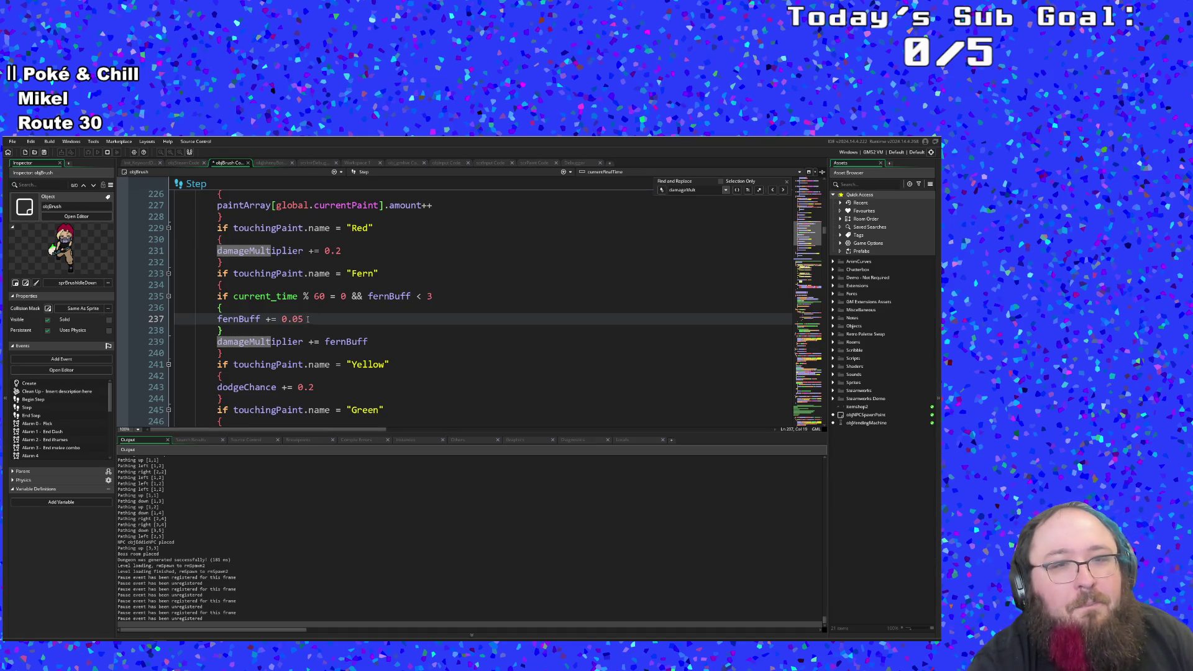
left_click(322, 306)
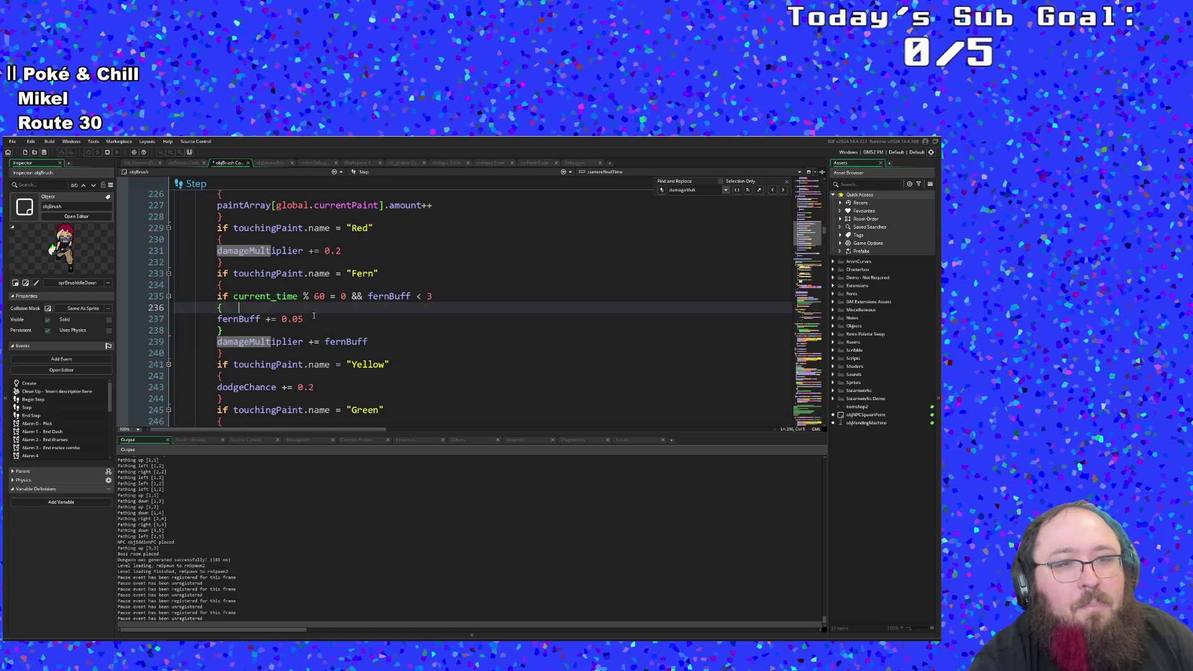
left_click(312, 317)
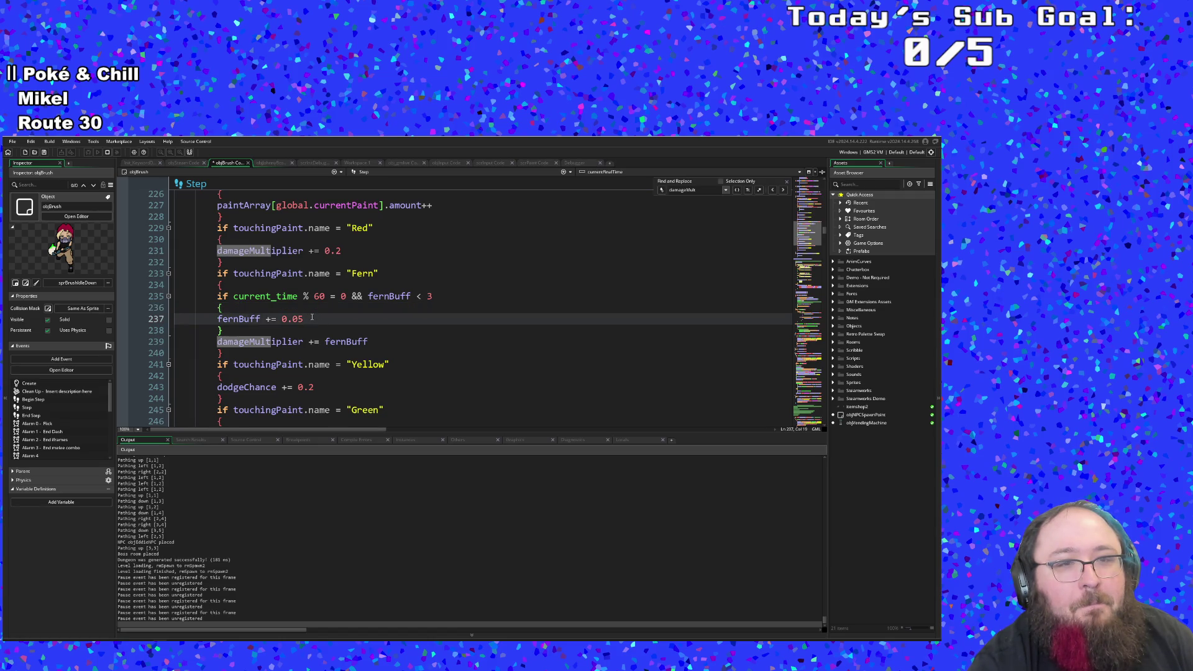
double_click(312, 317)
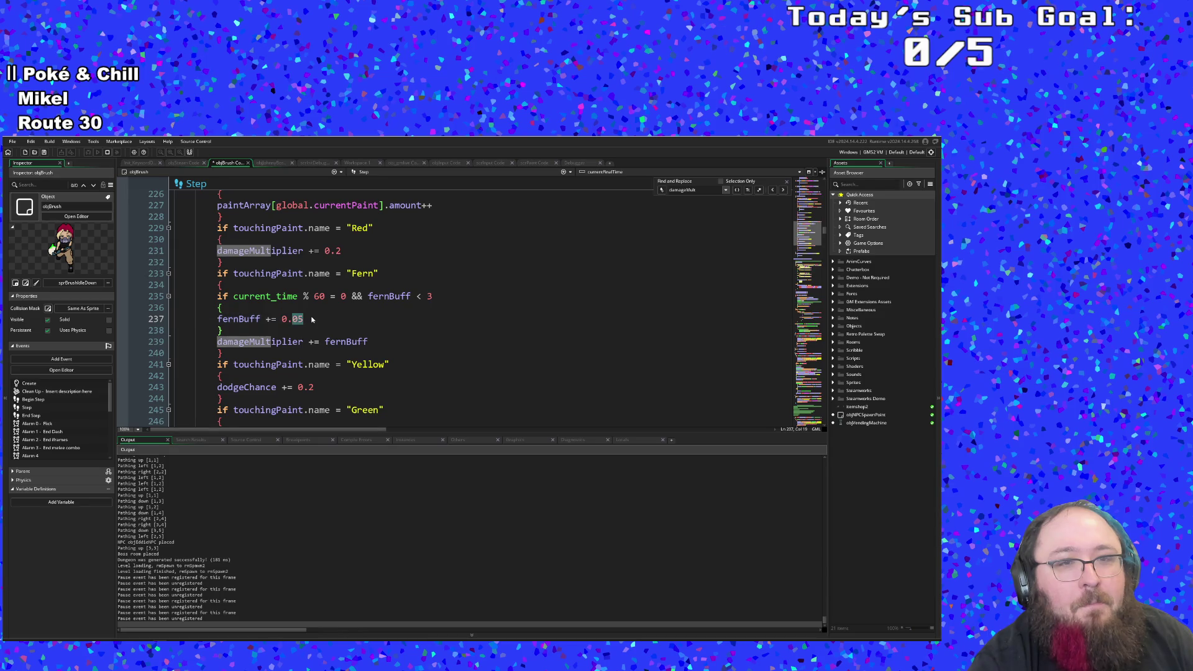
left_click(312, 318)
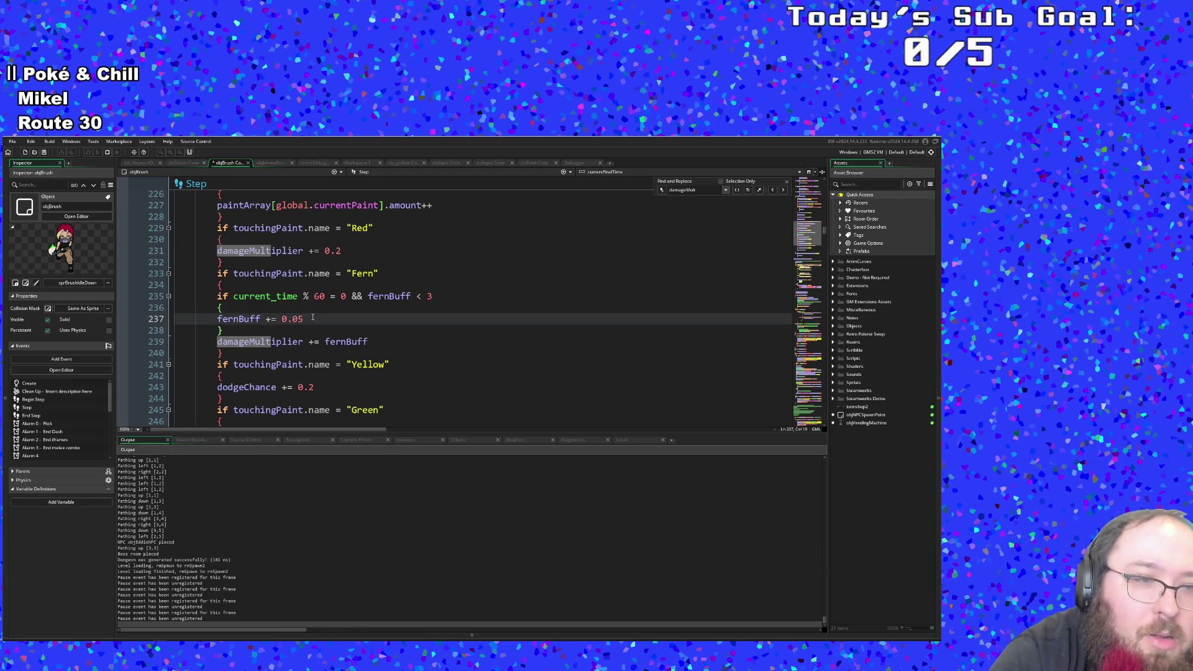
left_click(318, 297)
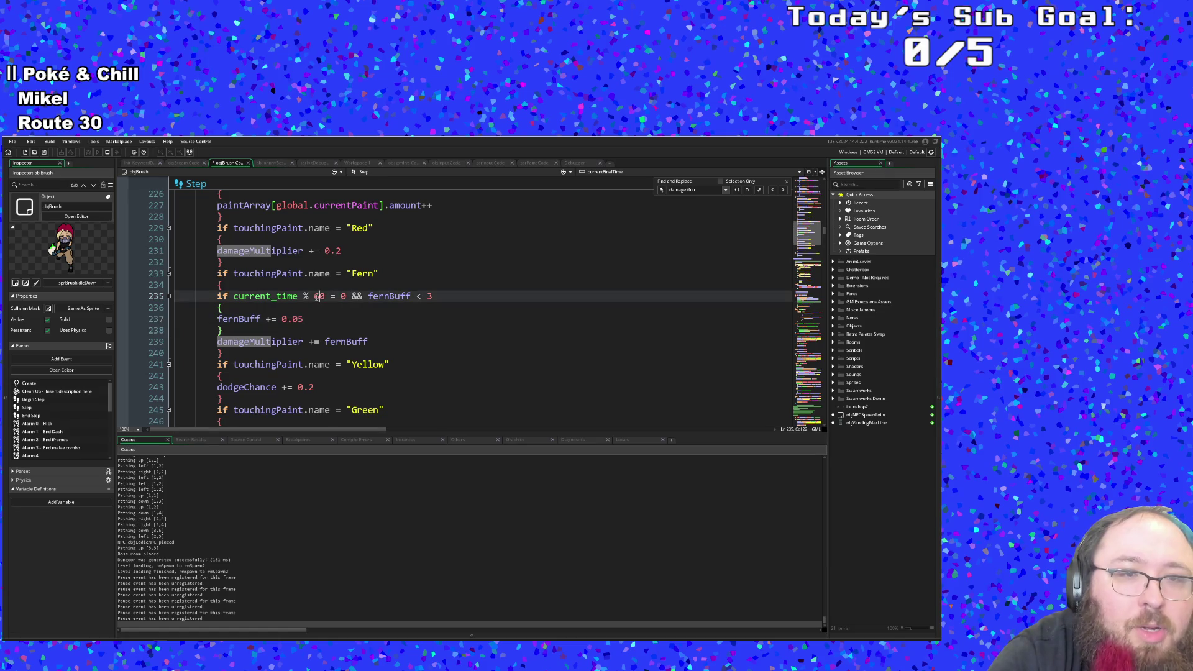
left_click(305, 320)
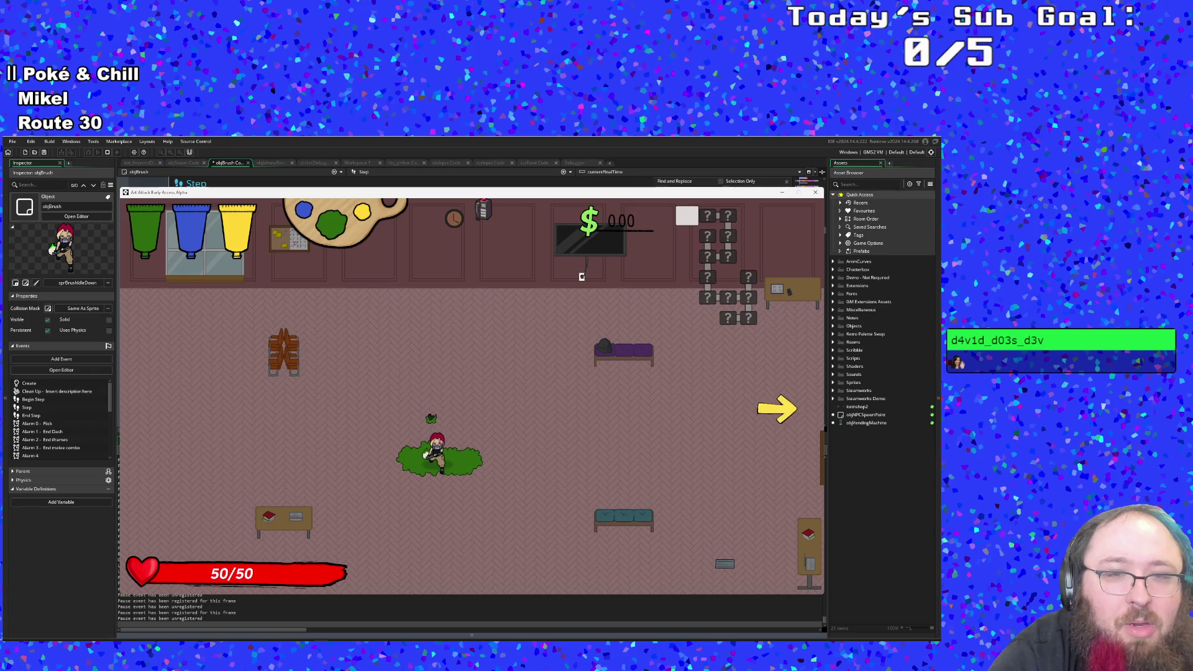
Step: Swing the brush and walk right through the green paint into the classroom combat room
left_click(385, 546)
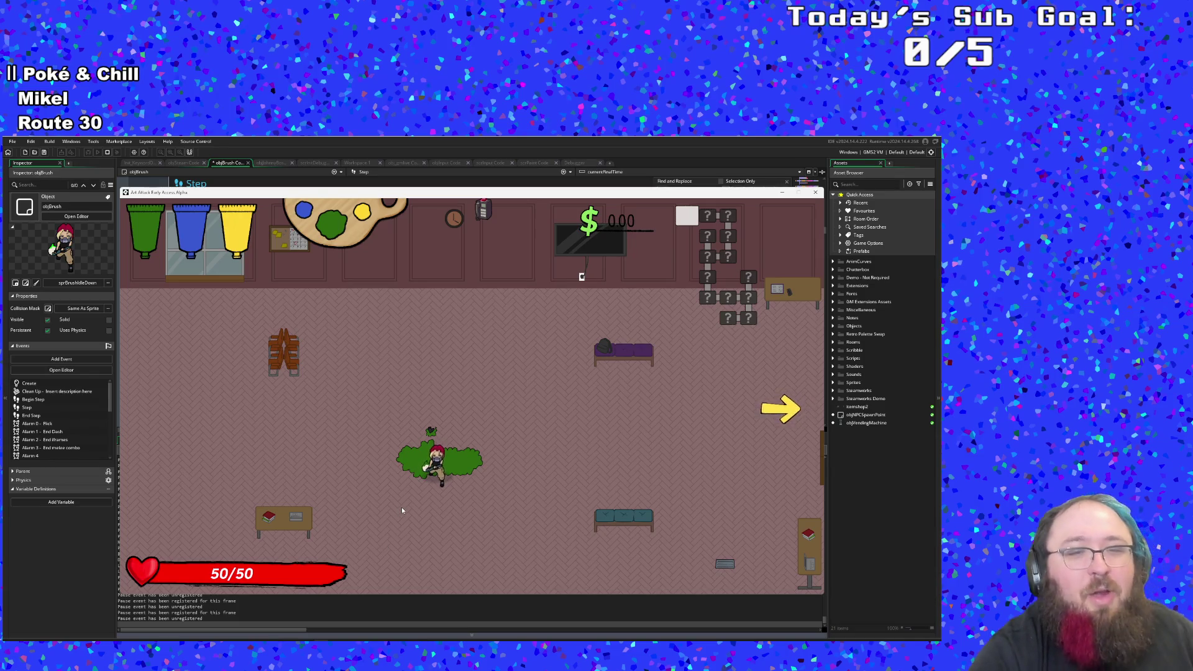
key("d")
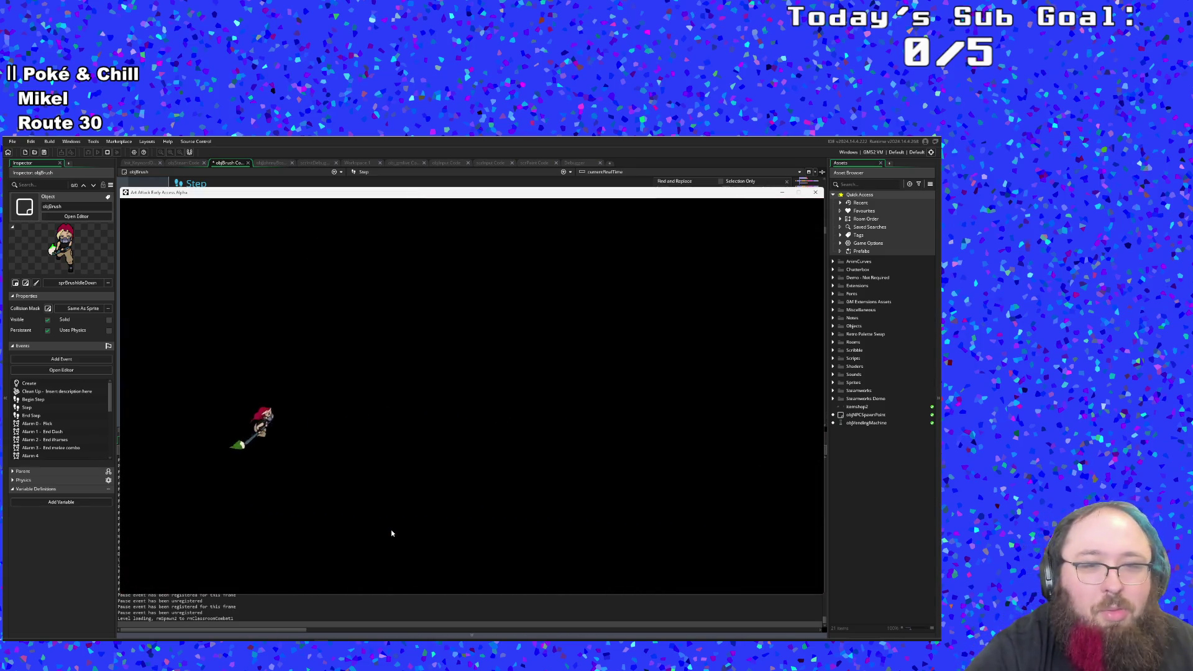
key("d")
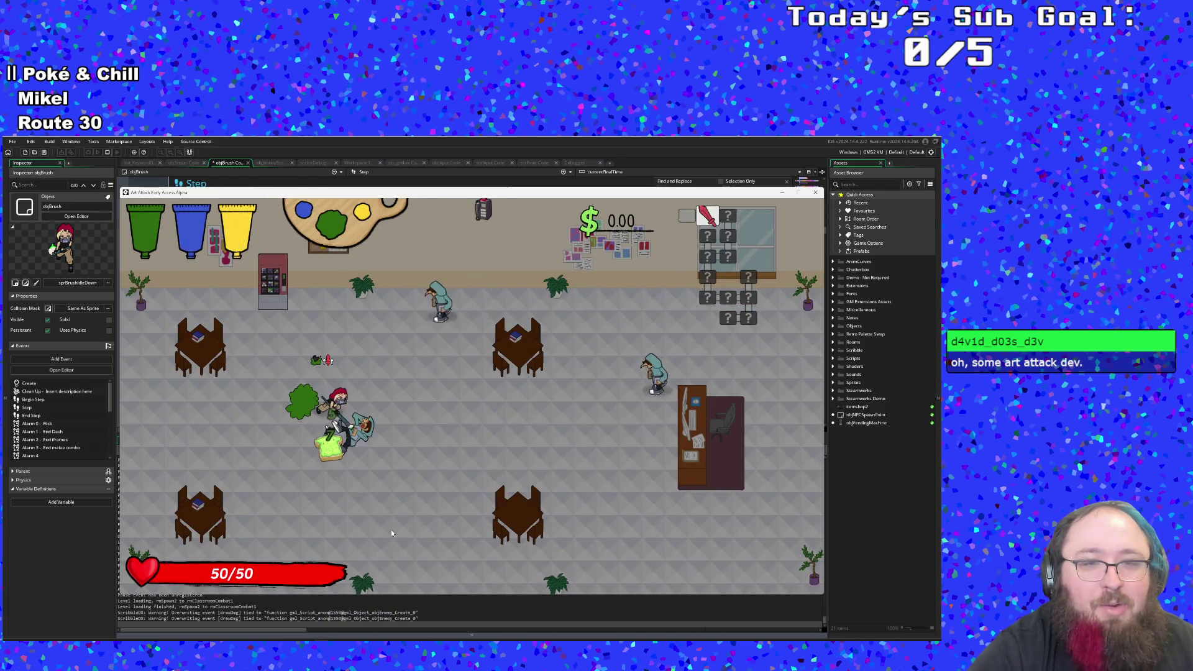
Step: Walk to the vending machine and smash it to collect $131.68
key("a")
key("d")
key("s")
key("w")
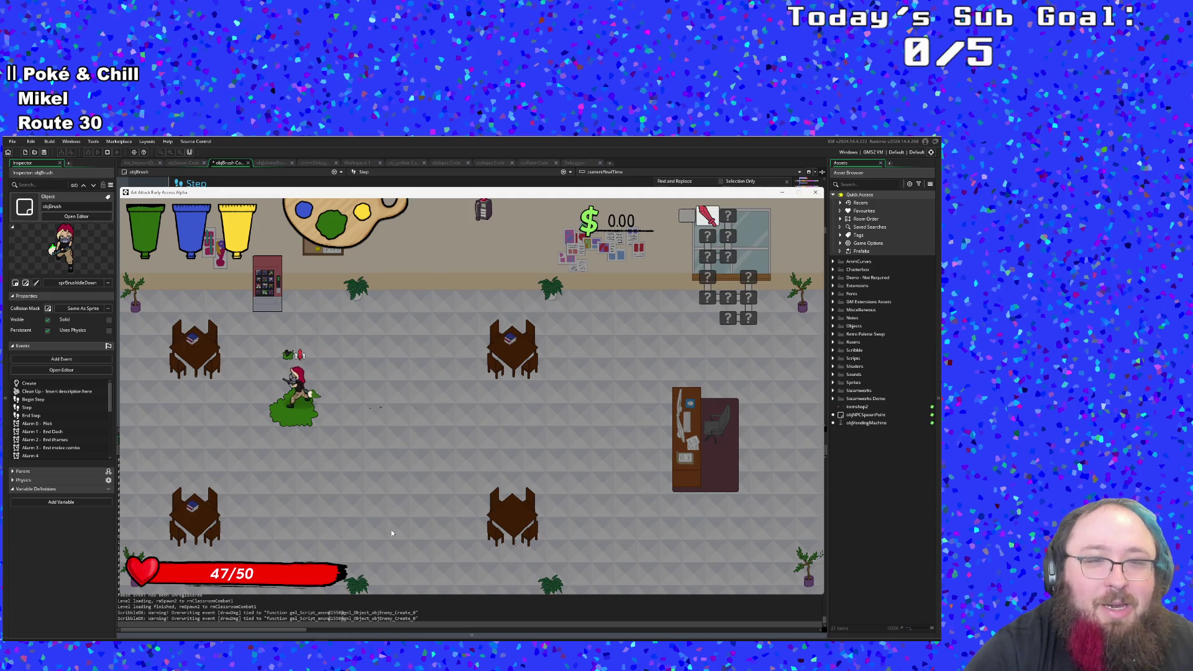
key("w")
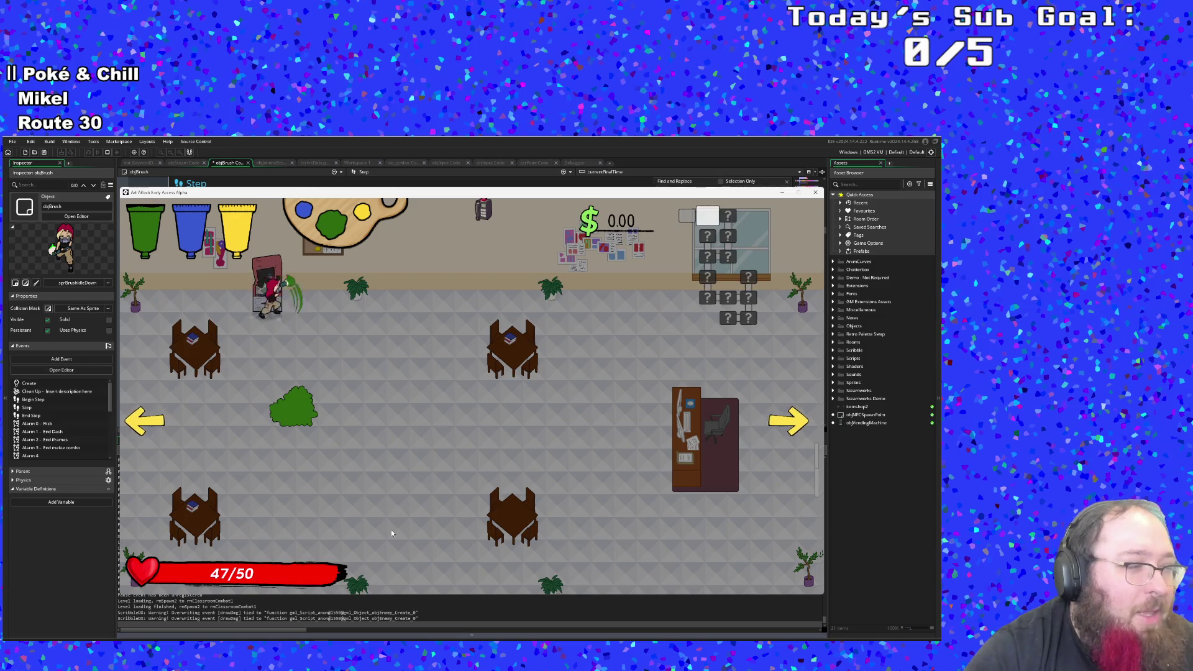
key("s")
key("s")
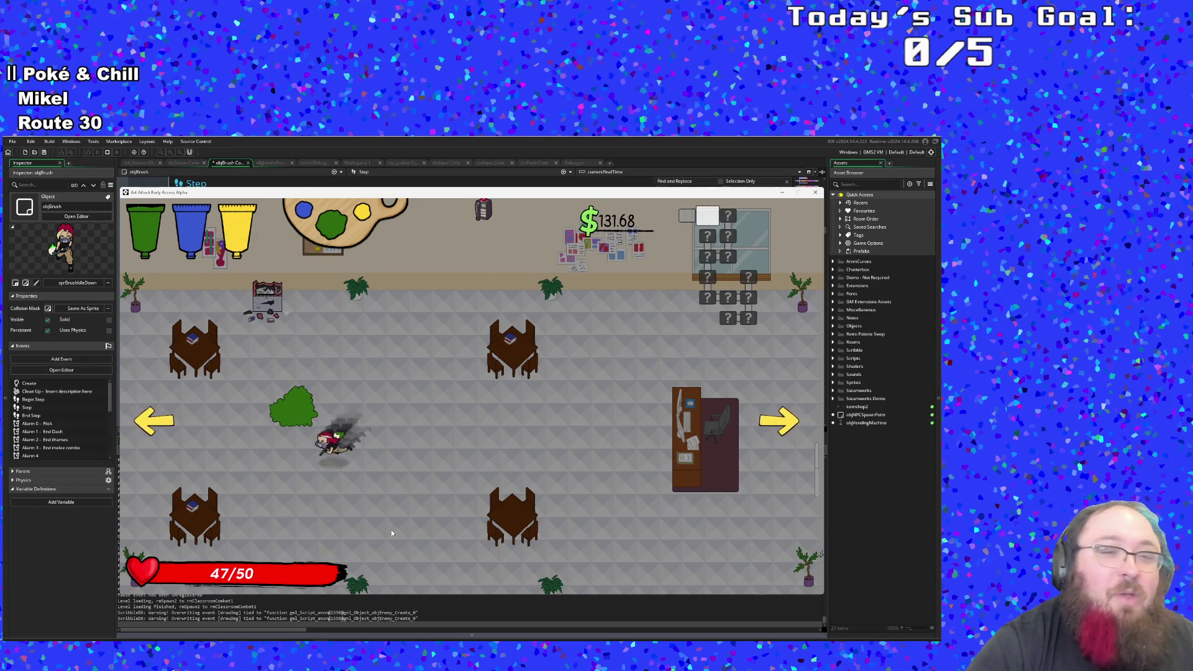
Step: Run between the classroom tables and through the bush to the centre
key("w")
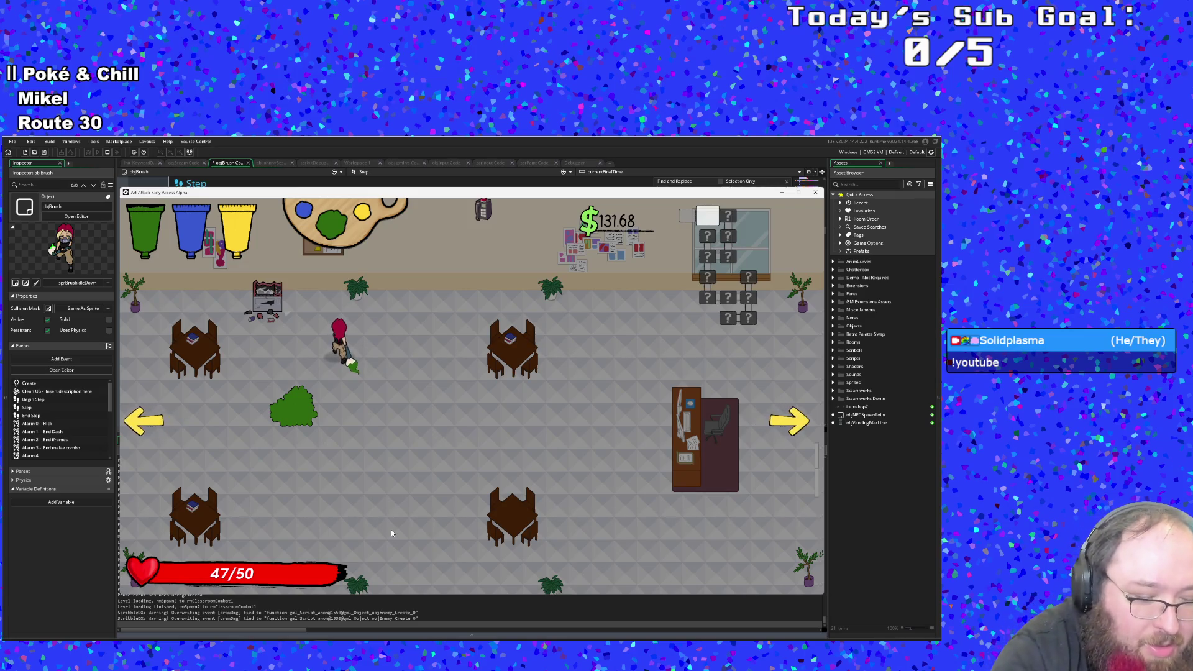
key("s")
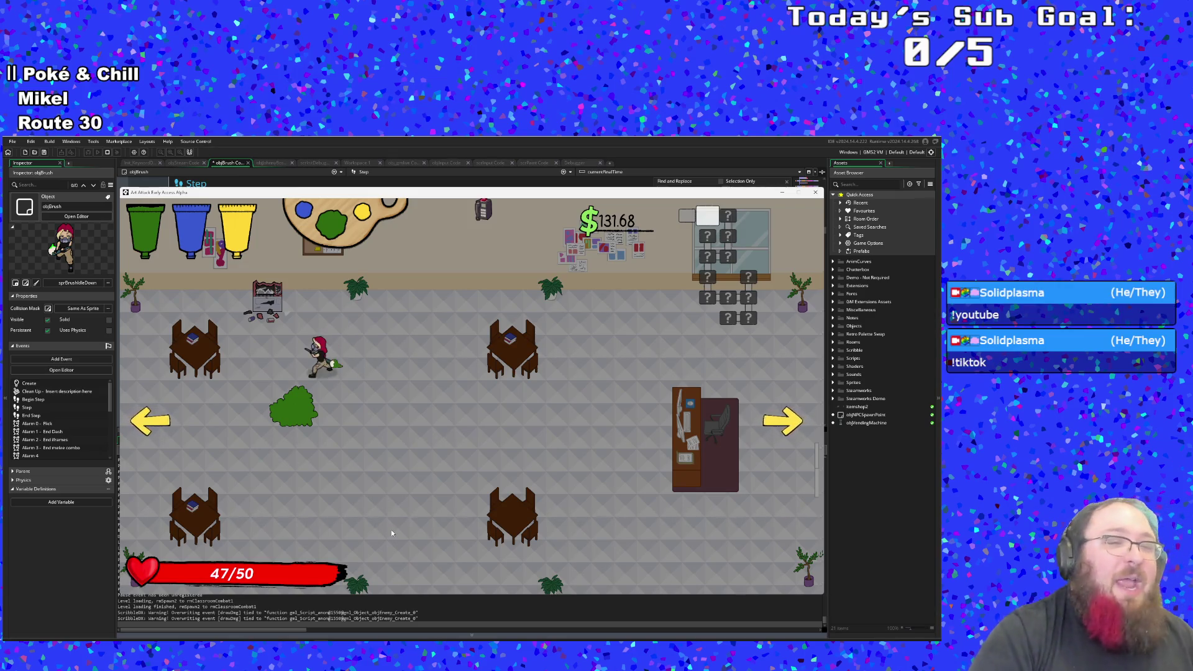
key("w")
key("a")
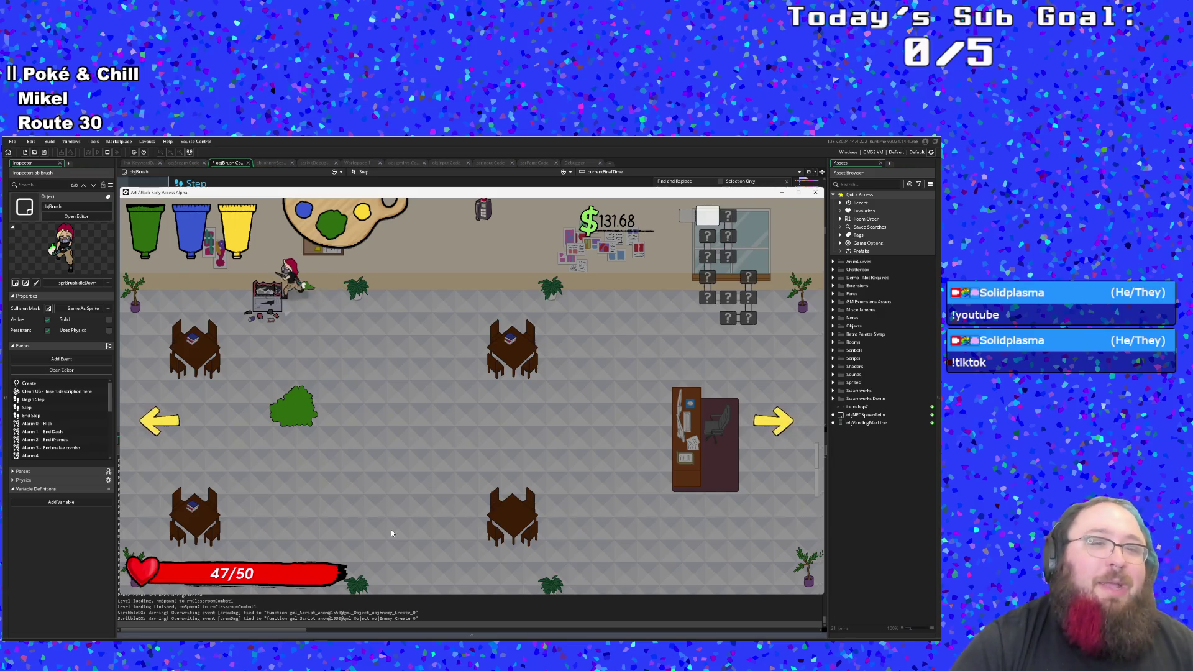
key("s")
key("s")
key("d")
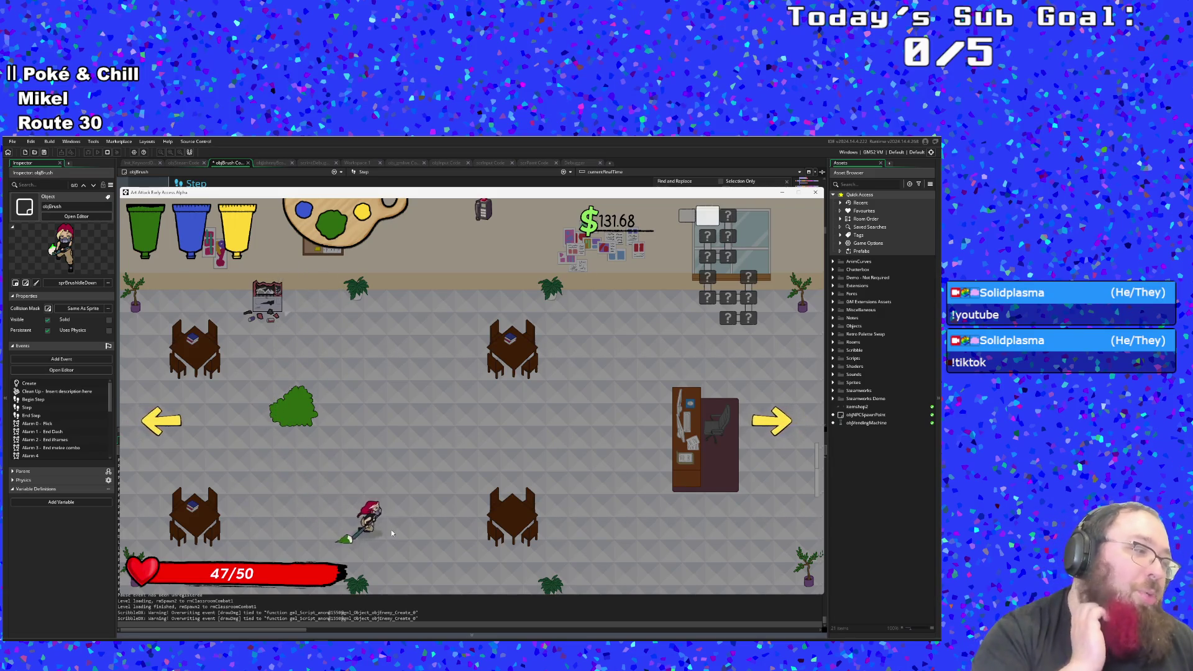
key("w")
key("w")
key("a")
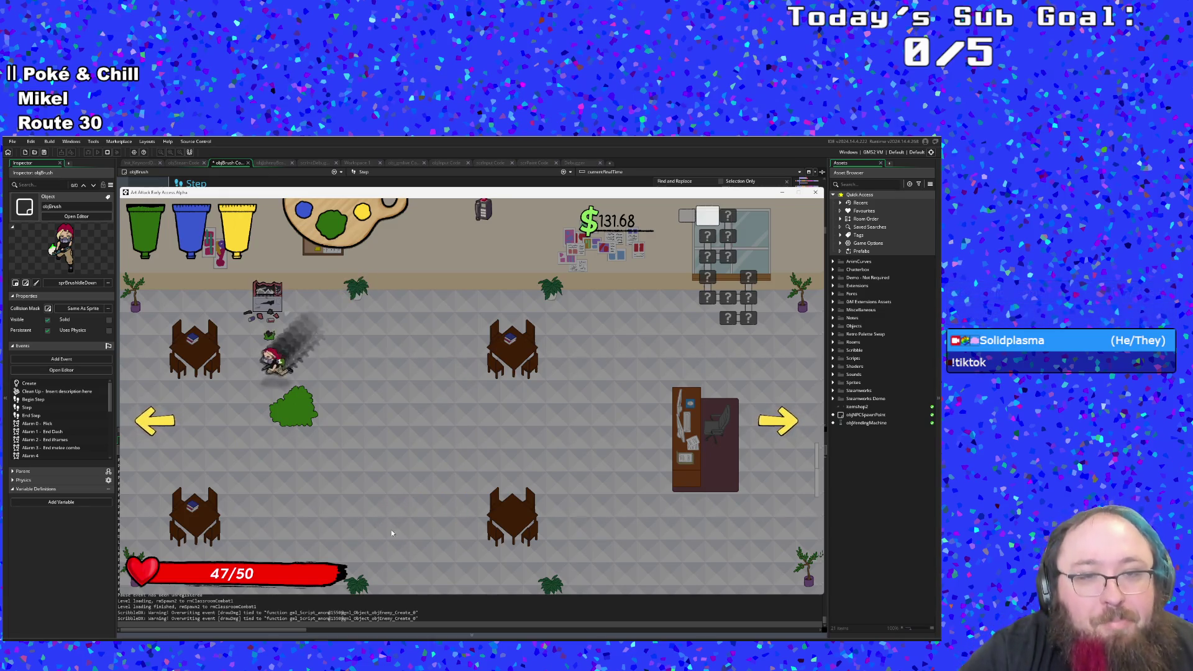
key("s")
key("d")
key("w")
key("a")
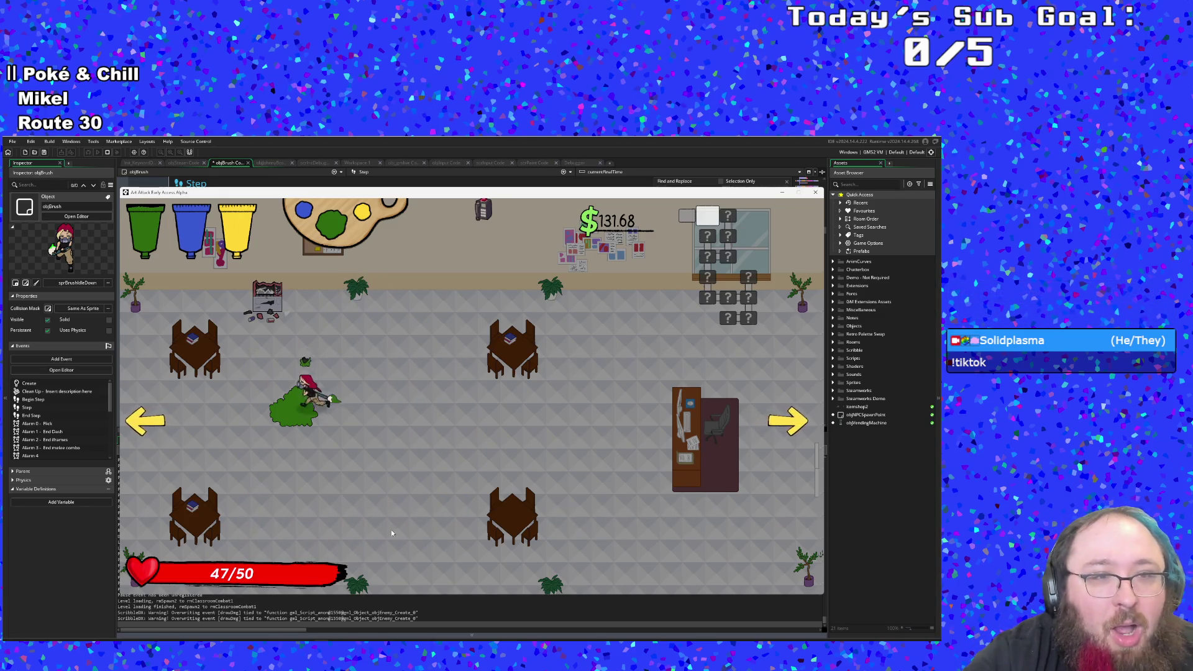
key("s")
key("d")
key("w")
key("w")
key("d")
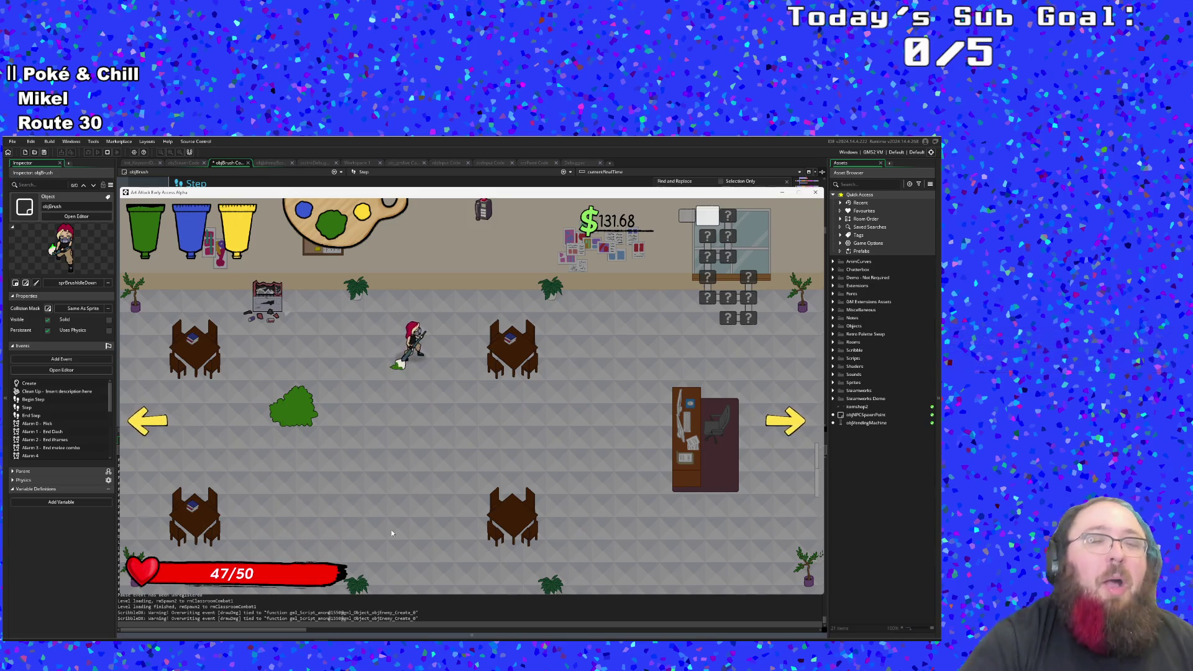
key("a")
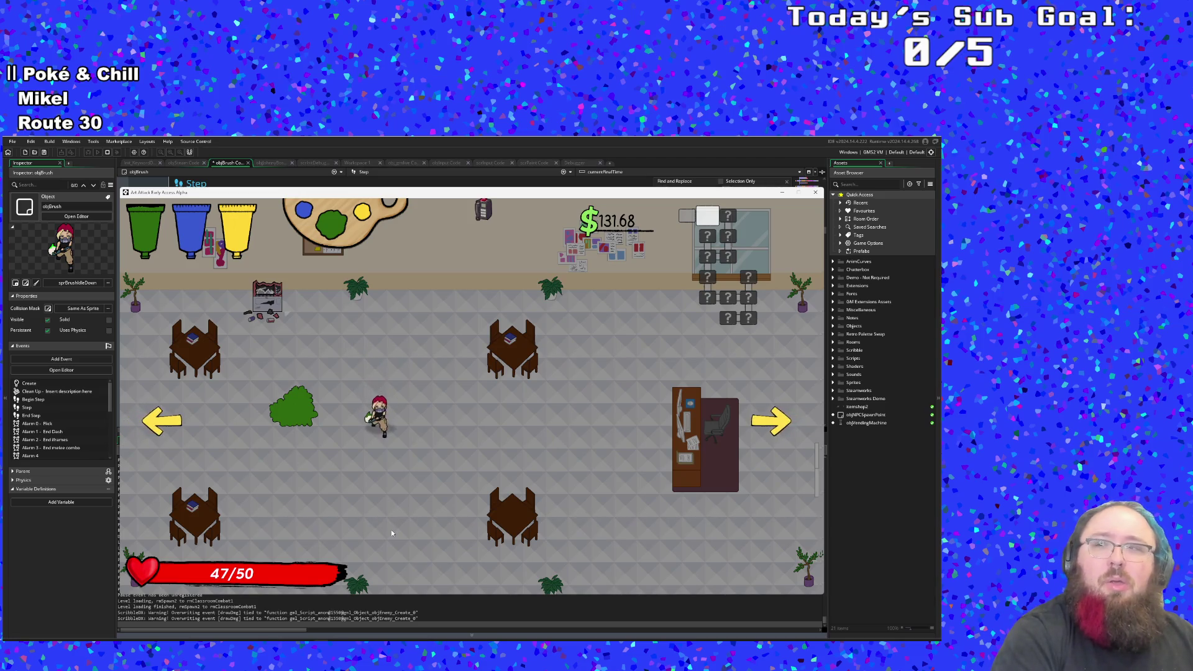
Step: Circle the room centre past the bush, then run up-right and dash left
key("w")
key("s")
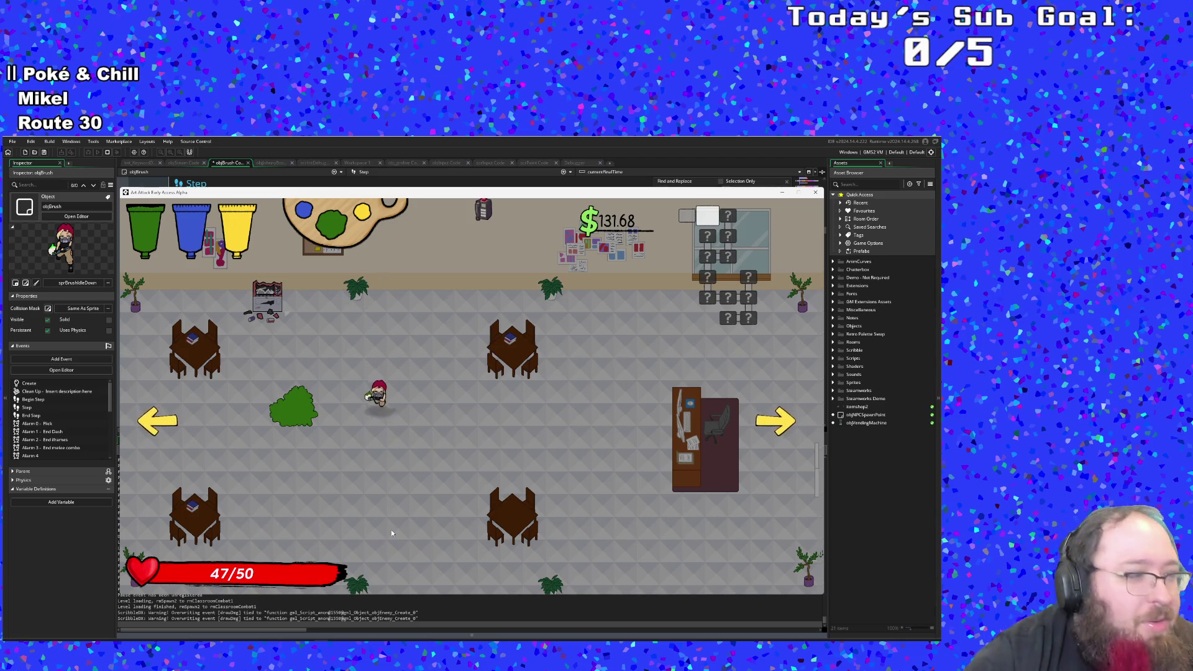
key("d")
key("w")
key("w")
key("a")
key("s")
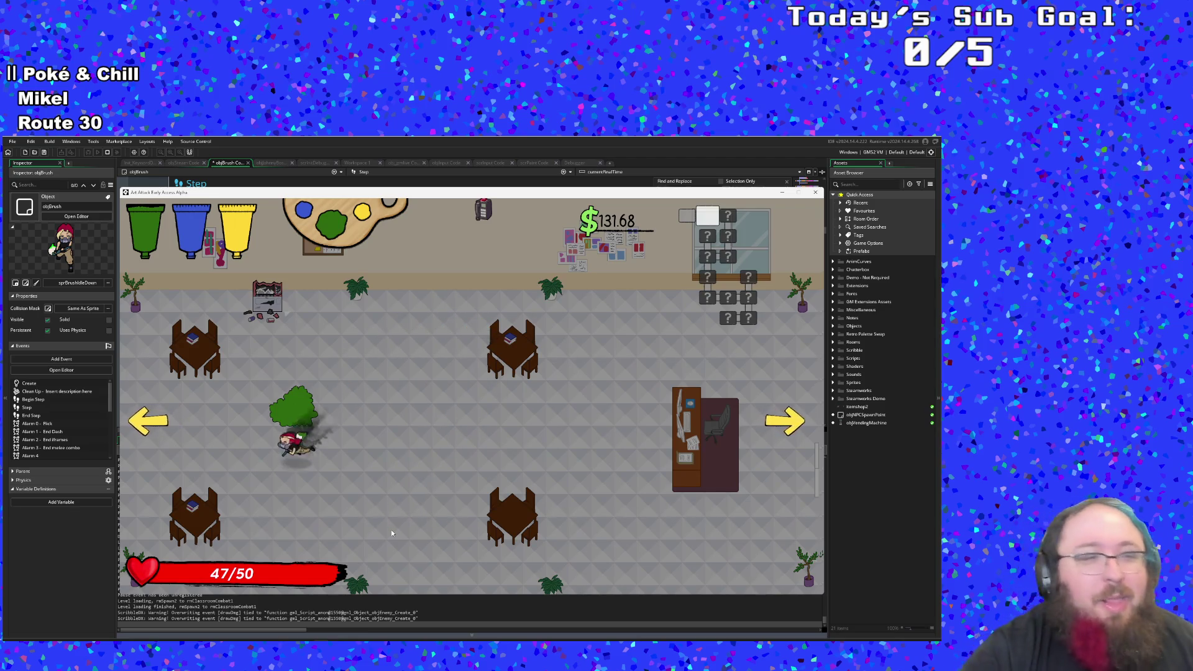
key("w")
key("d")
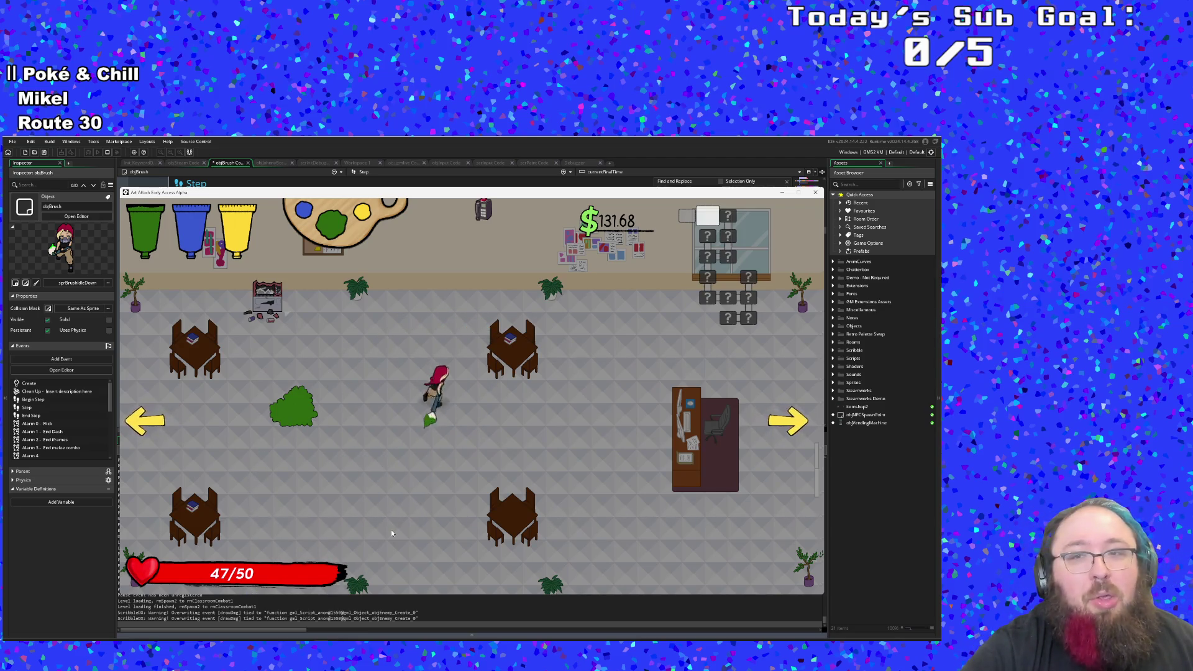
key("a")
key("s")
key("w")
key("d")
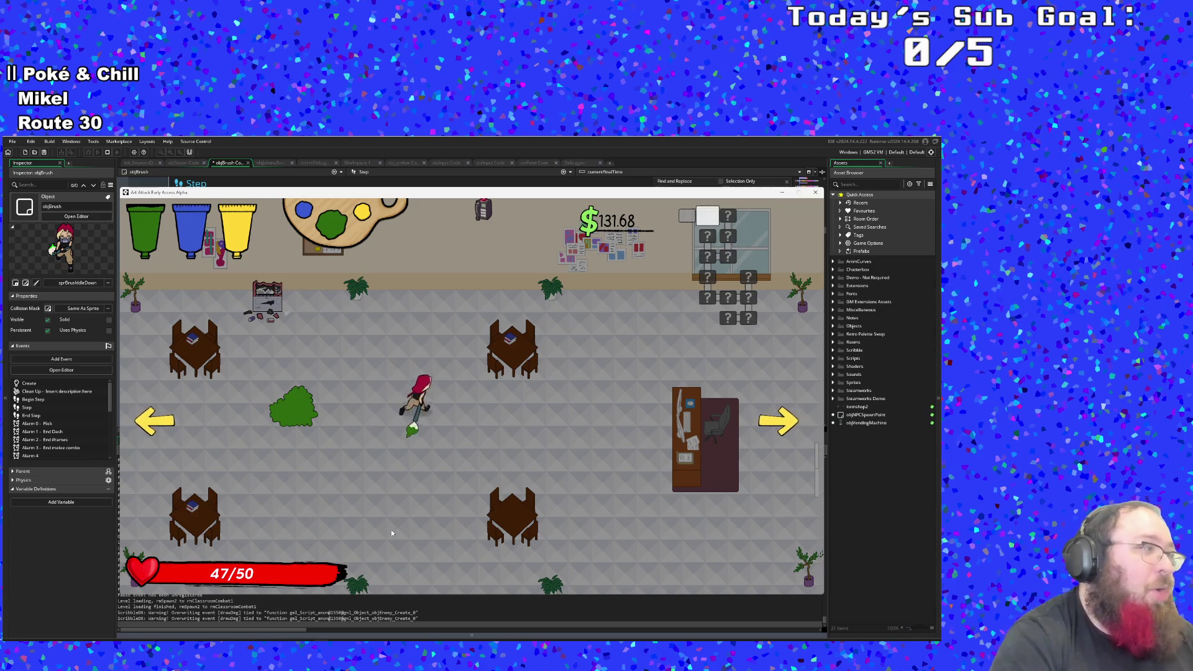
key("a")
key("space")
Step: Run out the right exit into the combat room and attack the black-clad enemy
key("s")
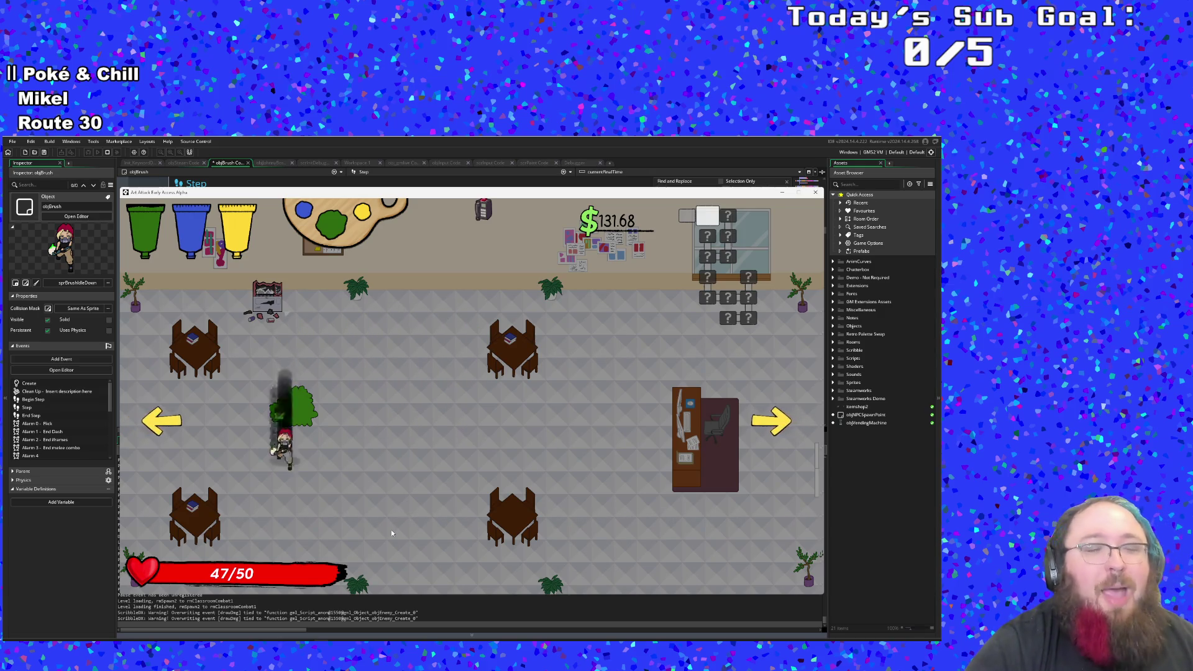
key("d")
key("w")
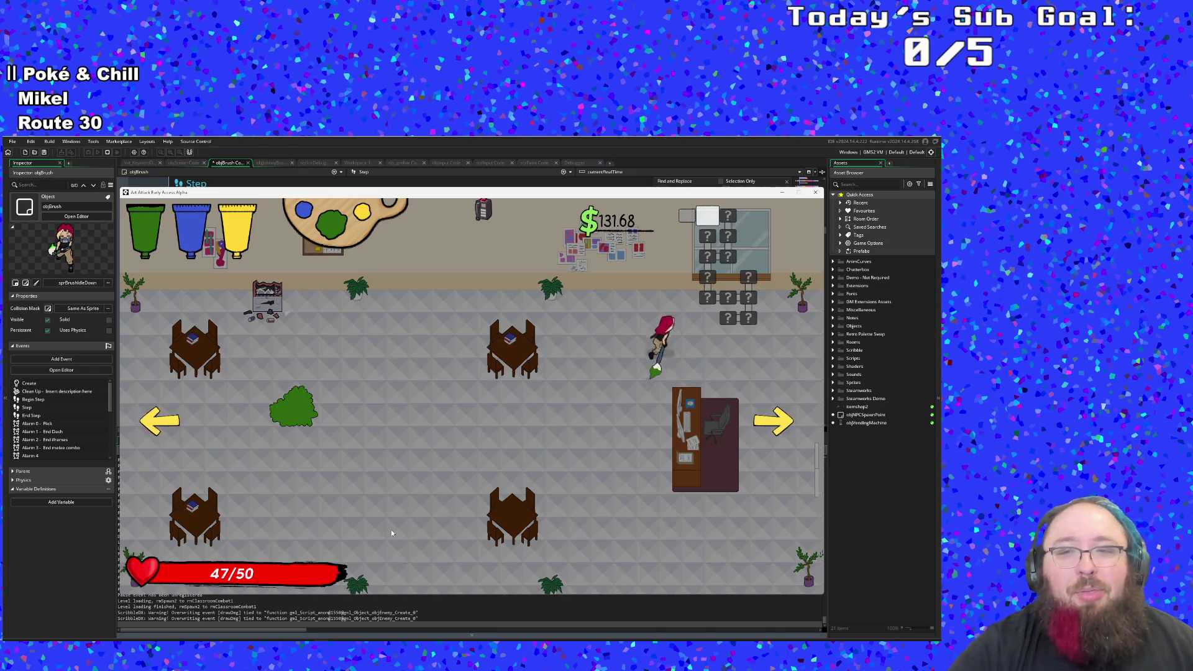
key("a")
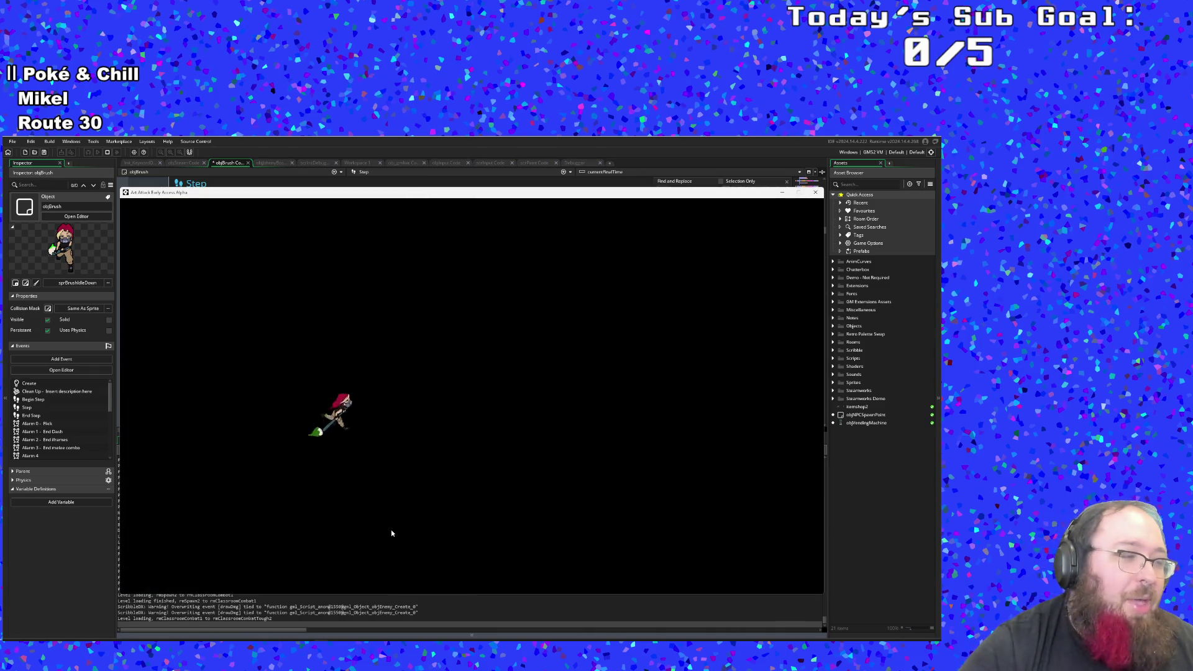
key("d")
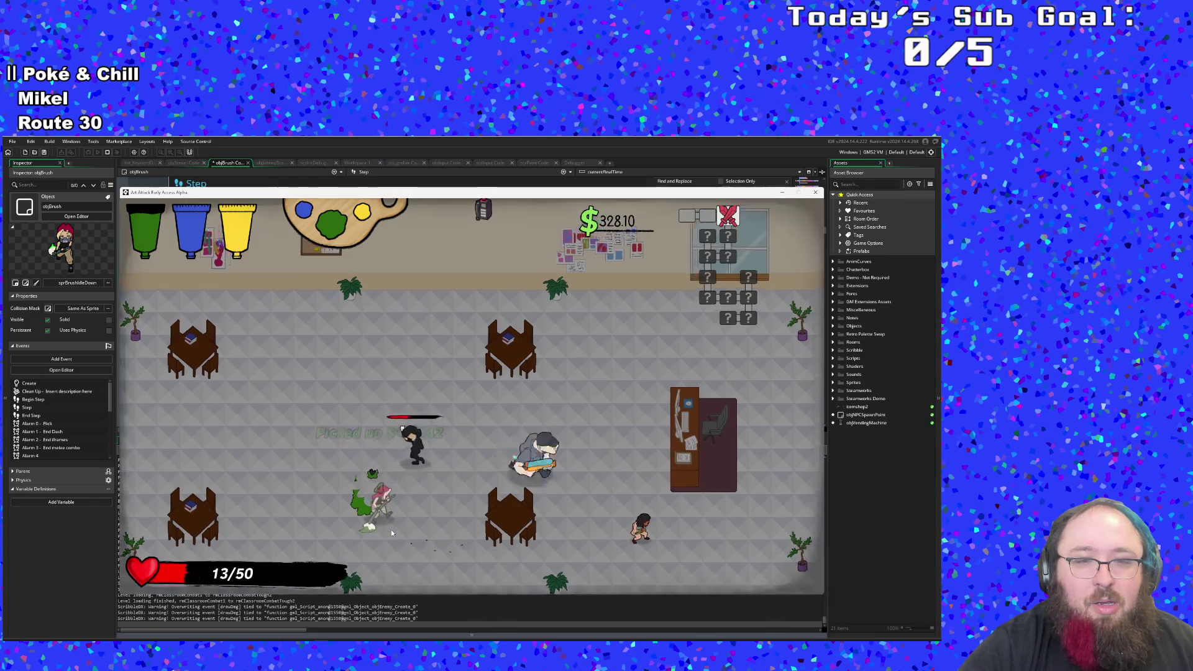
key("space")
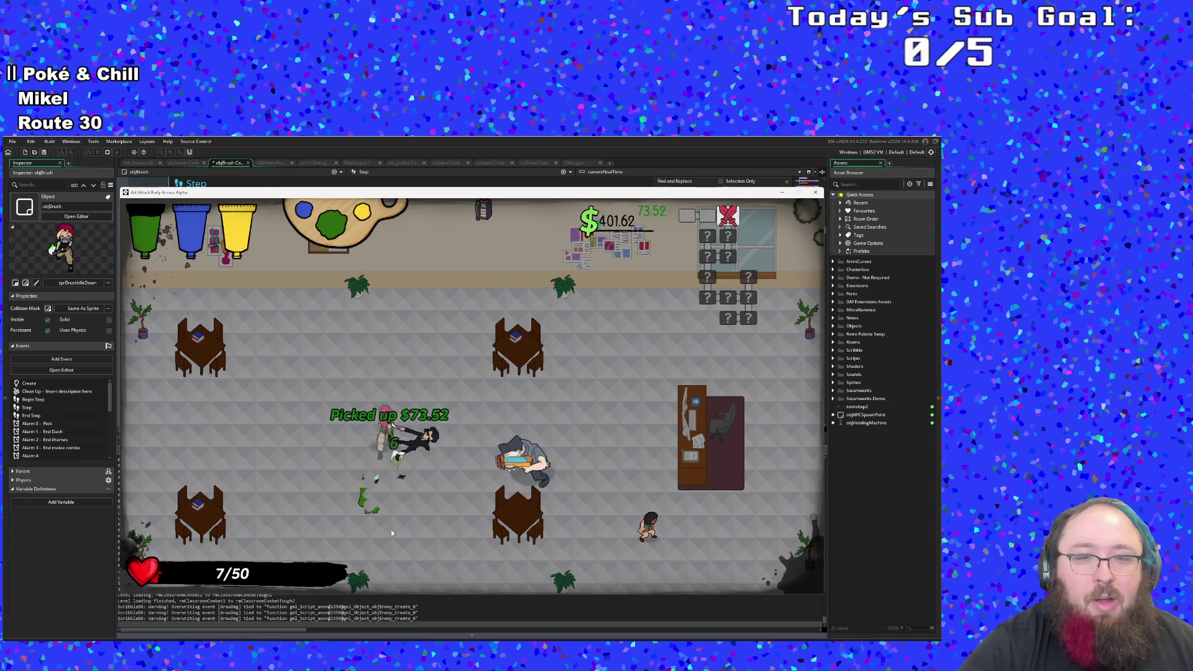
Step: Paint long green Fern trails across the floor while fighting, down to 3/50 health
key("a")
key("s")
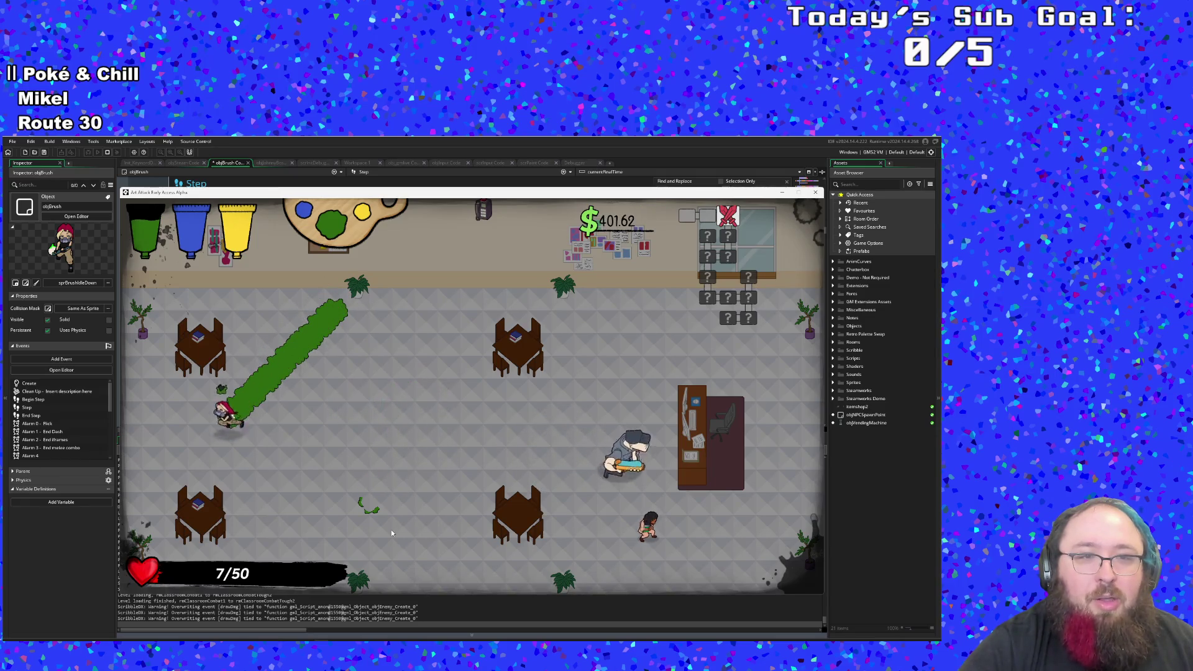
key("w")
key("d")
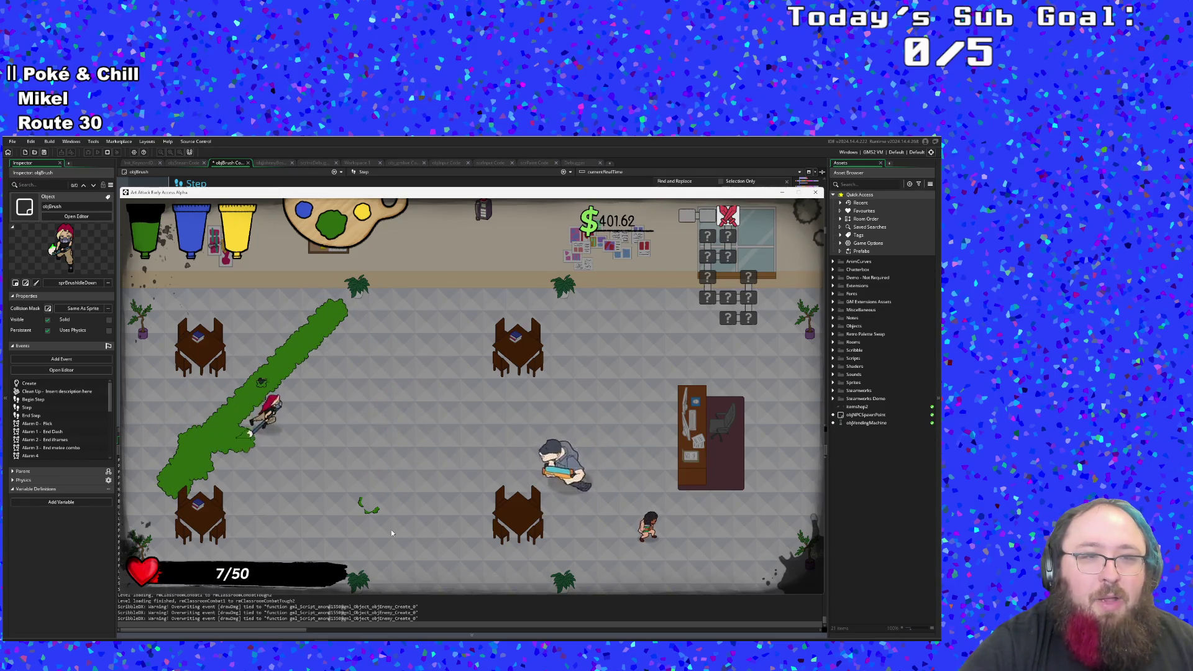
key("d")
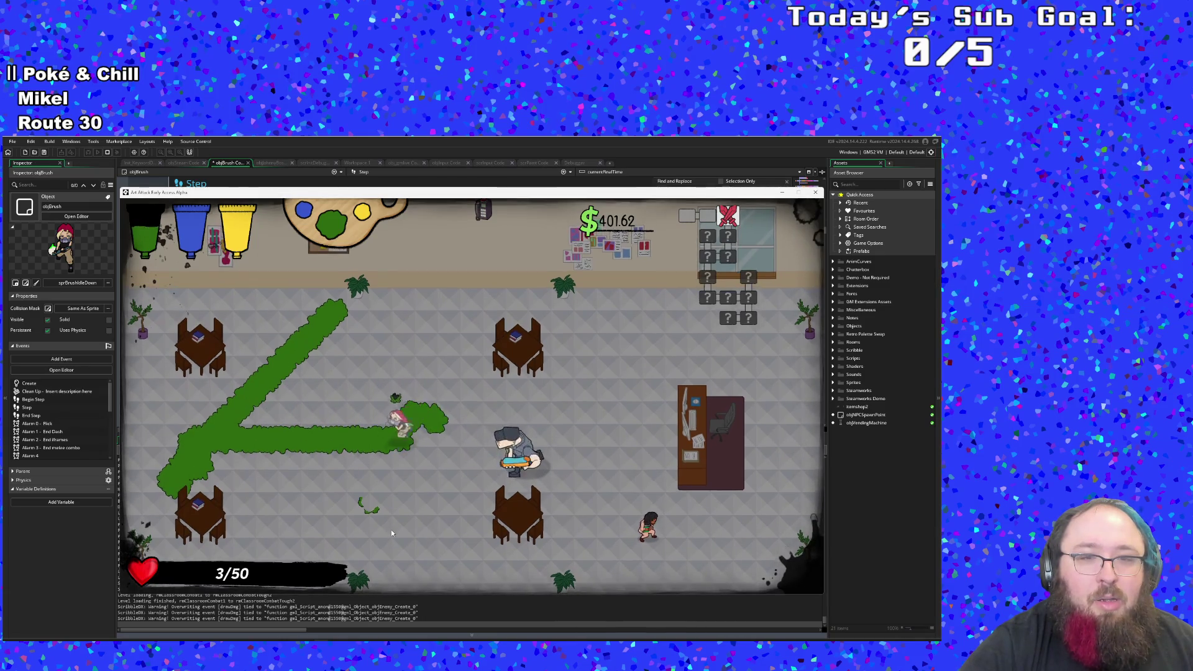
key("w")
key("a")
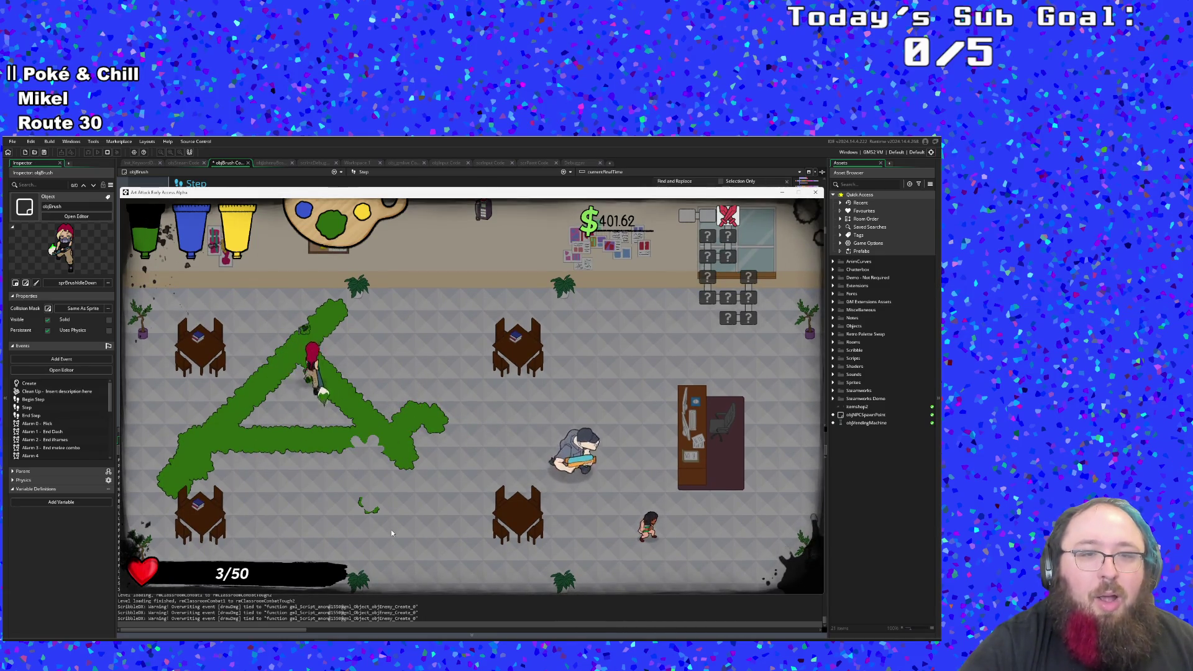
key("w")
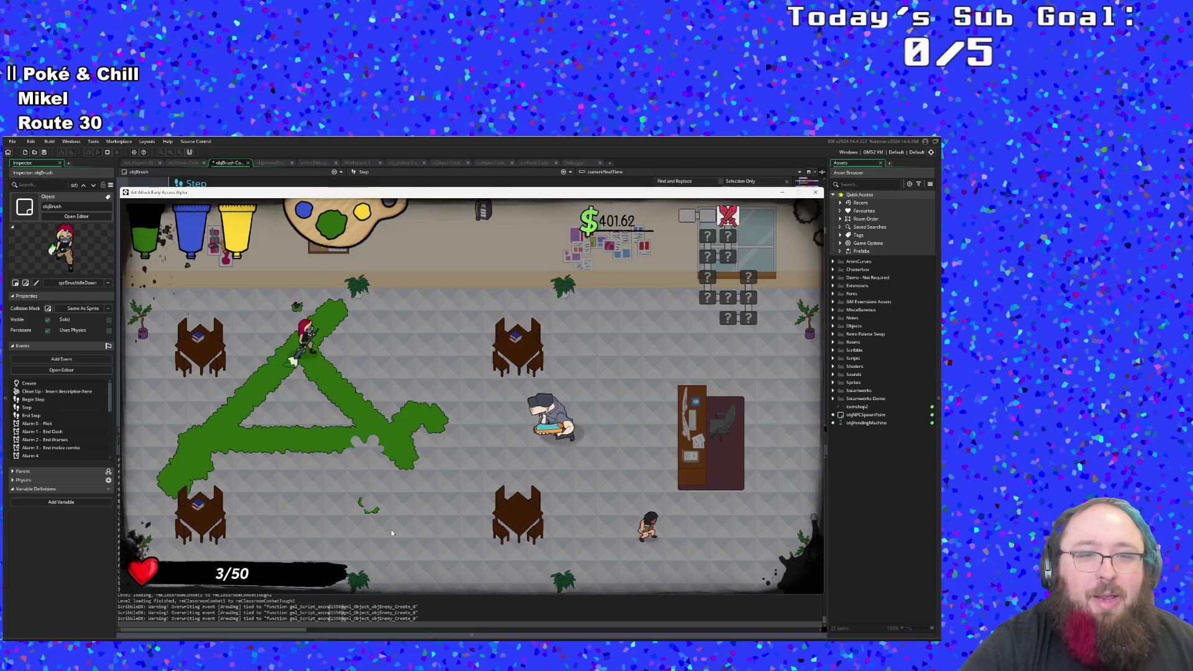
key("s")
key("d")
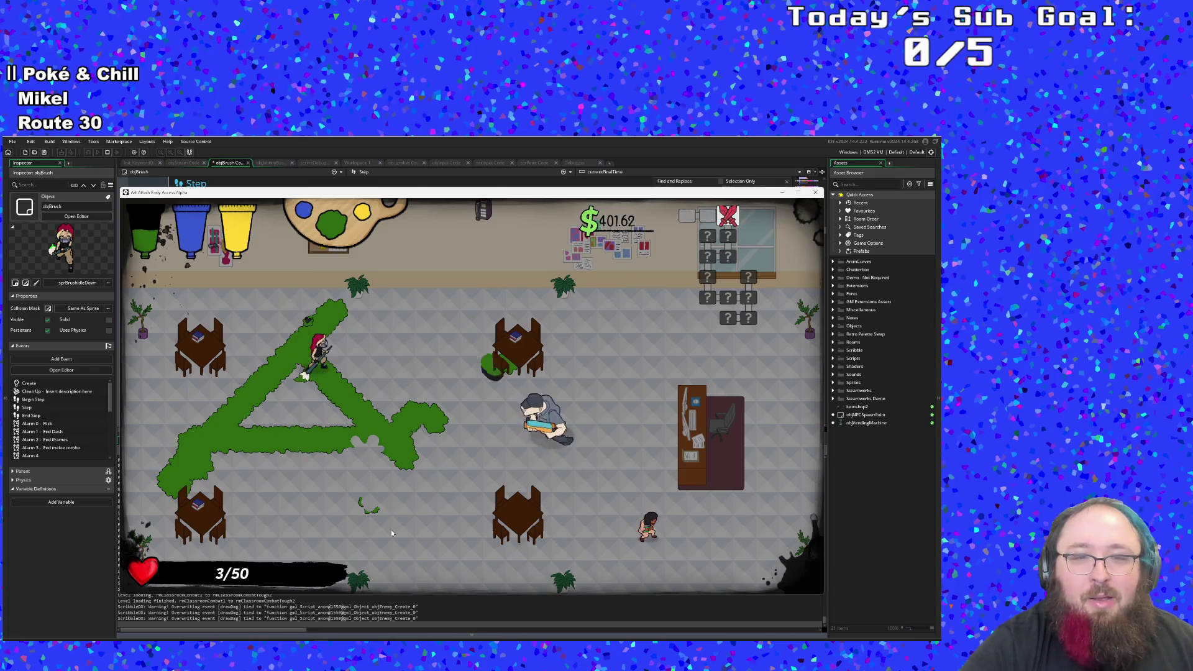
key("s")
key("d")
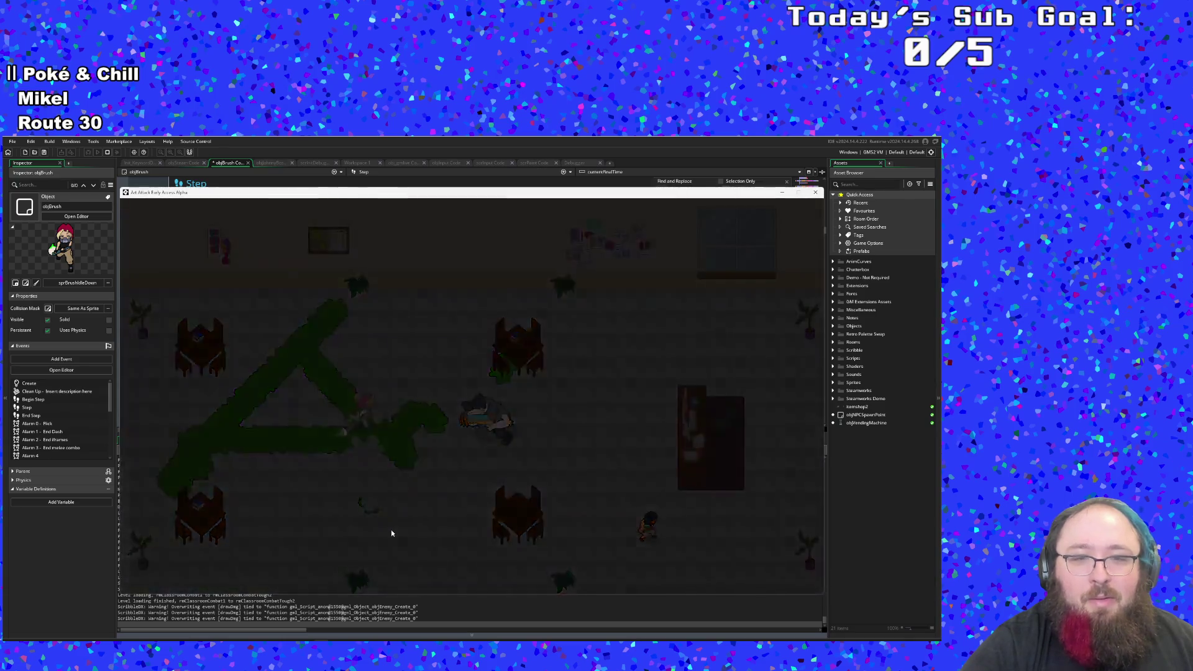
Step: Dash from the respawn through the right exit, fight enemies, and pause at 41/50 health
key("d")
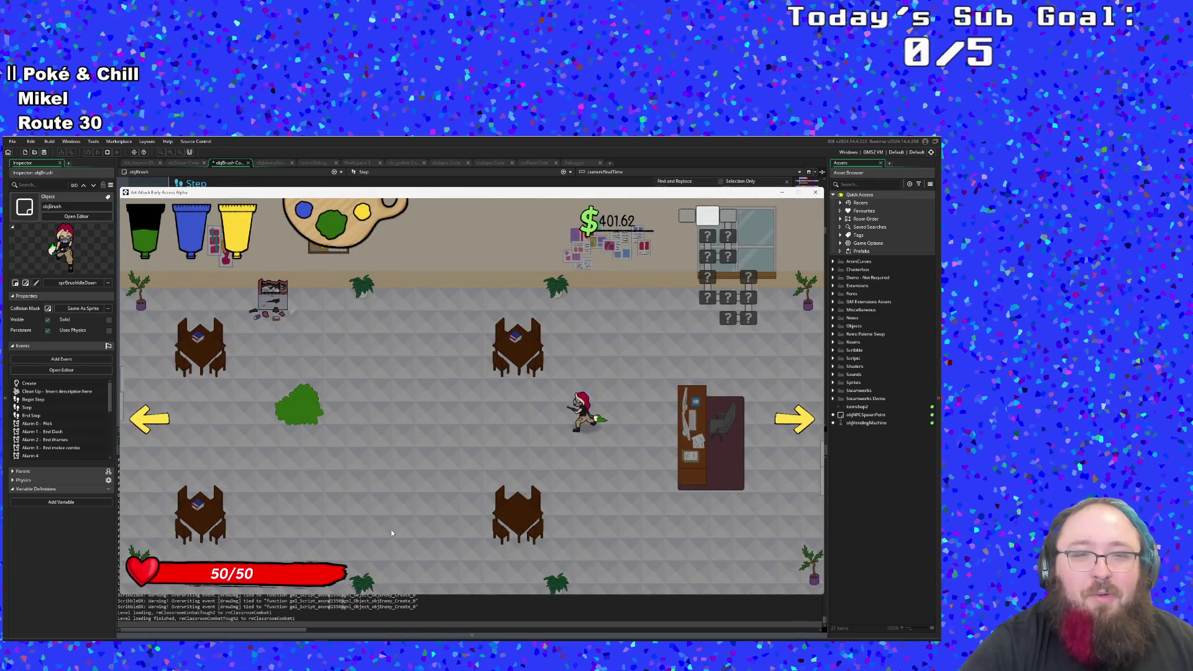
key("a")
key("d")
key("s")
key("d")
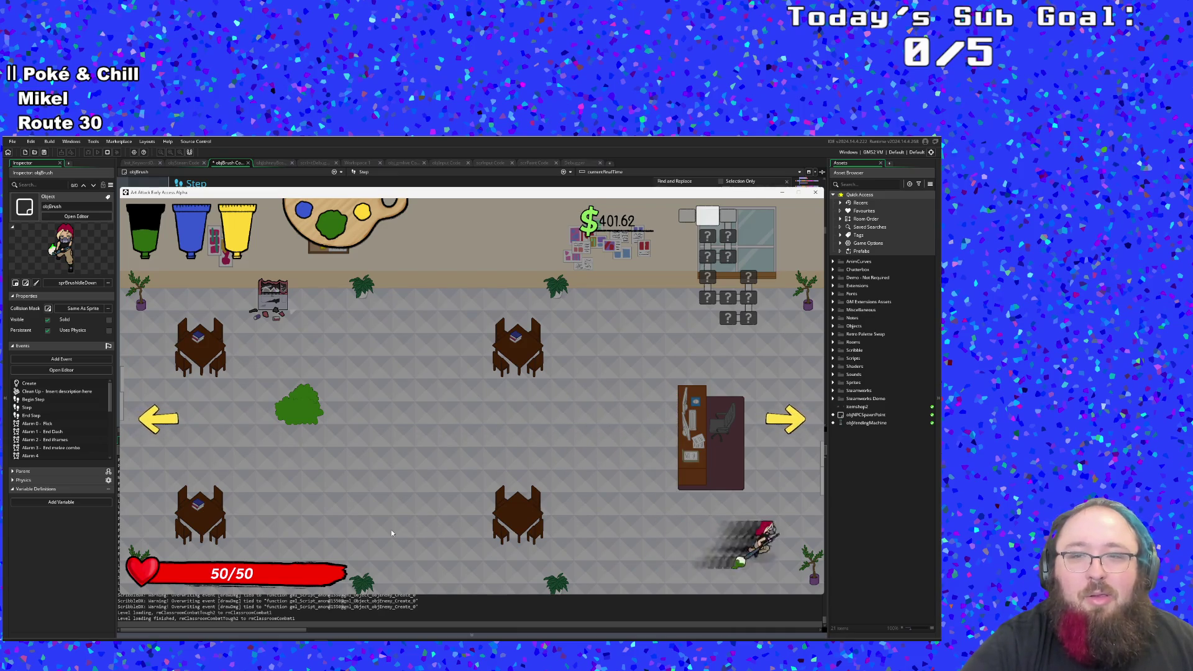
key("w")
key("d")
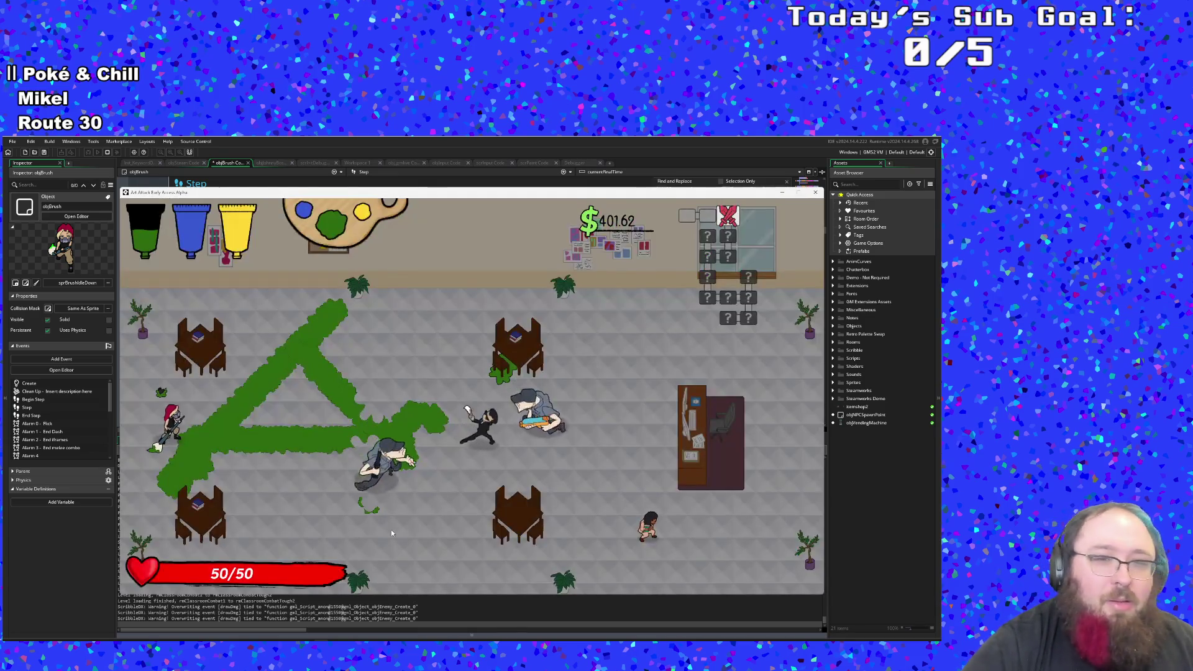
key("d")
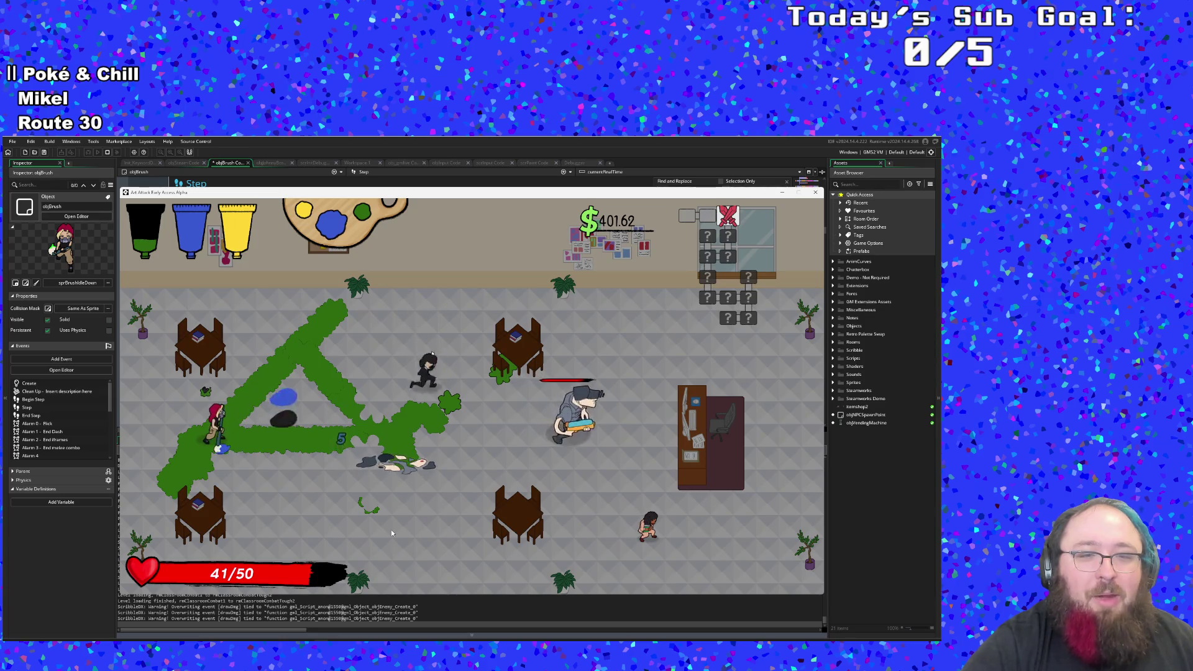
key("Escape")
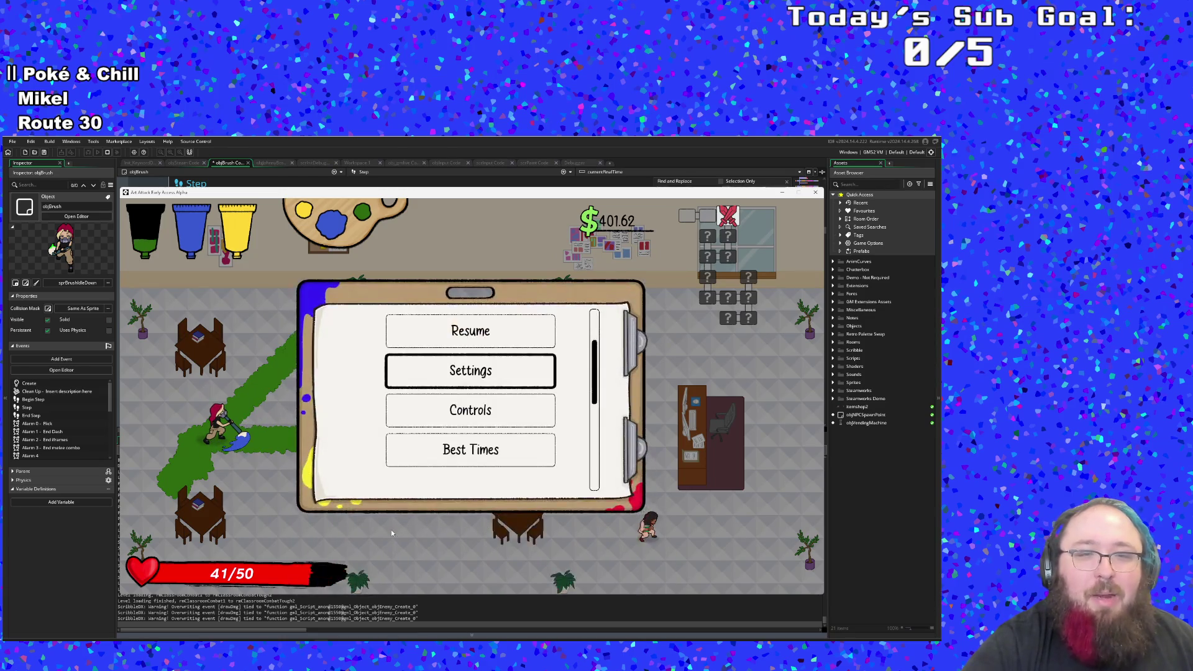
Step: Rebind Switch to Next Paint to RB in the game's Controls, then resume
key("Down")
key("Down")
key("Return")
key("Down")
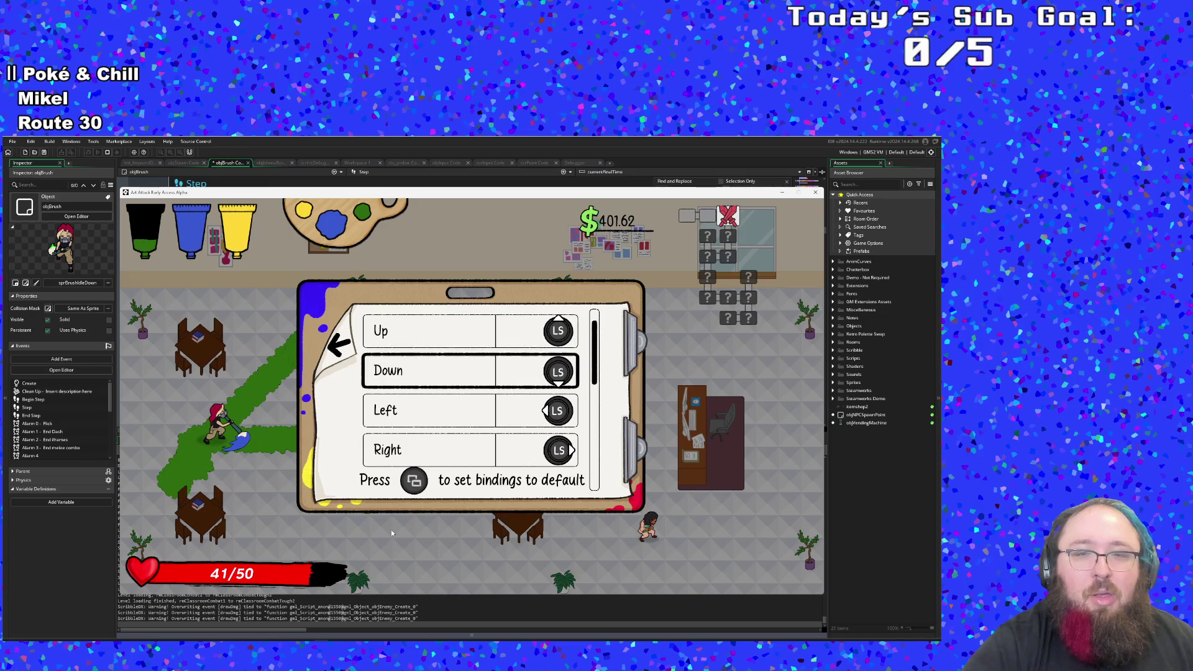
key("Down")
key("Down")
key("Down")
key("Down")
key("Down")
key("Down")
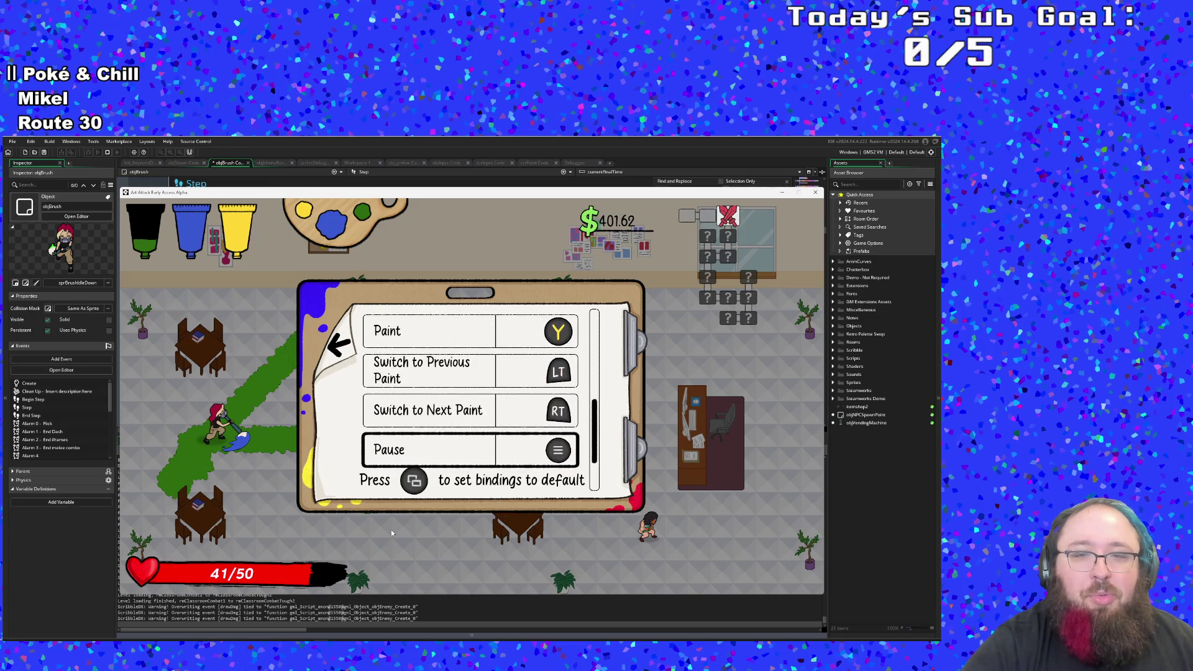
key("Up")
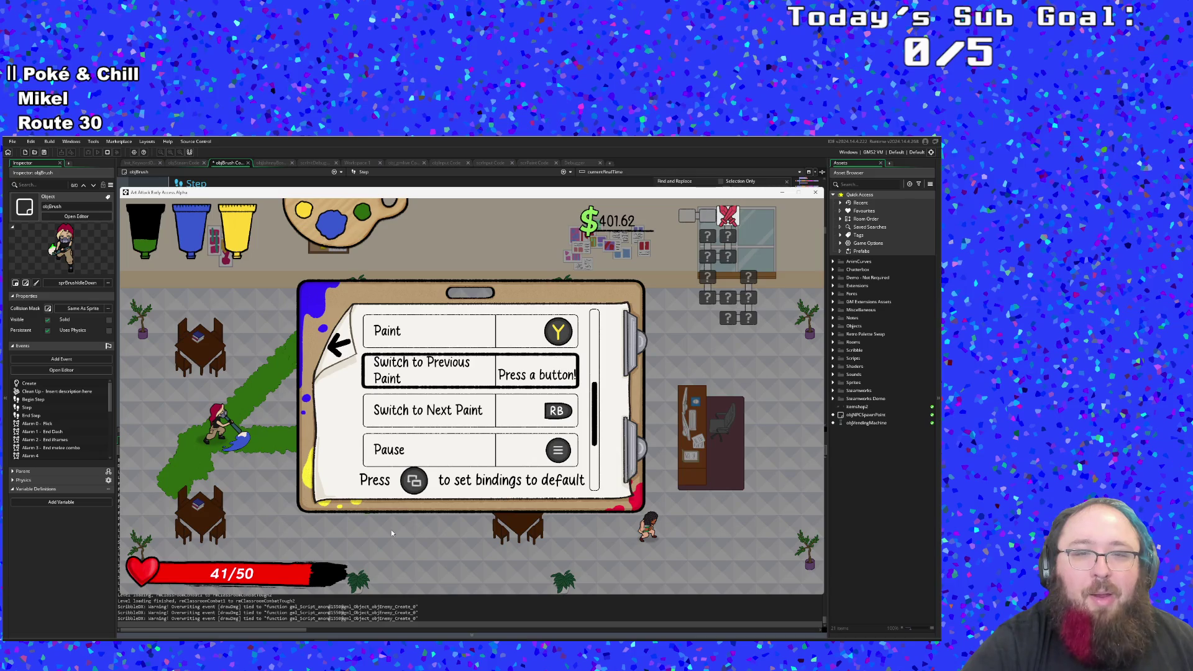
key("Escape")
key("Escape")
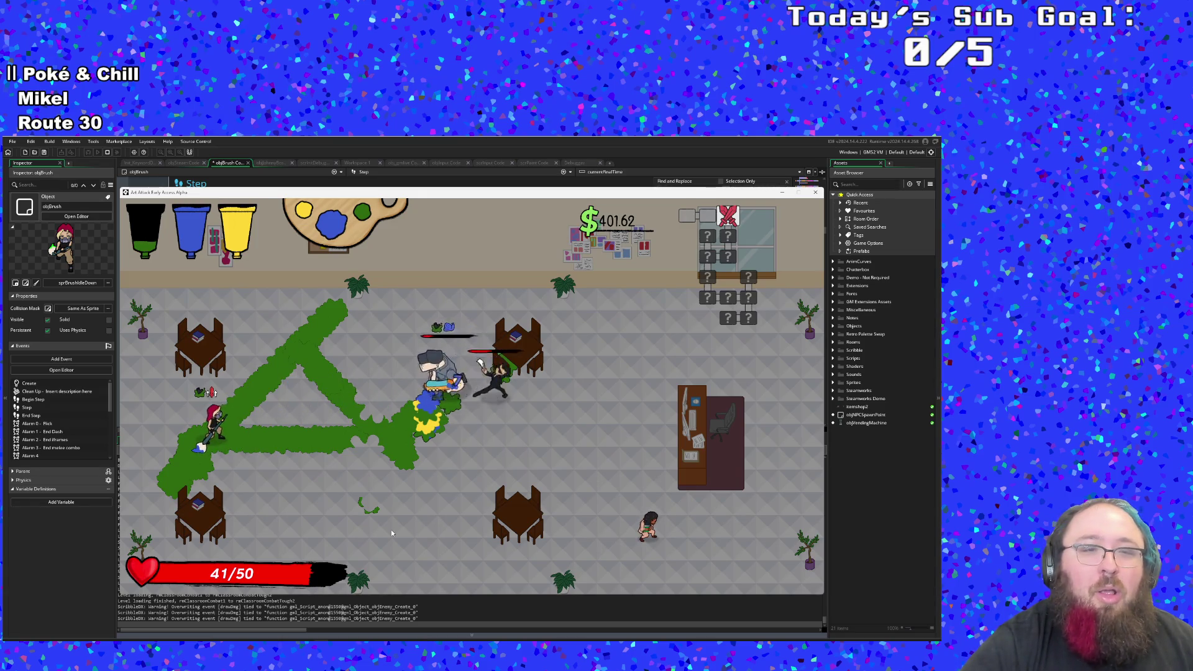
Step: Defeat the enemy and grab the money drop, reaching $502.50
key("d")
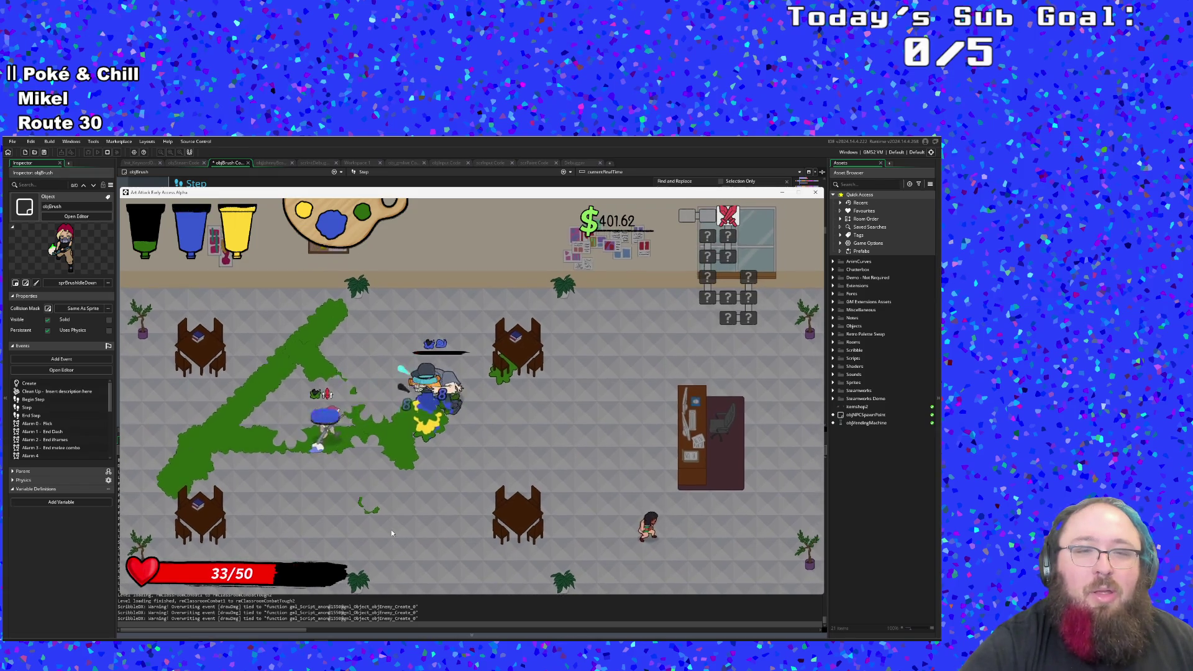
key("d")
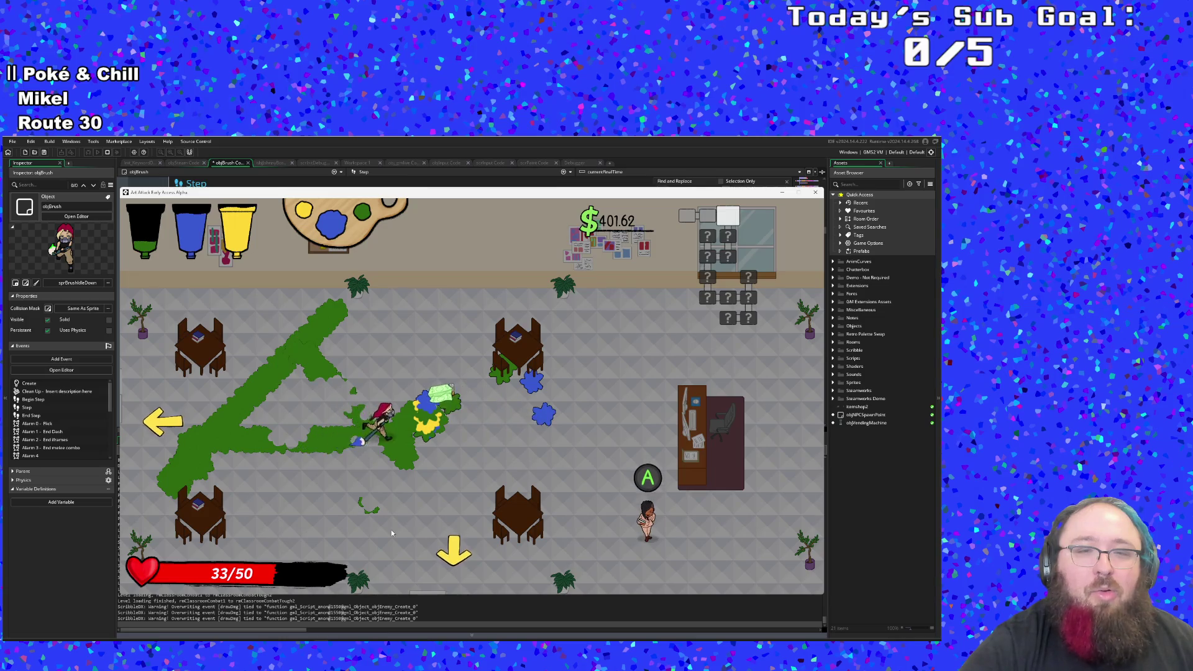
key("d")
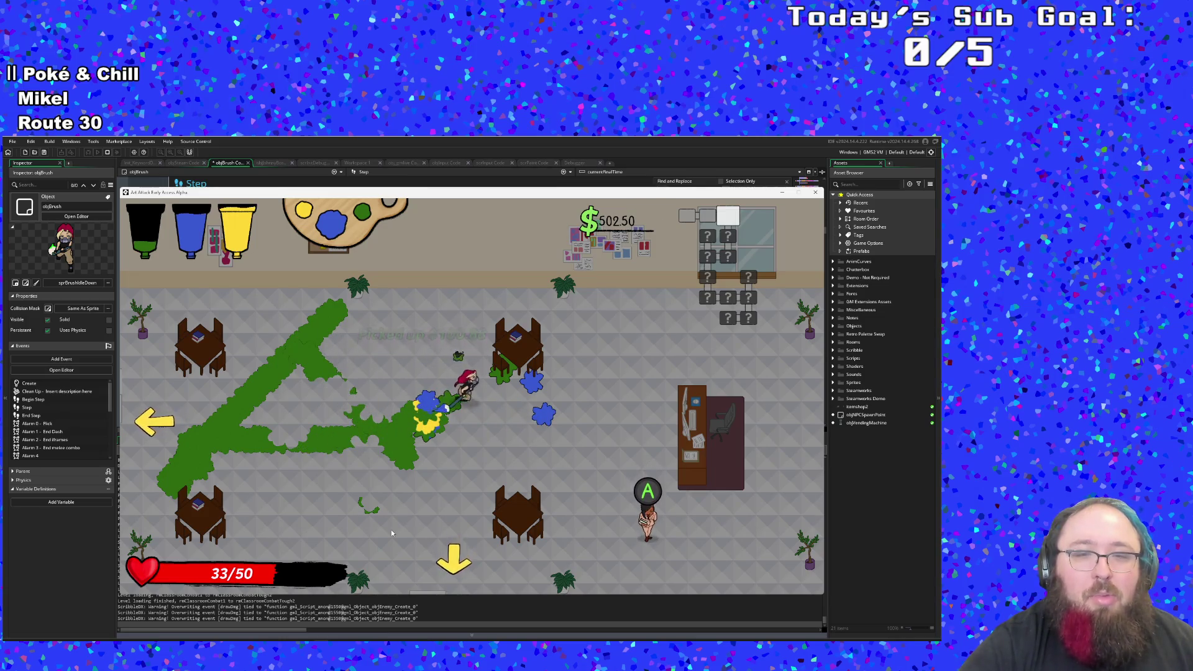
key("d")
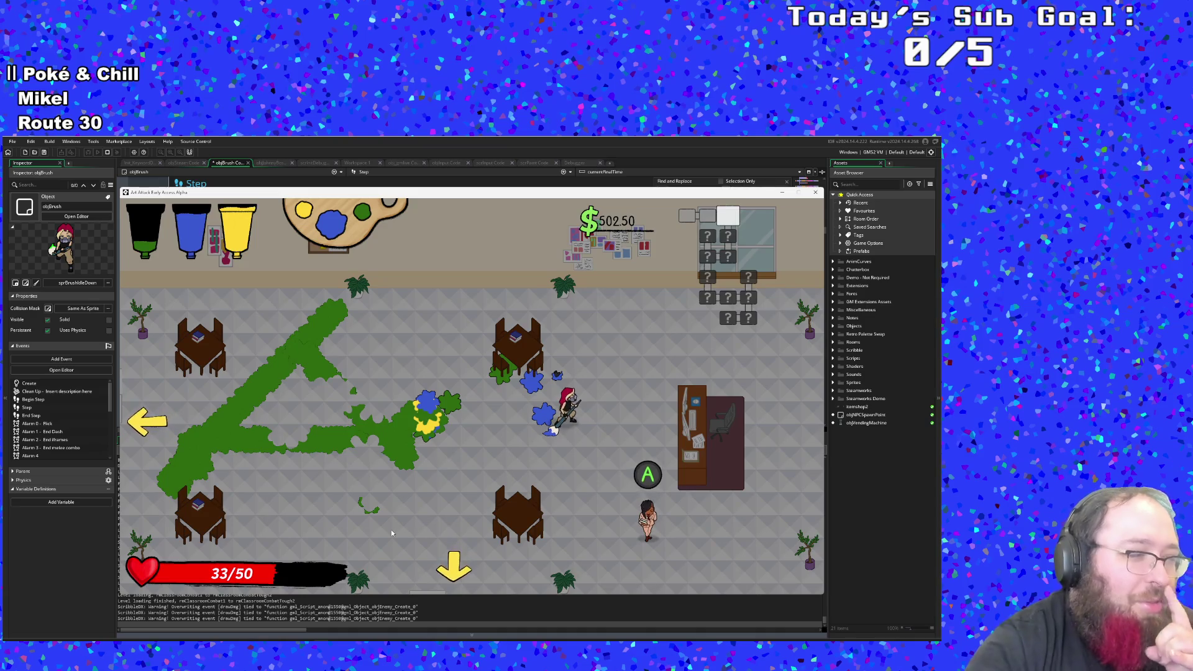
Step: Close the game and change the Fern timer on line 235 from % 60 to % 30
left_click(815, 192)
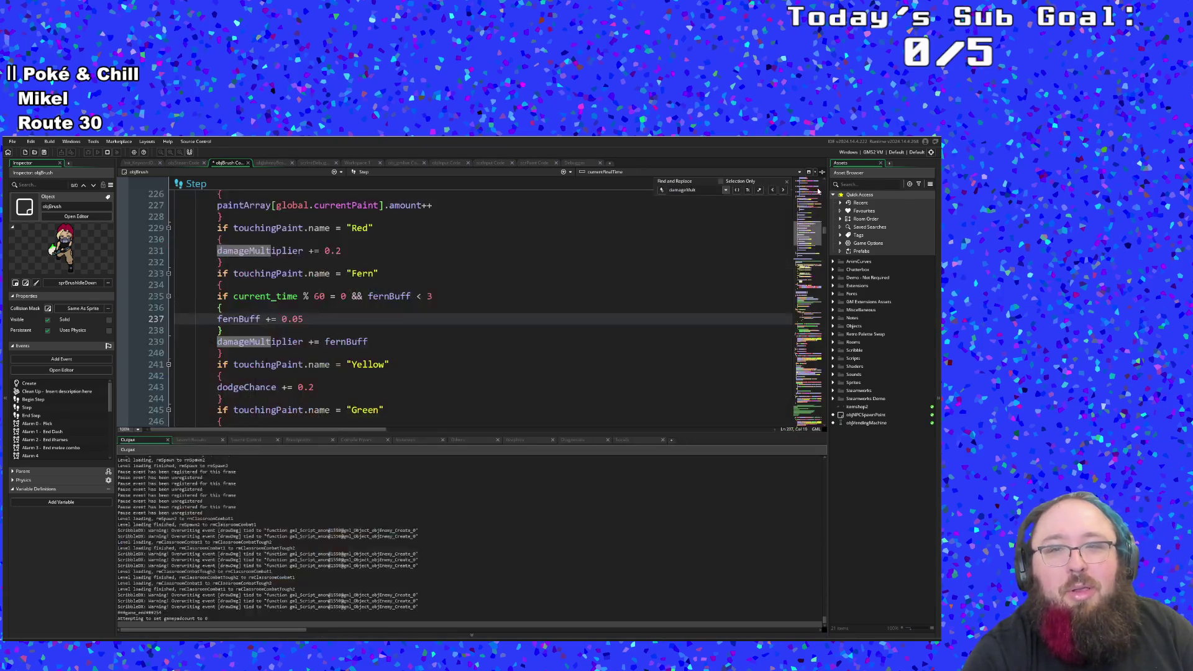
left_click(482, 304)
left_click(470, 334)
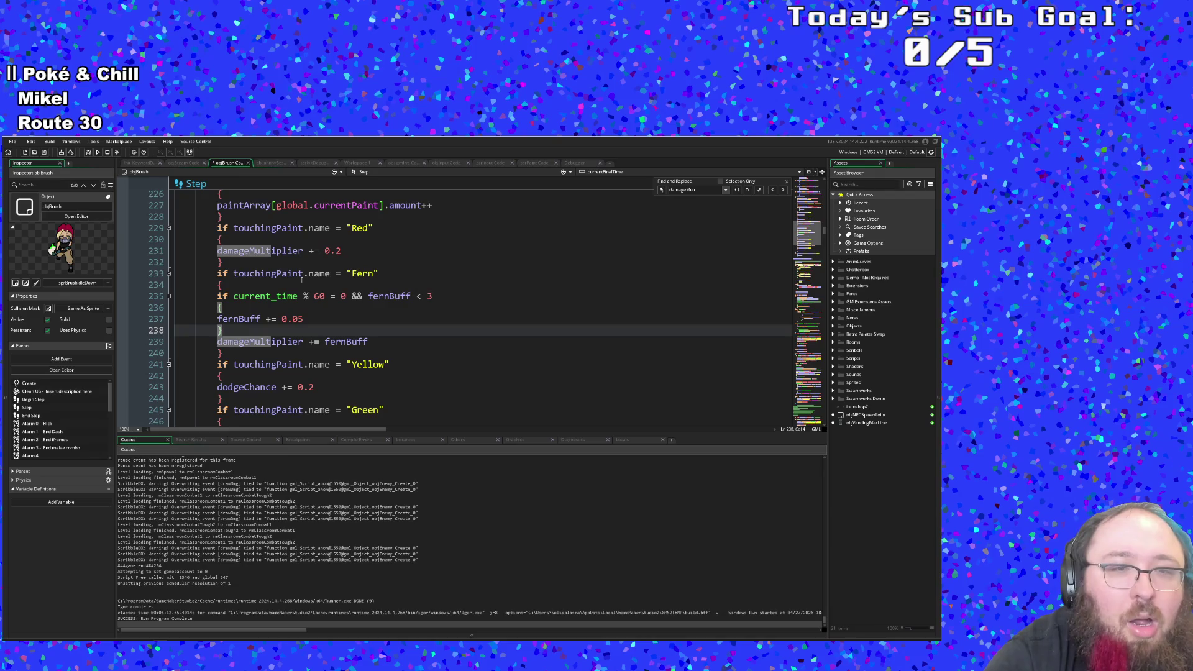
left_click(319, 296)
type("3")
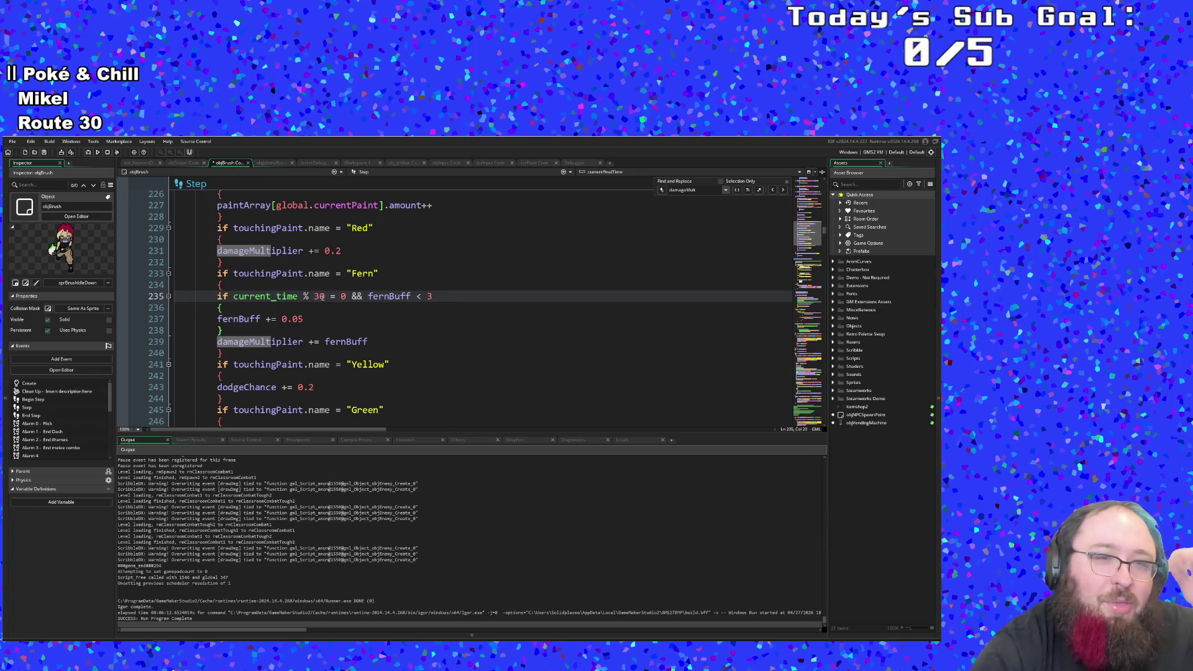
left_click(354, 322)
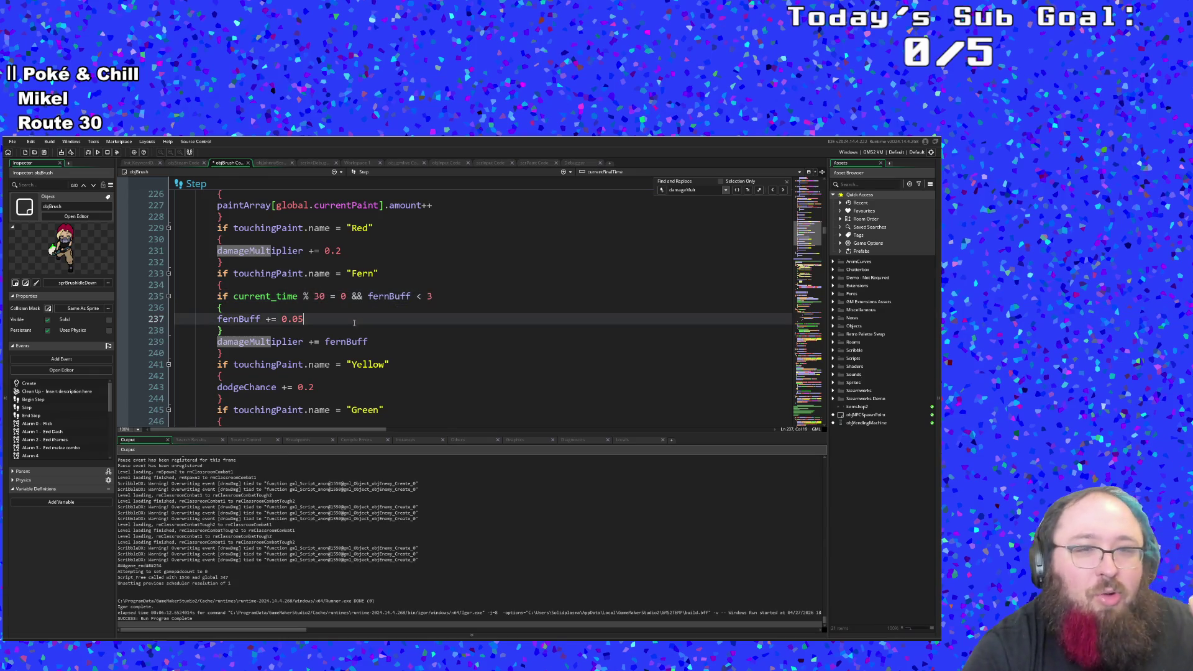
Step: Save the project and relaunch the game in debug mode with F6
left_click(18, 144)
left_click(66, 163)
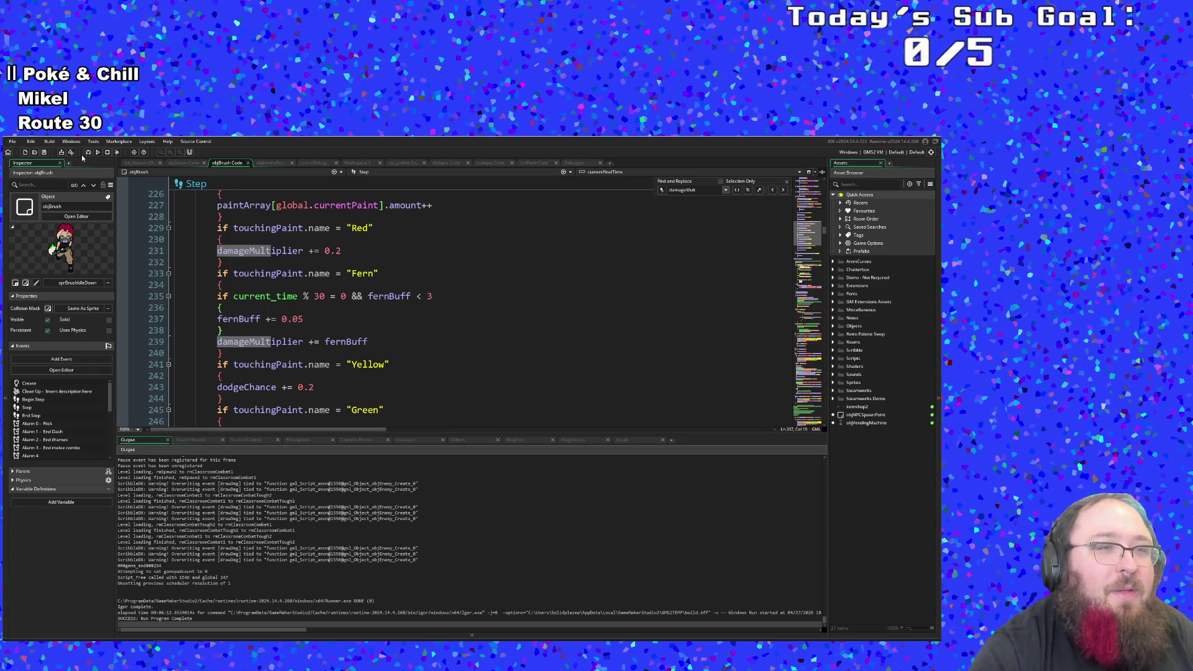
key("F6")
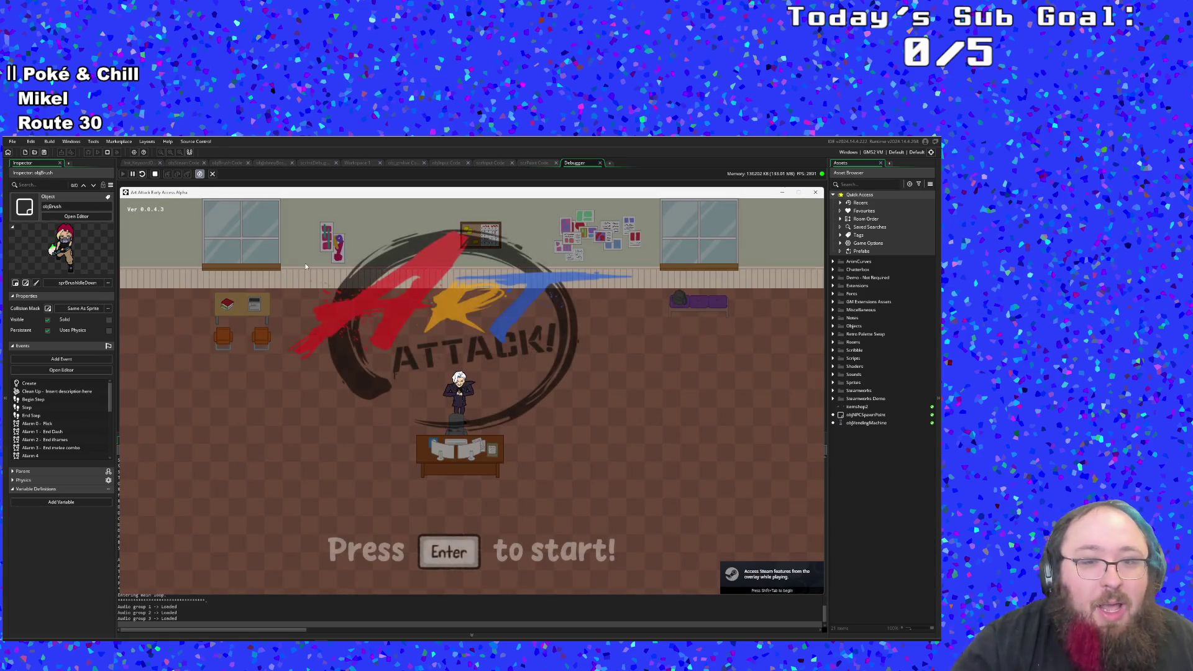
Step: Start a New Run and set Color 1 to Green in the debug overlay
key("Return")
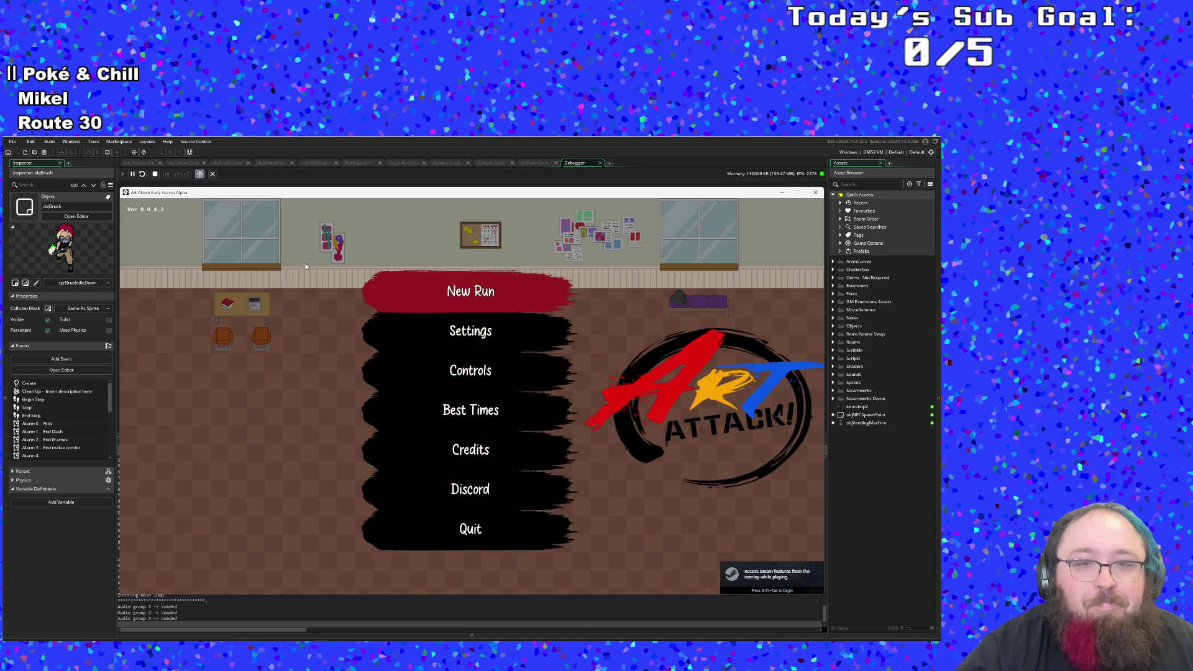
key("Return")
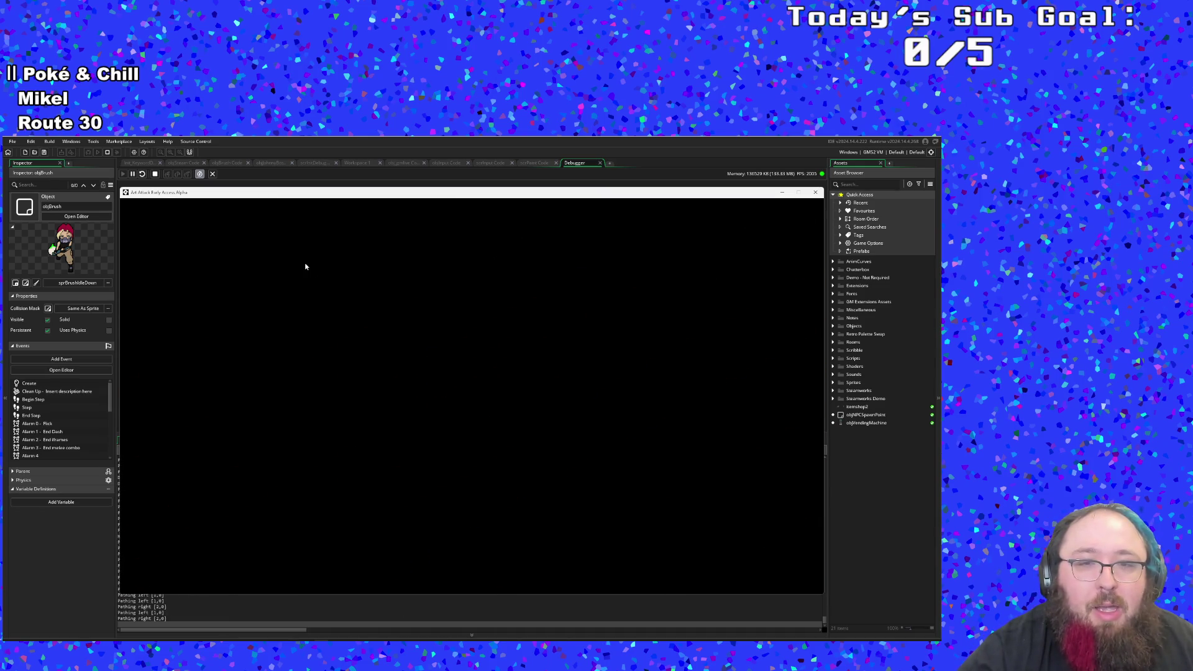
key("Return")
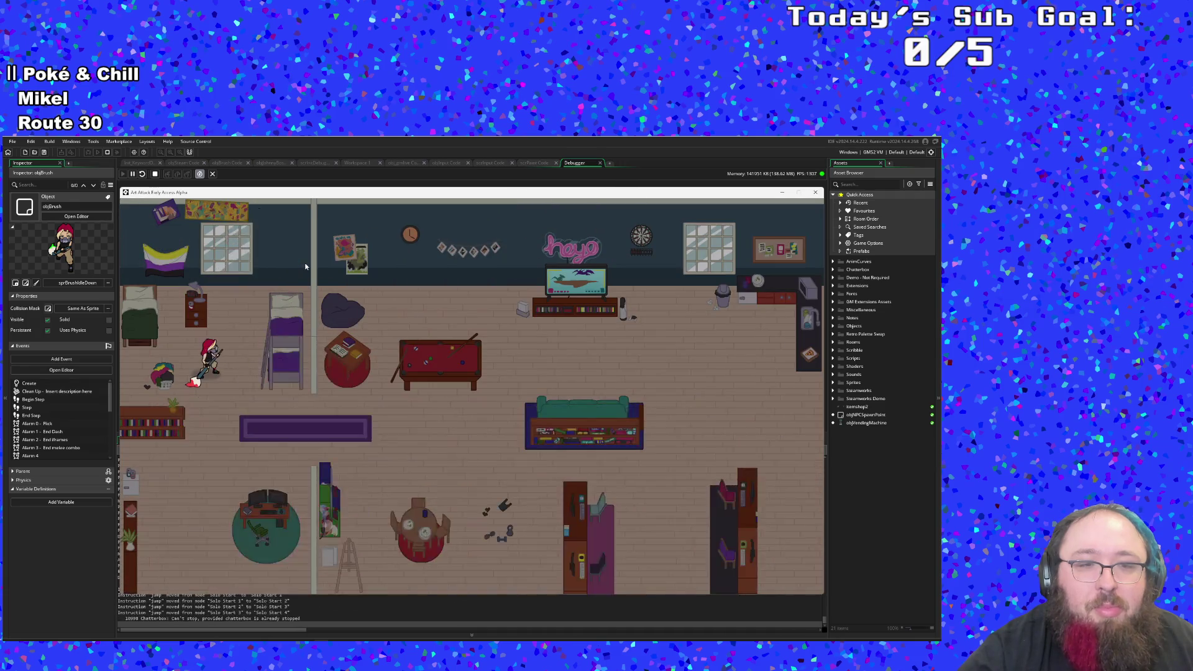
key("F1")
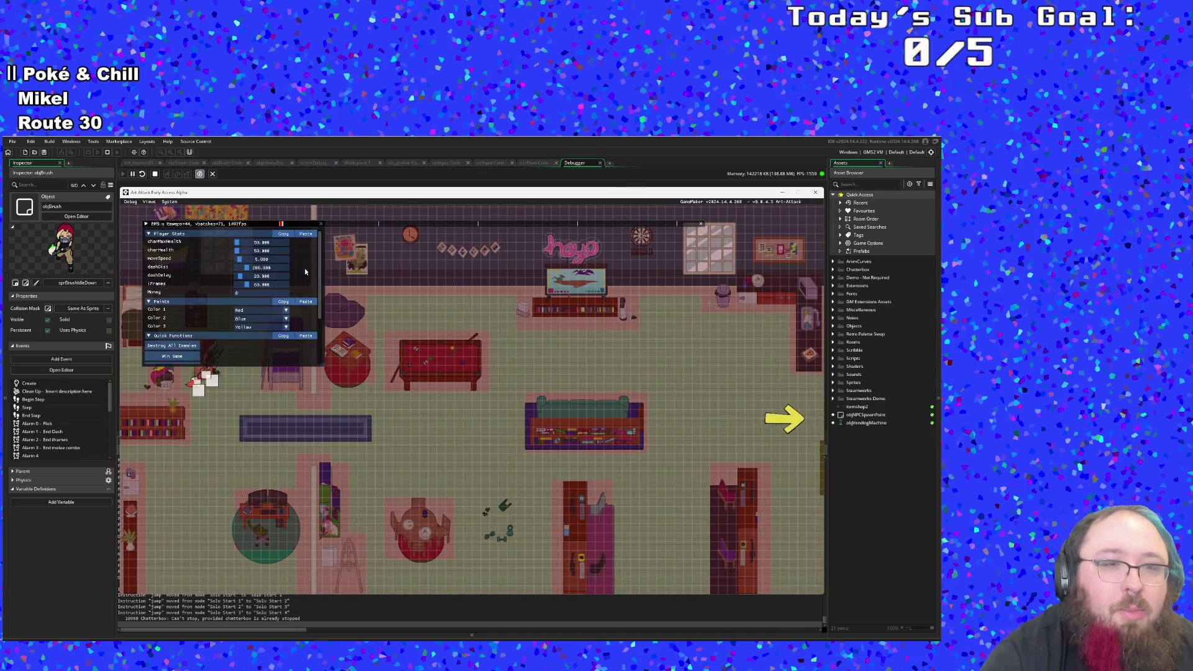
left_click(255, 310)
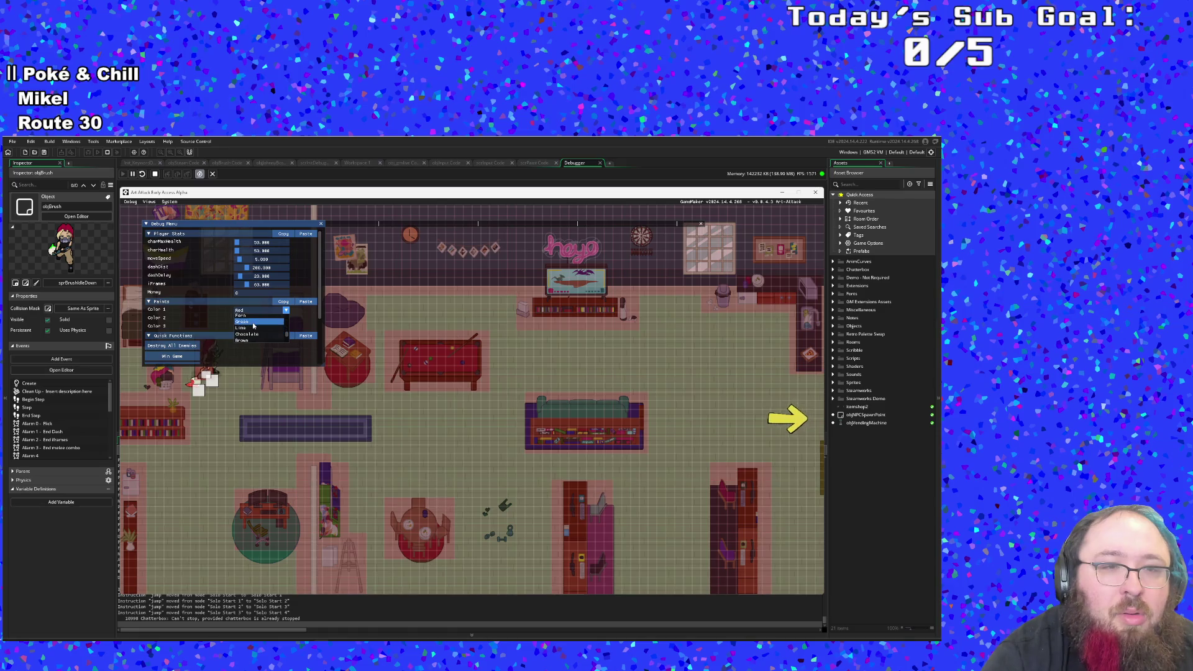
left_click(258, 316)
key("F1")
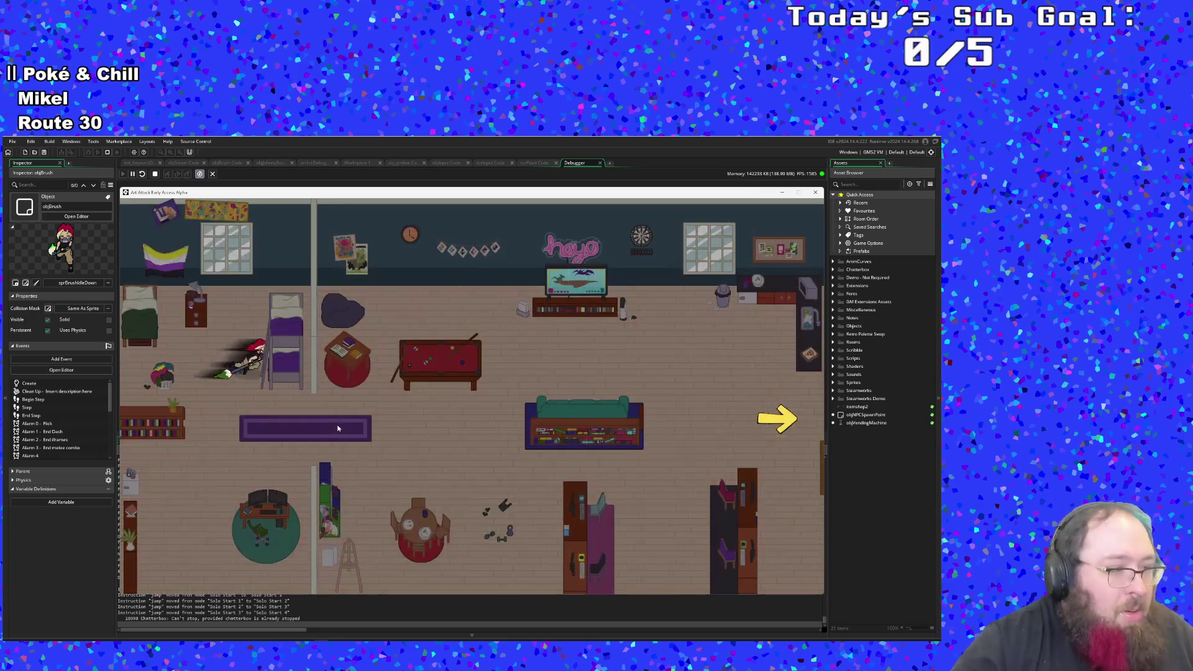
Step: Walk to the room centre, switch to blue, mix Purple, then return to green
key("s")
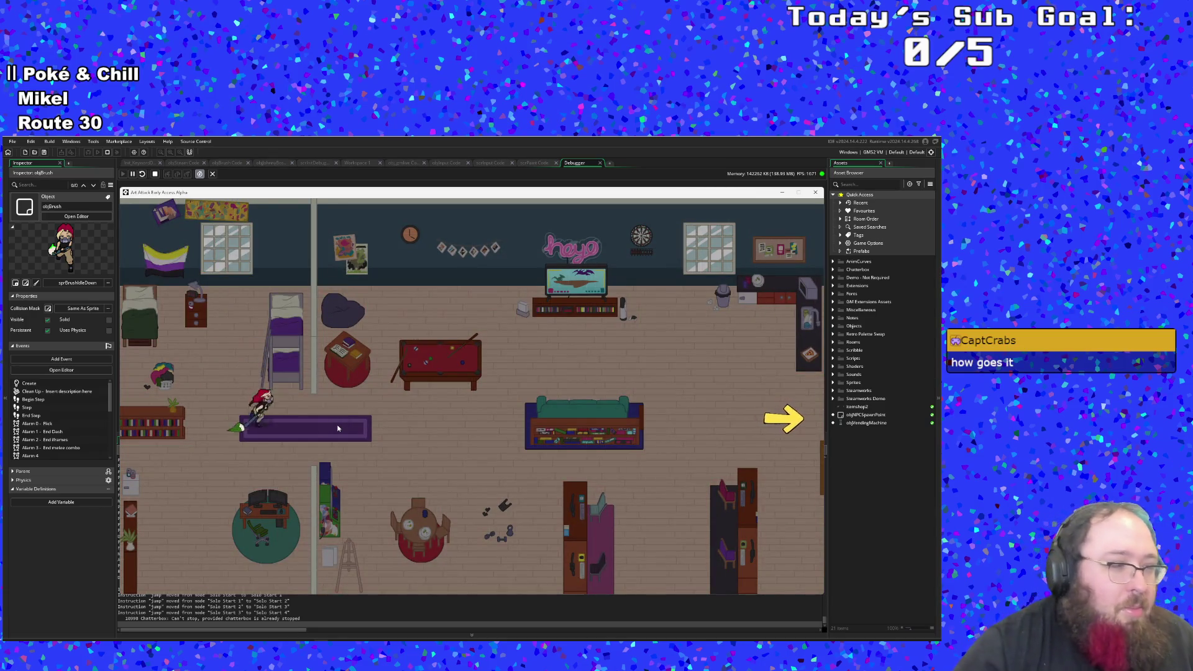
key("d")
key("d")
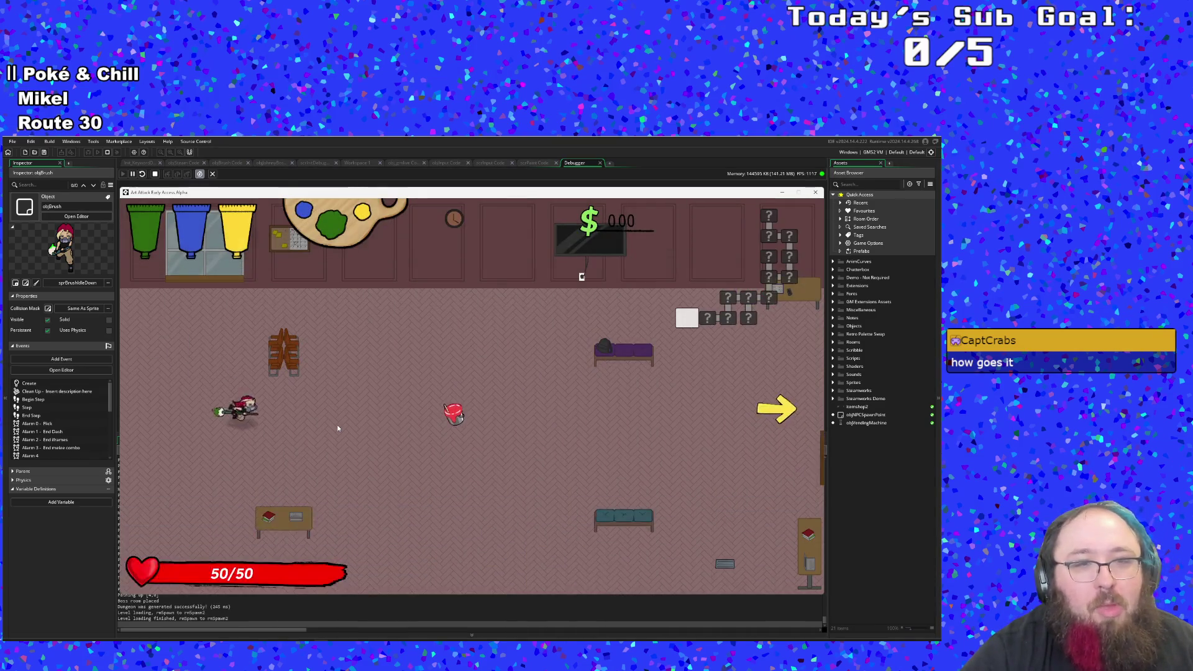
key("d")
key("d")
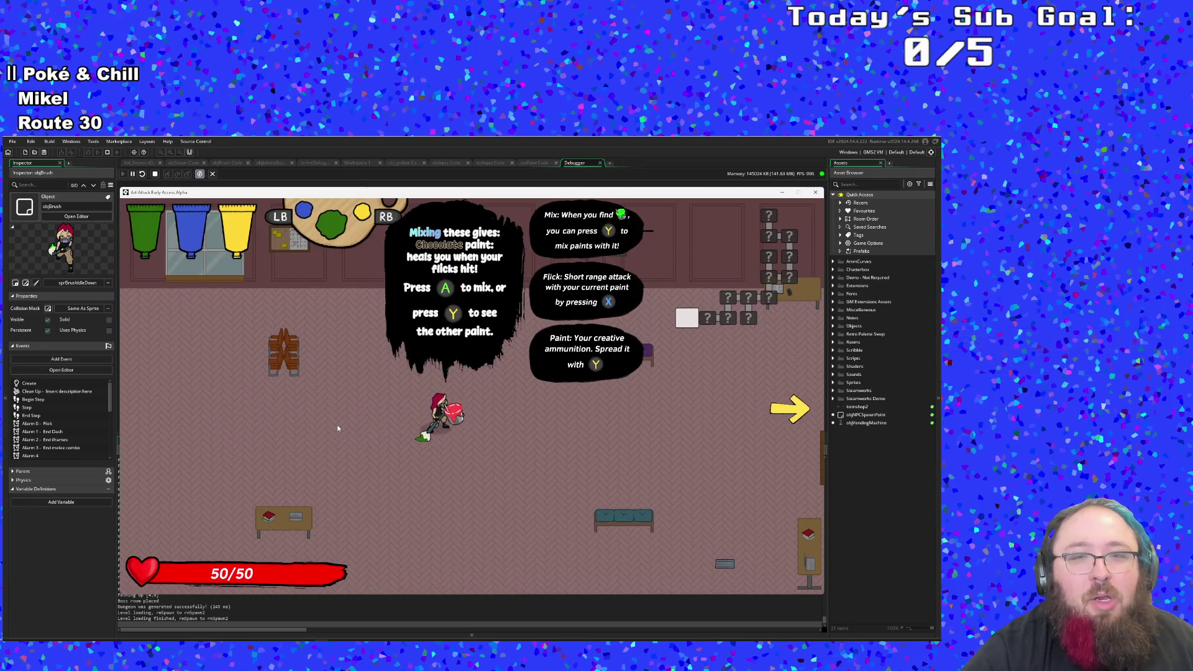
key("e")
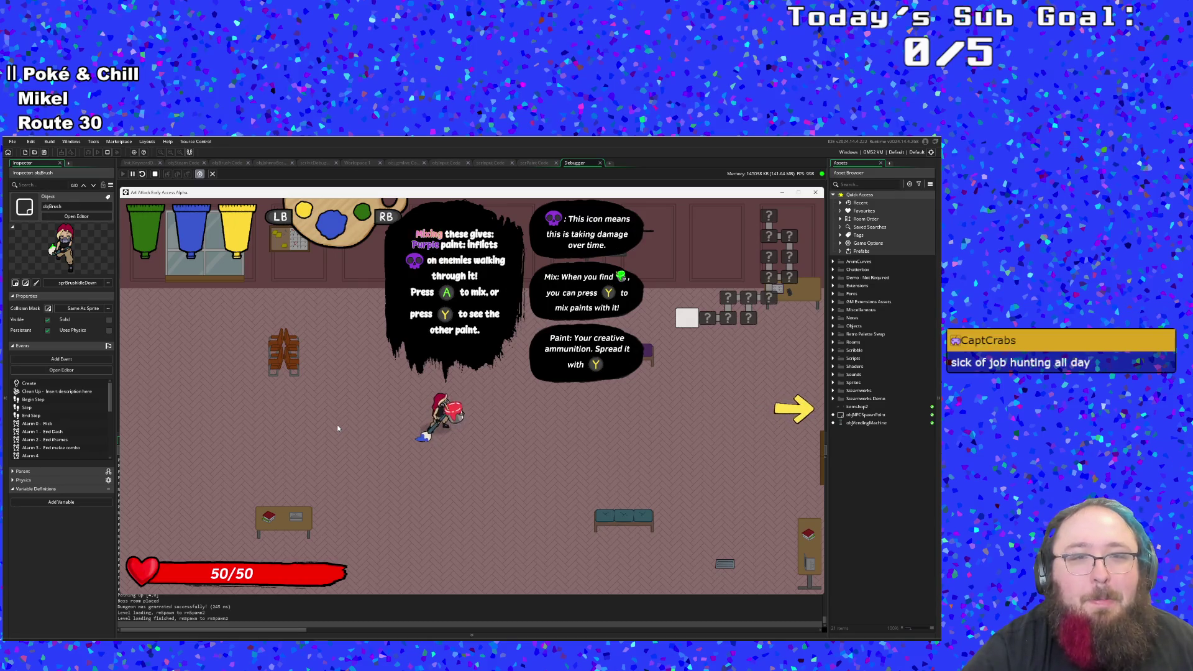
key("space")
key("s")
key("d")
key("q")
key("a")
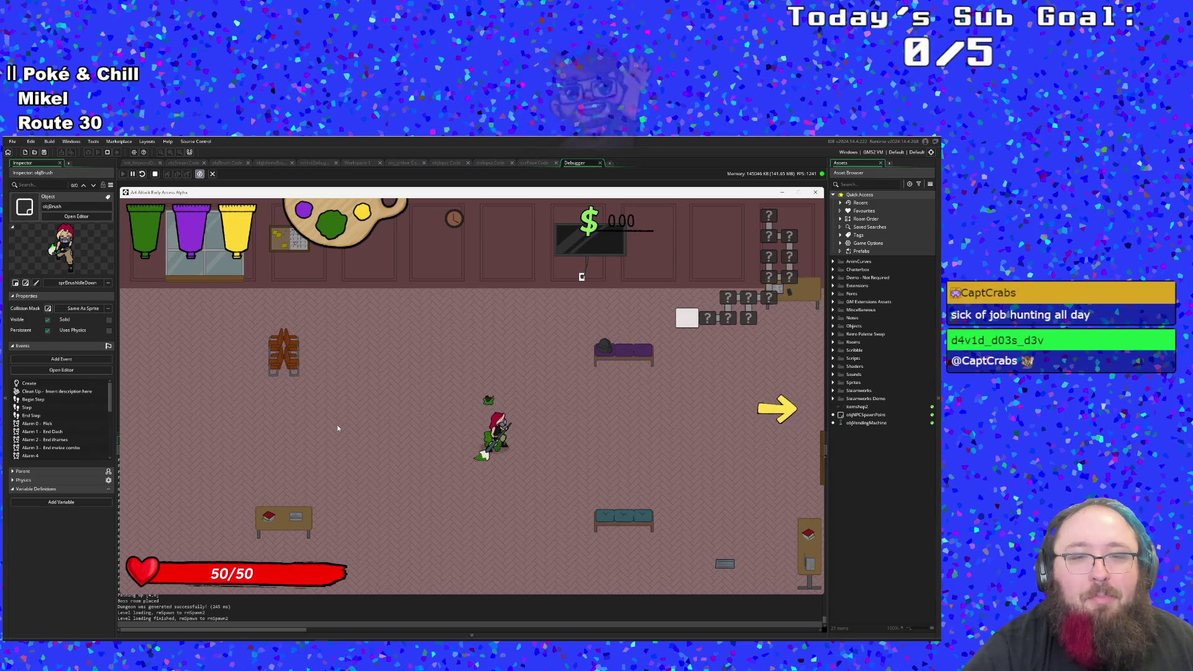
Step: Turn the character up and down, then close the running game
key("d")
key("w")
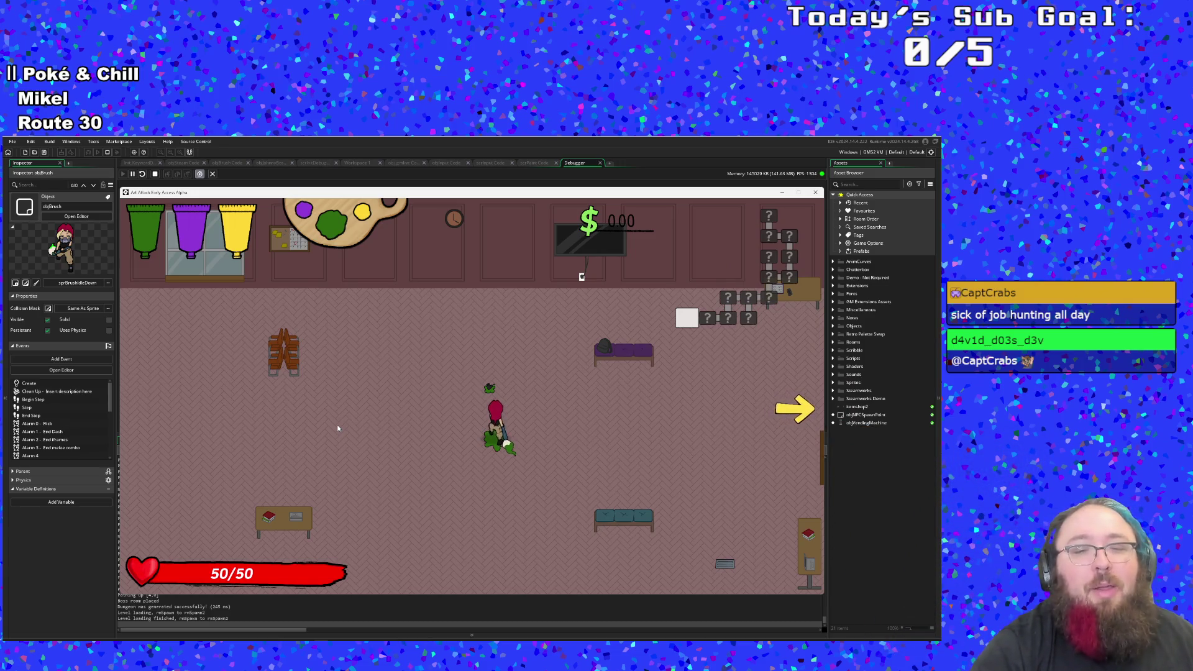
key("s")
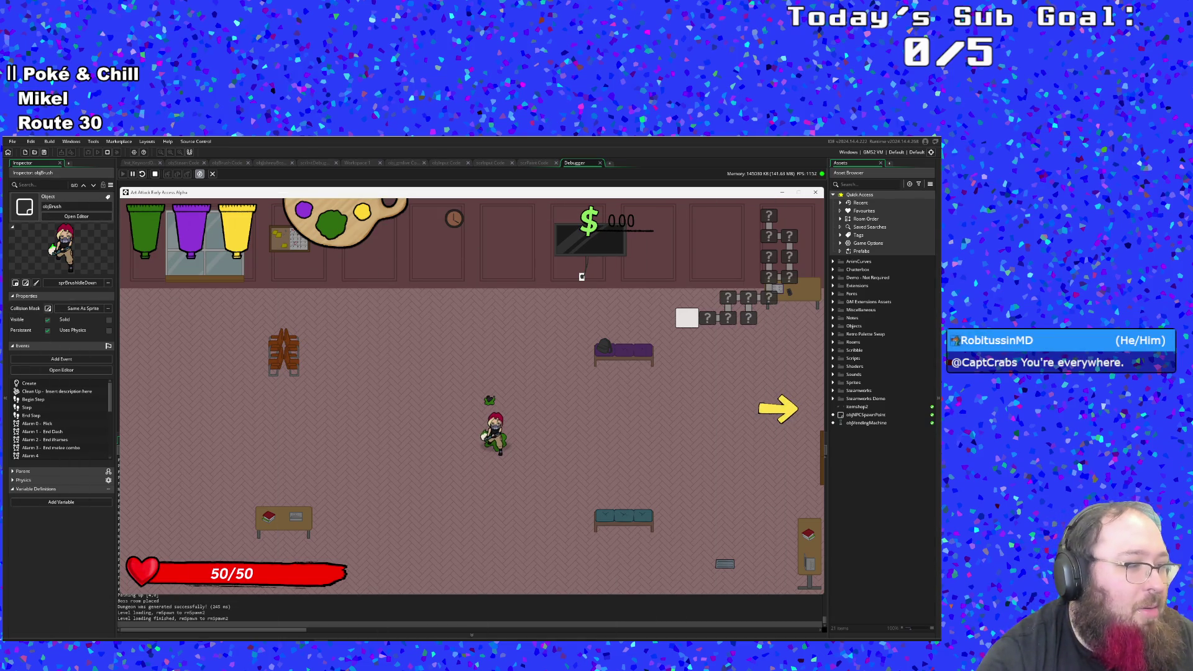
key("Escape")
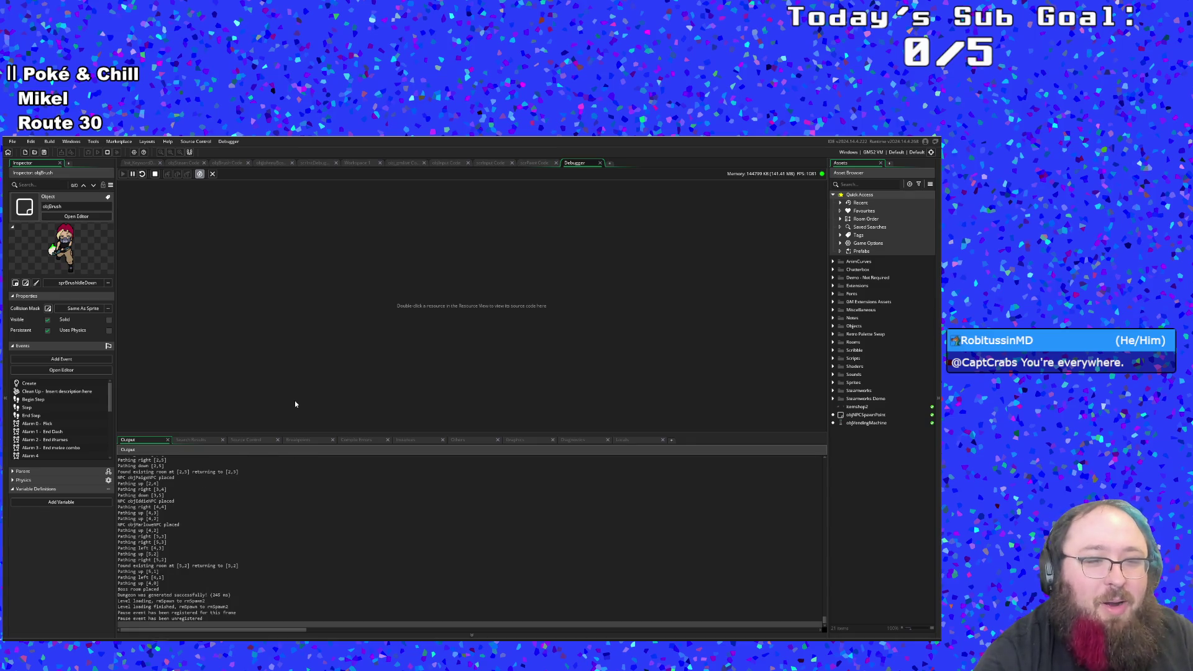
Step: Check the output log and scrPaint, then open the objBrush Step event via Ctrl+T
left_click(268, 537)
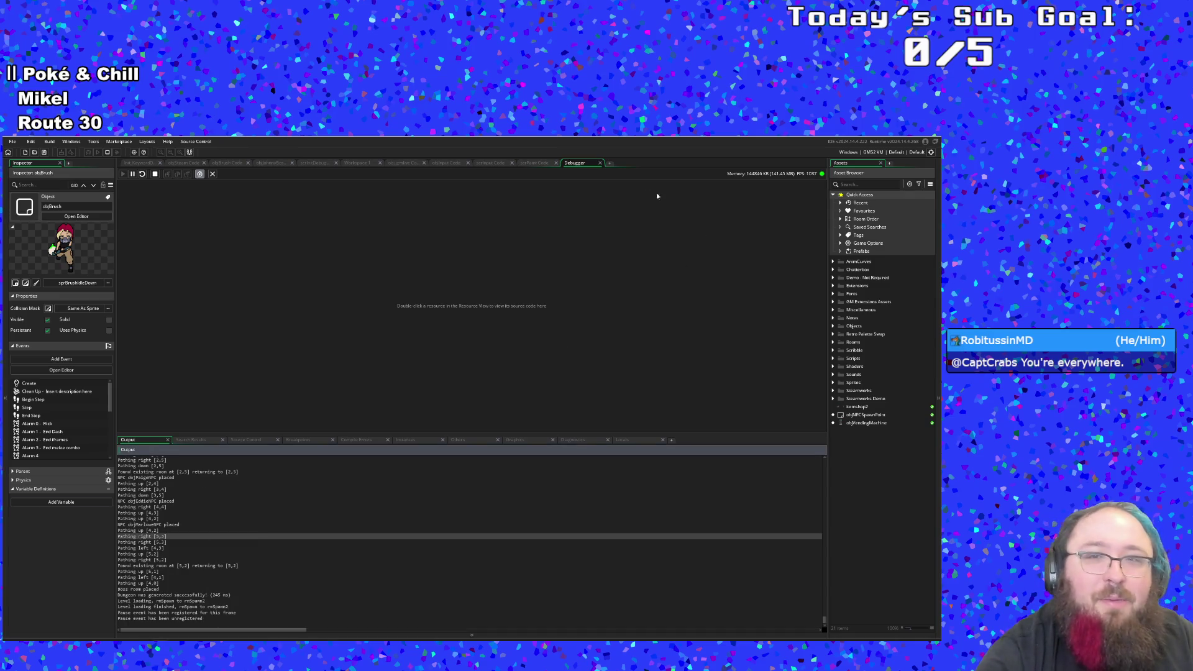
left_click(535, 164)
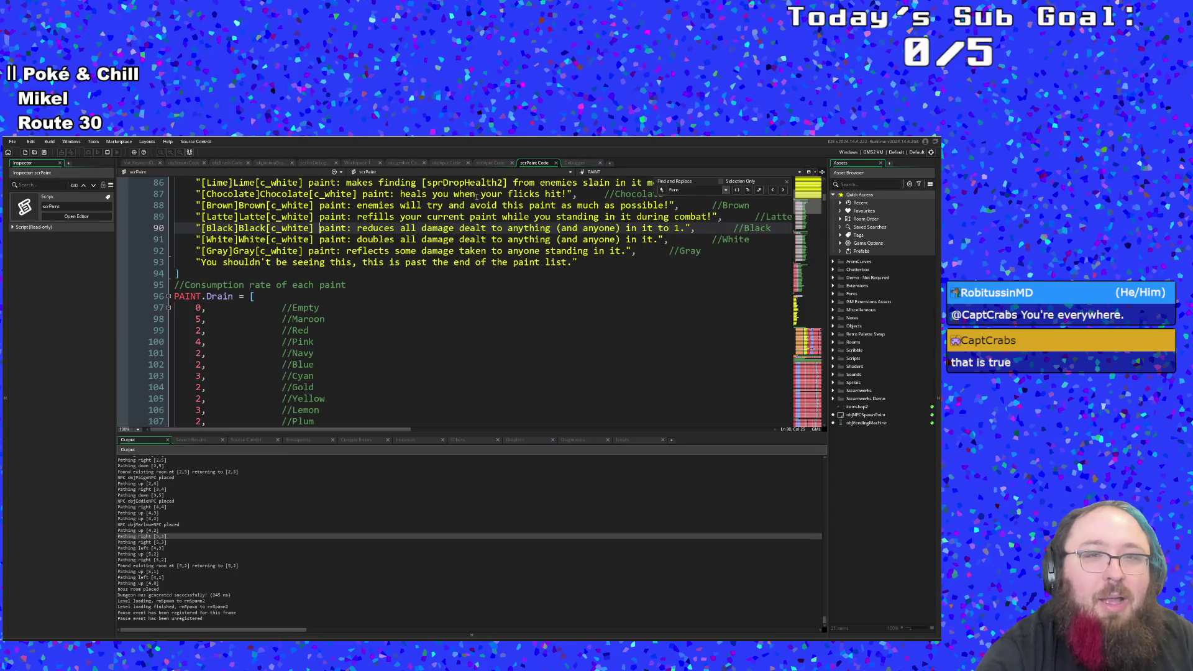
left_click(418, 279)
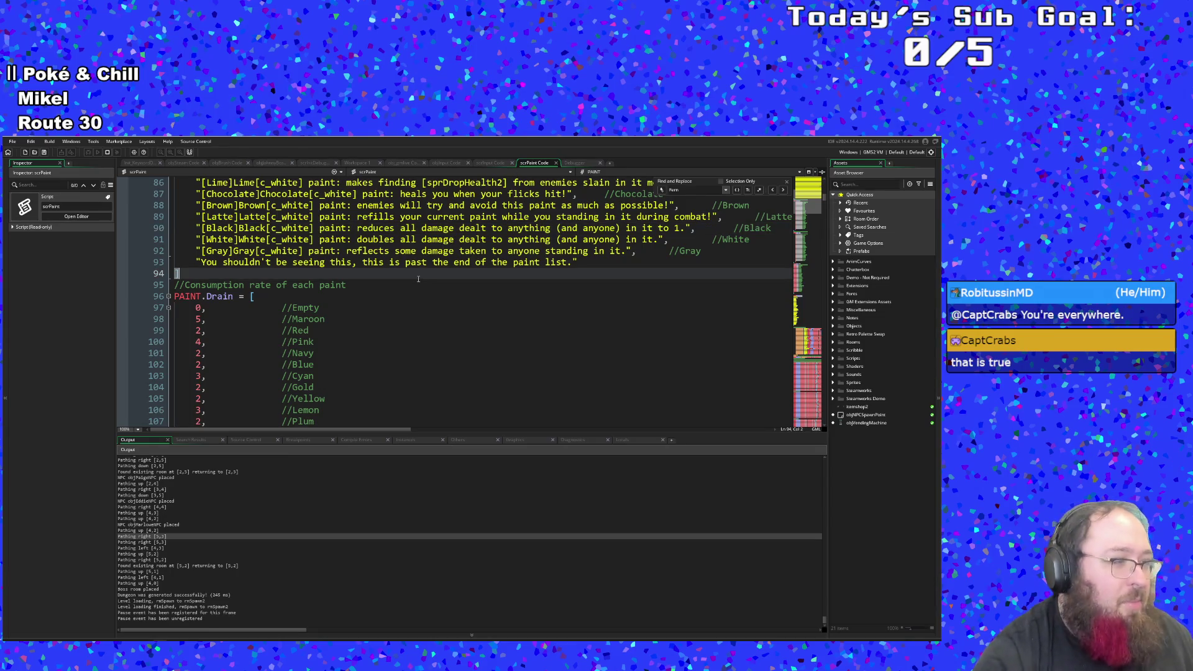
key("ctrl+t")
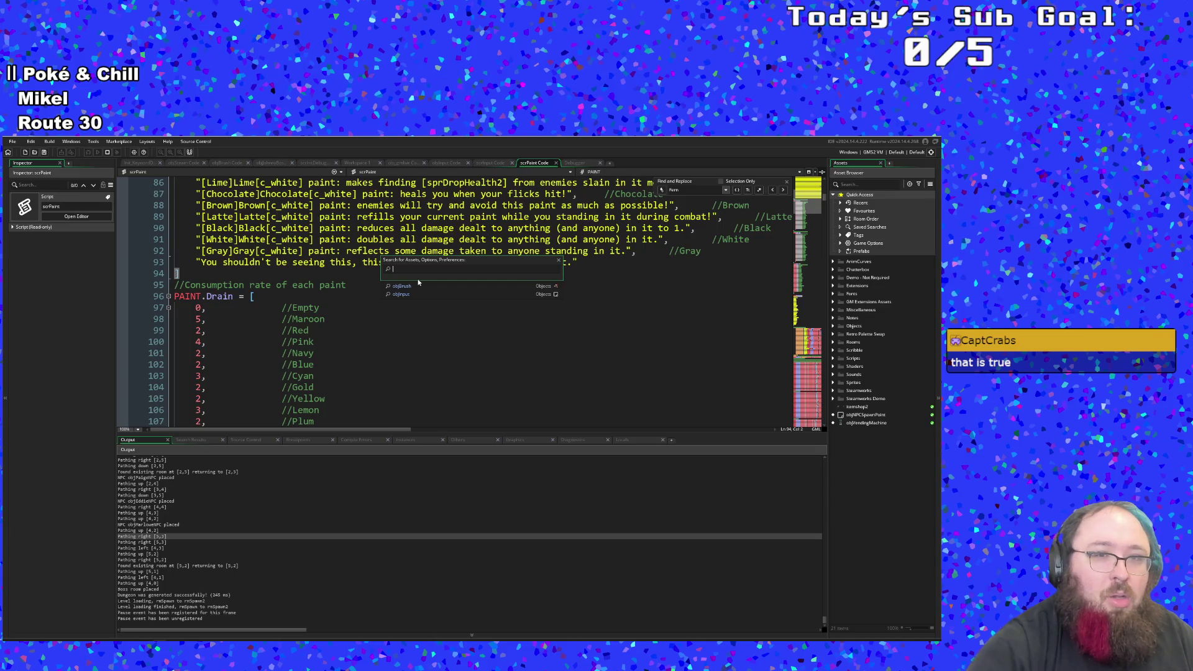
key("Return")
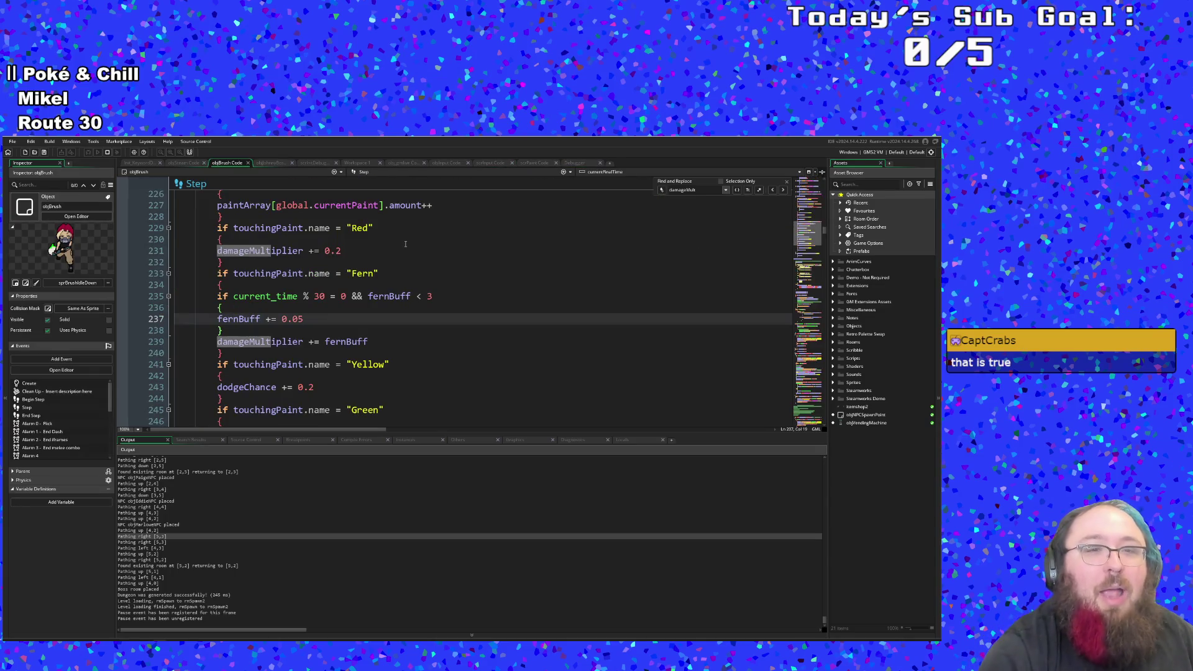
Step: On line 235, change current_time to current_step and 30 to 60, save, and run
left_click(287, 296)
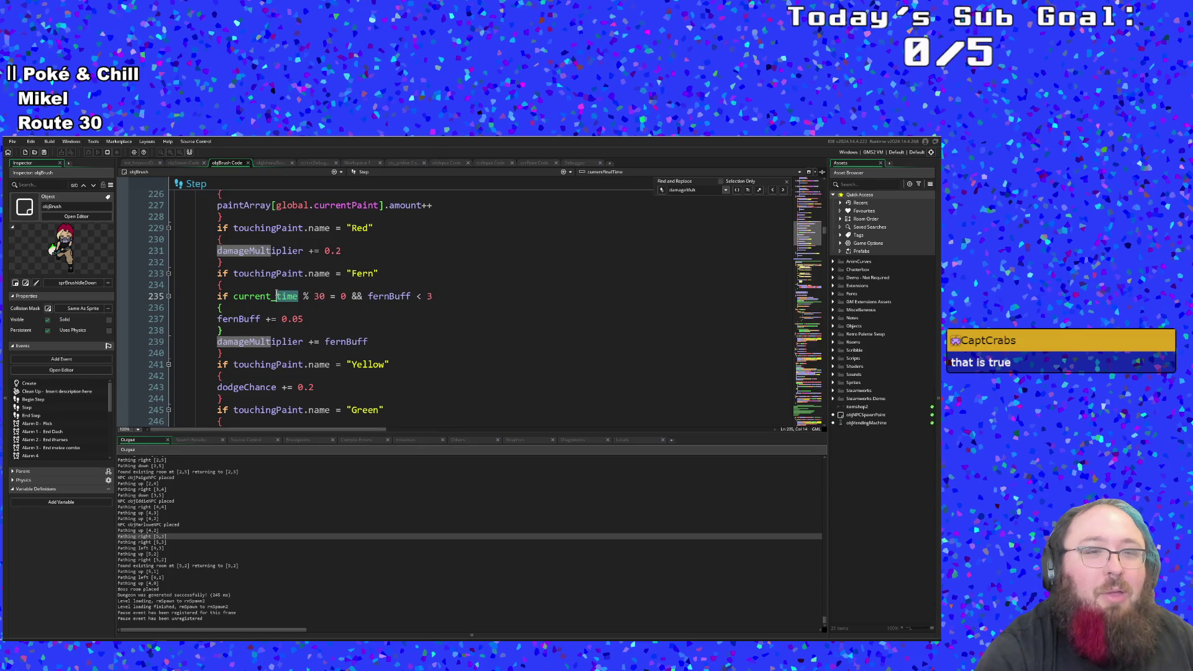
type("step")
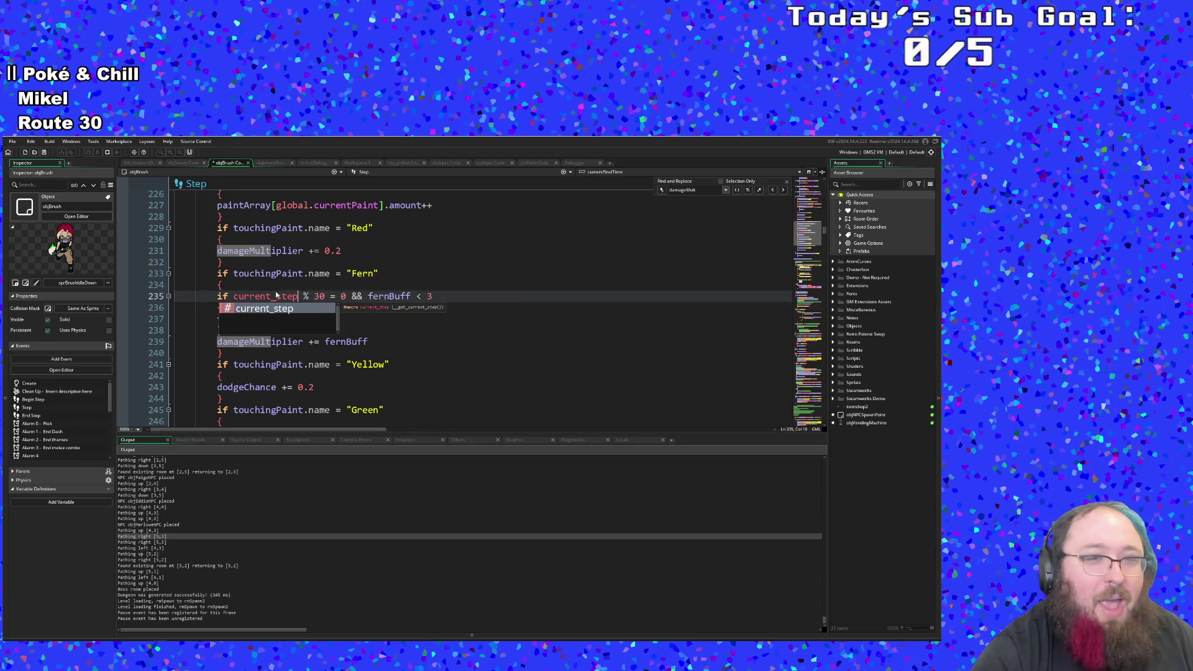
left_click(326, 296)
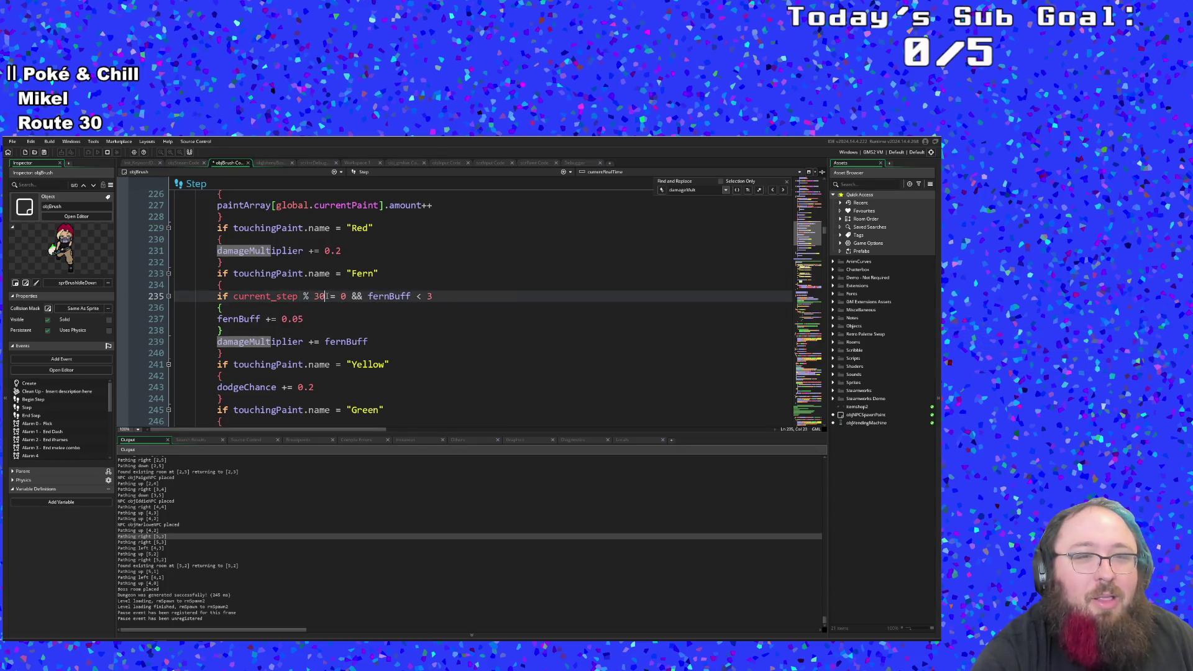
key("shift+Left")
key("shift+Left")
type("6")
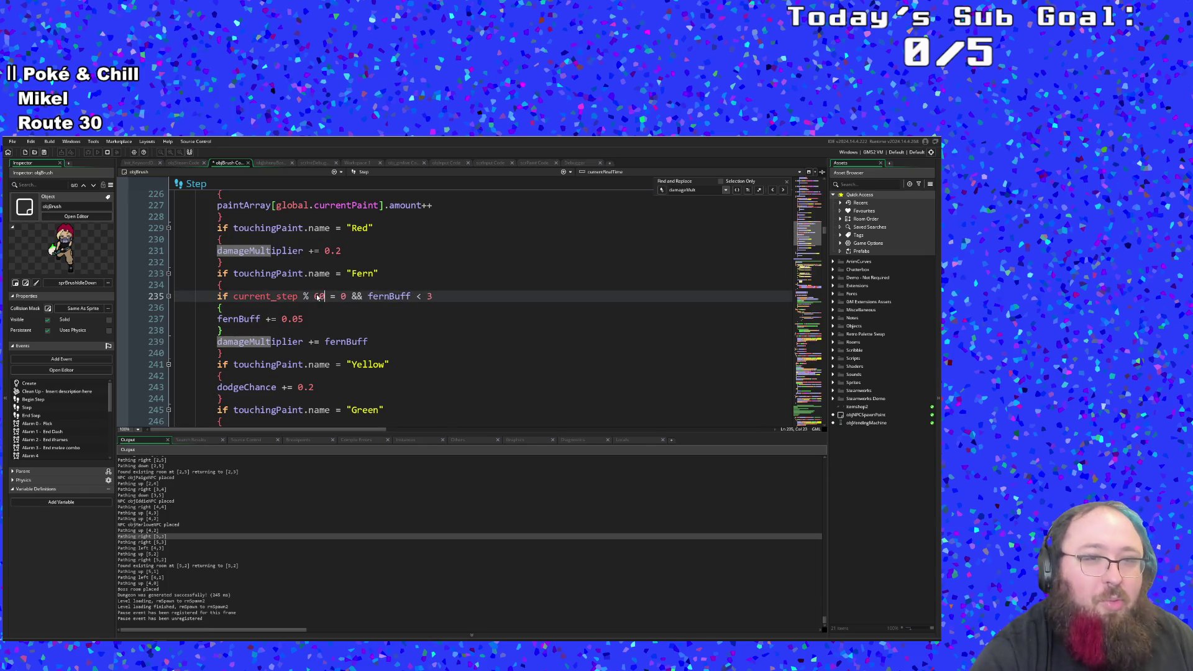
key("Down")
key("Down")
key("Up")
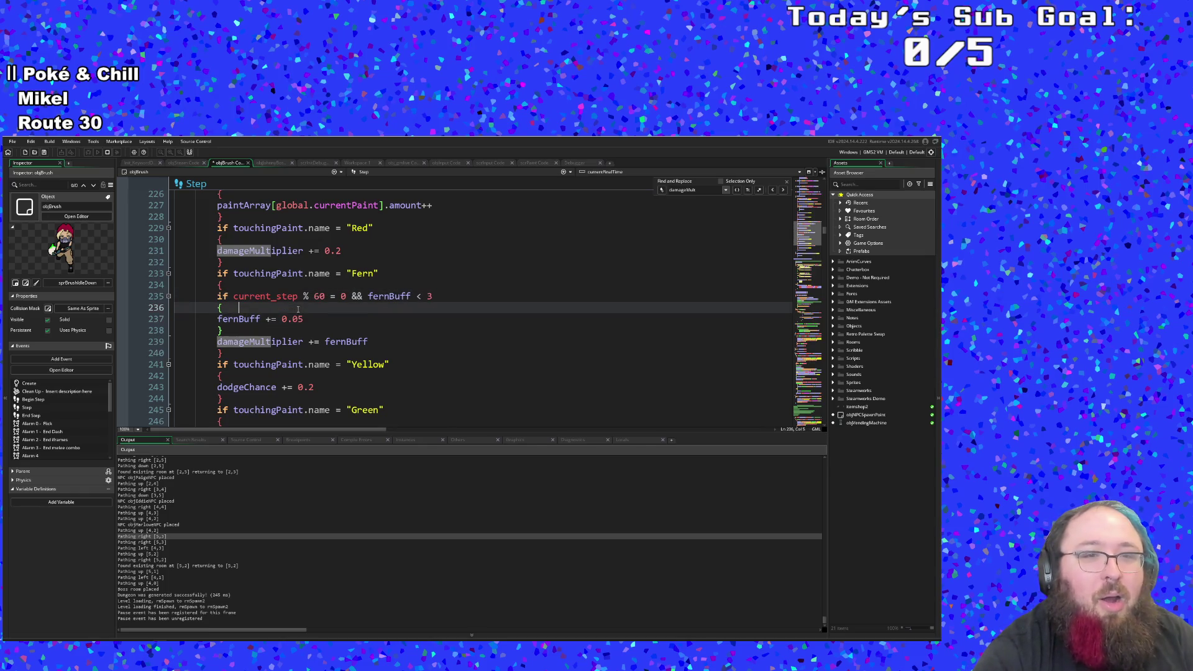
key("Up")
left_click(295, 296)
left_click(251, 310)
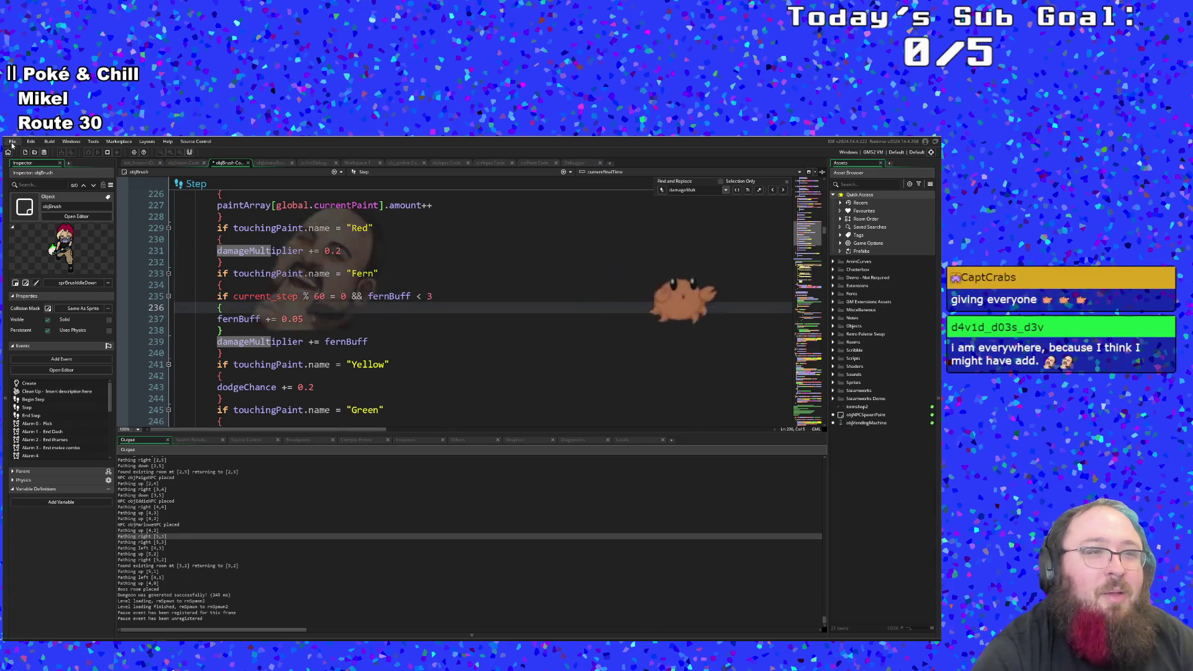
key("ctrl+s")
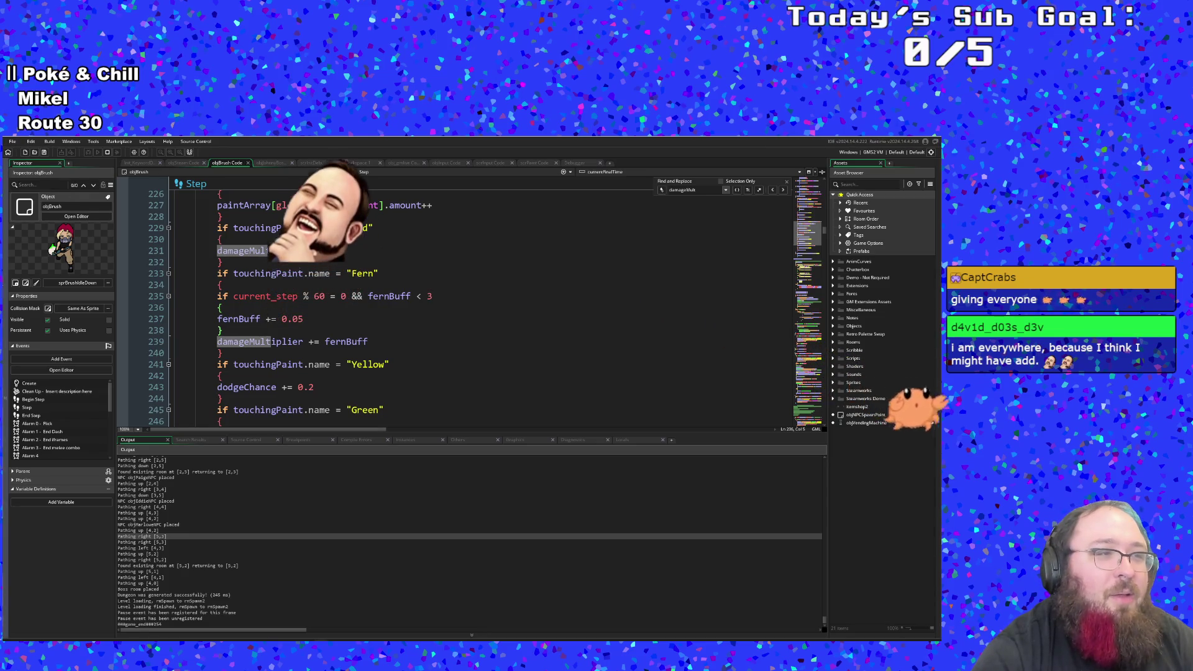
key("F6")
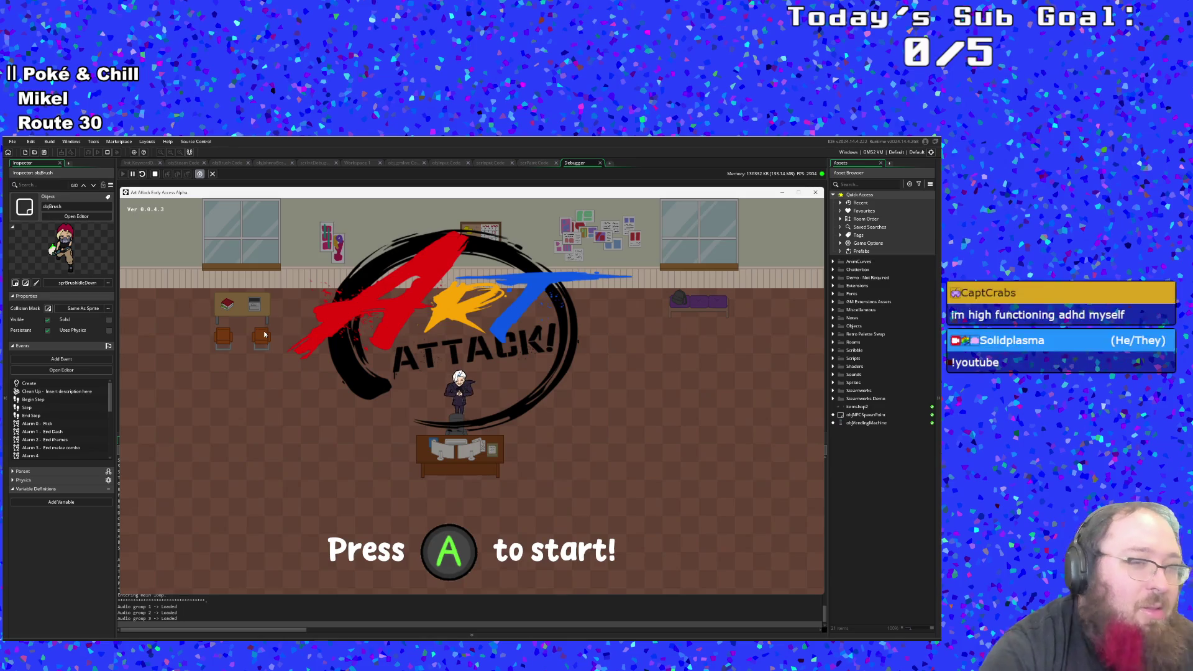
Step: Start a New Run, close the intro dialogue, and walk through the lobby onto the exit arrow
key("Return")
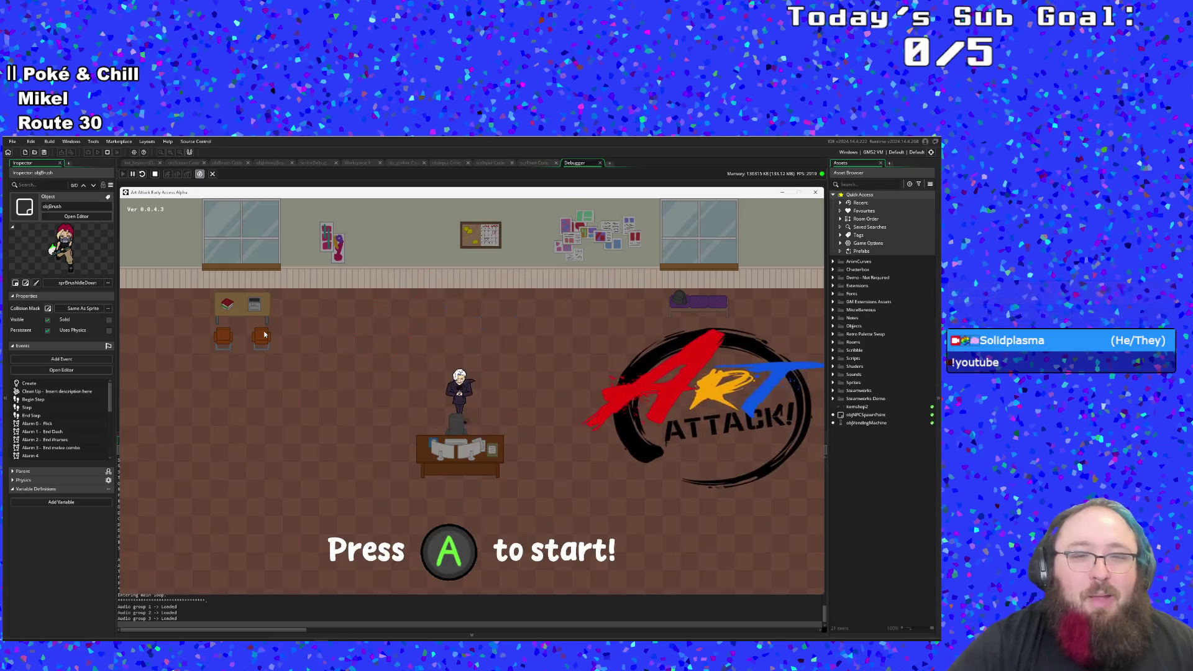
key("Return")
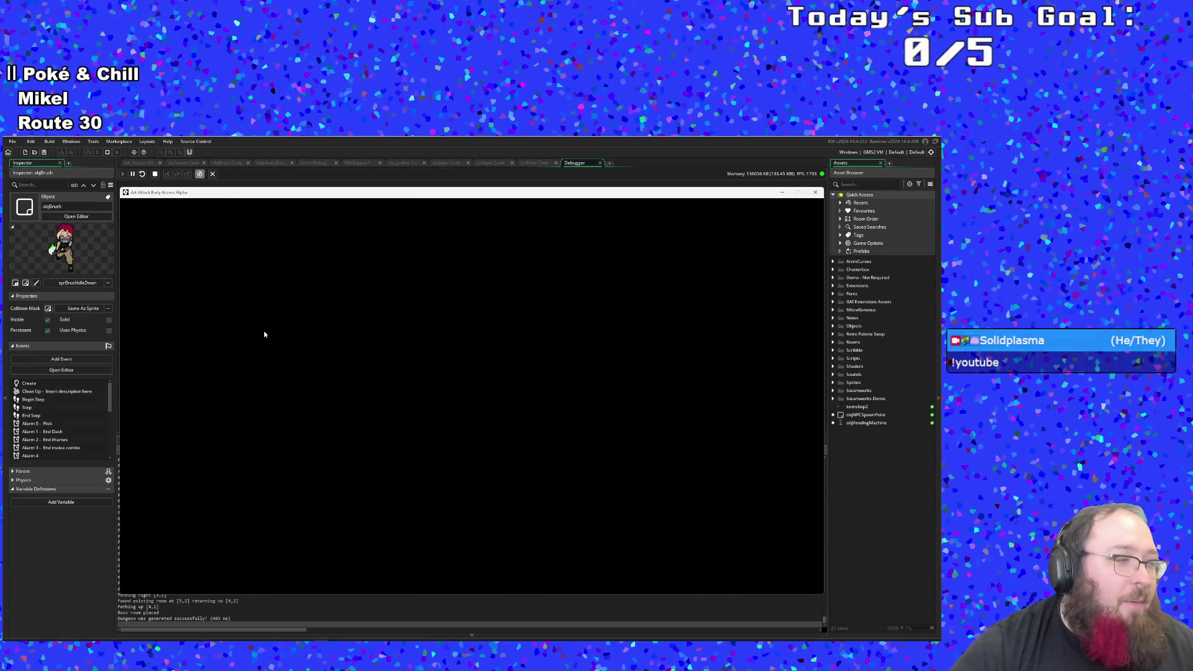
key("Return")
key("Return")
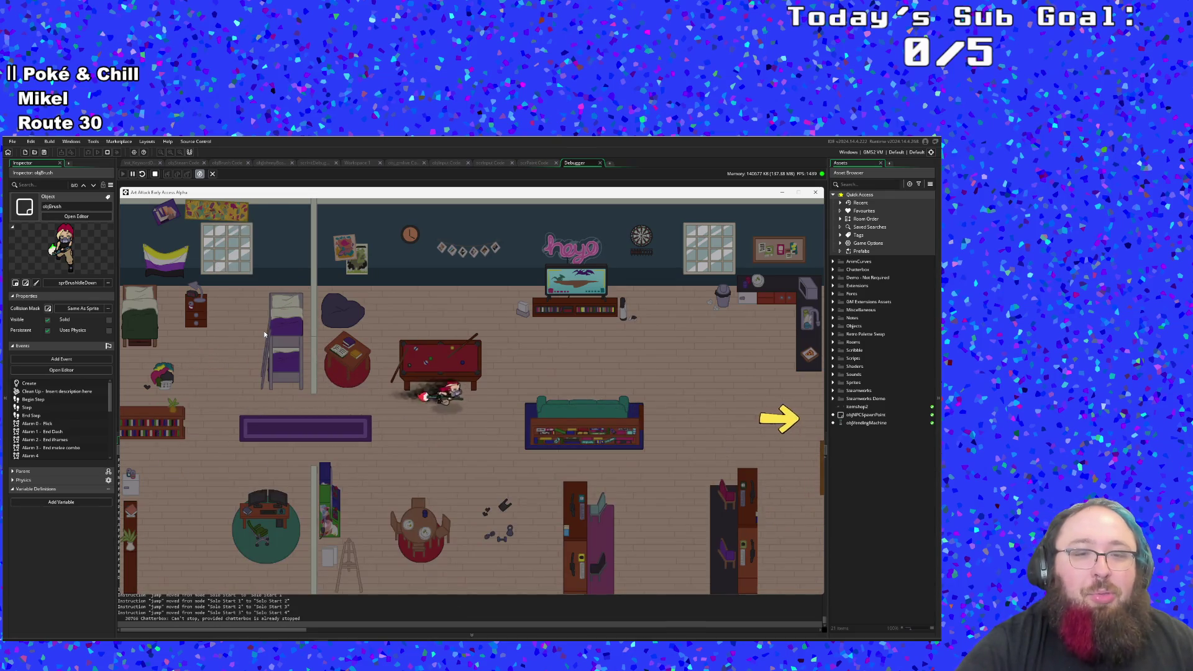
key("s")
key("w")
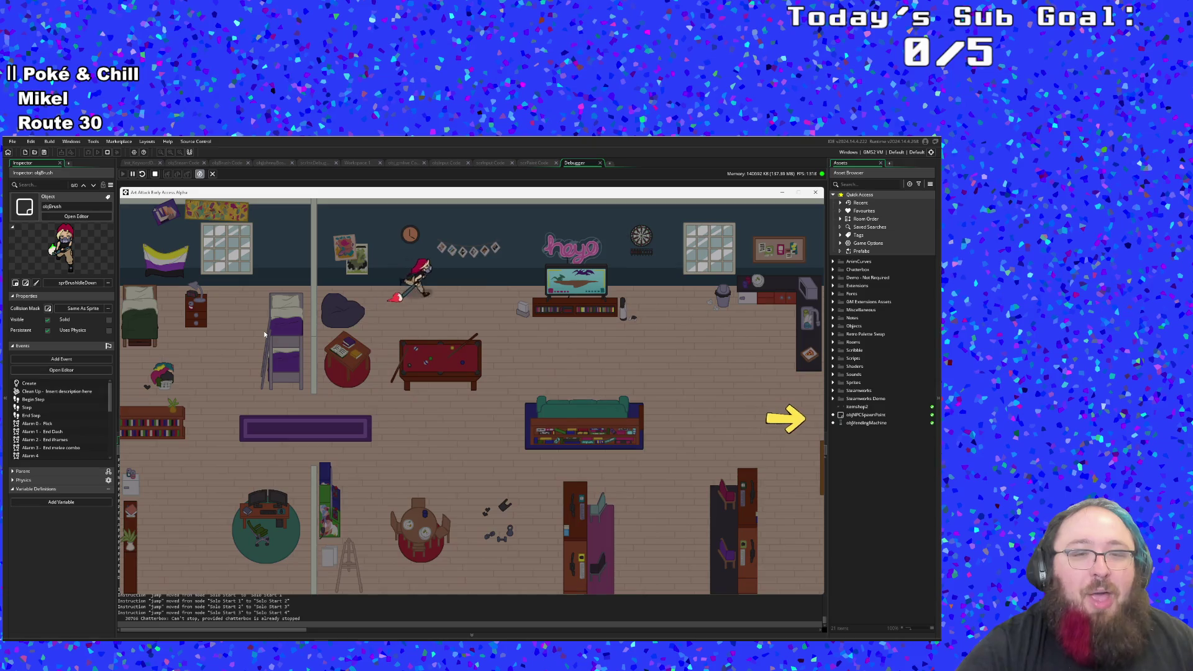
key("d")
key("s")
key("a")
key("w")
key("d")
key("w")
key("d")
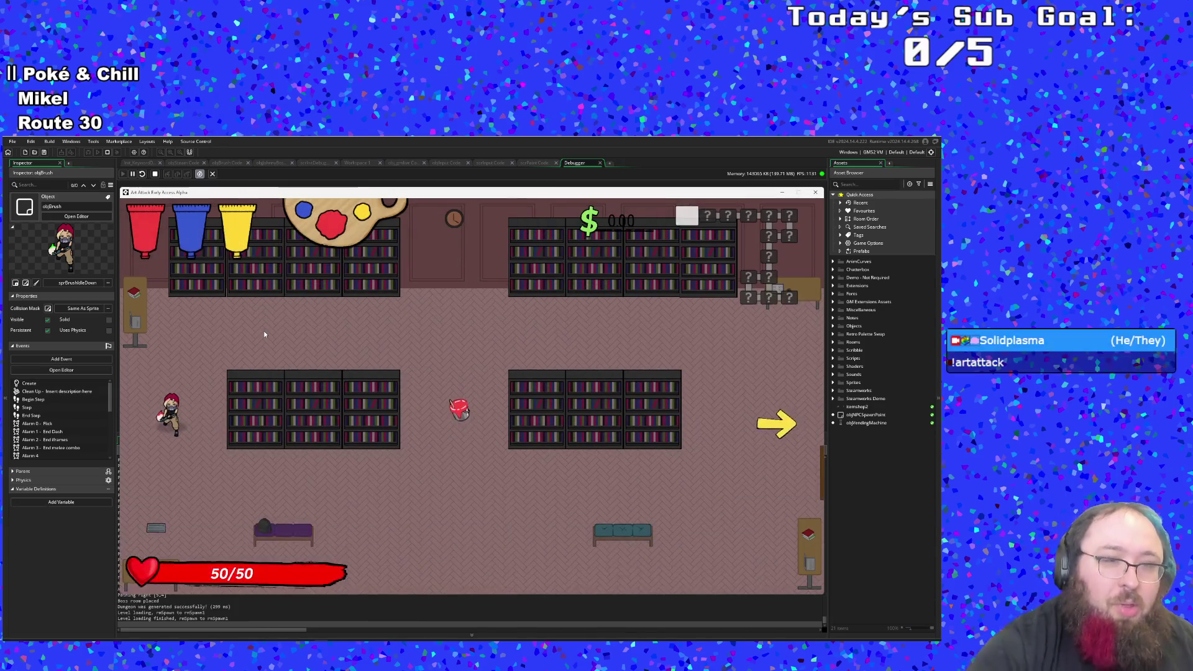
Step: Collect red paint, mix it with yellow into Orange, and open the debug menu
key("d")
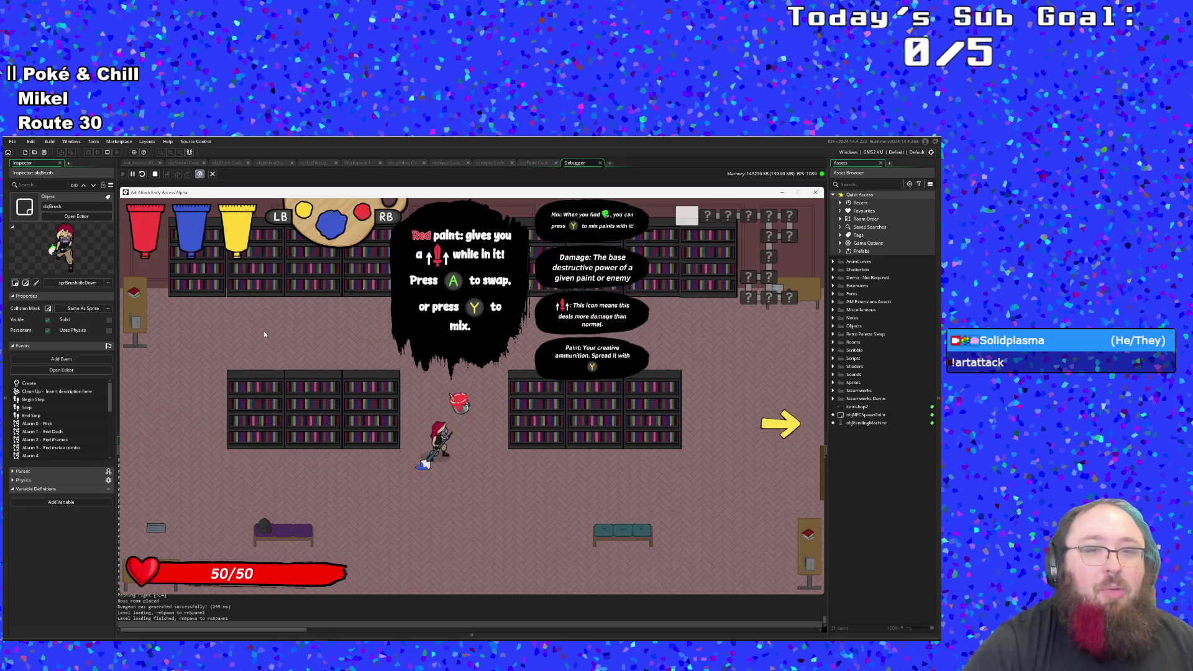
key("d")
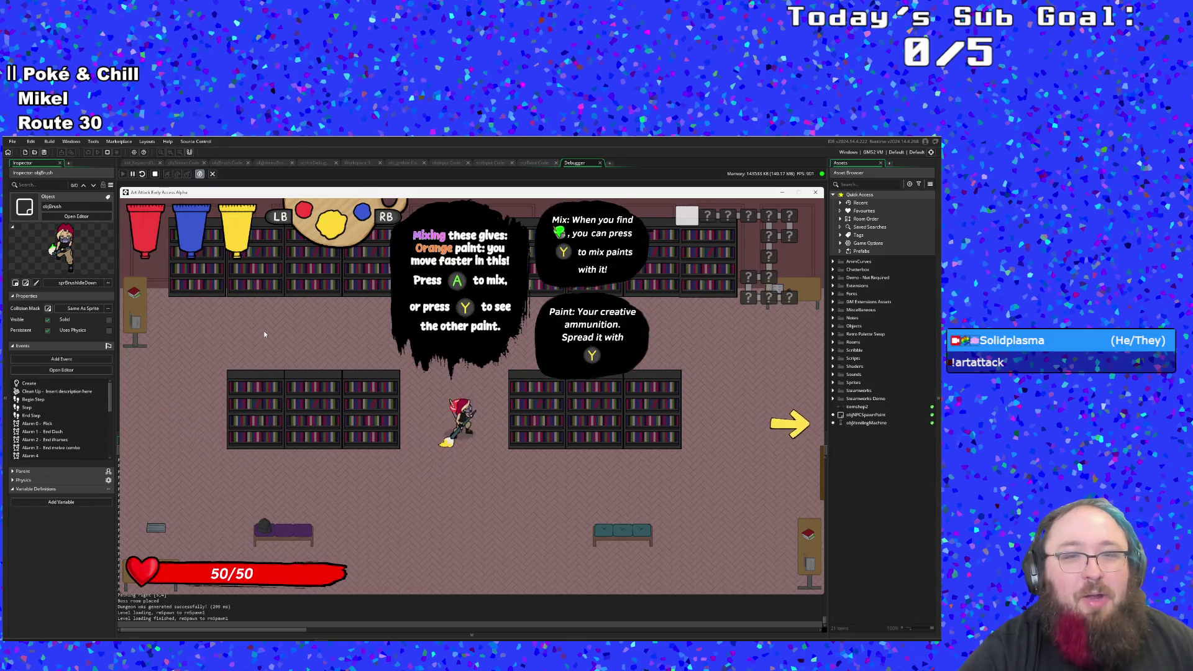
key("space")
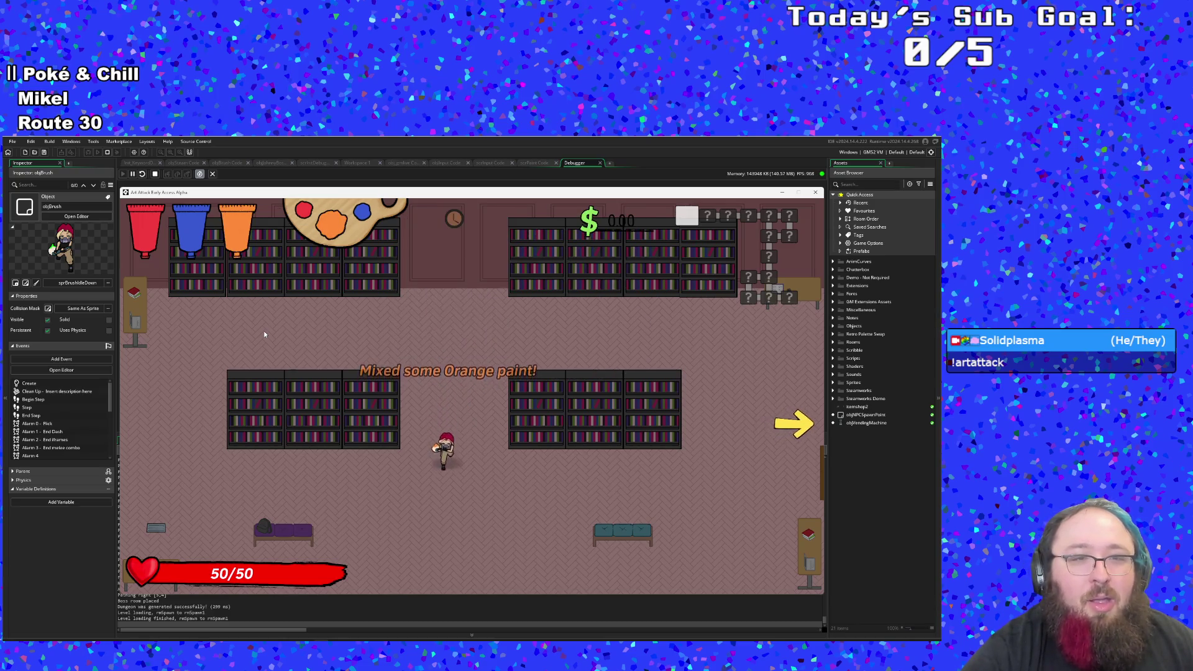
key("F1")
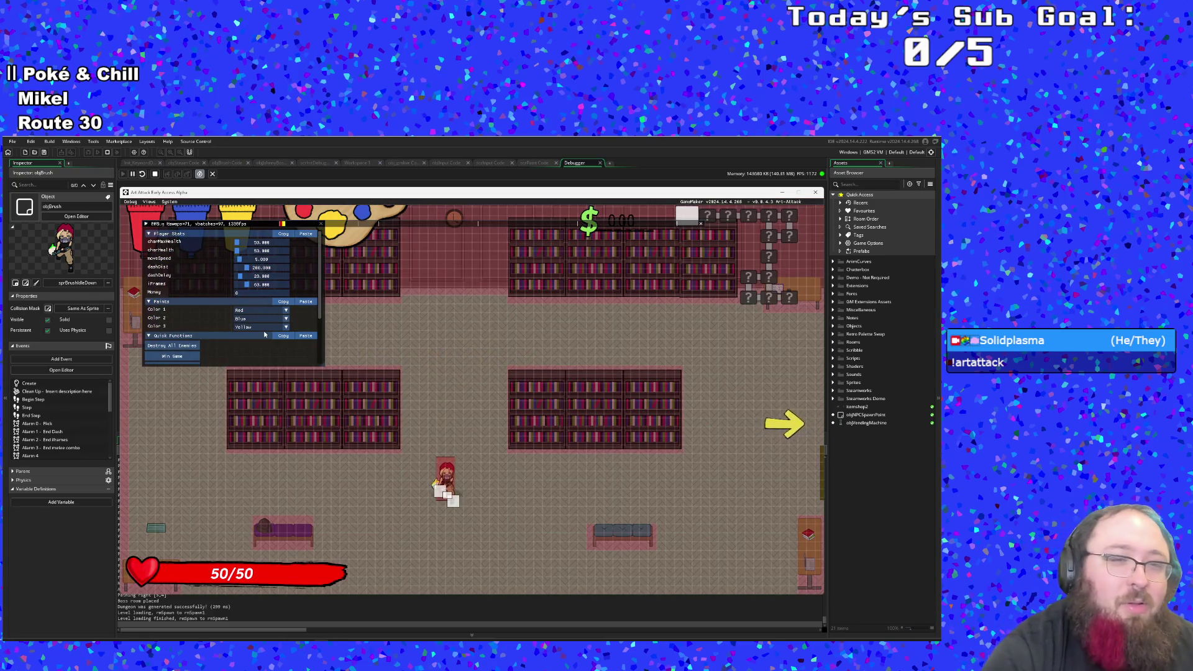
Step: Choose Fern for Color 1 in the debug overlay's Paints section, then close the overlay with F1
left_click(276, 310)
scroll(278, 334, "down", 3)
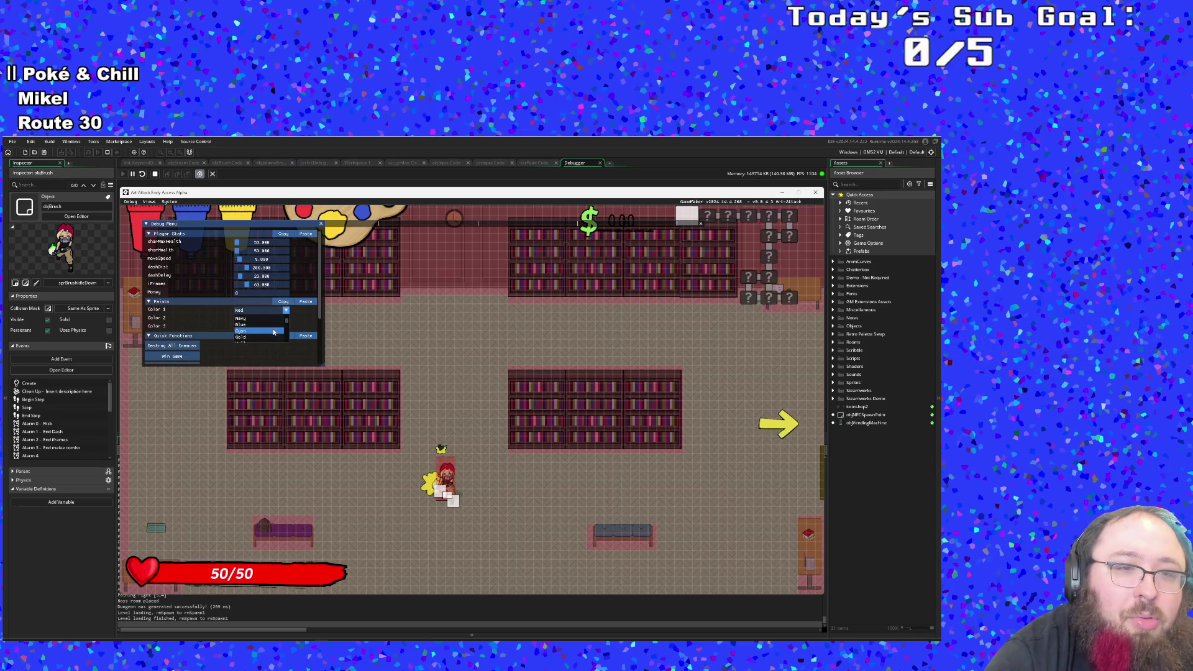
scroll(273, 332, "down", 1)
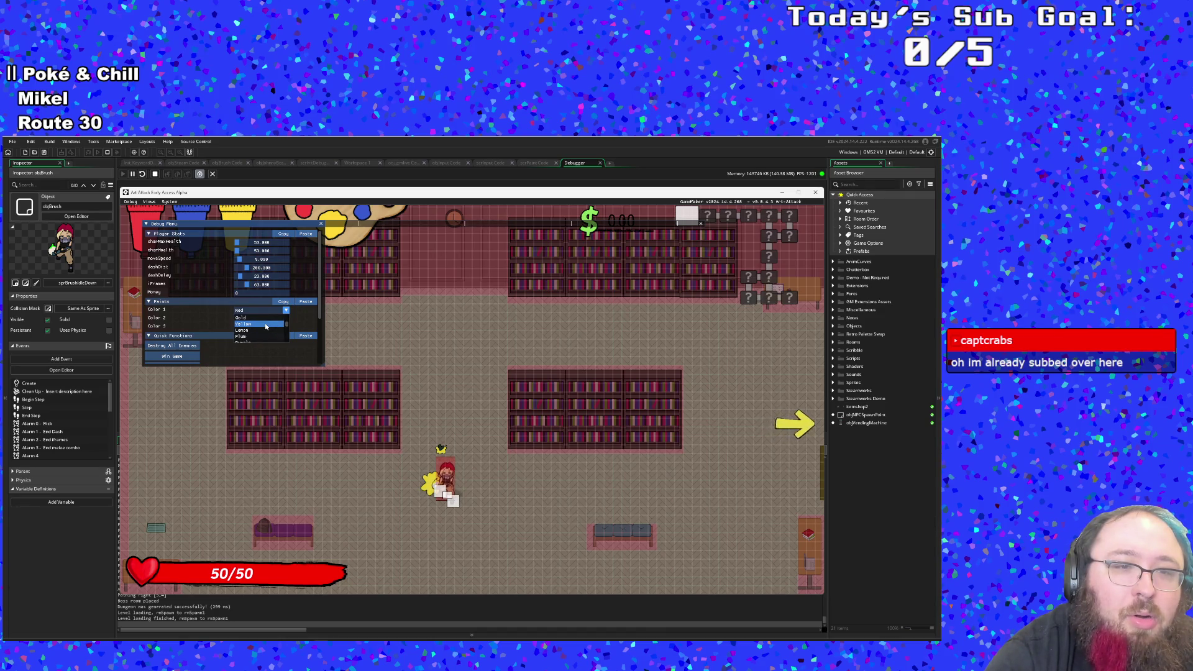
scroll(263, 325, "down", 1)
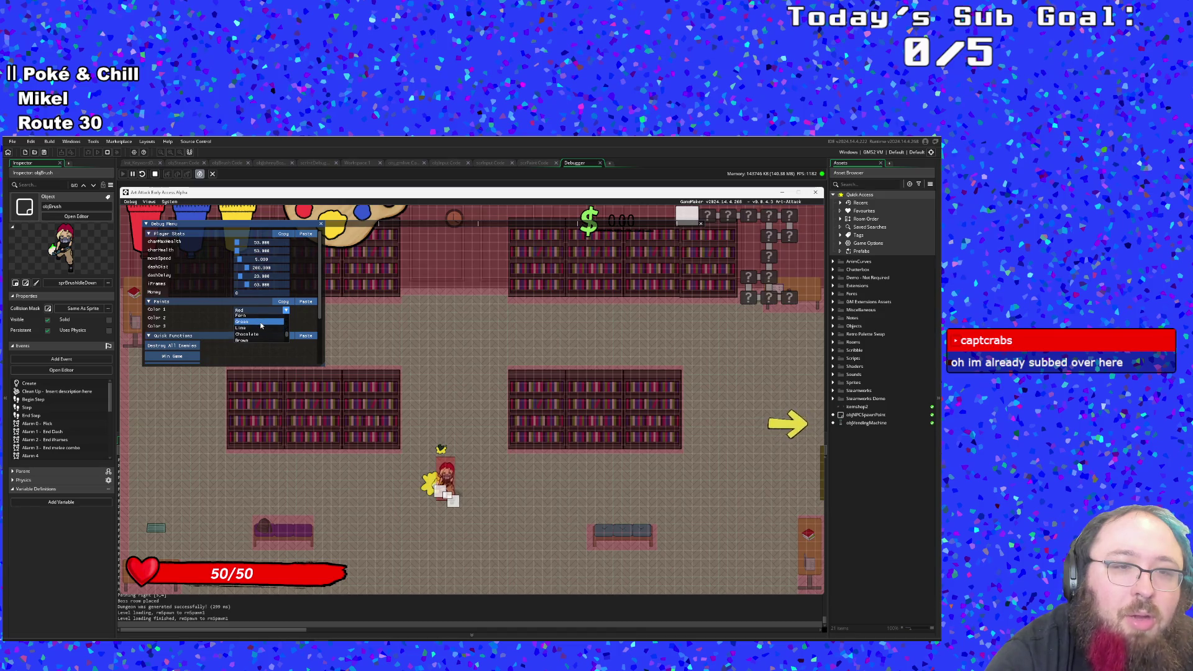
scroll(260, 325, "down", 1)
scroll(258, 325, "up", 2)
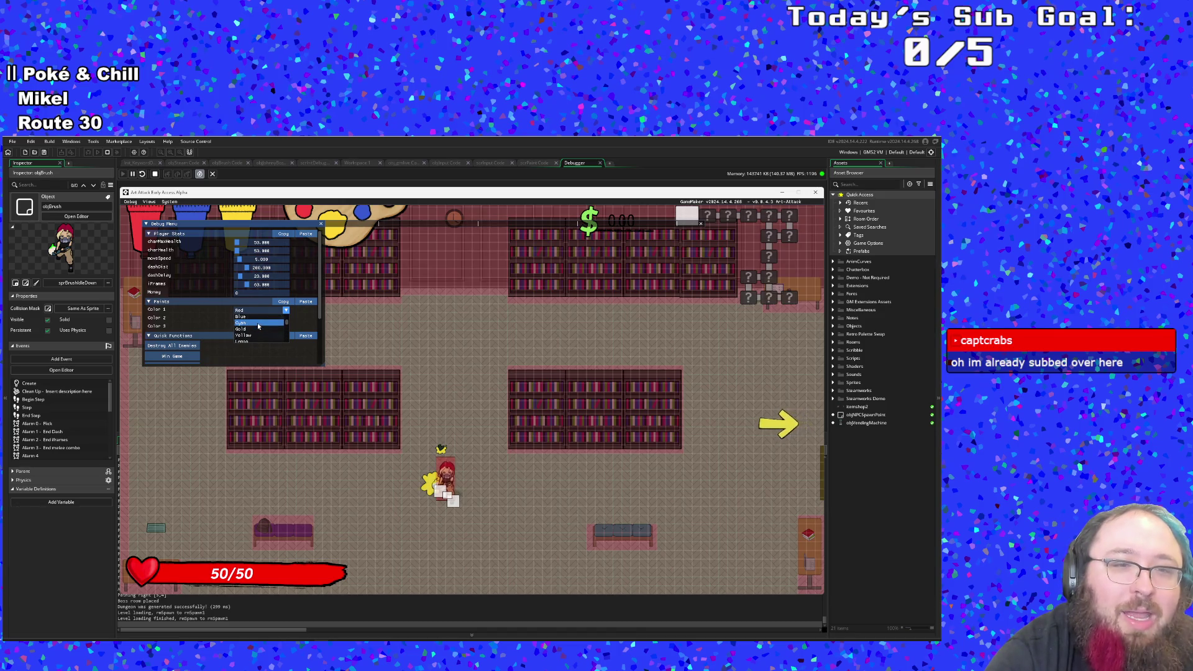
scroll(258, 325, "down", 4)
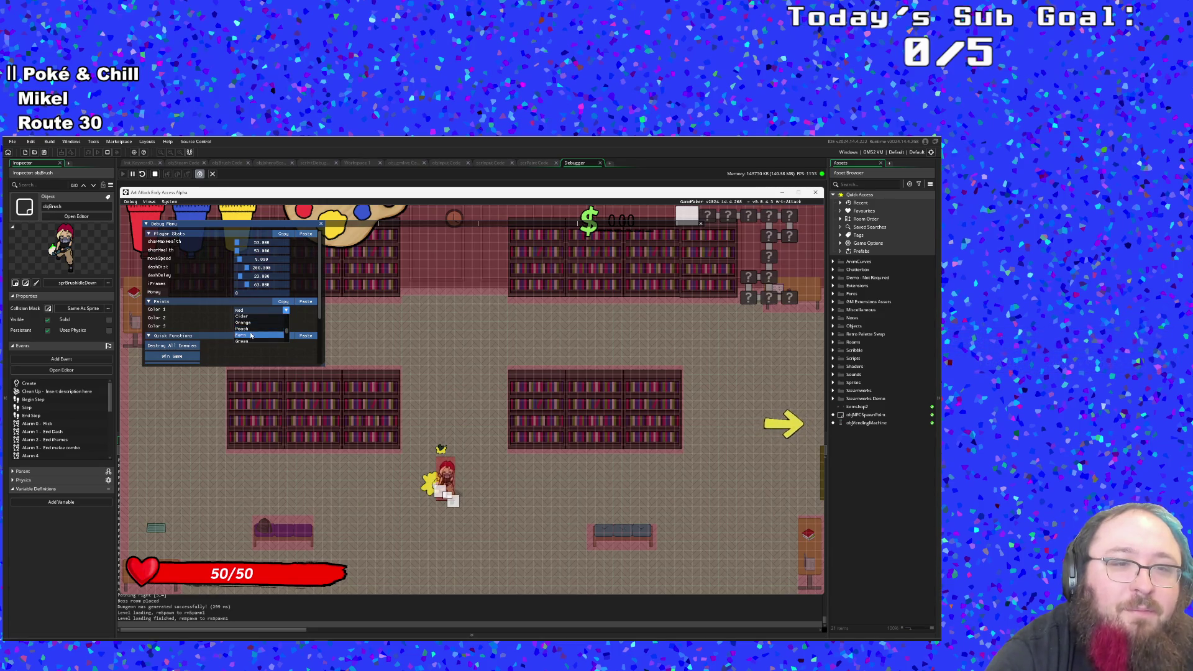
left_click(251, 335)
key("F1")
Step: Move the character up-left, splash green Fern paint beside it and step onto it
key("d")
key("w")
key("a")
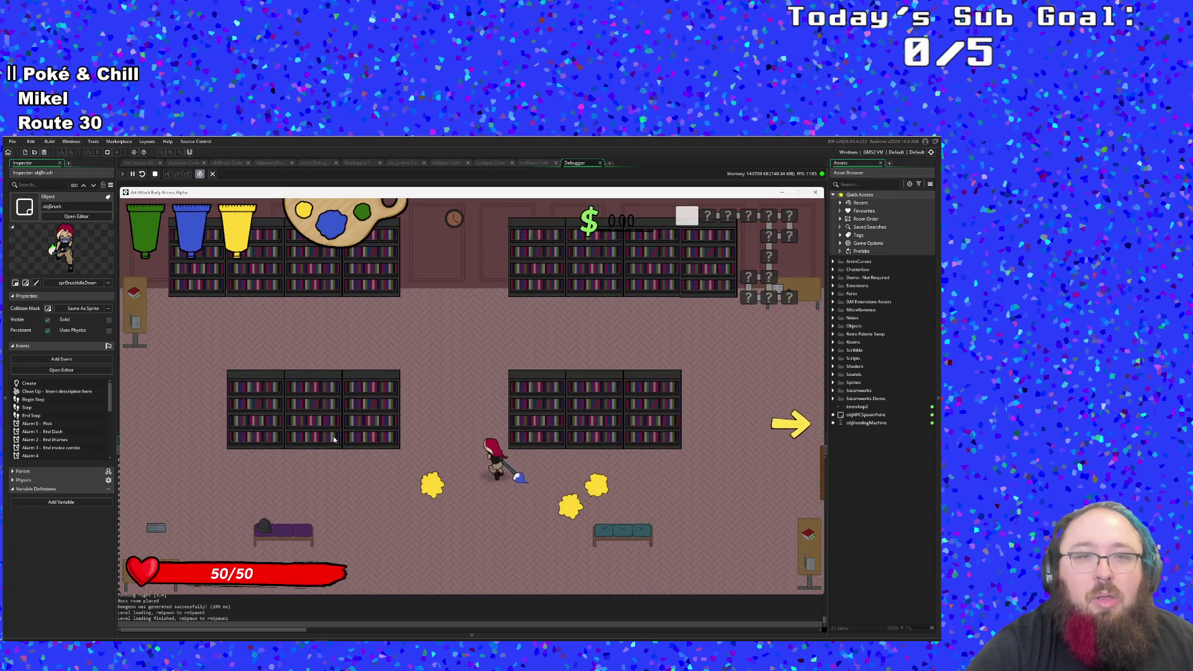
left_click(334, 439)
key("s")
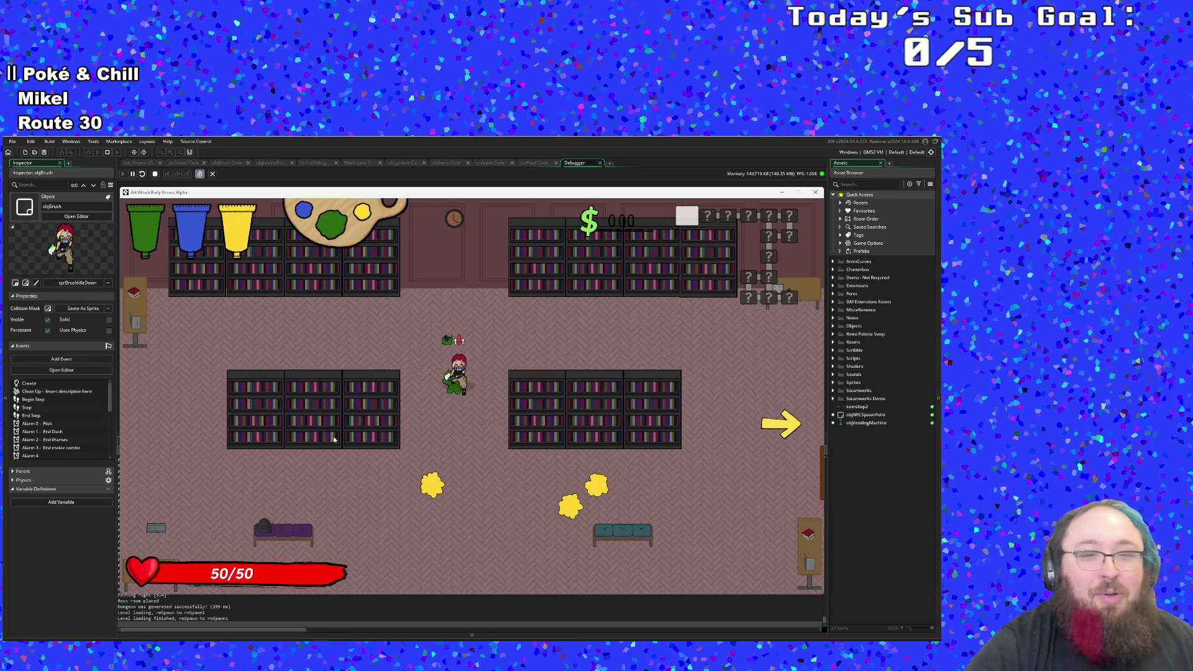
Step: Walk the character right through the exit arrow into the next room
key("d")
key("w")
key("d")
key("s")
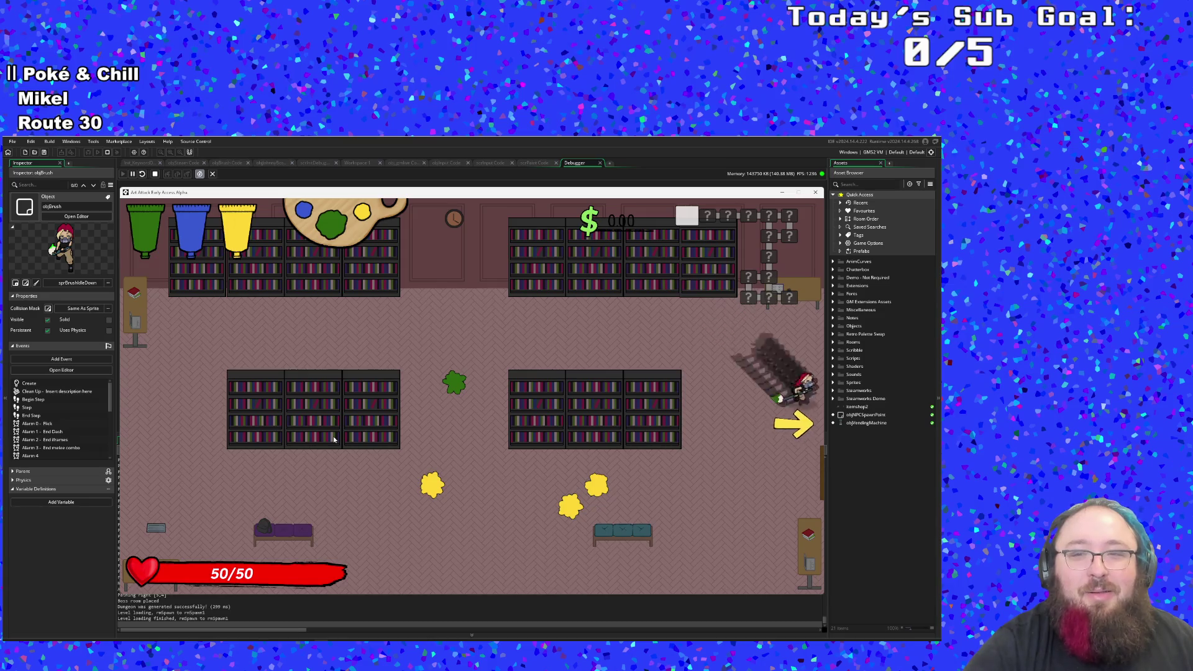
key("a")
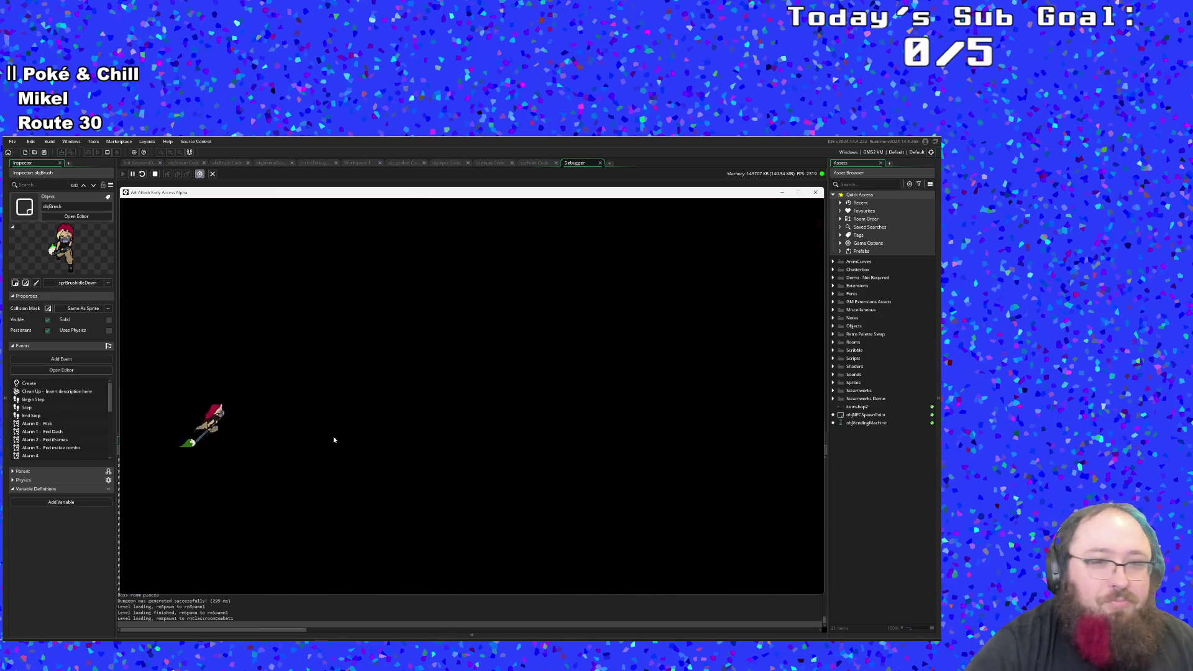
Step: Attack the classroom enemies with paint until all are defeated
key("d")
left_click(334, 438)
left_click(334, 439)
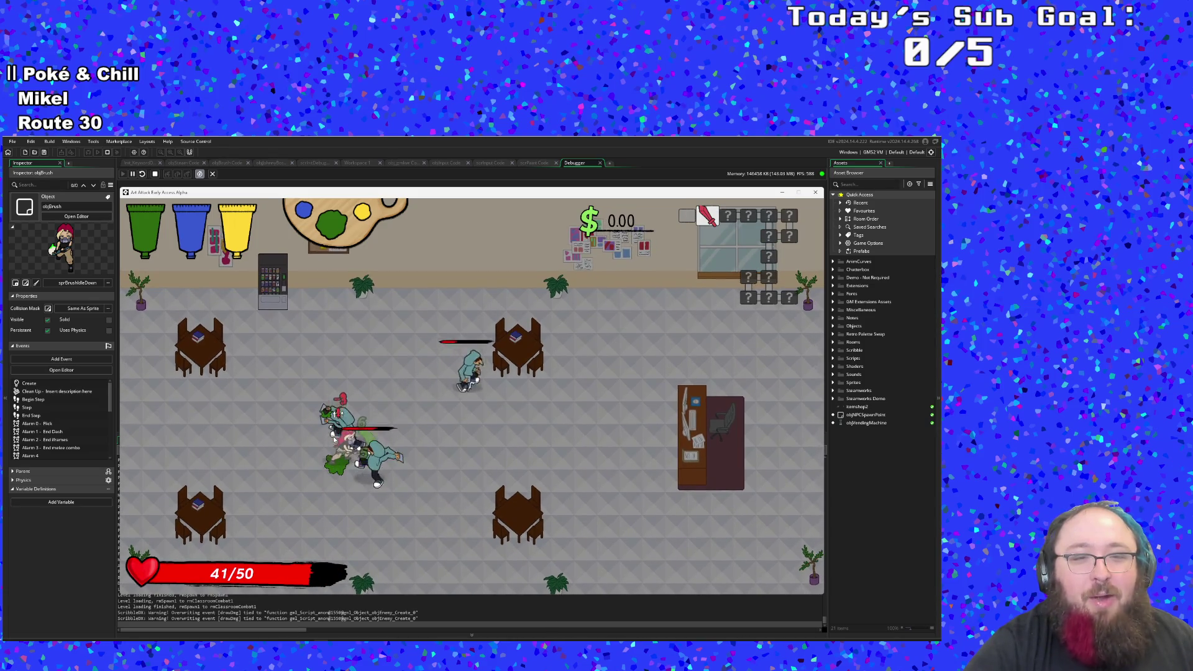
left_click(334, 438)
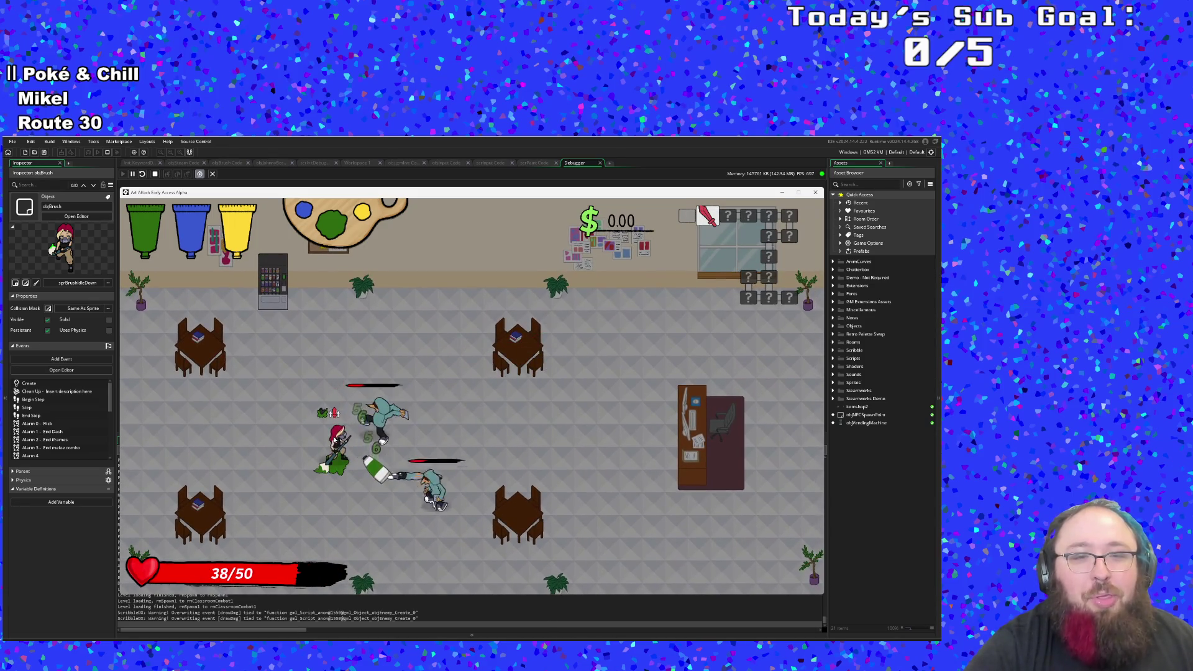
left_click(333, 438)
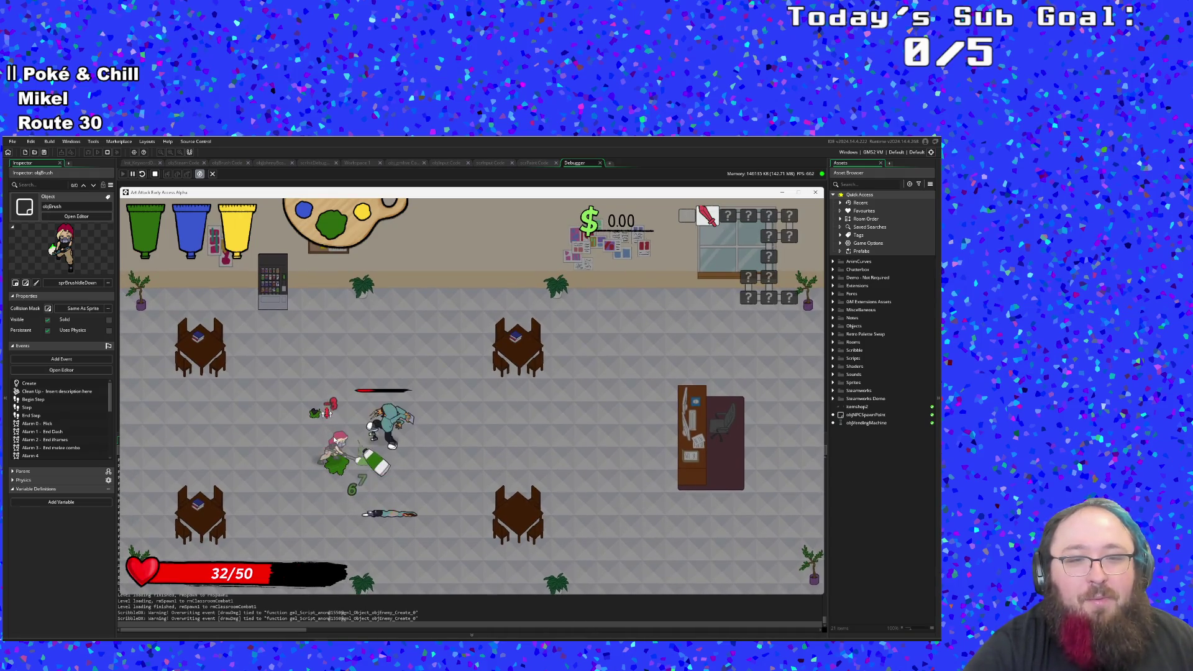
left_click(334, 438)
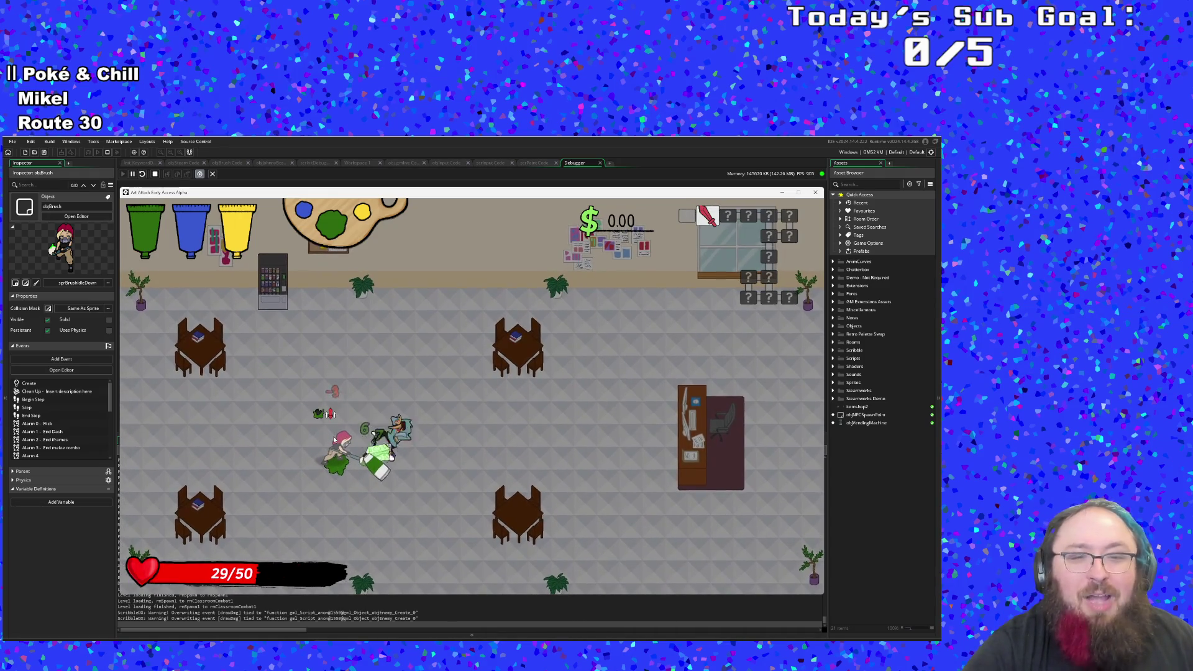
Step: Heal to 50/50 at the vending machine, then walk toward the right exit
key("w")
key("a")
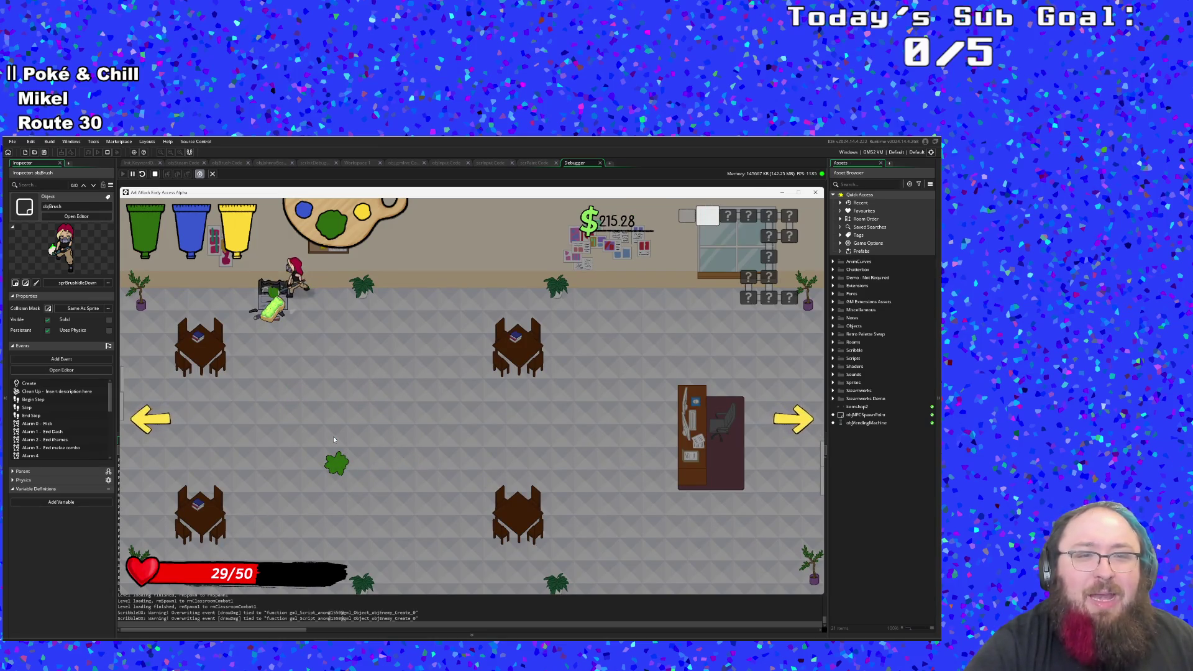
key("e")
key("s")
key("d")
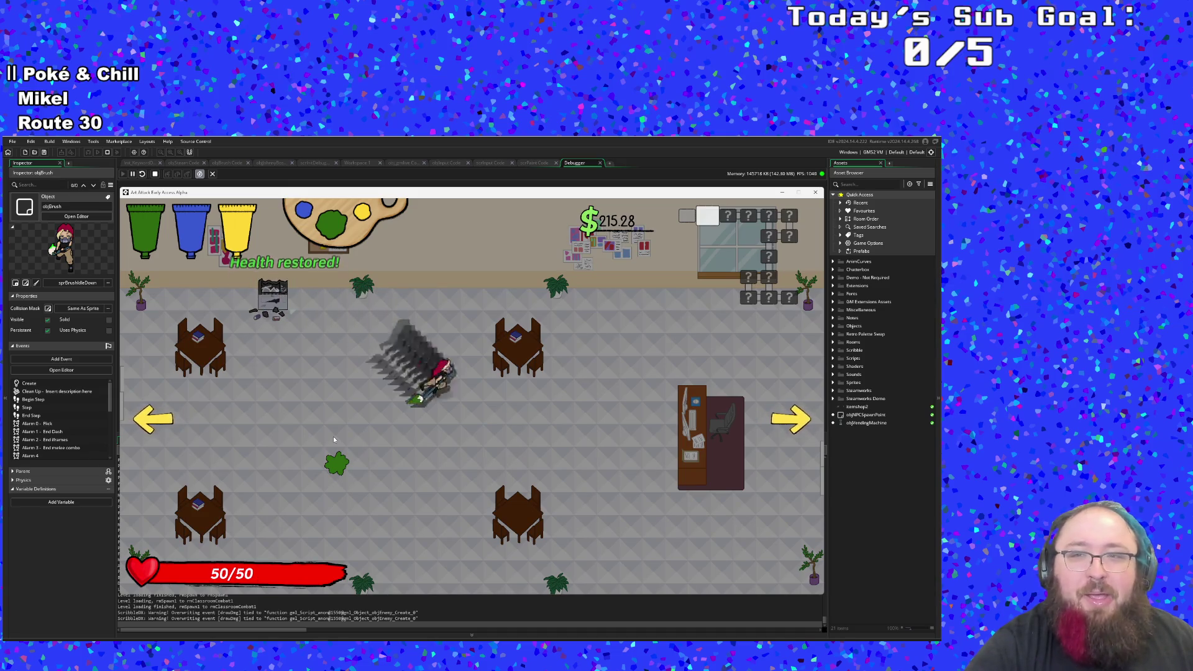
key("w")
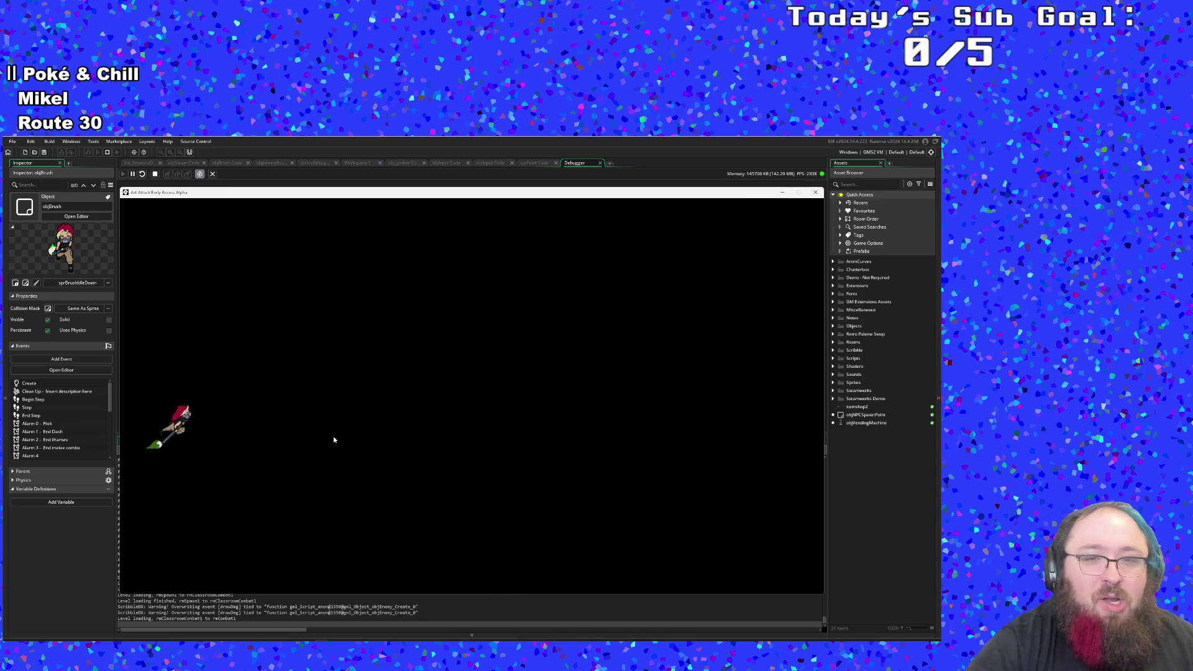
Step: Enter the park room and fight the enemies, spreading green paint around them
key("d")
key("w")
key("d")
key("w")
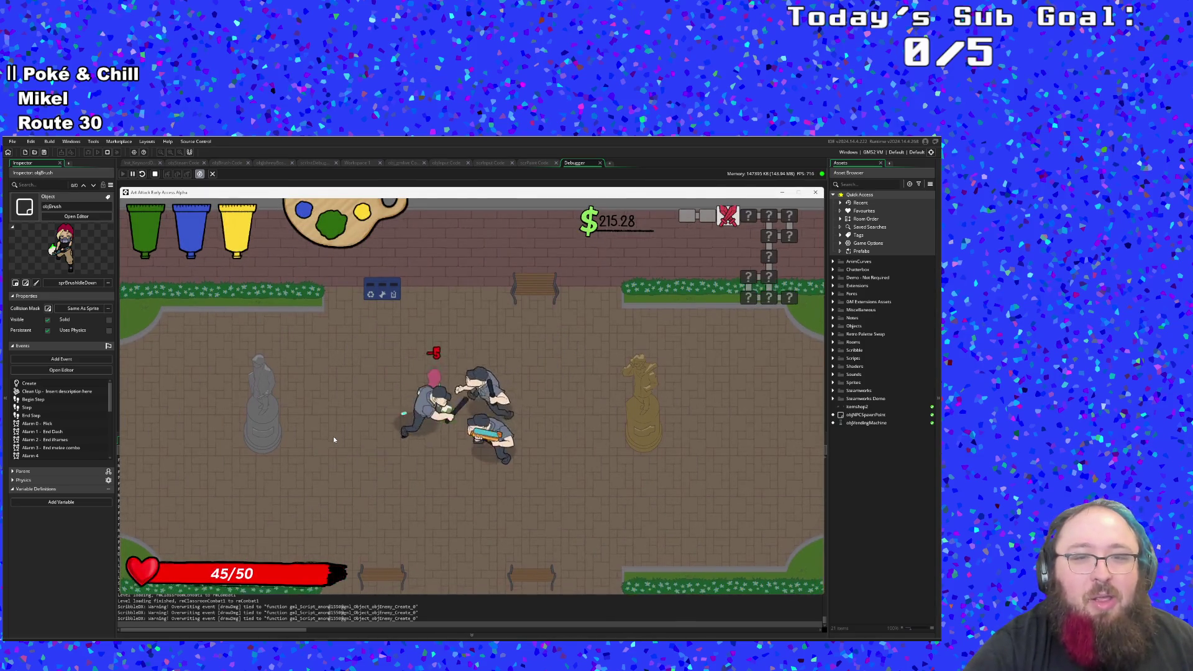
key("a")
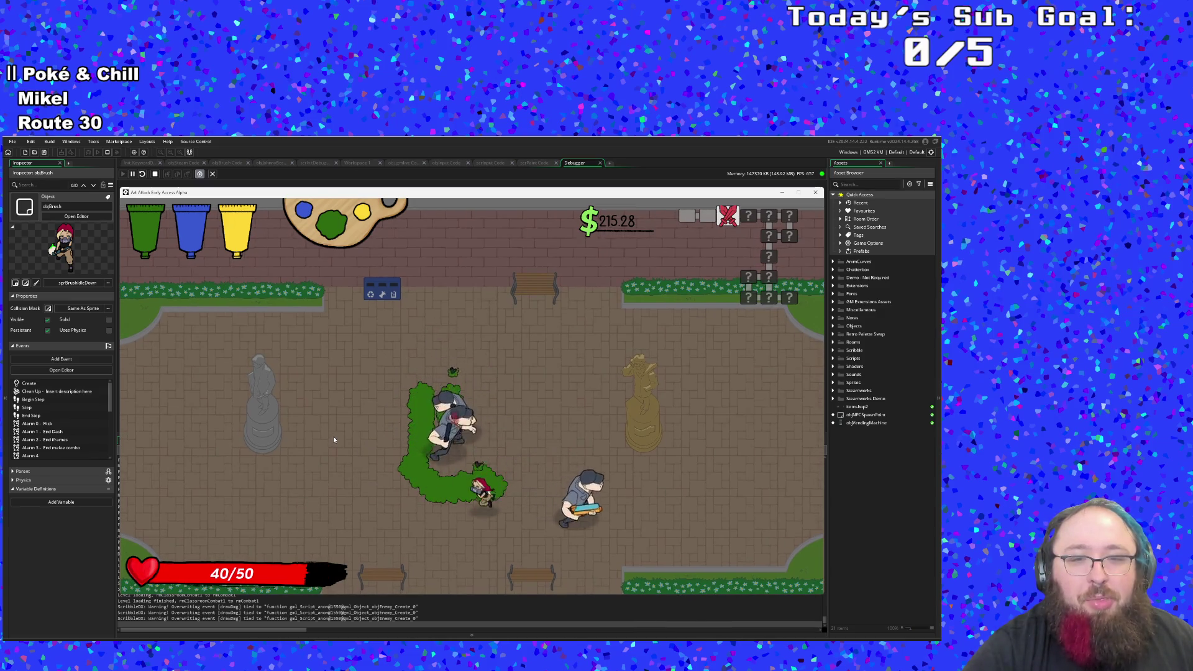
key("s")
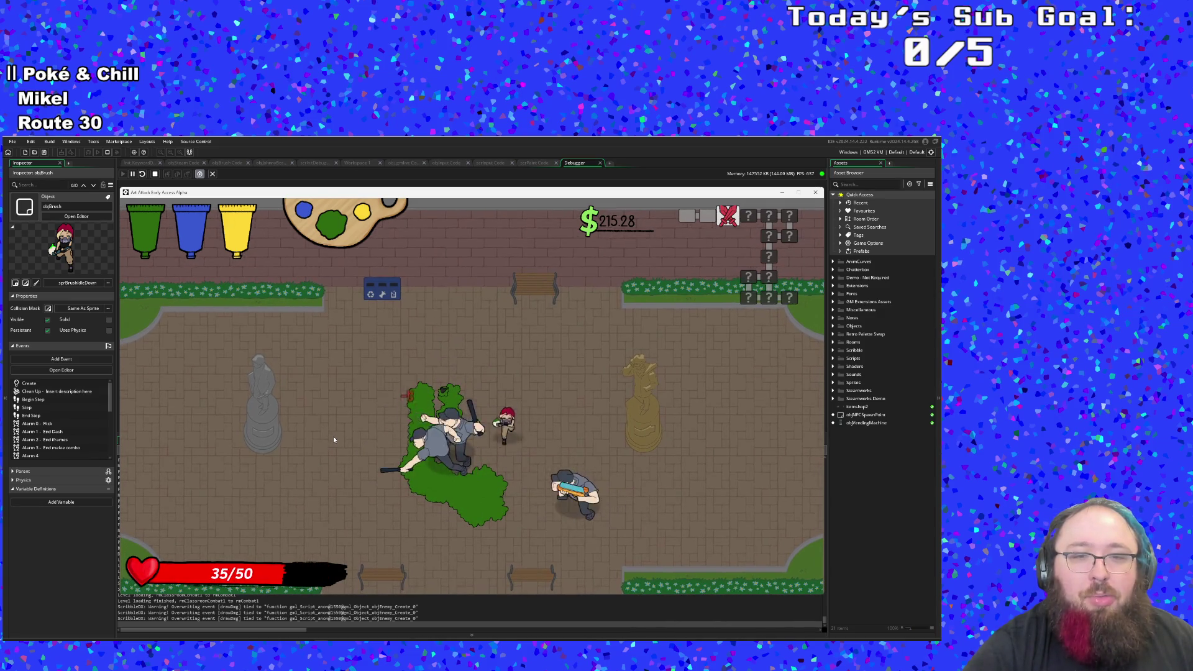
key("d")
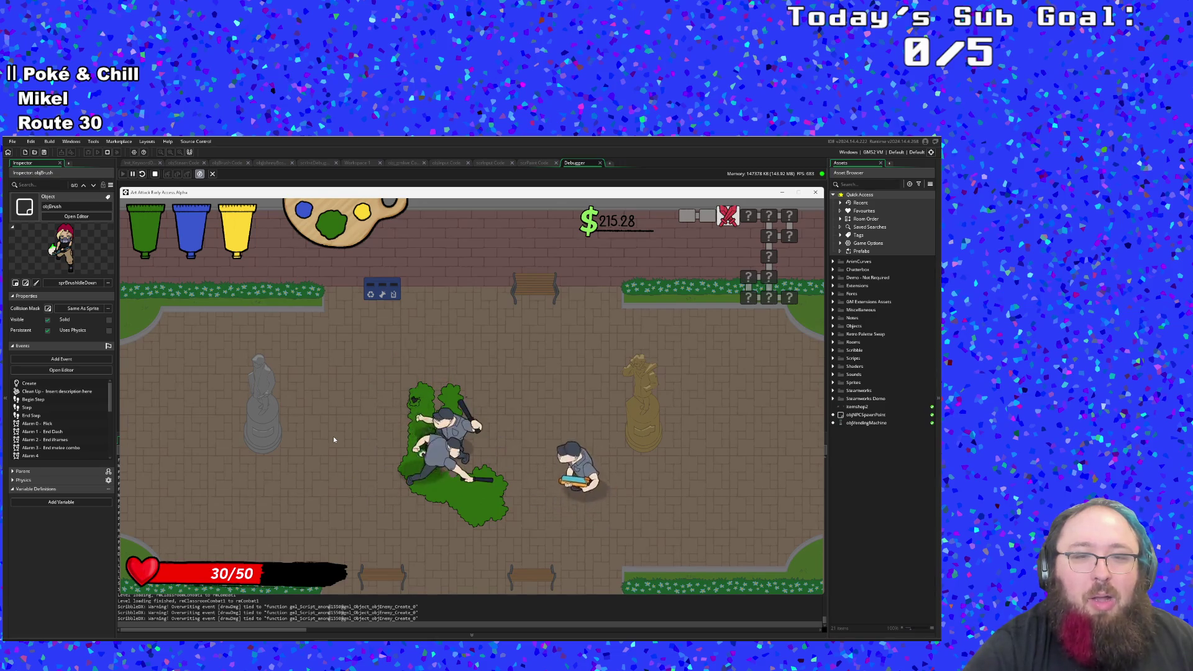
key("a")
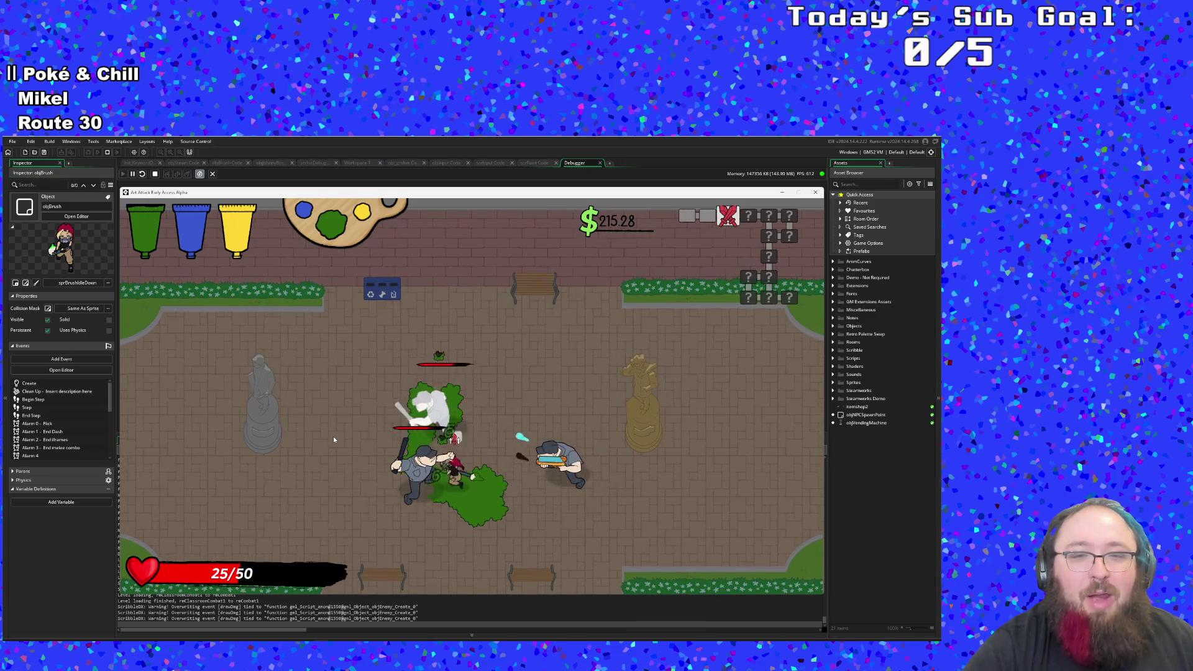
key("w")
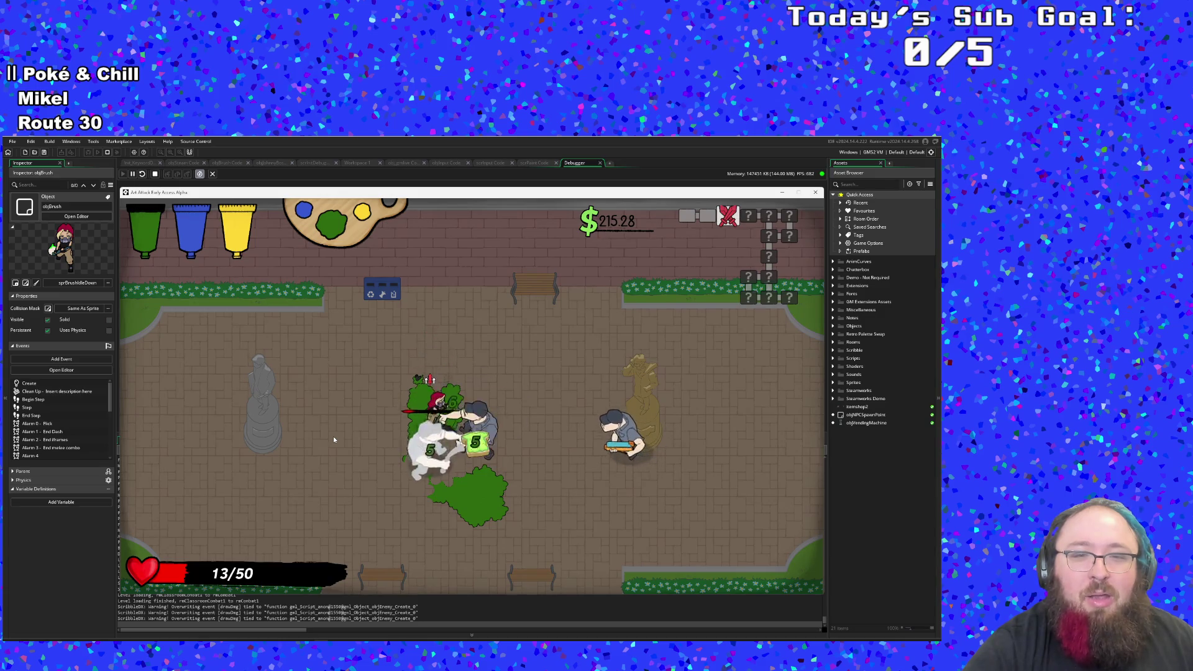
Step: Retreat below the green bushes, then finish off the last enemy with green paint
key("d")
key("a")
key("s")
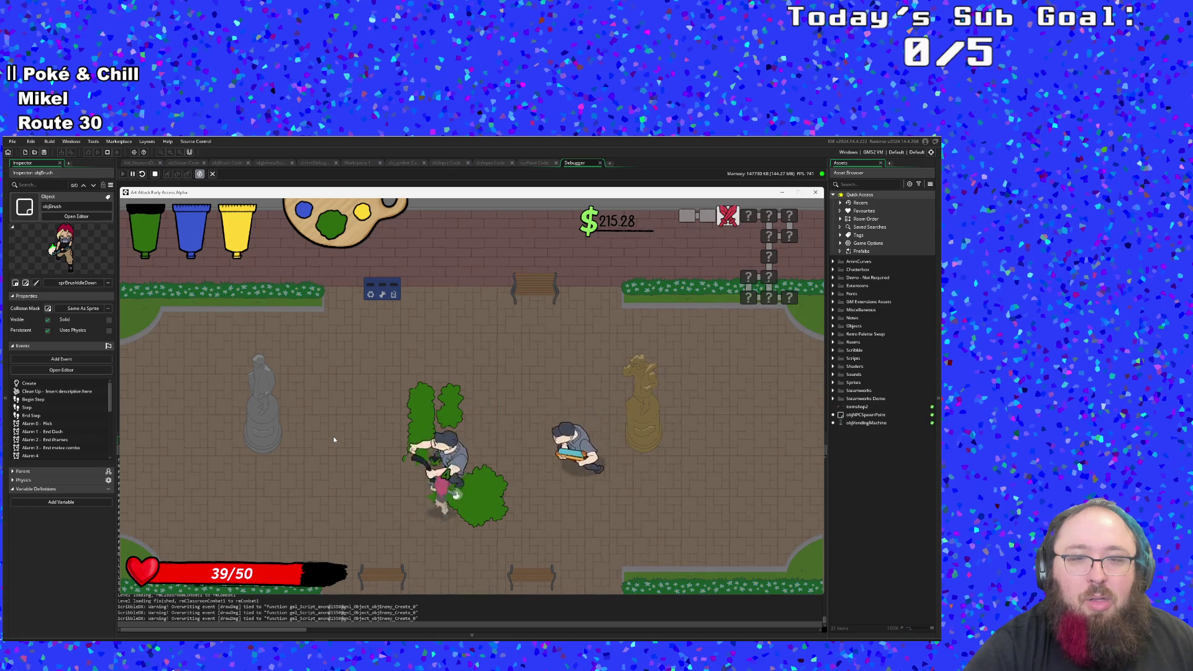
key("d")
key("d")
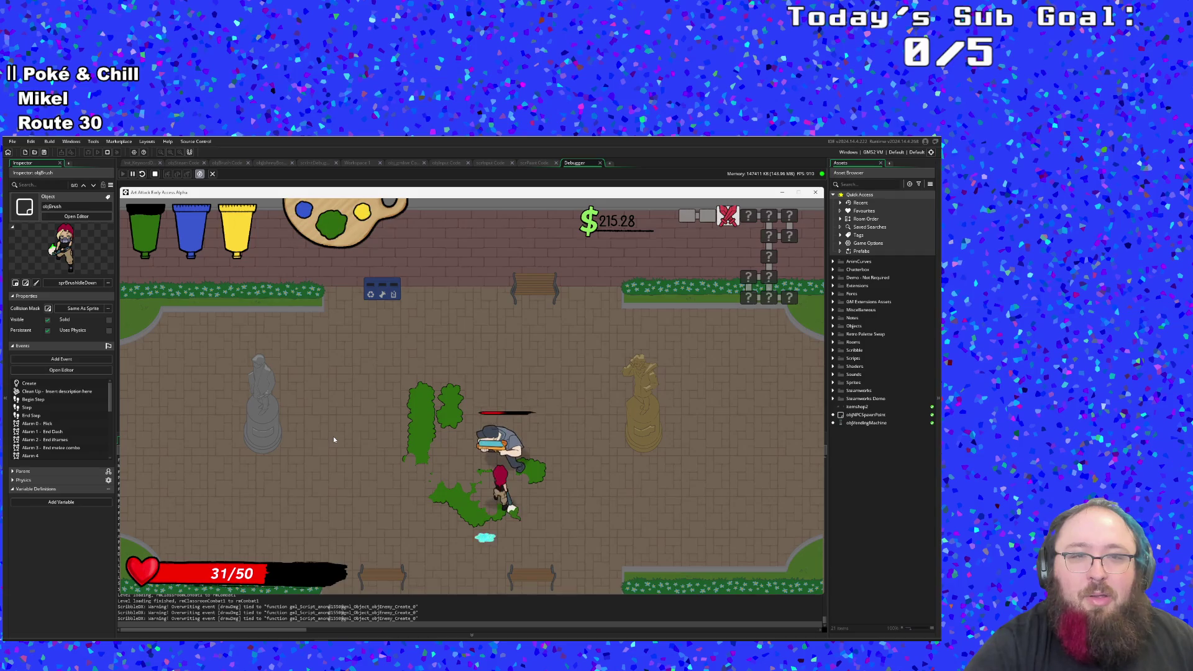
scroll(333, 439, "down", 1)
key("w")
key("s")
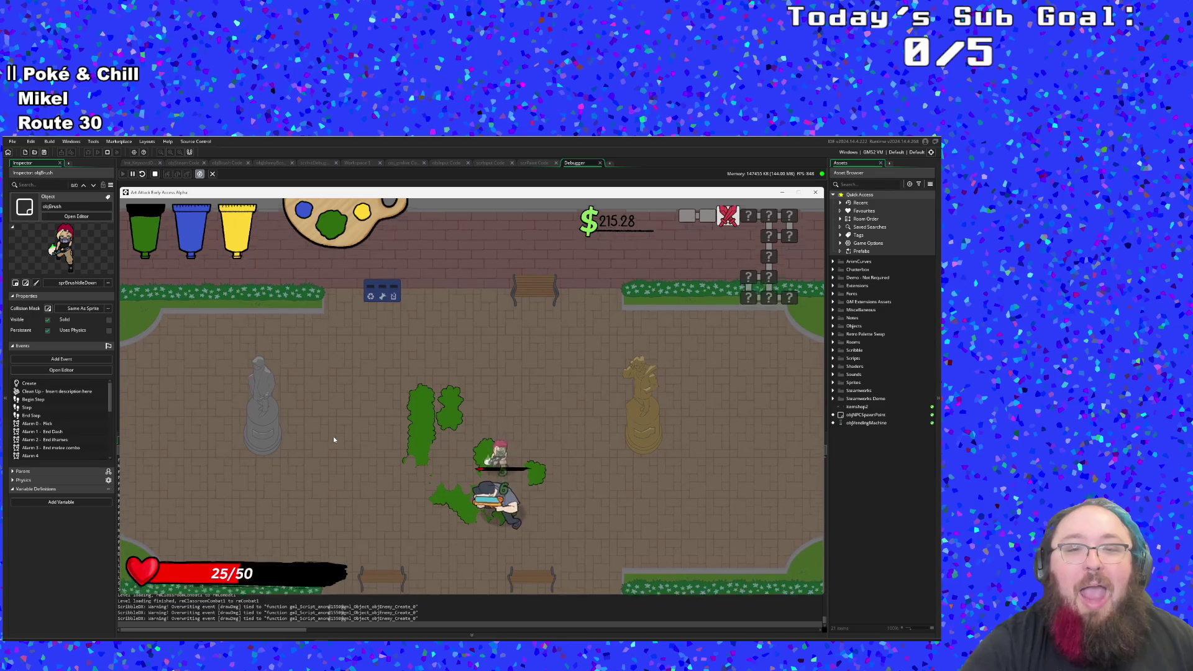
left_click(334, 439)
Step: Dash through the cleared room's right exit into the paint shop
key("s")
key("d")
key("w")
key("a")
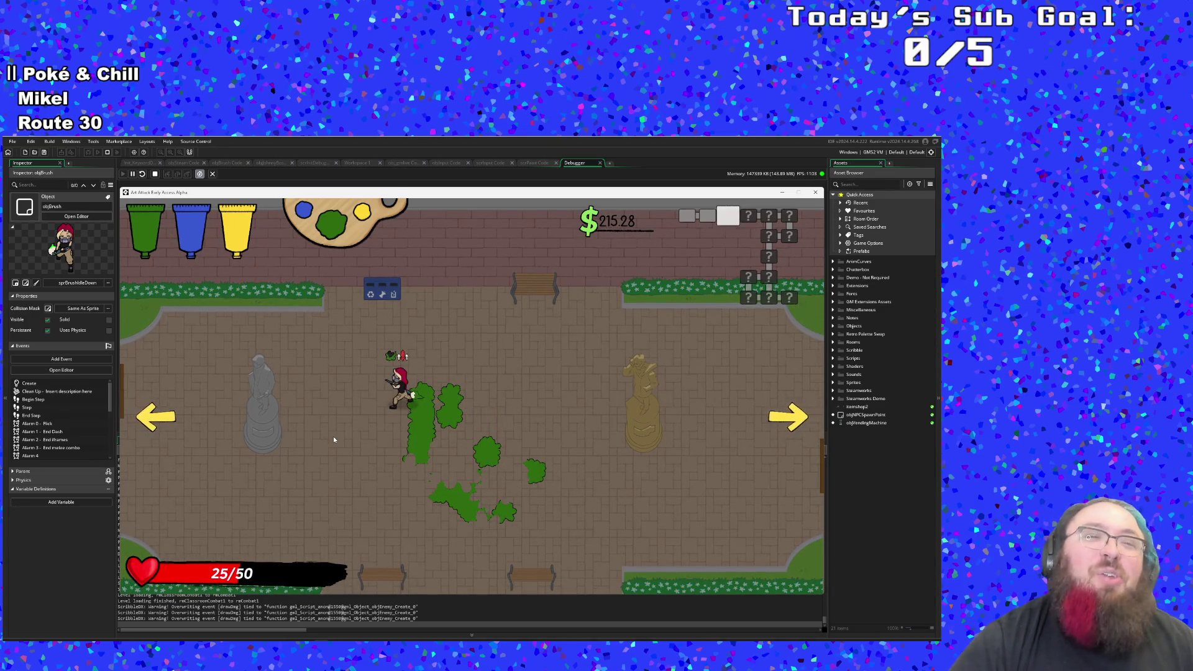
key("d")
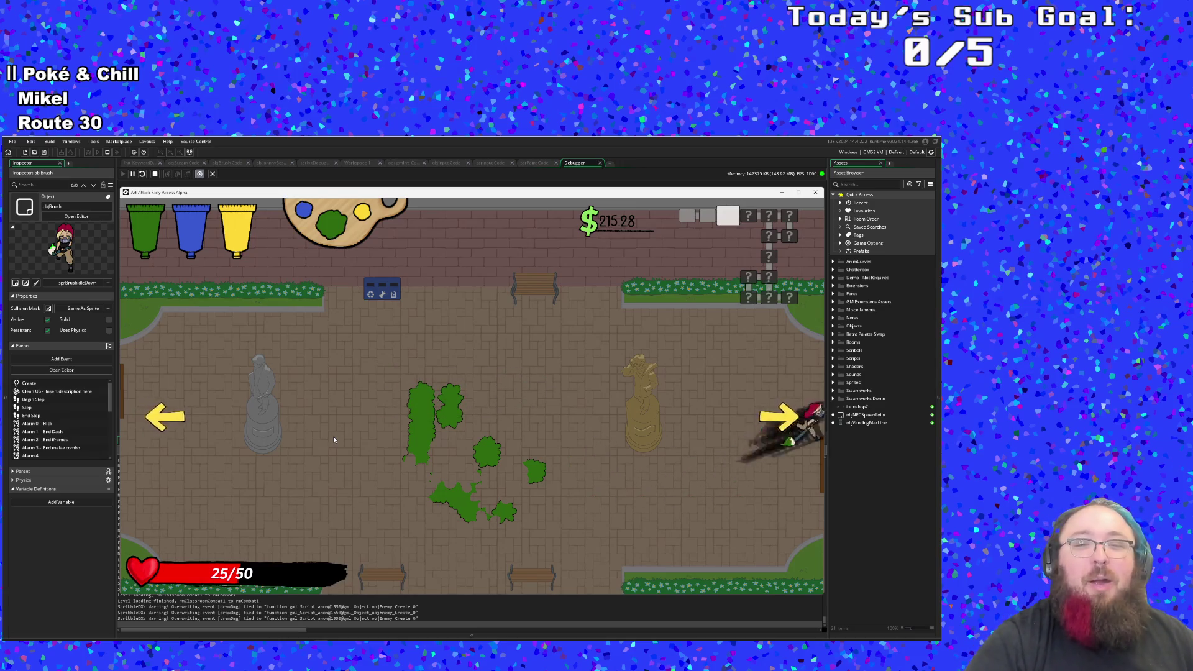
key("a")
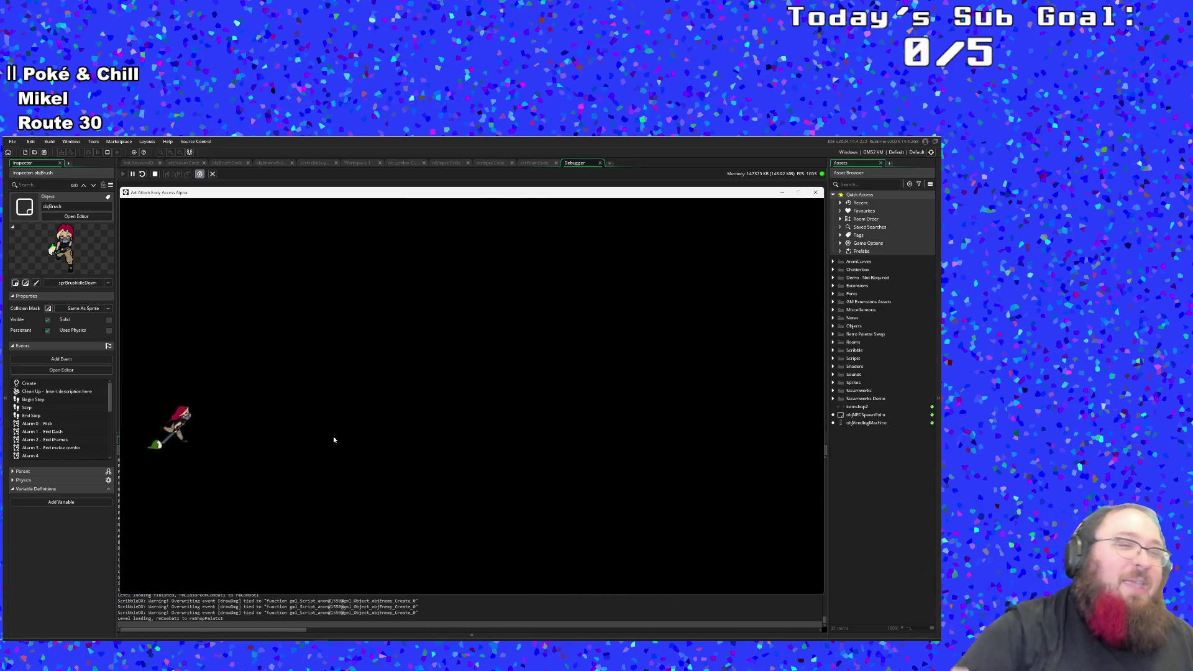
Step: Walk to the shop's top-right corner and restore health to 50/50
key("d")
key("s")
key("w")
key("w")
key("d")
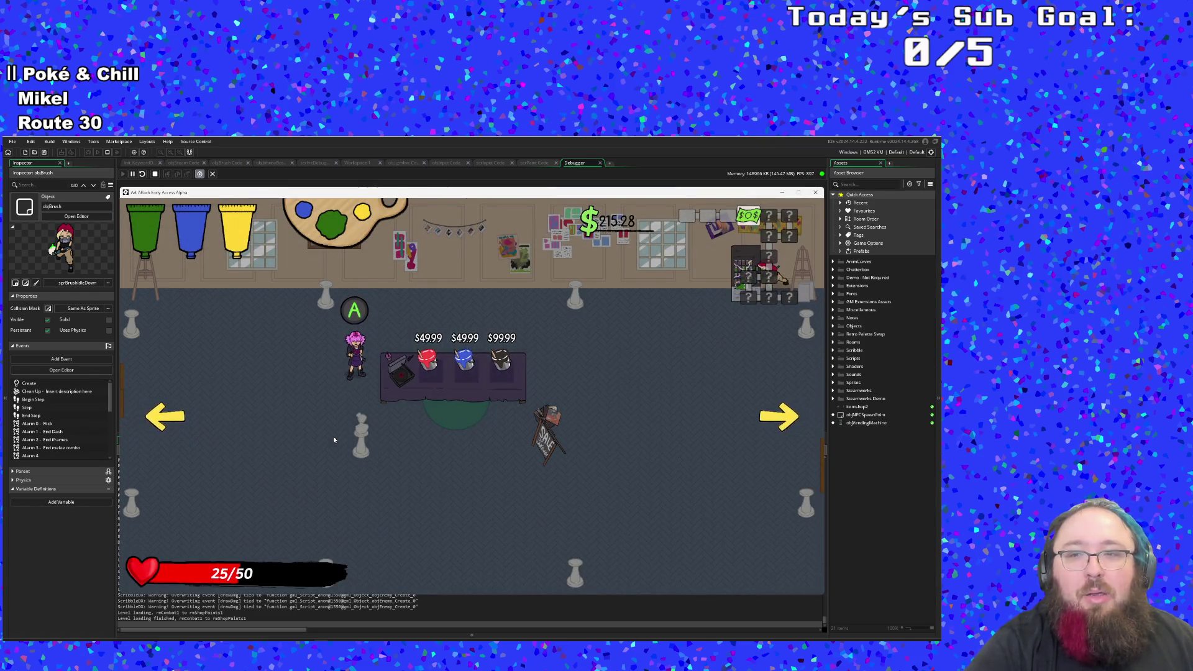
key("s")
key("a")
Step: Browse the paint stands along the counter, checking the black paint stand's info
key("w")
key("a")
key("s")
key("w")
key("a")
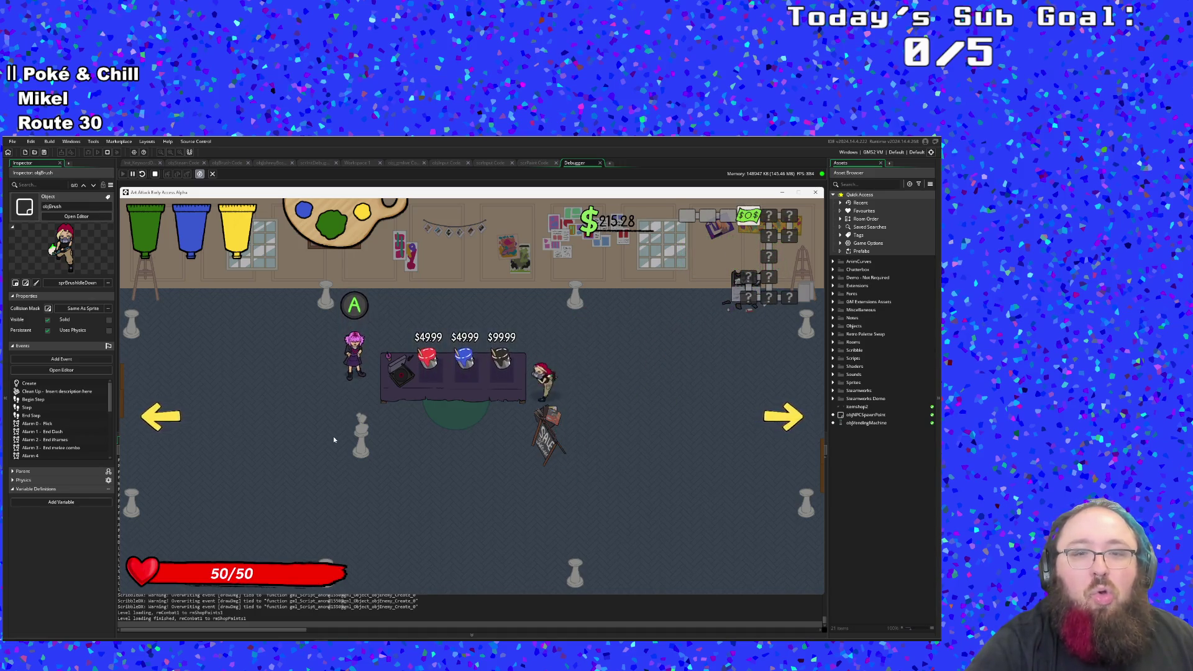
key("d")
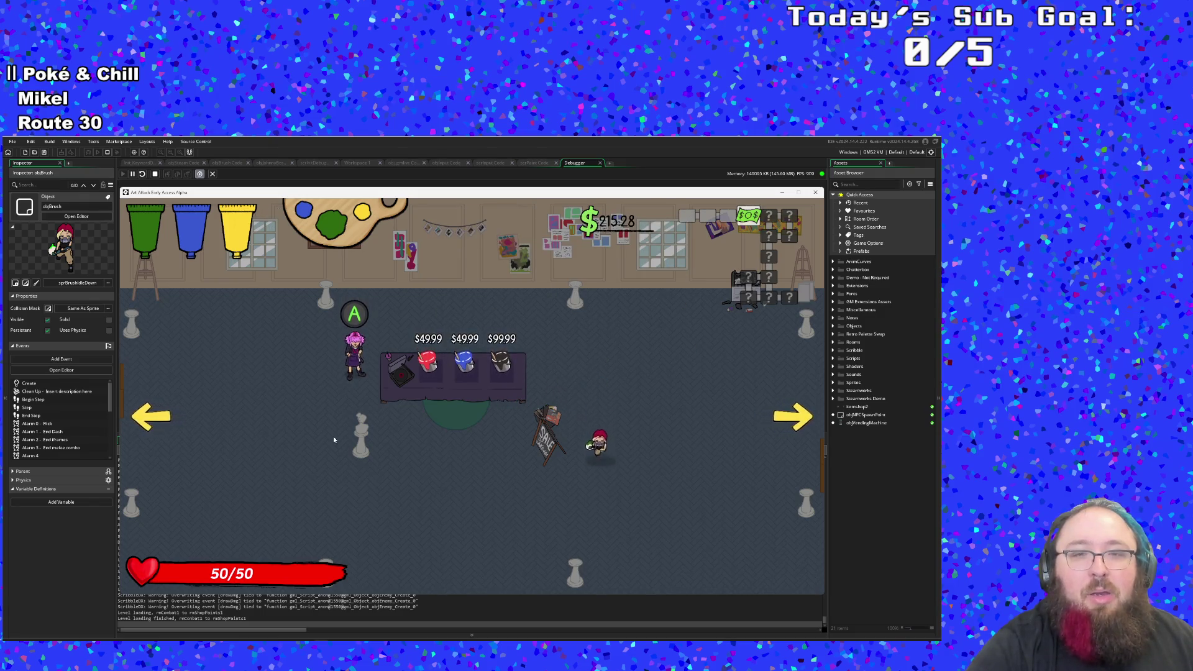
key("w")
key("a")
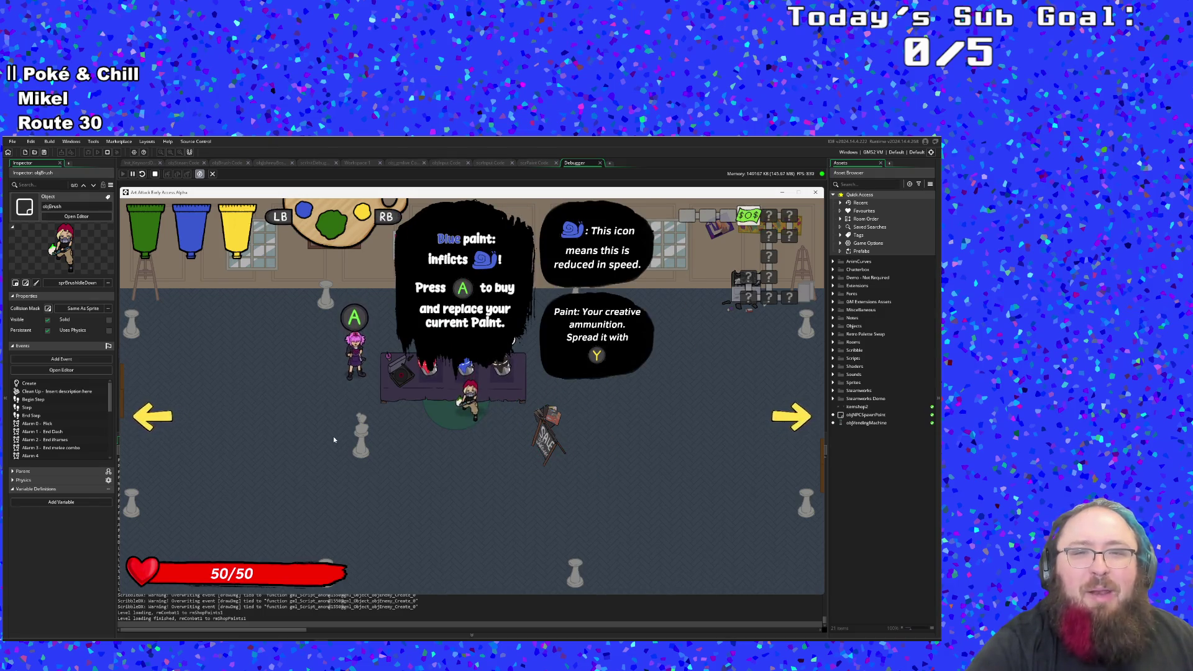
key("a")
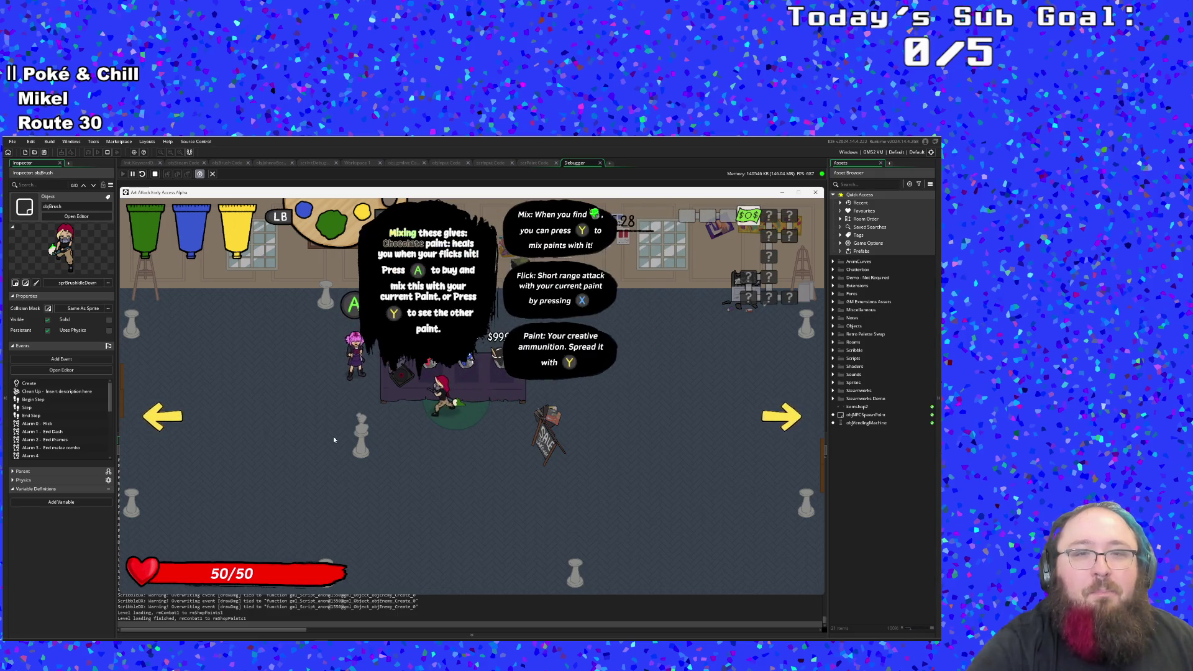
key("d")
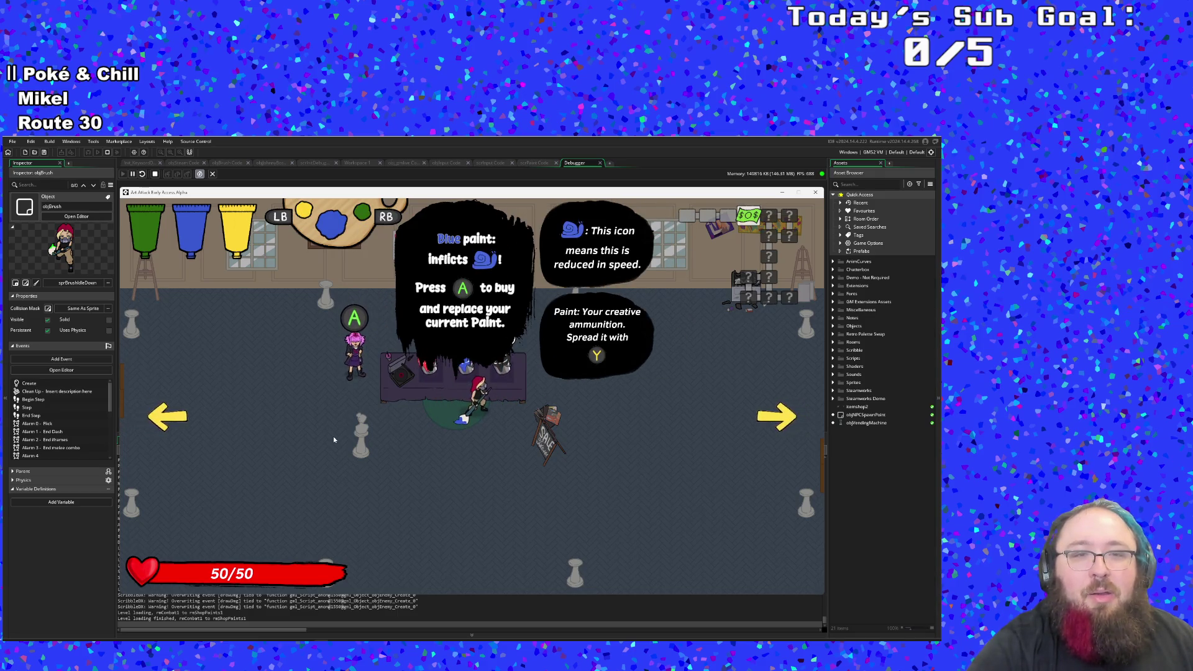
Step: Cycle the active paint to blue and buy purple to replace it, then approach the Plum stand
key("q")
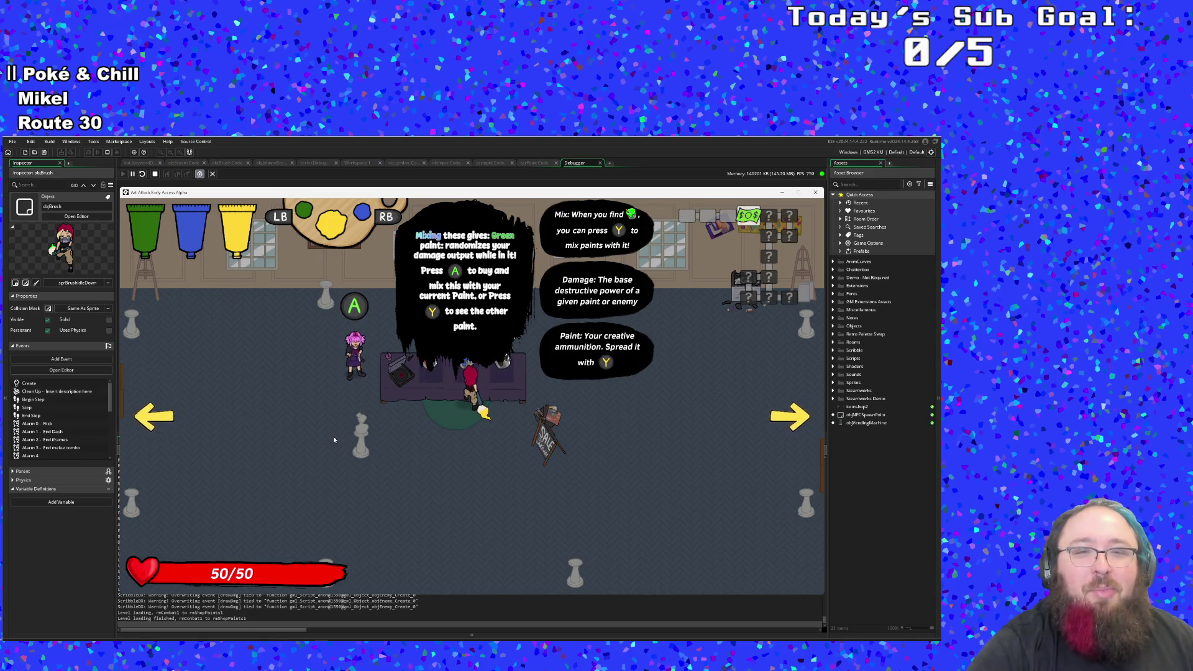
key("q")
key("a")
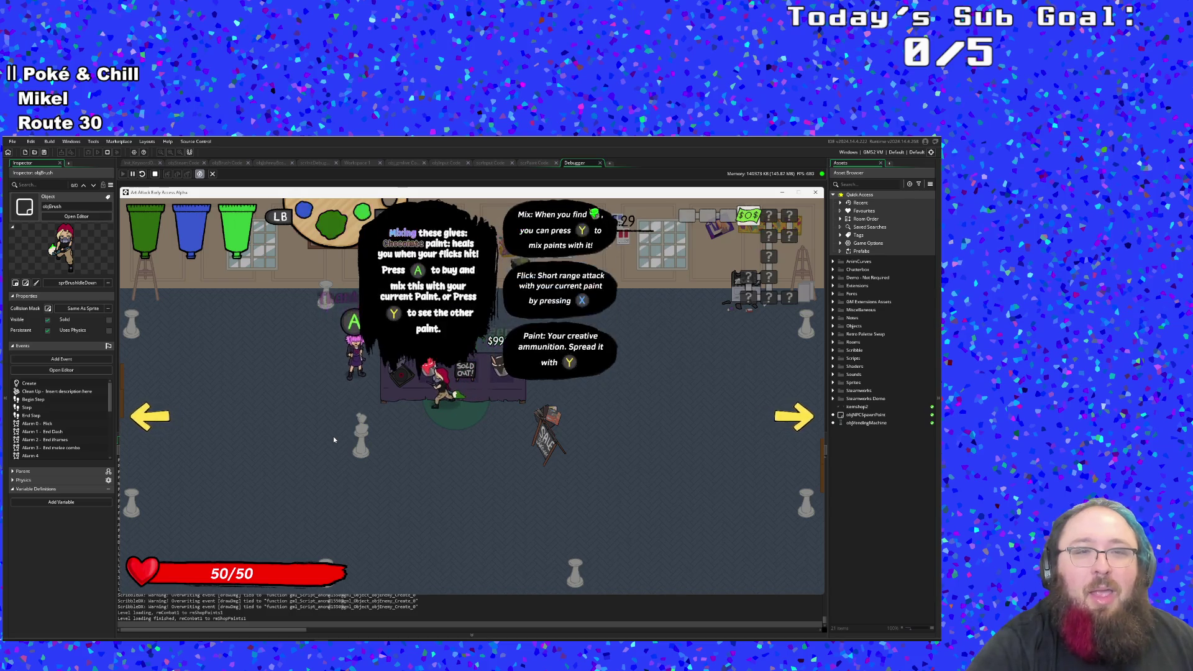
key("q")
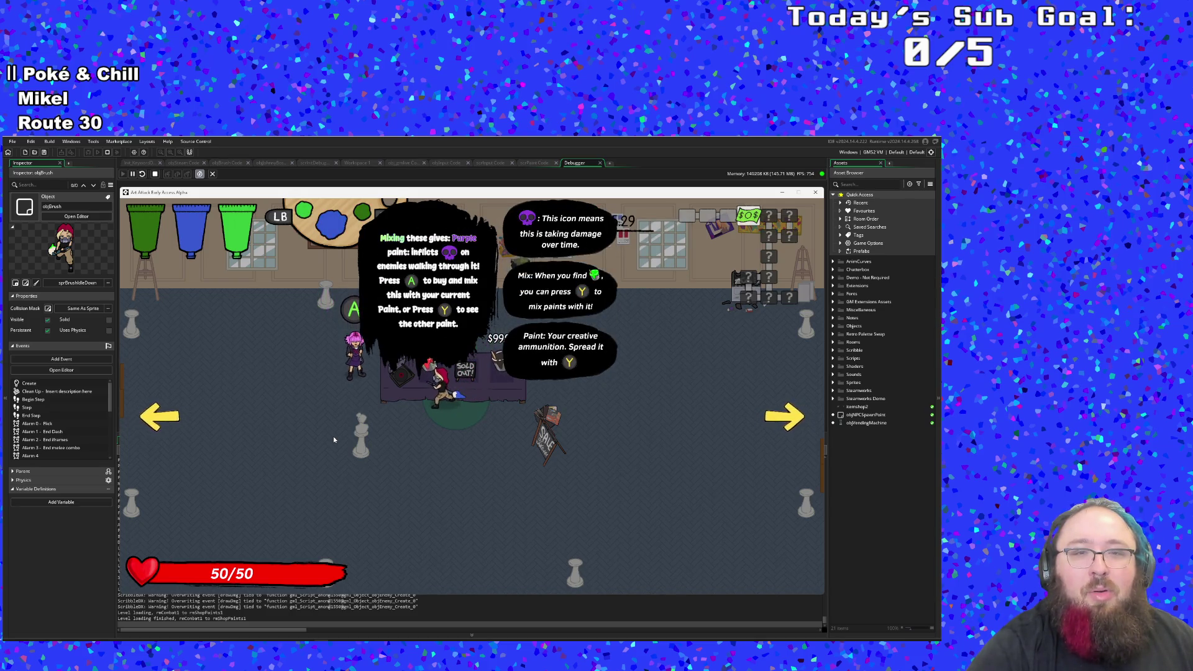
key("e")
key("s")
key("w")
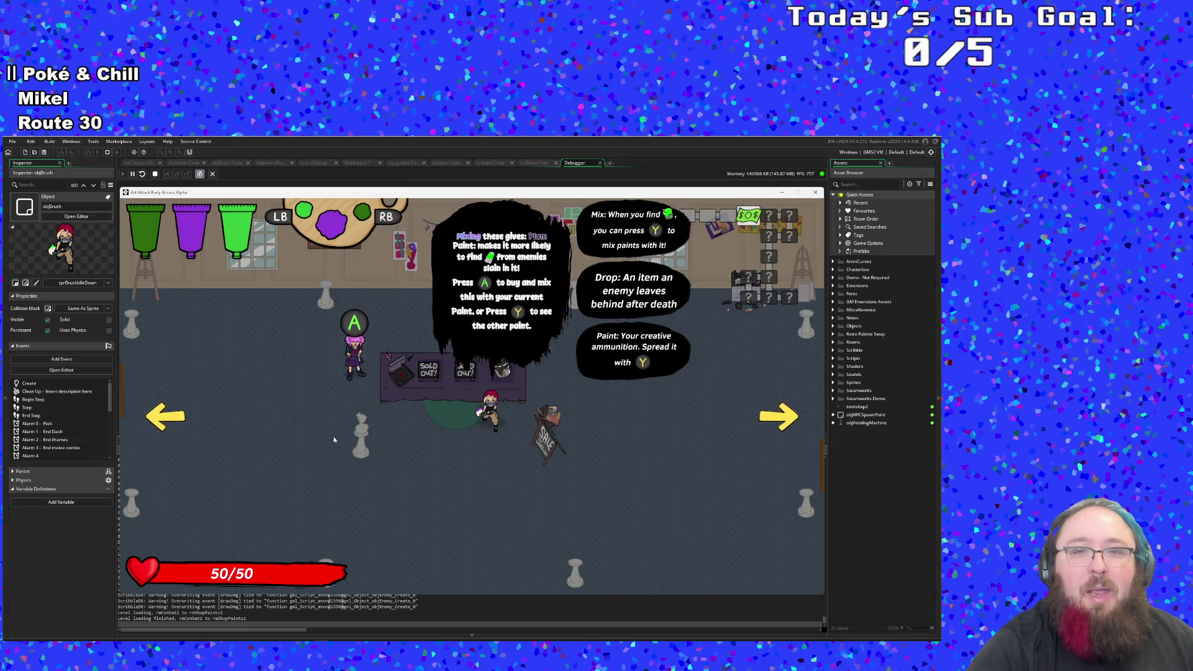
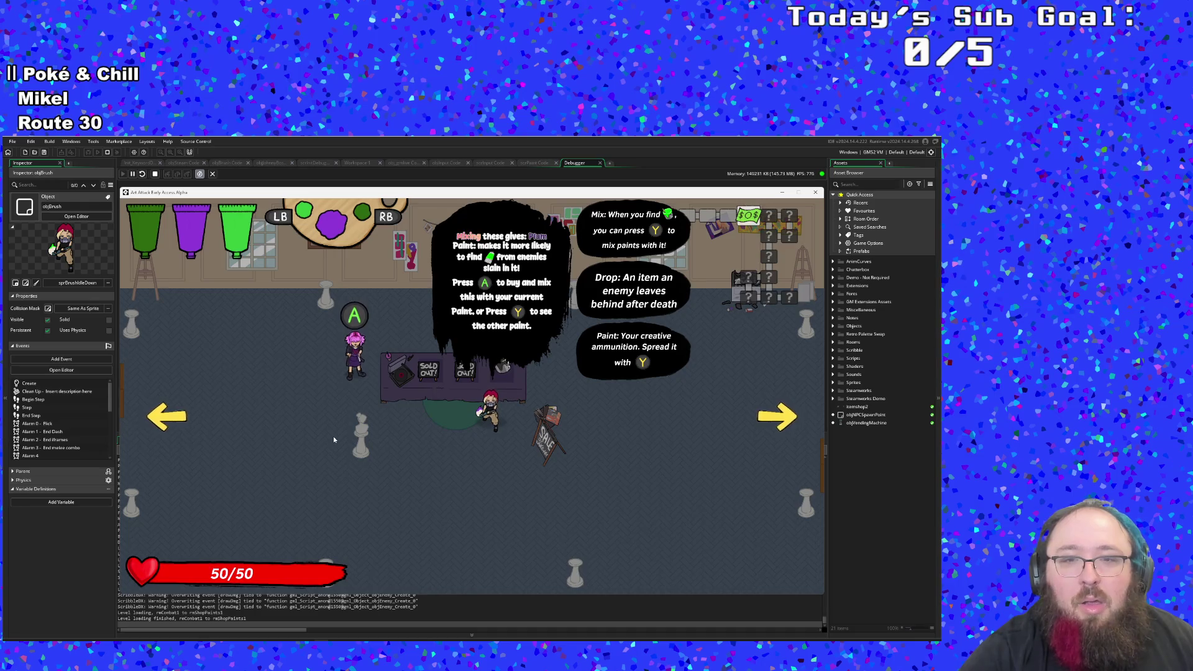
Step: Walk over to shopkeeper Vicky and ask her how buying works
key("Down")
key("Left")
key("Up")
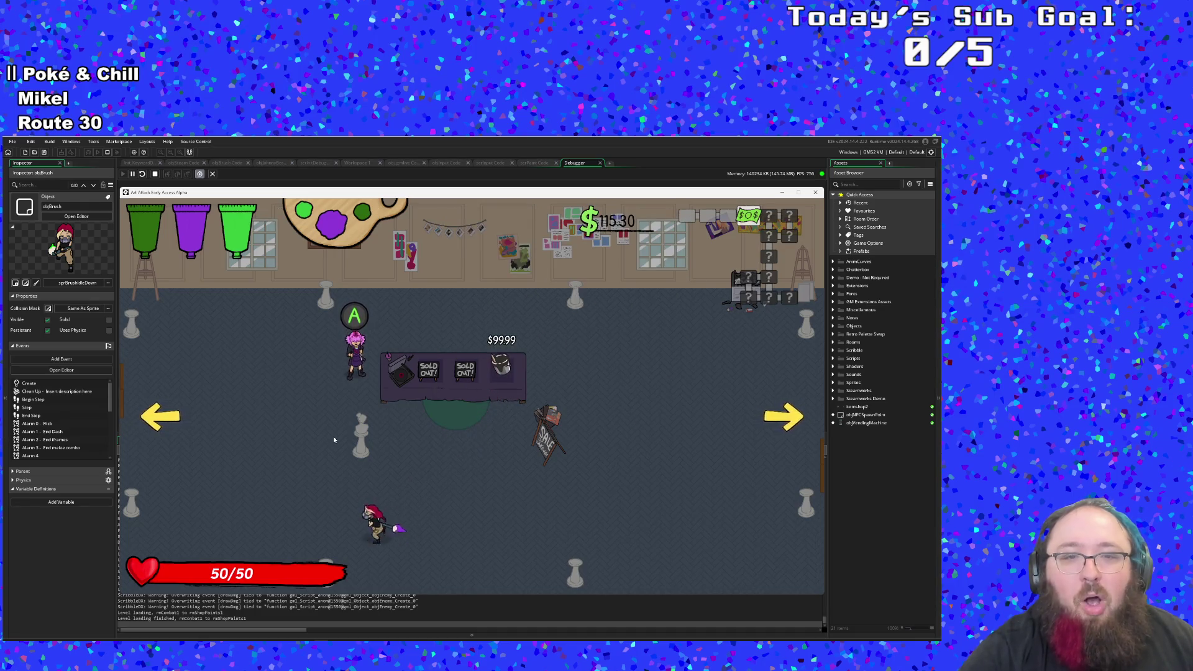
key("Right")
key("space")
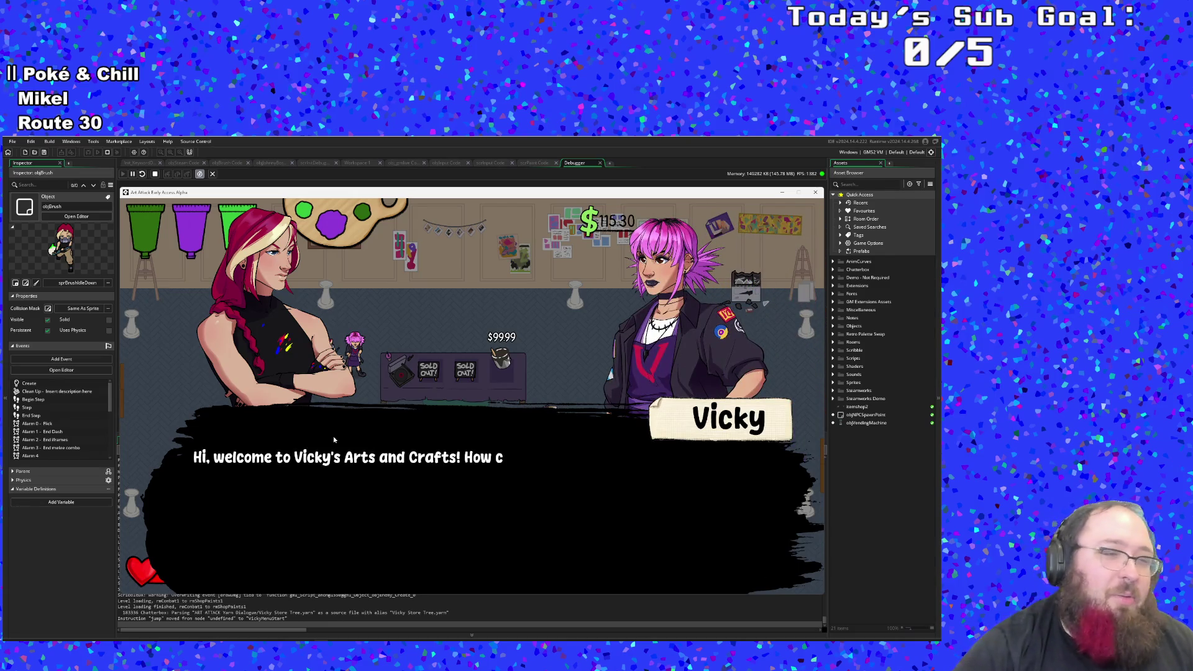
key("space")
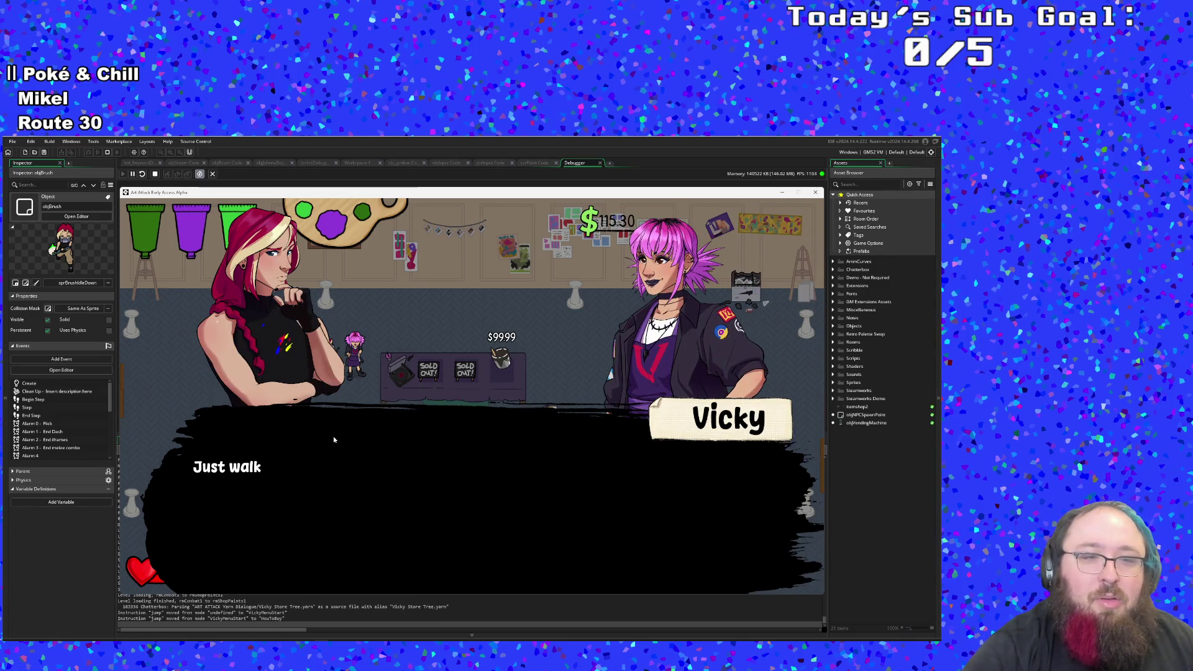
key("space")
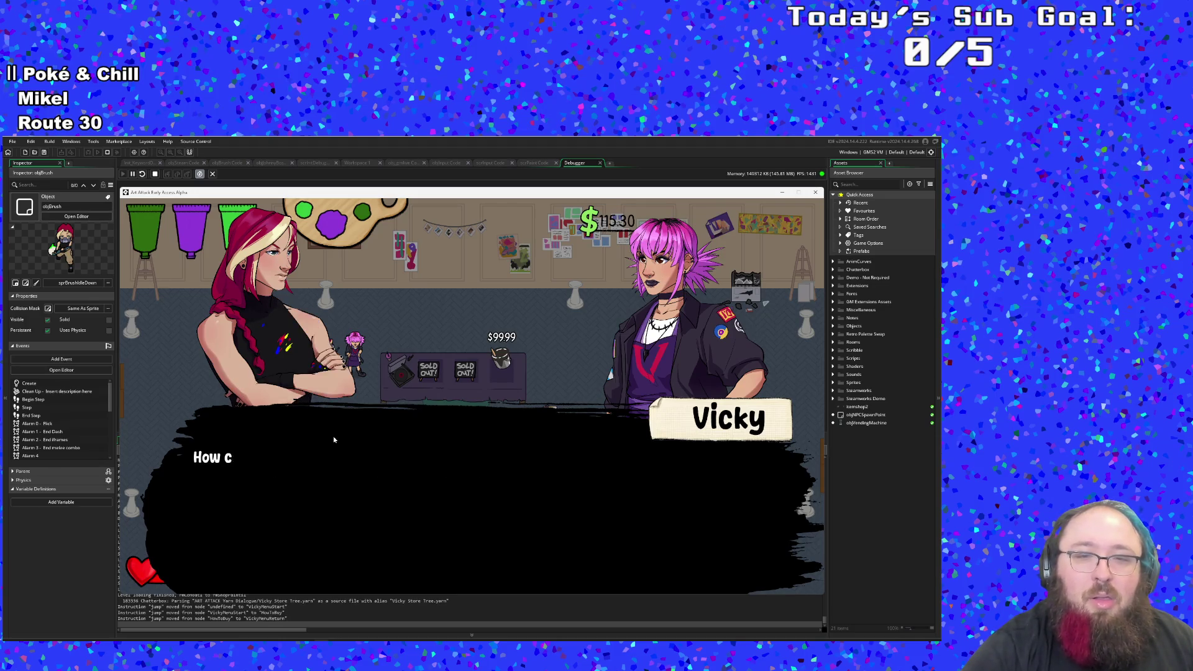
Step: Try selling to Vicky (nothing to sell), then chat through her banter
key("Down")
key("space")
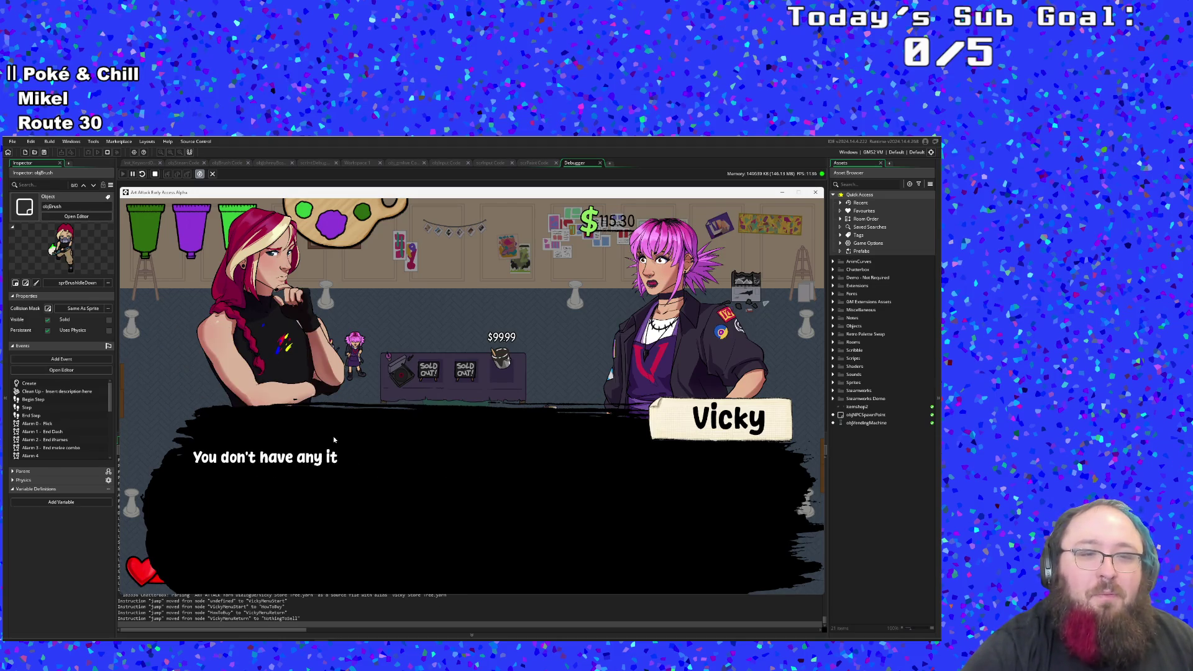
key("space")
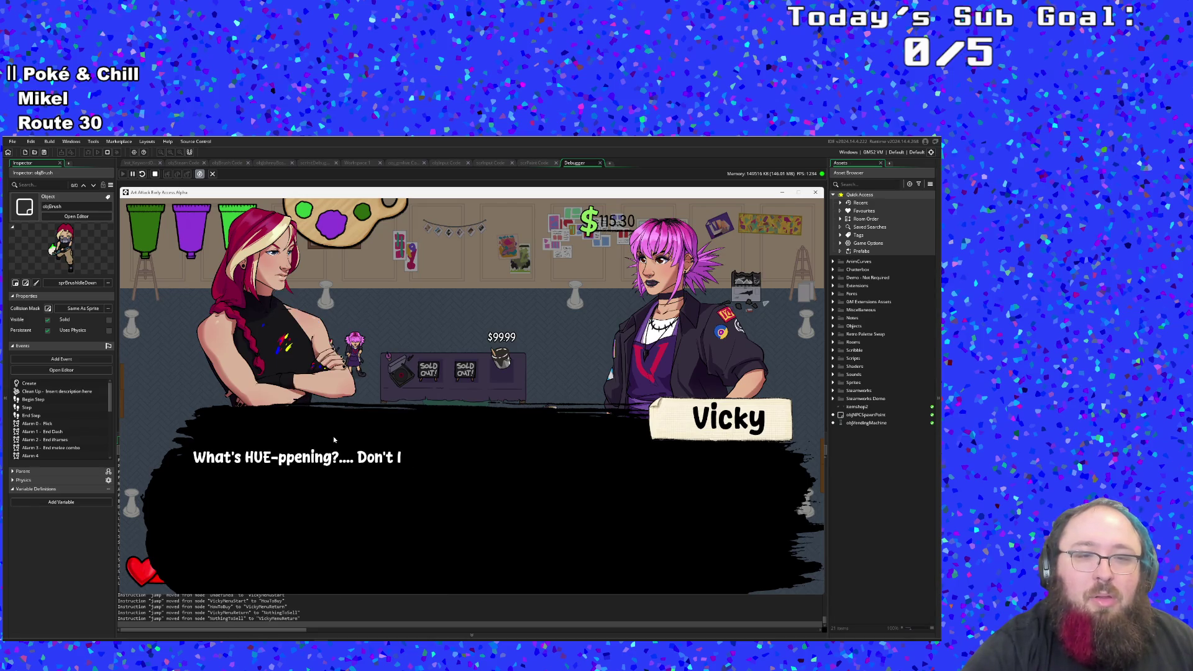
key("space")
key("space")
key("space")
key("space")
key("space")
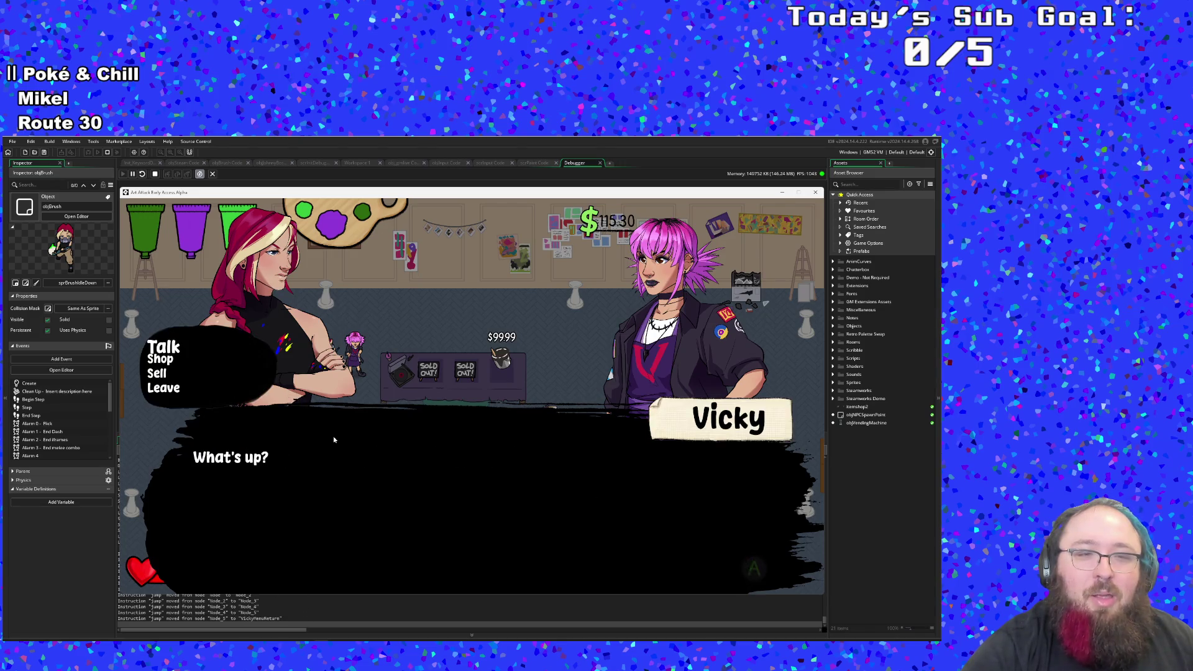
key("space")
key("space")
key("space")
key("space")
key("space")
key("space")
key("space")
key("space")
key("space")
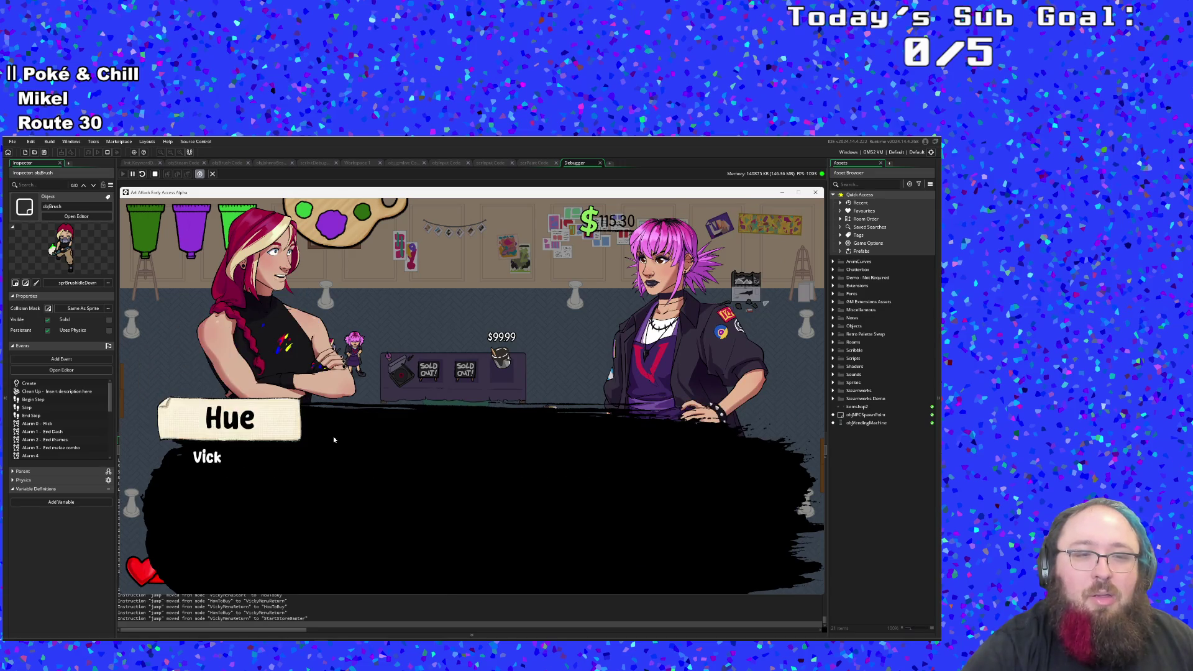
key("space")
key("space")
key("space")
key("space")
key("space")
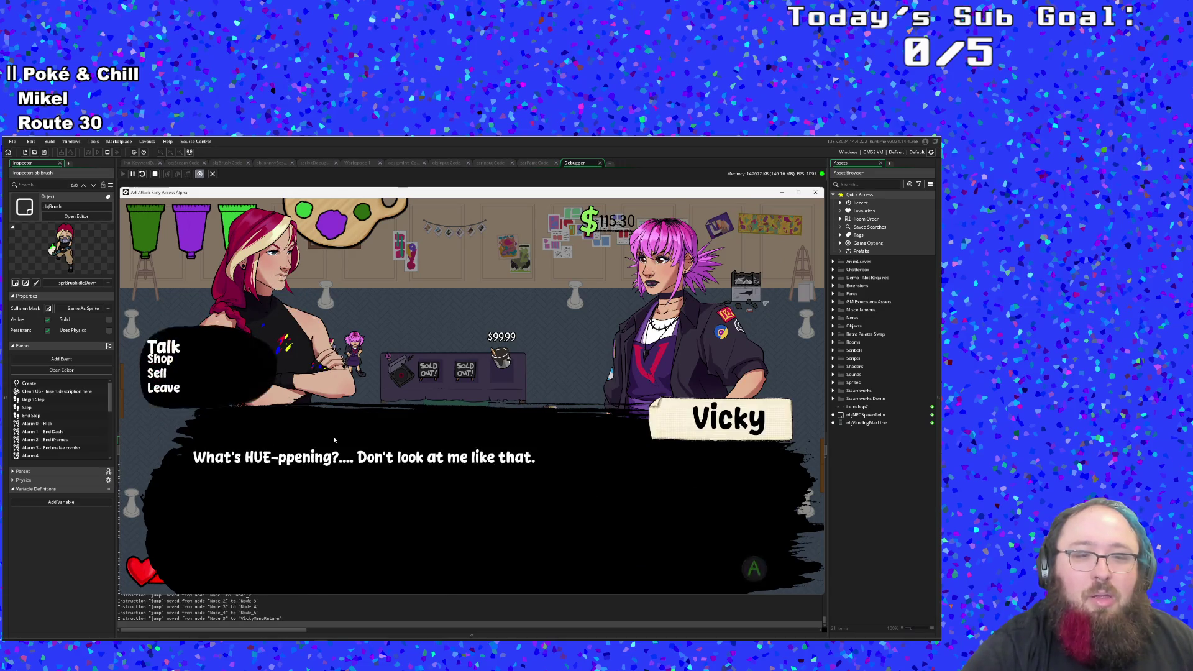
key("space")
key("space")
key("space")
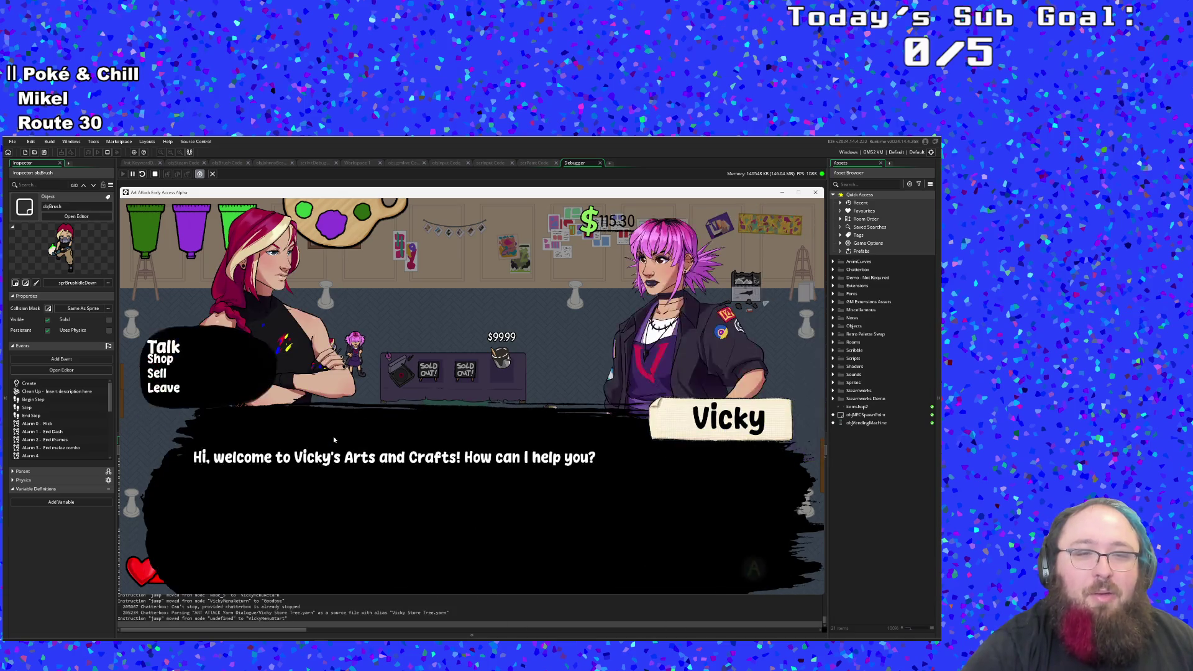
key("Up")
key("space")
key("space")
Step: Walk across the shop floor and dash out through the right exit
key("Right")
key("Up")
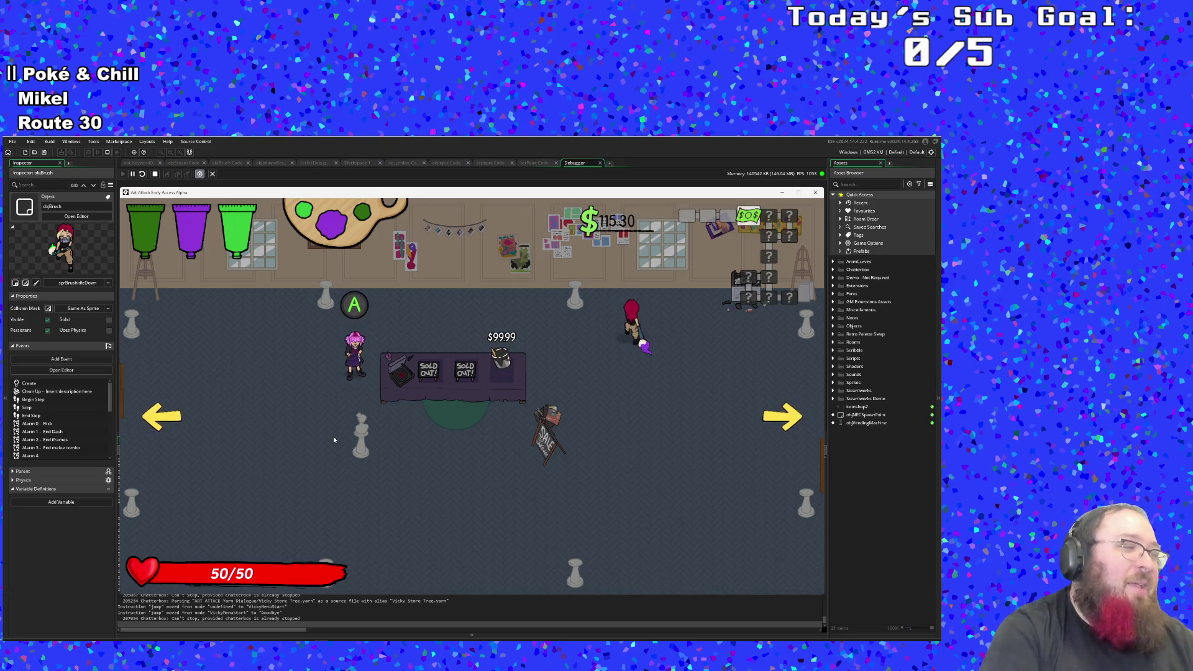
key("Down")
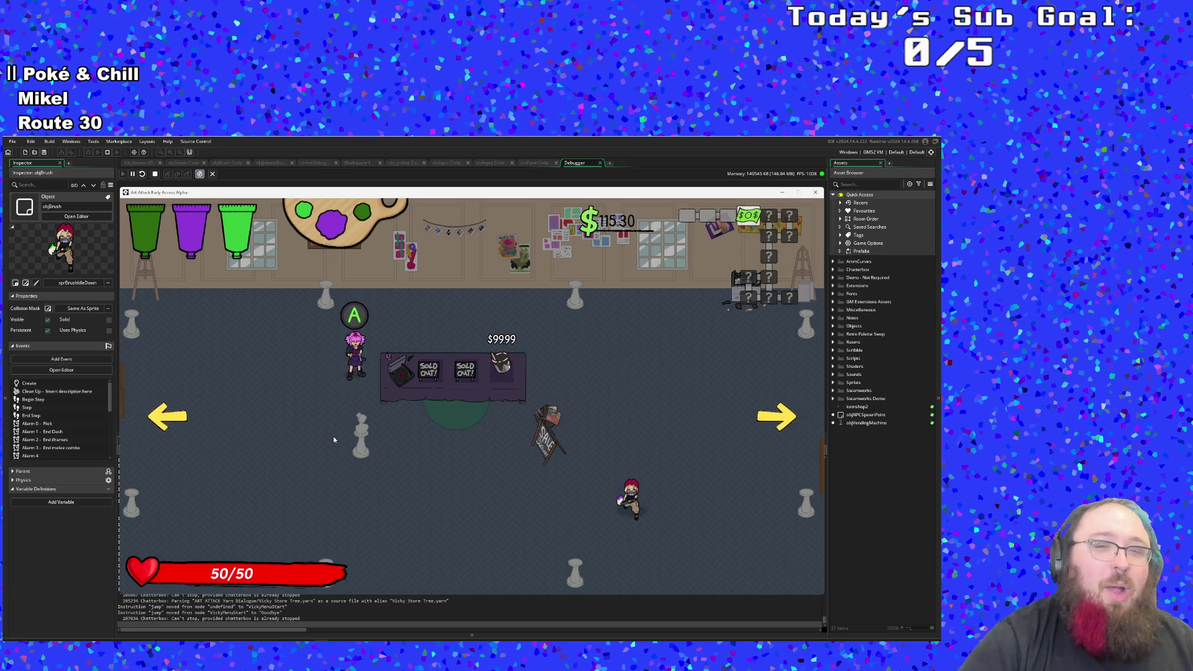
key("Up")
key("Down")
key("Right")
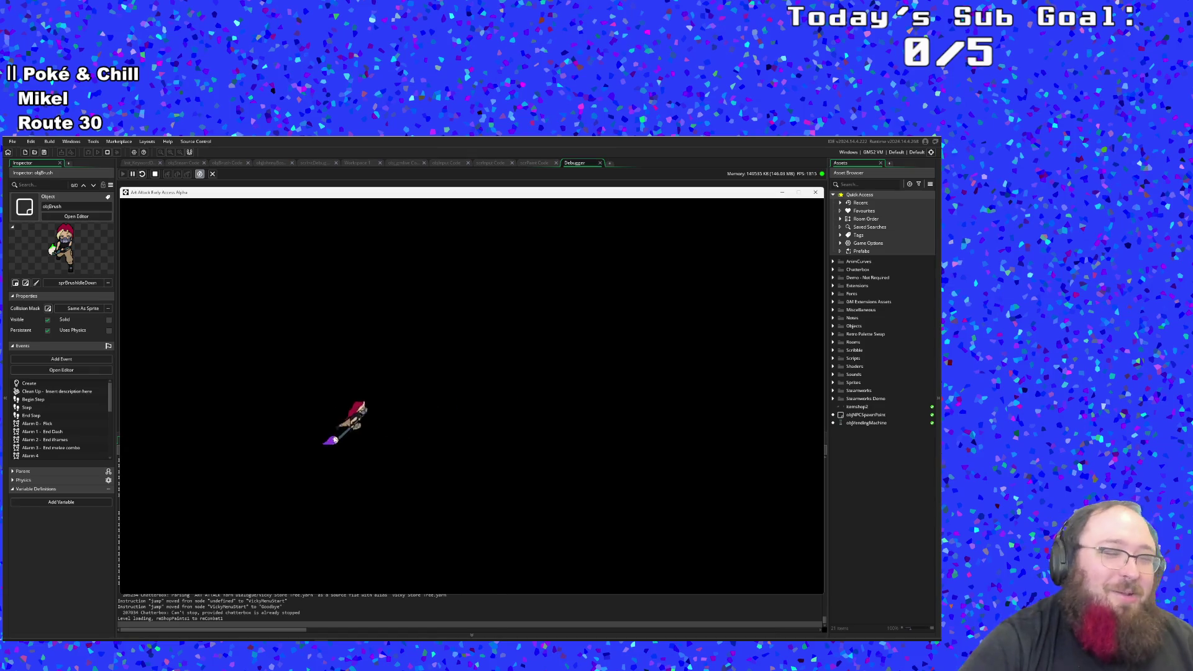
Step: Move into the park room and splash green and purple paint on the enemies
key("Right")
key("Up")
scroll(334, 439, "down", 1)
key("Right")
key("Down")
left_click(333, 439)
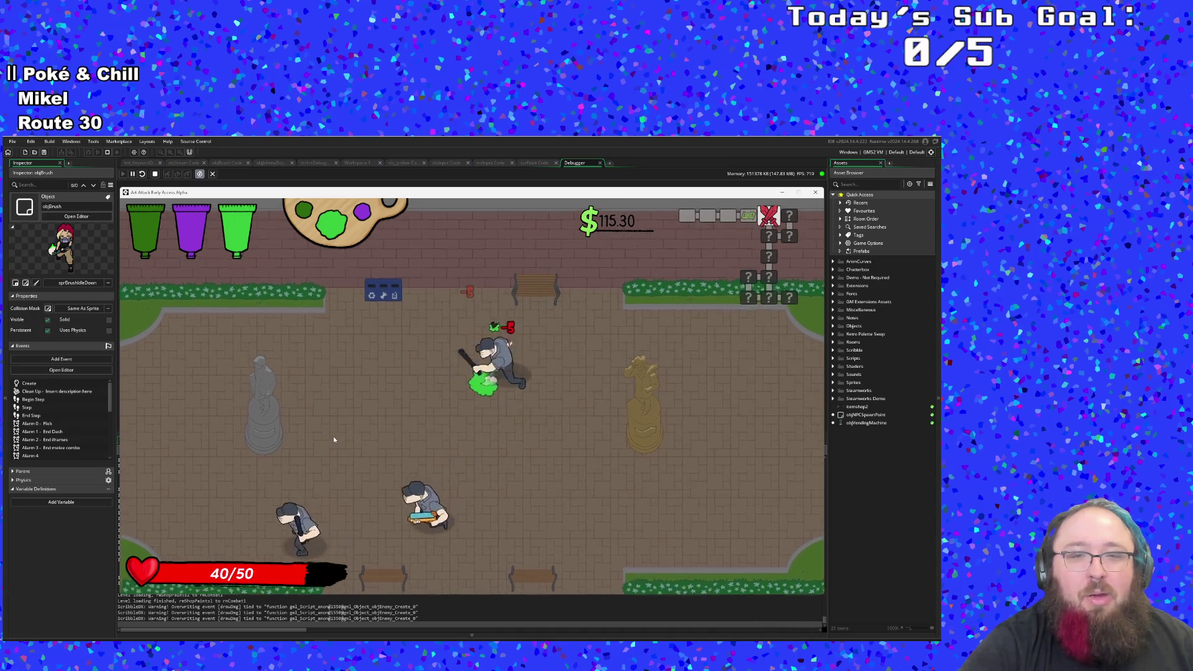
scroll(333, 439, "up", 1)
left_click(334, 439)
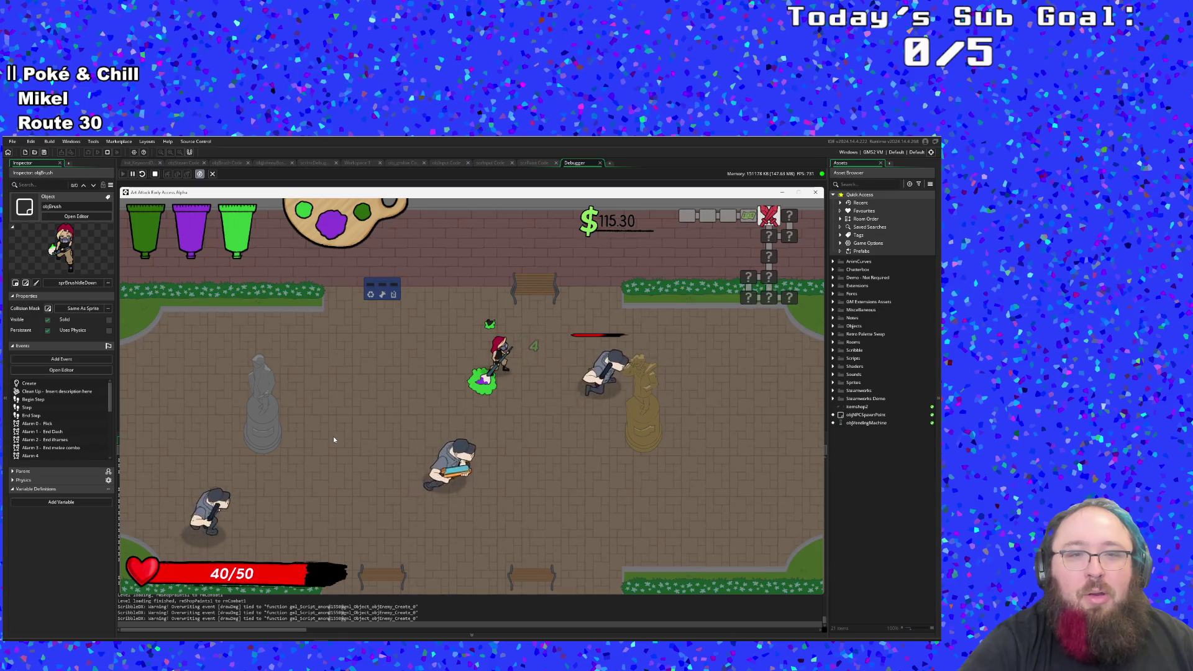
Step: Switch back to green paint and keep attacking until the enemies are cleared
scroll(334, 439, "down", 1)
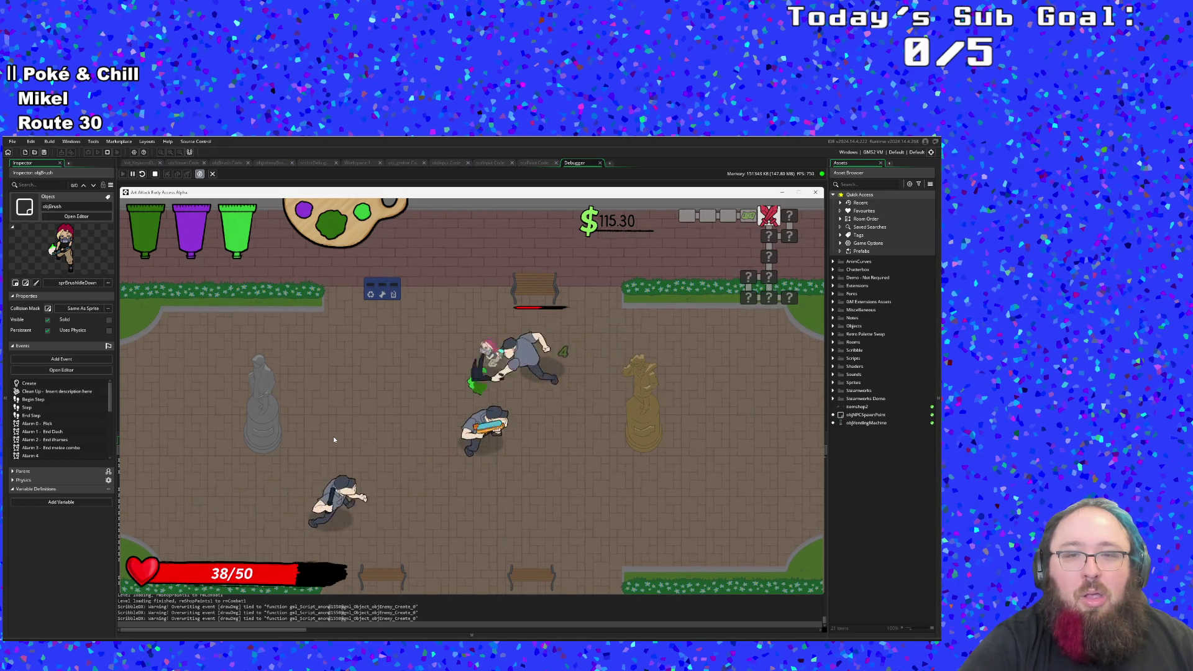
left_click(334, 439)
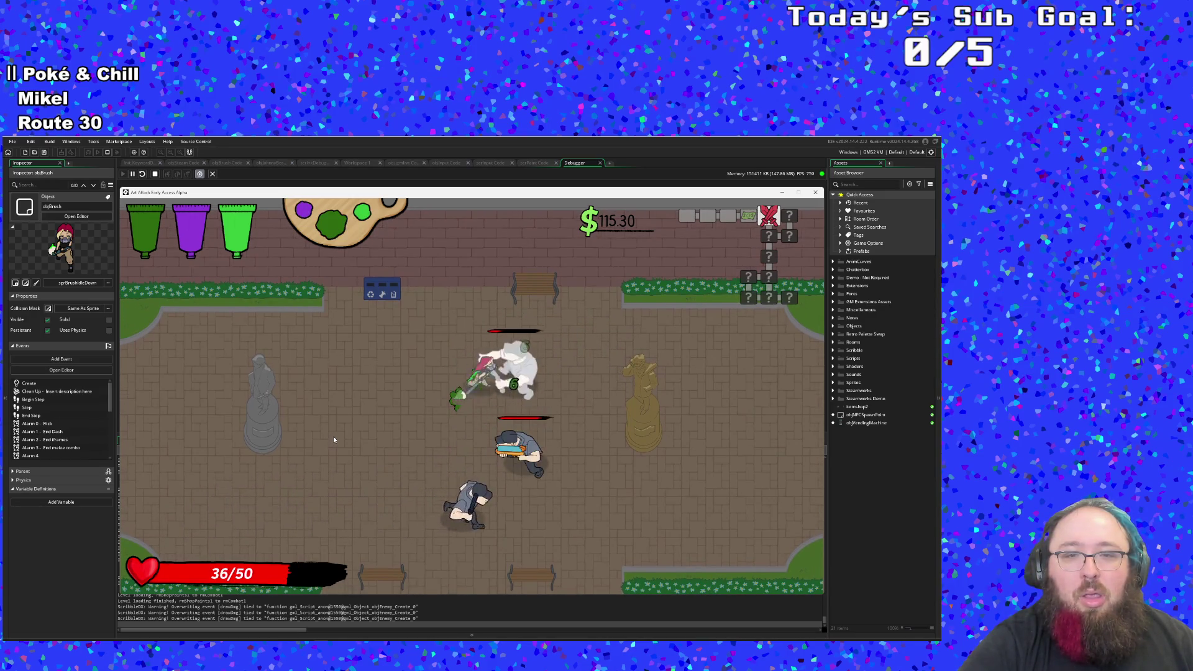
left_click(333, 440)
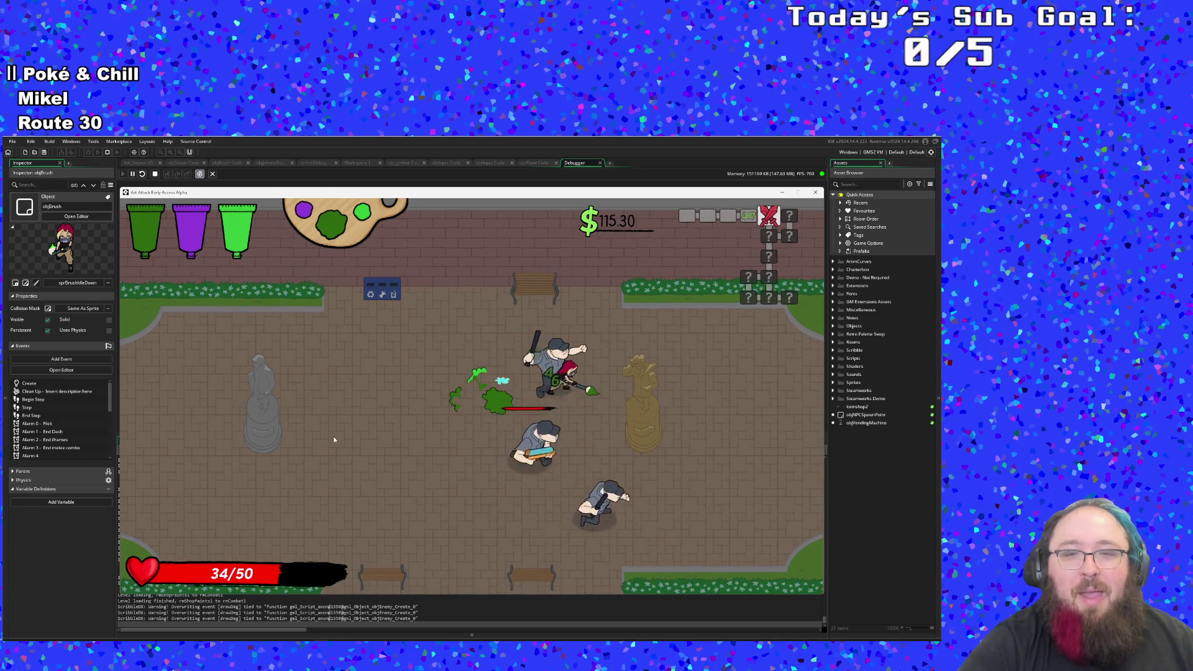
left_click(334, 440)
left_click(333, 439)
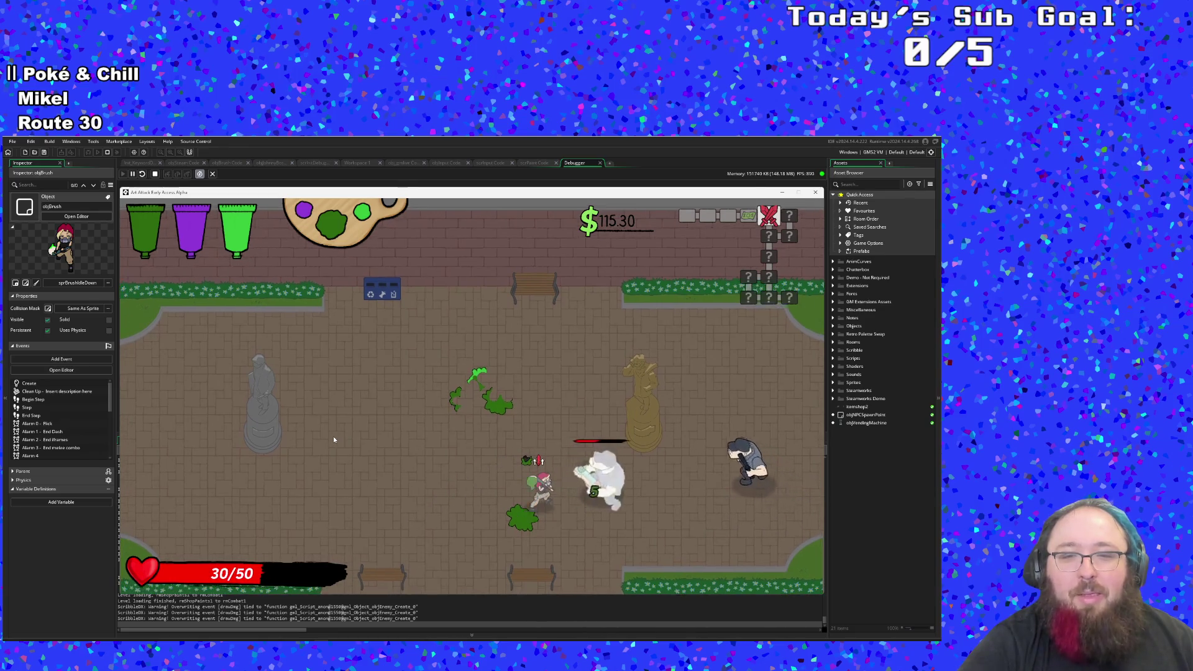
left_click(334, 439)
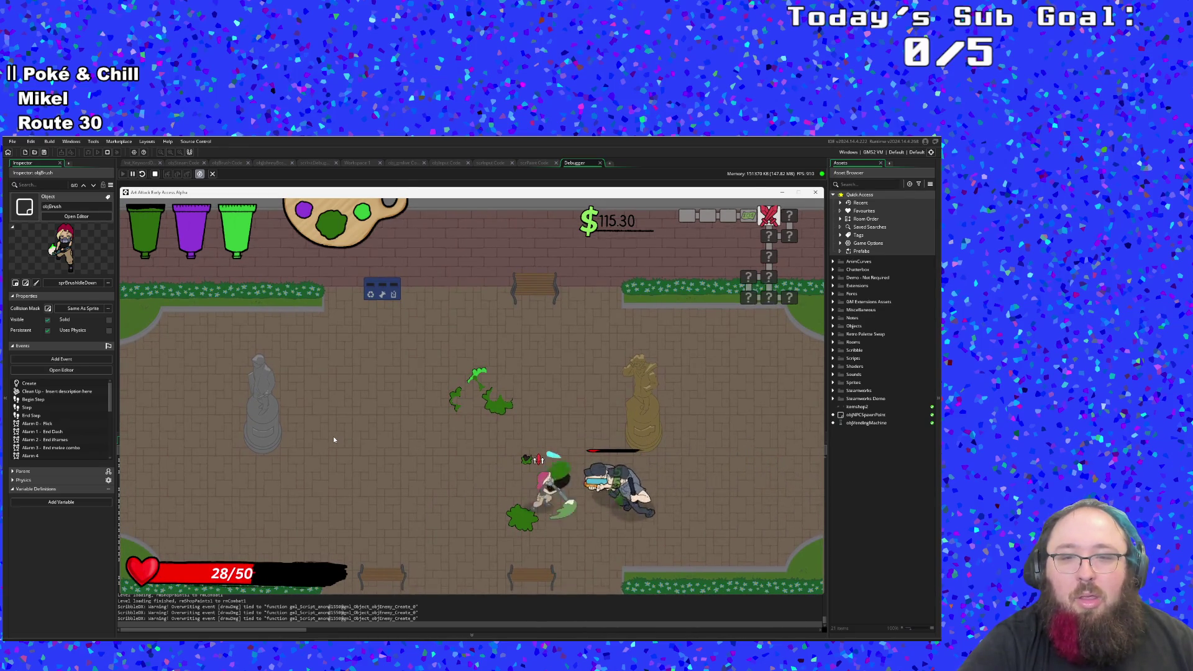
left_click(334, 439)
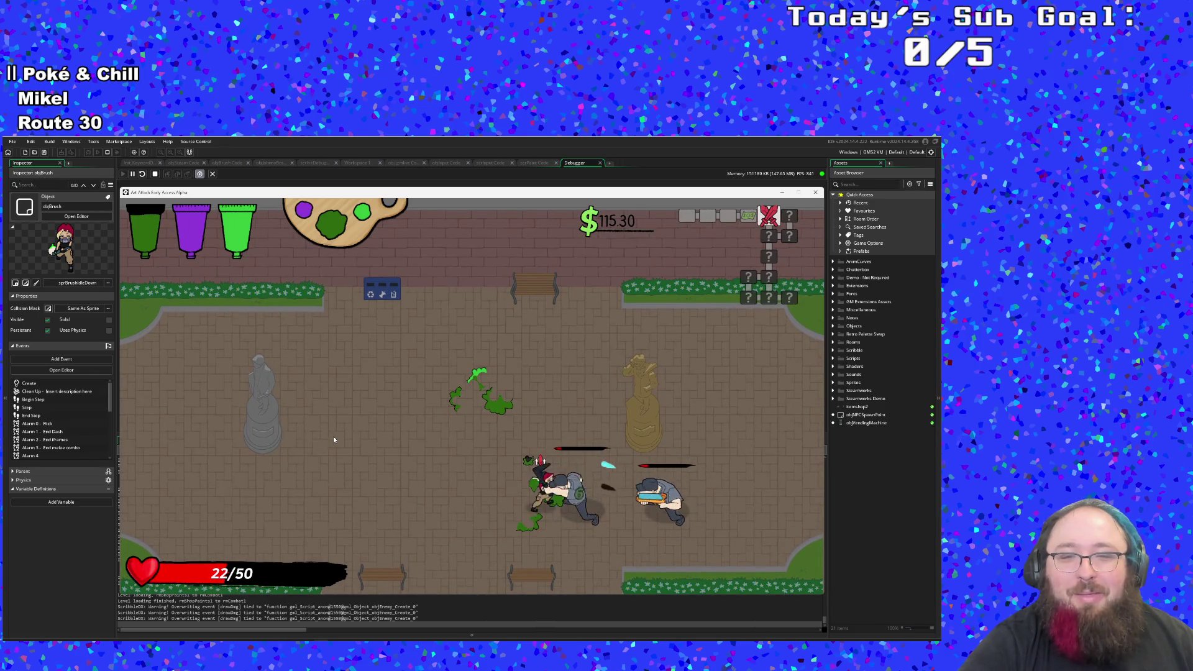
Step: Dodge past the grey enemy and leave through the right exit at 15/50 health
key("d")
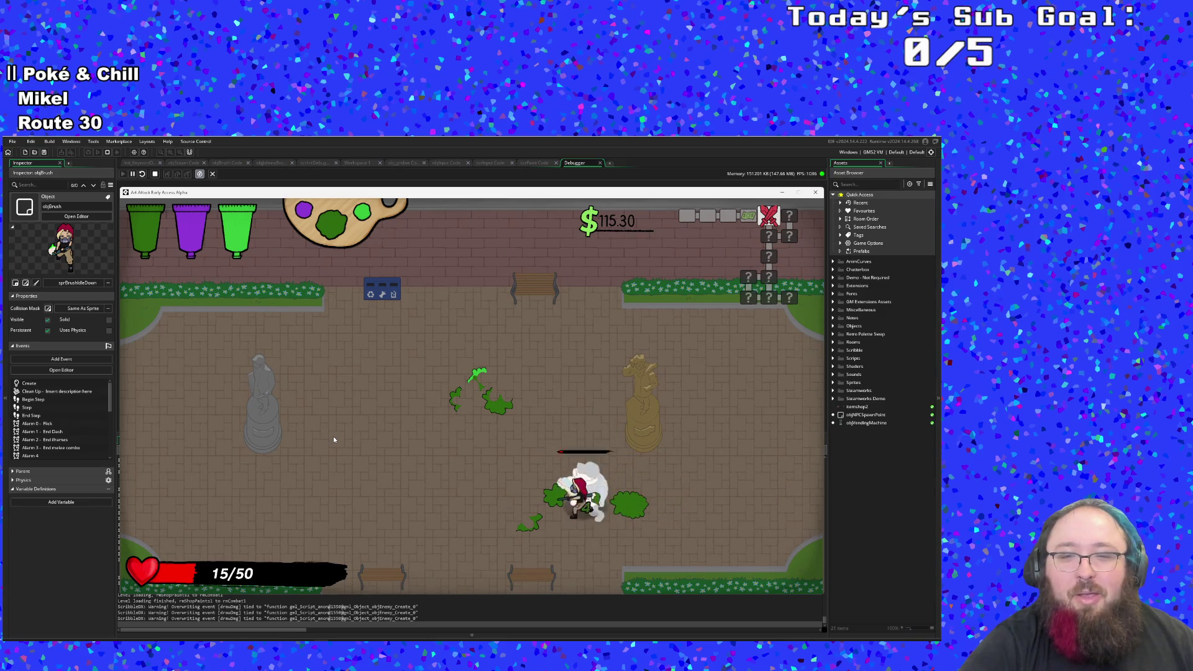
key("w")
key("a")
key("s")
key("d")
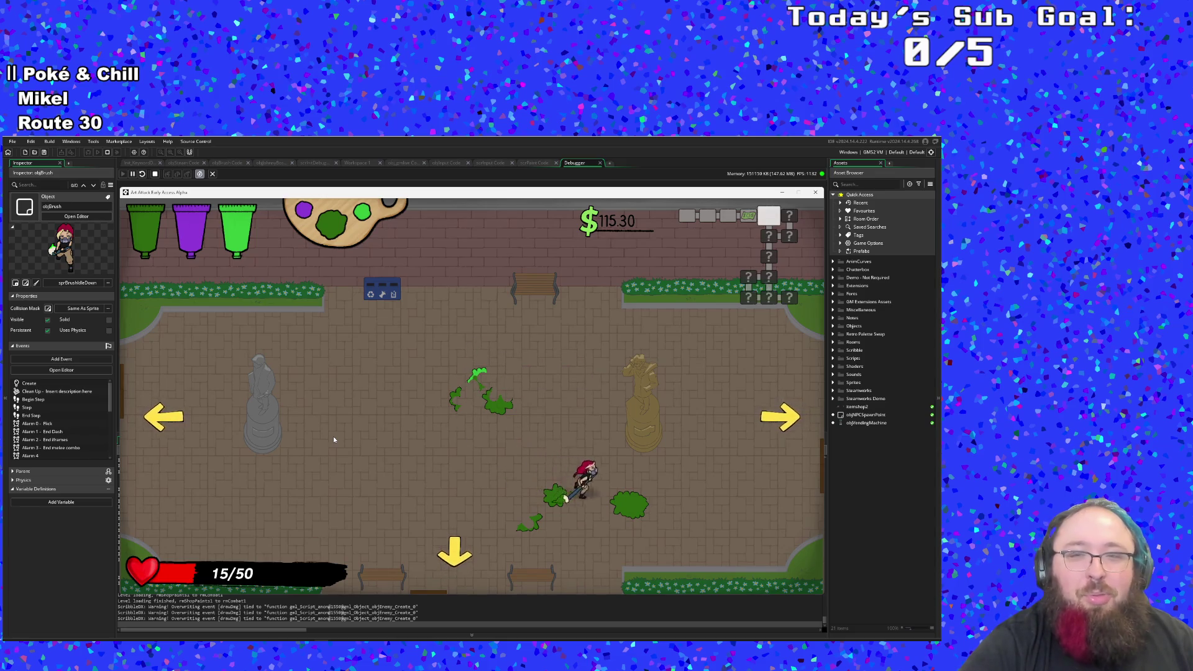
key("w")
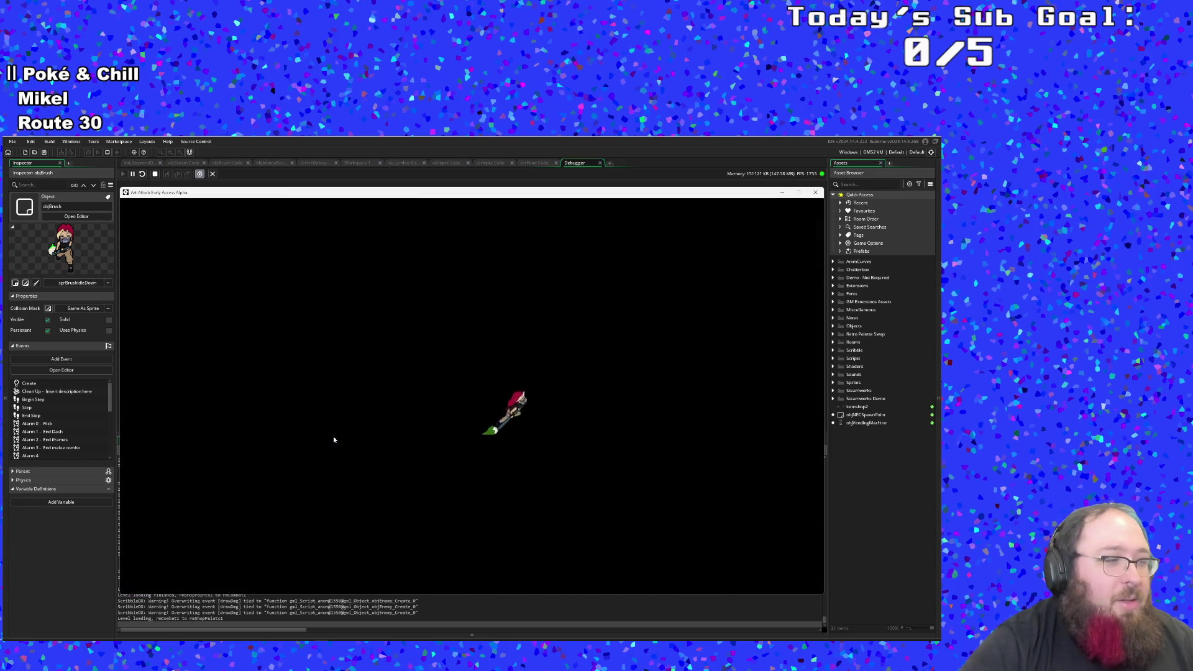
Step: Walk around the shop stocking red, grey and yellow paints ($4999, $9999, $4999)
key("s")
key("d")
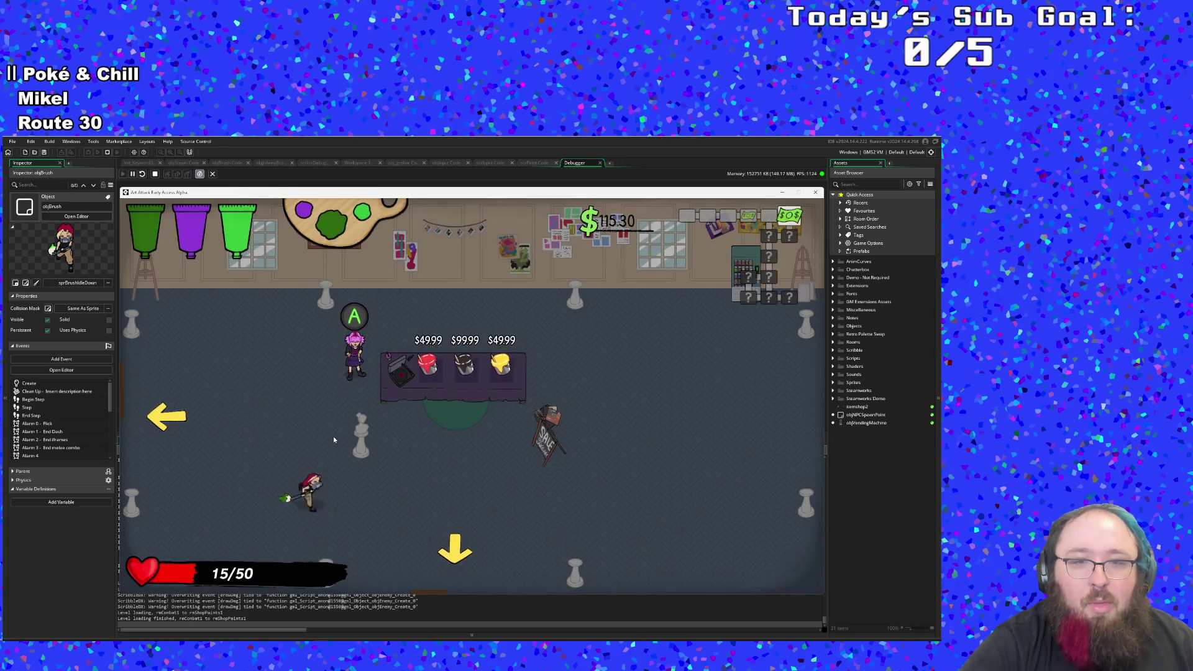
key("w")
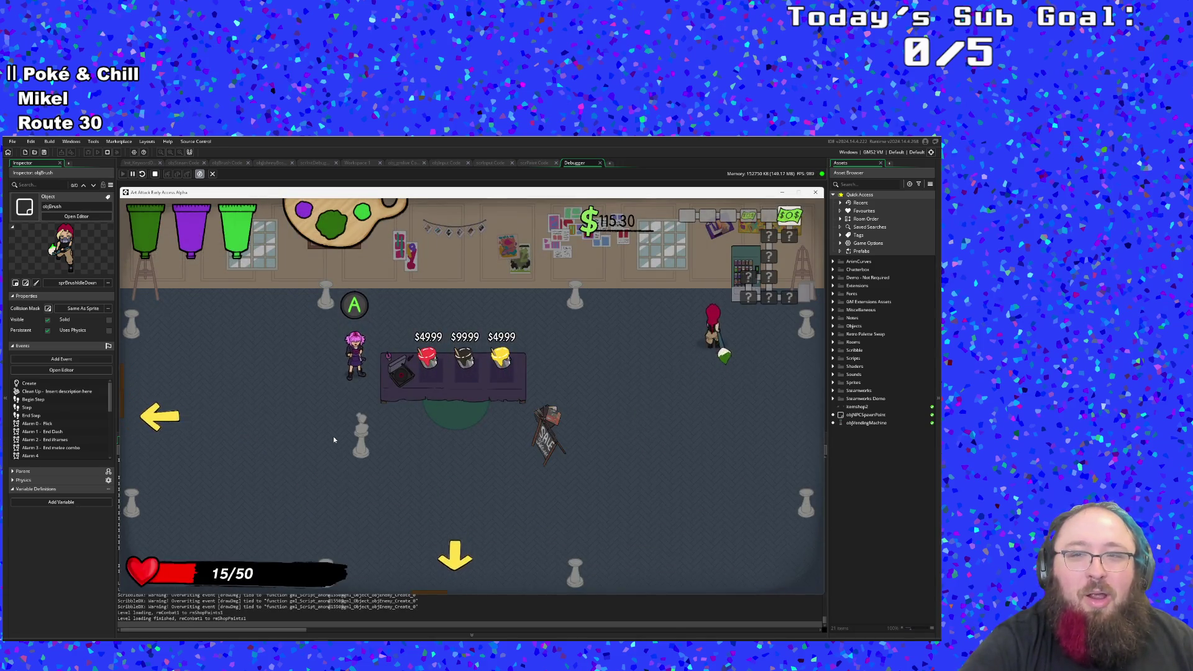
key("s")
key("a")
key("s")
key("a")
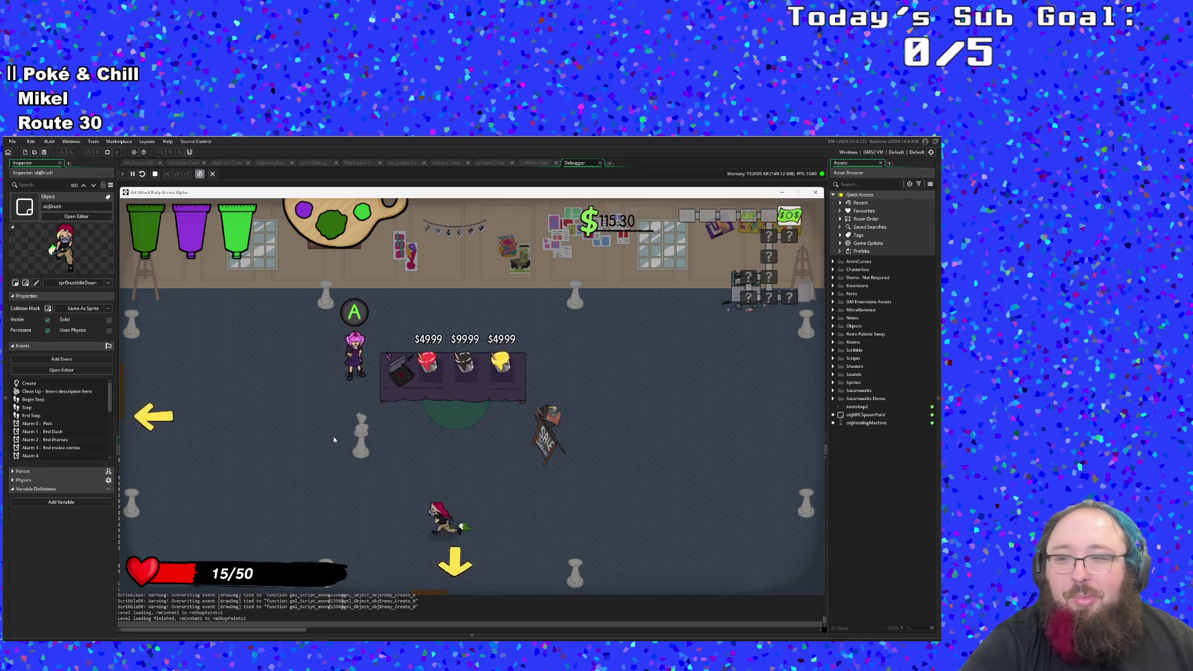
key("w")
key("a")
key("w")
Step: Pass the counter and leave through the bottom exit into the tiled combat room
key("d")
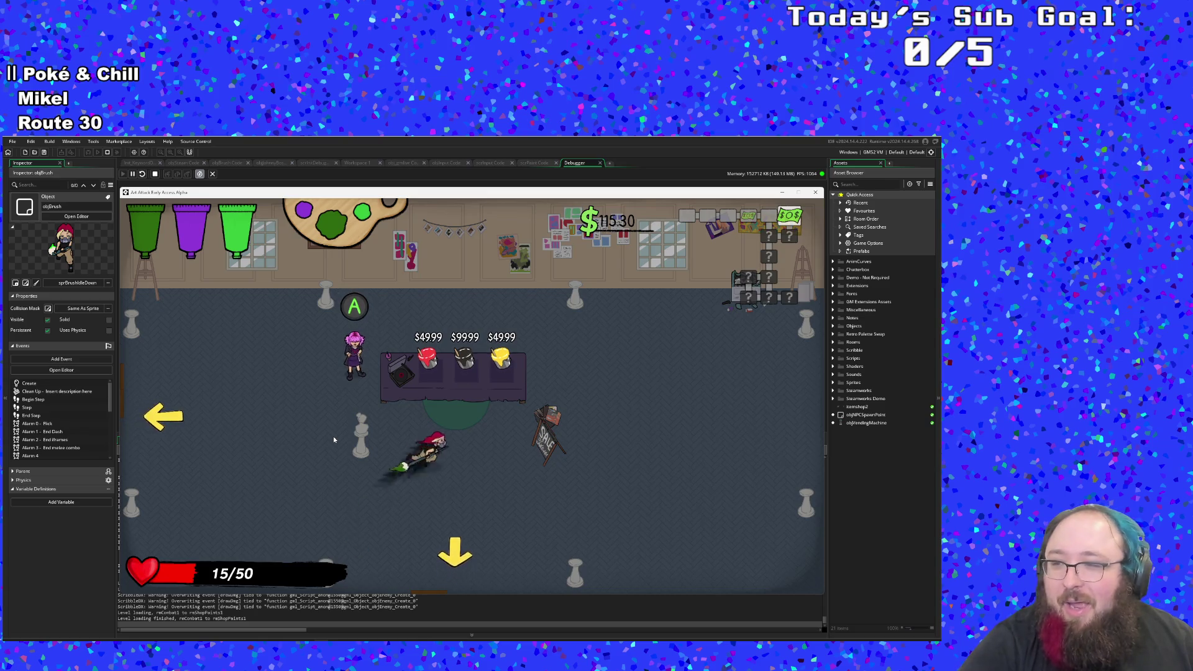
key("w")
key("w")
key("a")
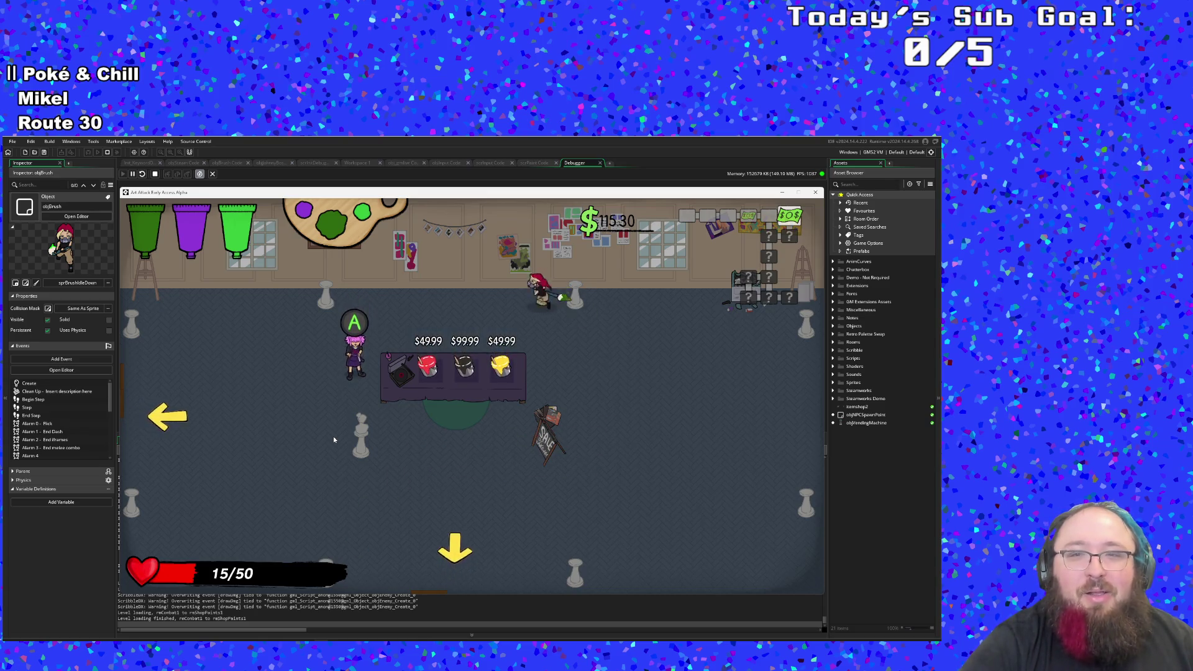
key("s")
key("a")
key("d")
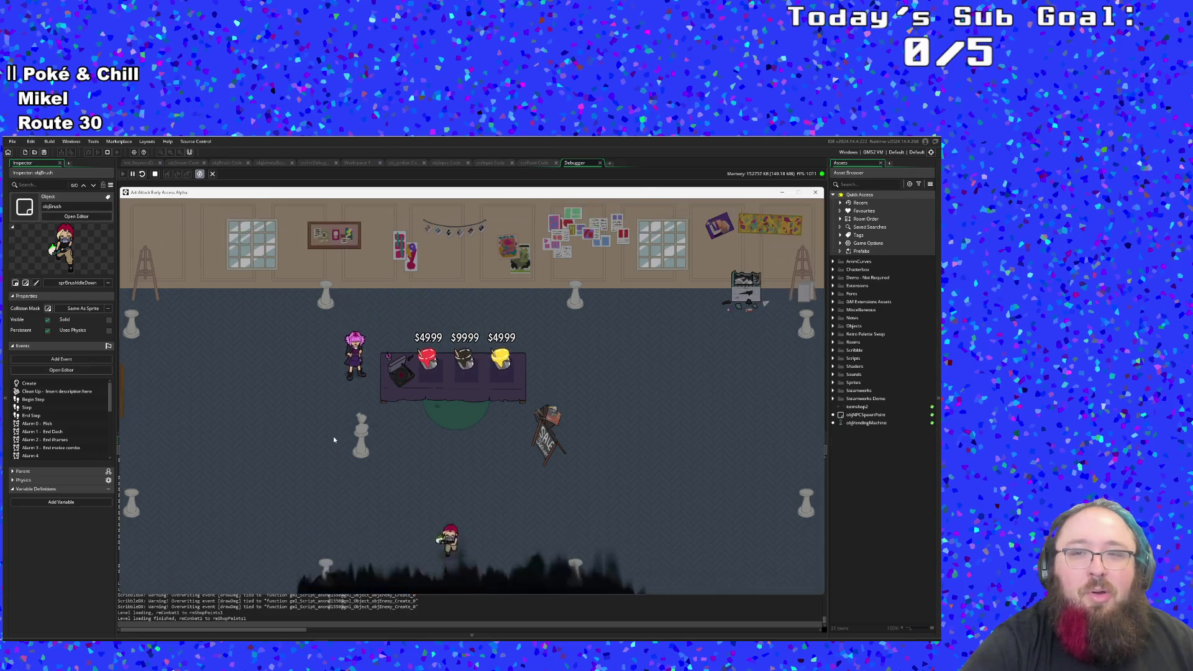
key("d")
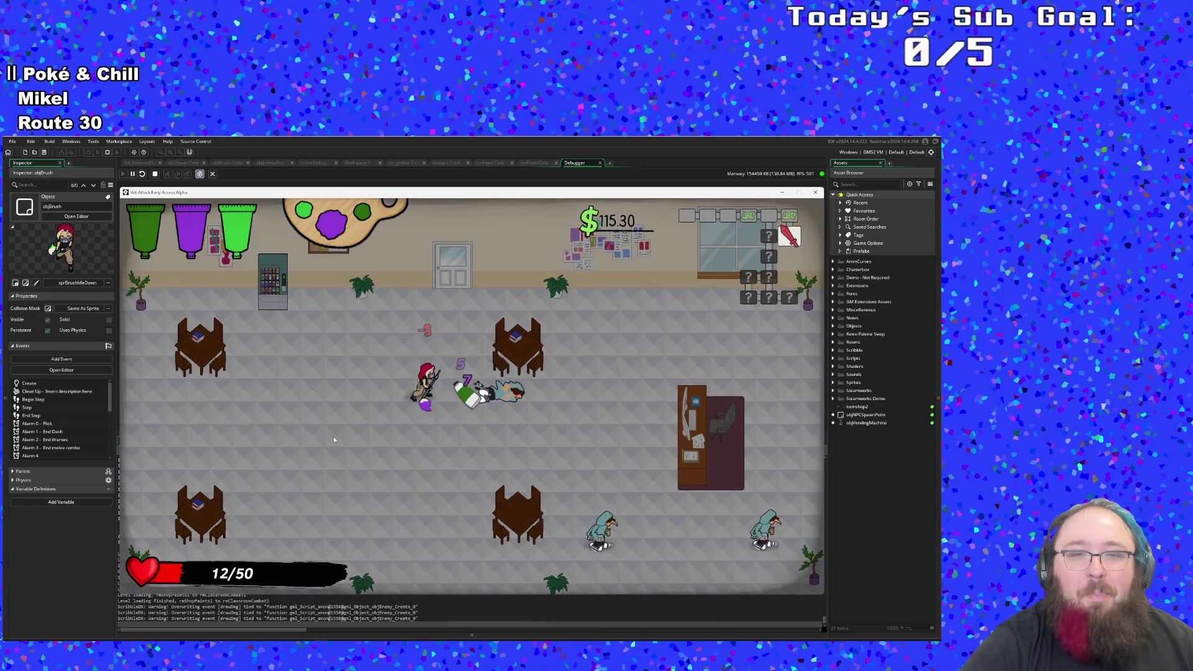
Step: Attack and defeat the hooded enemies in the classroom
key("s")
key("a")
key("w")
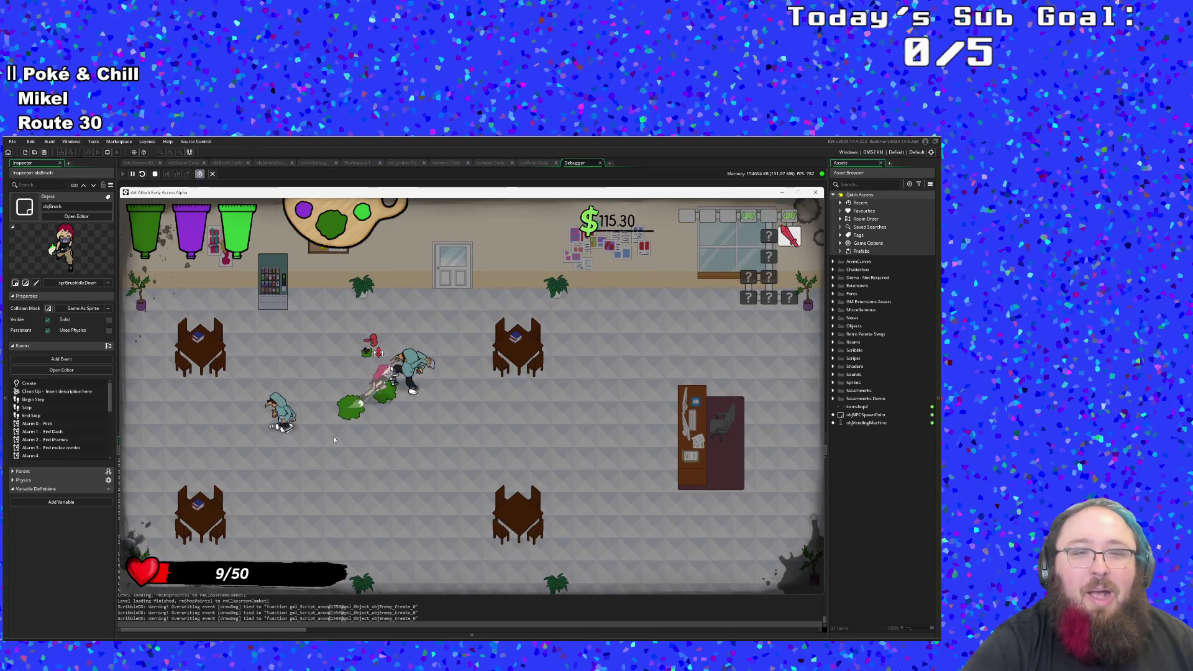
left_click(334, 439)
left_click(334, 439)
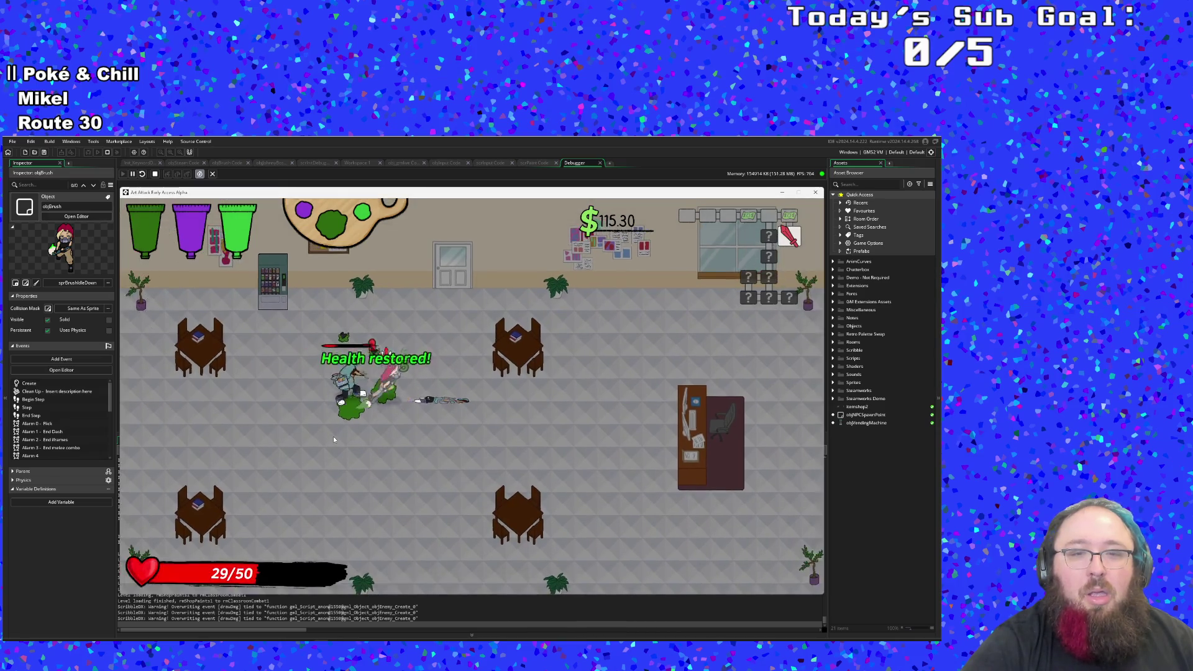
Step: Collect the vending machine cash up to $181.70 and head out the left exit
key("a")
key("w")
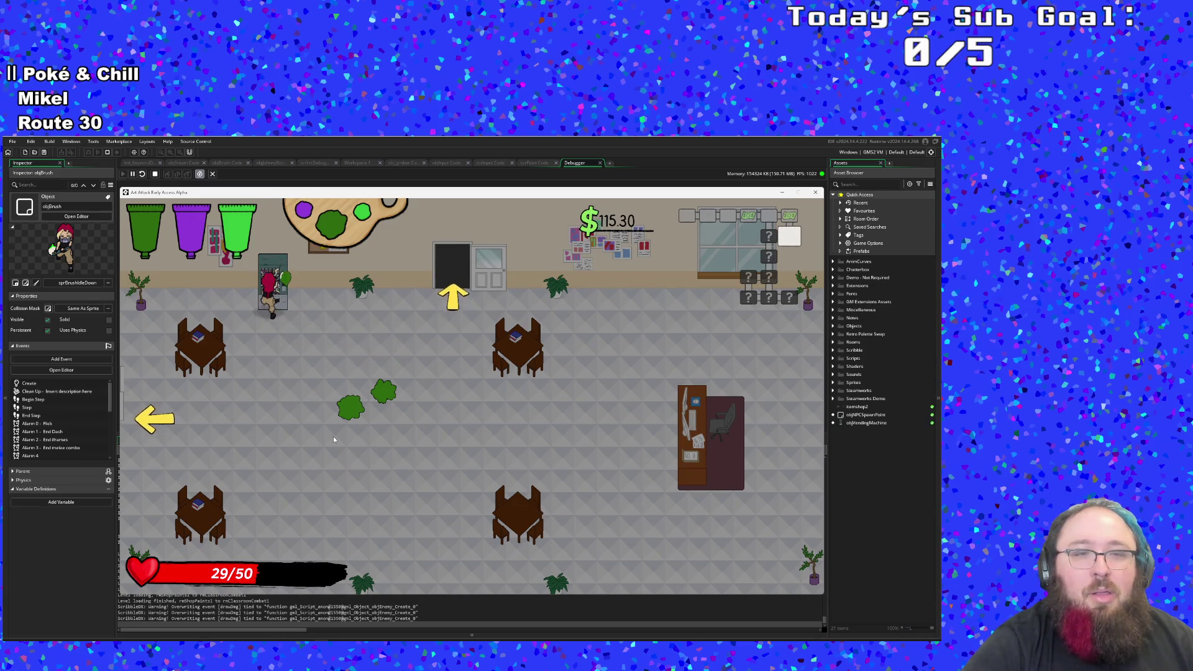
key("s")
key("d")
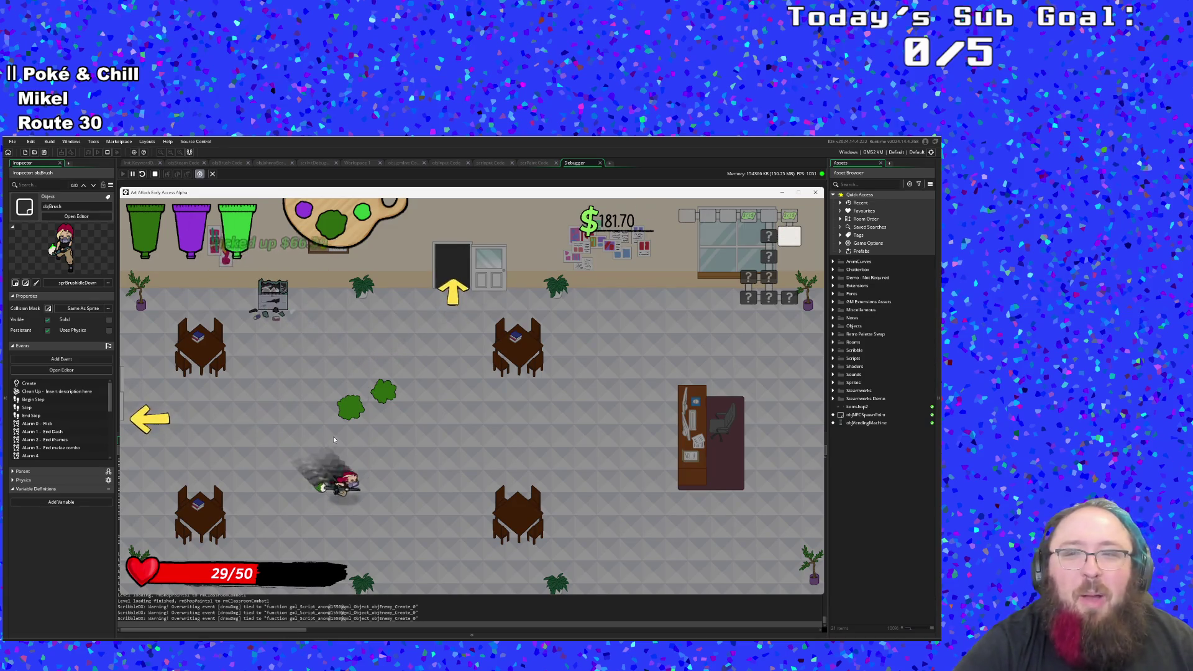
key("w")
key("a")
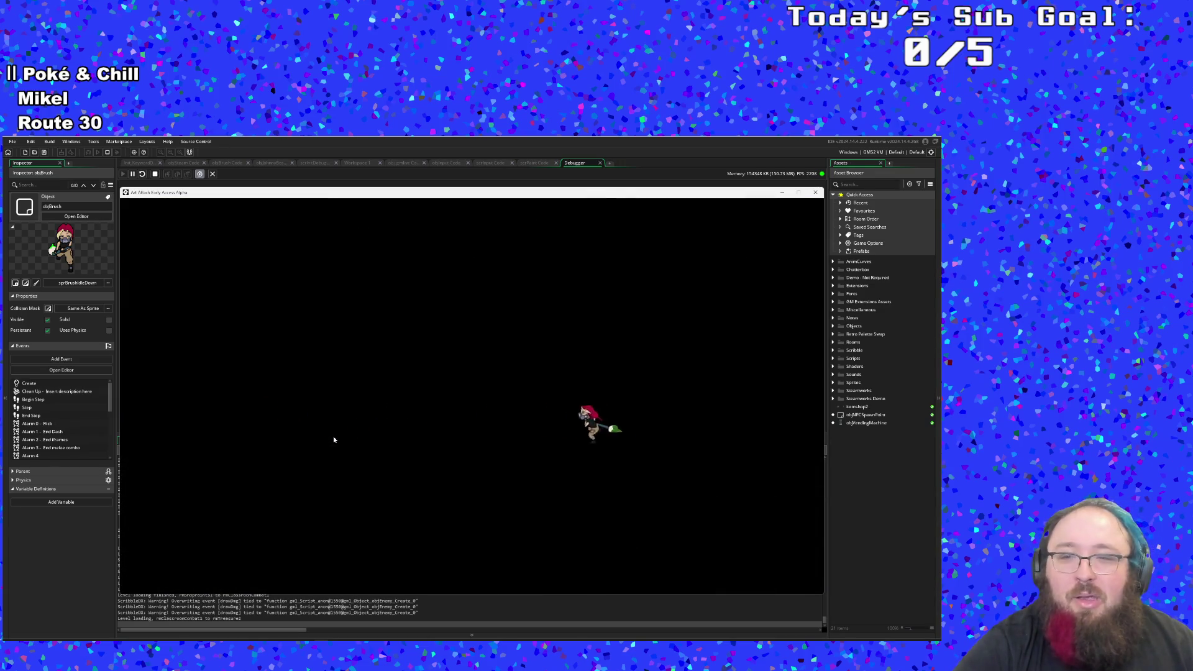
Step: Pick up the Emergency Phone and walk to the vending machine for cash
key("space")
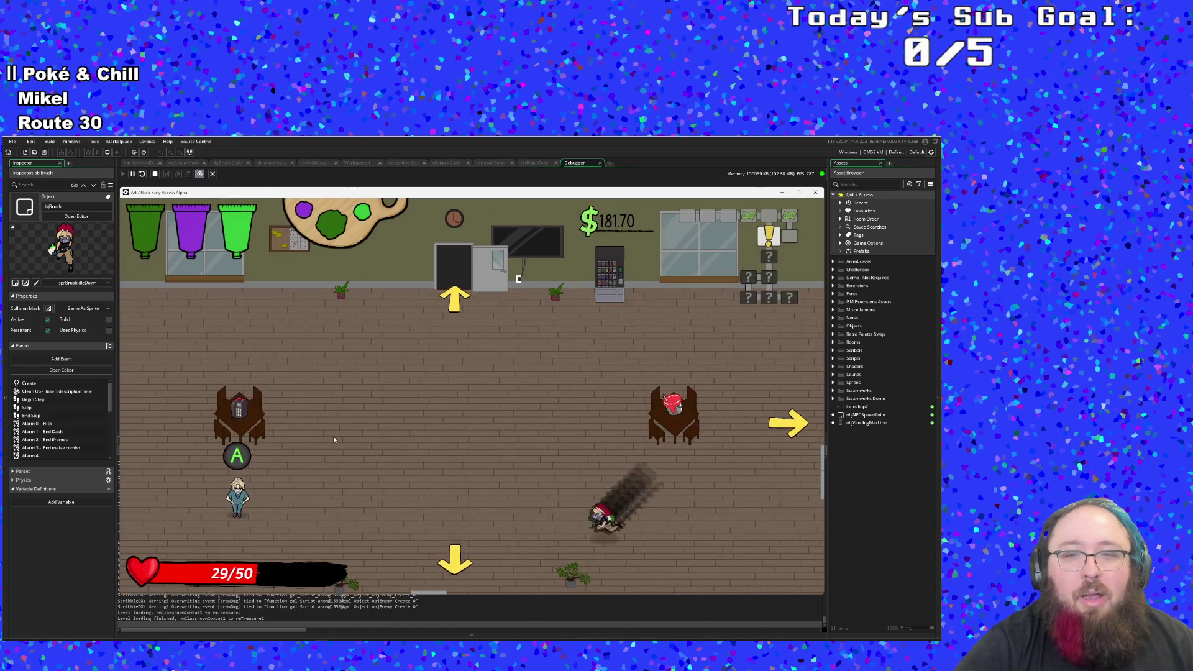
key("a")
key("w")
key("d")
key("d")
key("w")
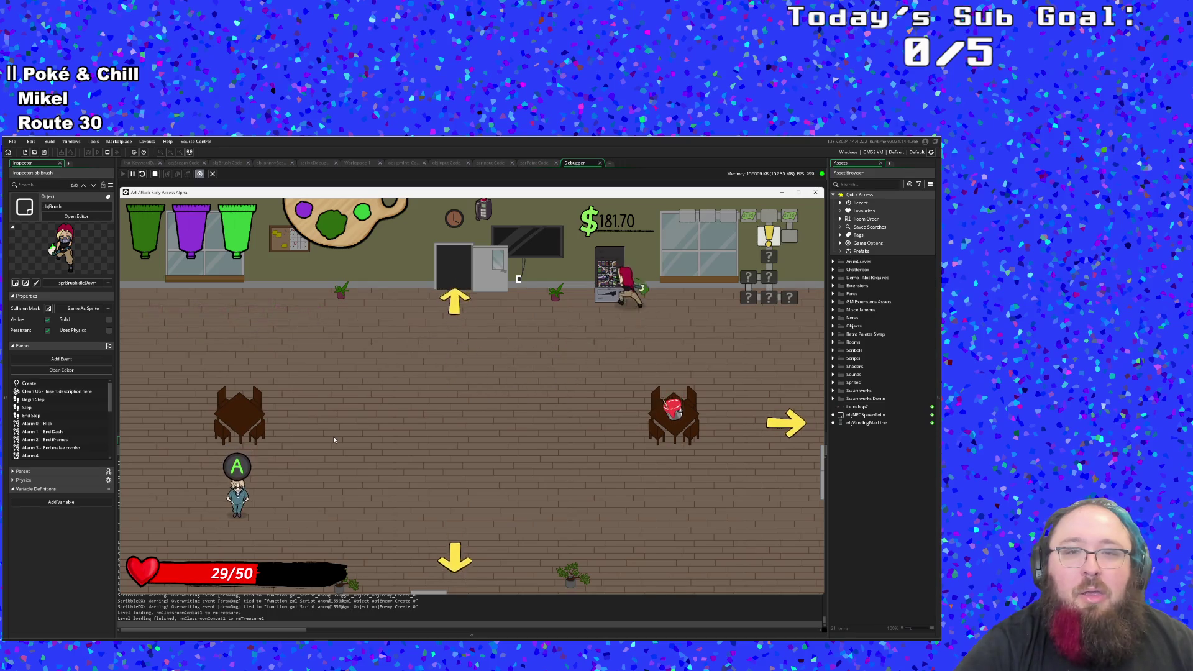
Step: At the paint table, swap between purple and green and mix brown paint
key("s")
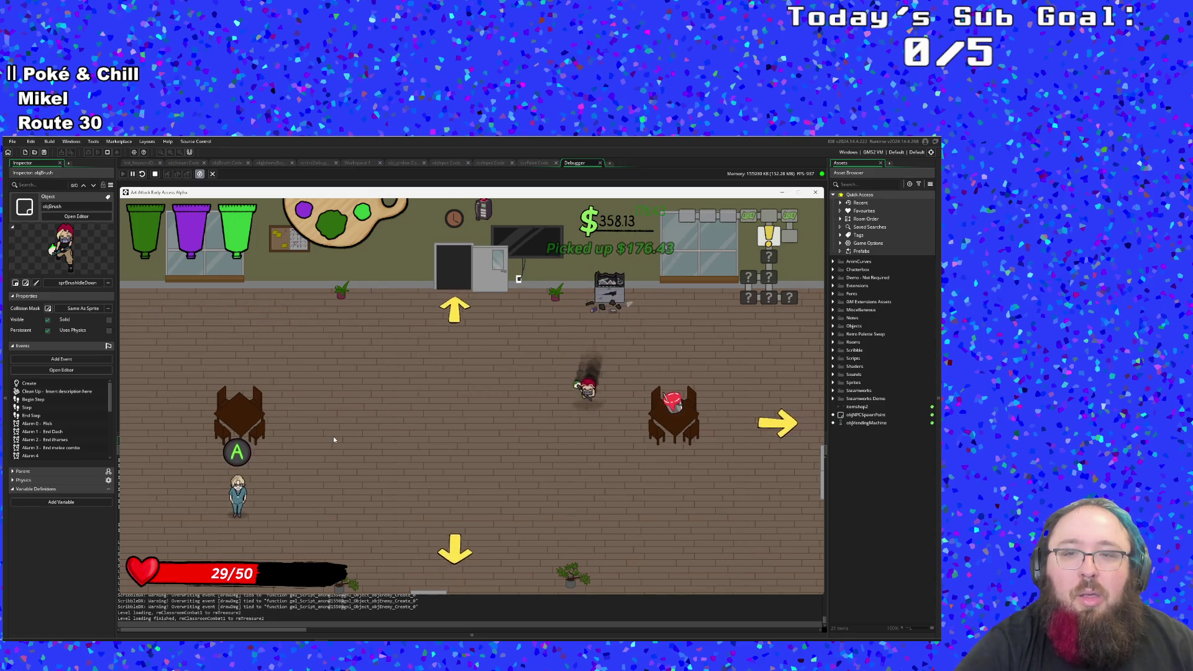
key("d")
key("q")
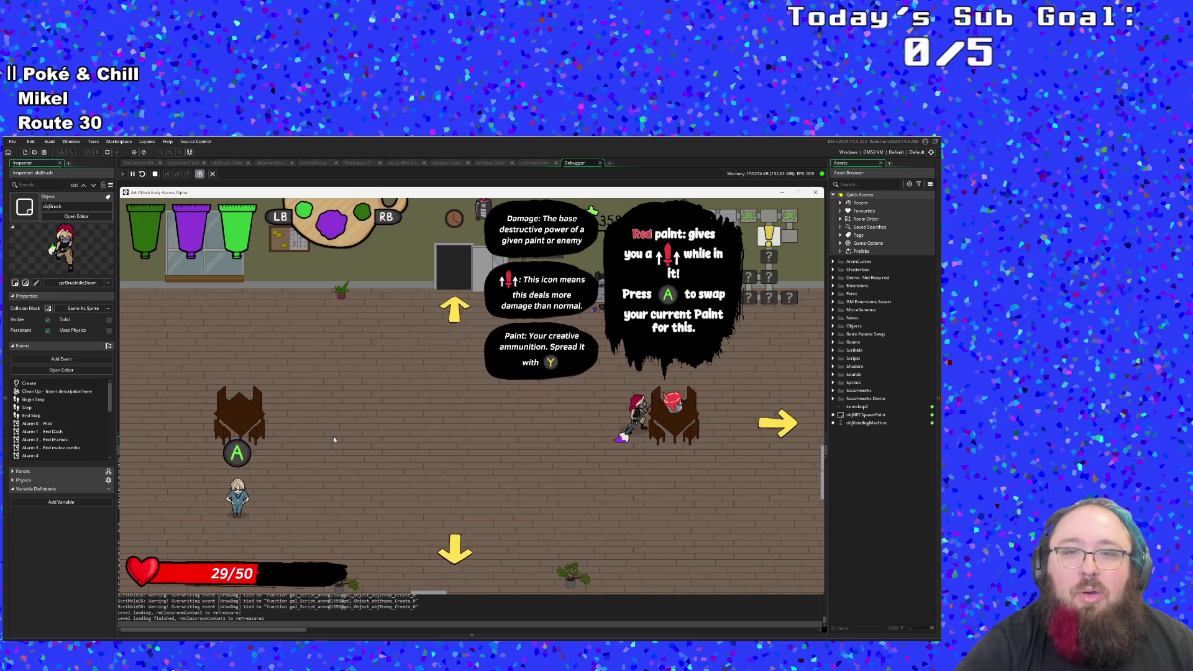
key("e")
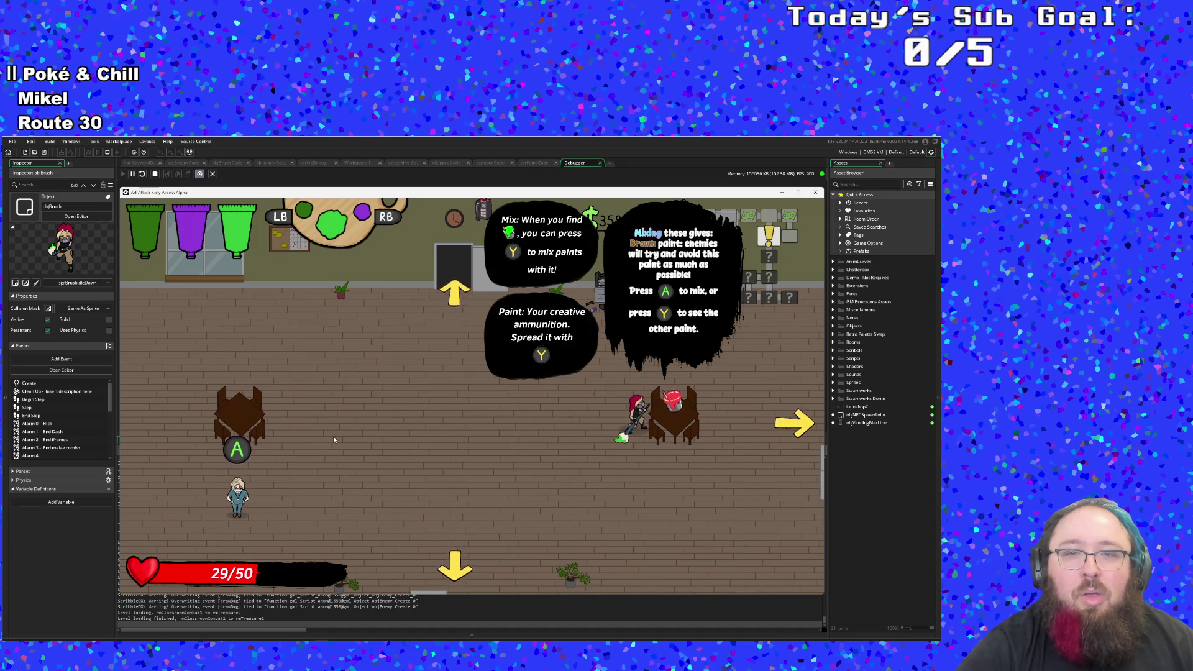
key("space")
Step: Walk over to the nurse NPC Eddie and start a conversation
key("Left")
key("Down")
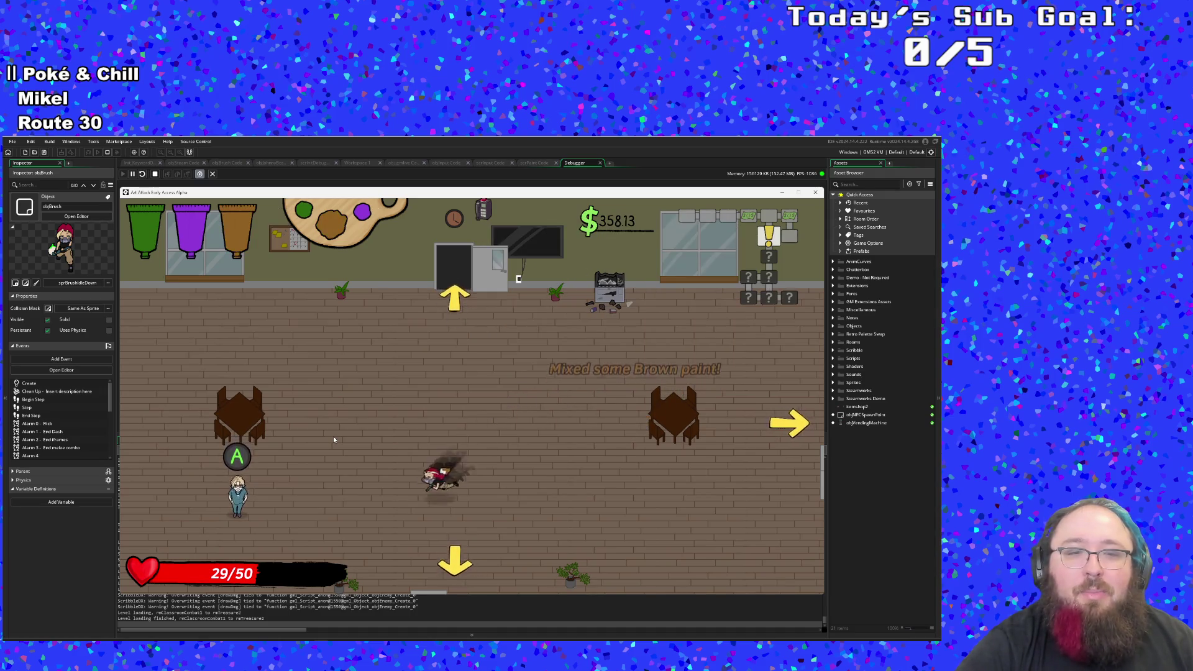
key("Left")
key("Up")
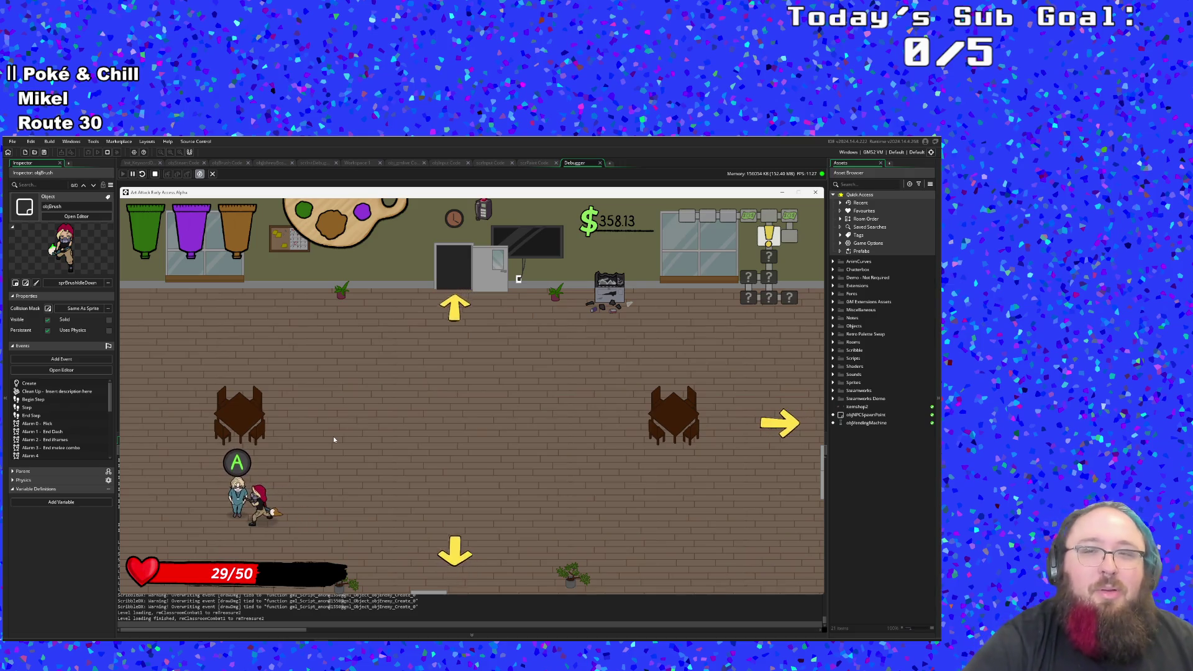
key("space")
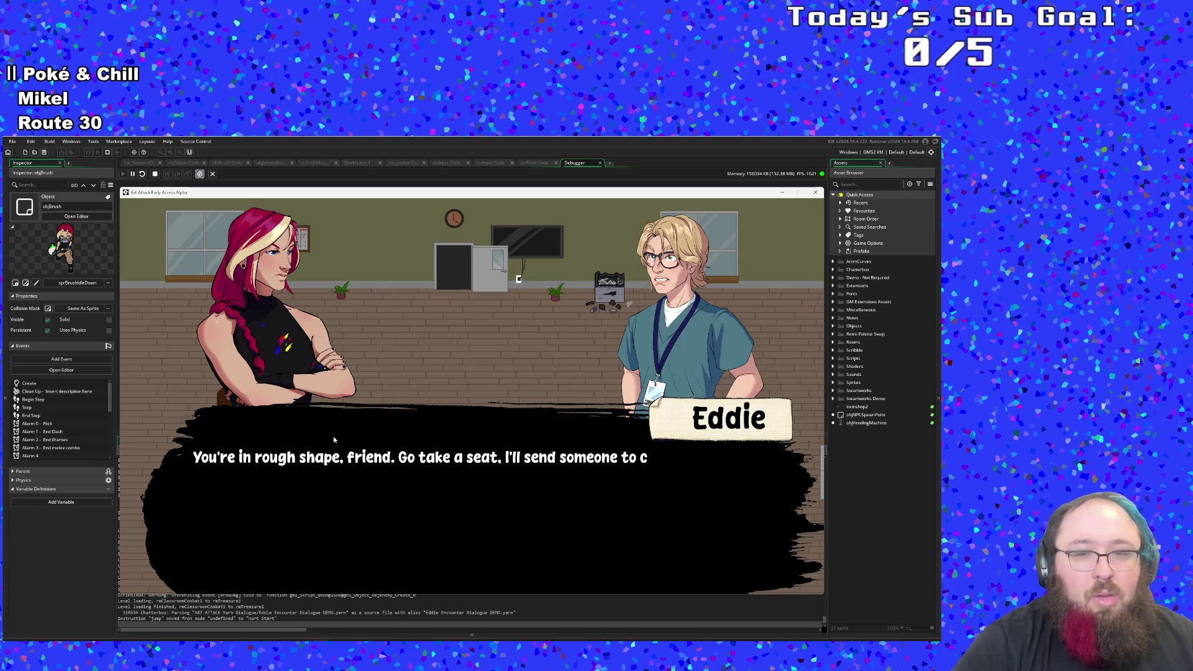
Step: Advance Eddie's dialogue through Hue's explanation of Professor Archie's request until it closes
key("space")
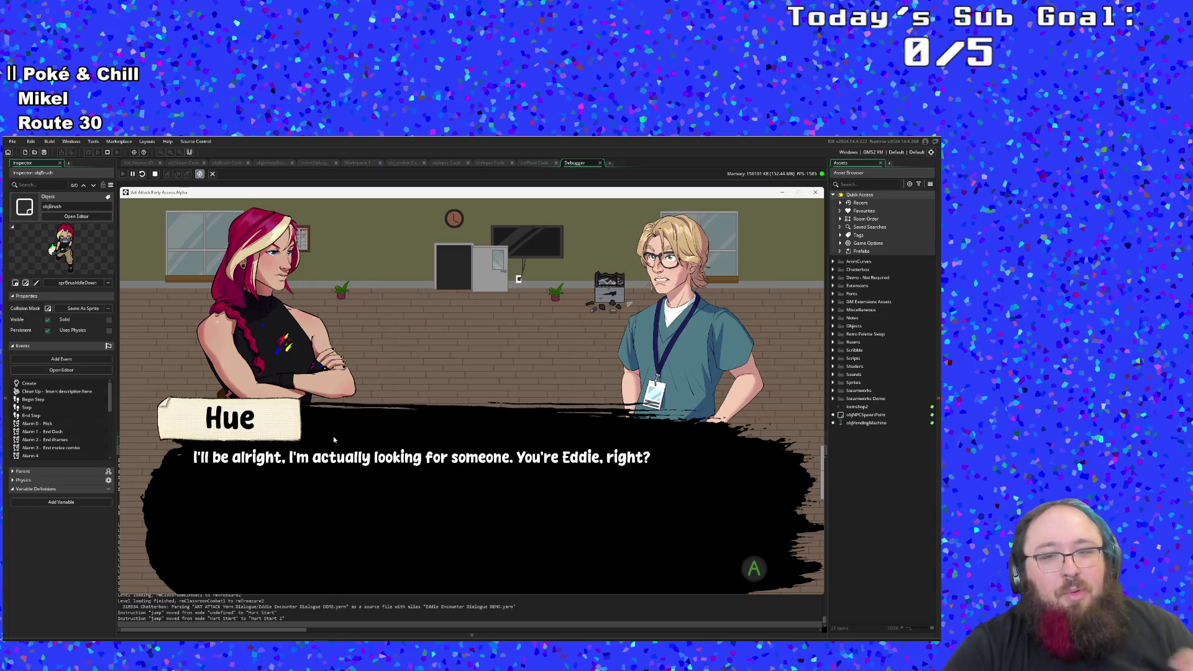
key("space")
key("space")
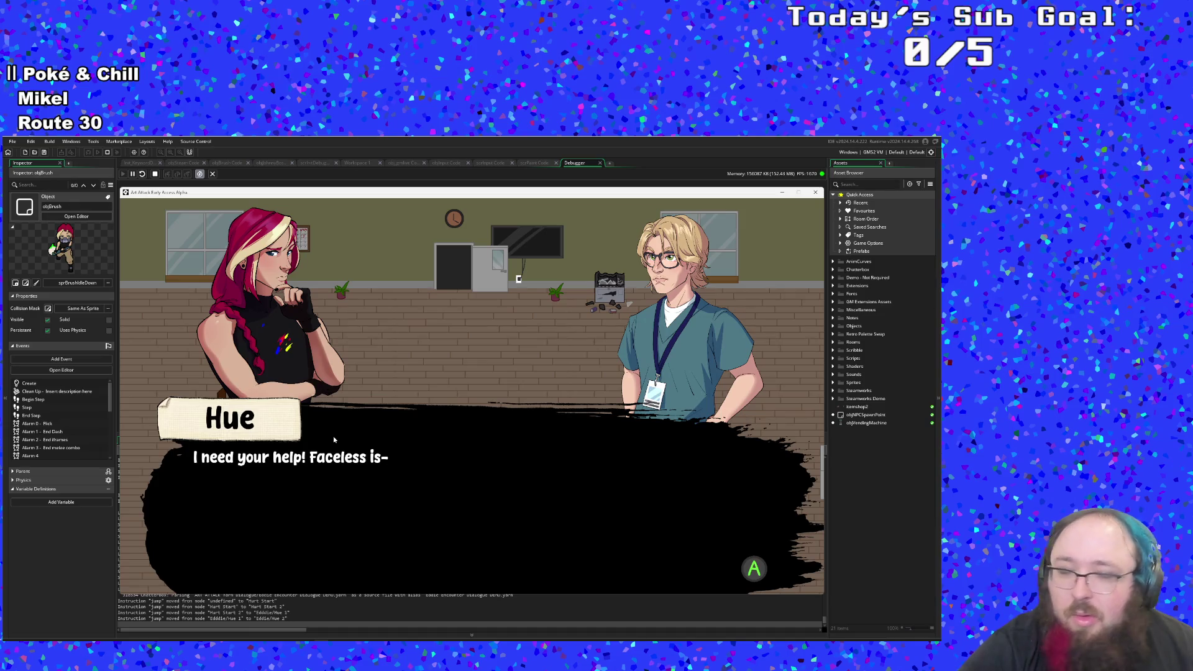
left_click(334, 439)
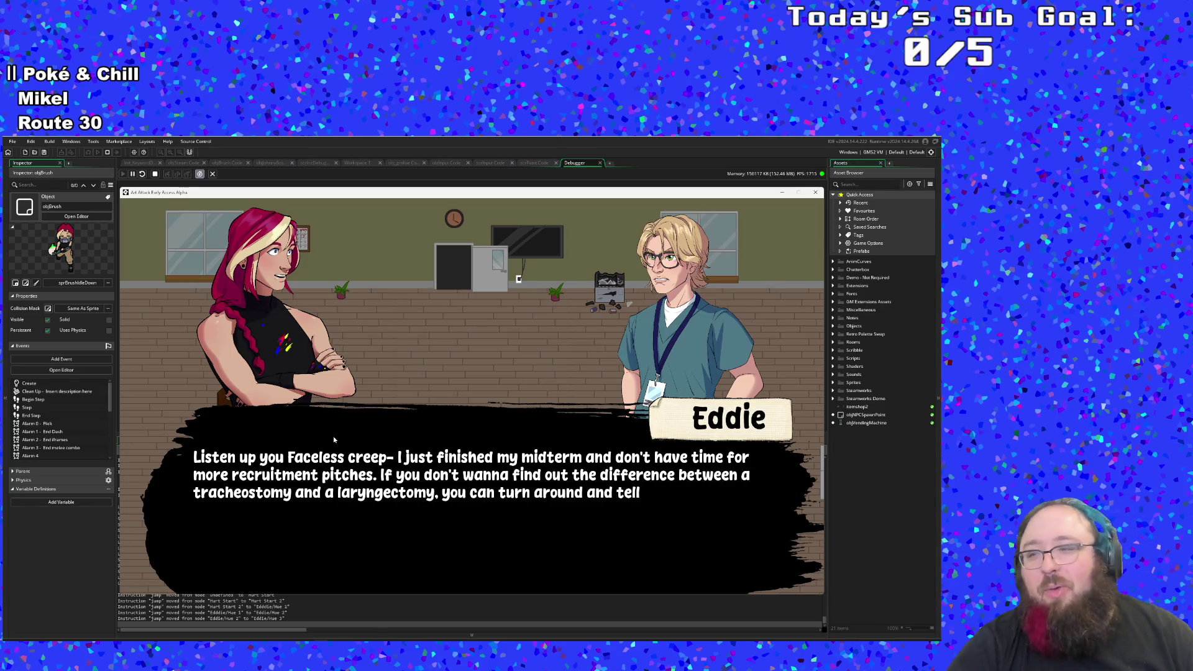
left_click(333, 439)
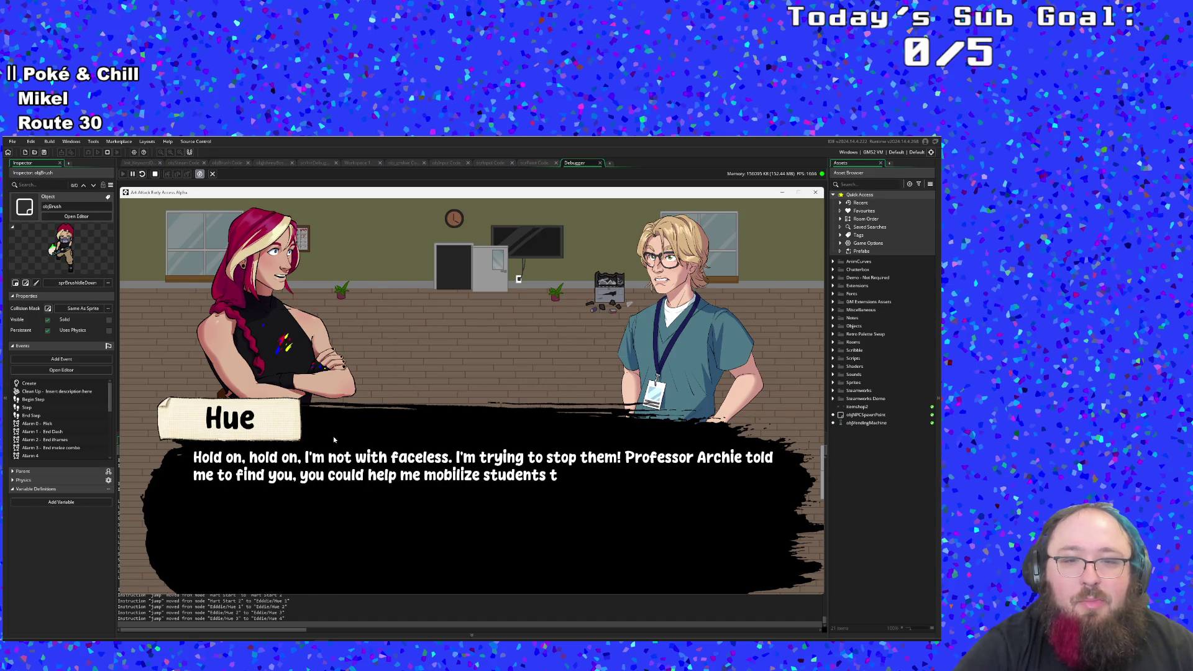
left_click(334, 439)
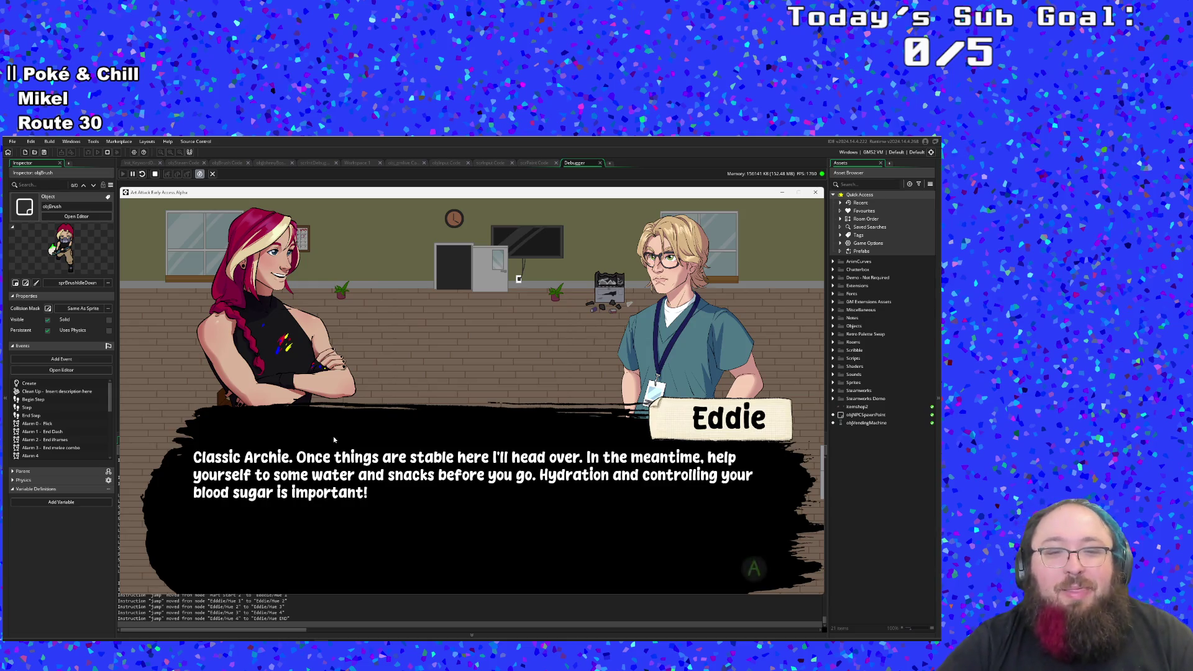
left_click(333, 440)
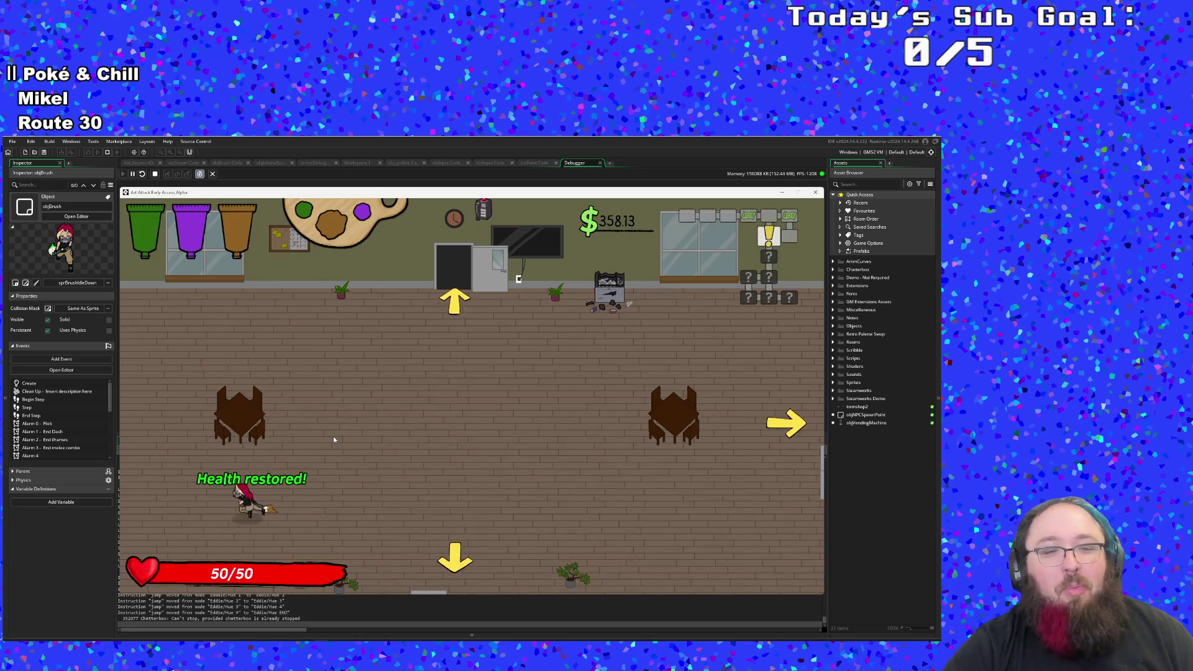
Step: Exit through the bottom into the brown-floored room and attack the nearby hooded enemies
key("d")
key("w")
key("w")
key("s")
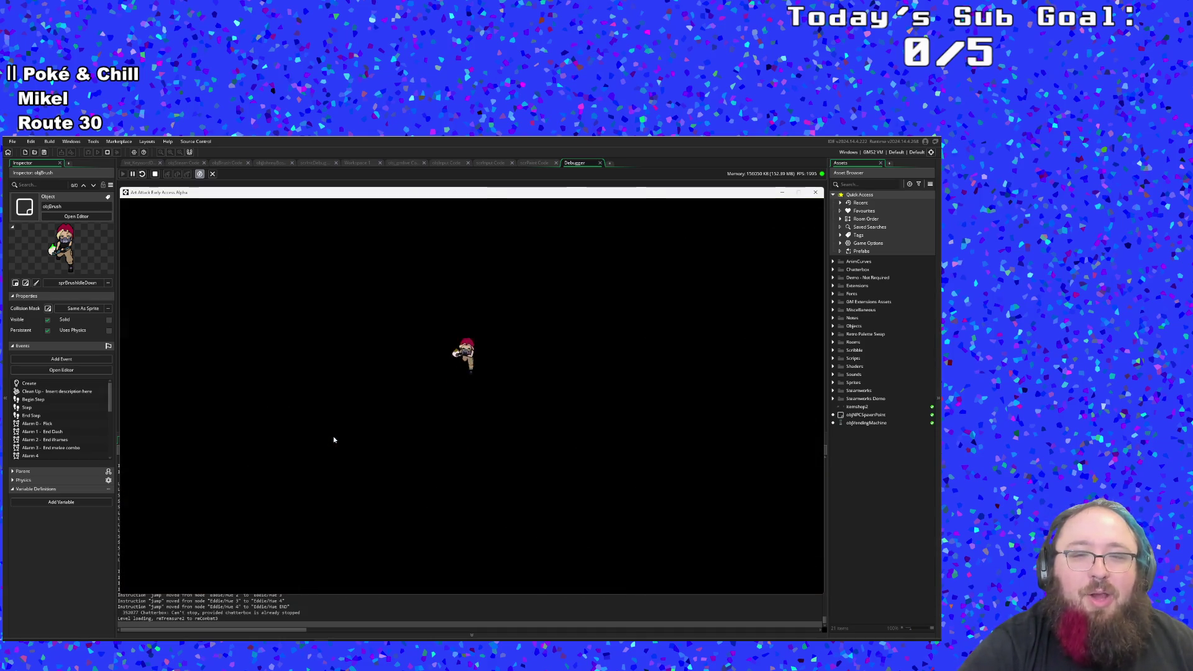
key("a")
key("s")
left_click(334, 440)
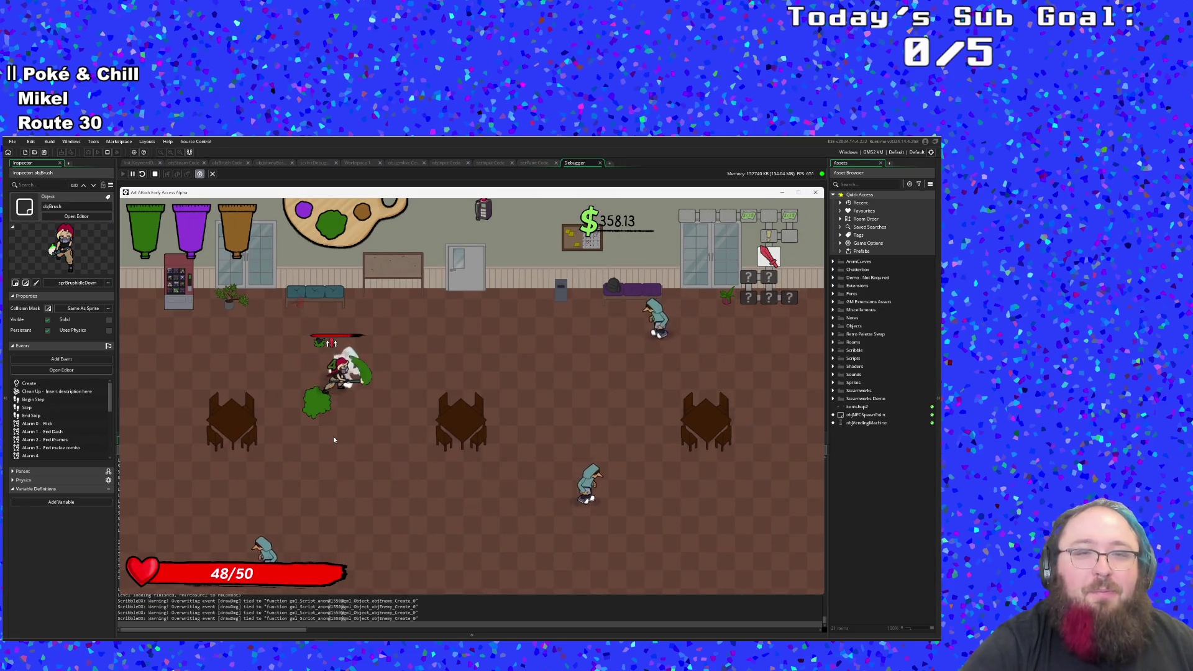
left_click(333, 440)
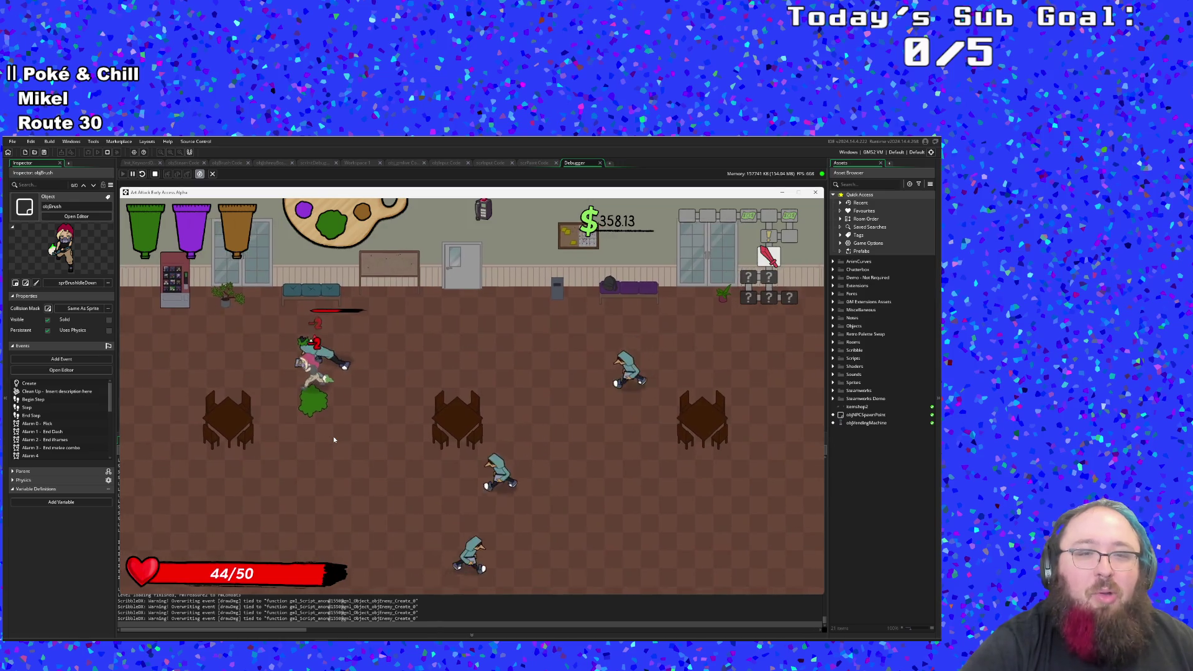
left_click(334, 439)
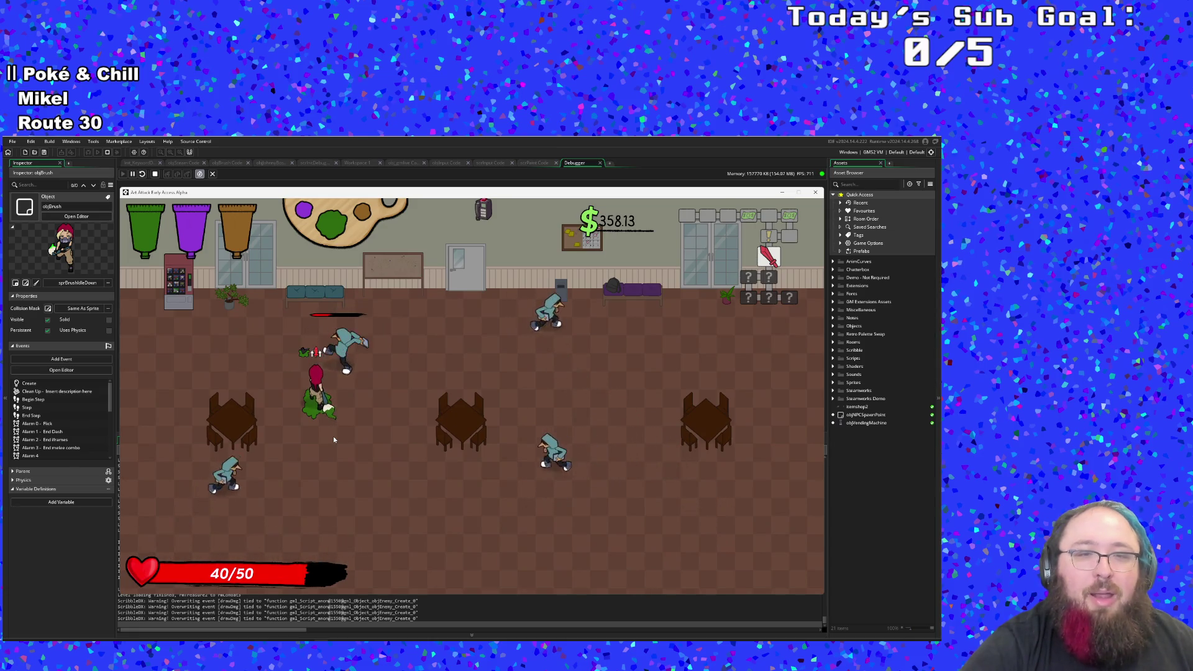
left_click(333, 440)
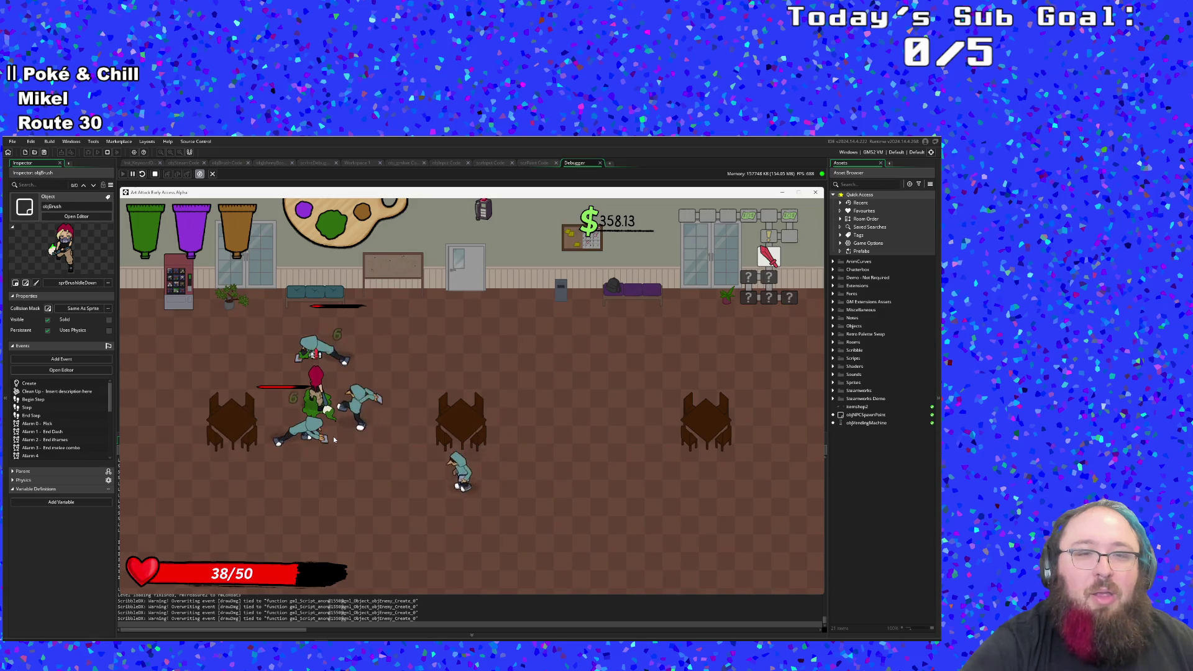
Step: Keep attacking until all remaining hooded enemies are defeated
left_click(334, 440)
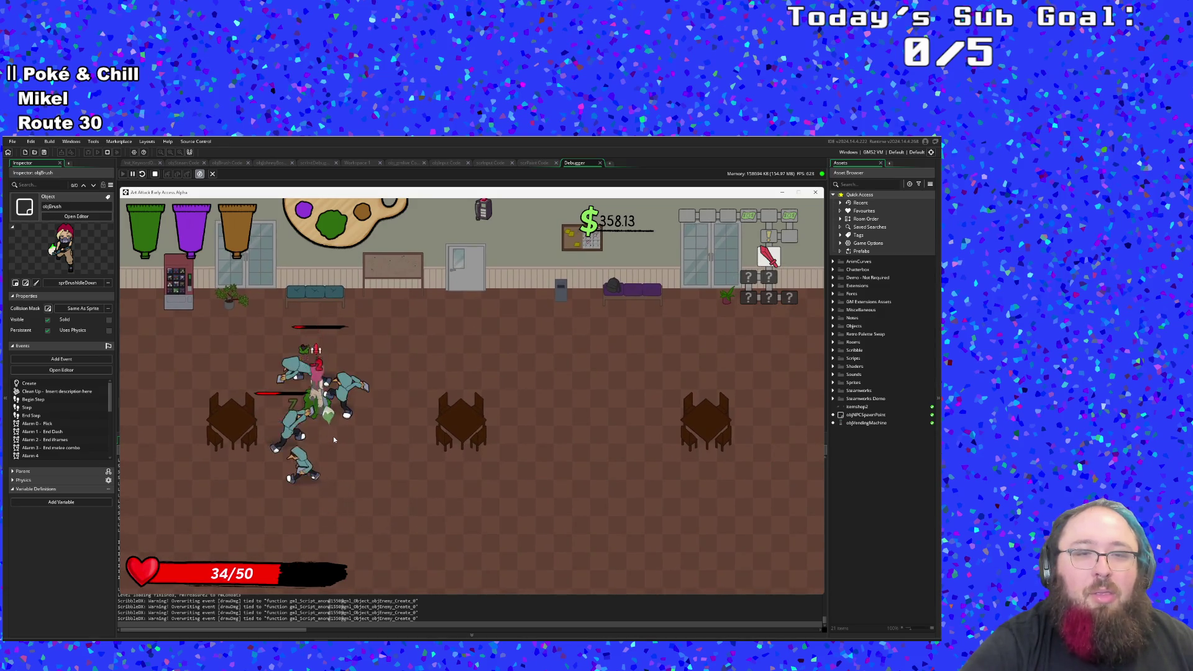
left_click(334, 440)
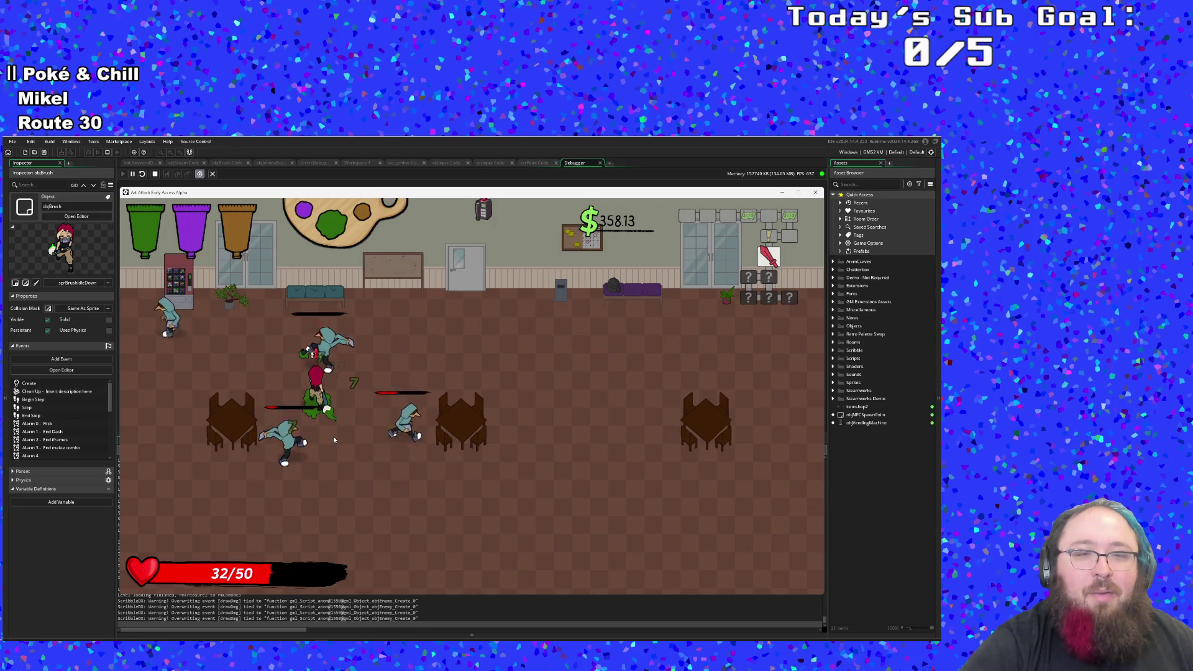
left_click(333, 440)
left_click(334, 440)
left_click(333, 439)
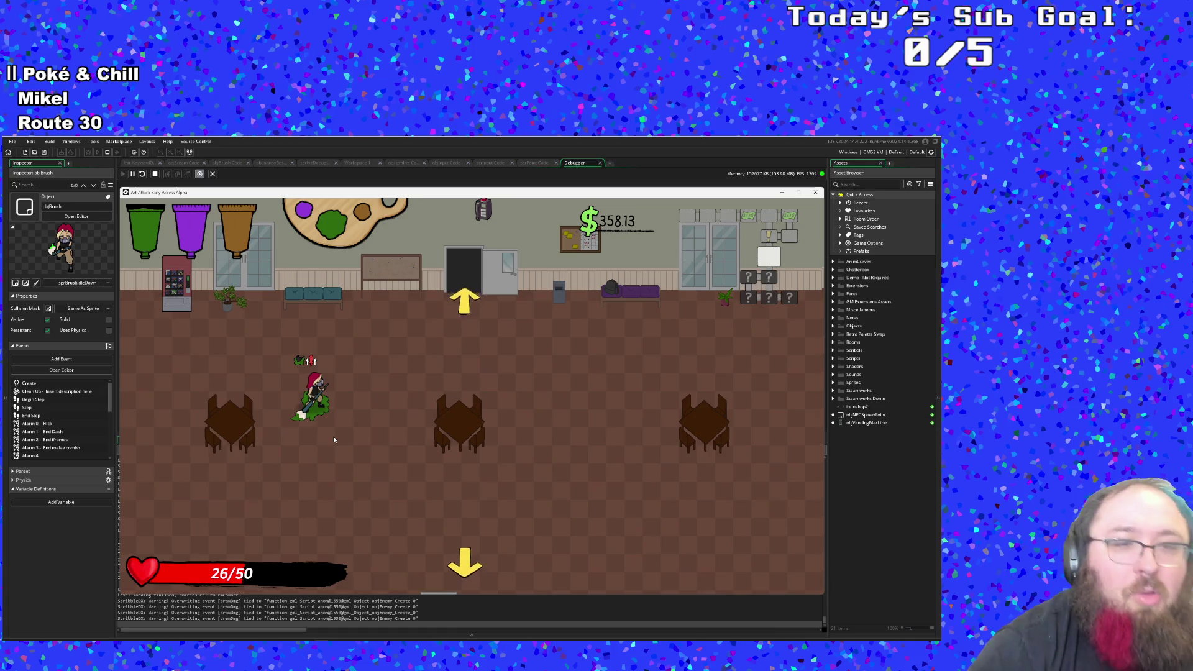
Step: Refill health to 50/50 at the vending machine, then head for the bottom exit
key("w")
key("a")
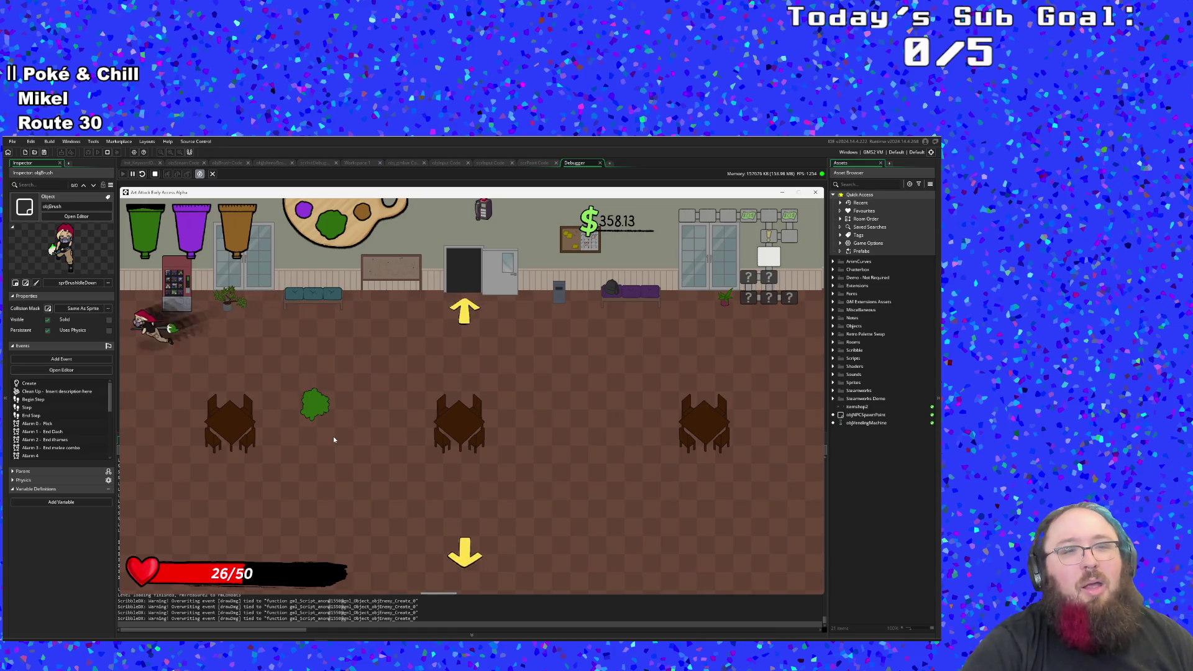
key("e")
key("s")
key("d")
key("d")
key("s")
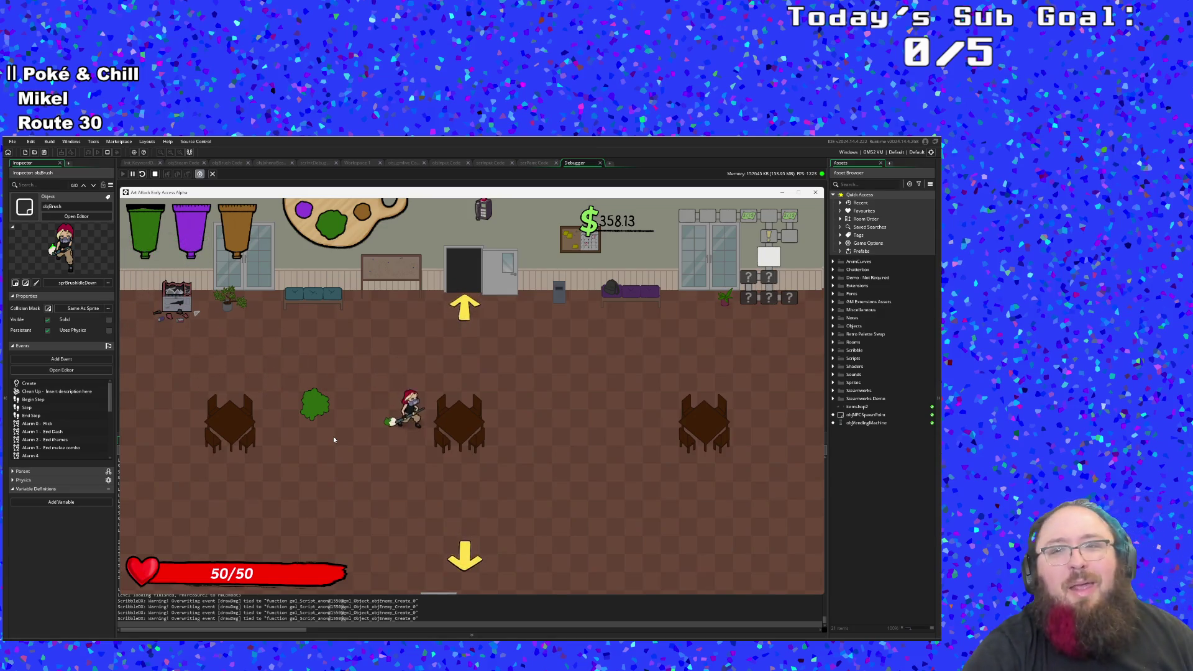
key("d")
Step: Pick up the Scope Creep, break the vending machine, and read through Marlowe's dialogue
key("s")
key("s")
key("a")
key("d")
key("a")
key("w")
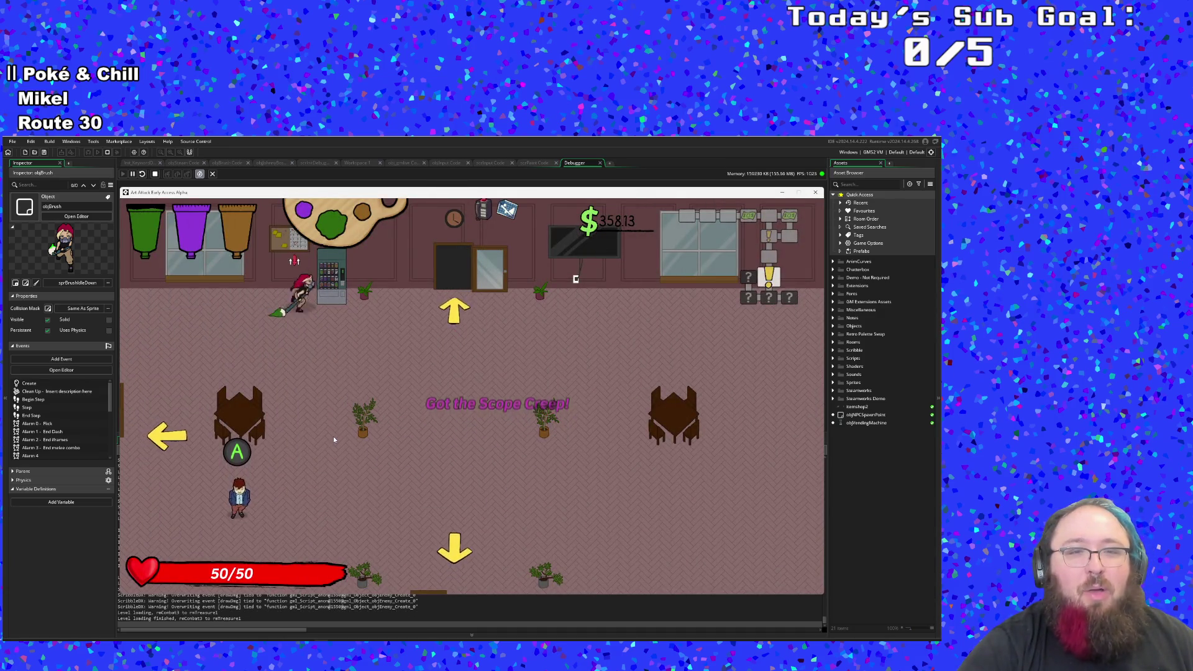
key("s")
key("s")
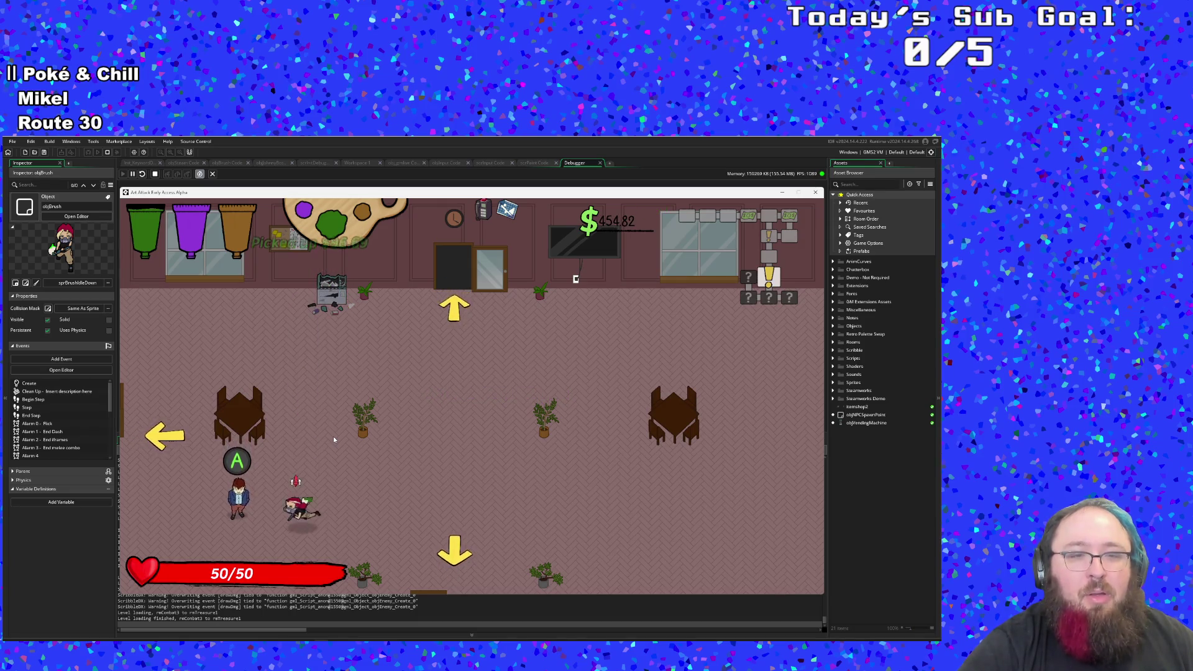
key("e")
key("e")
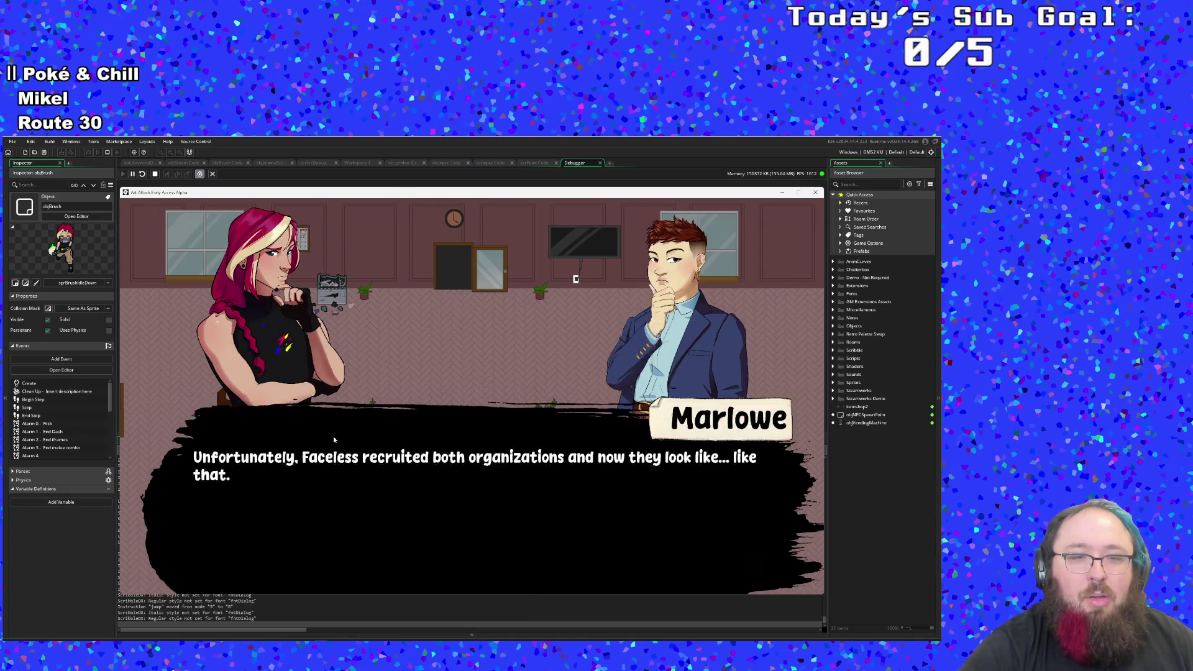
key("e")
key("e")
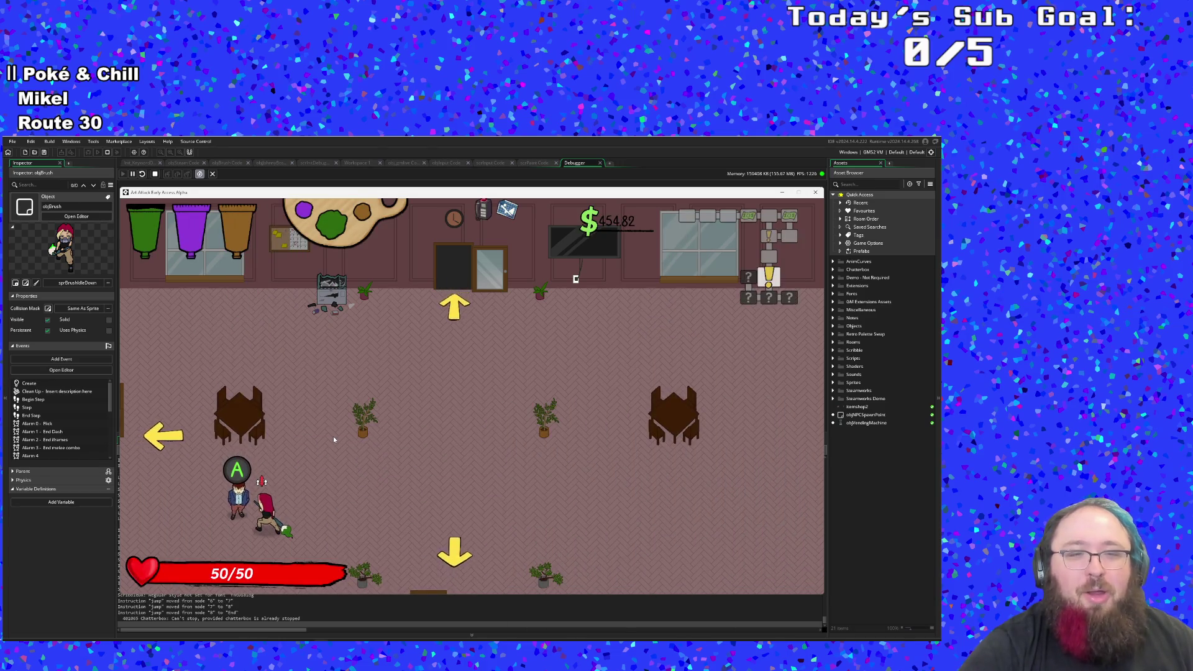
Step: Collect the money up to $661.65 and exit left into the classroom fight
key("w")
key("d")
key("a")
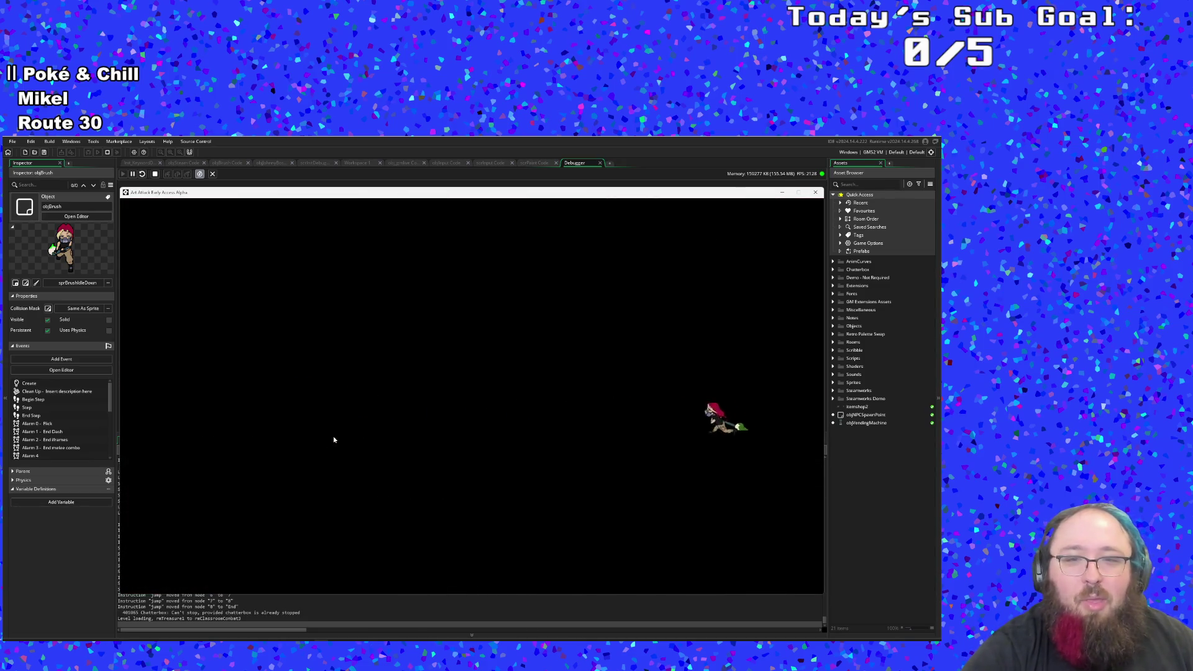
key("a")
key("d")
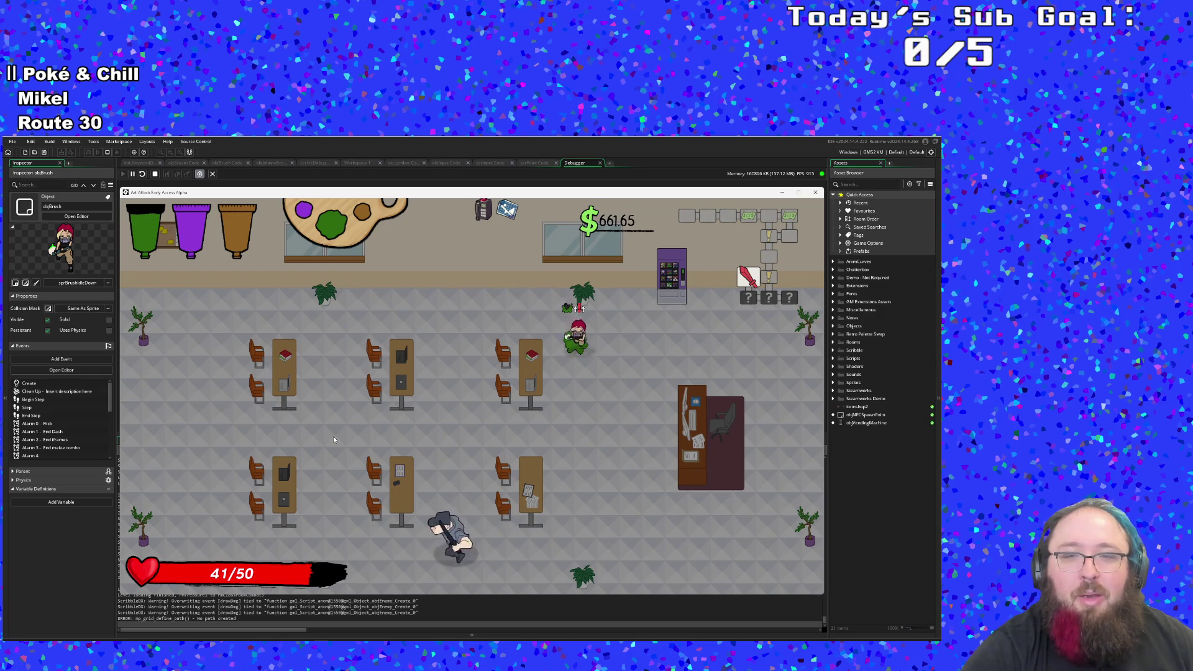
Step: Defeat the classroom enemy and pick up the sandwich to refill health to 50
key("s")
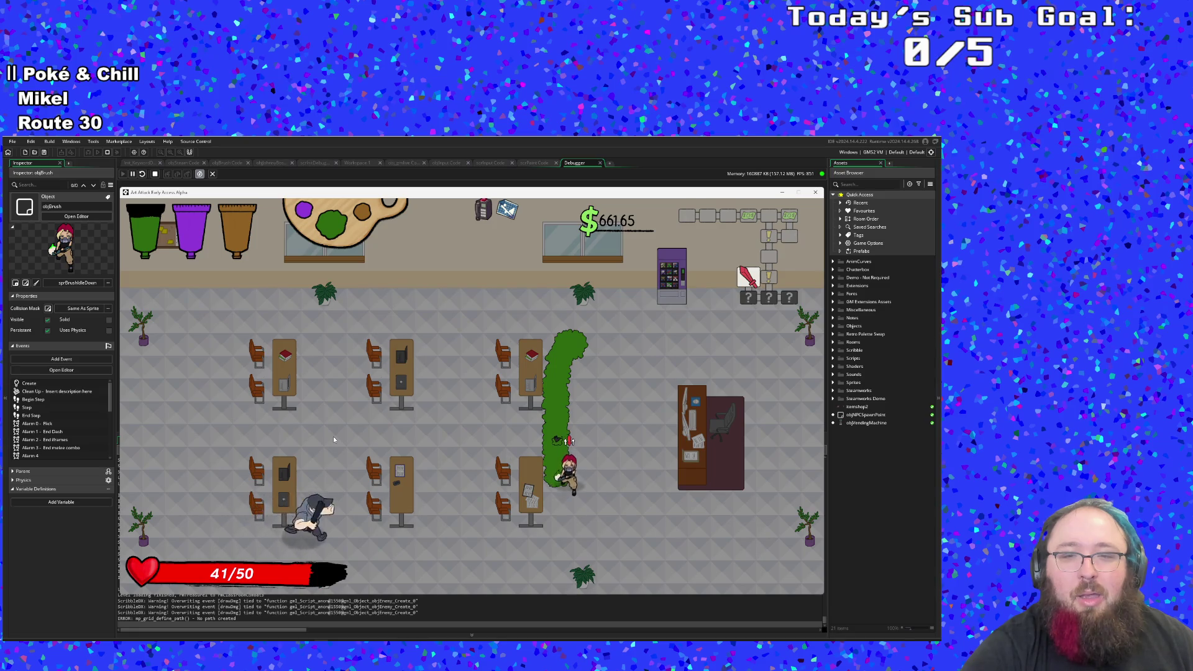
key("w")
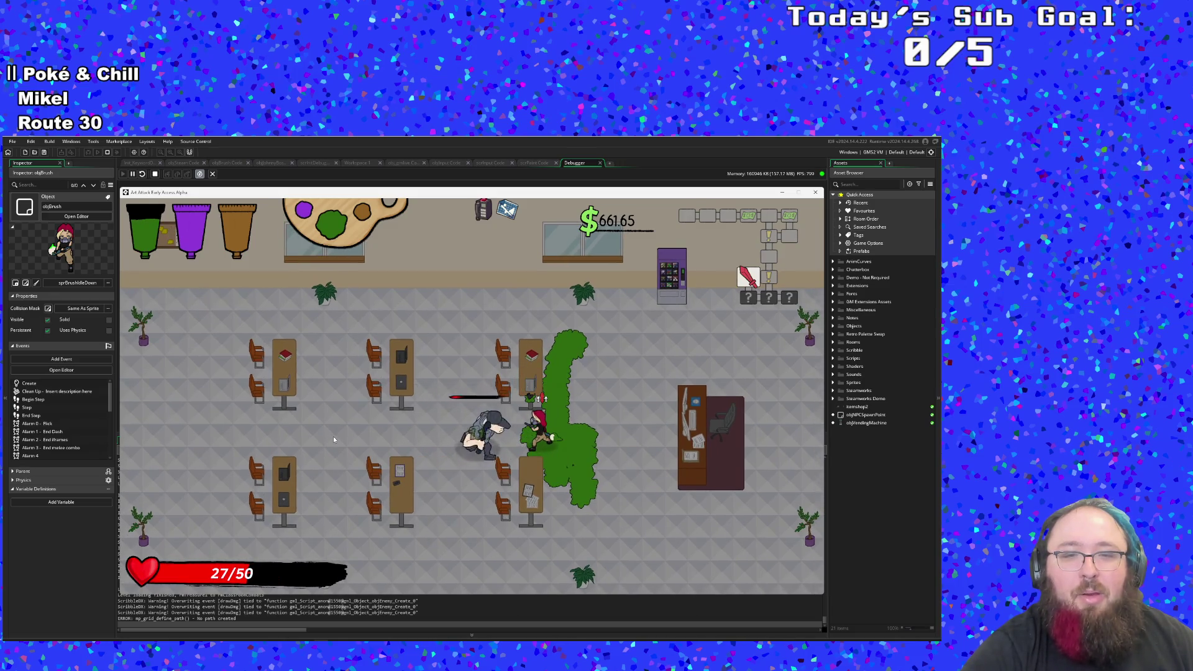
left_click(334, 439)
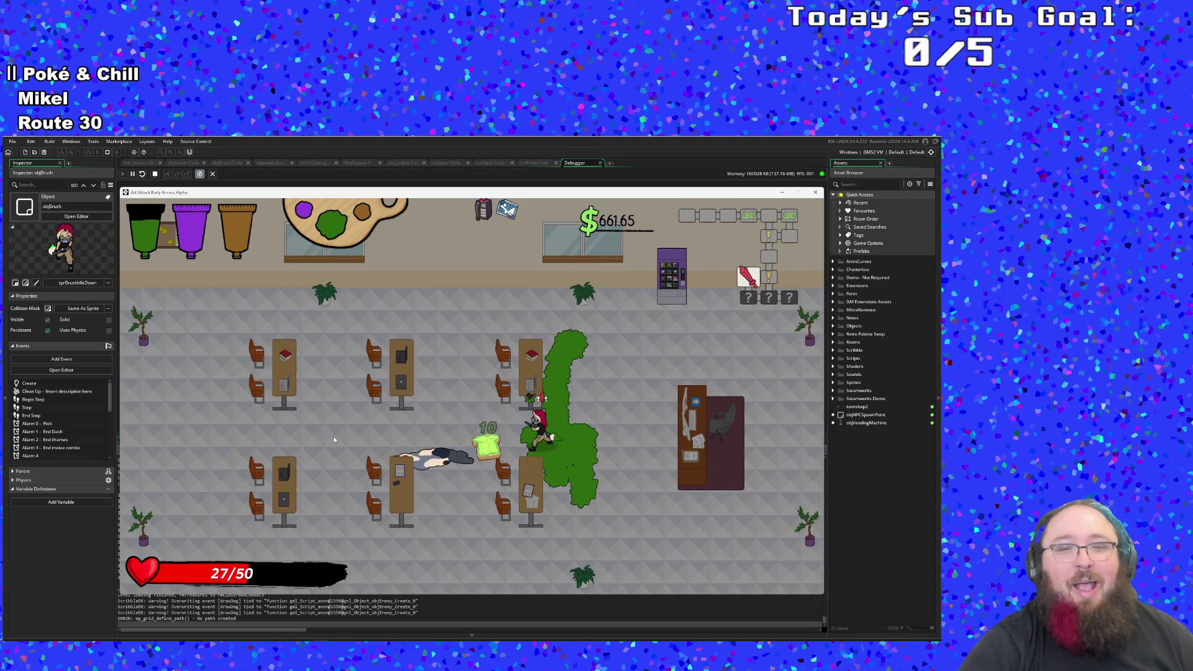
key("w")
key("d")
key("d")
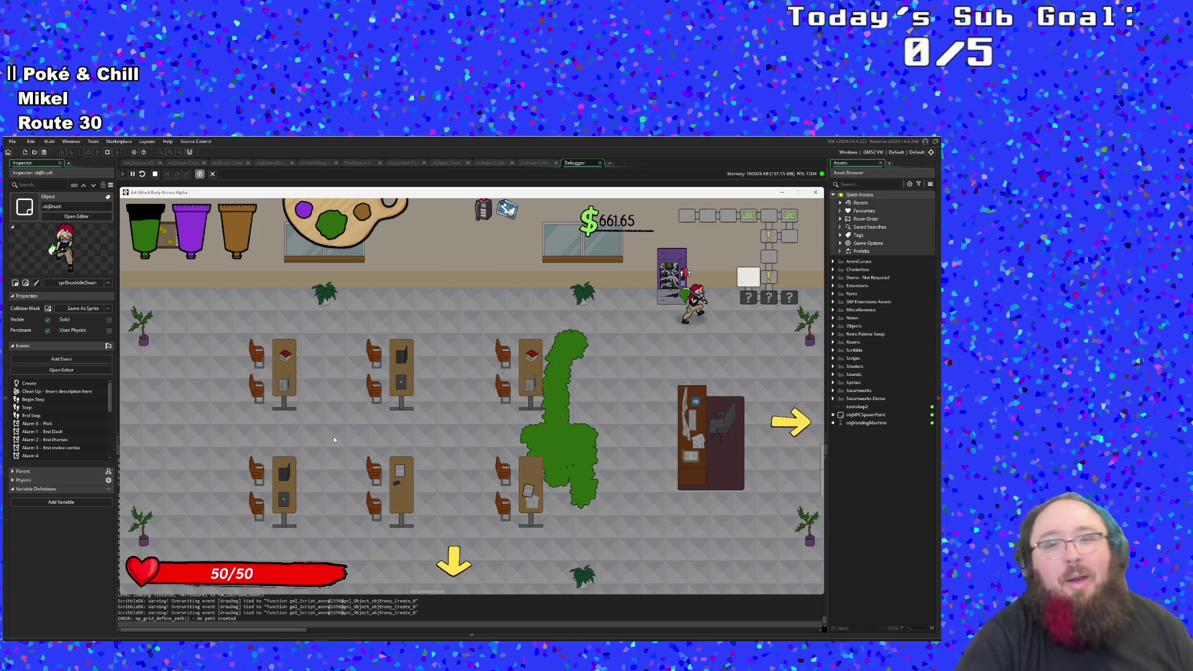
Step: Break the vending machine to raise money to $751.21, then escape back to the IDE
key("a")
left_click(333, 439)
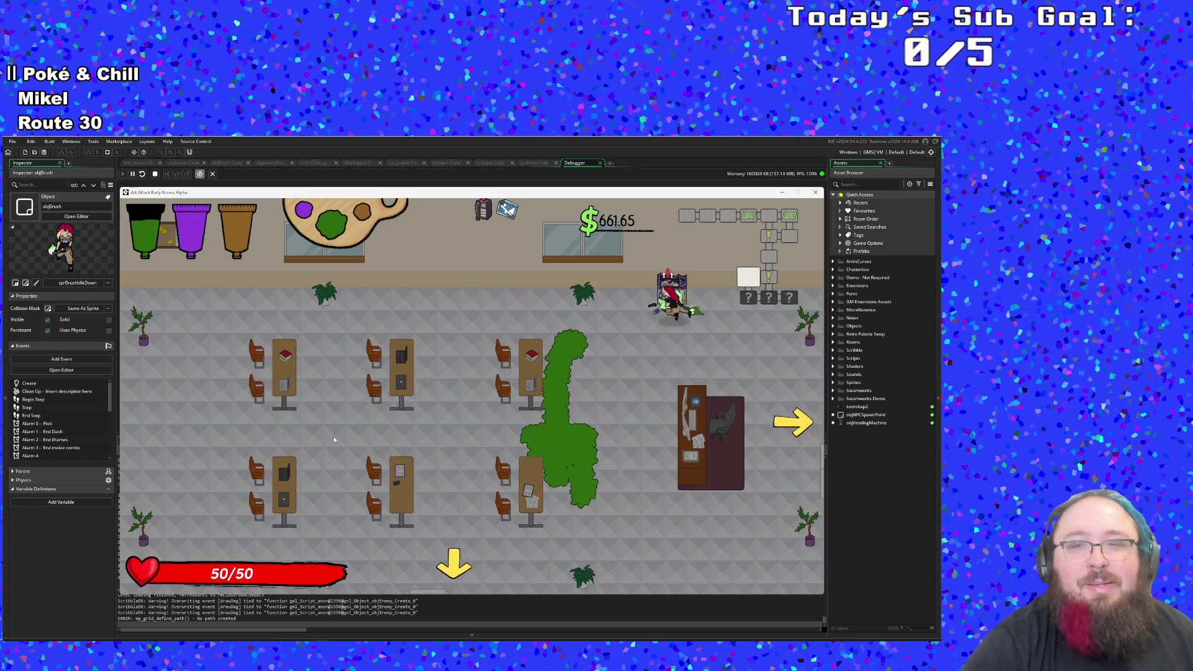
key("s")
key("a")
key("s")
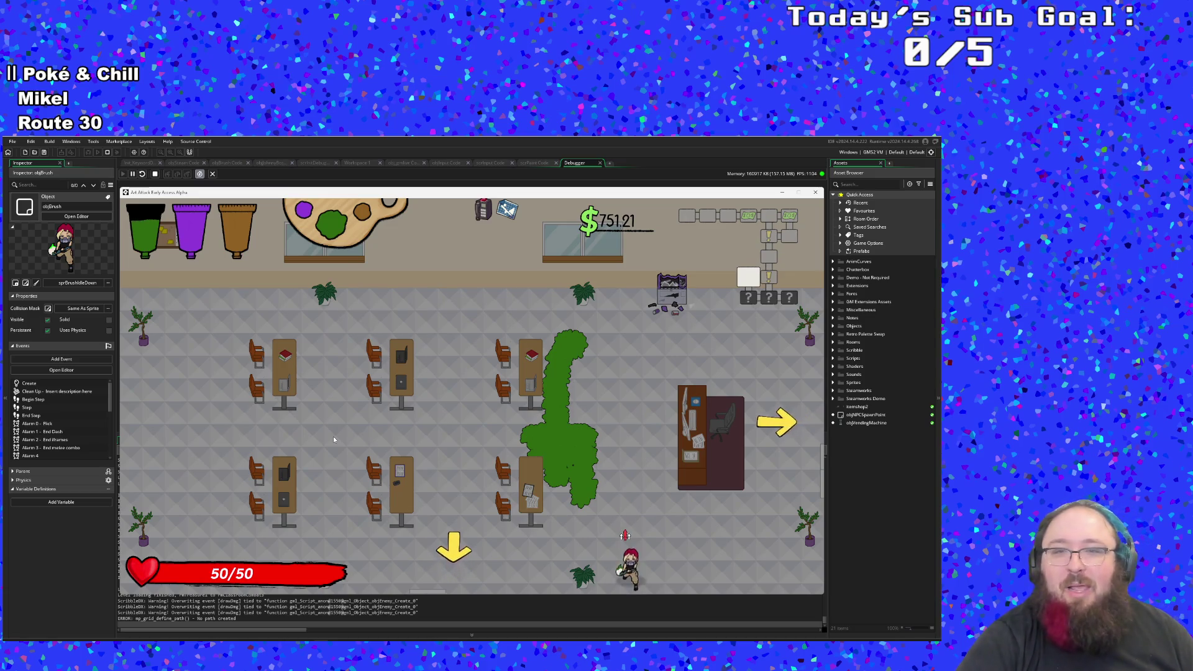
key("w")
left_click(333, 440)
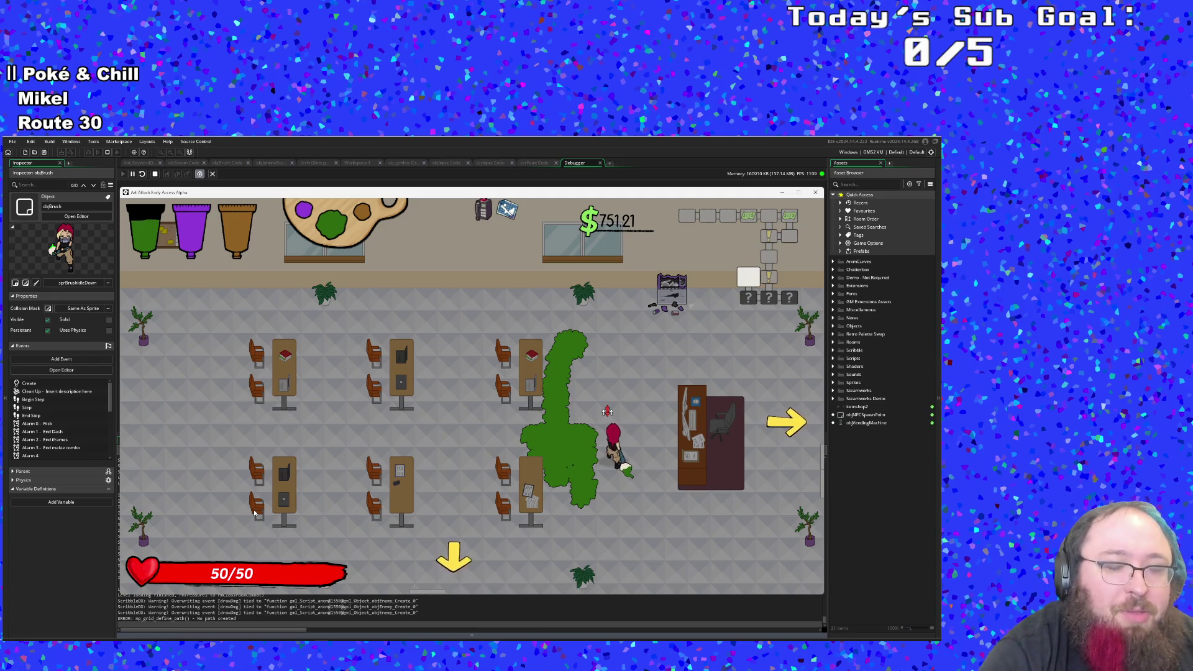
key("Escape")
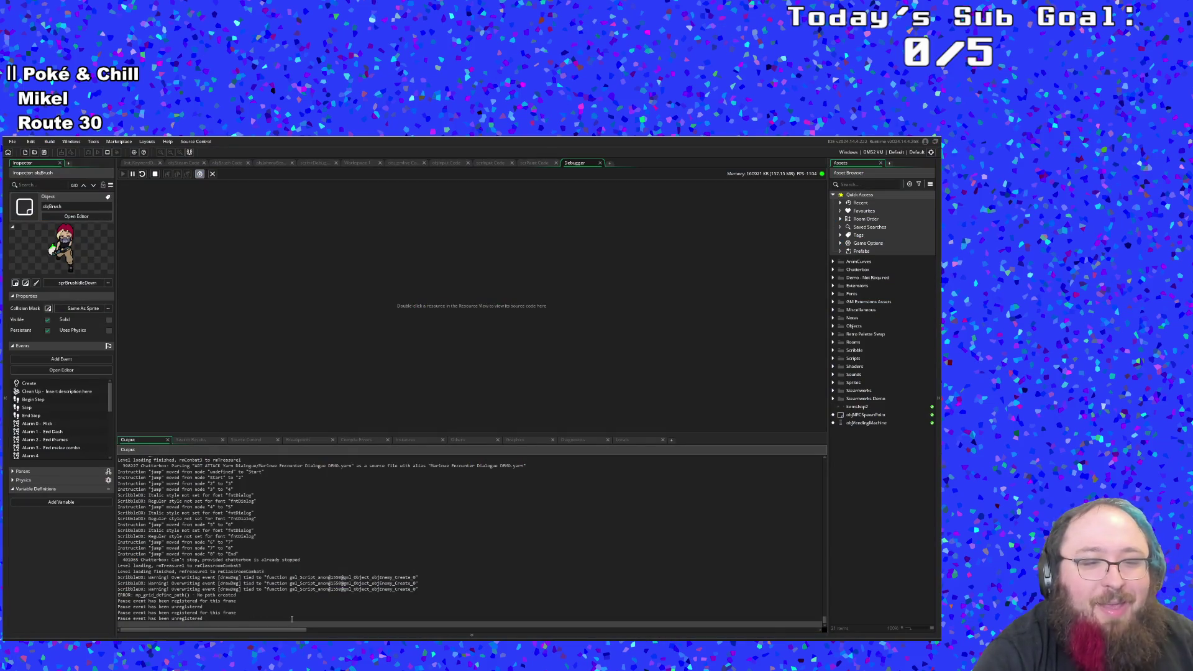
Step: Bring the running Art Attack game window back to the front from its taskbar preview
mouse_move(321, 636)
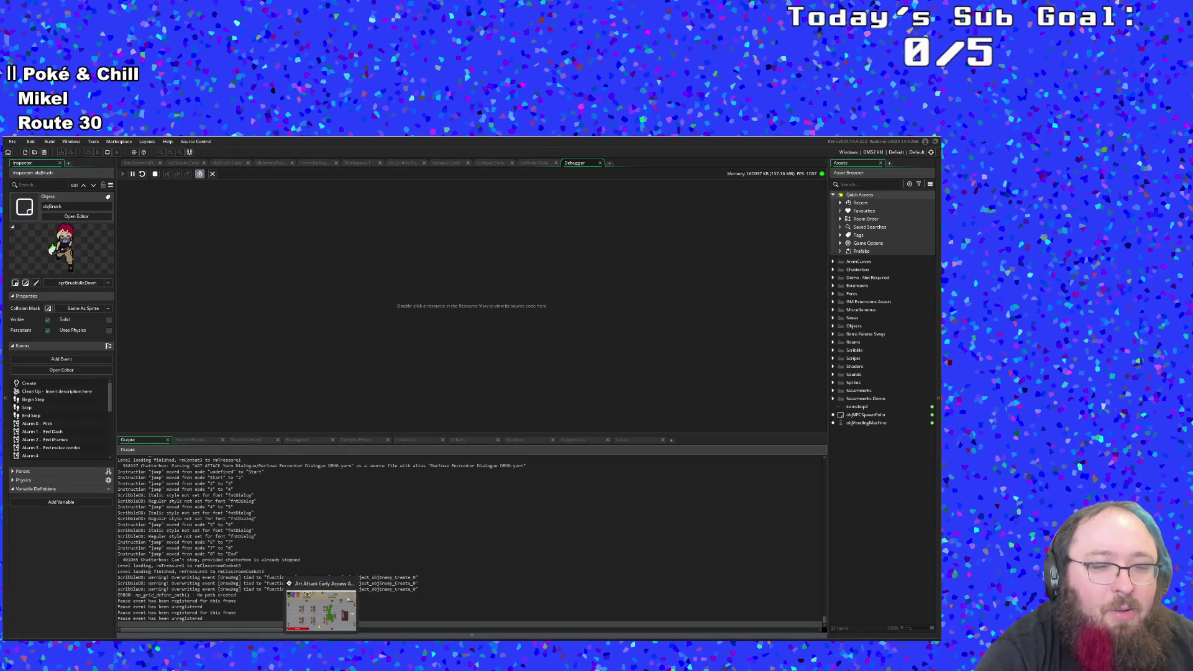
left_click(321, 601)
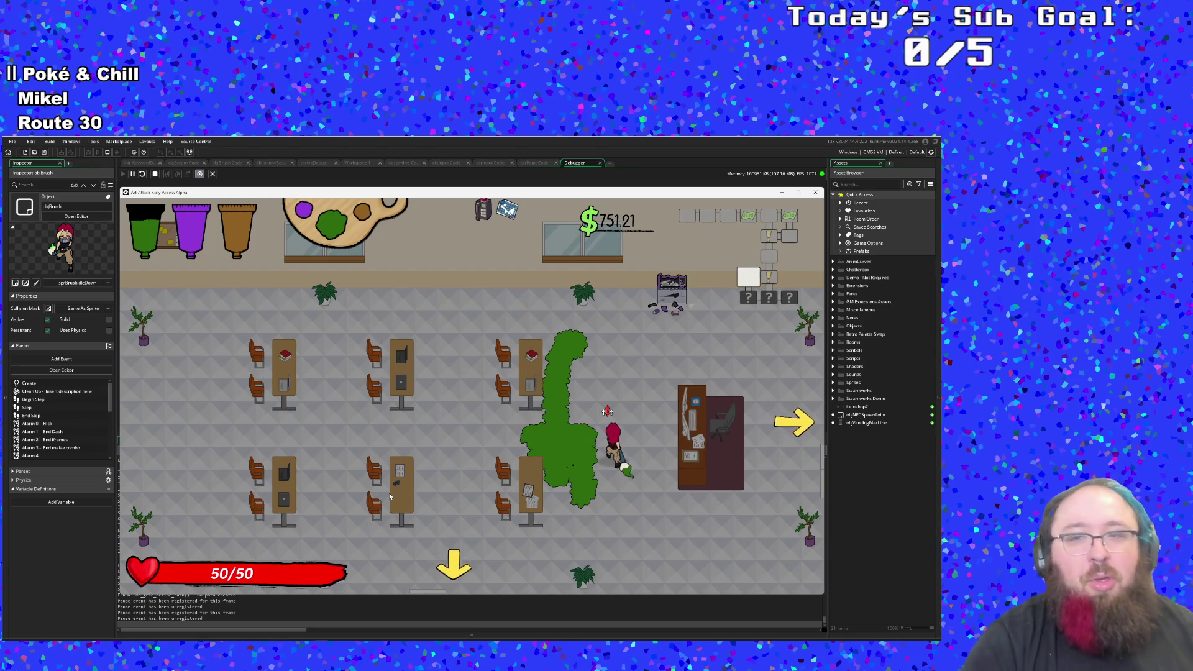
Step: Walk the player out the classroom's bottom exit and charge into the new combat room
key("s")
key("w")
key("a")
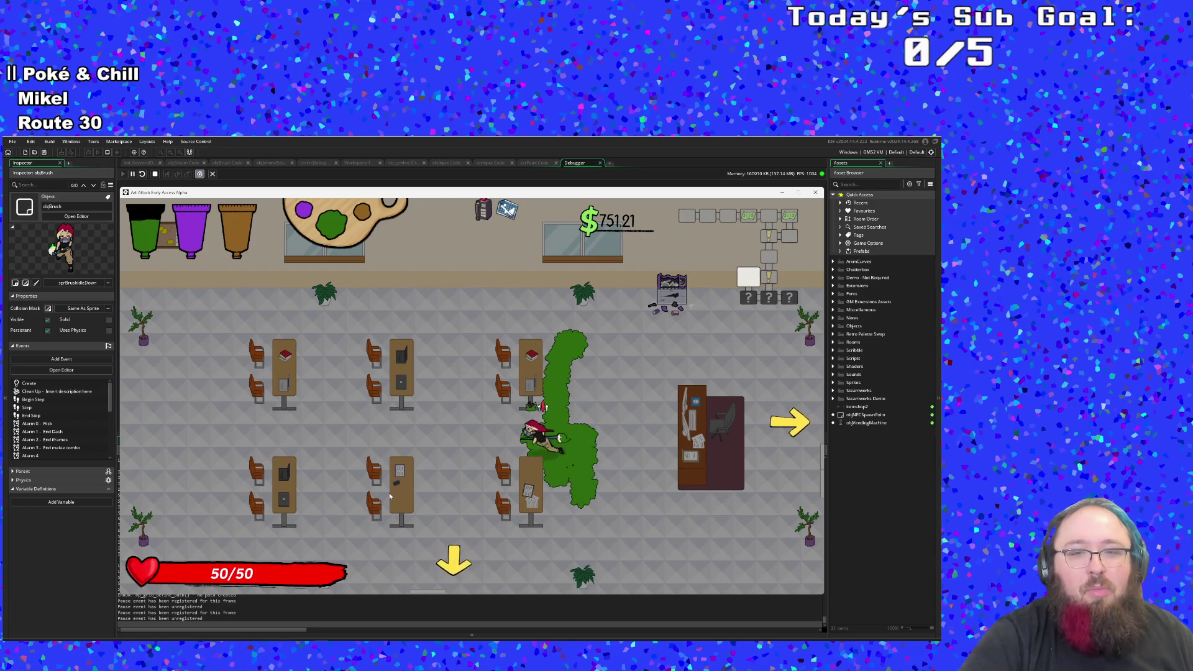
key("a")
key("s")
key("d")
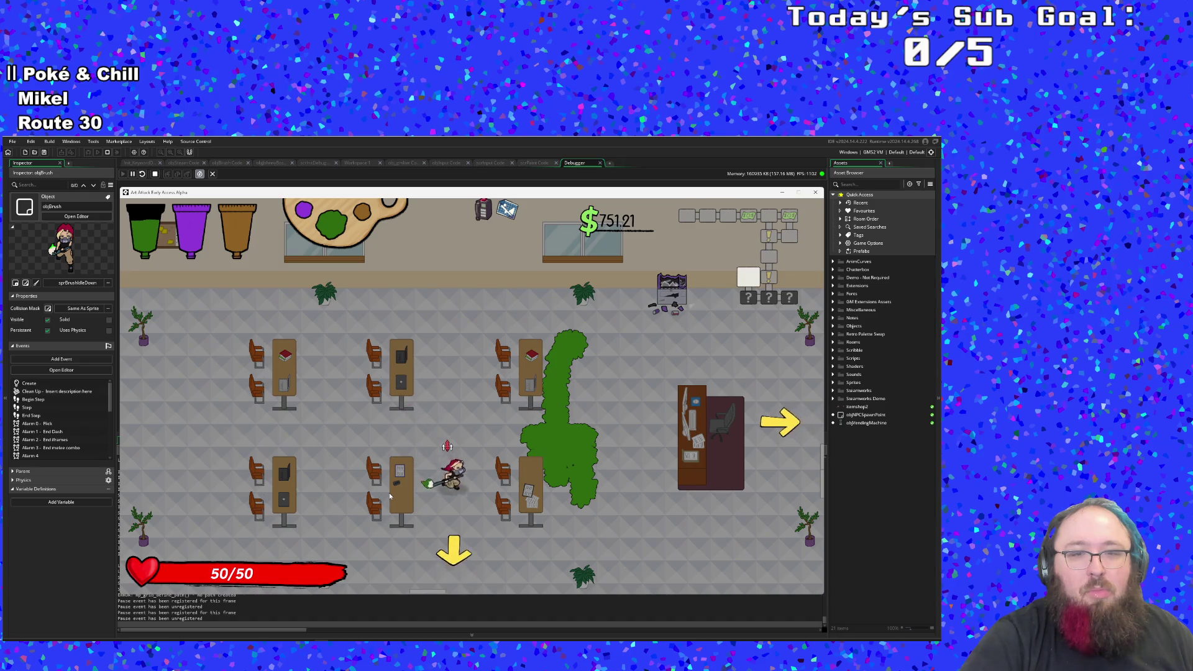
key("s")
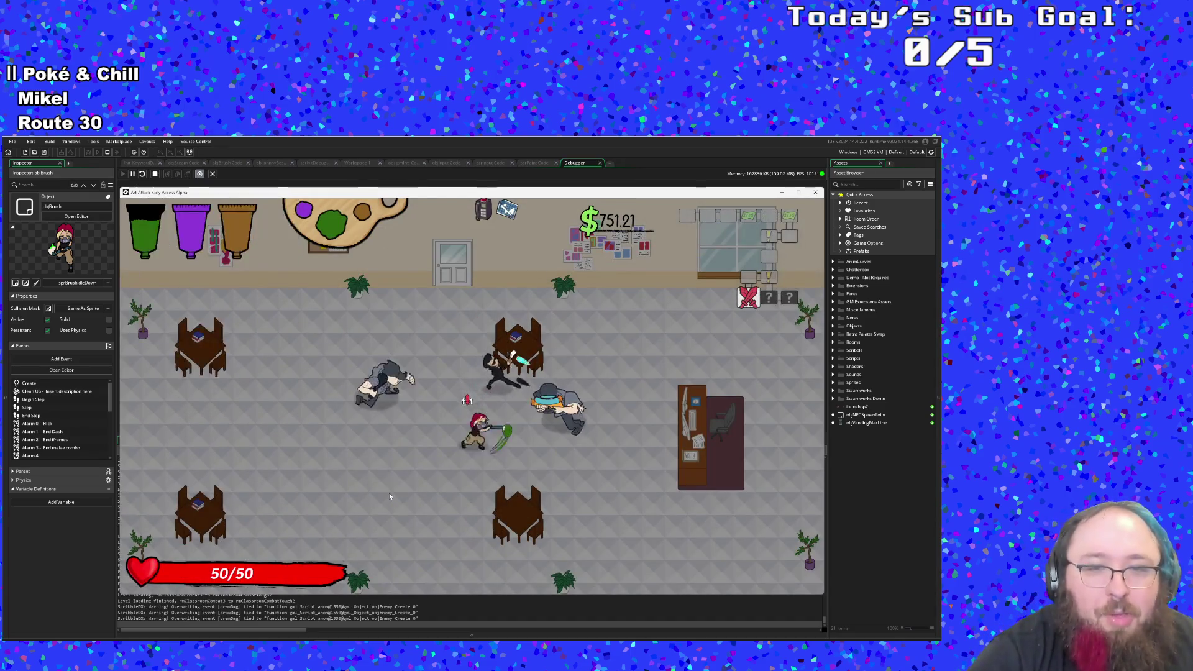
key("a")
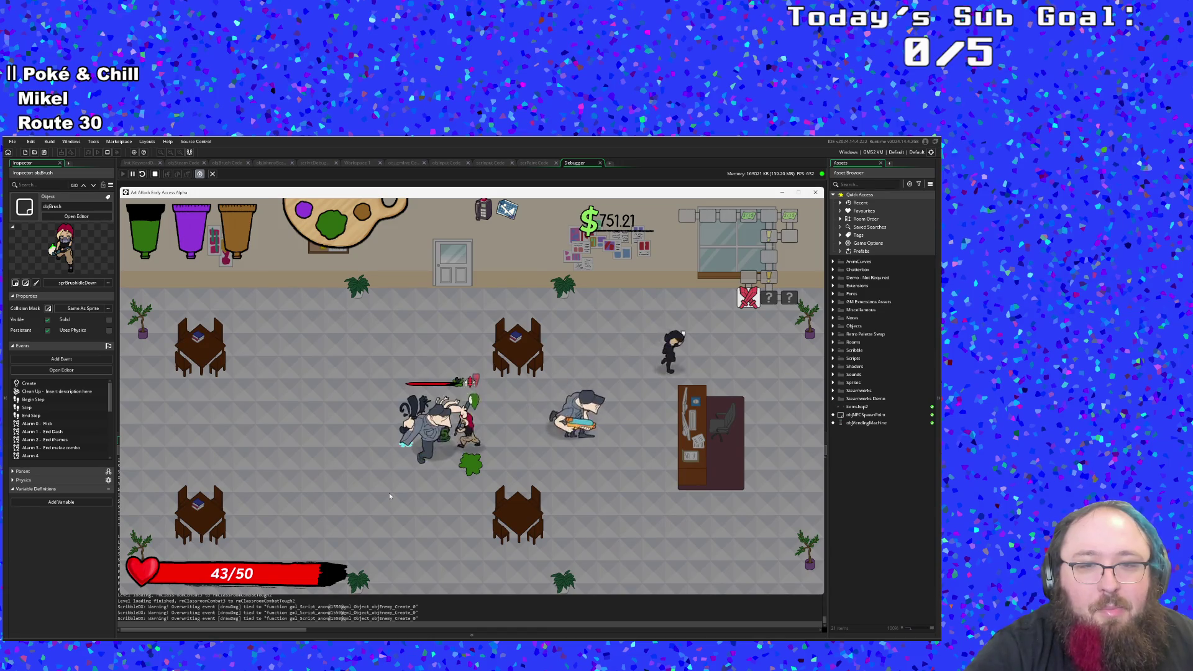
Step: Fight the enemies with brush swings until health drops to 3/50 and the classroom reloads at 50/50
left_click(389, 493)
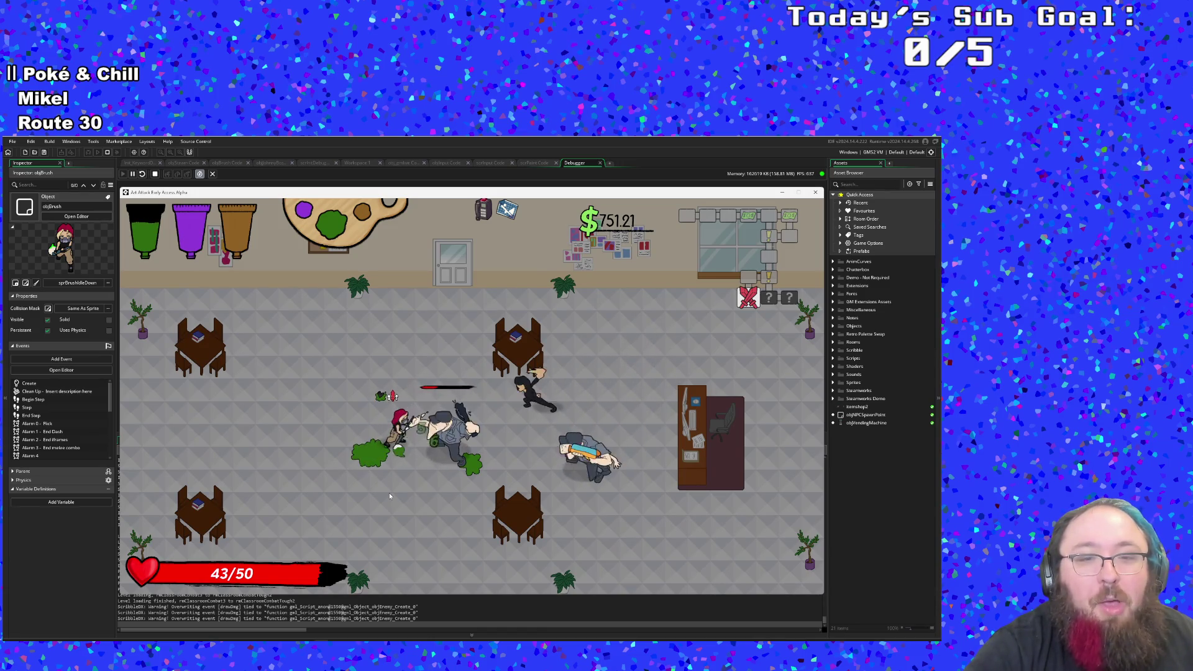
left_click(389, 494)
left_click(388, 493)
key("d")
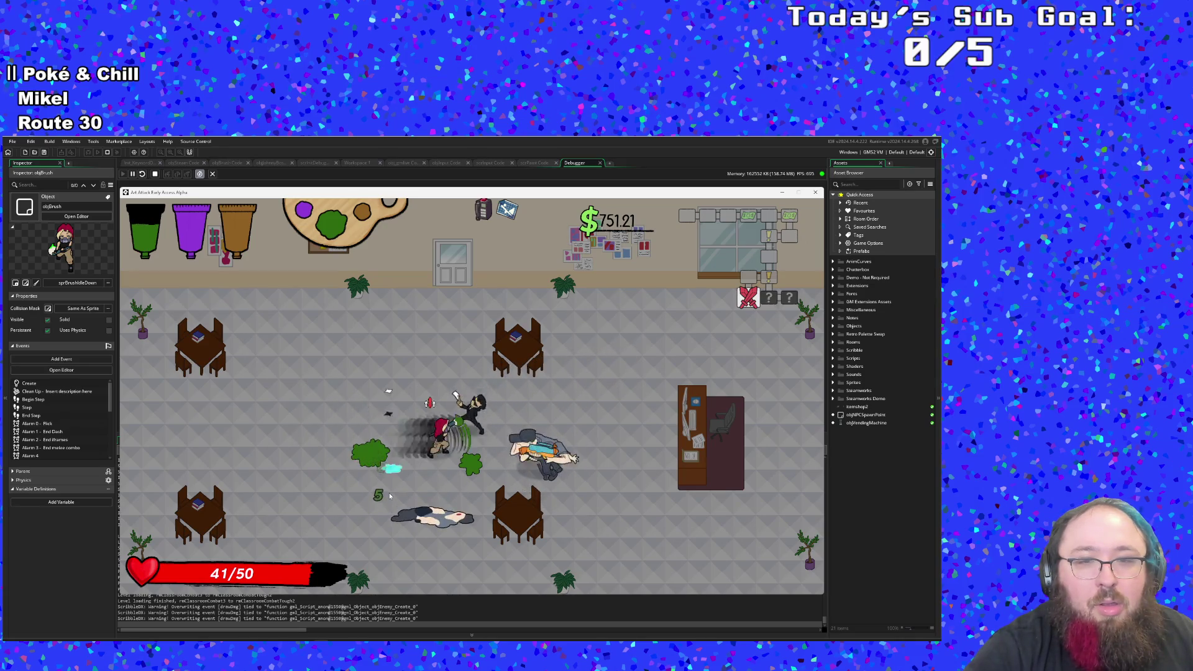
left_click(389, 493)
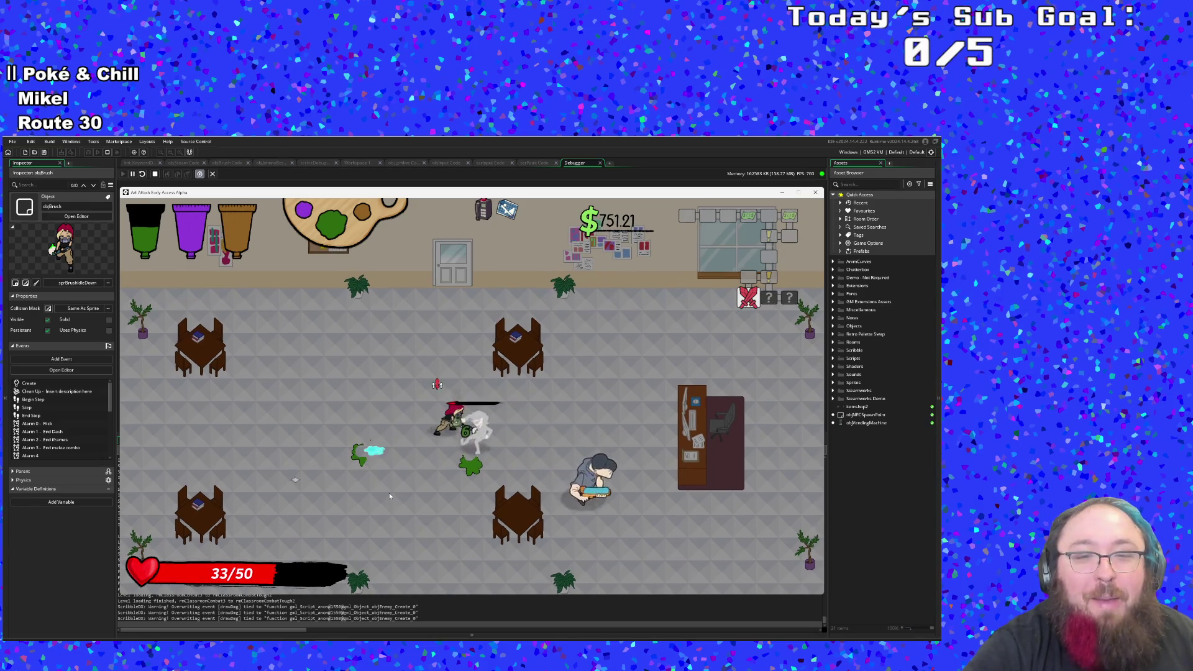
left_click(389, 493)
key("a")
key("d")
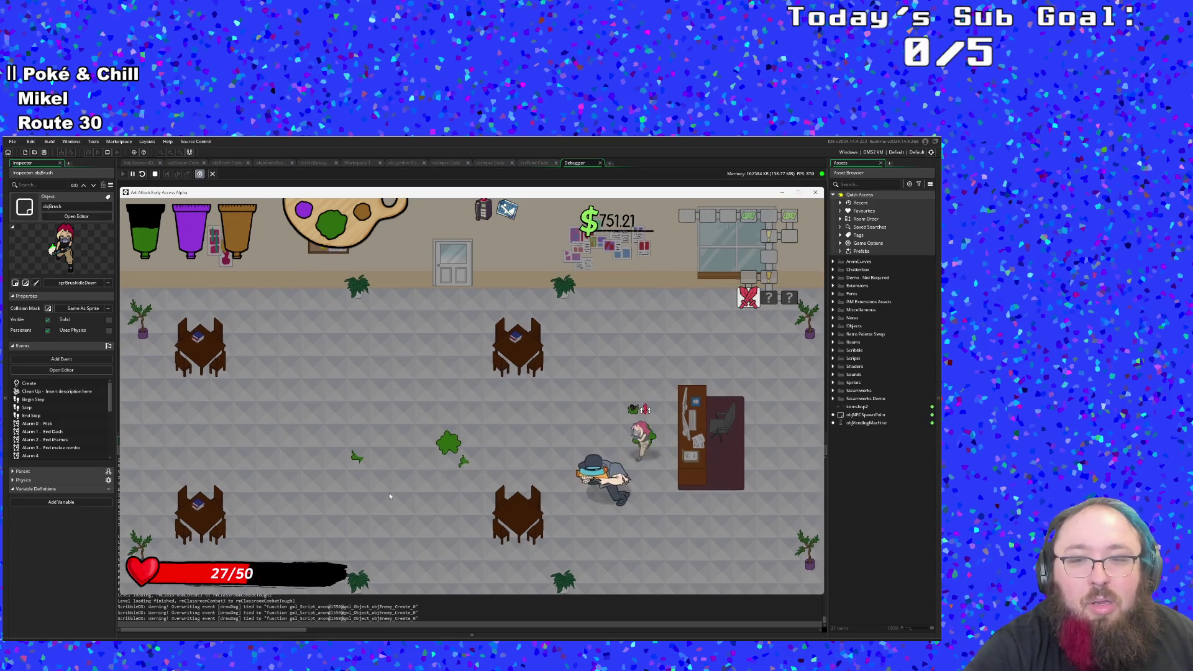
key("d")
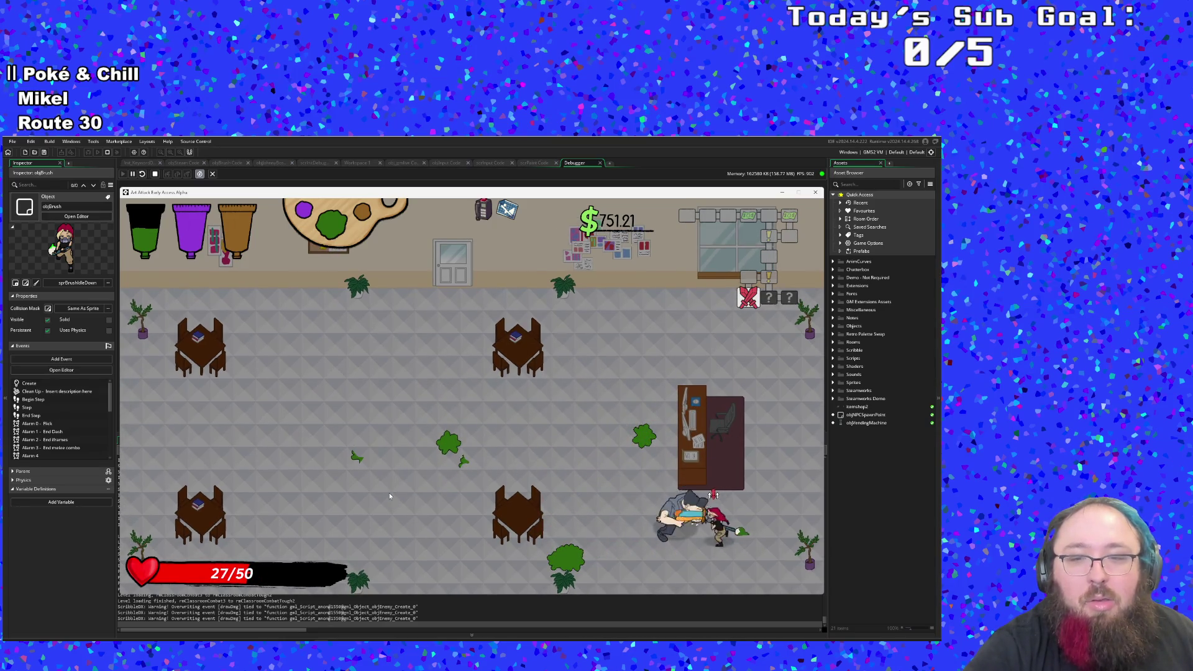
key("a")
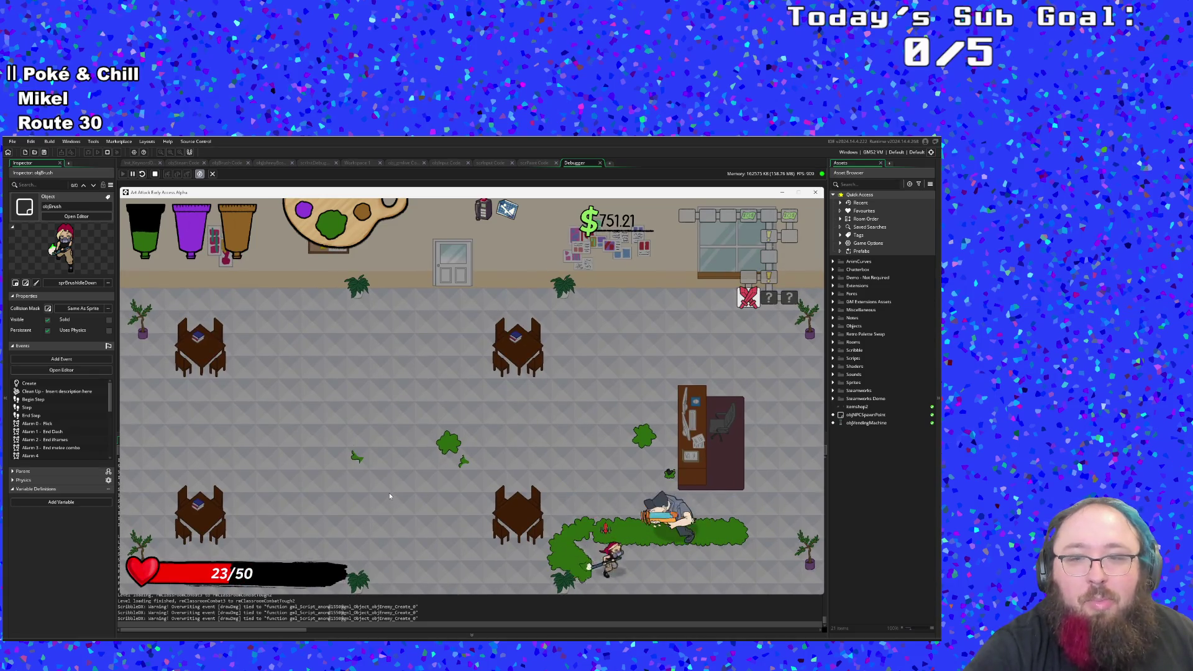
key("s")
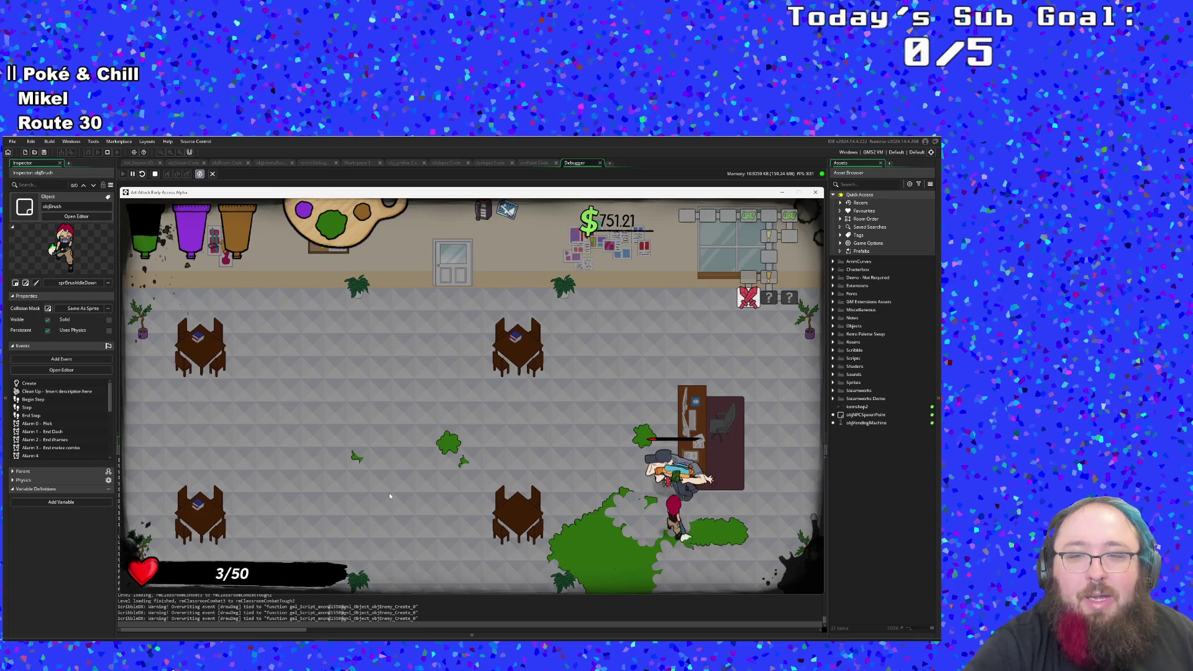
key("a")
key("a")
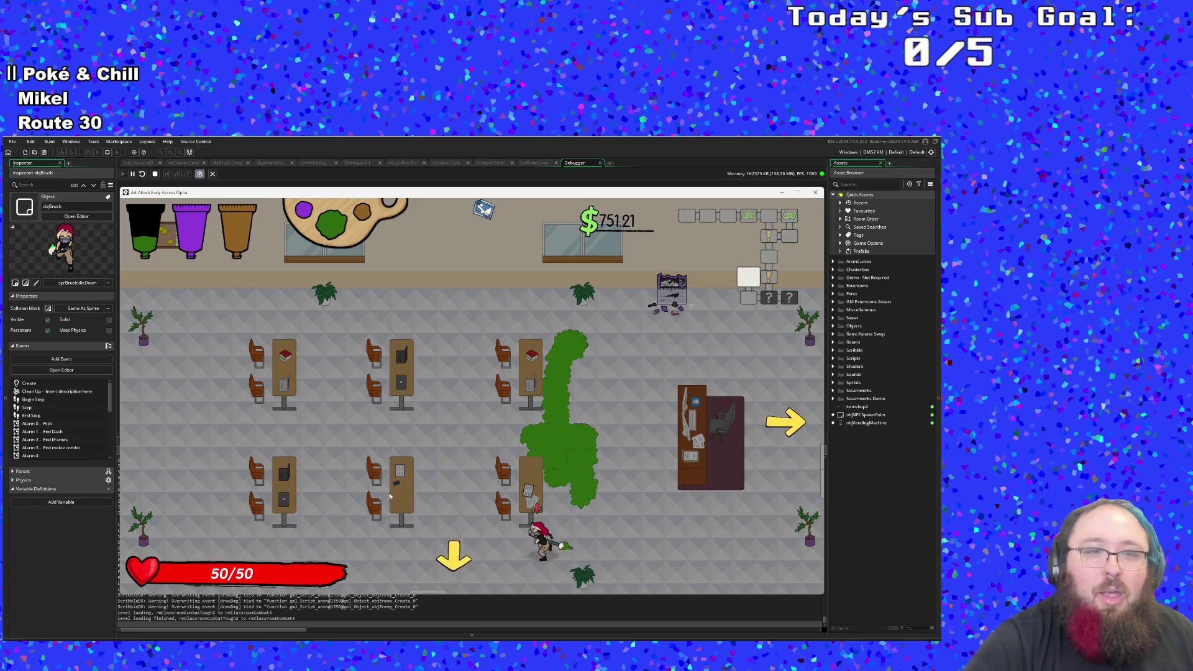
Step: Walk through the green paint bush and take the right-edge exit into the treasure room
key("w")
key("w")
key("d")
key("s")
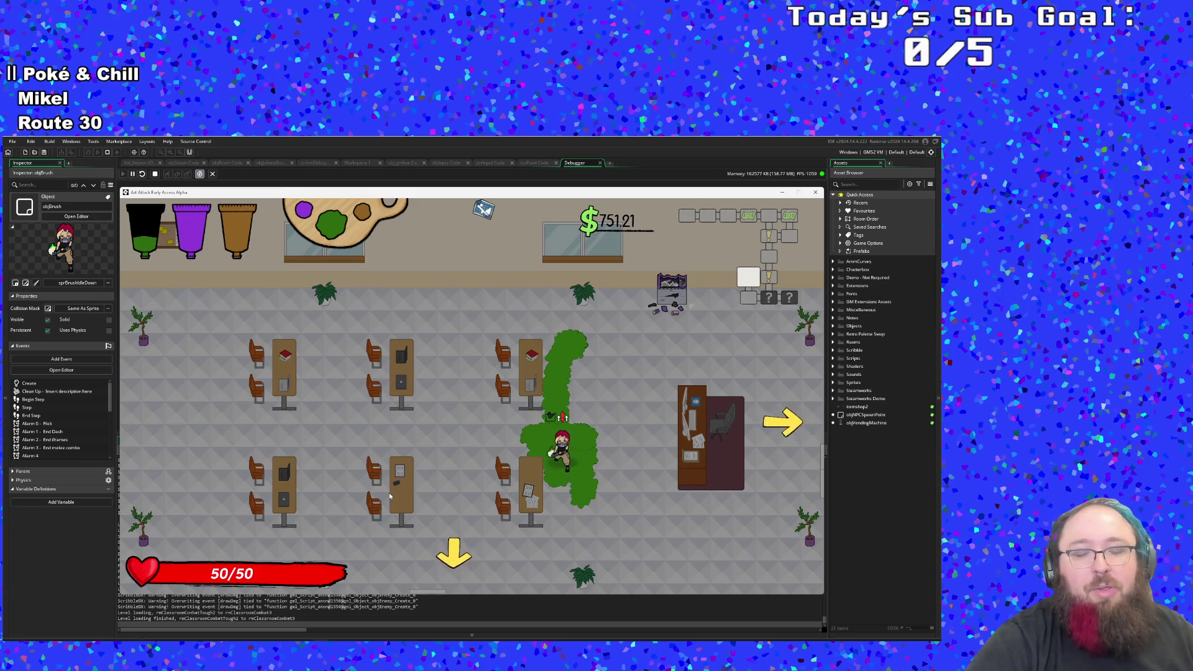
key("w+d")
key("d")
key("s")
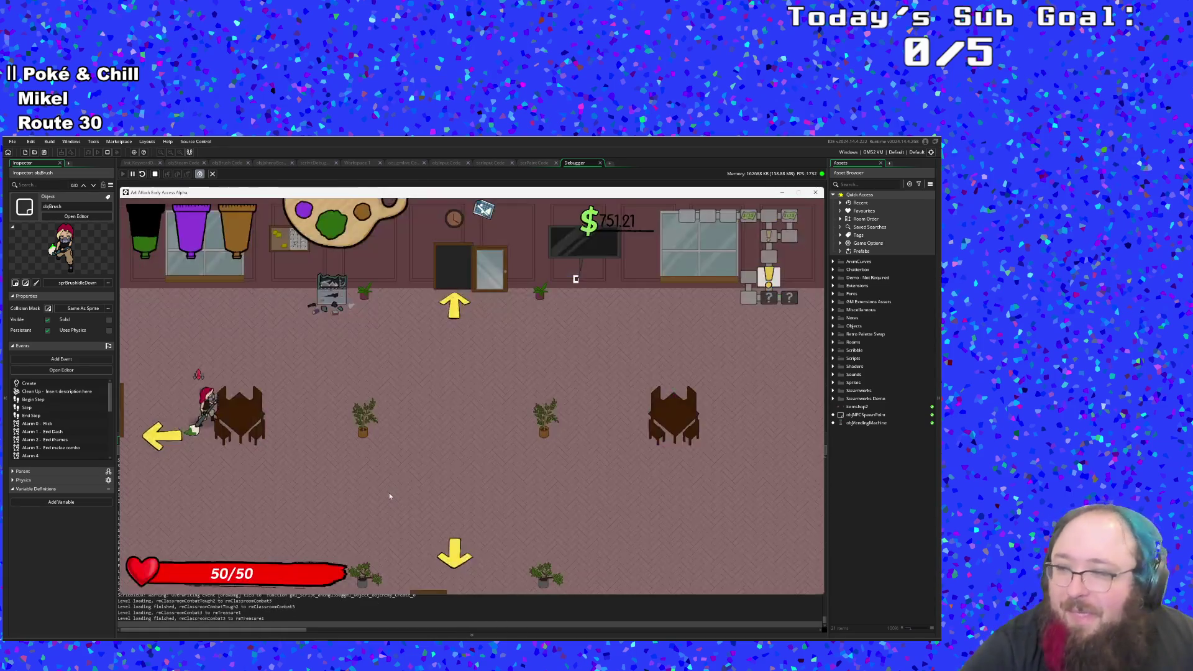
Step: Cross the treasure room and leave through its bottom exit
key("s")
key("d")
key("d")
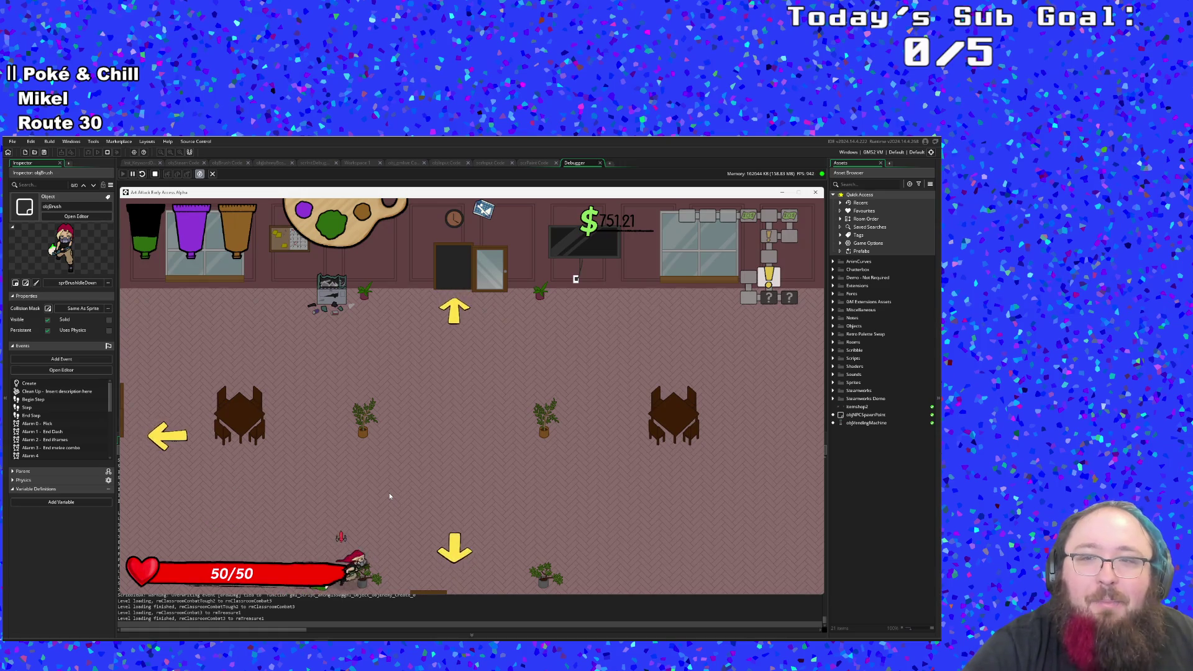
key("w+d")
key("s+d")
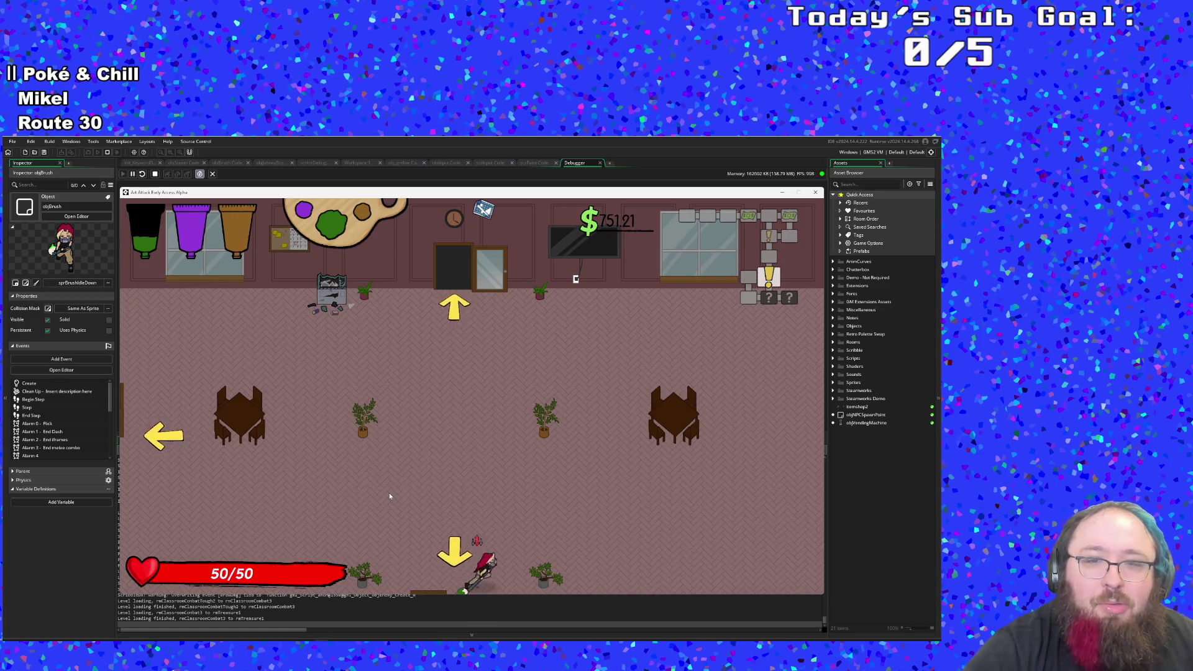
key("d")
key("s")
Step: Defeat the enemies, collect the cash to reach $908.60, and go through the right-hand exit
left_click(389, 496)
left_click(389, 495)
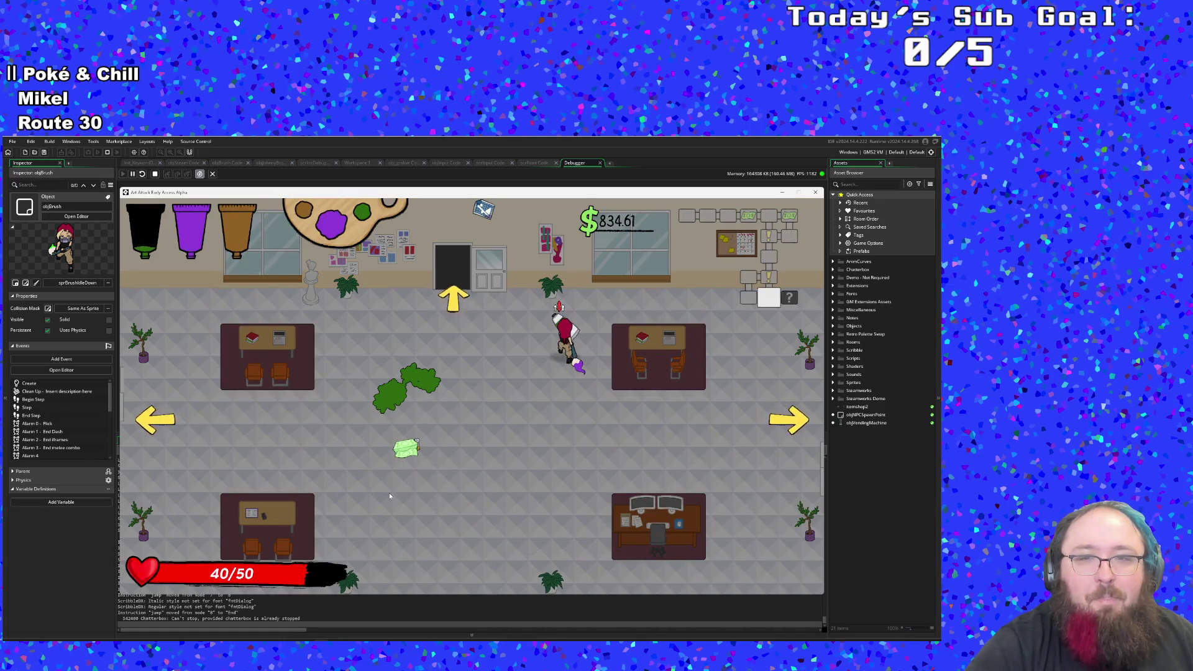
key("s")
key("a")
key("d")
key("w")
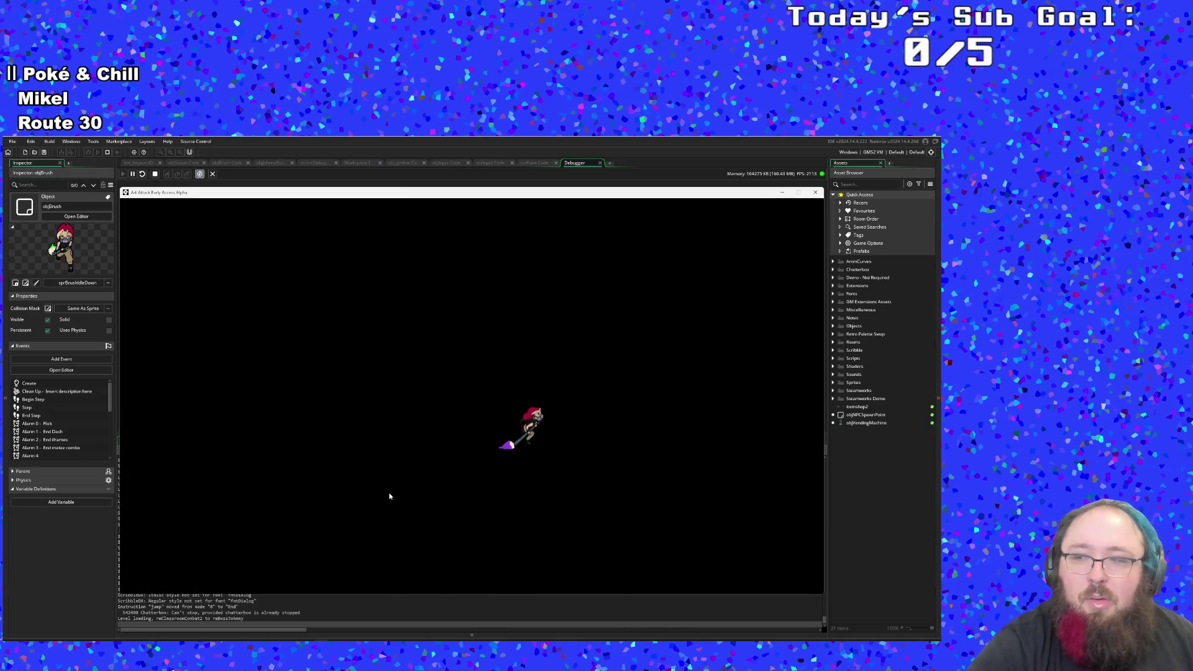
Step: Walk up to the trash bins and pick up the toast to restore health to 50/50
key("d")
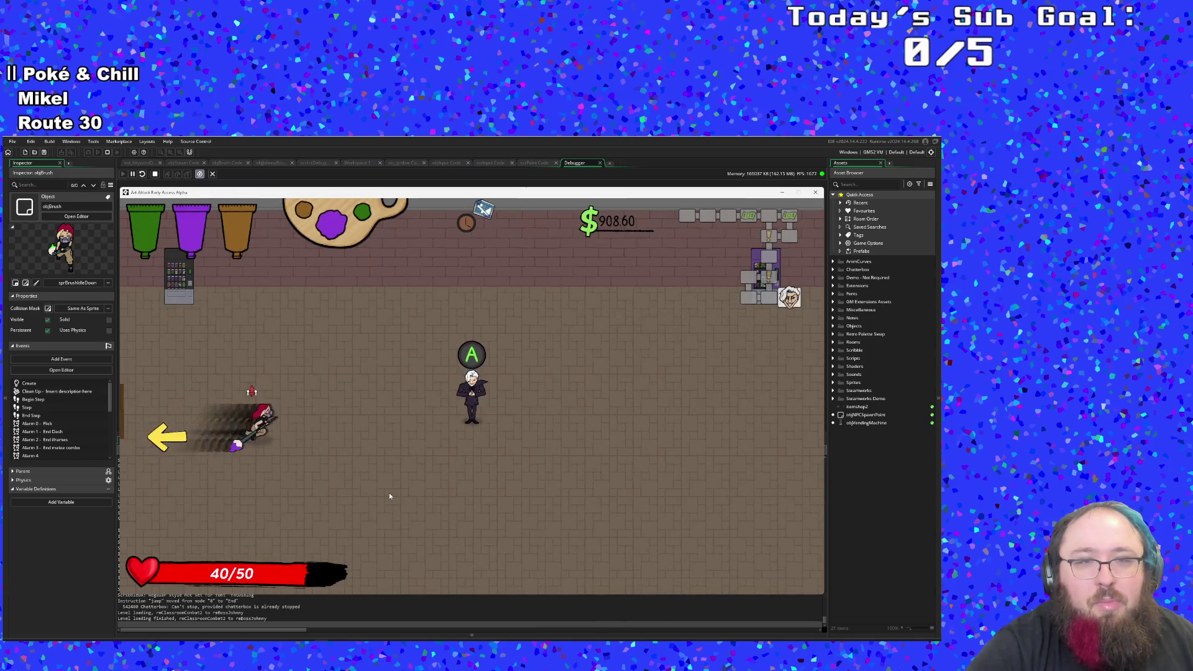
key("w")
key("a")
key("w")
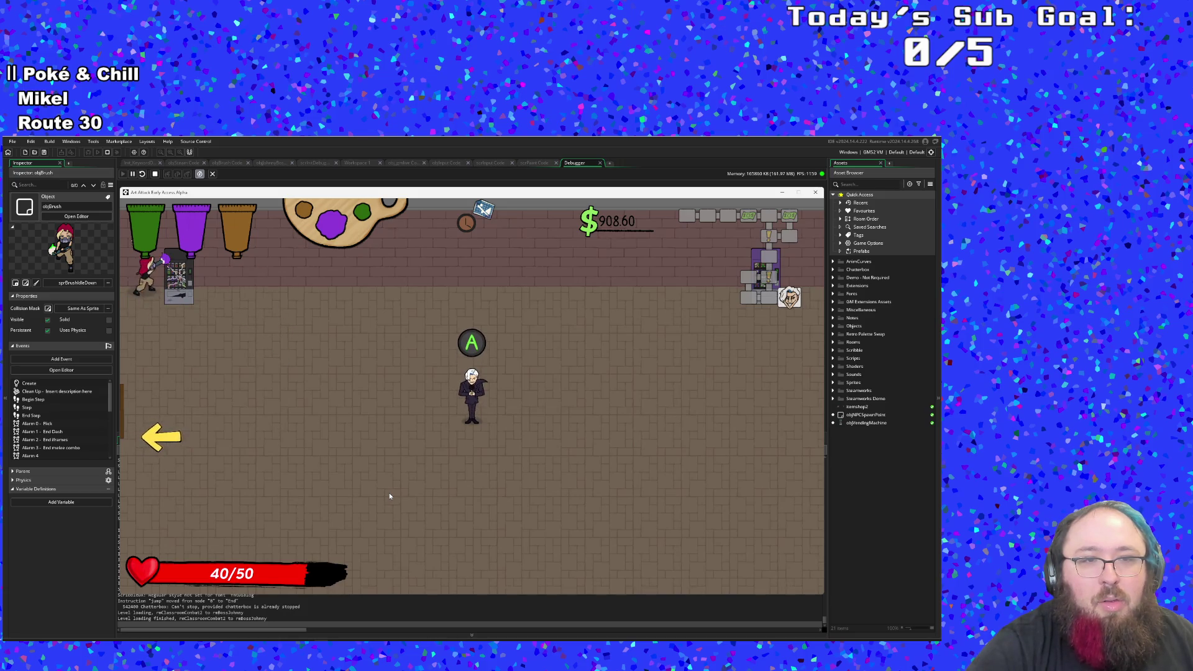
key("d")
key("d")
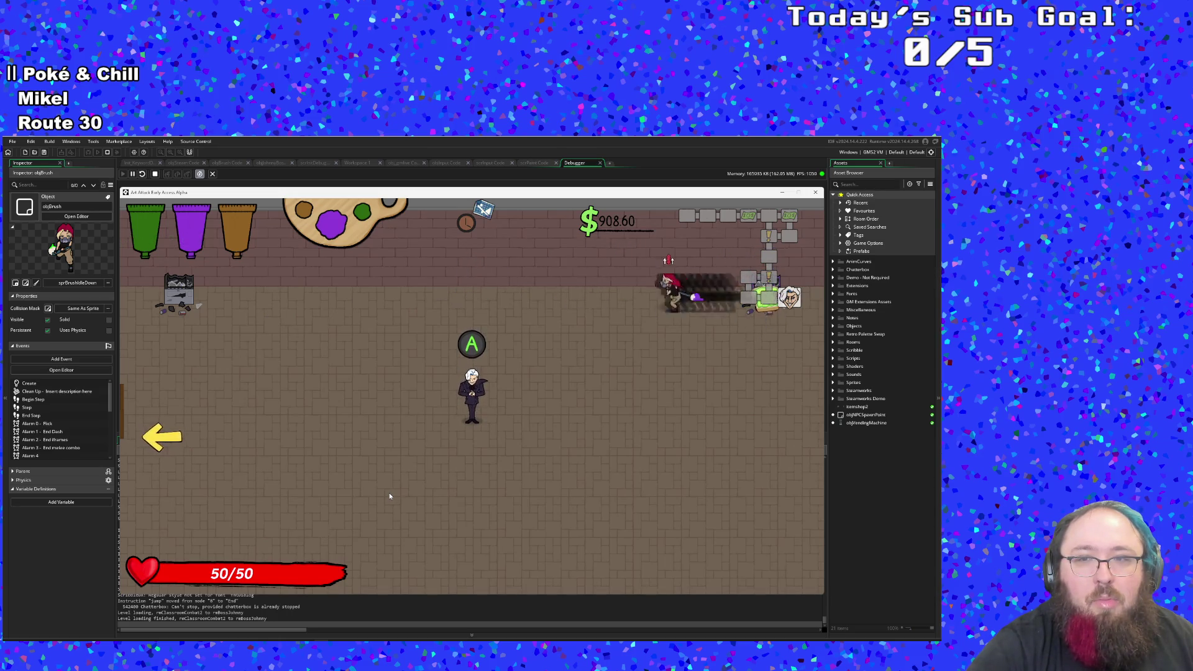
Step: Dash across the room and start talking to the white-haired character, Hue
key("a")
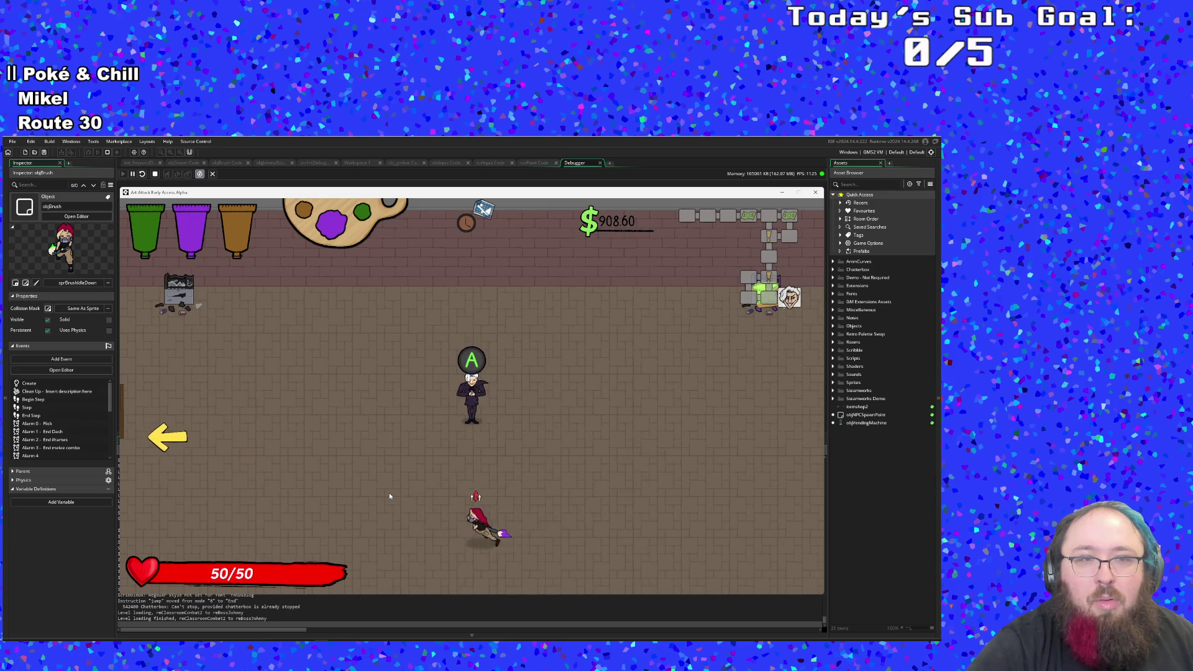
key("w+d")
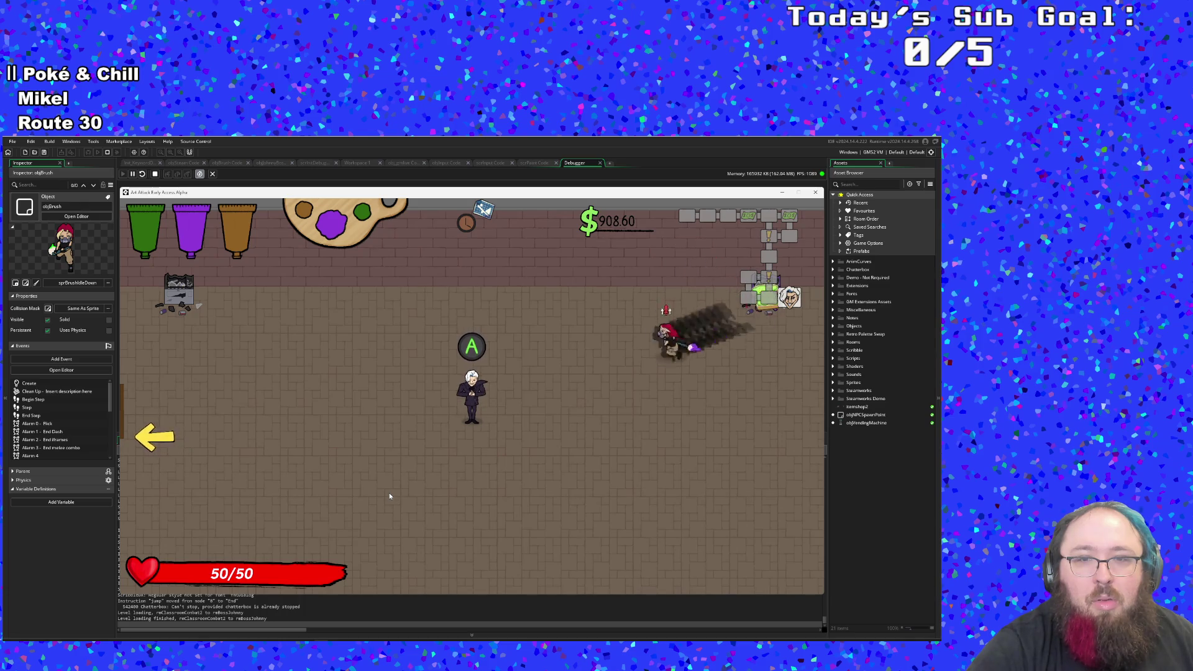
key("Return")
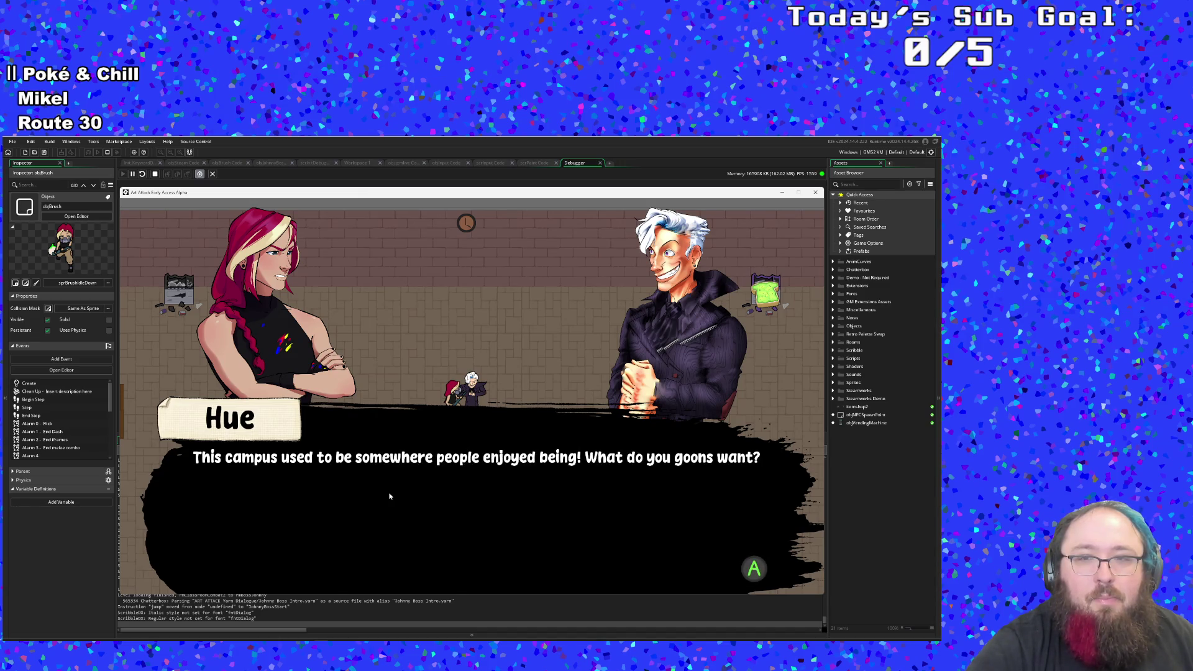
Step: Advance through Johnny's dialogue lines so the Johnny Digits boss fight begins
key("Return")
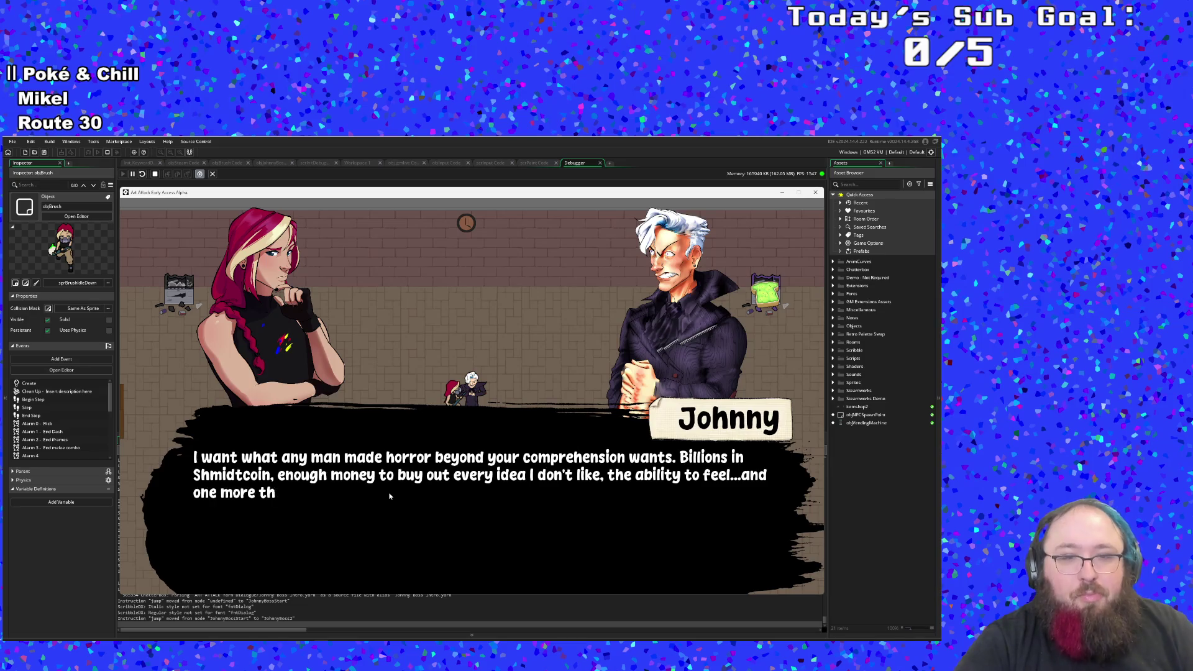
key("Return")
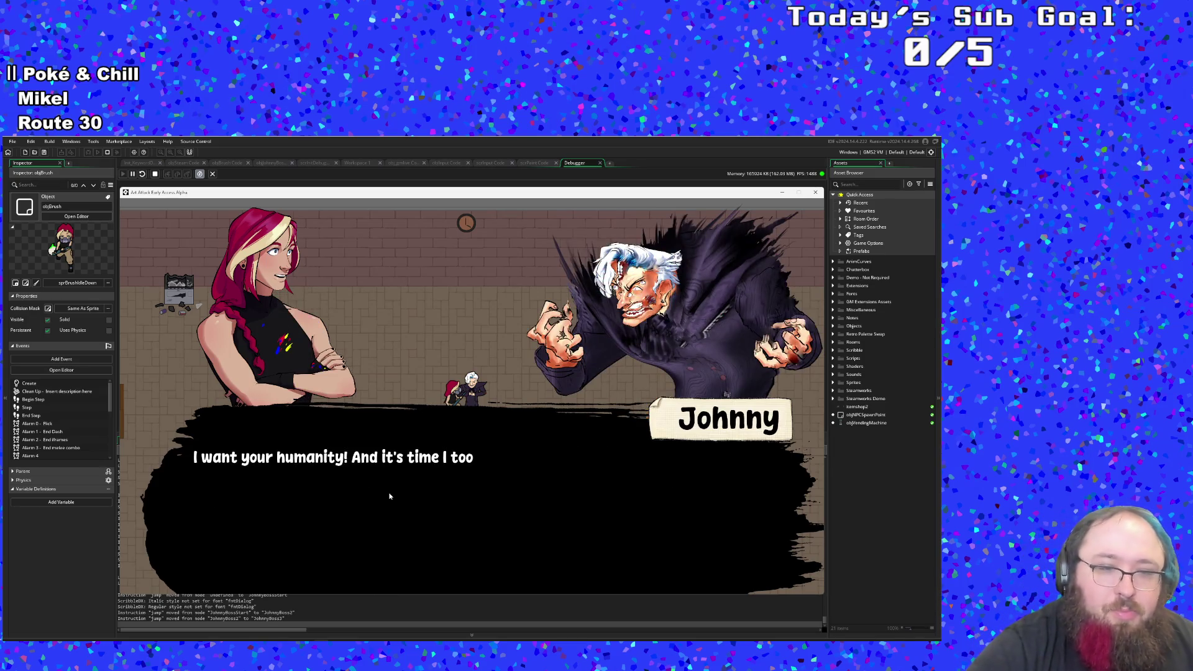
key("Return")
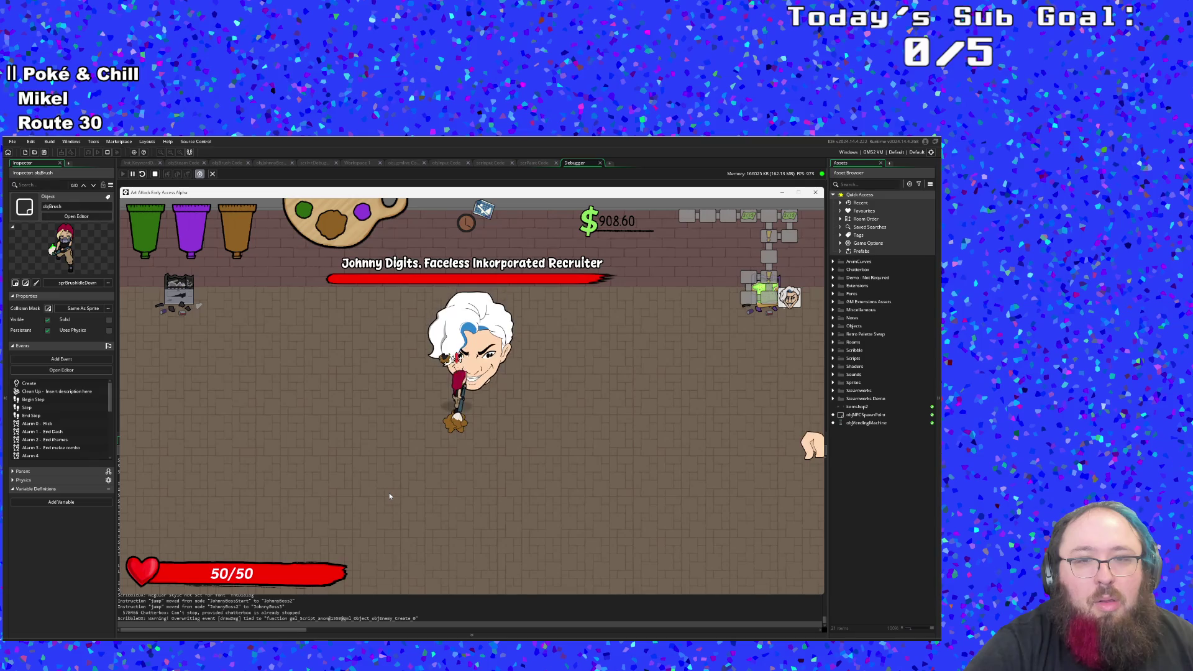
Step: Dodge the arm slams and hit Johnny Digits with brush swings, cutting its health to about two-thirds
key("s")
key("a")
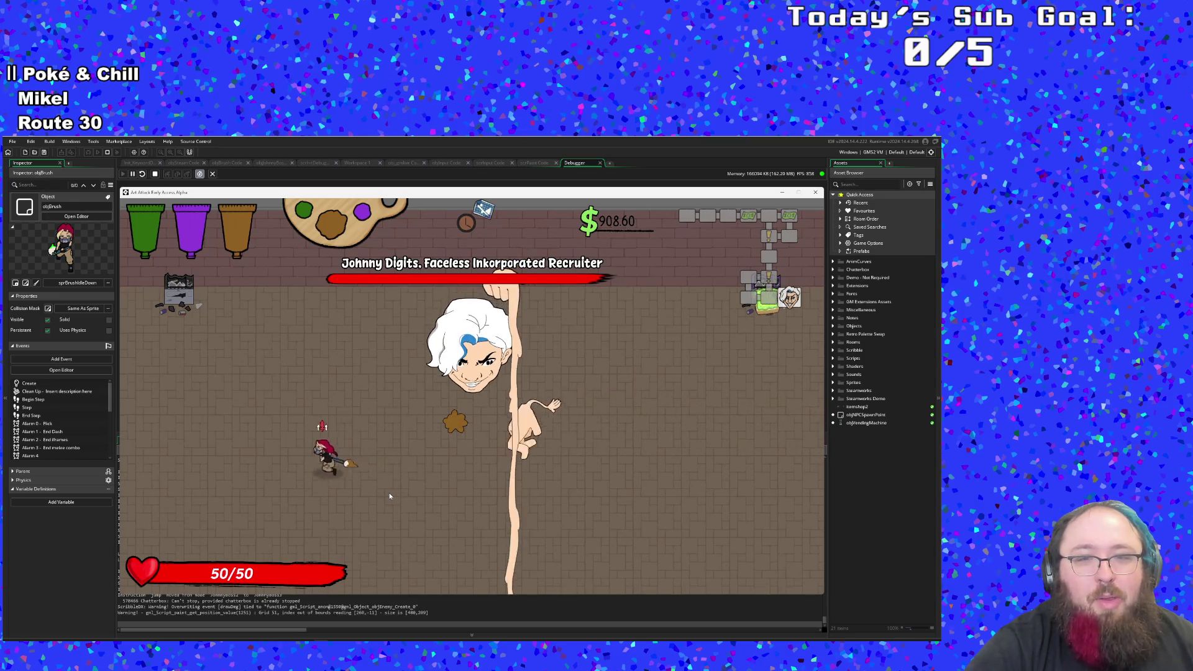
key("s")
key("d")
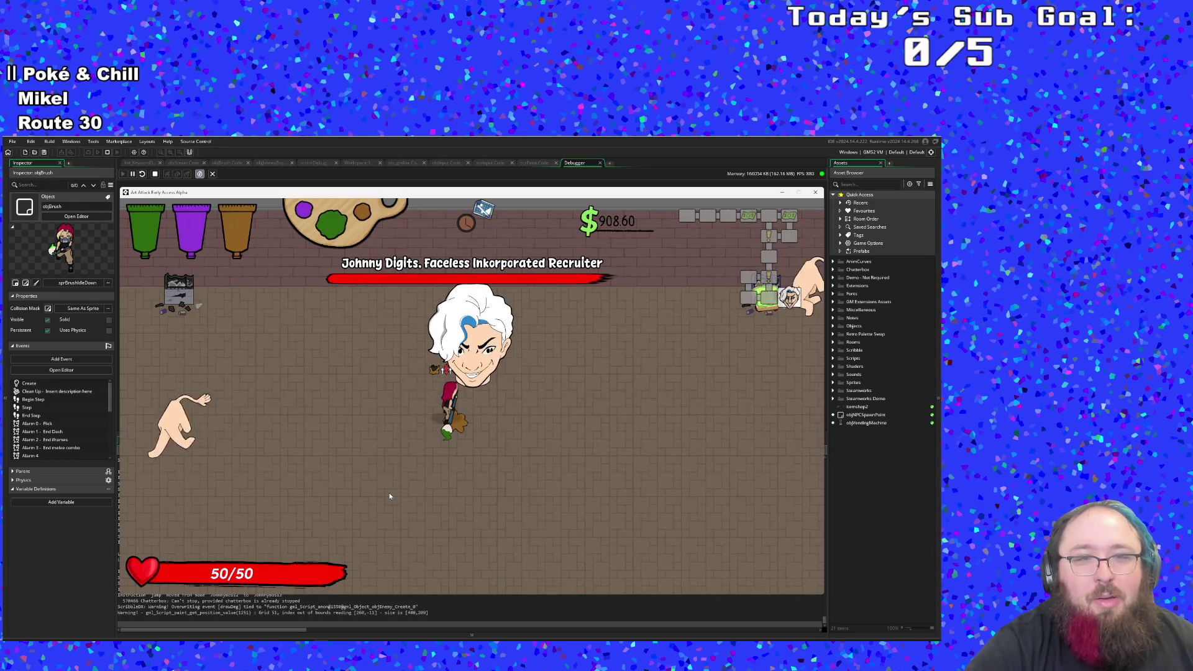
key("s")
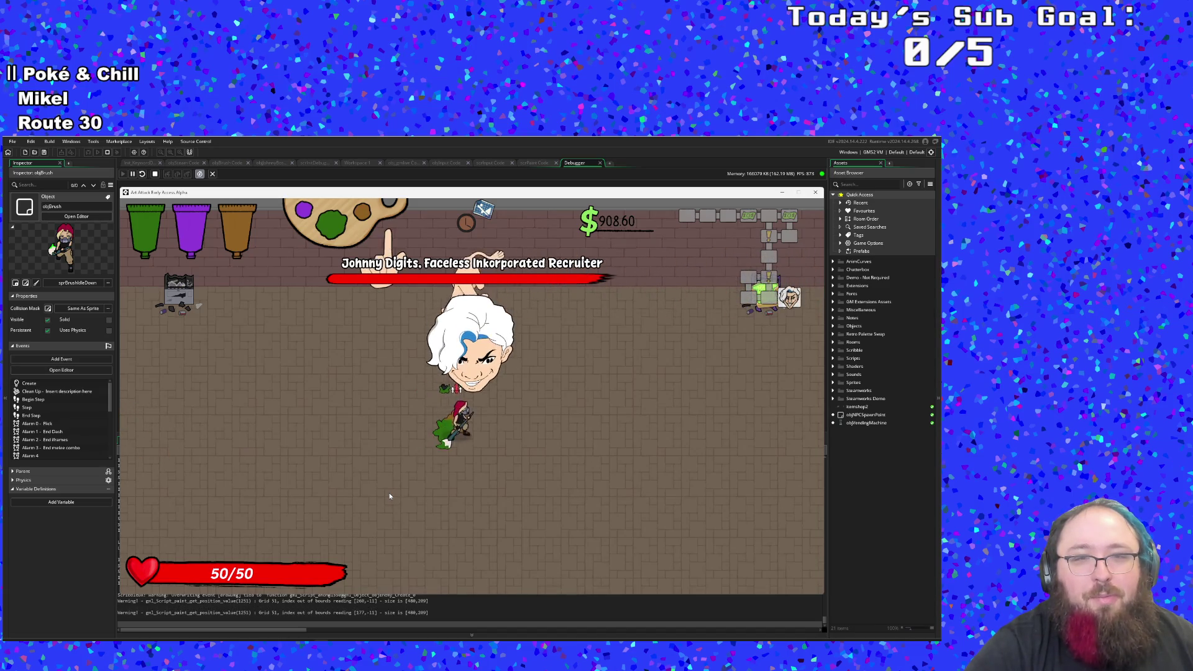
key("w")
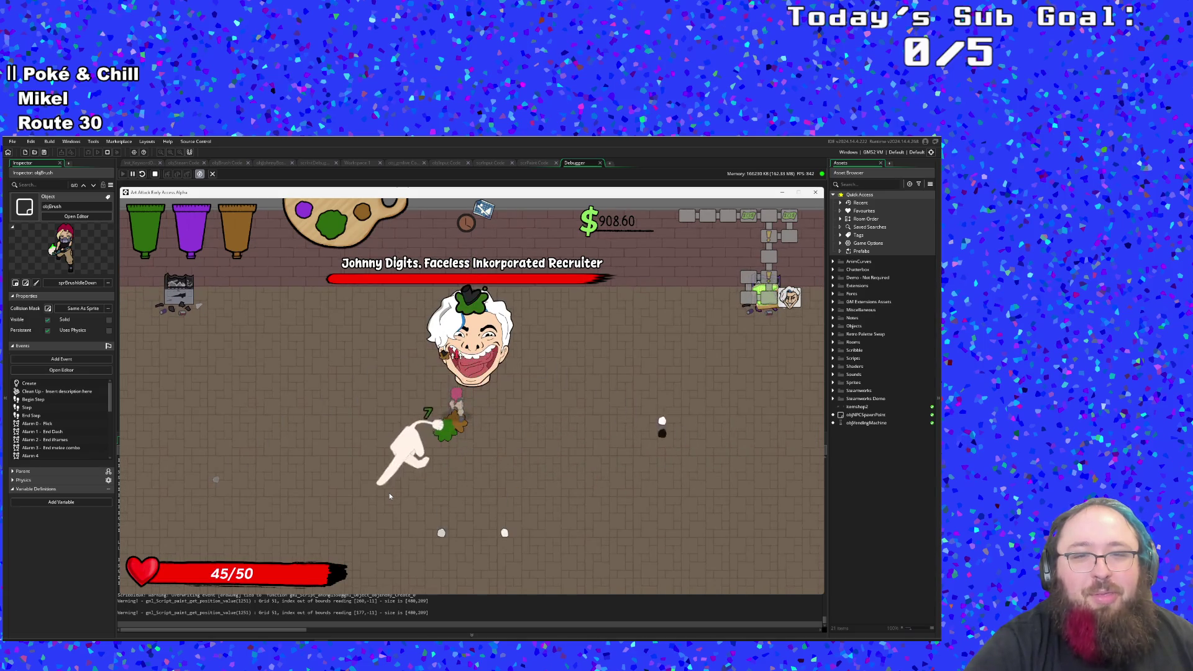
key("space")
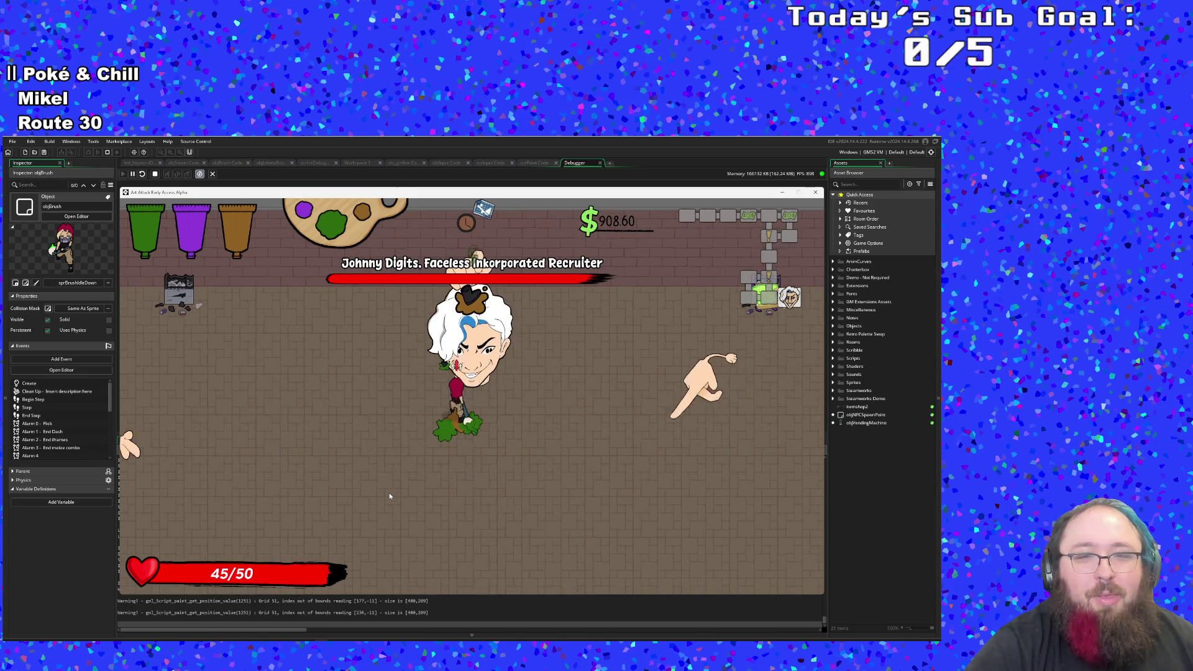
key("space")
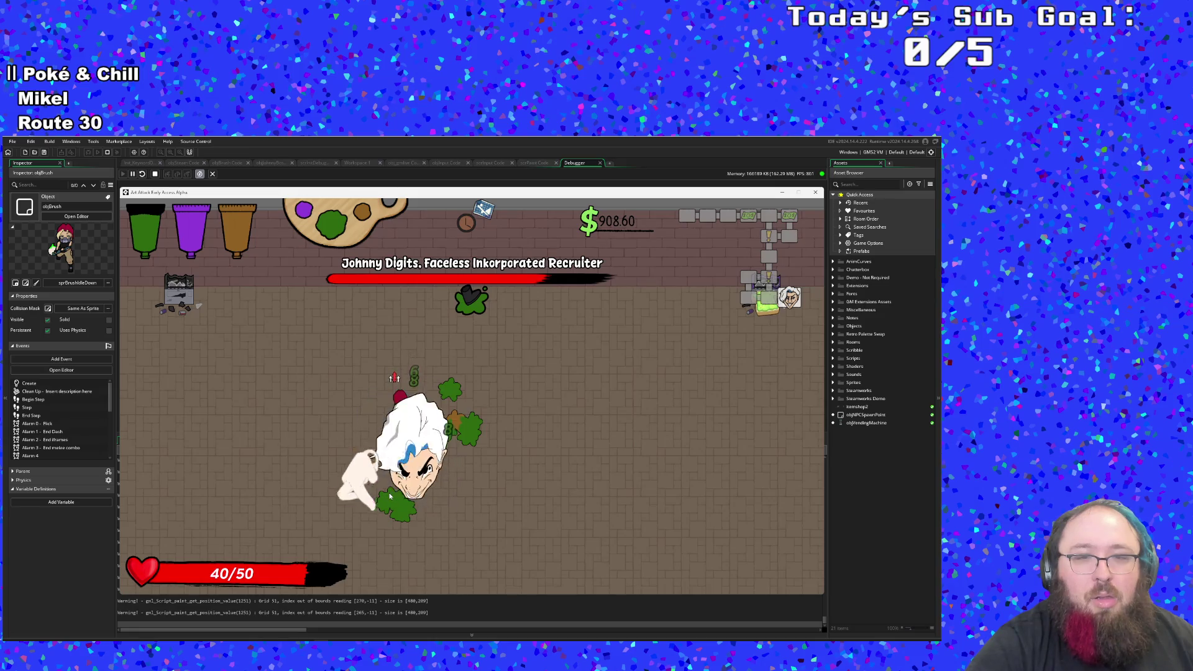
key("d")
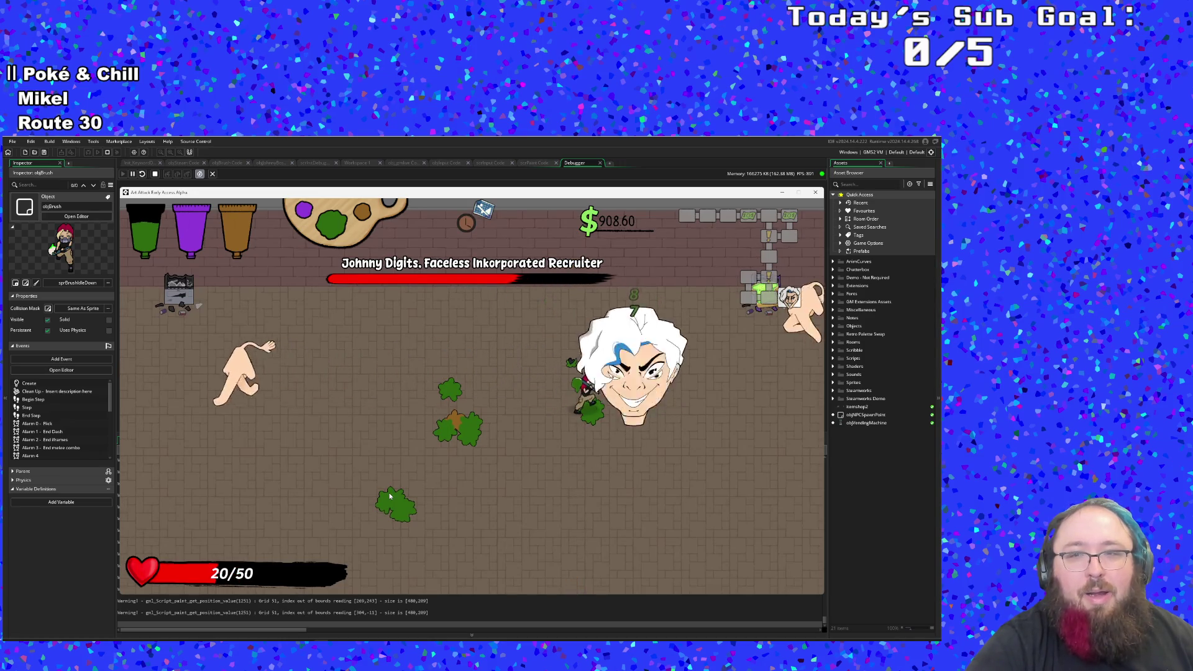
Step: Grab the health pickup while circling the arena, then paint the boss green with a brush swing
key("s")
key("w")
key("d")
key("w")
key("d")
key("a")
key("s")
key("d")
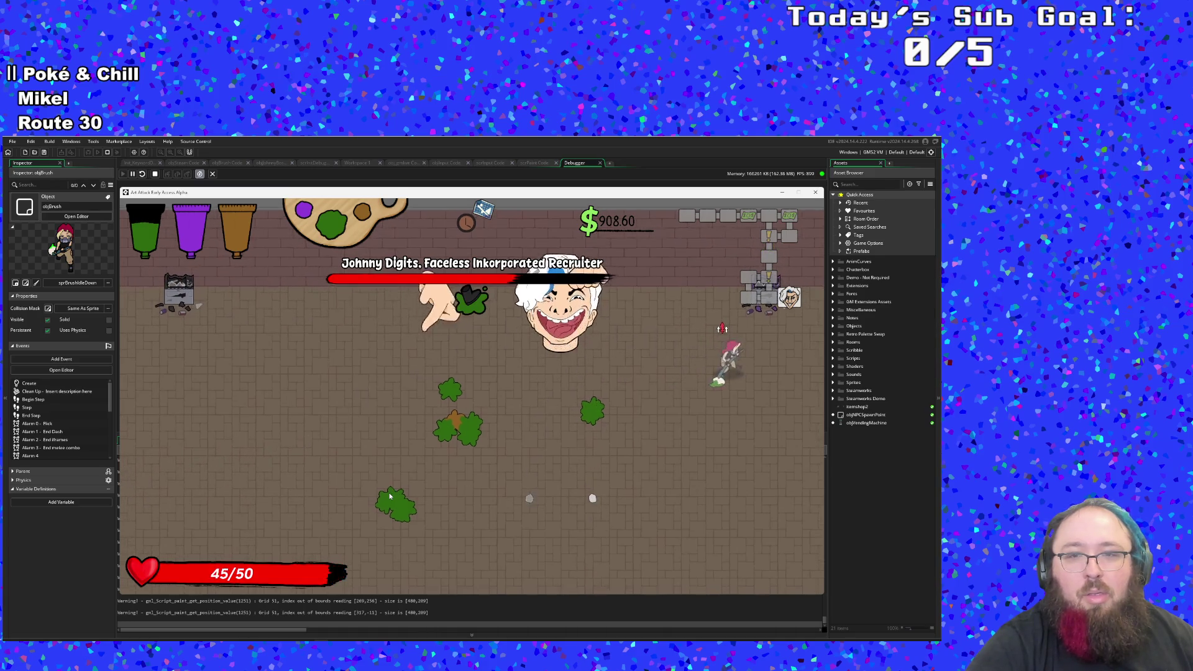
key("w")
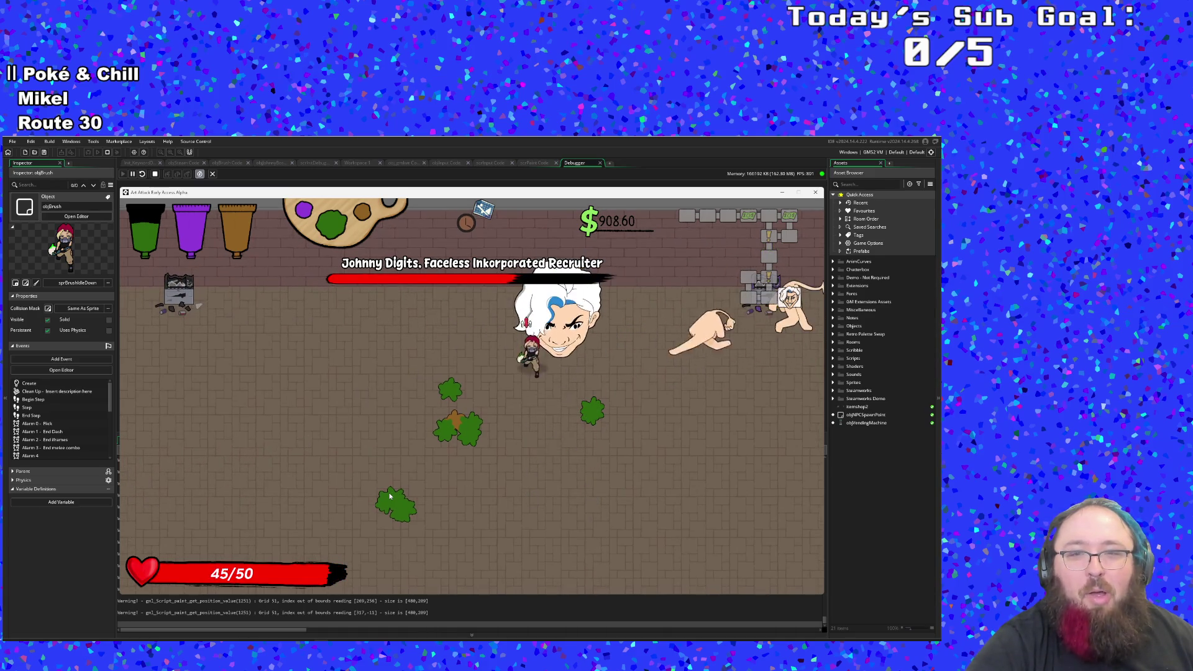
key("s")
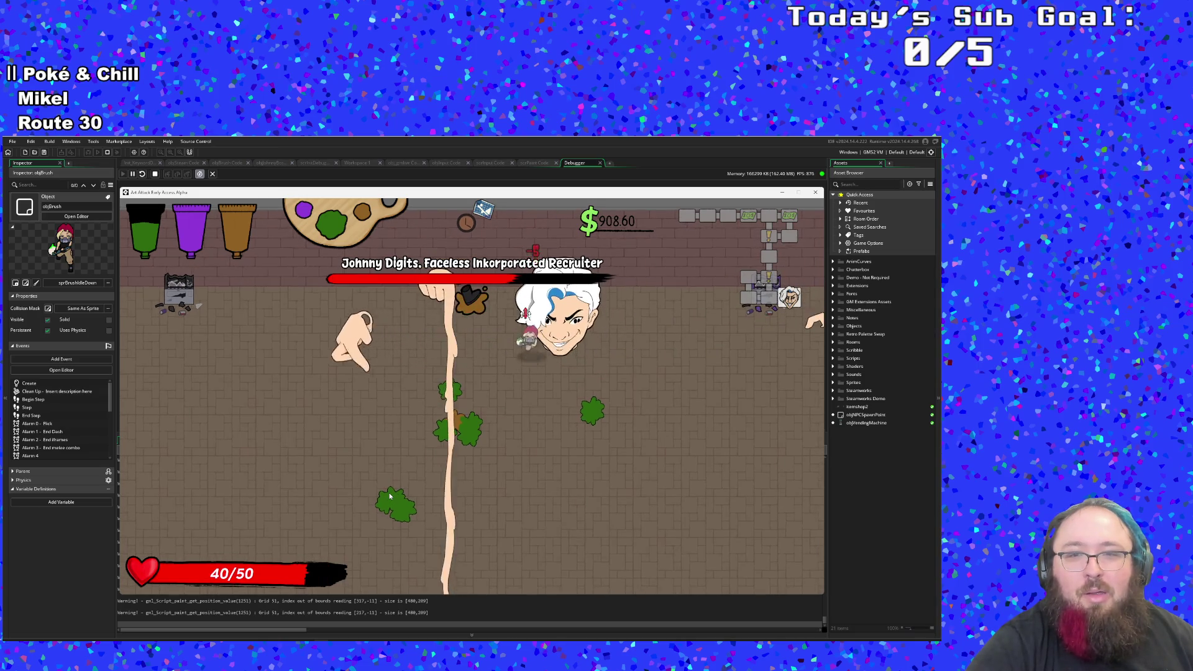
key("w")
left_click(391, 496)
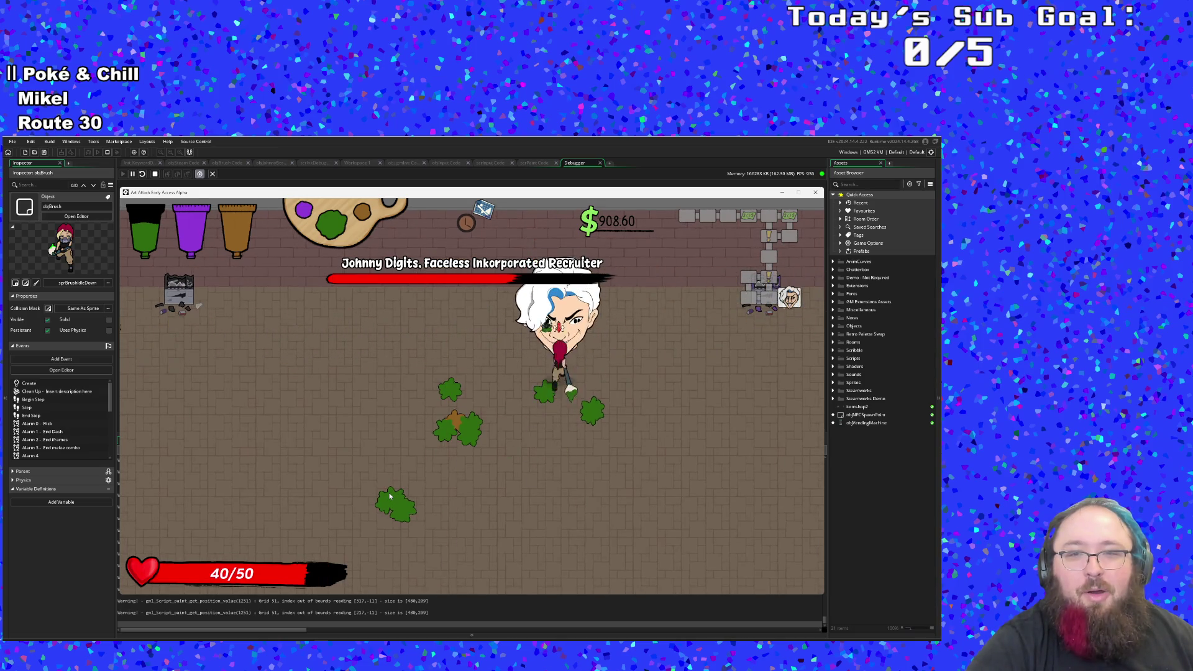
Step: Move onto Johnny Digits's face to attack, retreating from the sweeping hands
key("w")
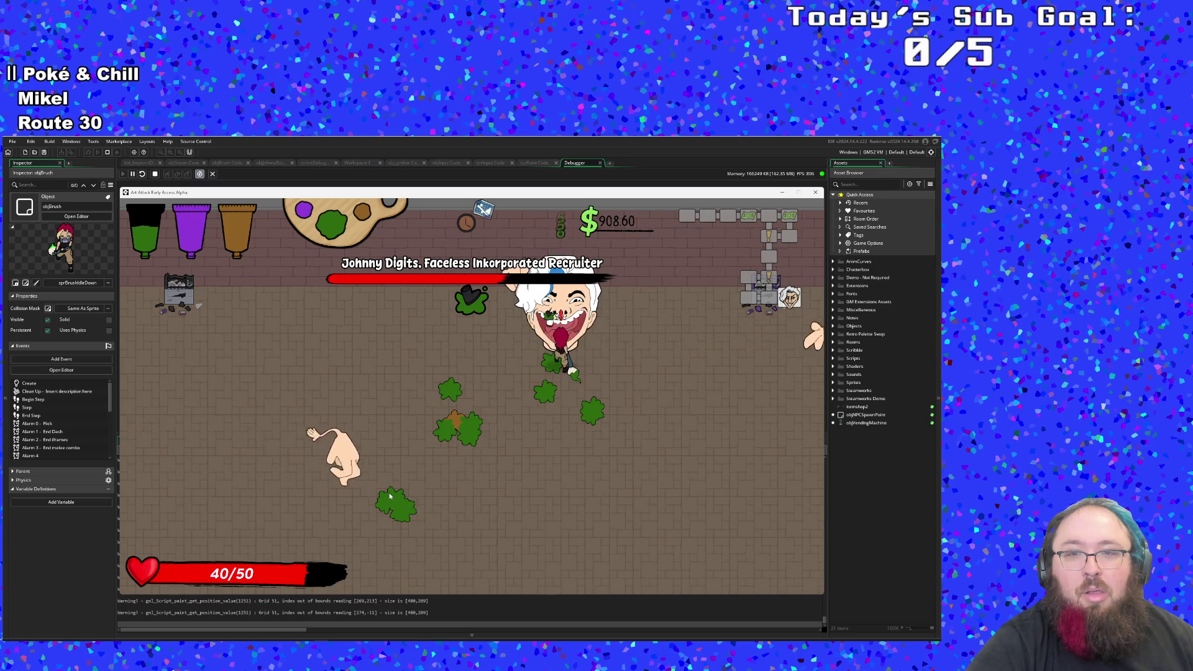
key("a")
key("d")
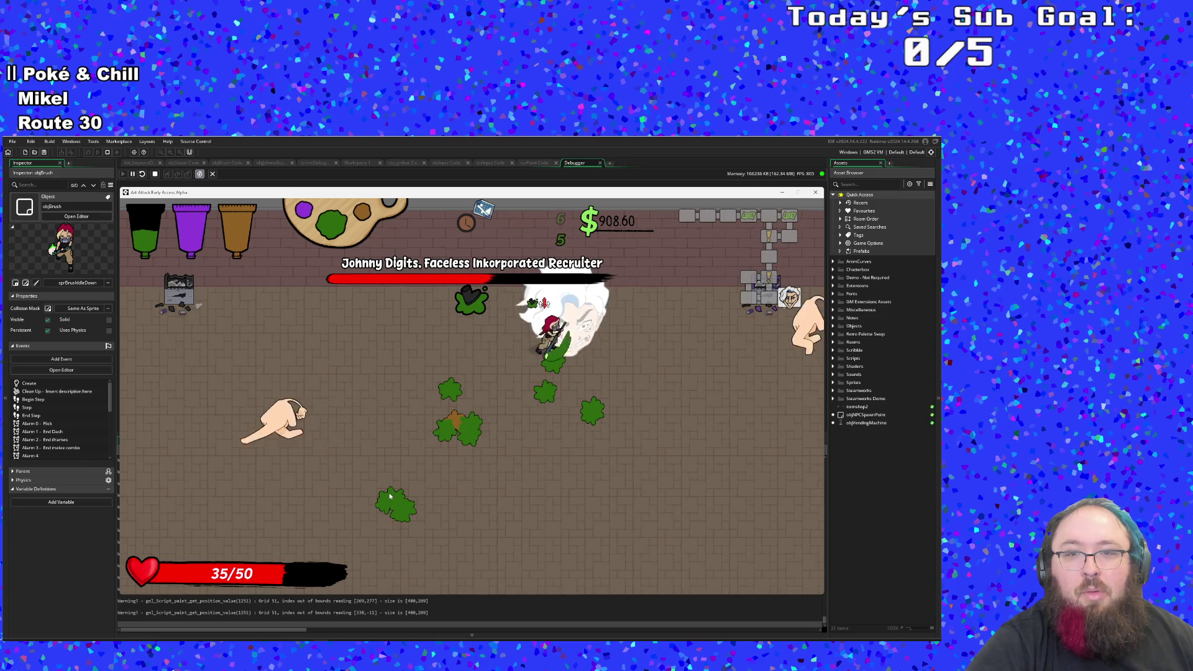
key("a")
key("s")
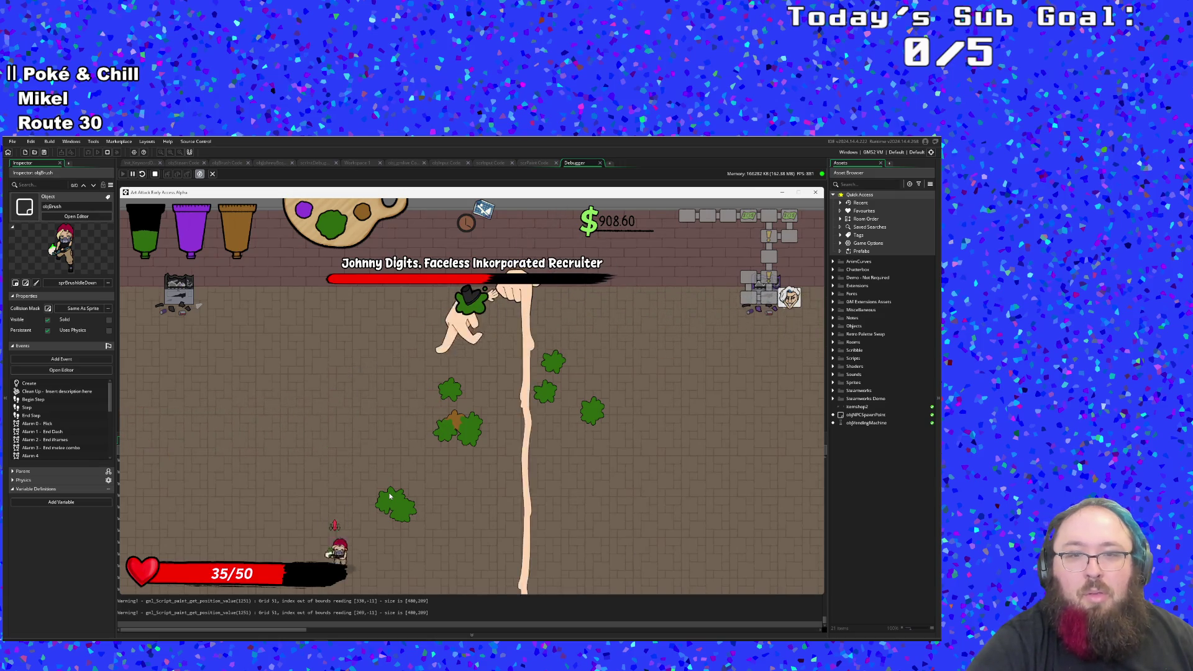
key("a")
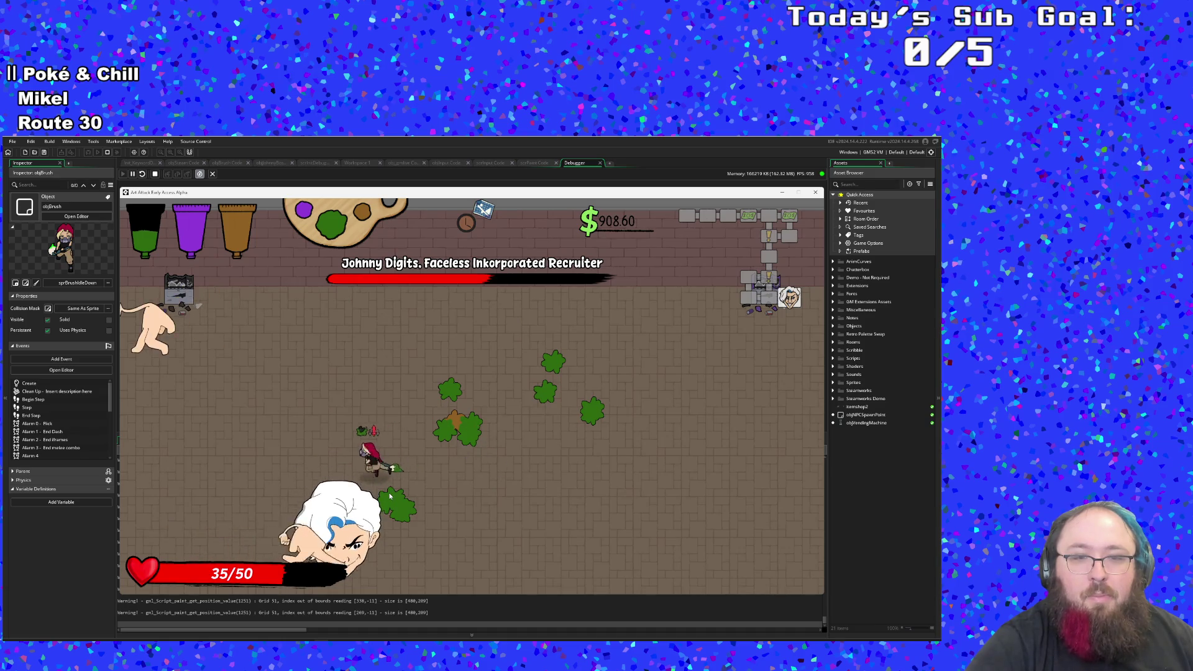
key("d")
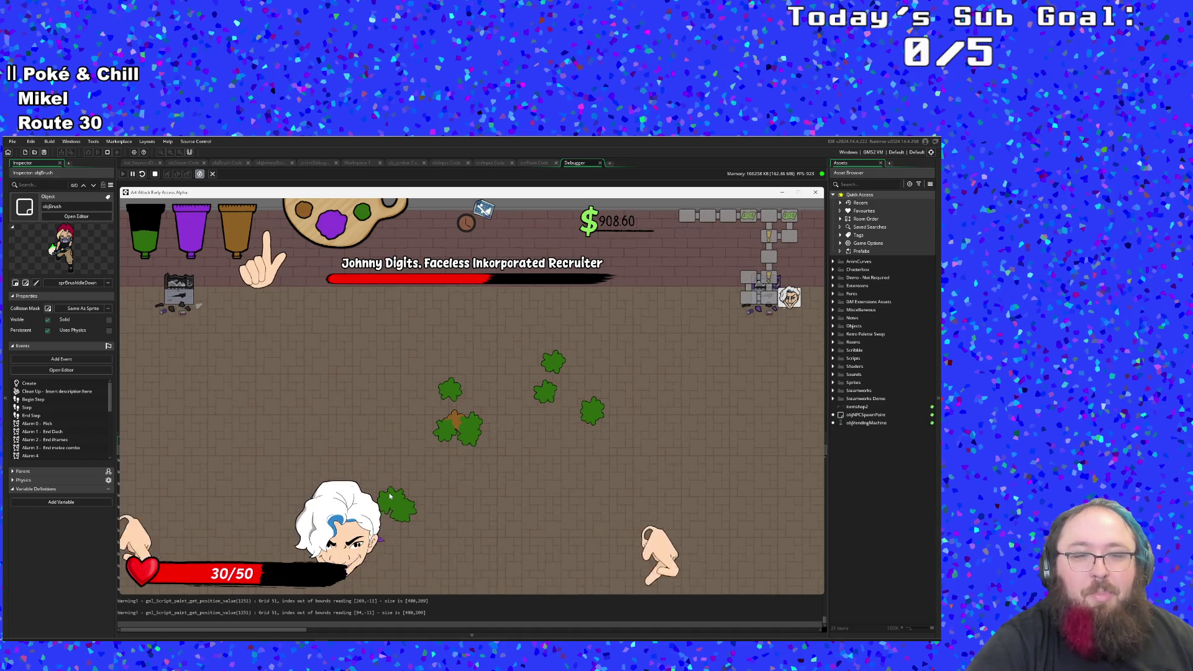
key("w")
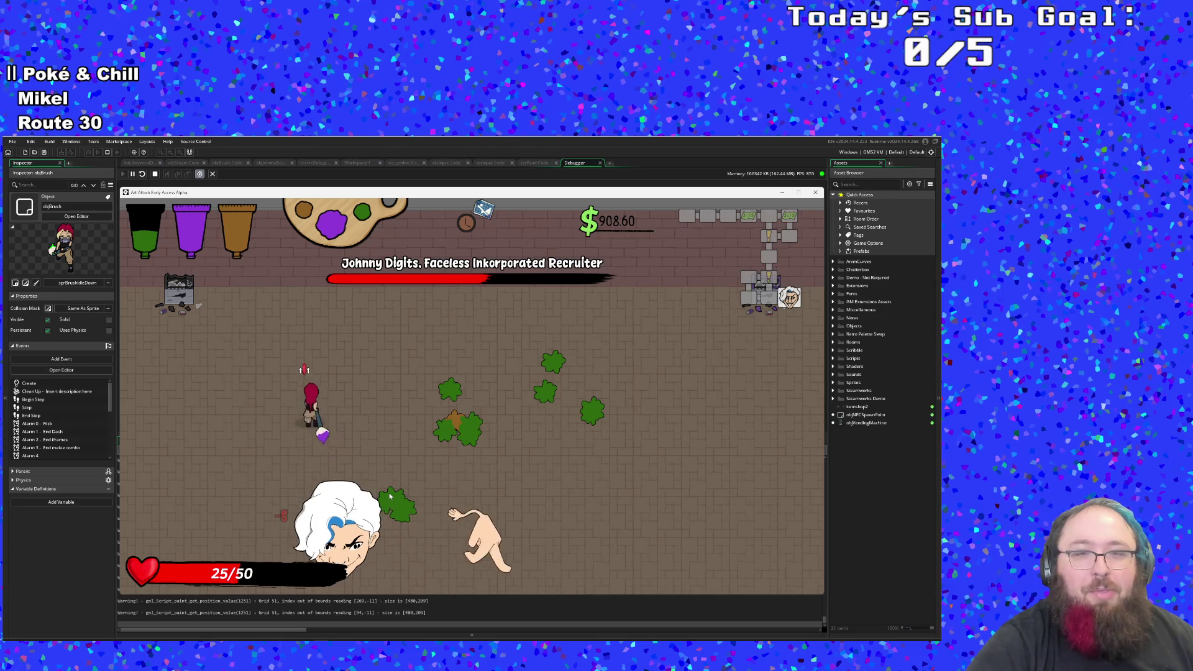
key("s")
key("d")
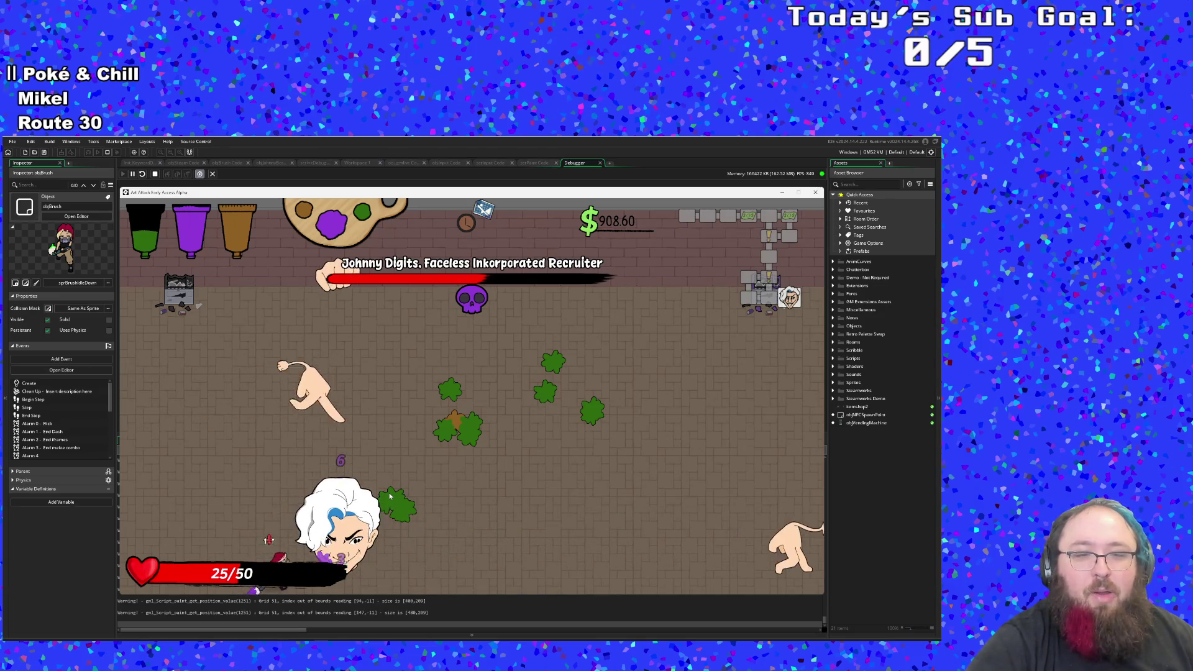
key("w")
key("d")
Step: Circle the arena dodging the hands and land a purple paint attack on the boss
key("s")
key("d")
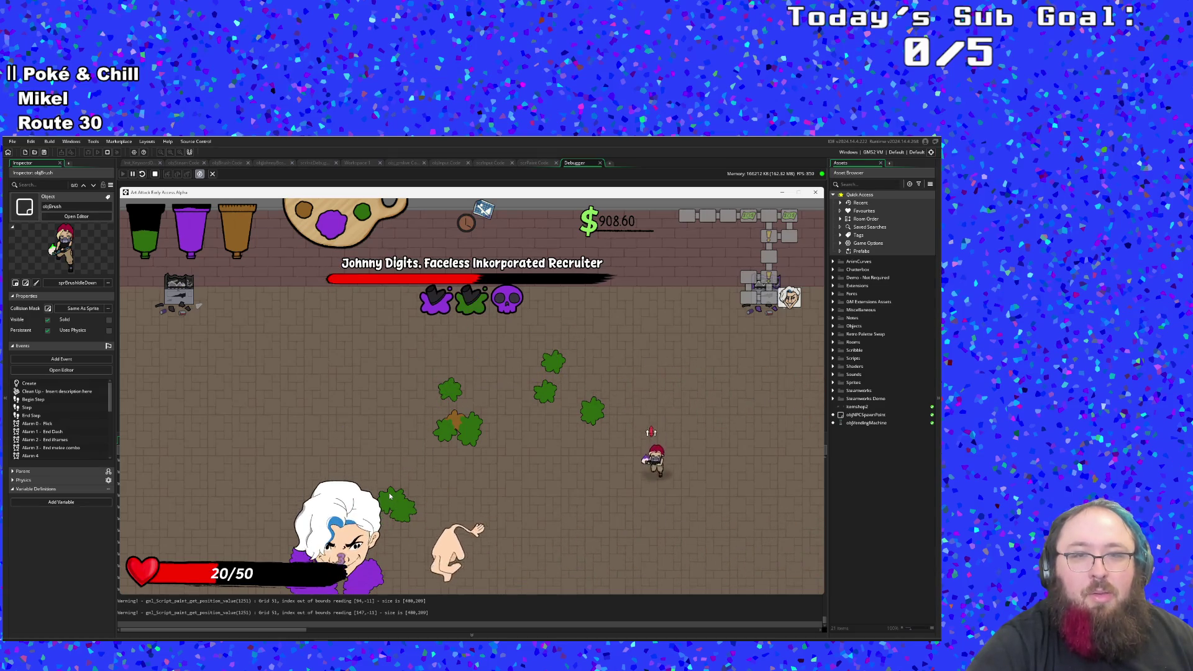
key("a")
key("w")
key("w")
key("a")
key("s")
key("s")
key("d")
key("a")
key("w")
key("s")
left_click(390, 496)
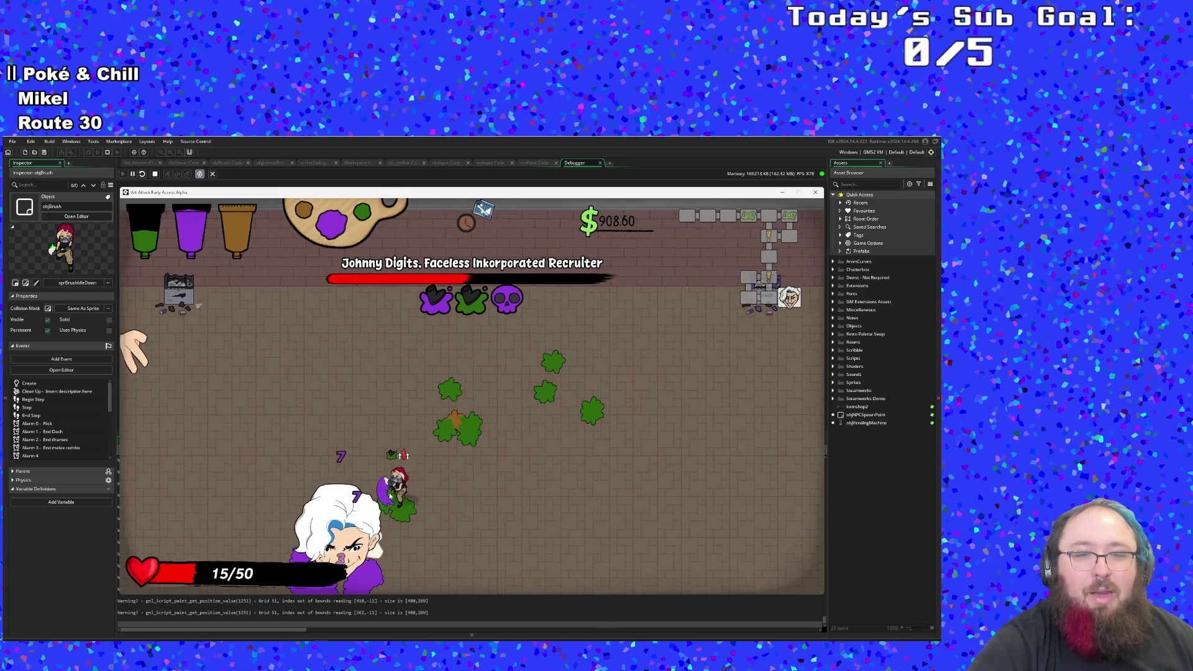
Step: Keep dodging and run to the left edge as health falls to 5/50, boss under half
scroll(391, 495, "down", 1)
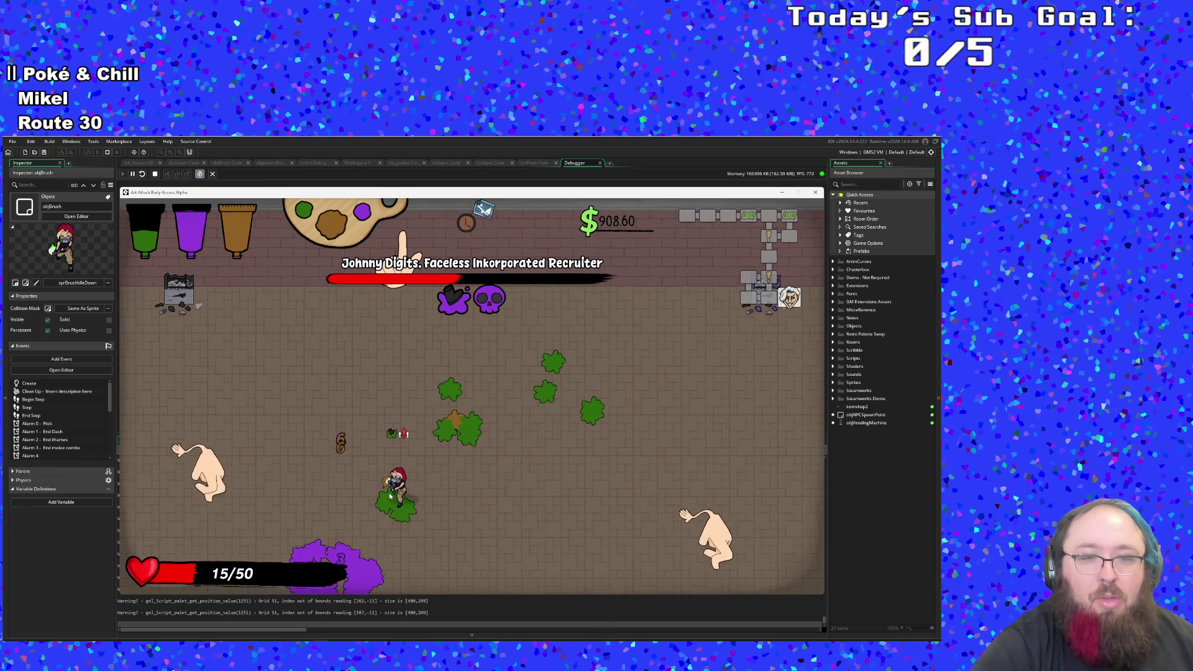
key("w")
key("a")
key("s")
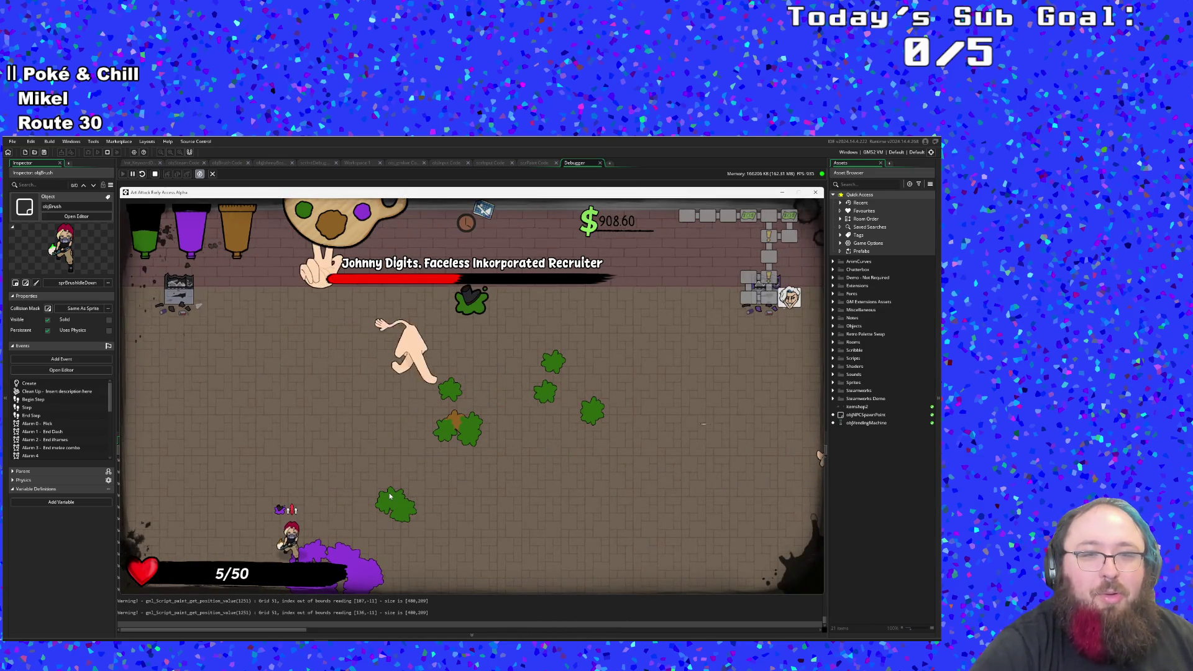
key("a")
key("w")
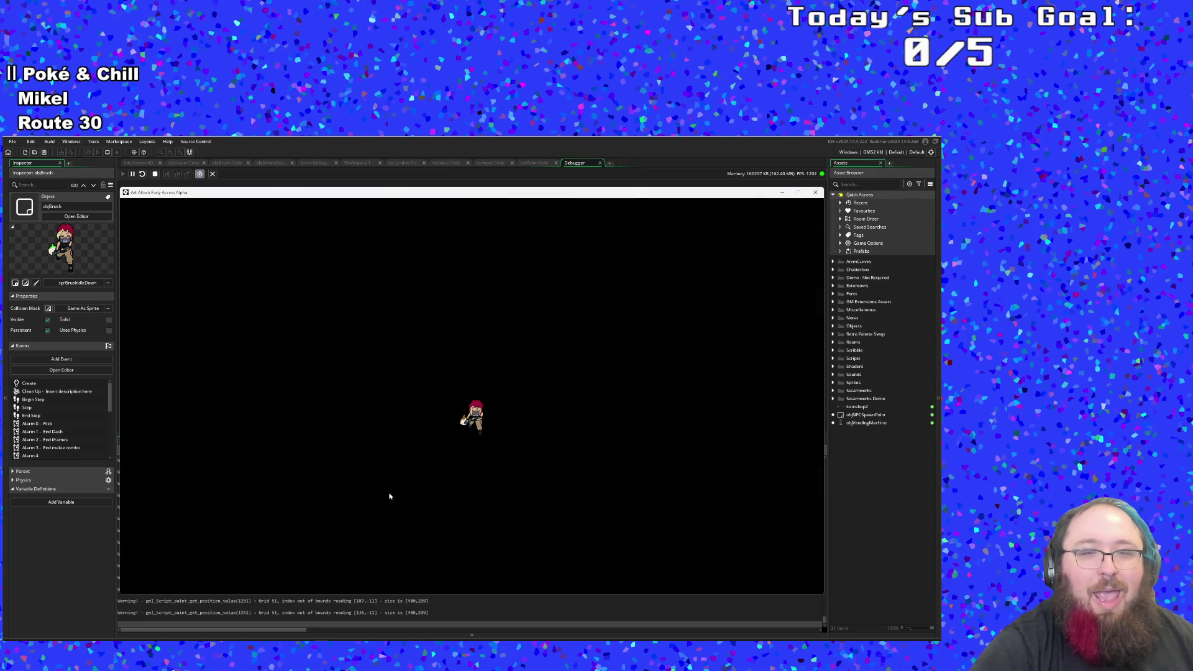
Step: Start a new run after the game over and pick up the Nightshade in the library
key("Return")
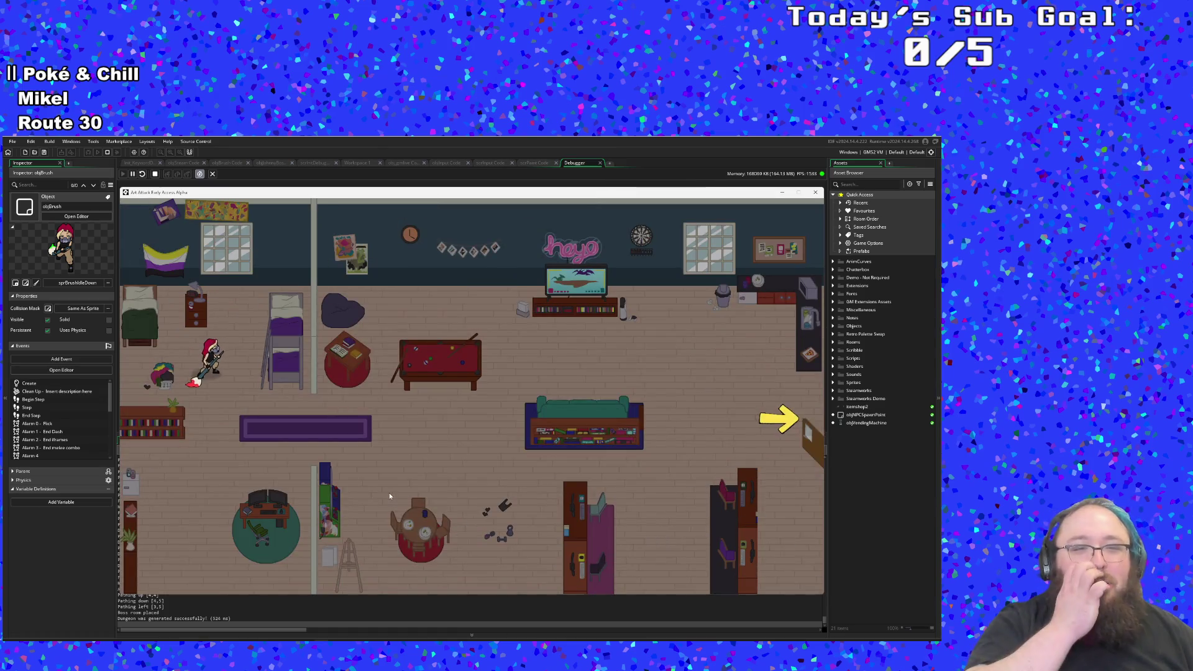
key("d")
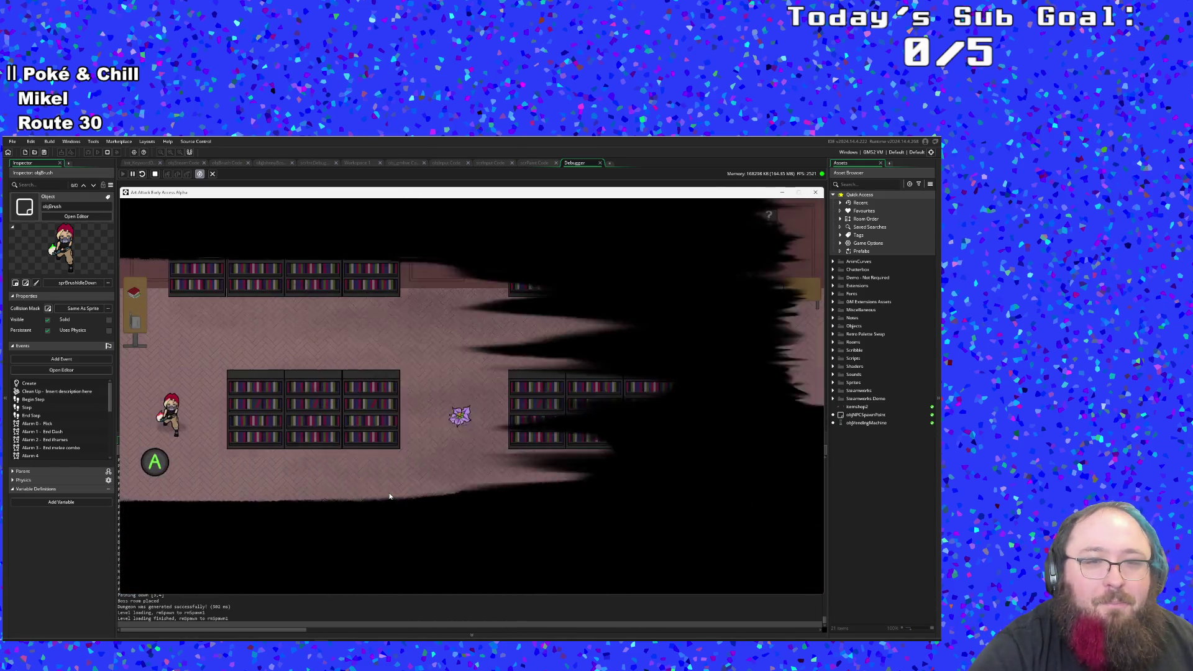
key("d")
key("e")
key("a")
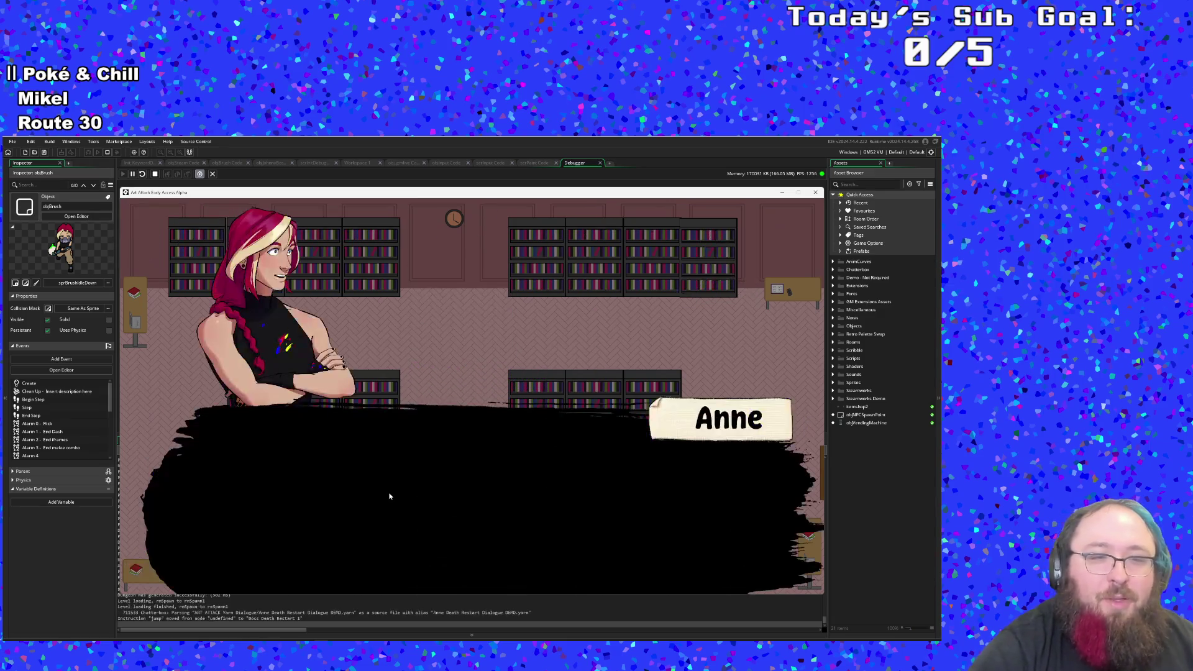
Step: Advance through Anne and Hue's conversation lines
key("e")
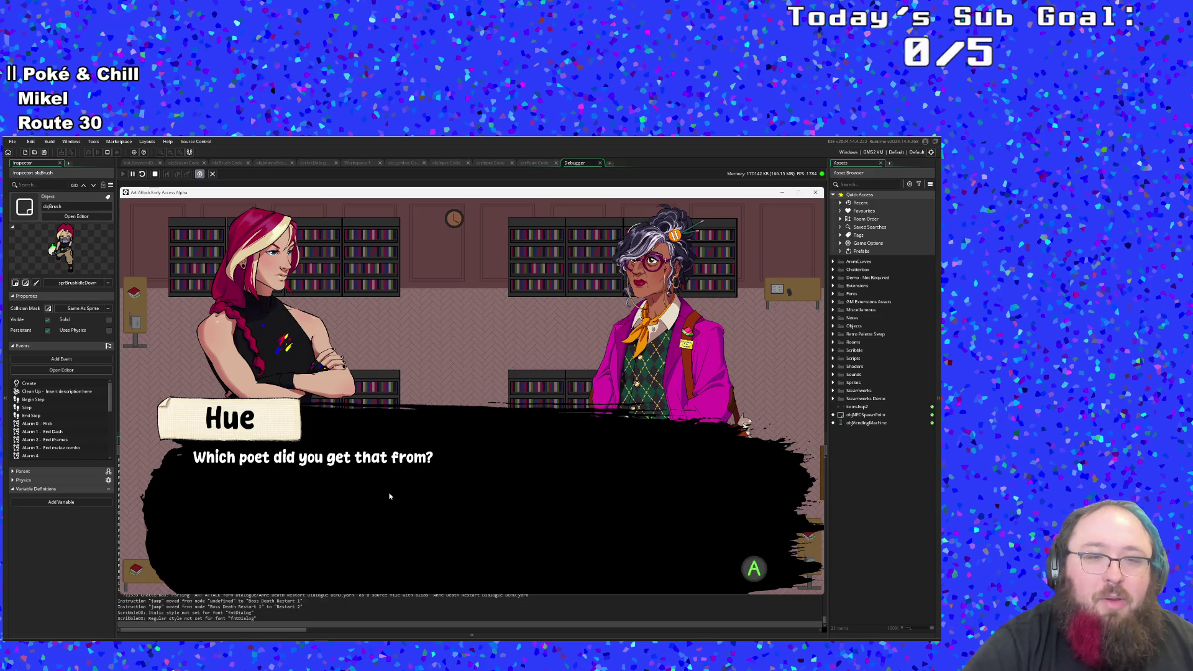
key("e")
key("e")
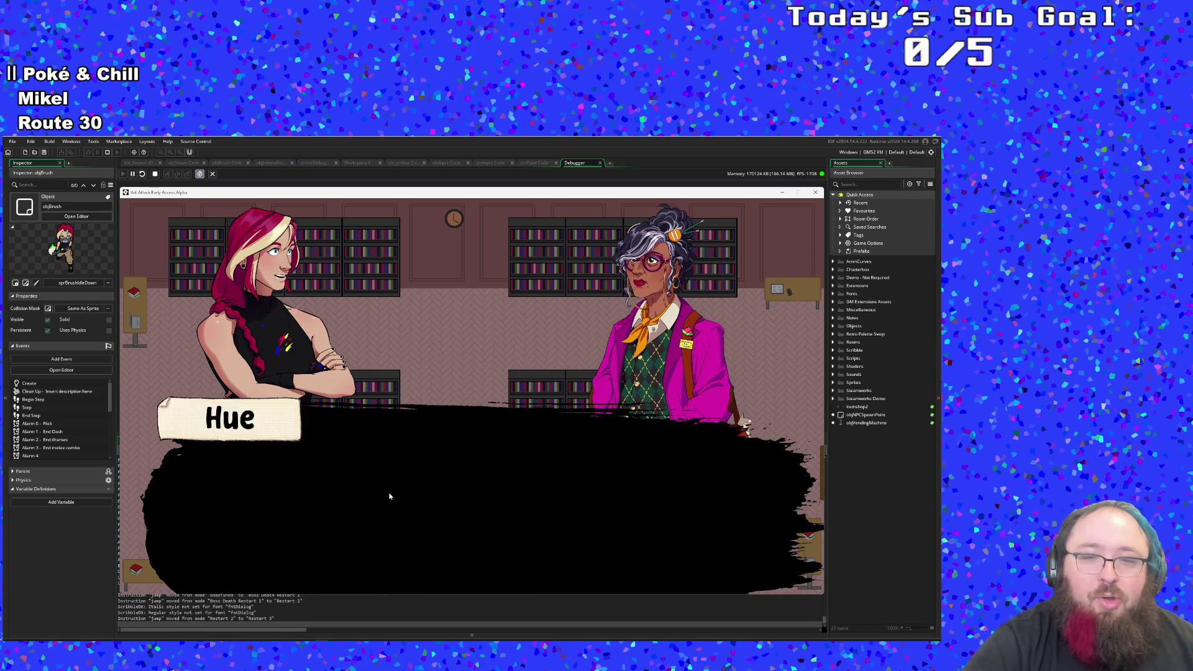
key("e")
key("e")
key("e")
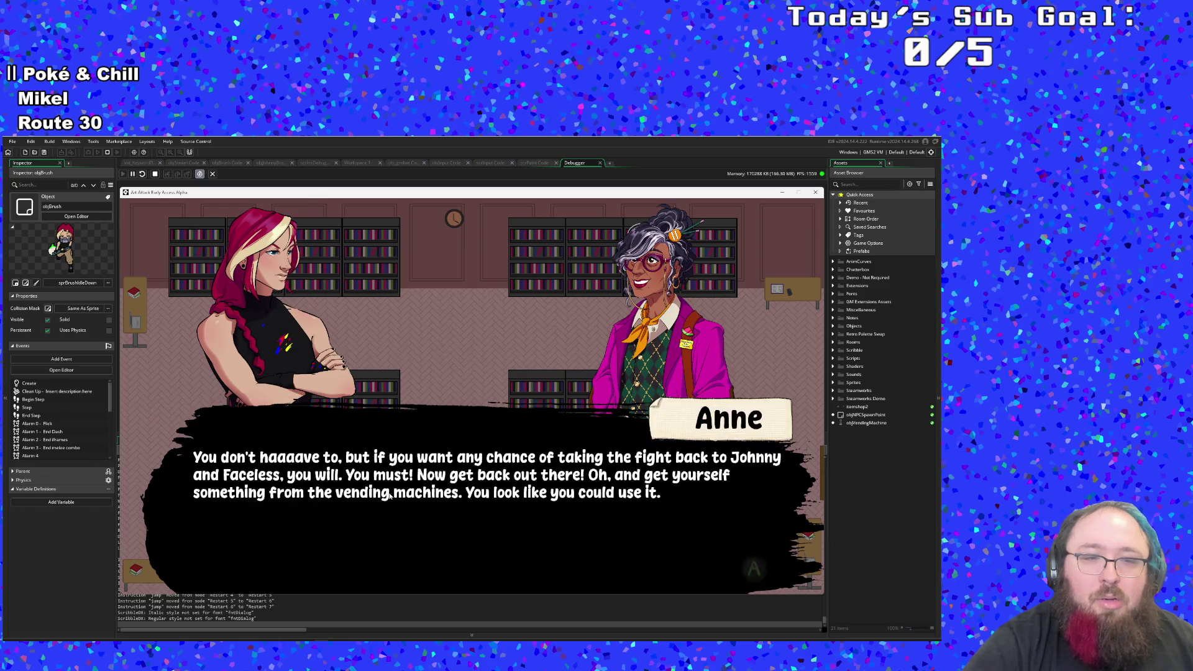
key("e")
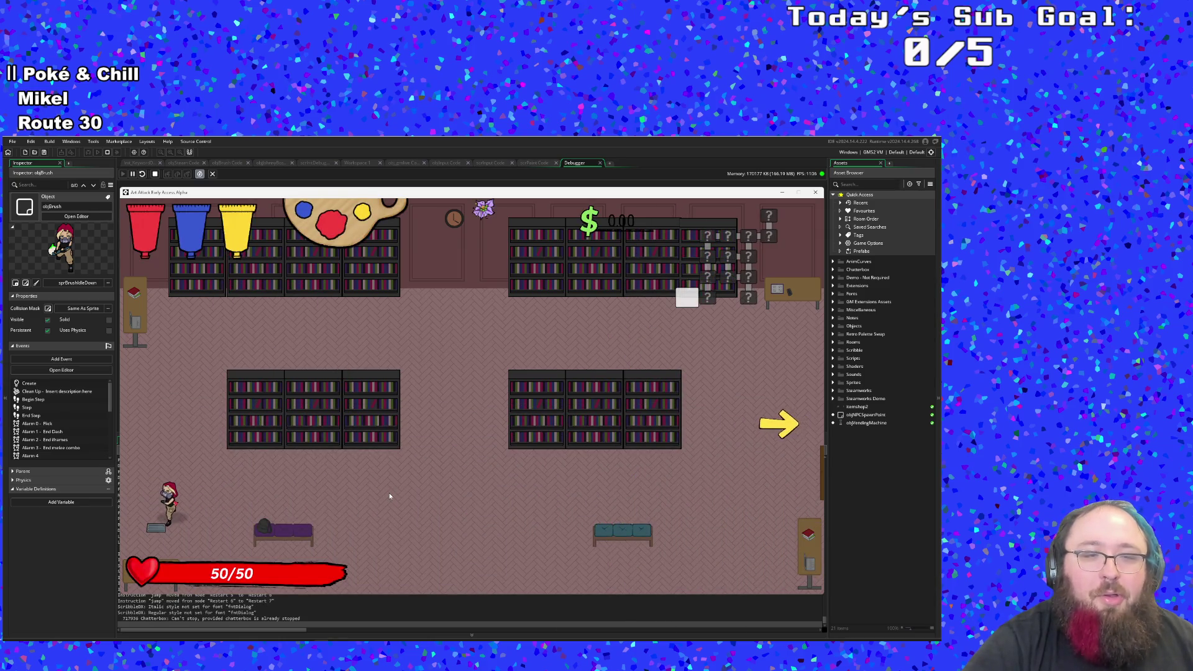
Step: Talk with Anne again, close the dialogue, and leave the library into the treasure room
key("e")
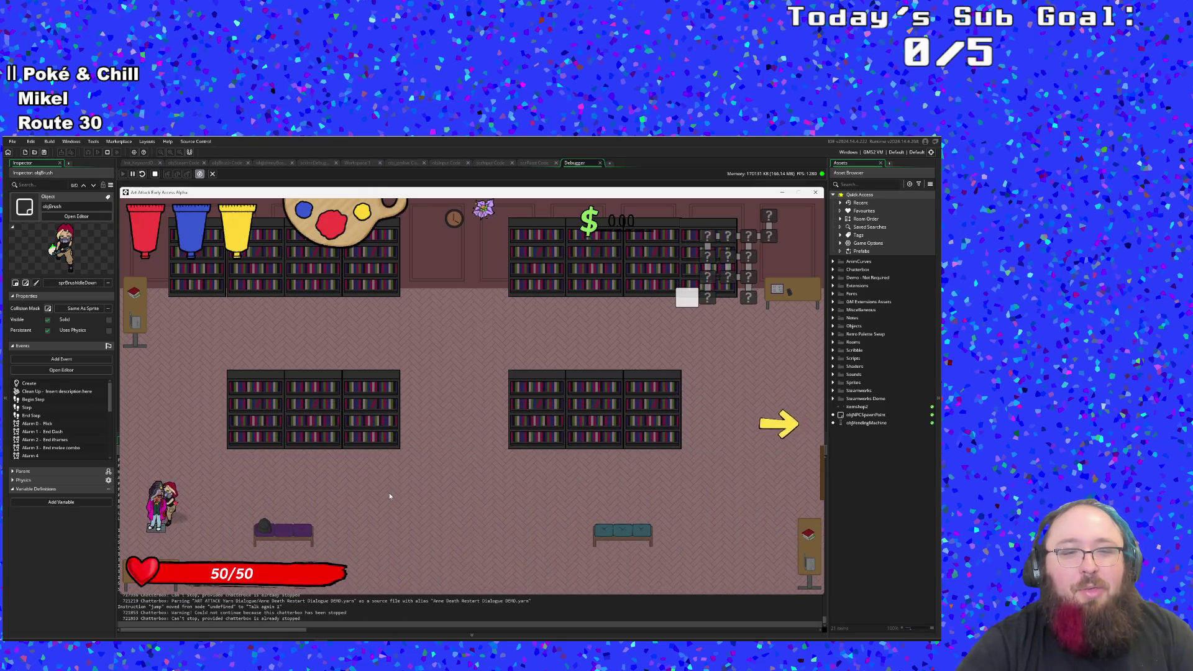
key("e")
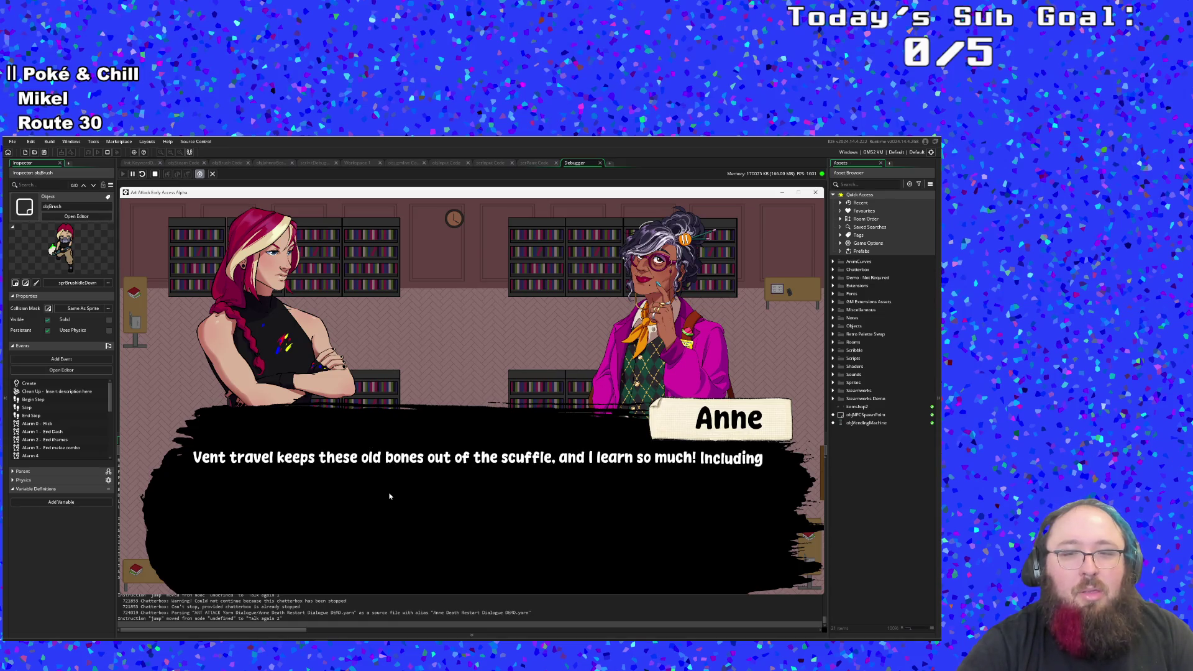
key("Return")
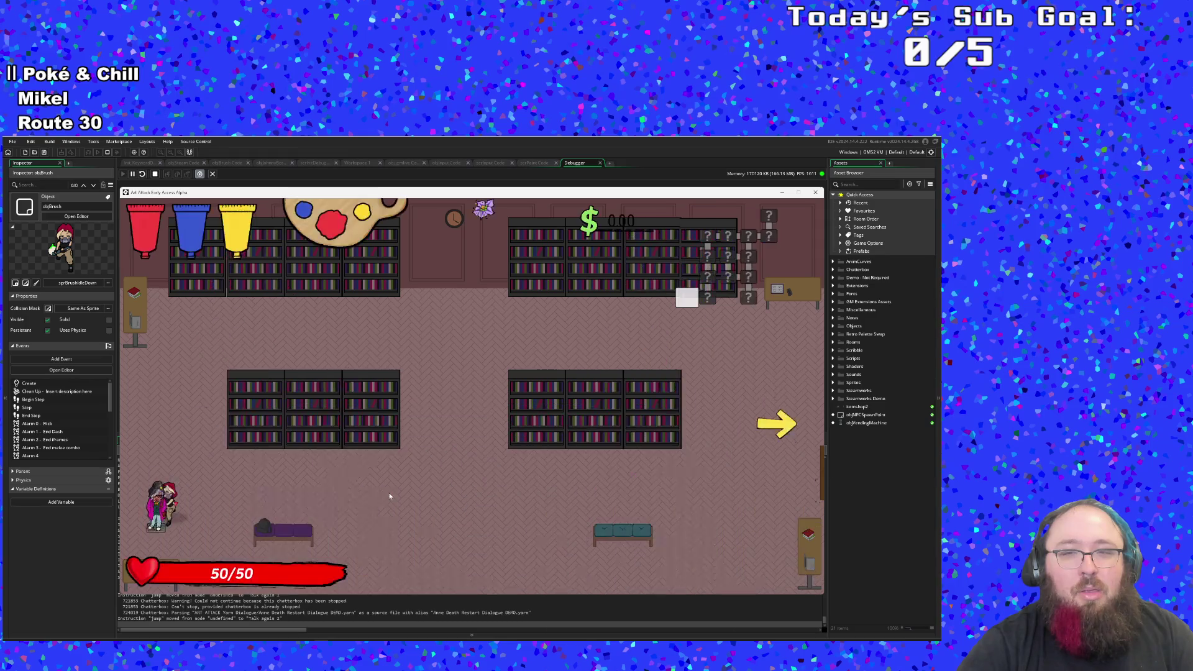
key("Right")
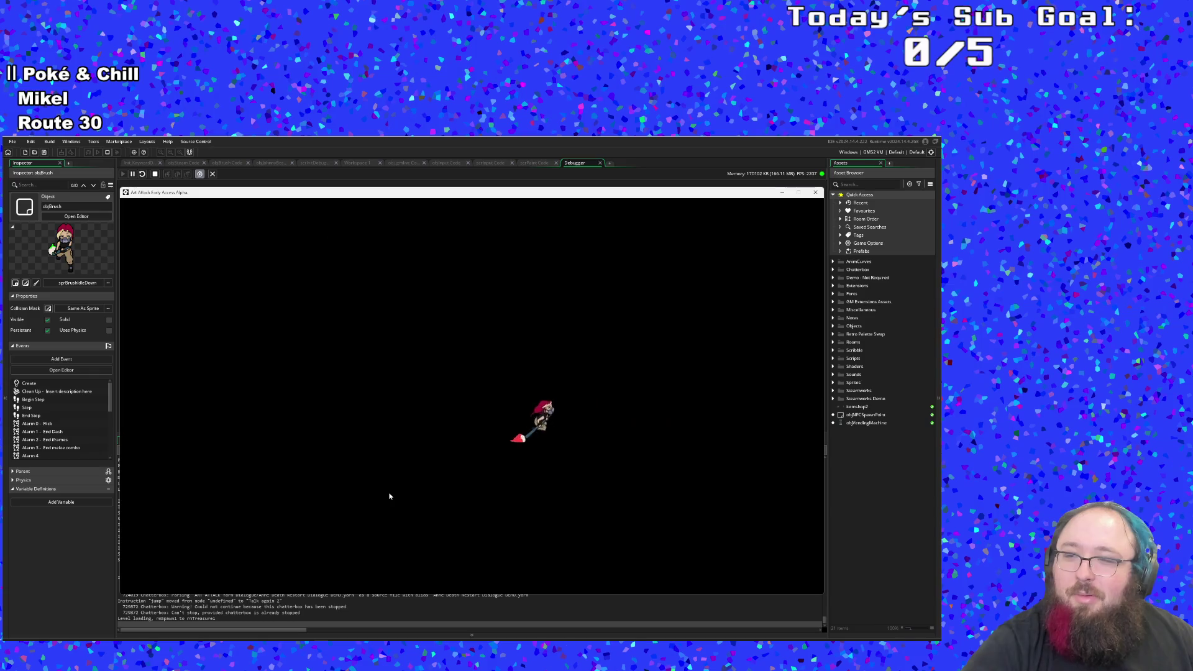
key("Right")
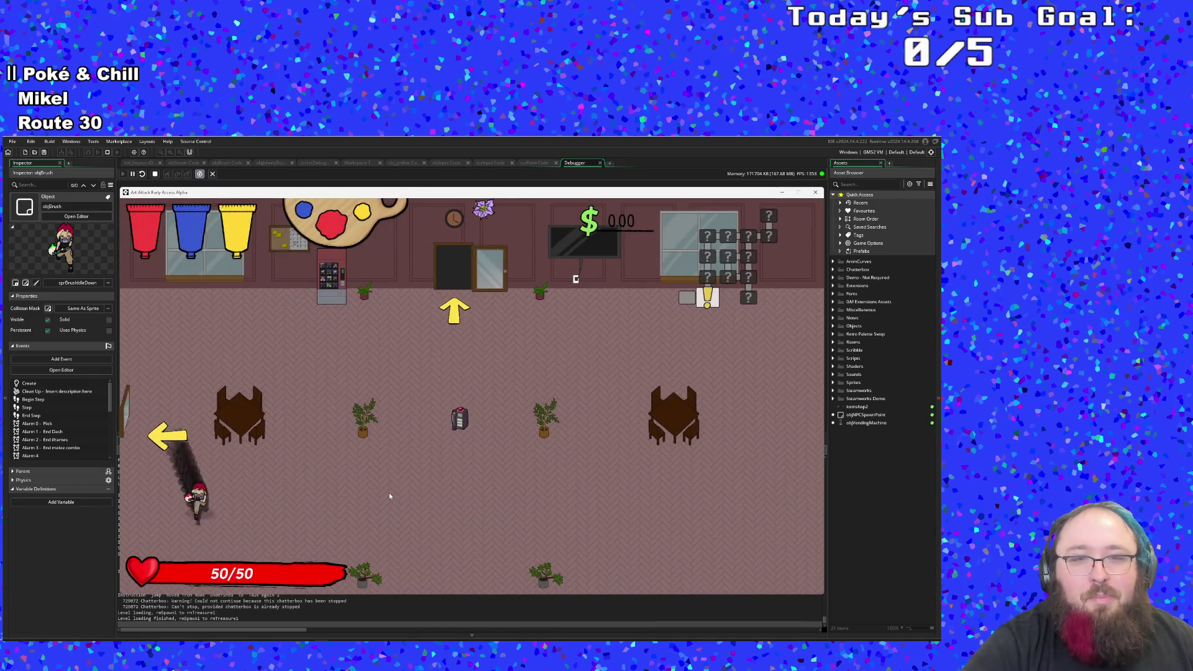
Step: Take the Emergency Phone from the vending machine and exit into the classroom fight
key("Up")
key("Left")
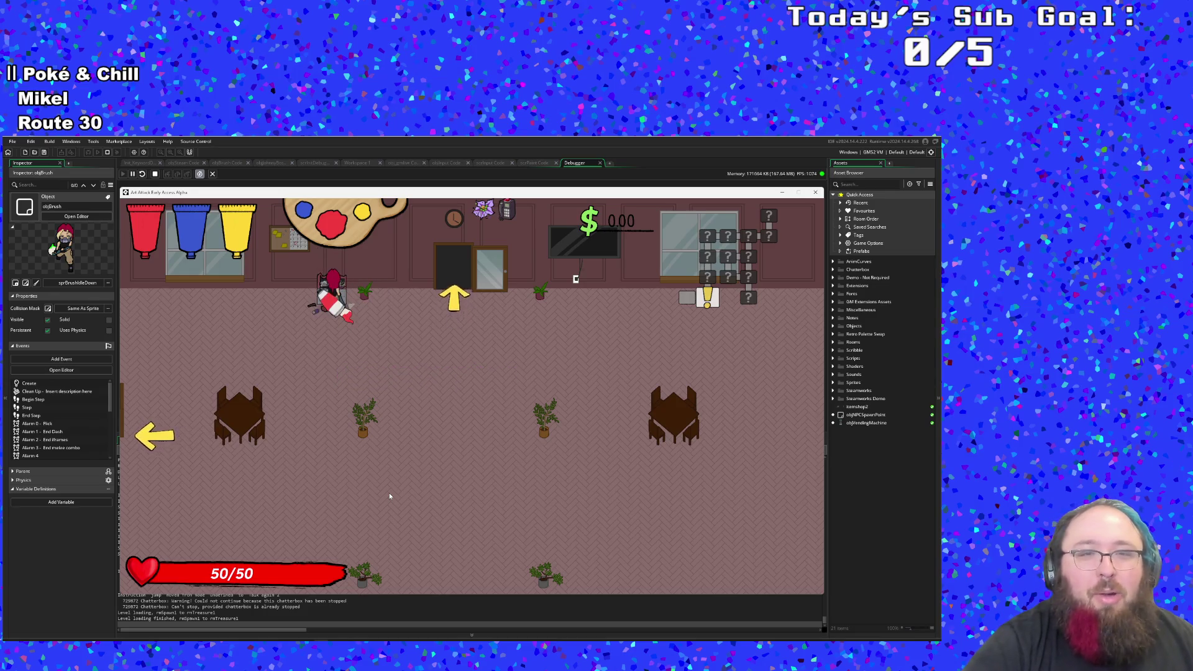
key("Down")
key("Right")
key("Up")
key("Right")
key("Left")
key("Up")
key("Left")
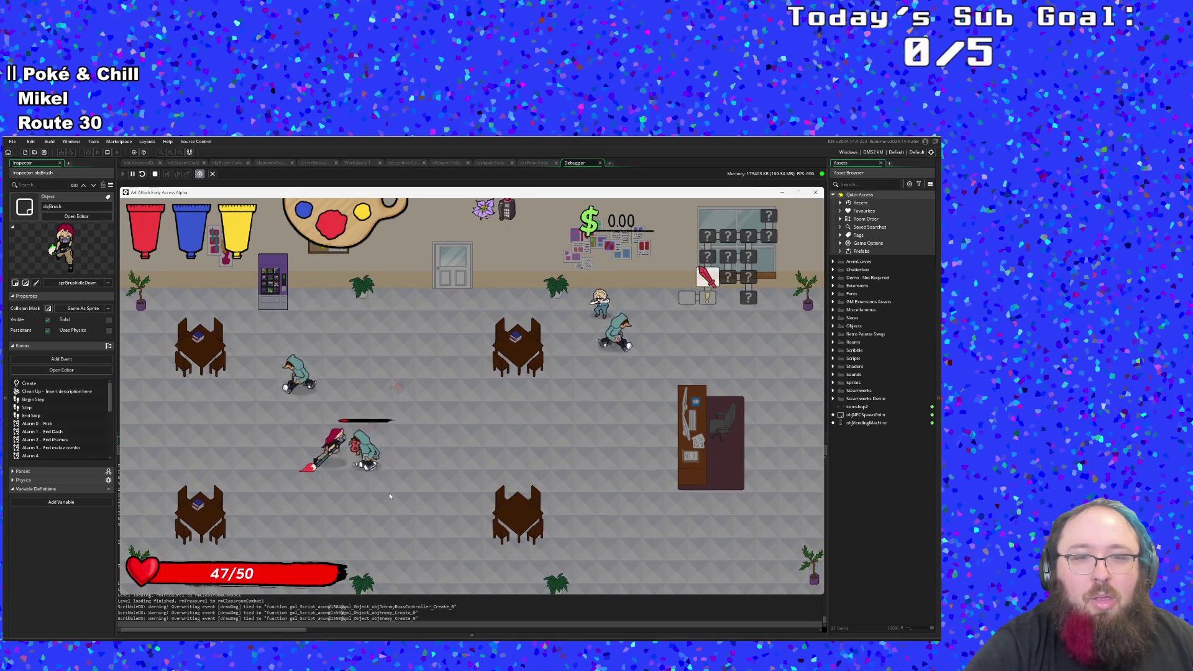
Step: Defeat the classroom enemies and smash the vending machine for cash, reaching $162.72
key("Left")
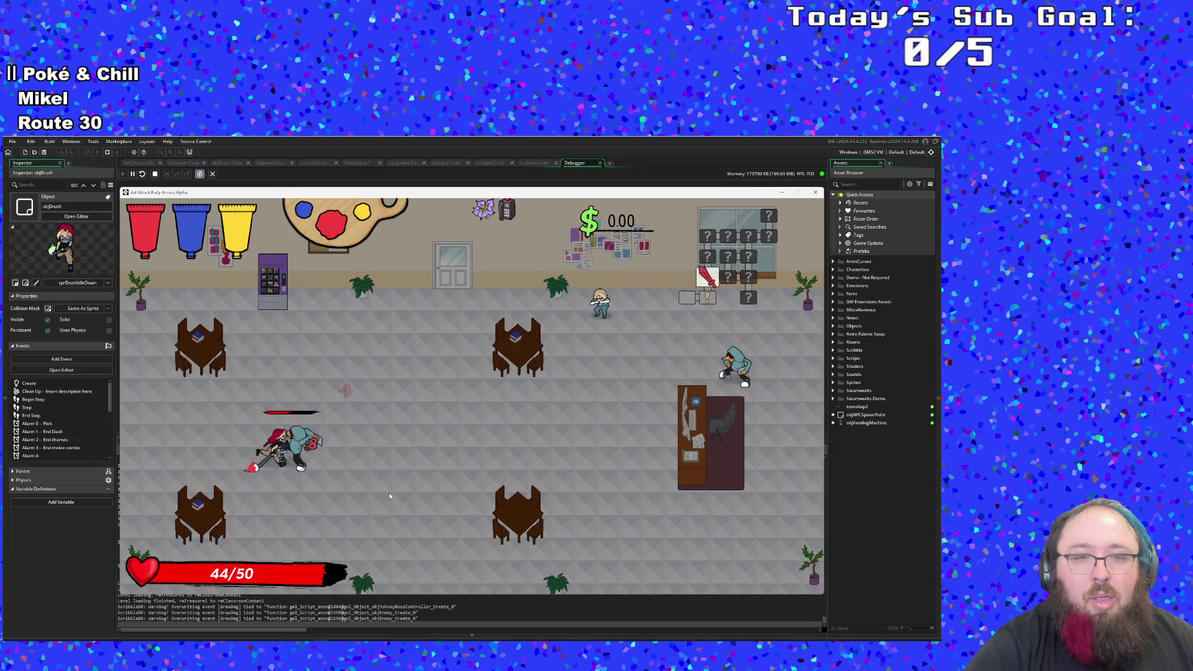
key("Right")
key("Right")
left_click(390, 495)
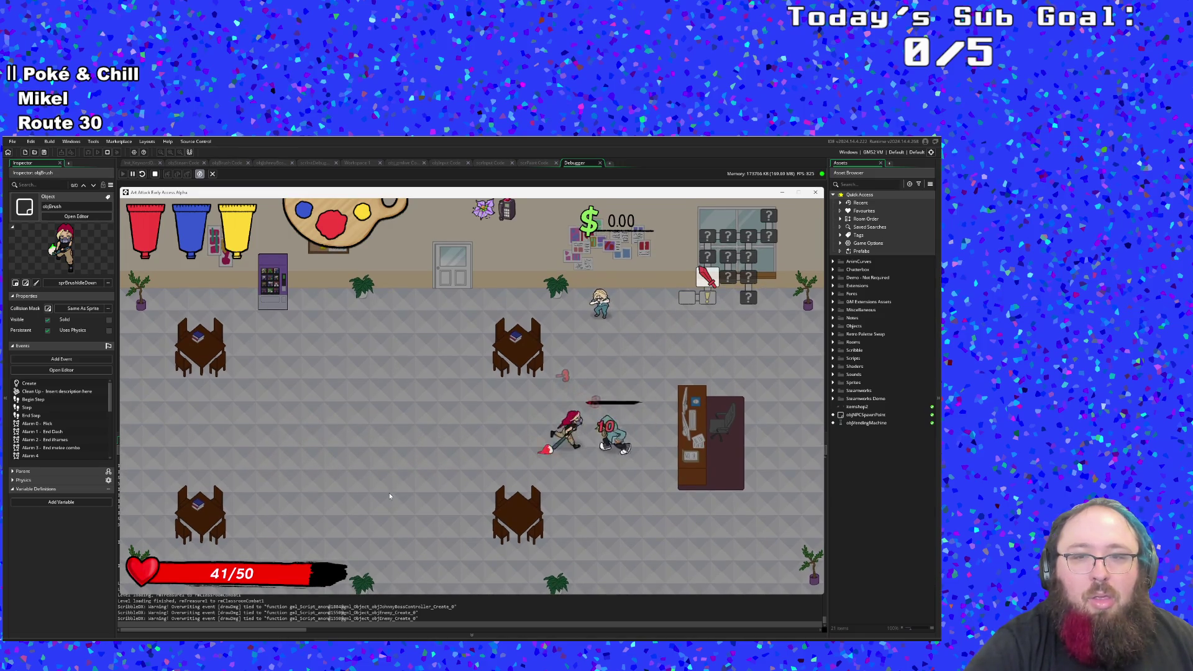
key("Left")
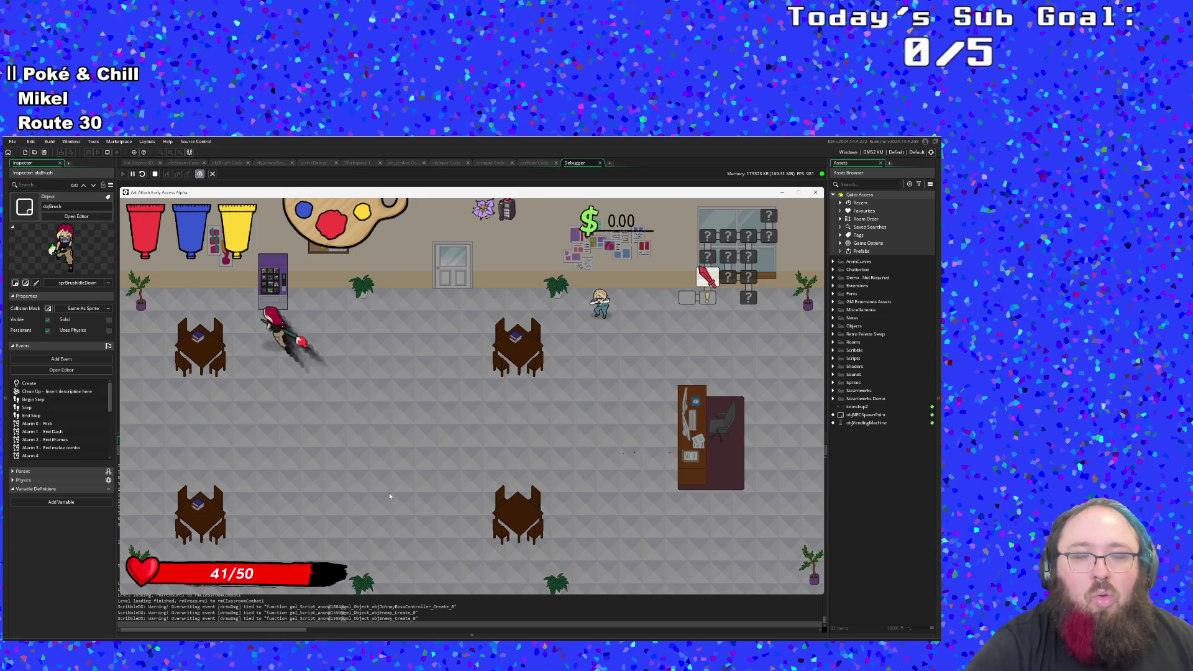
left_click(390, 495)
key("Down")
Step: Walk up to Eddie and read through his advice
key("Right")
key("Left")
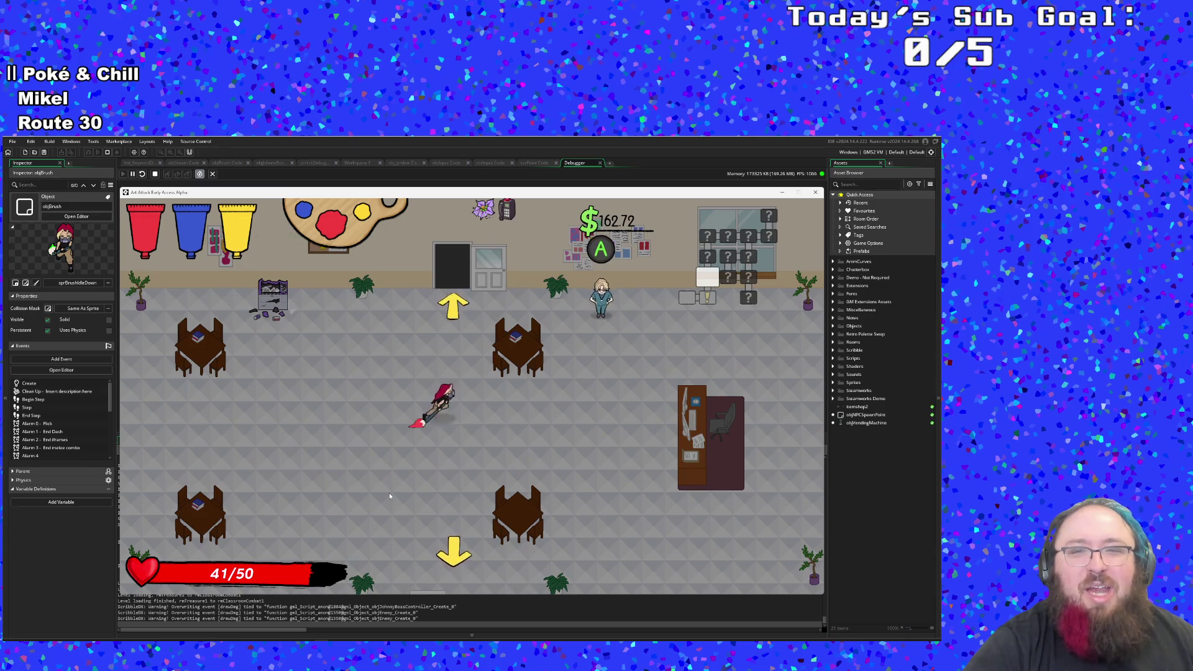
key("Right")
key("Up")
key("Return")
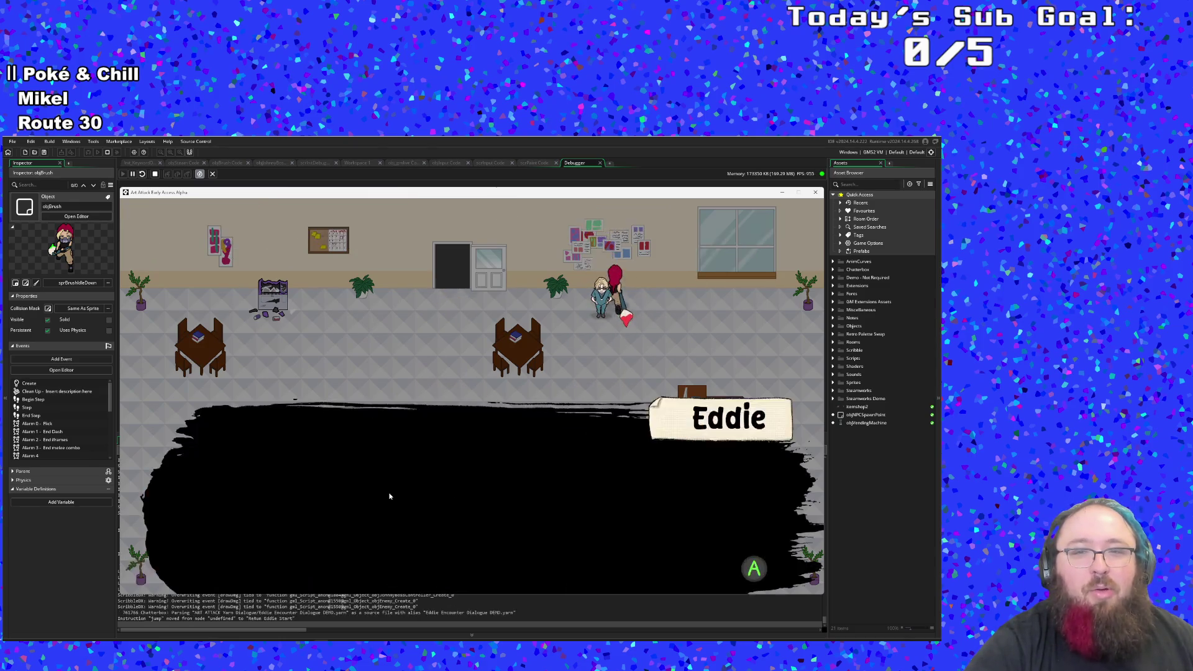
key("Return")
key("Return")
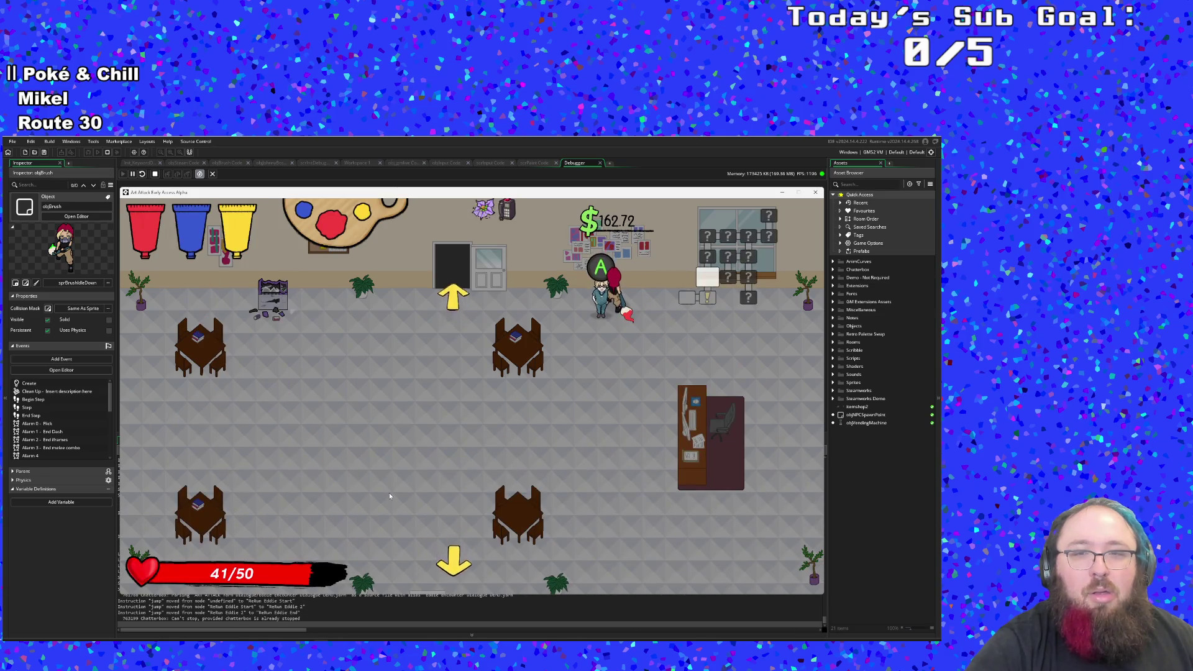
Step: Go through the upper door and move toward the park room's enemies
key("Left")
key("Up")
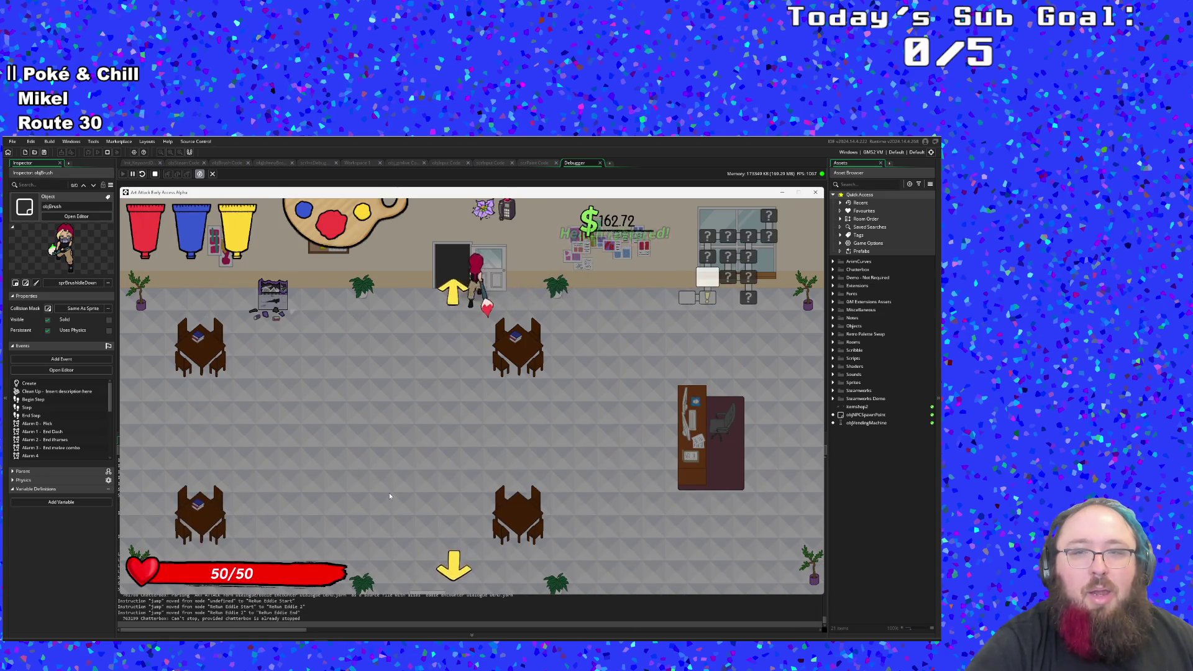
key("Right")
Step: Attack the first approaching enemies in the combat room while moving right
left_click(390, 496)
key("Right")
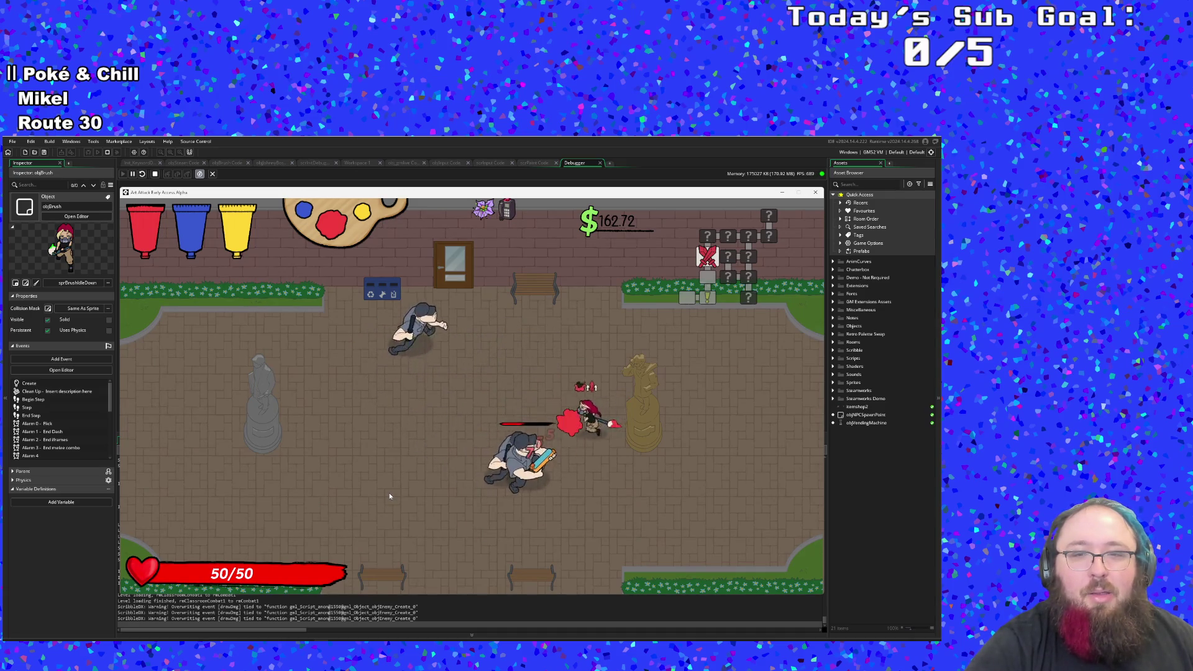
left_click(389, 496)
left_click(390, 495)
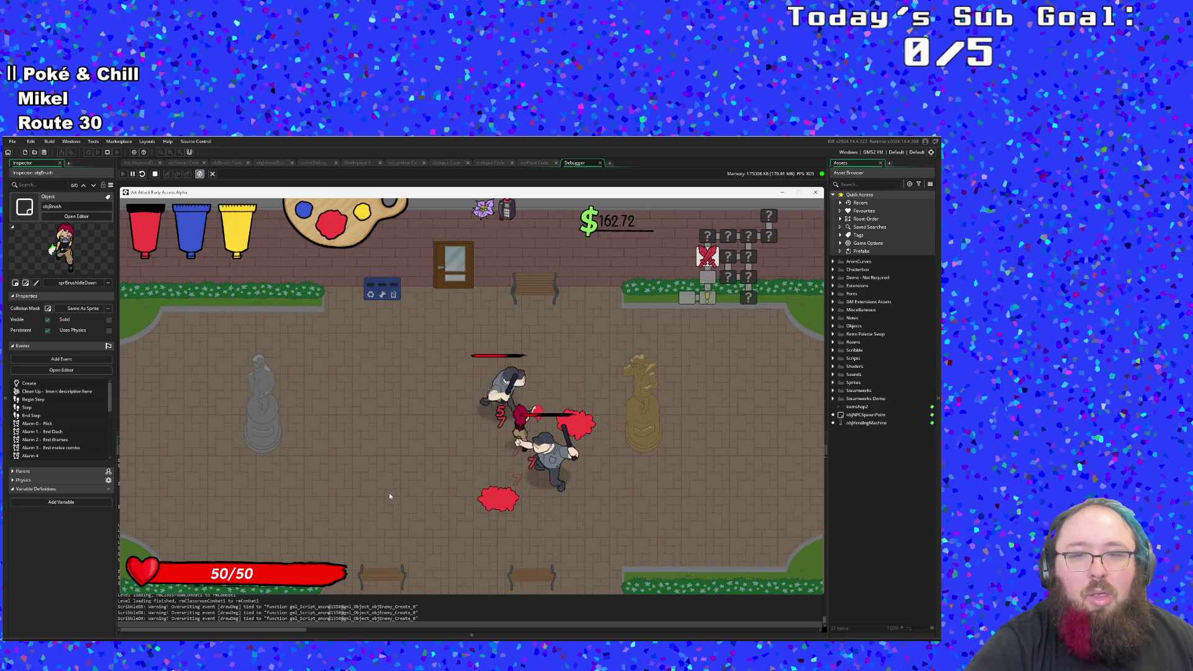
left_click(390, 496)
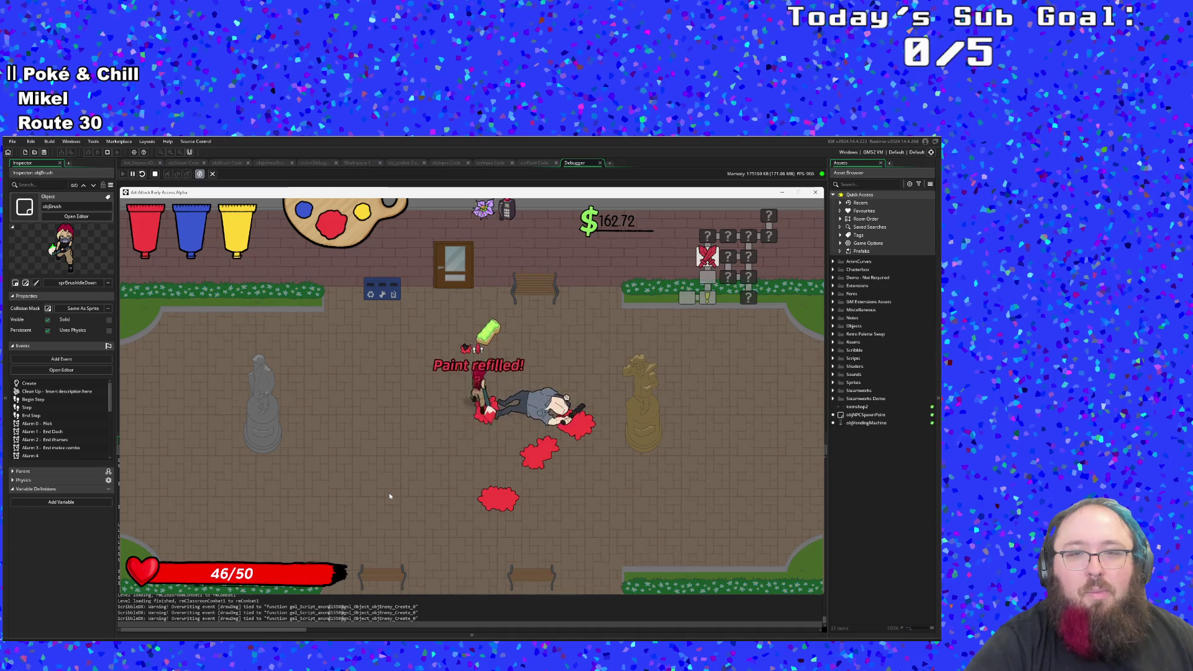
Step: Dash in and out to finish the remaining enemies, raising cash to $303.79
key("a+s")
key("w")
key("w")
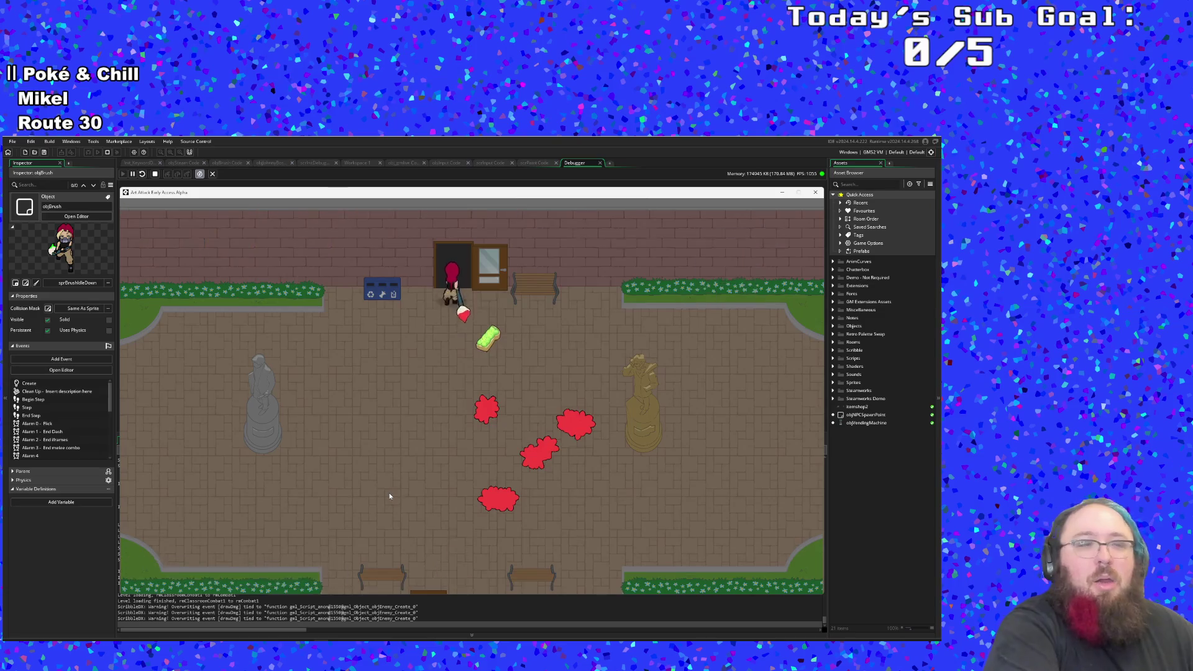
key("a")
left_click(389, 496)
key("d")
key("a")
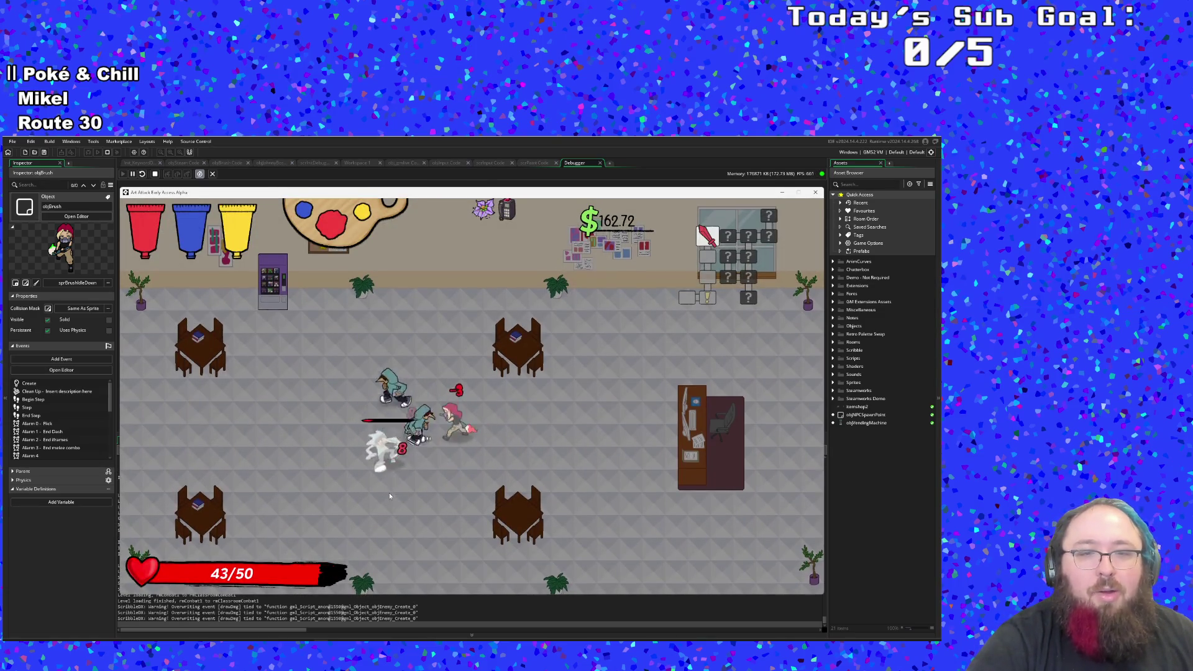
left_click(389, 495)
key("d")
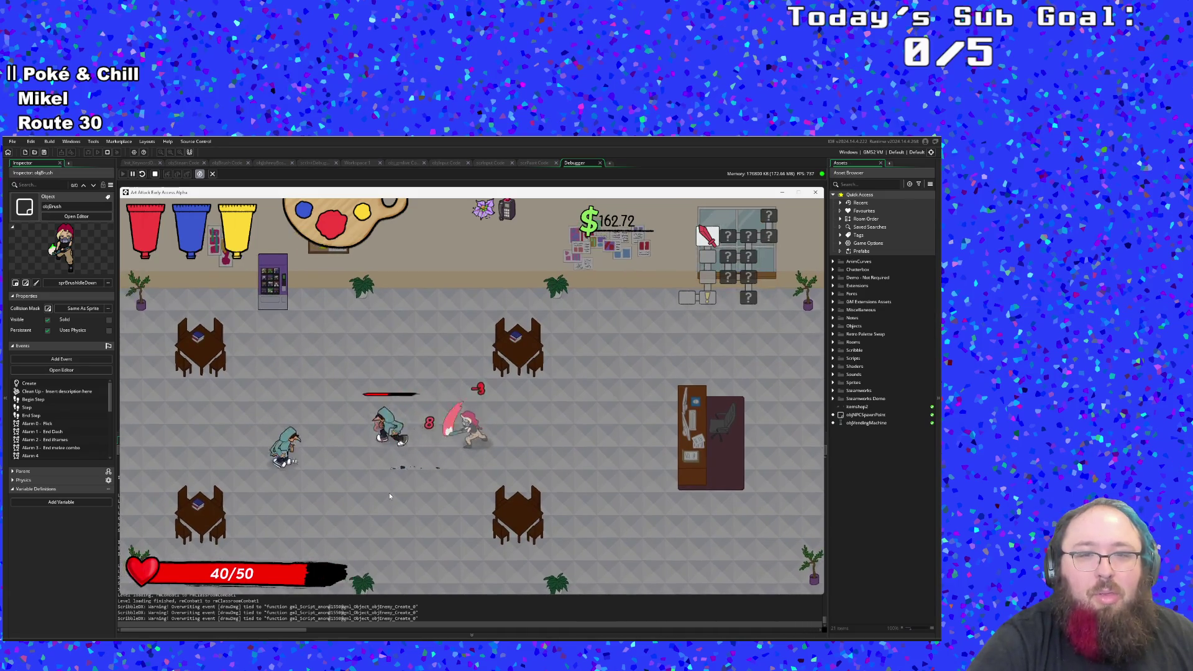
key("a")
left_click(389, 496)
left_click(389, 495)
Step: Restore health to 50/50 at the top-left wall machine, then head for the right exit
key("w")
key("a")
key("e")
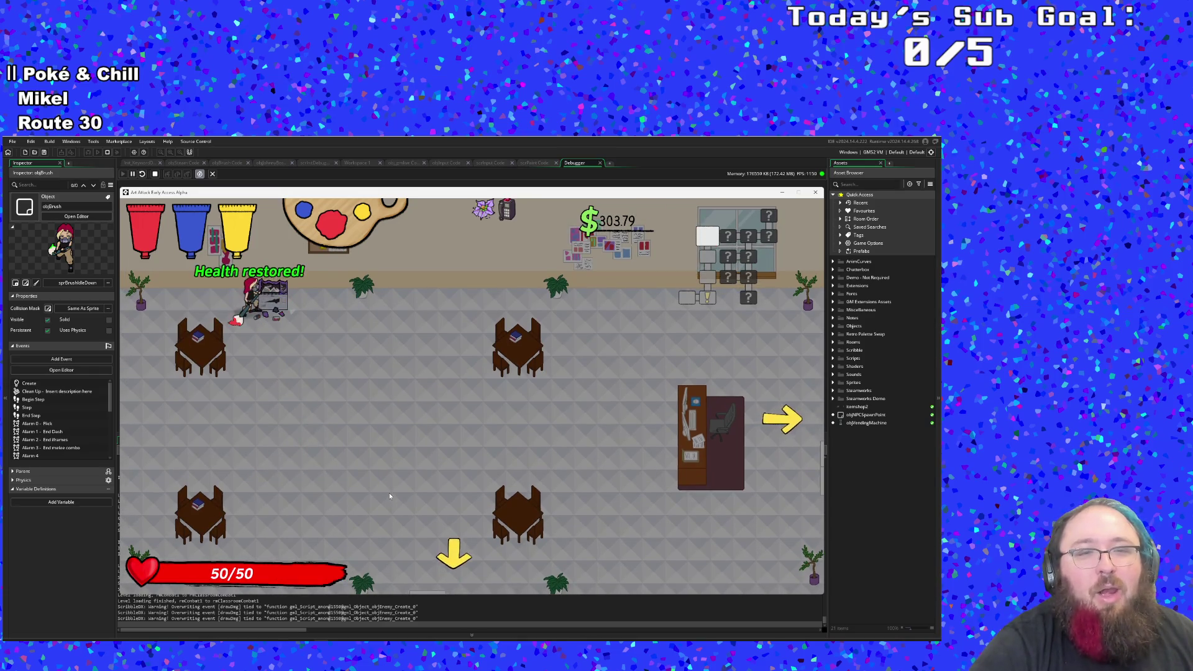
key("s")
key("d")
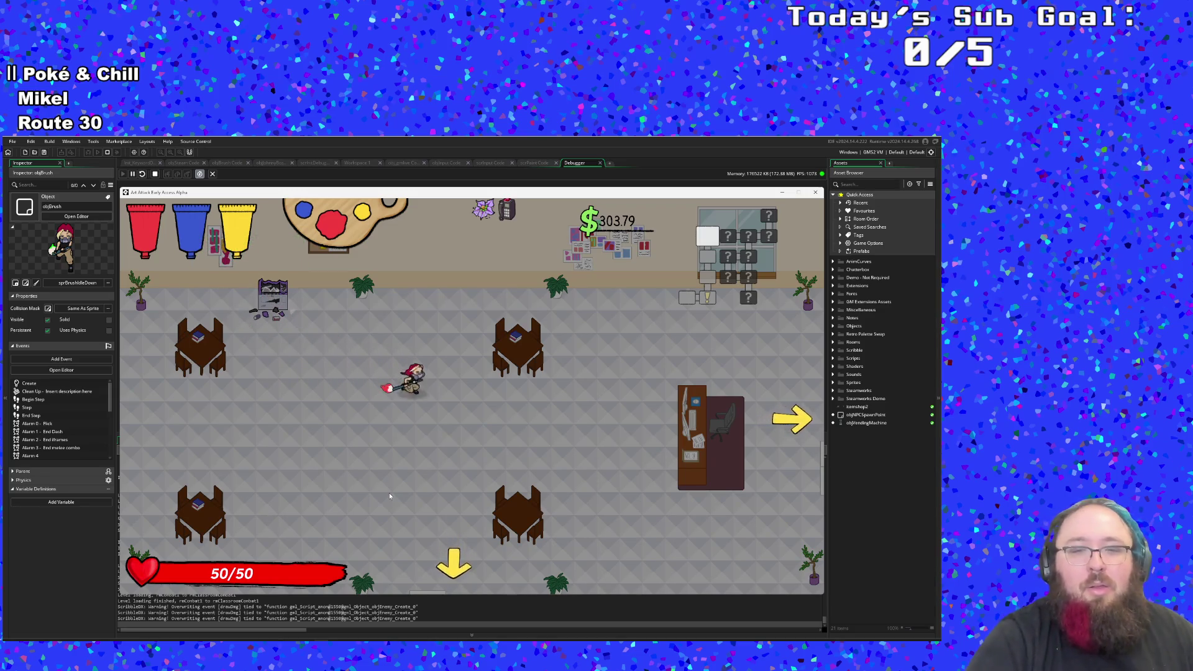
key("w")
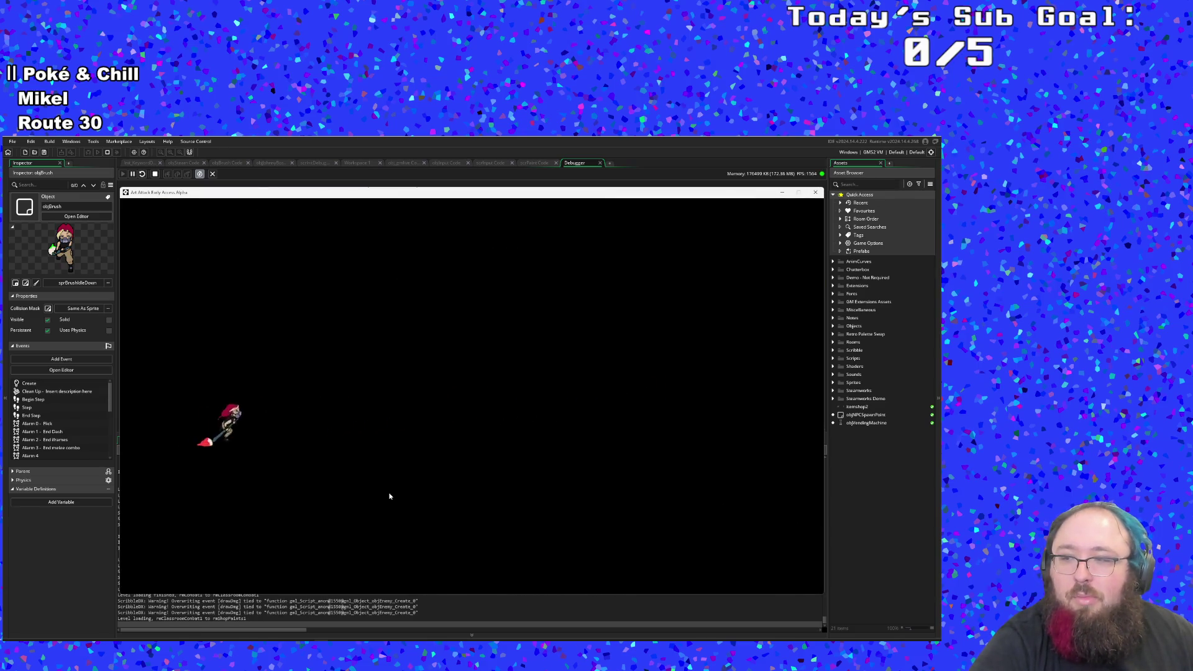
Step: At the shop counter, switch to yellow and buy paint to mix Fern paint, leaving $153.81
key("d")
key("w")
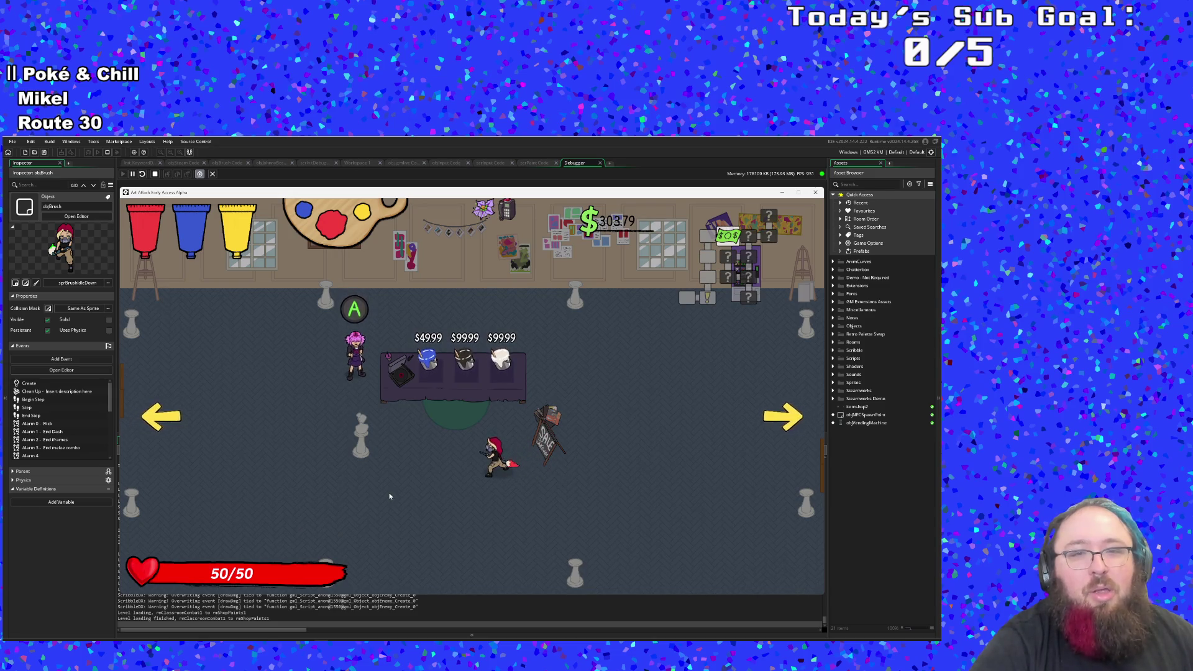
key("w")
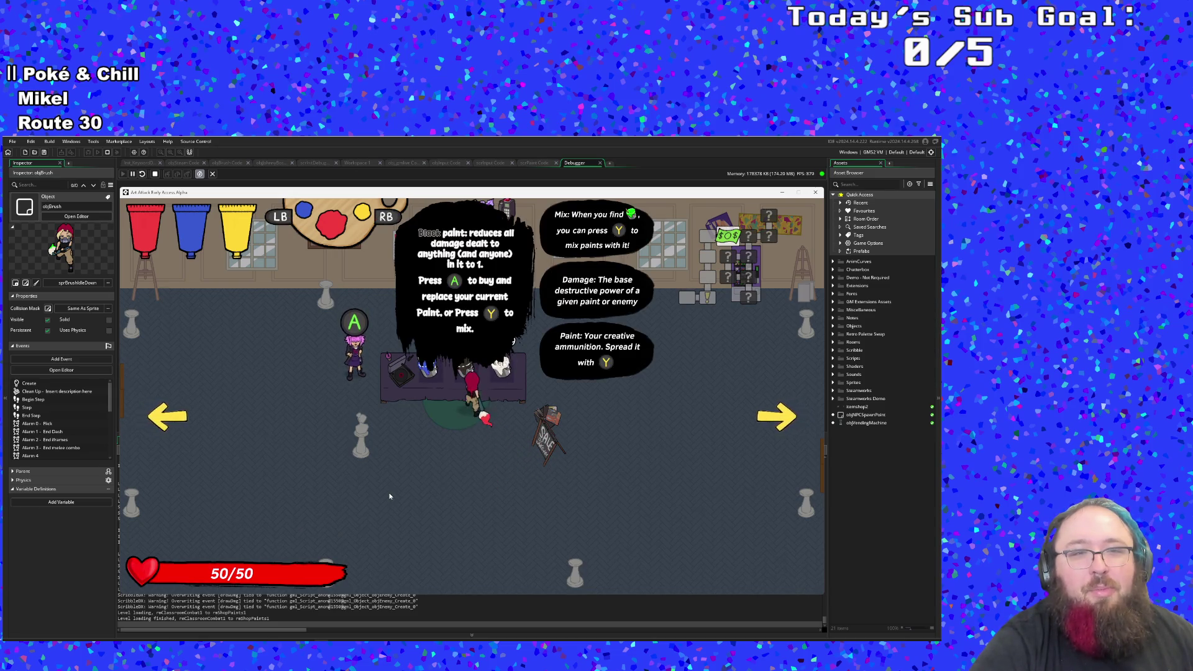
key("e")
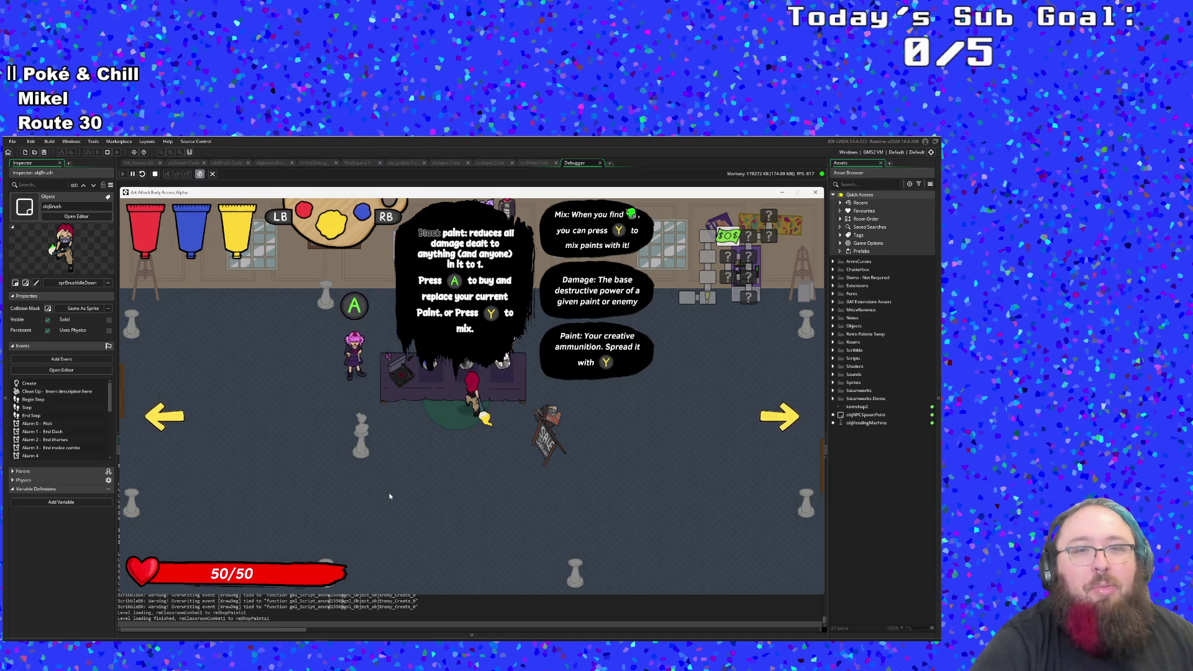
key("a")
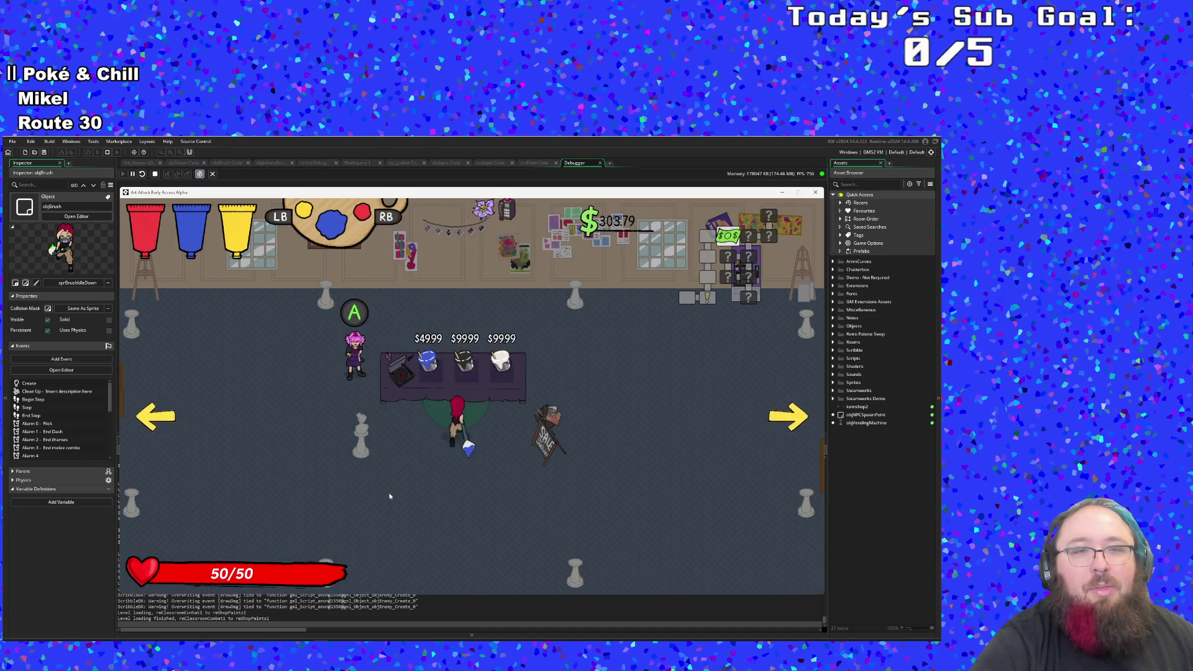
key("y")
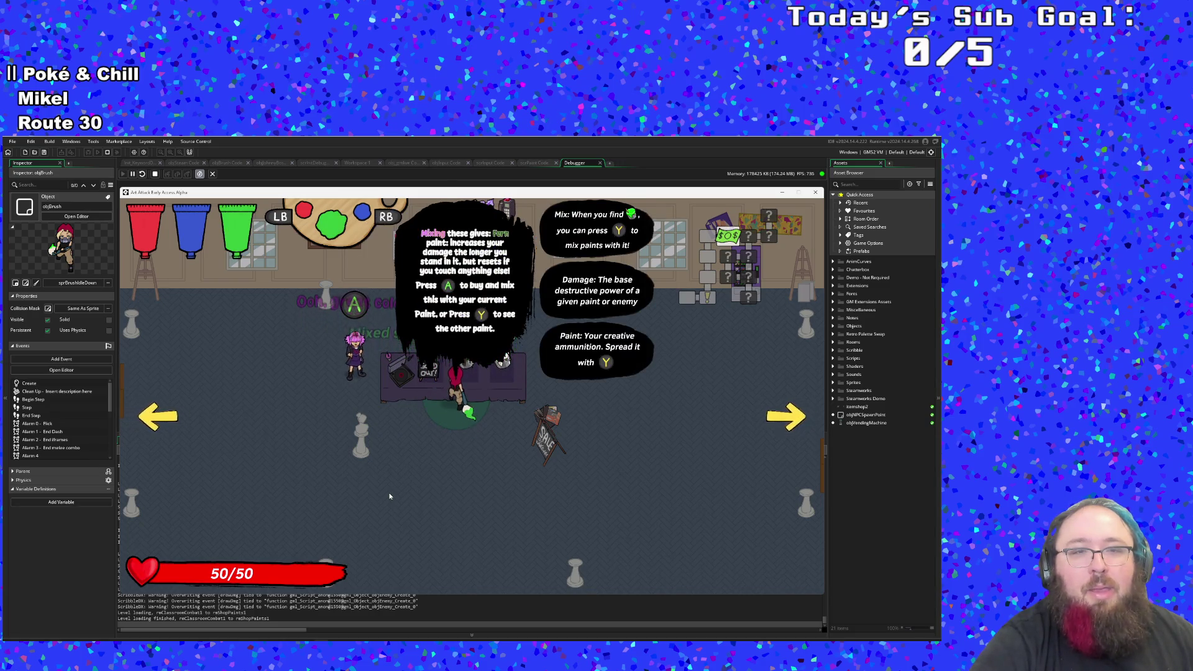
Step: Move across the shop, pause the game, then resume play
key("s")
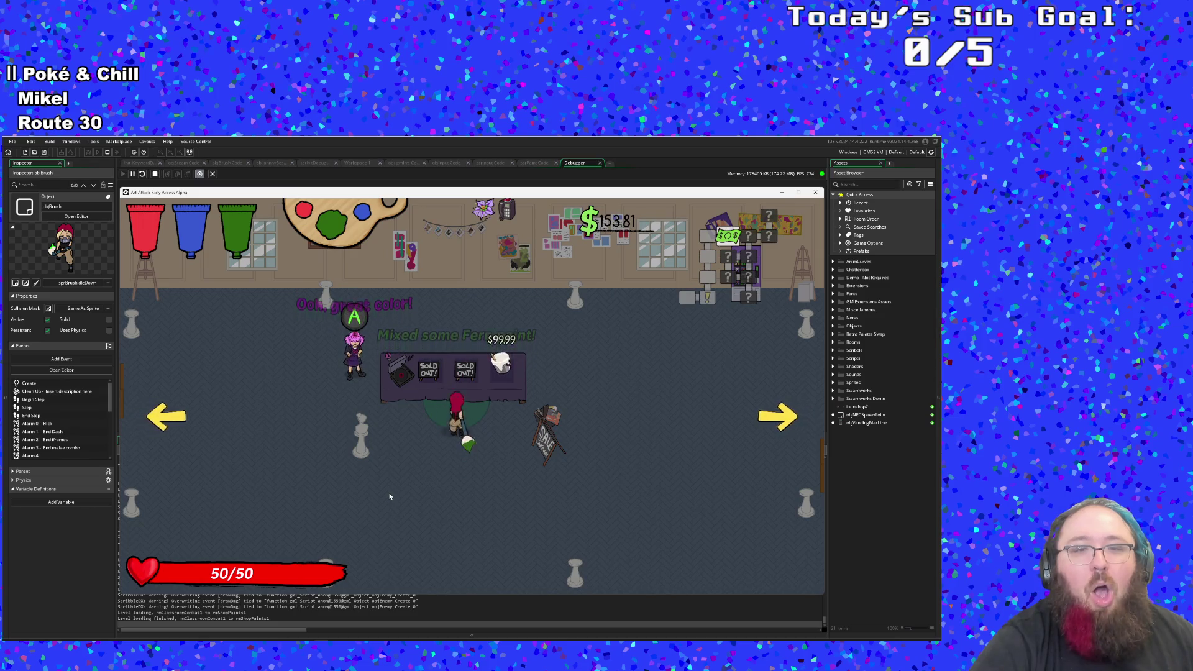
key("d")
key("w")
key("a")
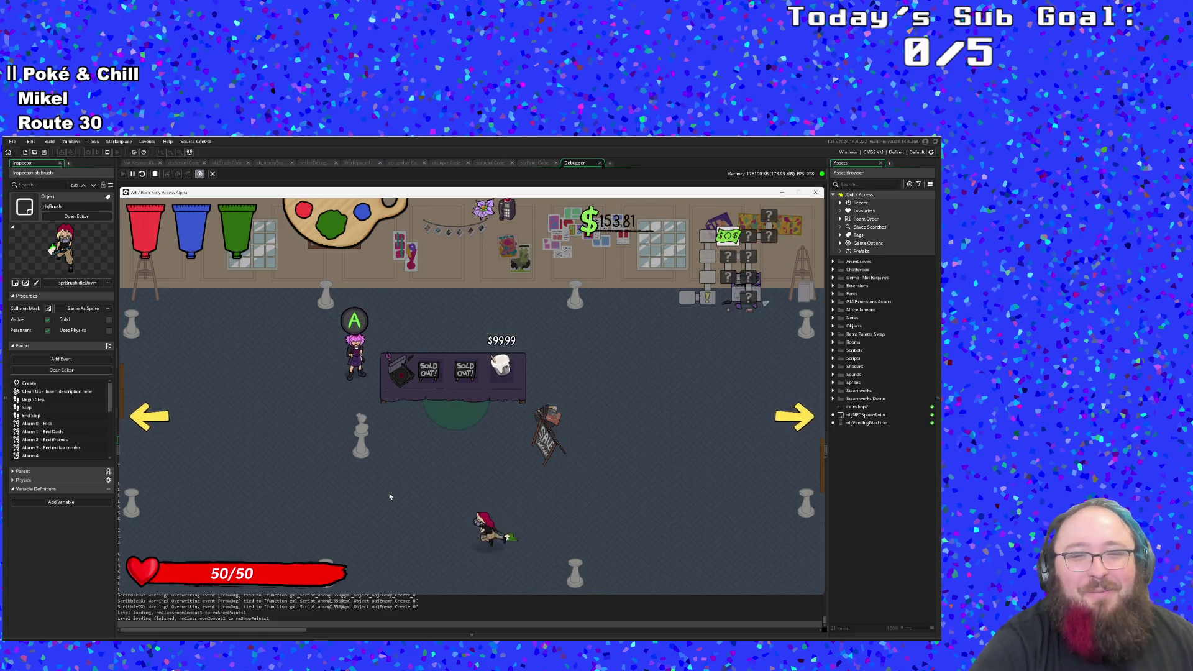
key("Escape")
key("w")
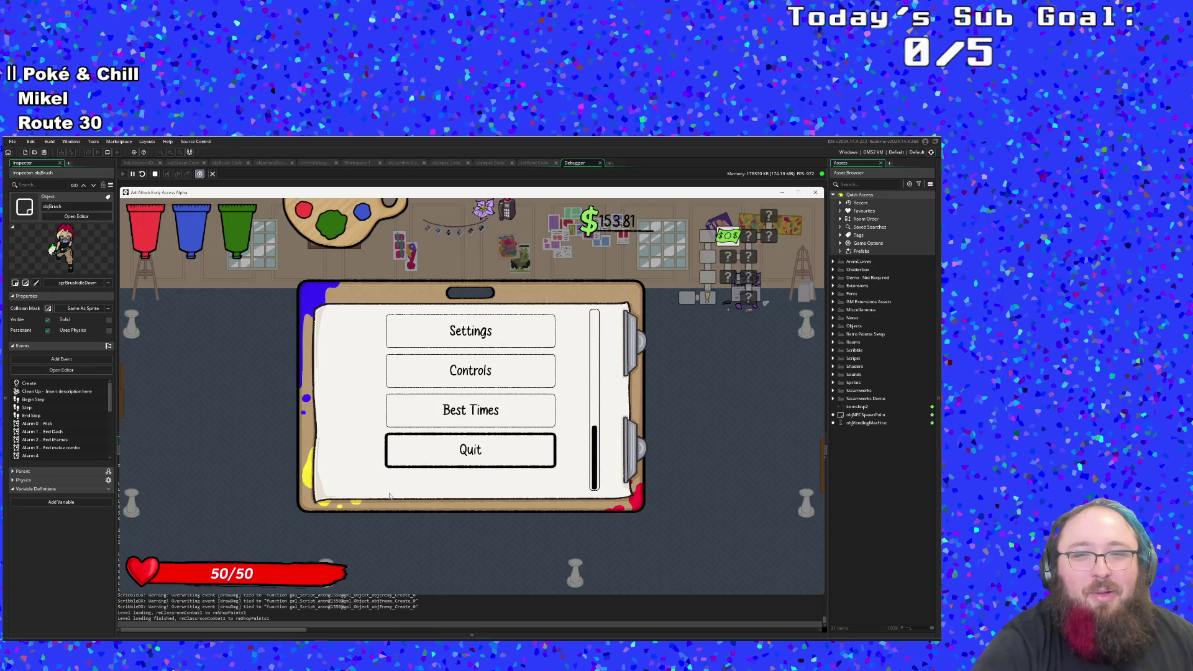
key("Escape")
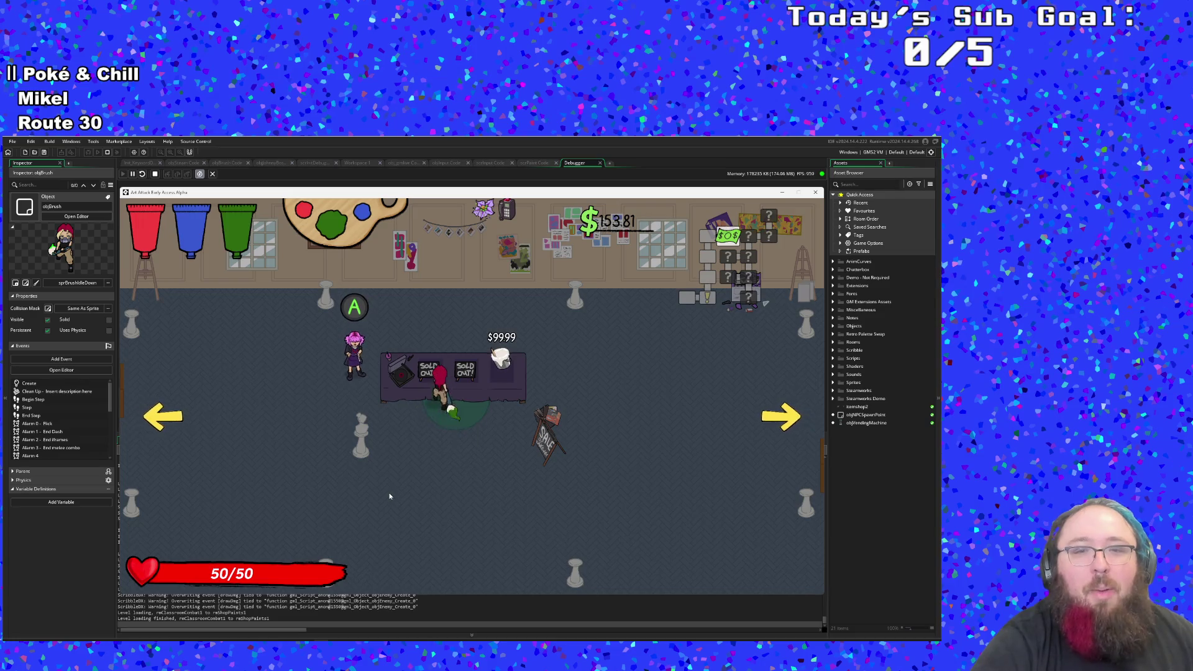
Step: Browse the $99.99 paint, preview blue mixes and the White description, then dash right to exit
key("d")
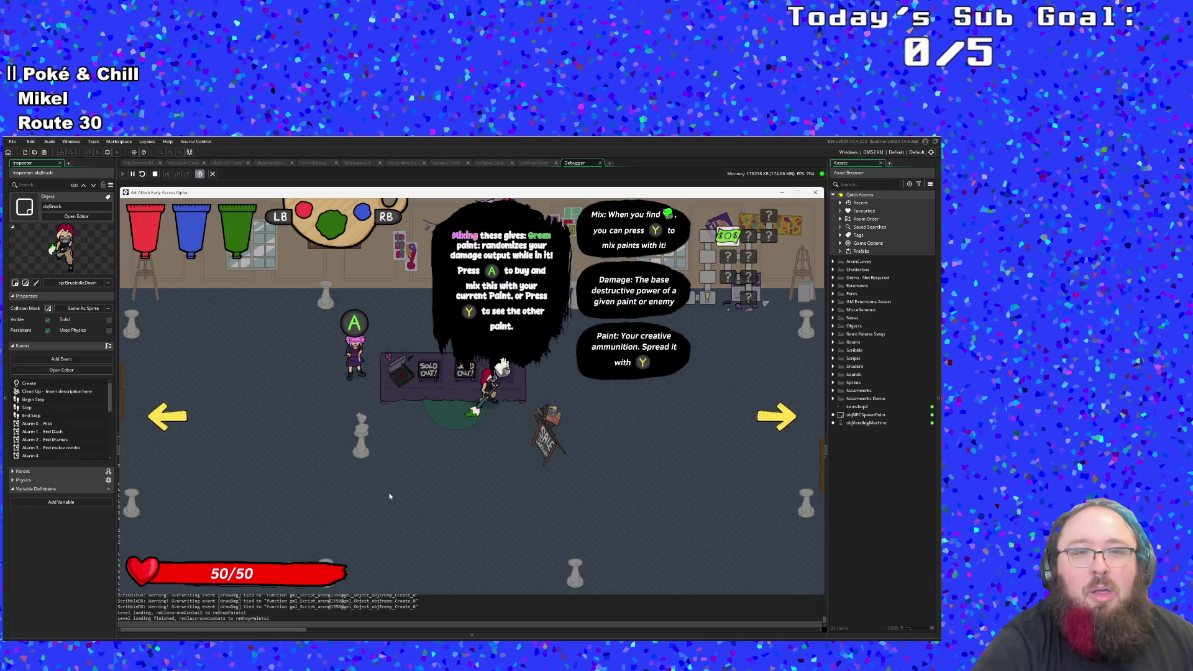
key("e")
key("f")
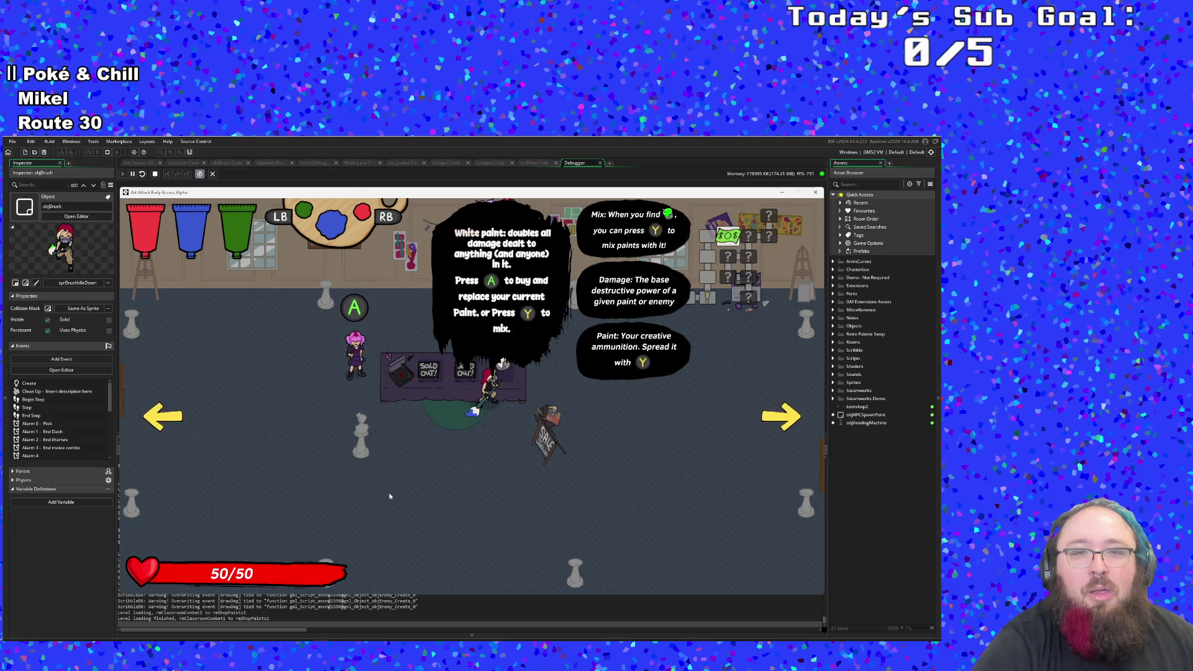
key("s")
key("d")
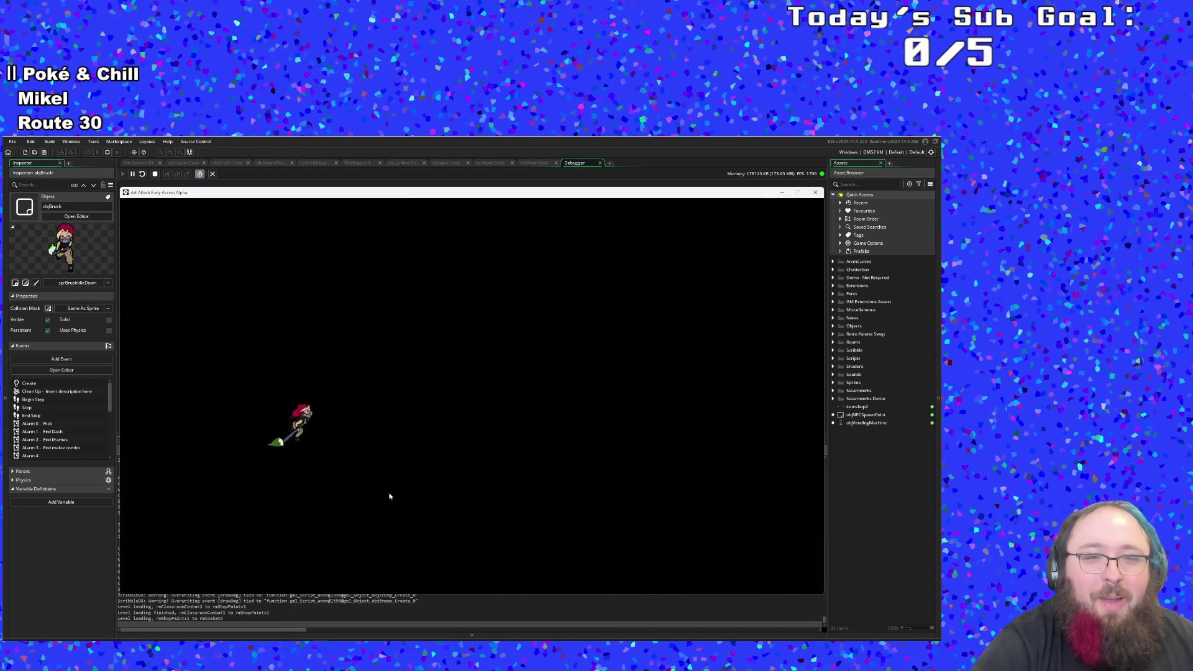
Step: Run around the new combat room and leave through the bottom exit
key("d")
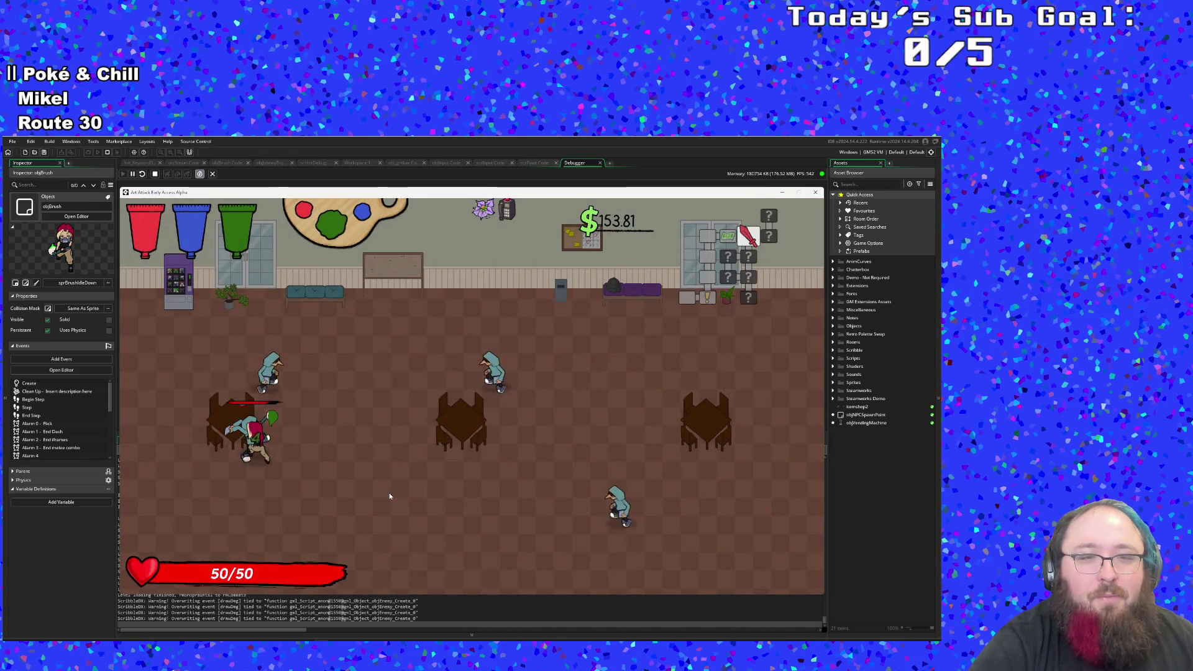
key("w")
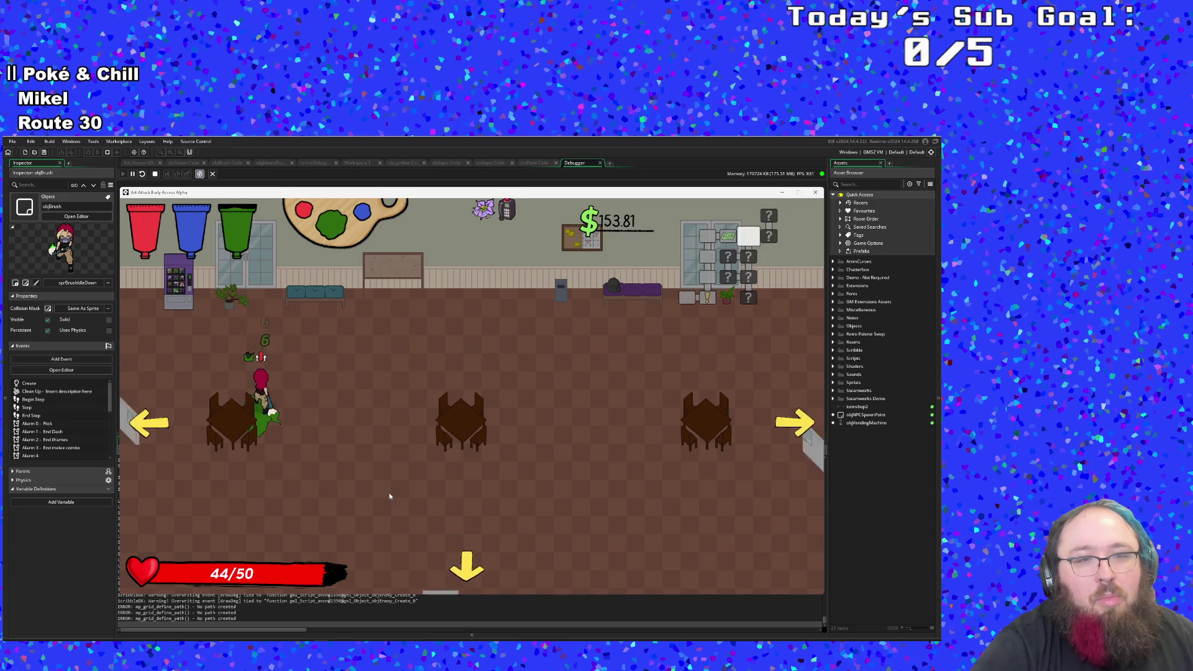
key("s")
key("d")
key("d")
key("w")
key("a")
key("a")
key("s")
key("a")
key("d")
key("a")
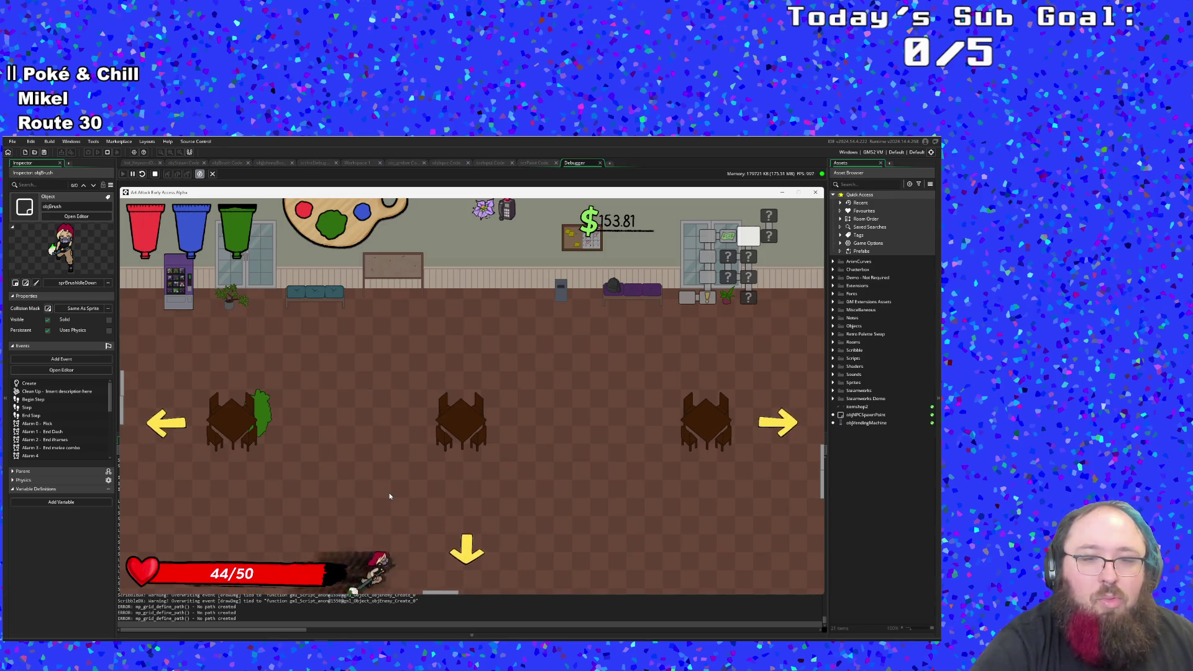
key("s")
key("s")
Step: Splash green paint on the enemies to the lower left and left
key("a")
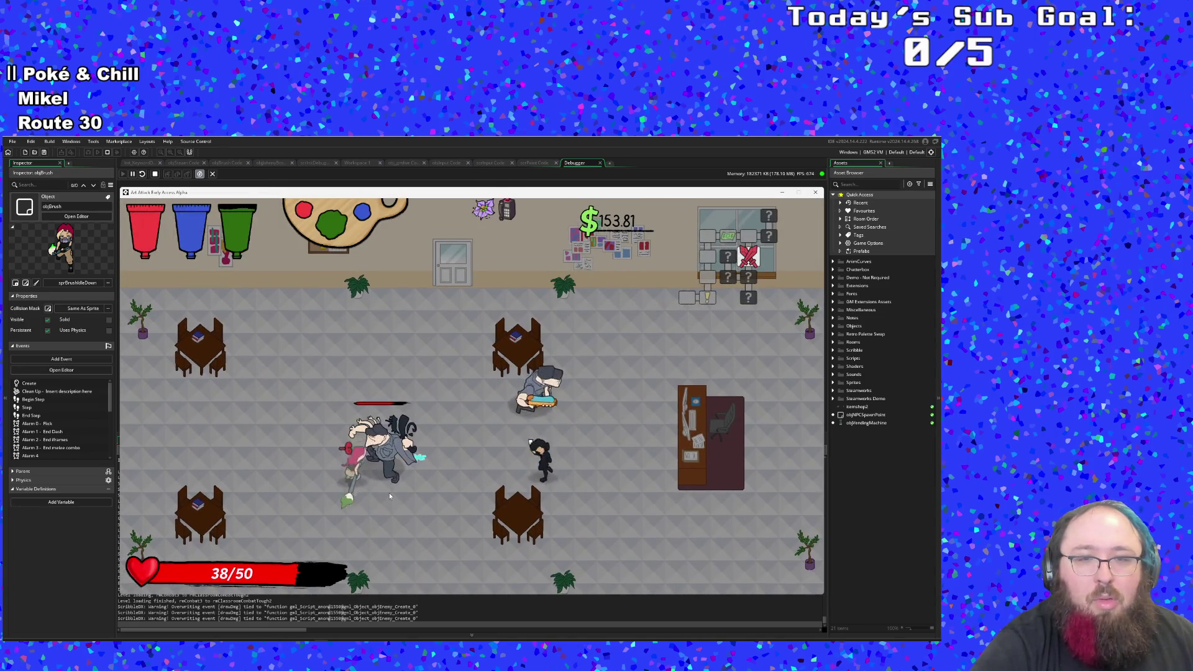
key("d")
key("w")
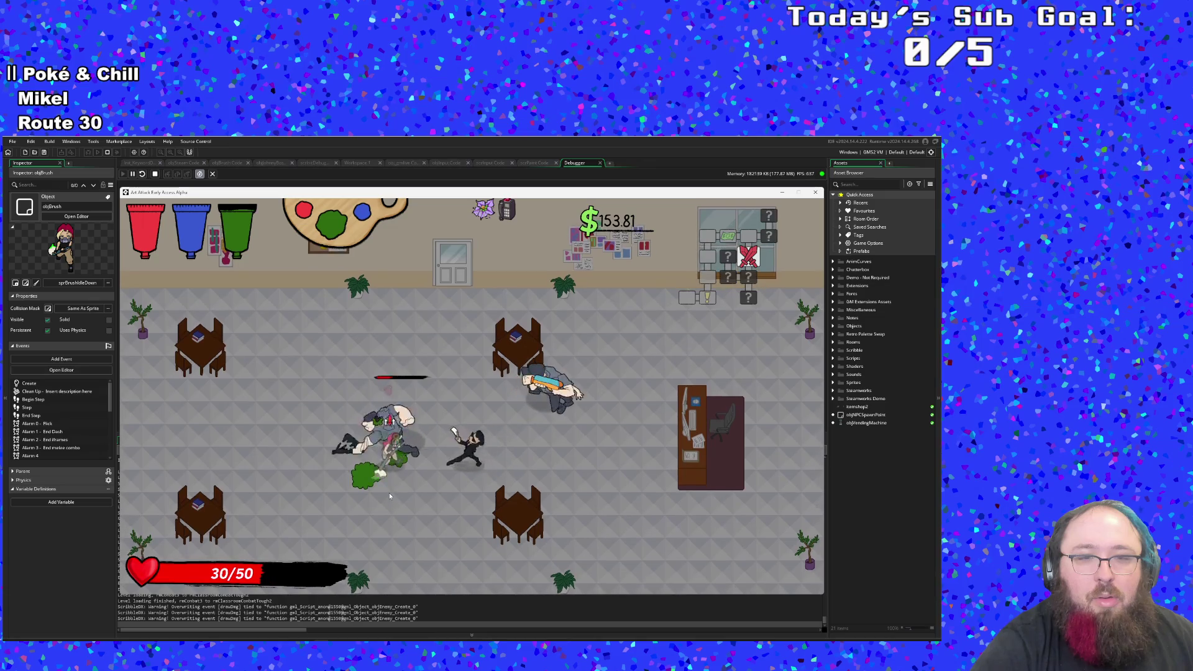
left_click(390, 496)
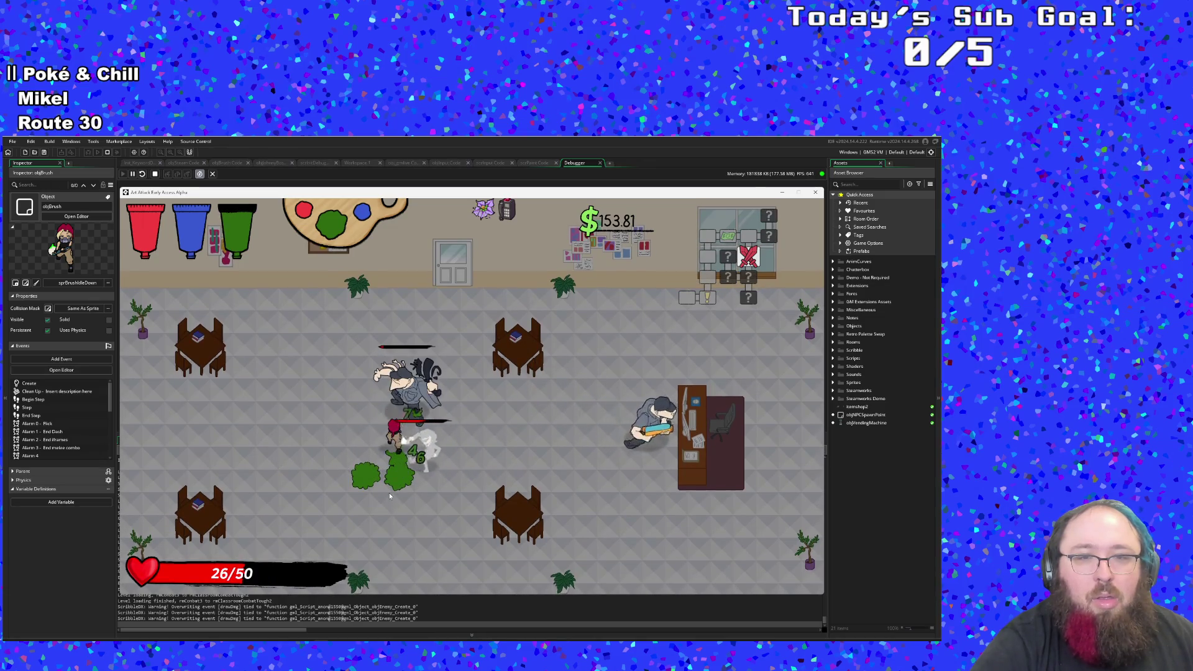
key("s")
key("a")
left_click(390, 495)
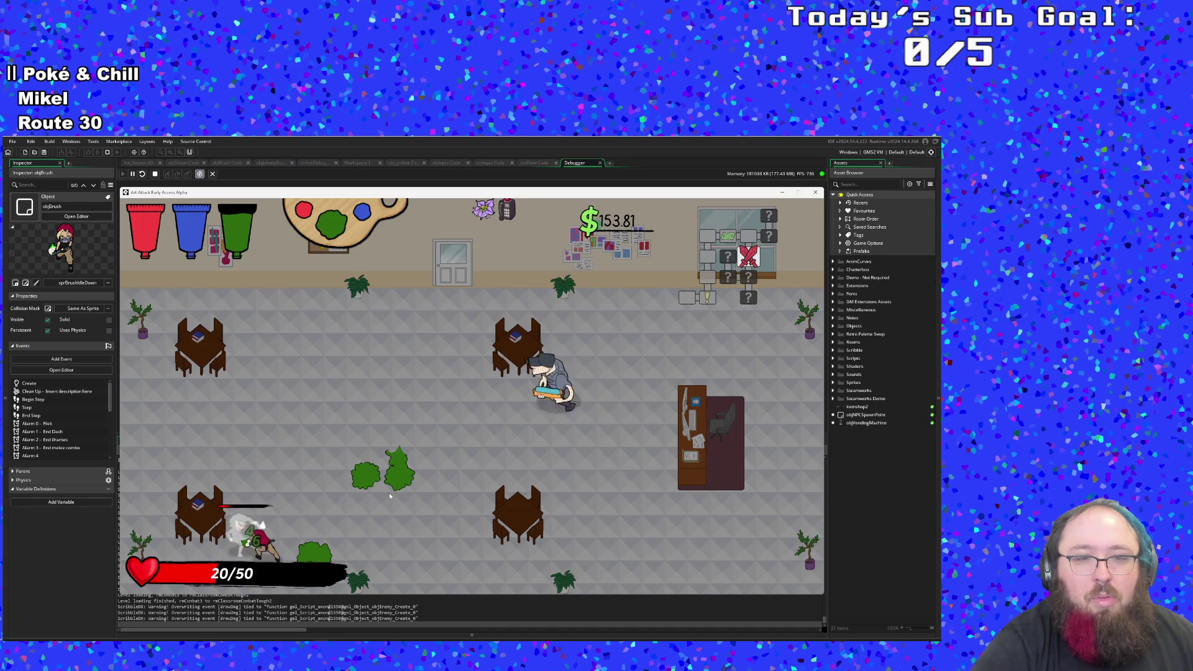
left_click(390, 495)
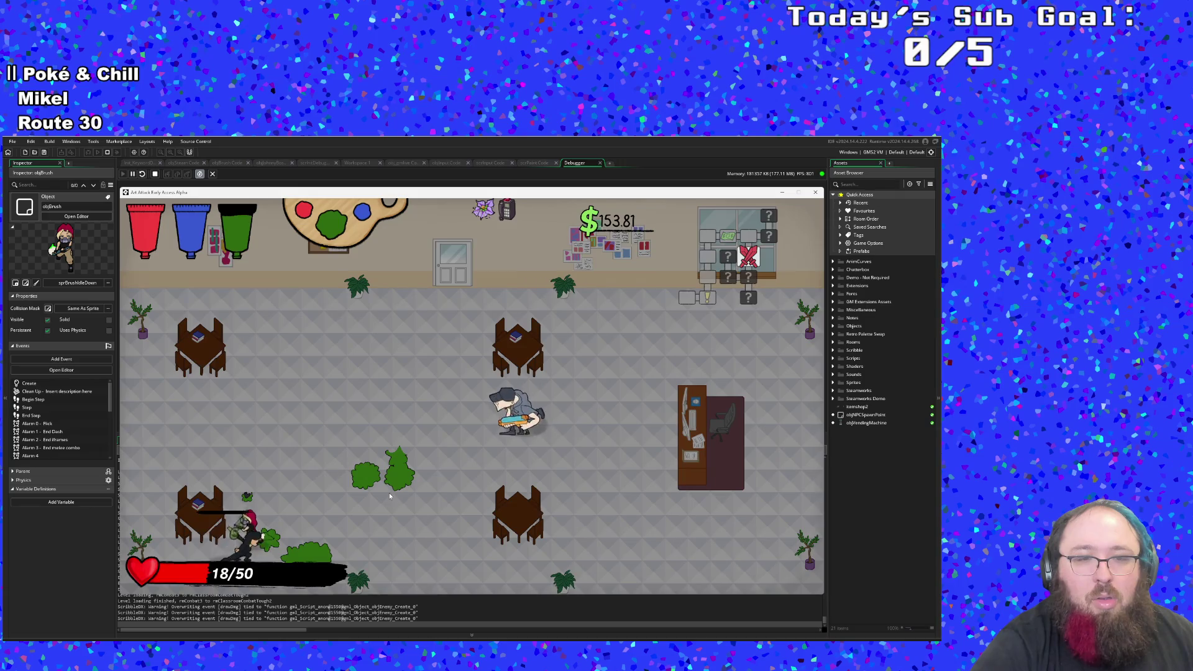
Step: Chase down and finish the last enemy while trailing green paint
key("w")
key("d")
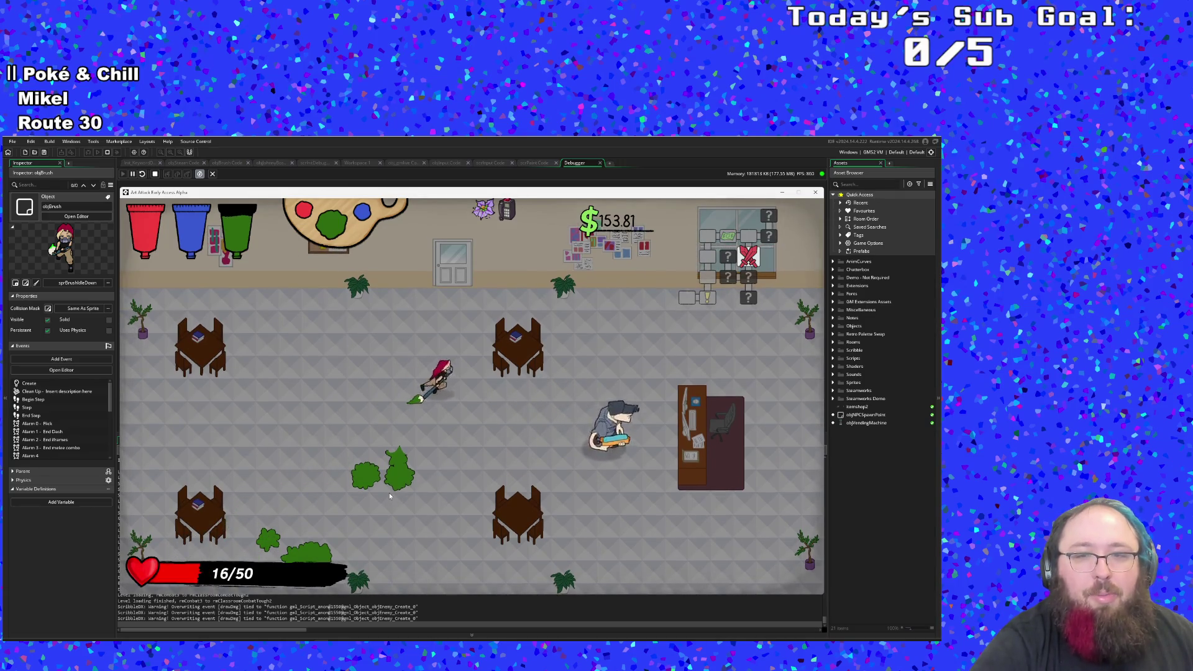
key("d")
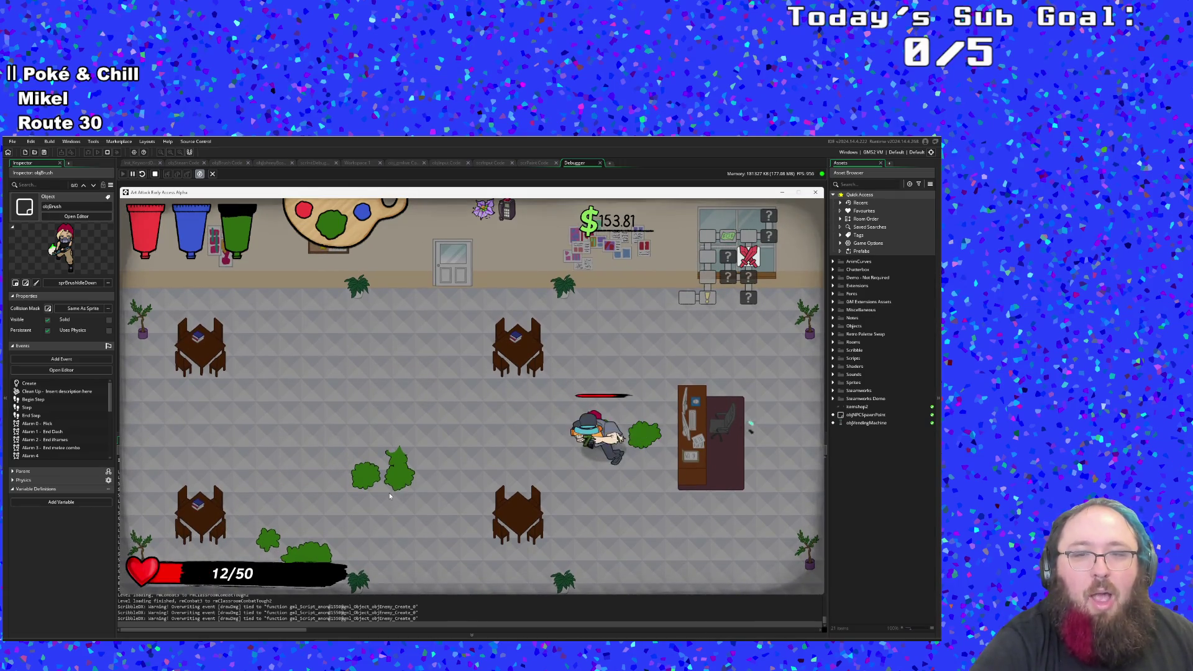
key("w")
key("d")
key("w")
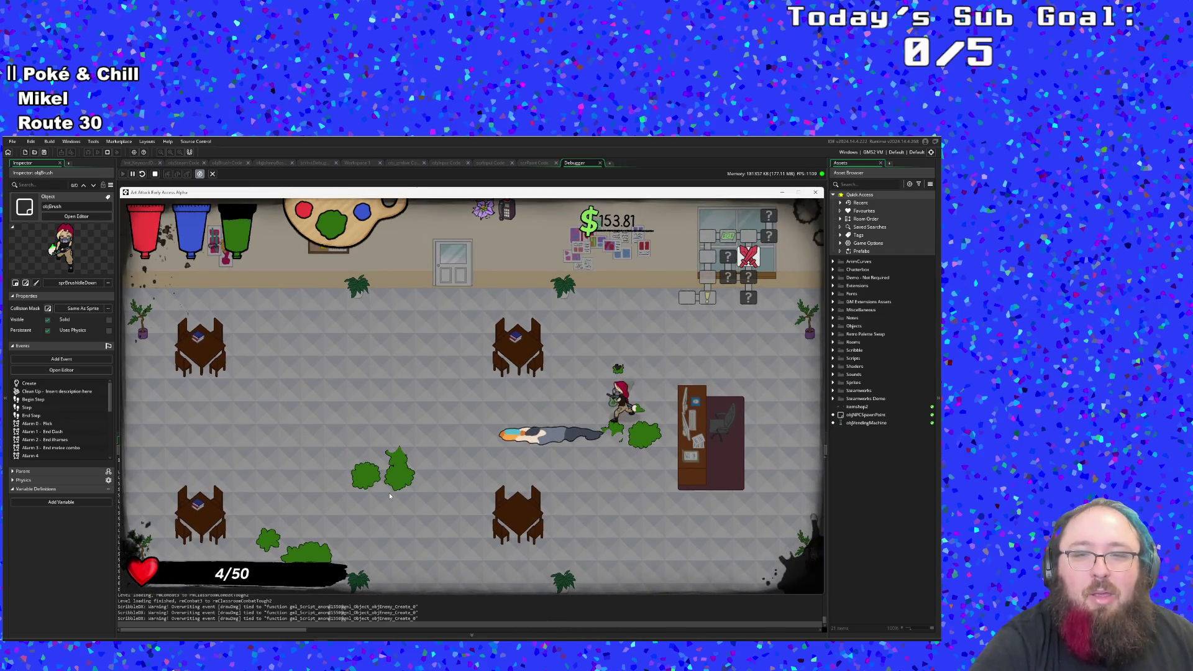
Step: Roam the cleared classroom and leave through the left exit
key("a")
key("s")
key("w")
key("d")
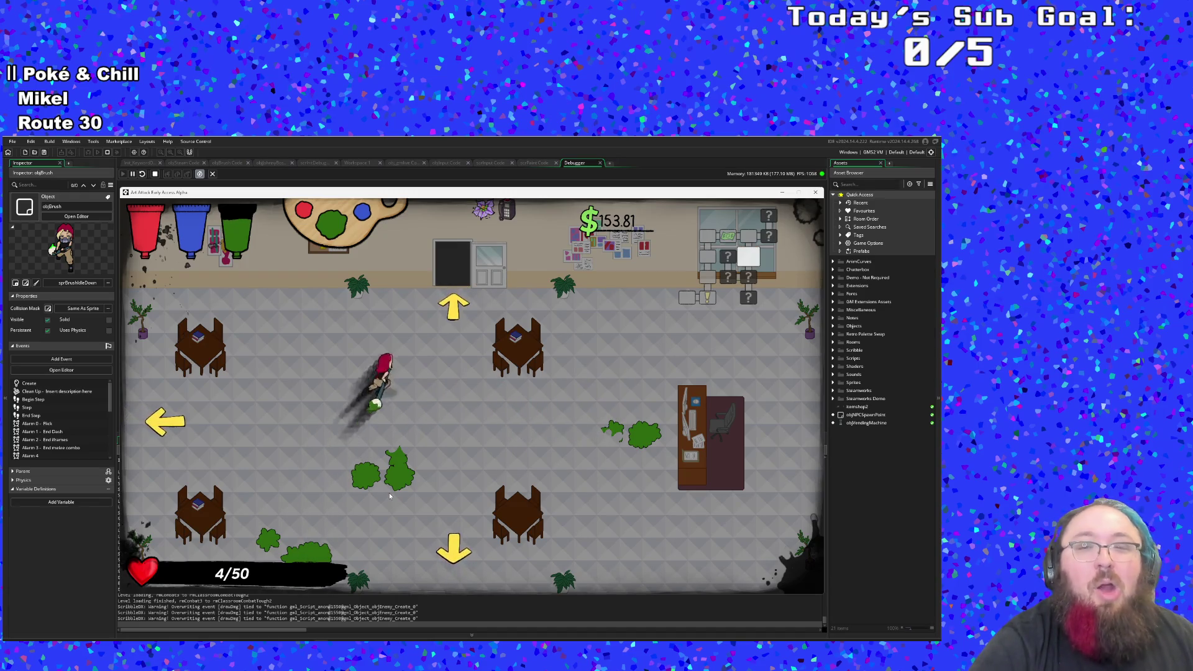
key("a")
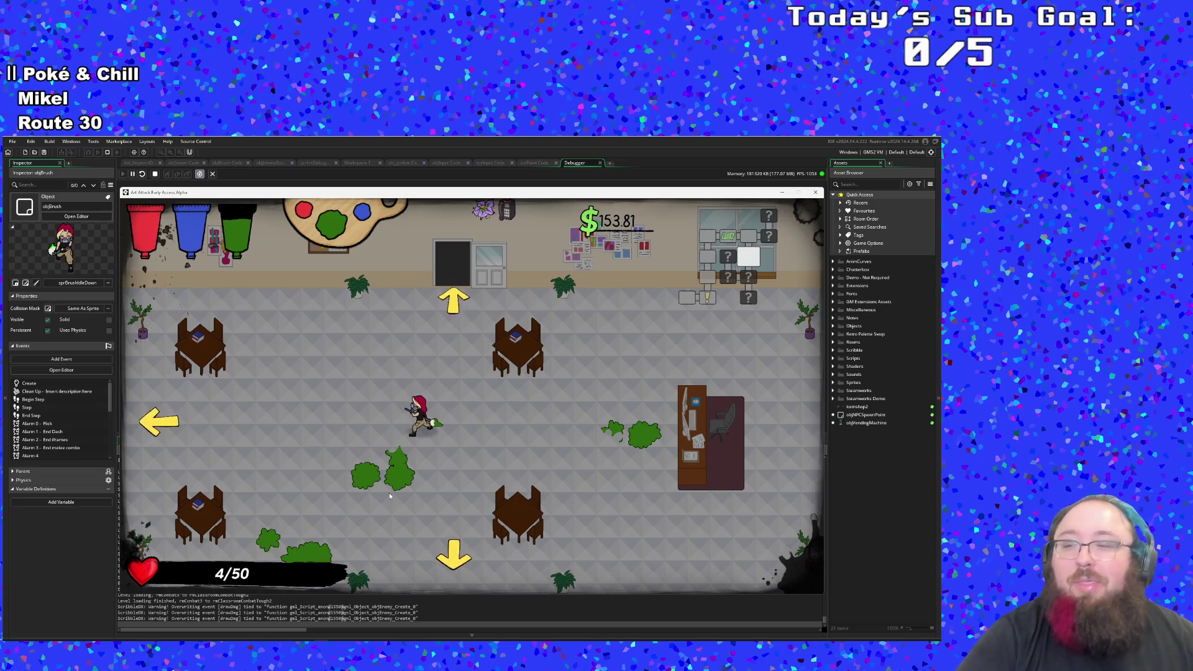
key("a")
key("a")
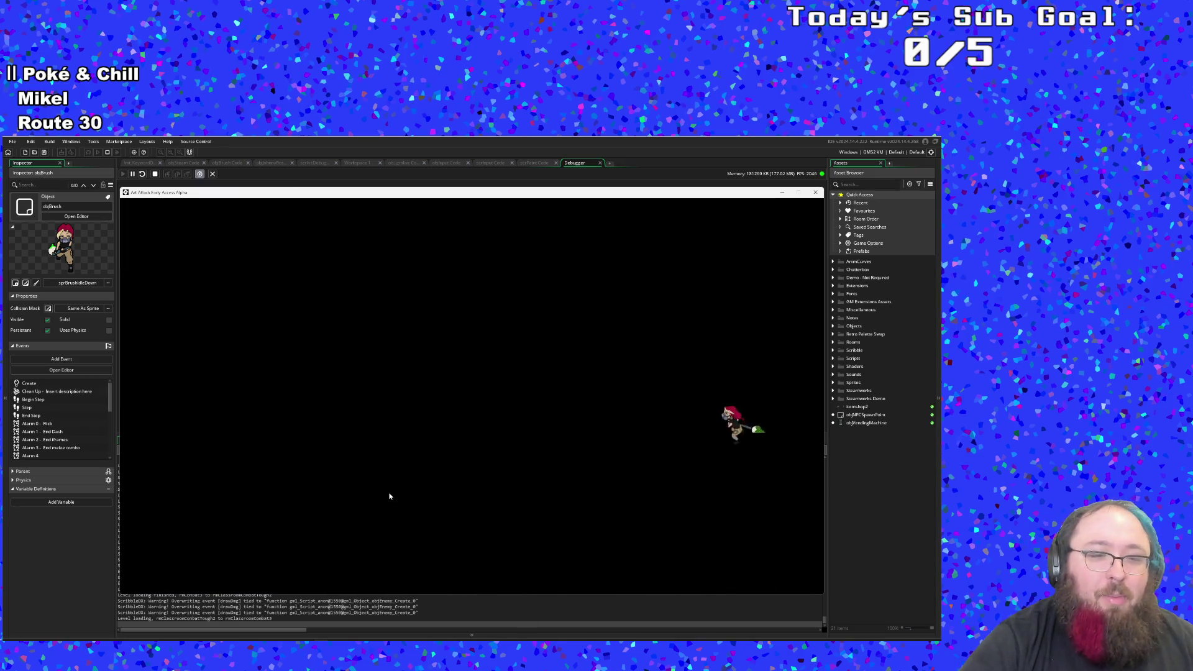
key("s")
key("a")
key("w")
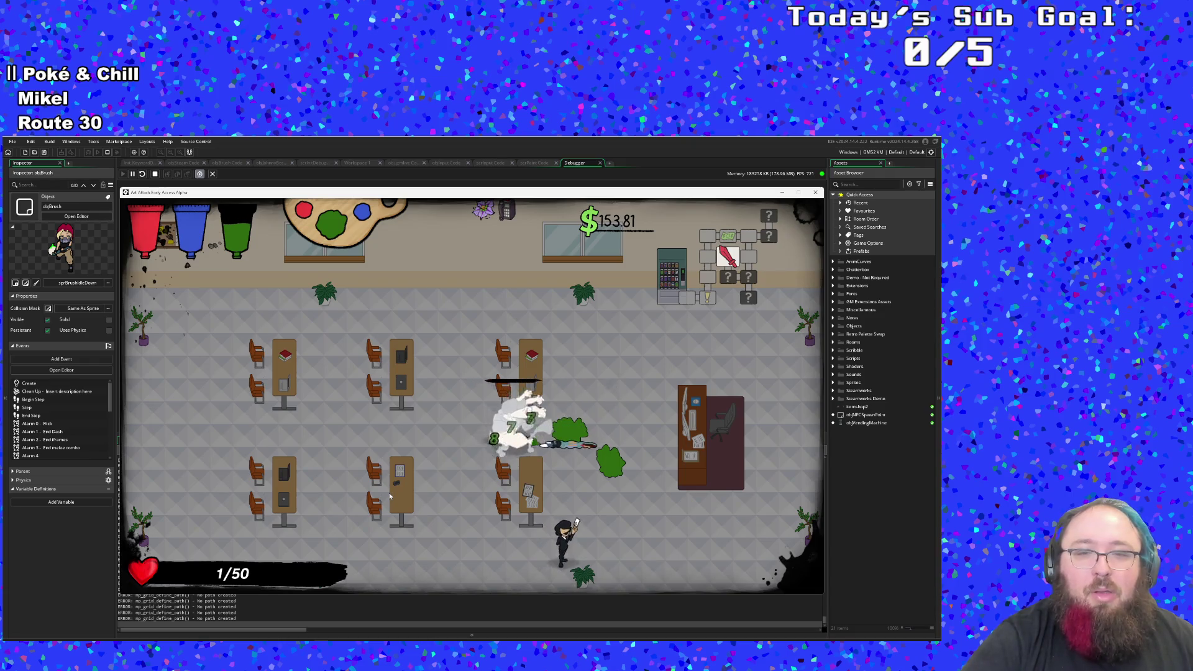
key("a")
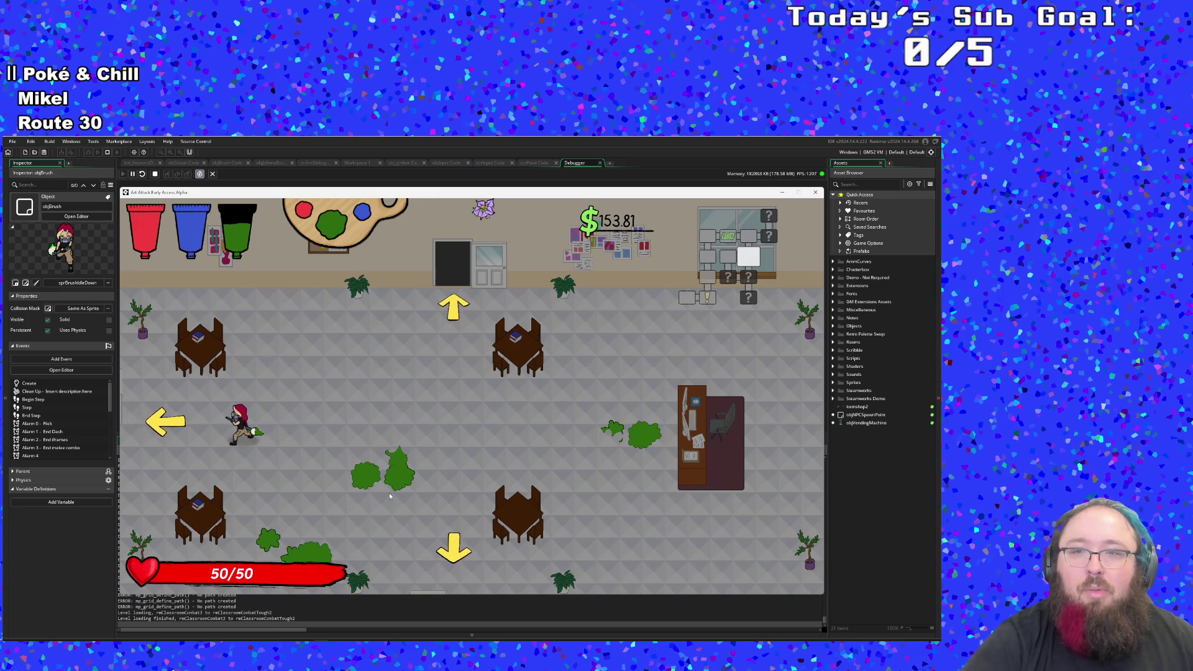
key("a")
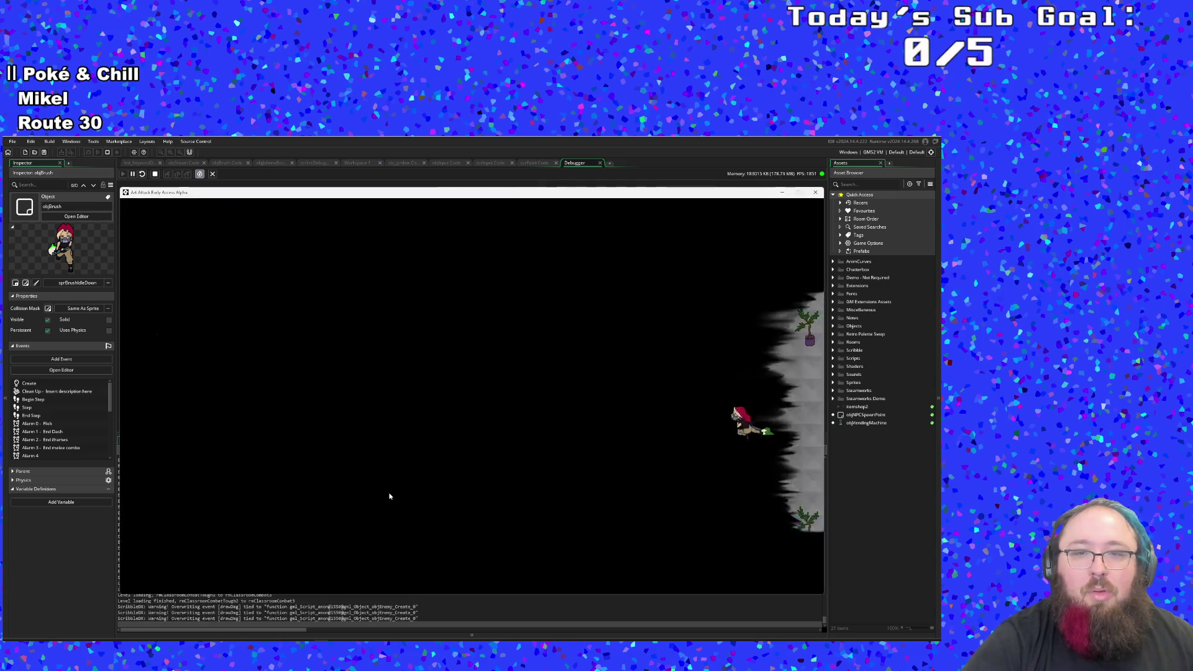
Step: Break the vending machine for cash, reaching $256.84, and head to the bottom exit
key("w")
key("w")
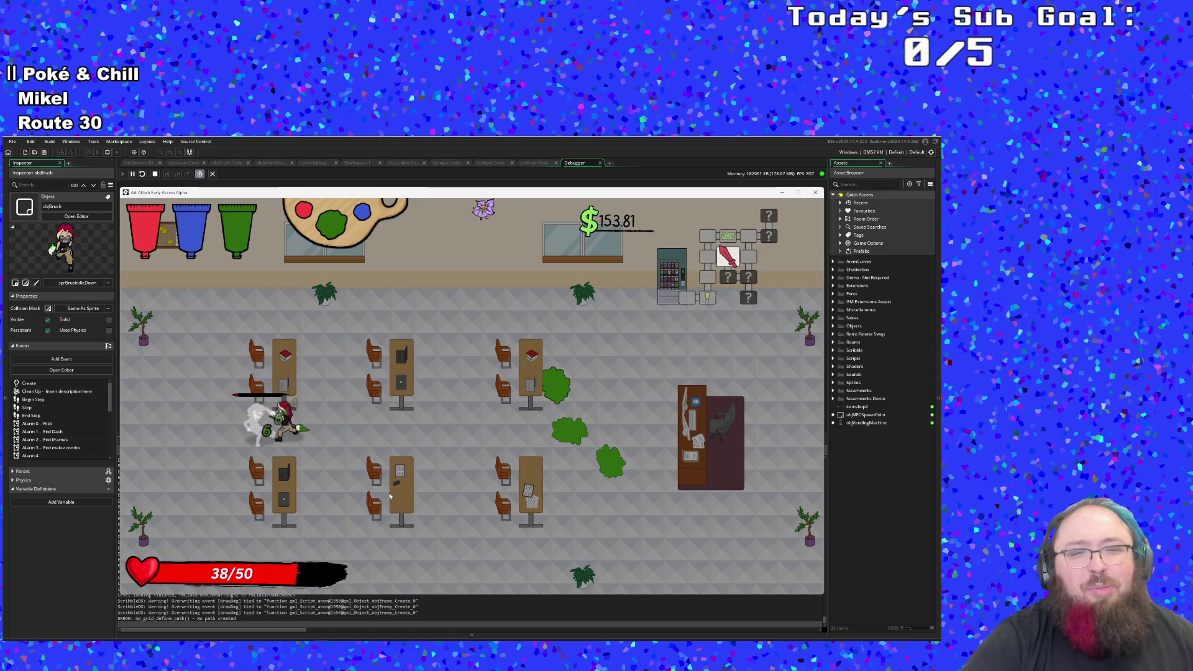
key("d")
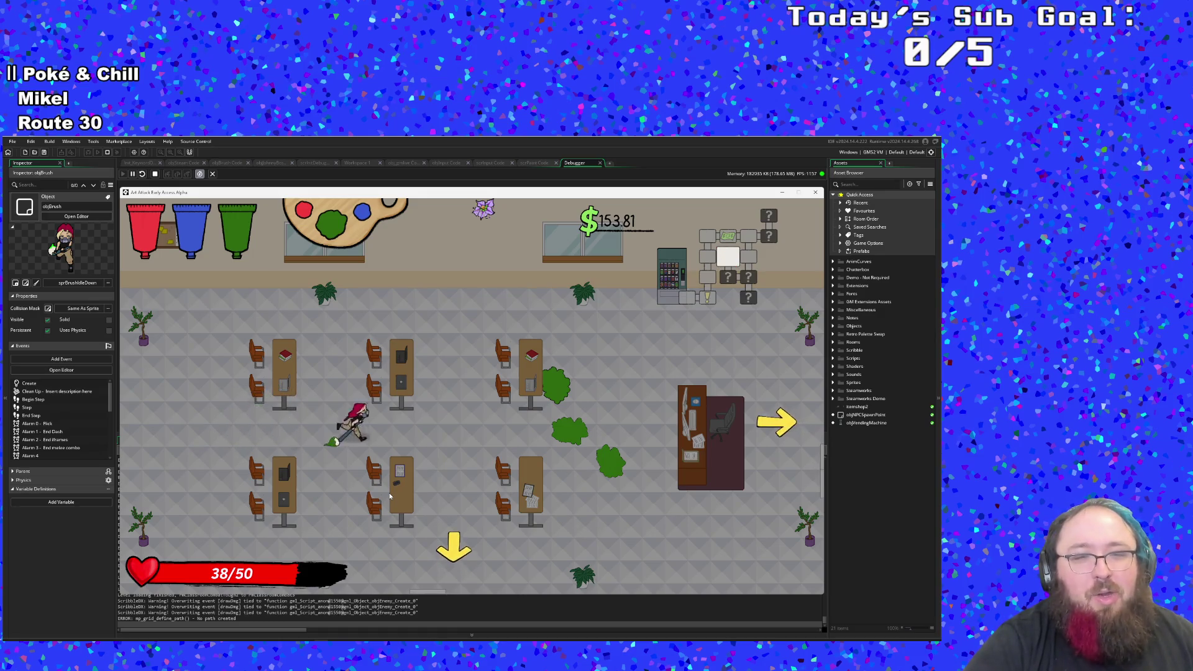
key("w")
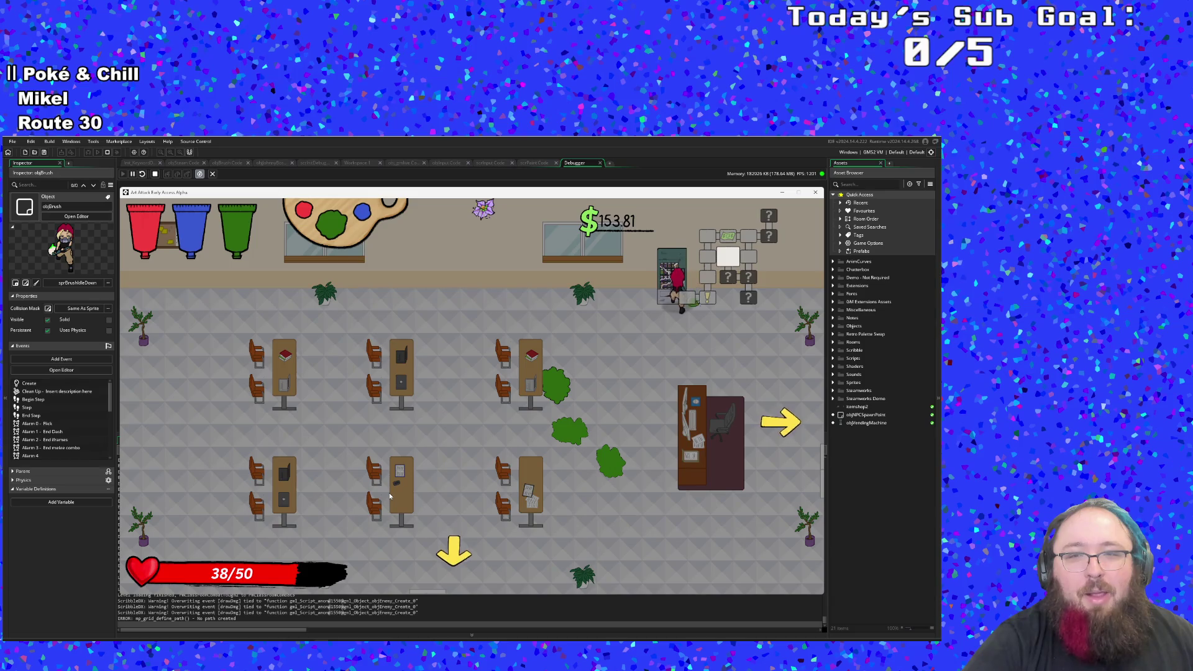
key("a")
key("s")
key("a")
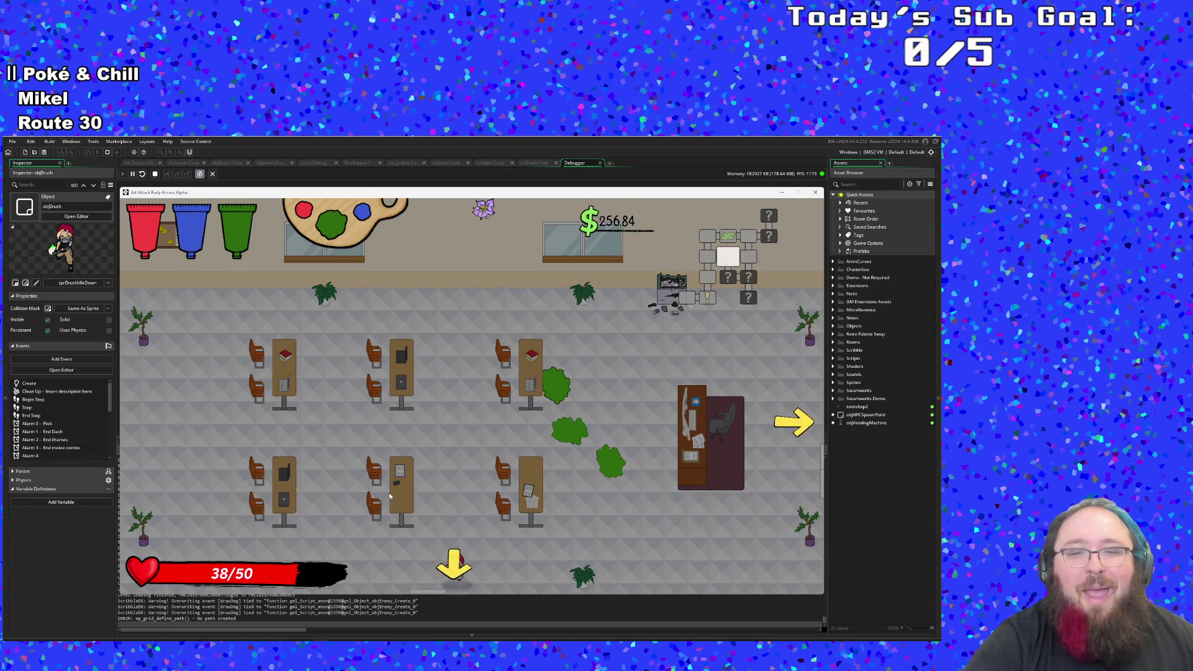
Step: Knock over the treasure room's vending machine, raising cash to $427.83
key("a")
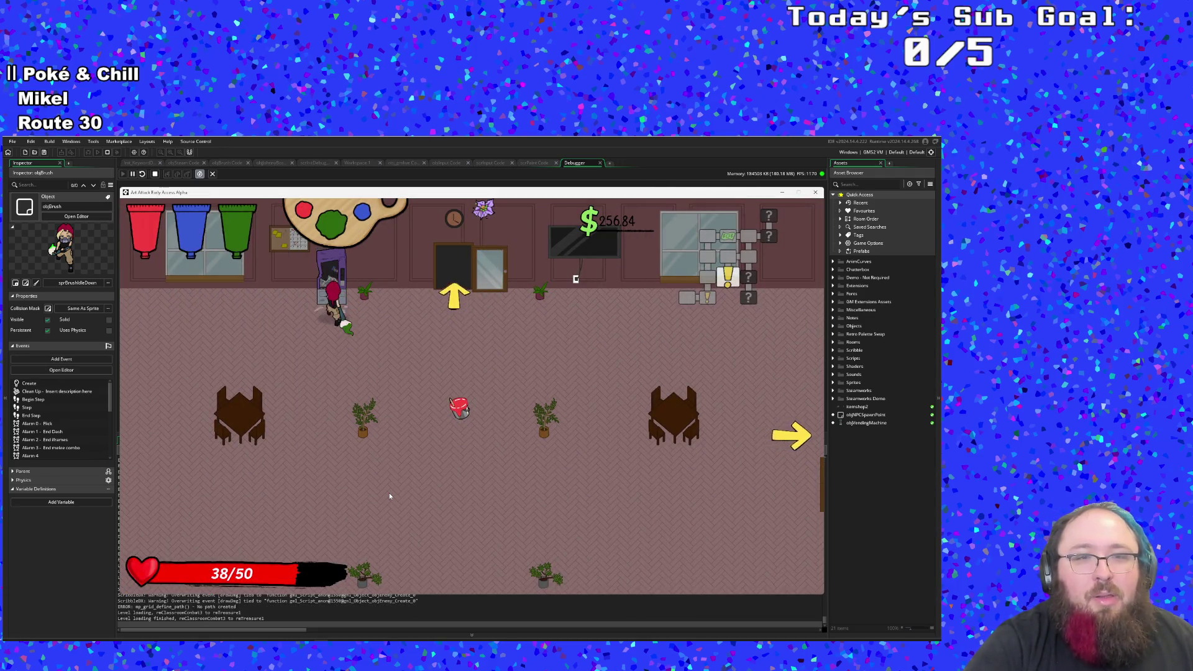
left_click(389, 496)
key("d")
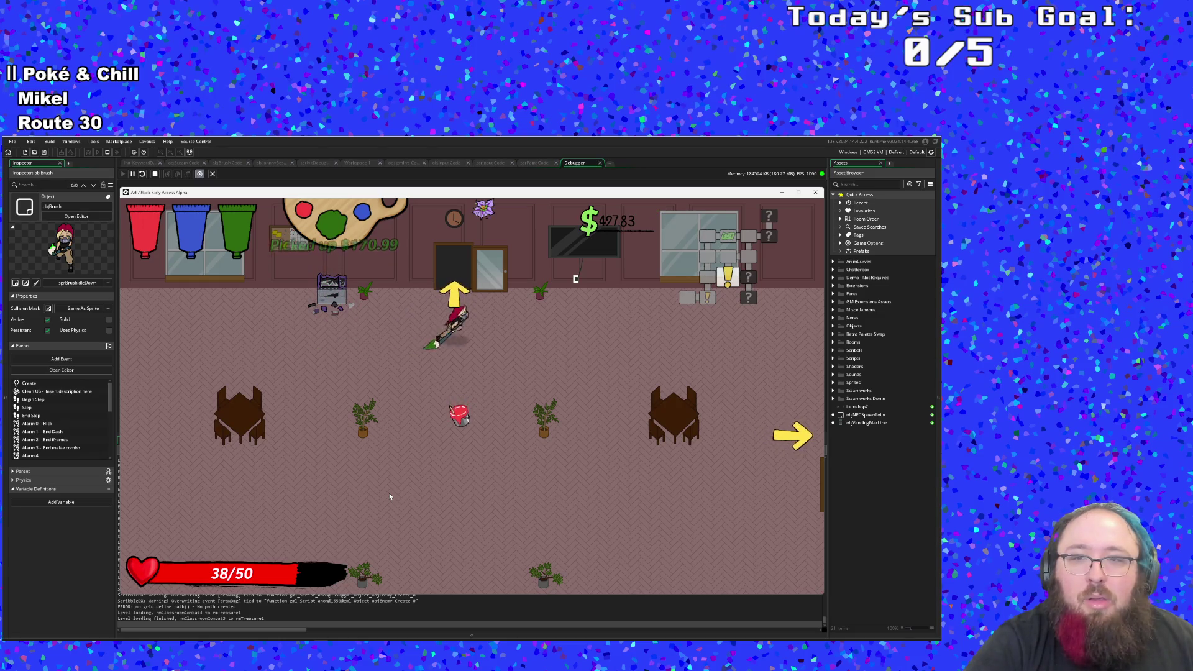
key("s")
key("a")
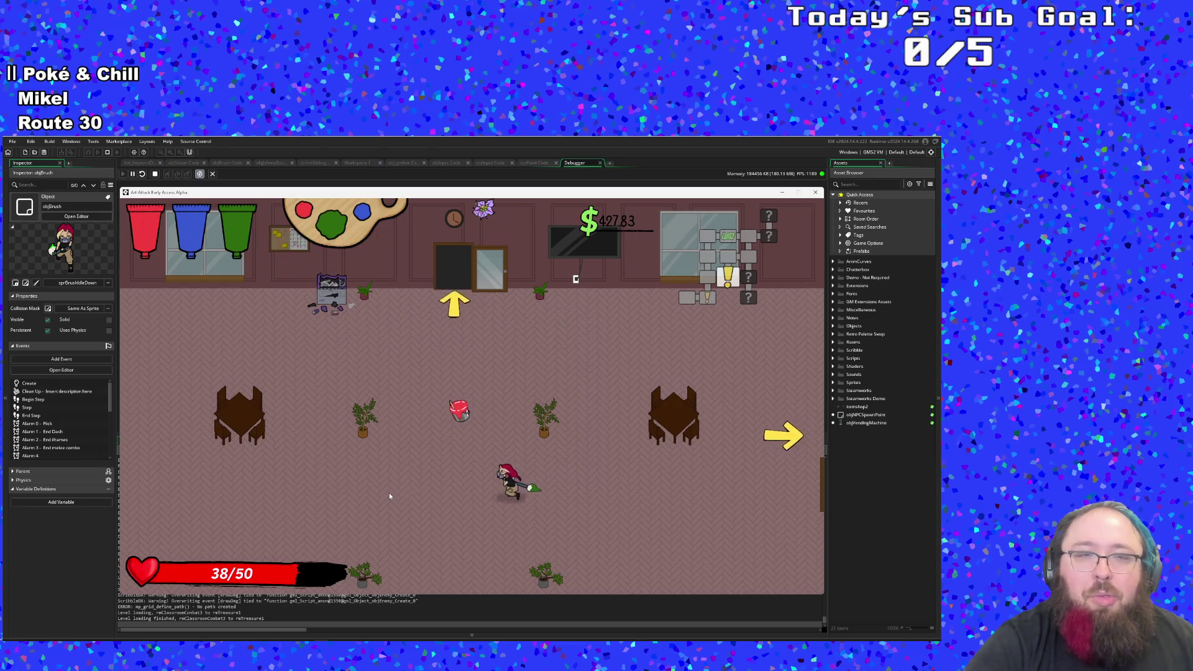
Step: Step onto the red paint bucket and swap the held paint for red
key("w")
key("a")
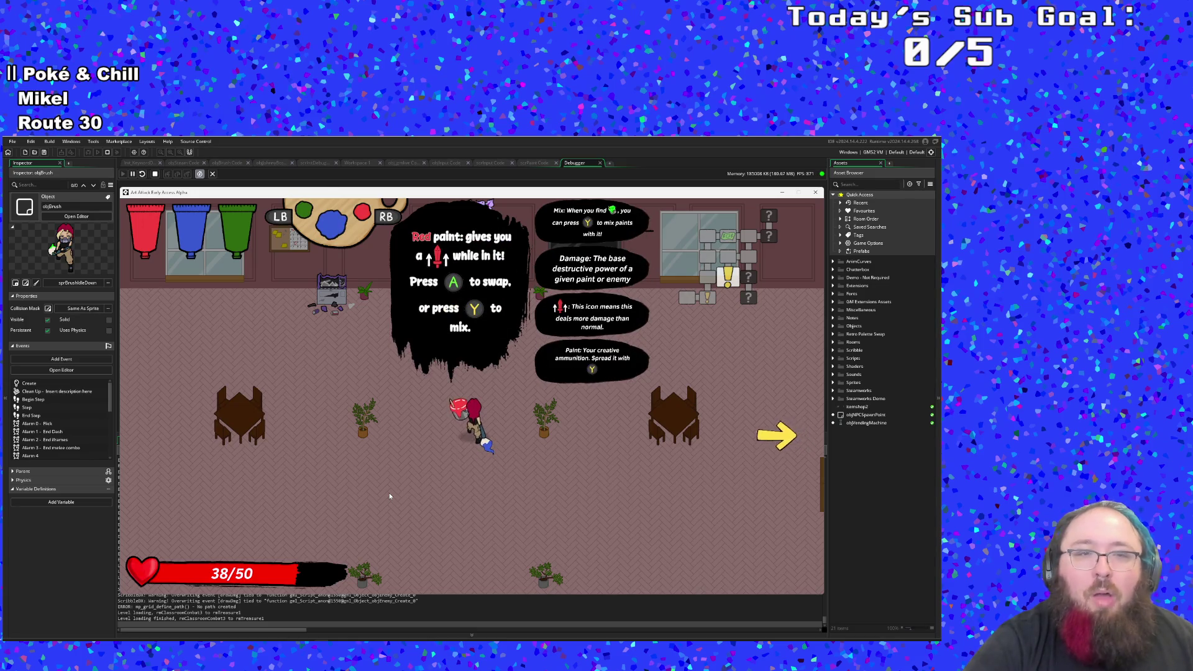
key("e")
key("e")
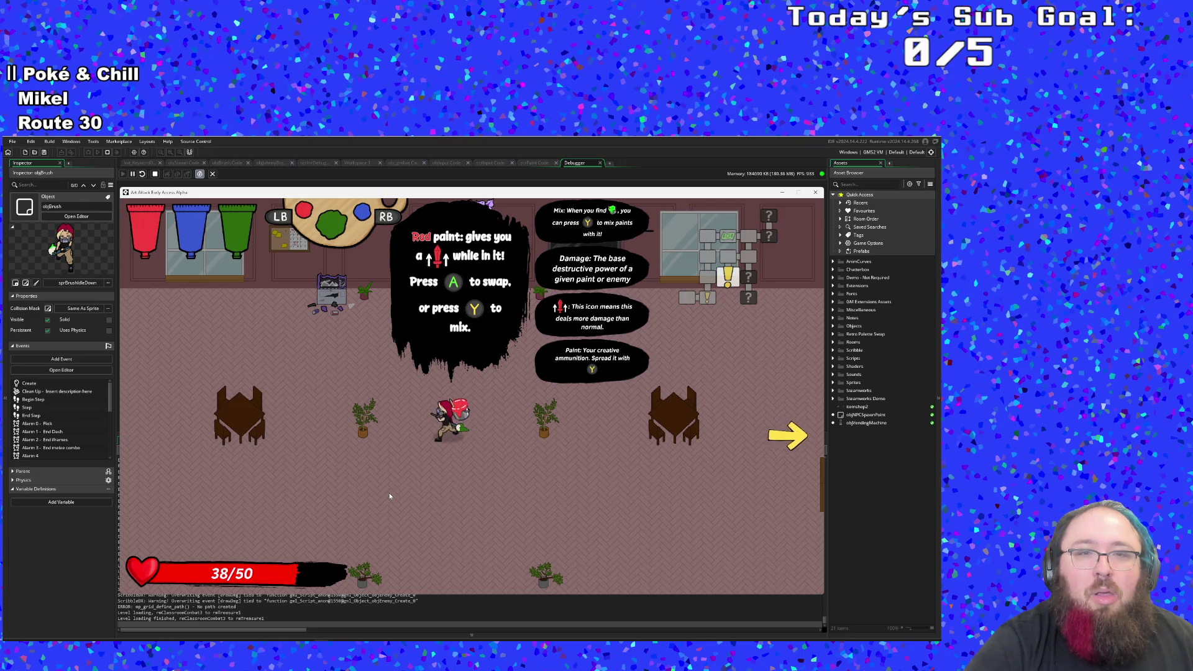
key("s")
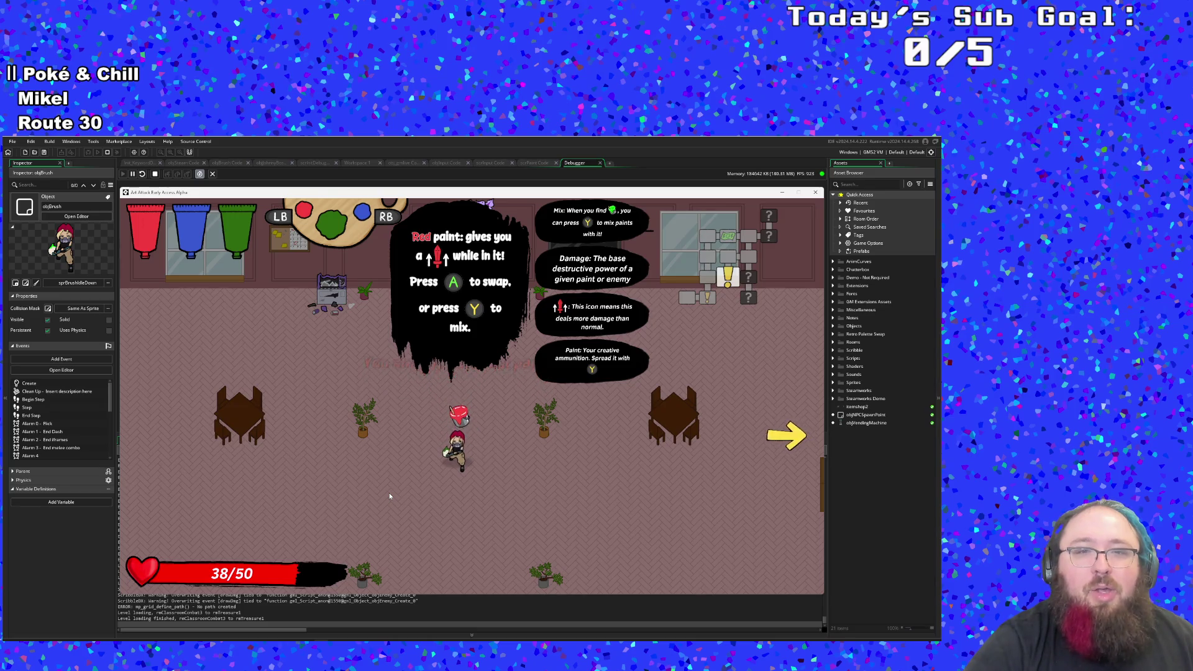
key("w")
key("d")
key("s")
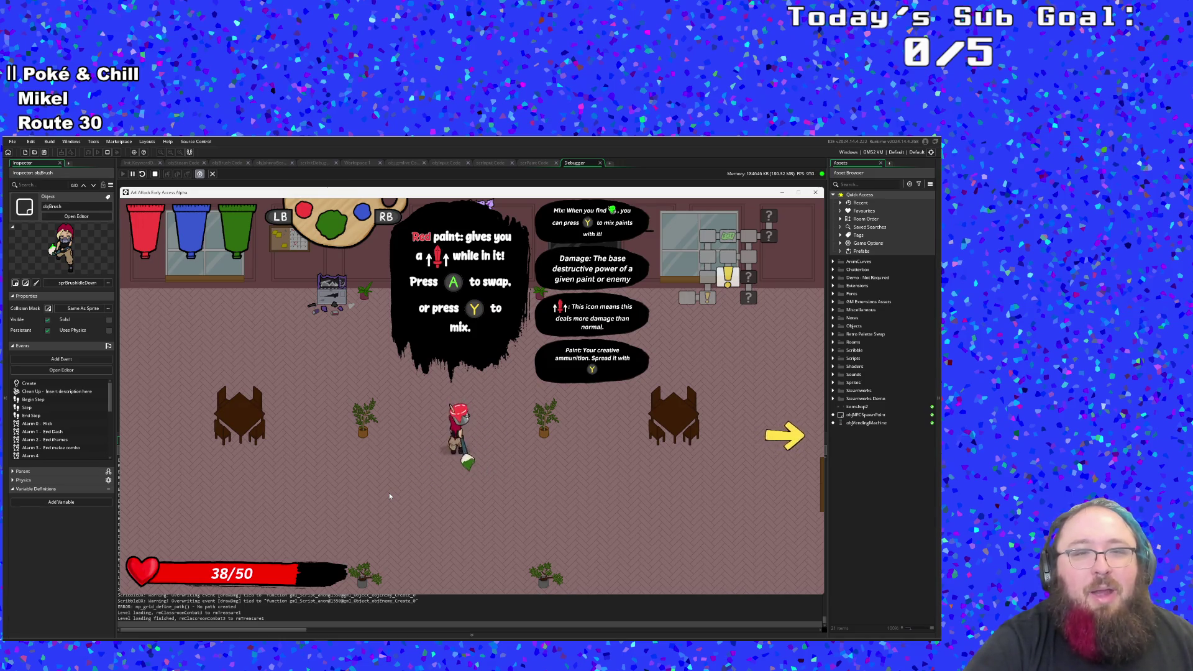
key("a")
Step: Go through the top door into the classroom and head for the right exit
key("s")
key("d")
key("w")
key("a")
key("w")
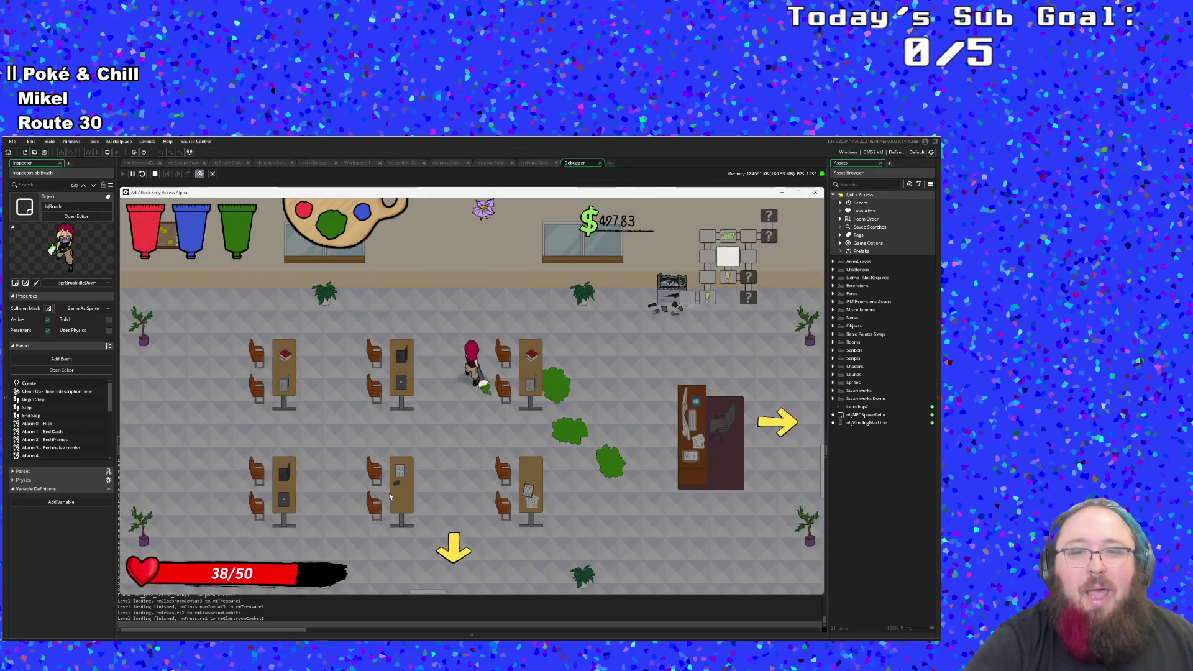
key("d")
key("s")
key("w")
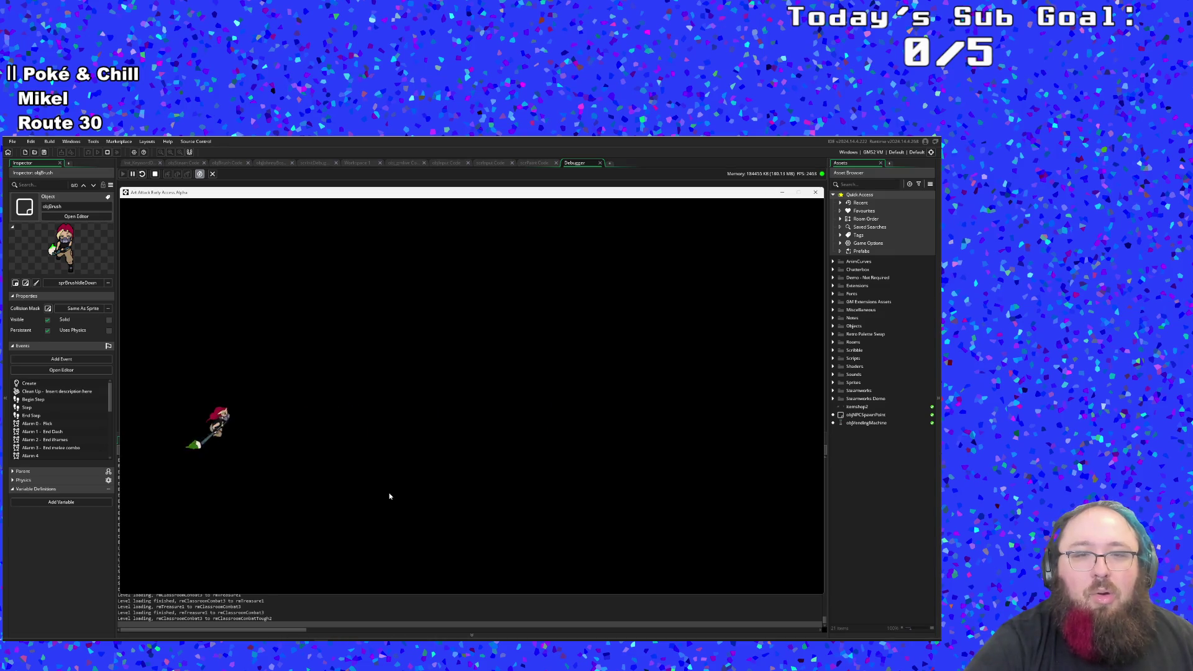
Step: Travel through the top and left exits into the paint shop
key("d")
key("w")
key("a")
key("s")
key("w")
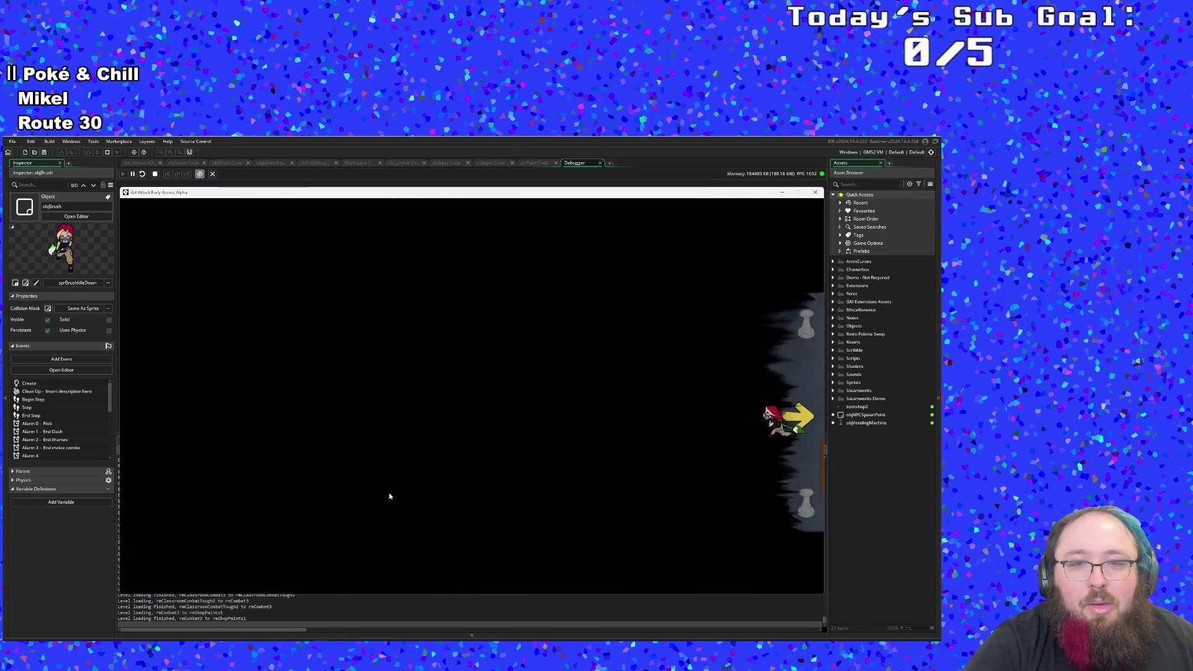
key("a")
key("s")
Step: Mix Pink paint at the counter, leaving $327.84, and exit through the bottom
key("w")
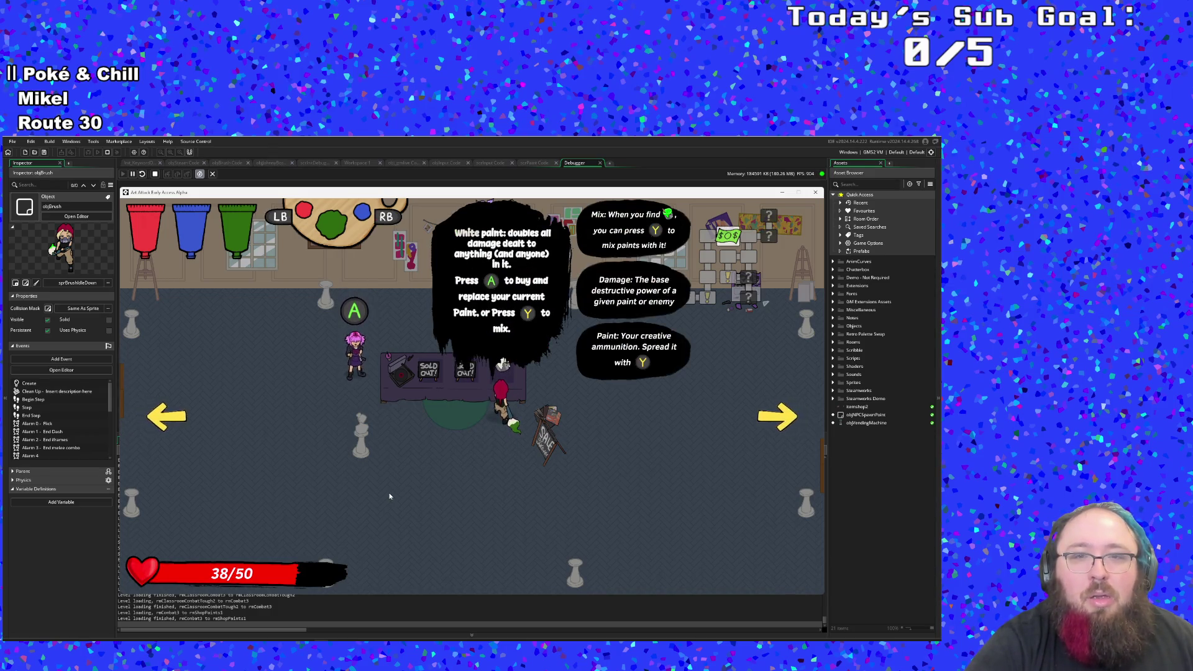
key("e")
key("s")
key("d")
key("w")
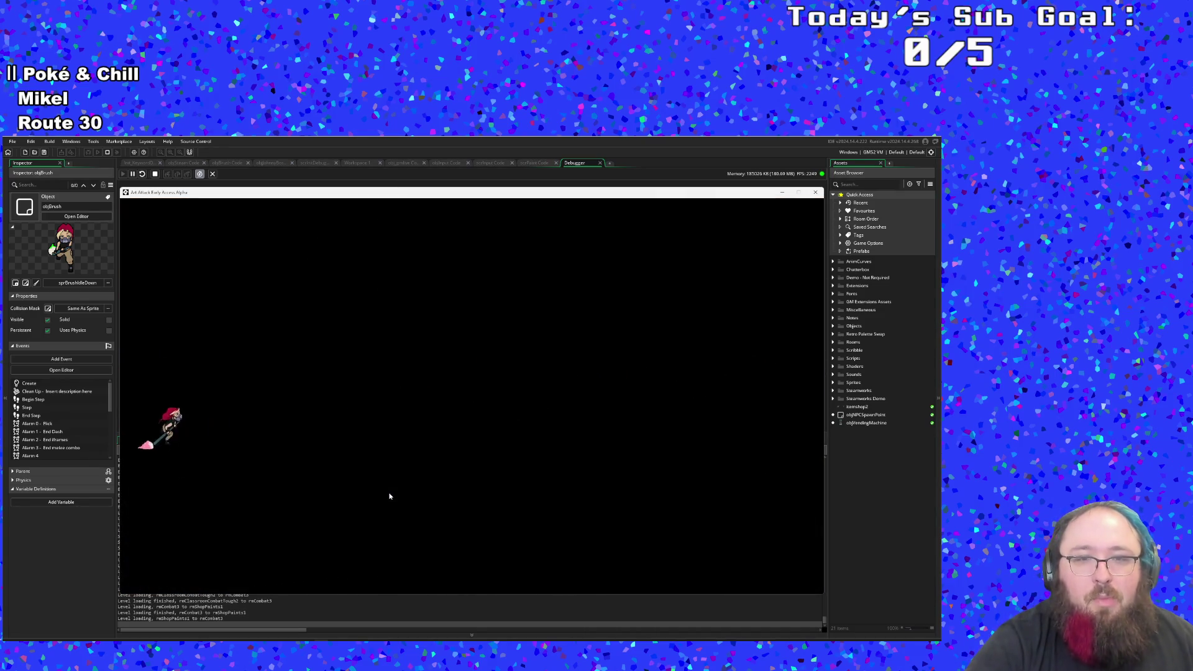
key("s")
key("d")
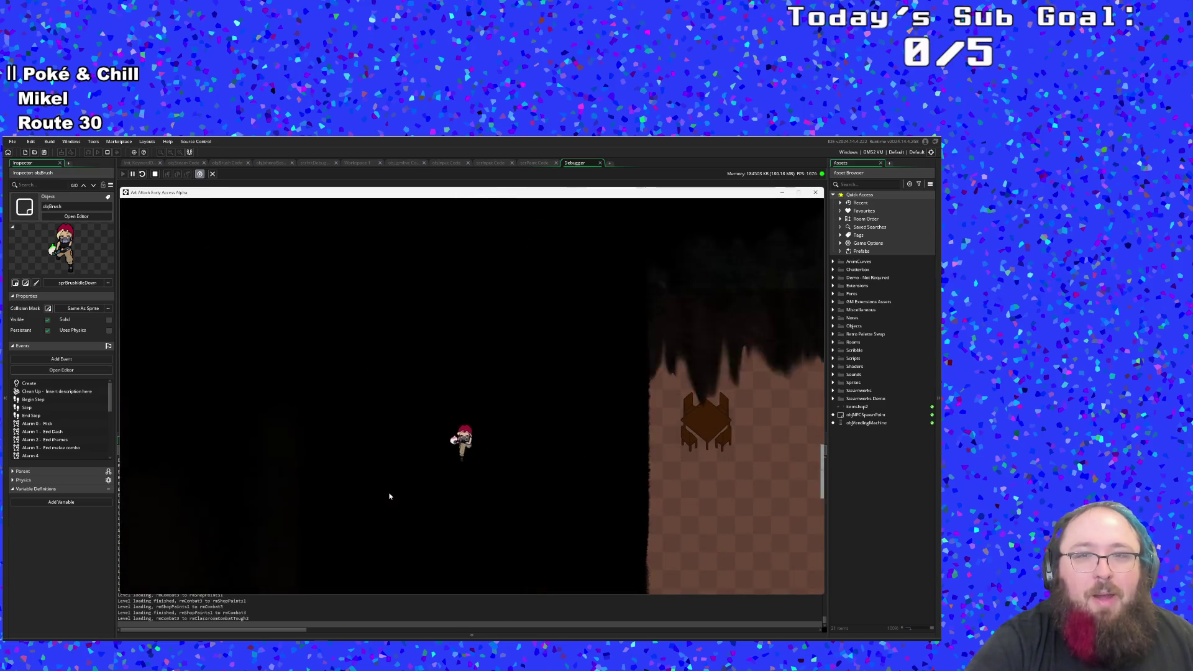
Step: Walk through the left and bottom exits onto the red paint bucket
key("a")
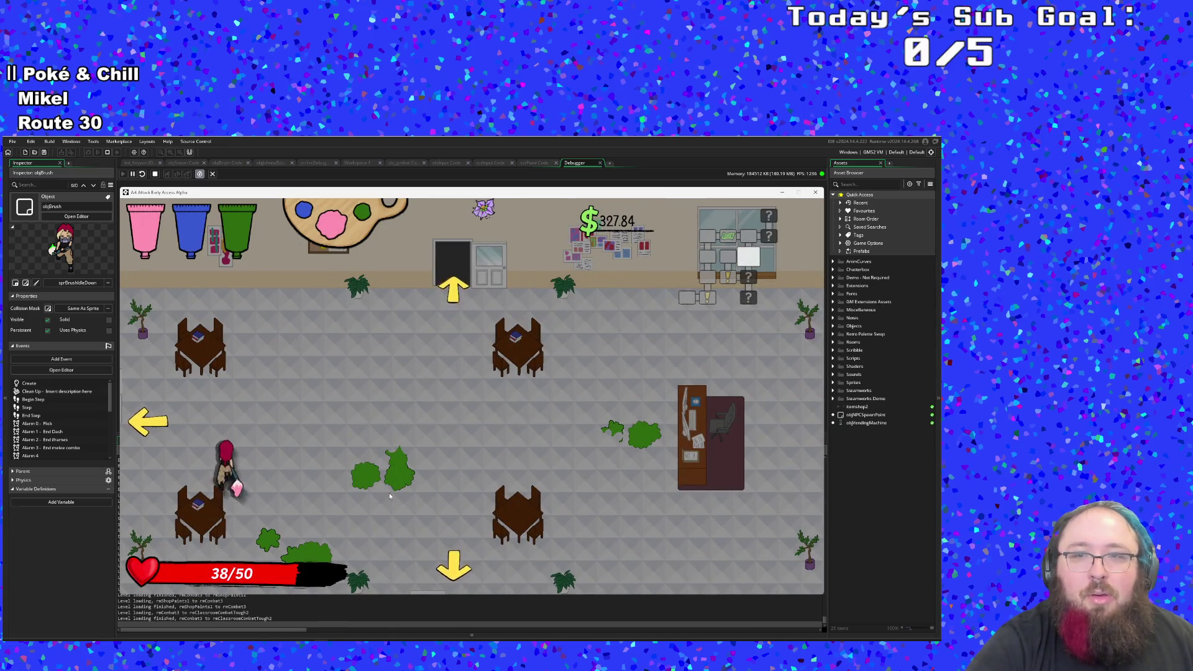
key("a")
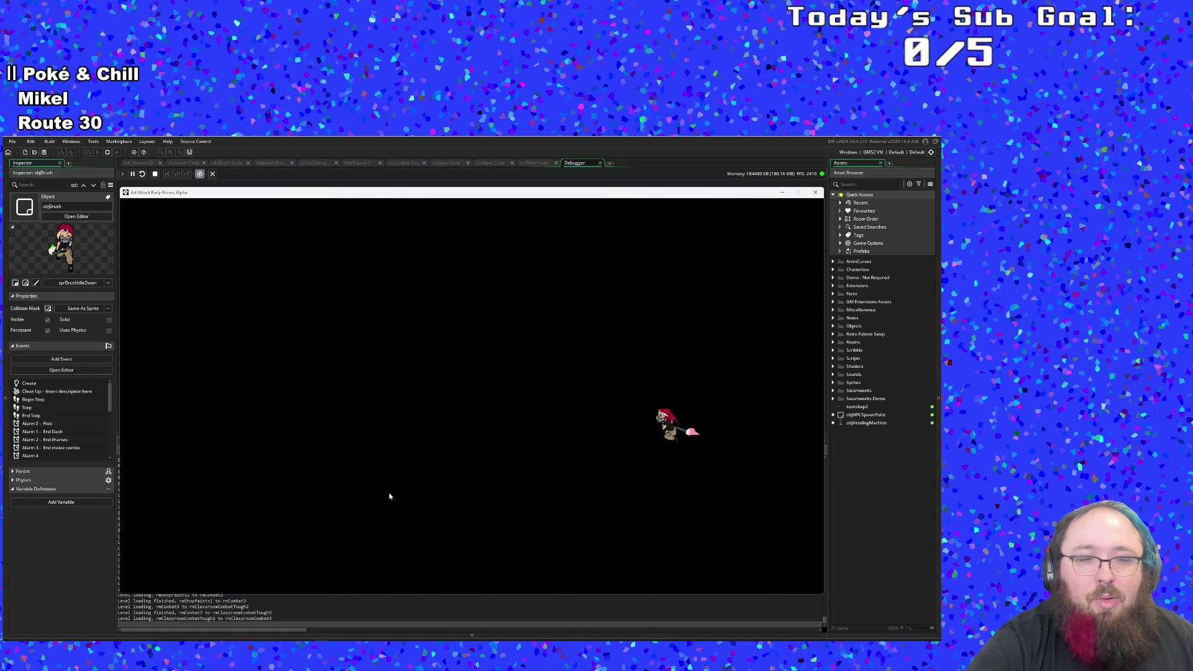
key("s")
key("a")
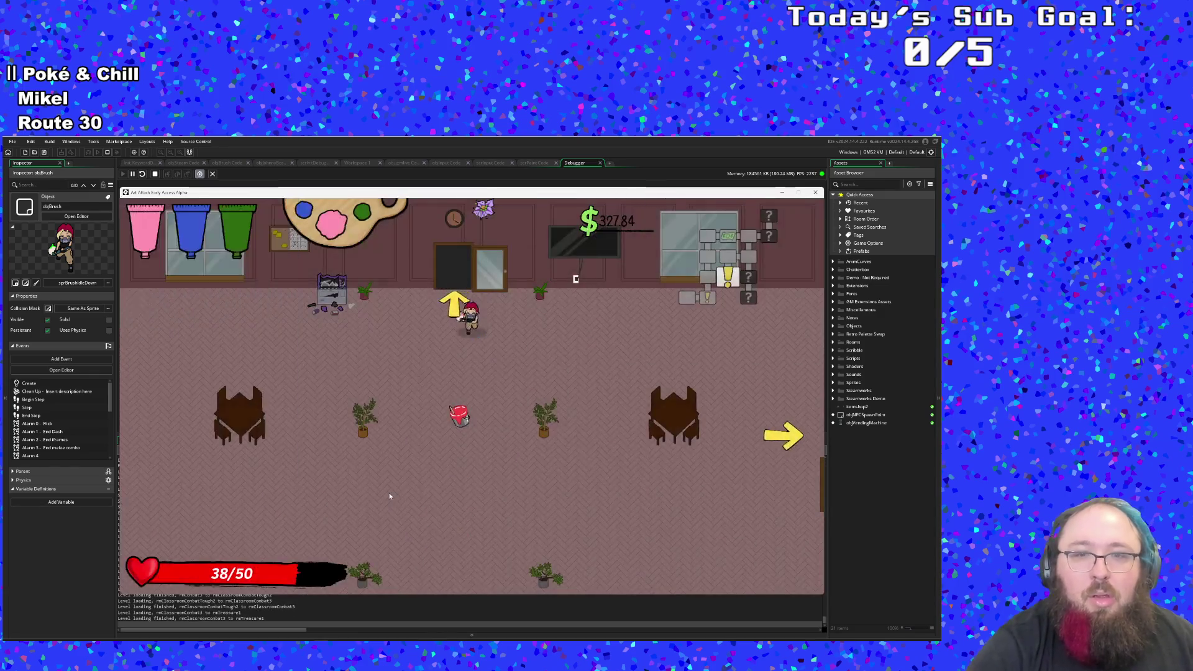
key("s")
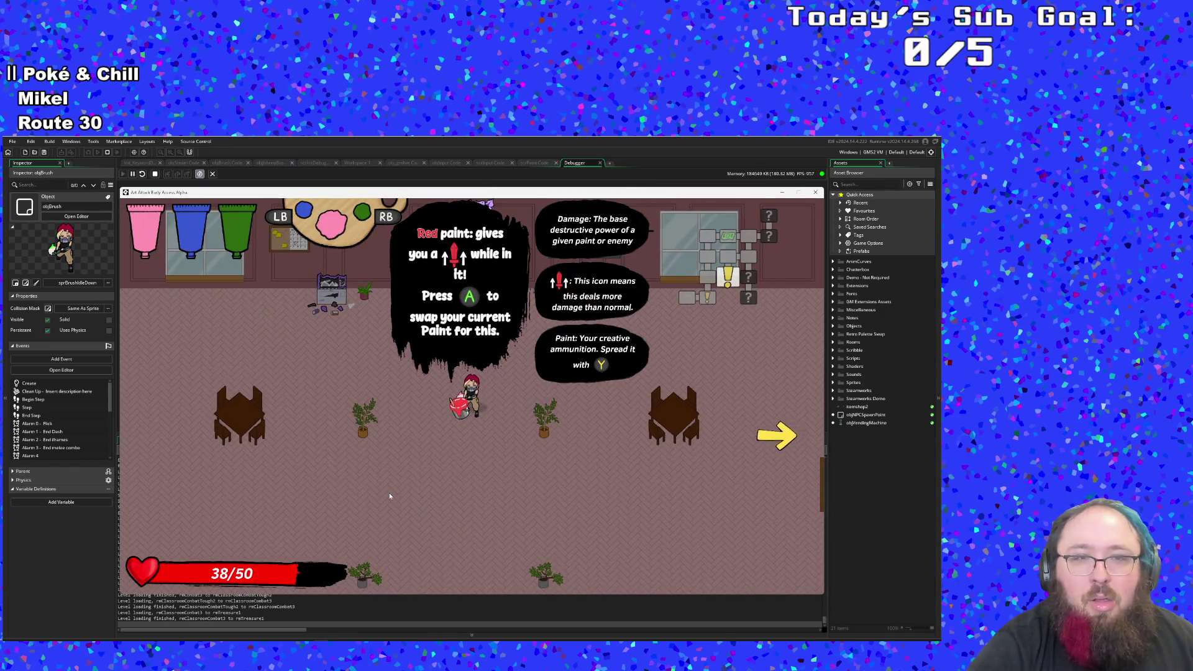
Step: Cycle to blue, then swap the held paint between red and green, ending on red
key("q")
key("space")
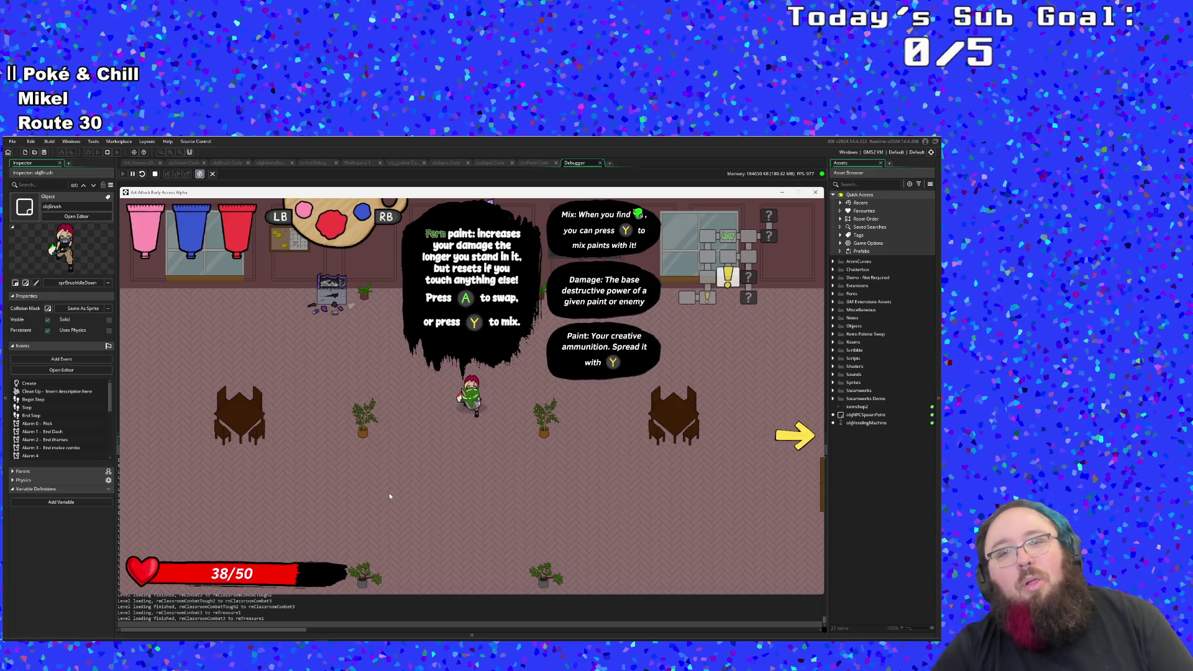
key("space")
key("space")
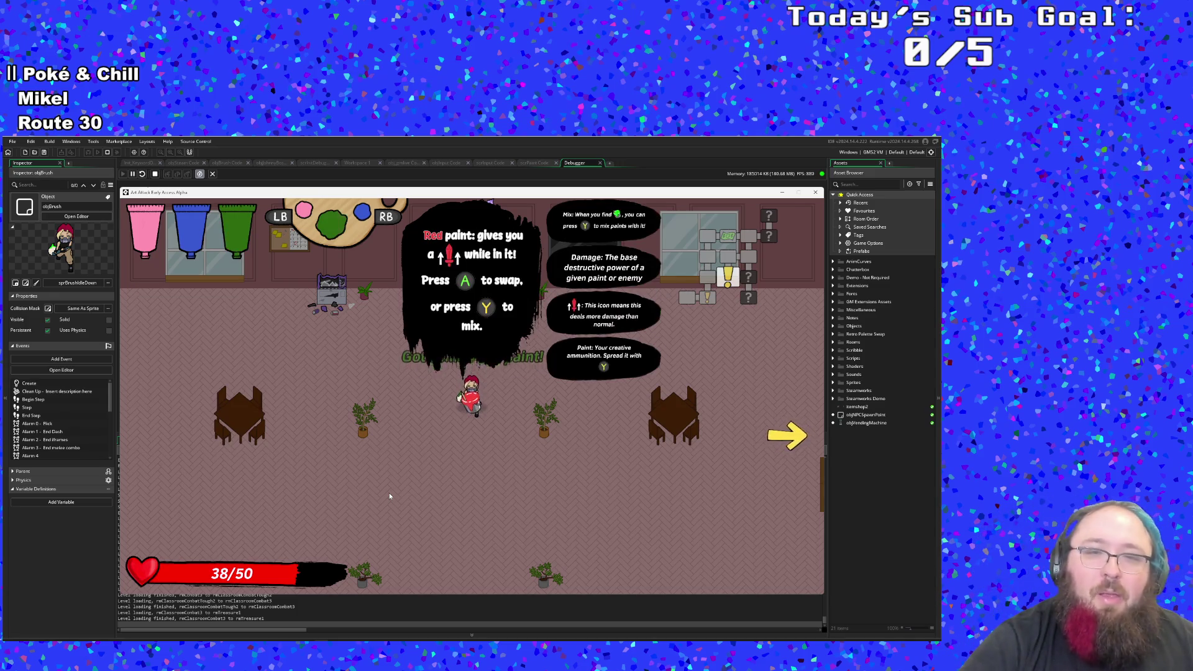
key("space")
key("space")
key("space")
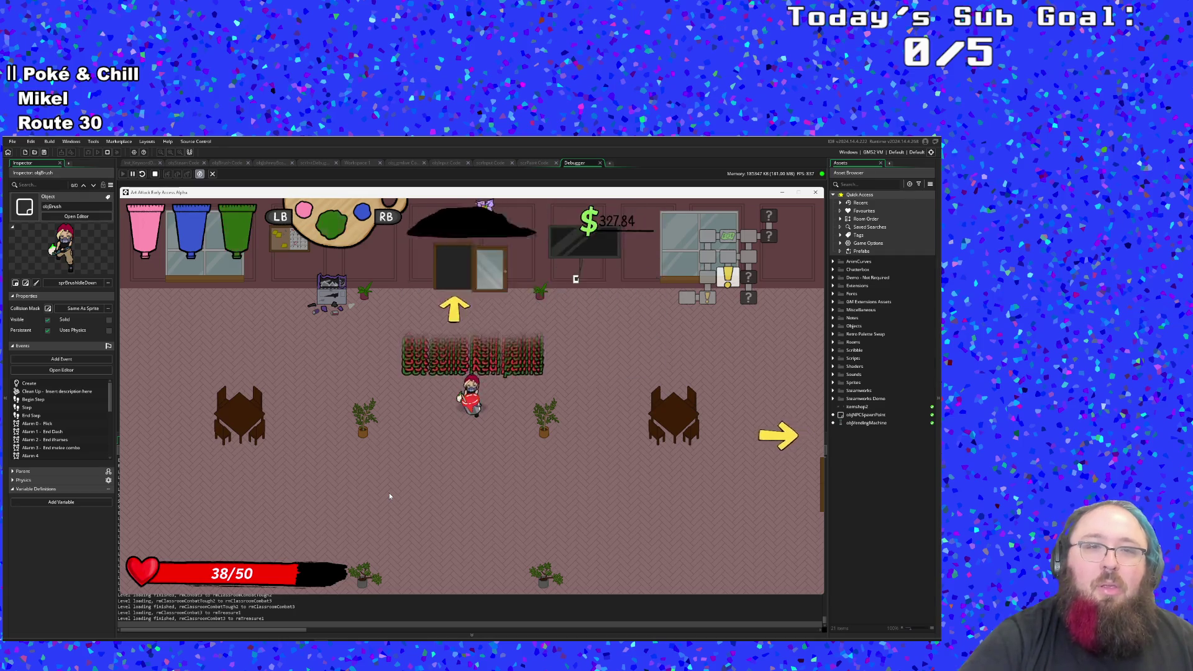
key("space")
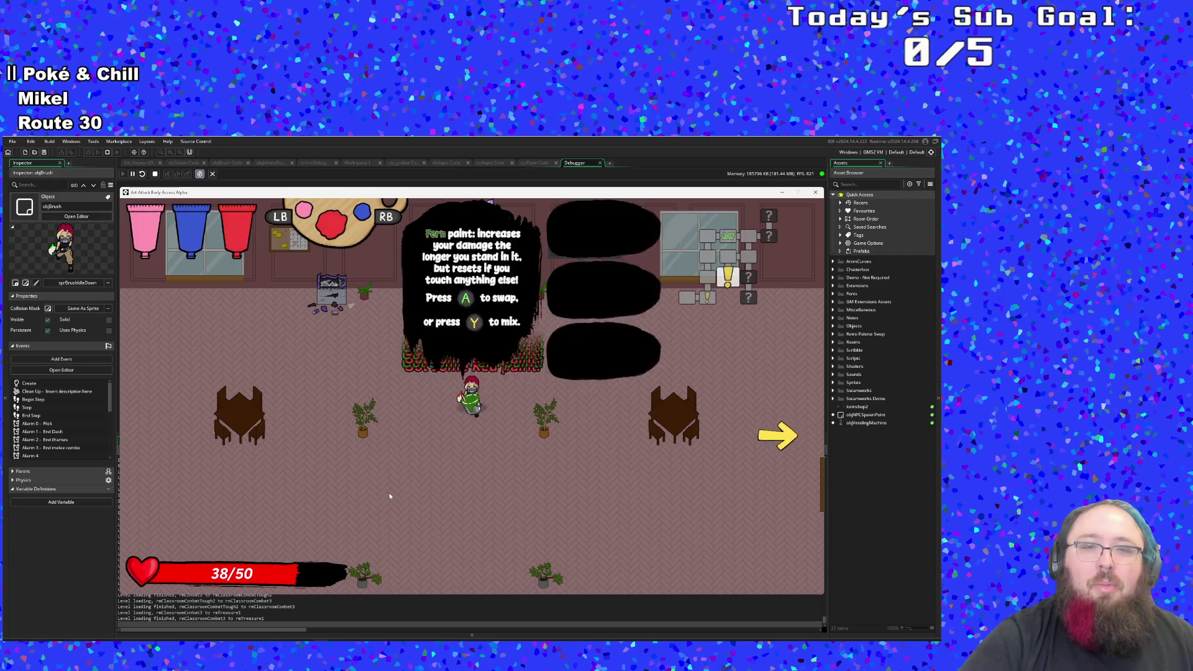
key("space")
key("space")
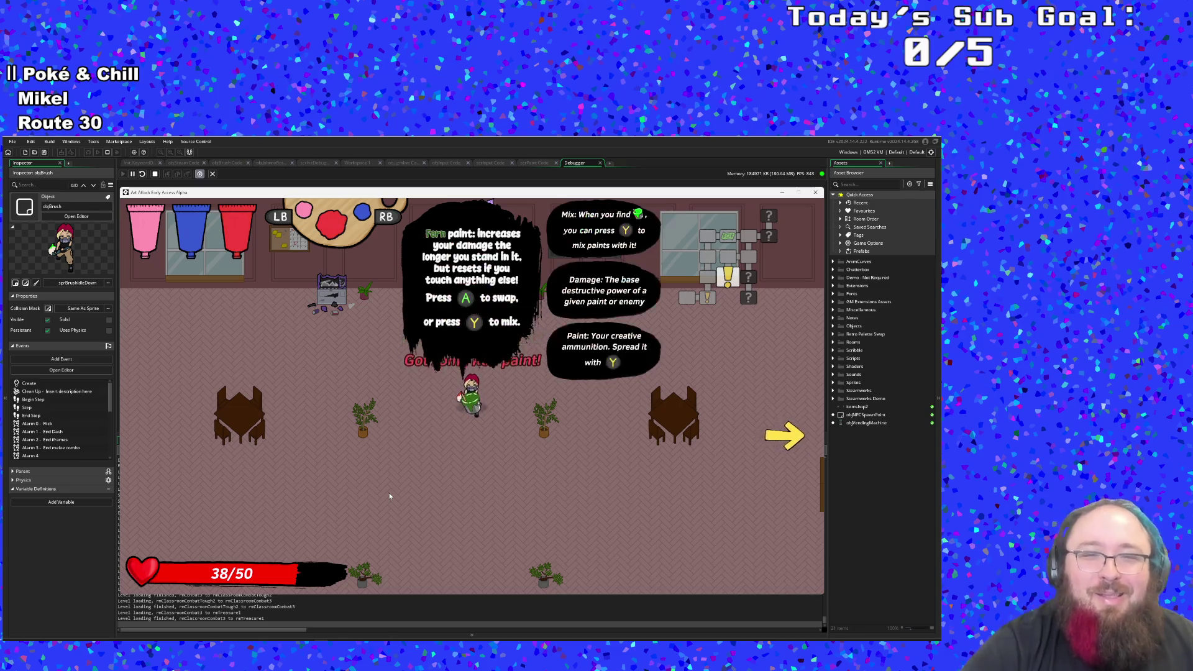
key("space")
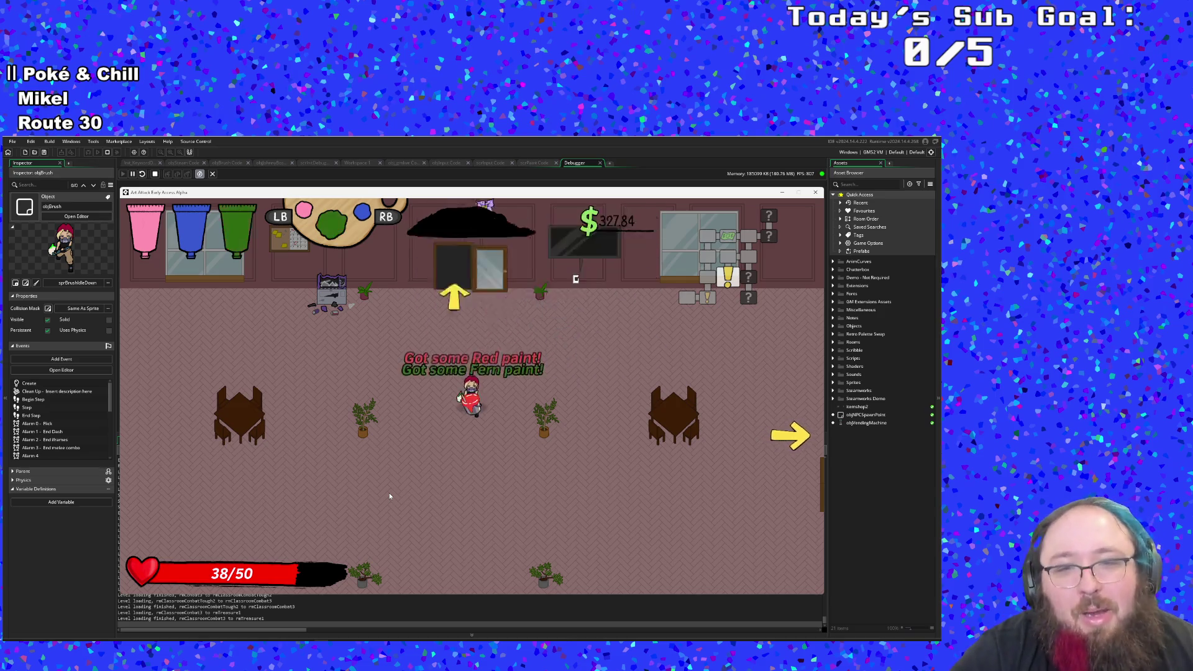
key("space")
key("space")
key("space")
key("space")
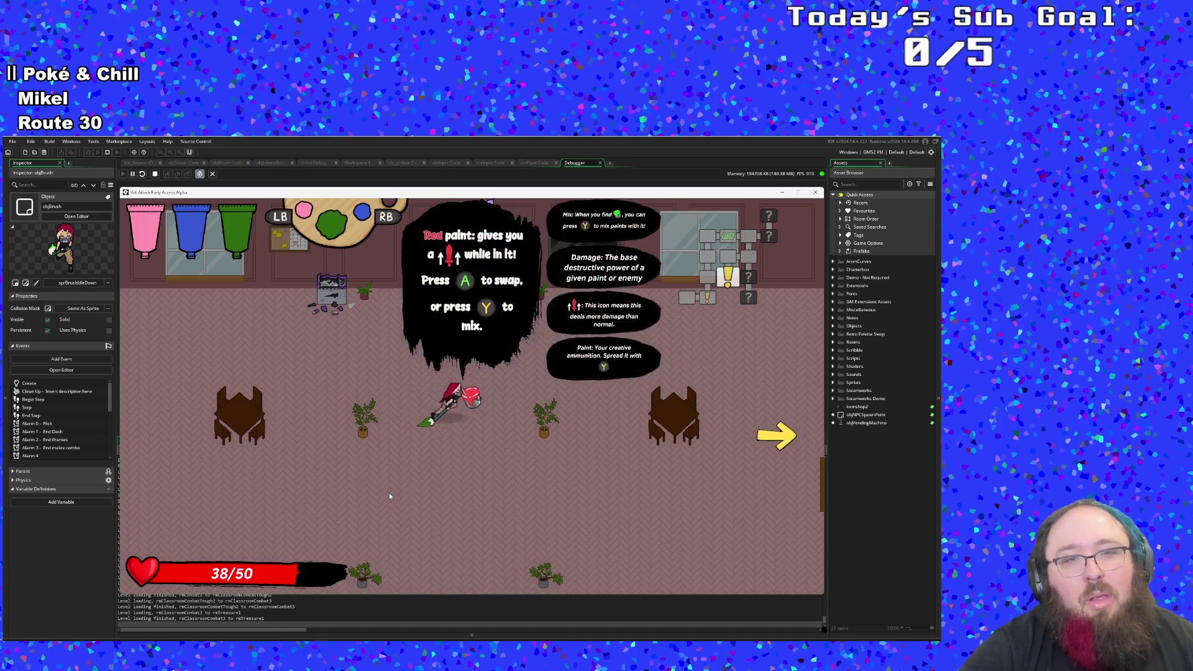
key("space")
key("space")
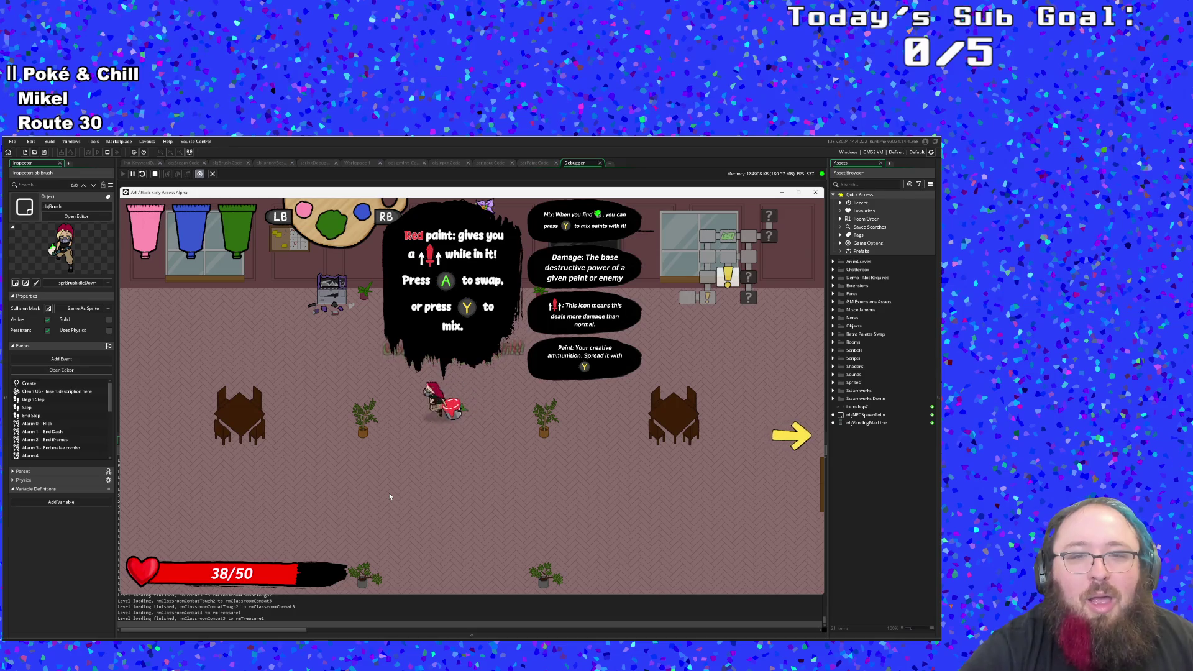
Step: Mix the red into Purple paint and dash out of the treasure room toward the paint shop
key("a")
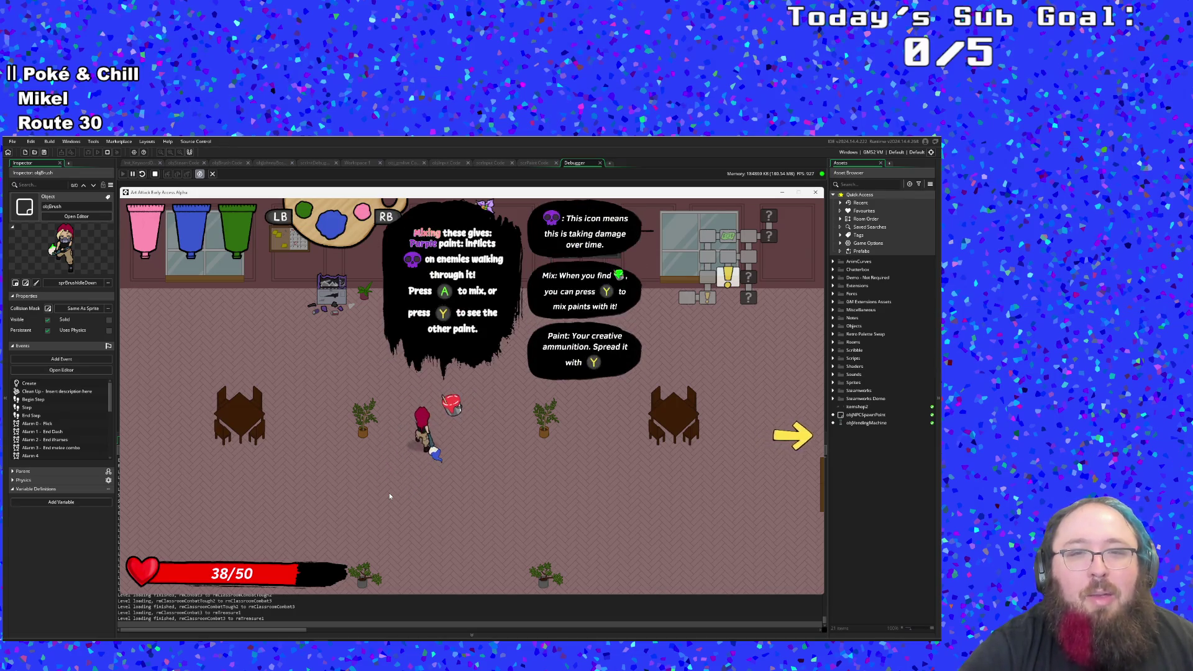
key("e")
key("a")
key("s")
key("d")
key("w")
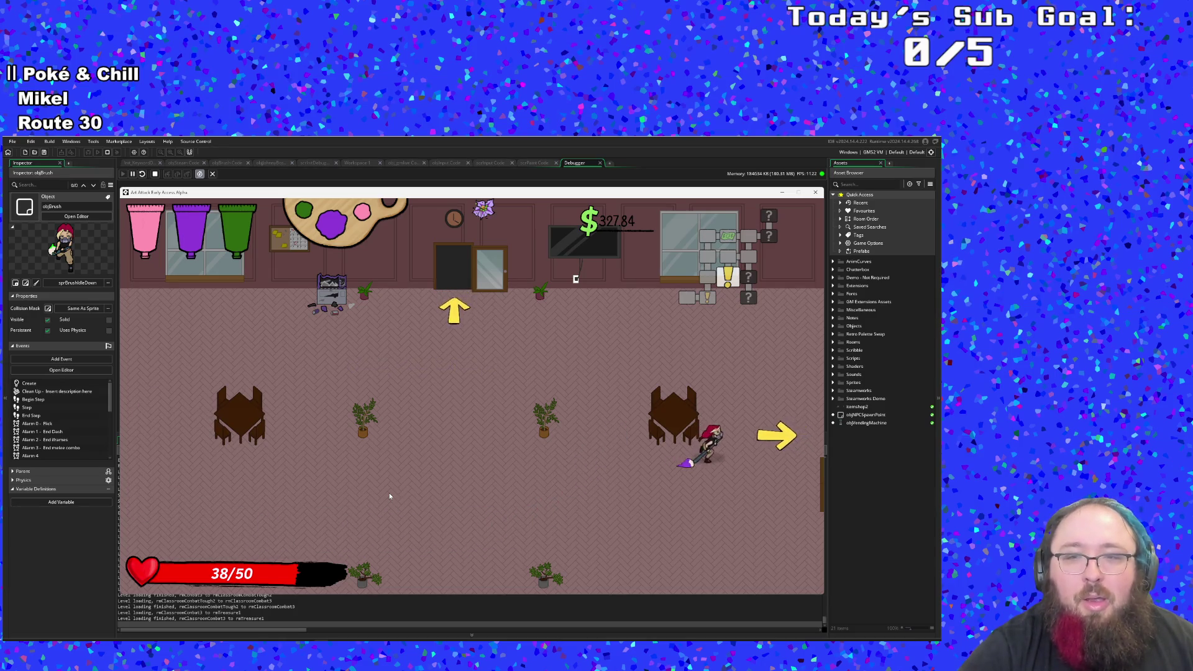
key("d")
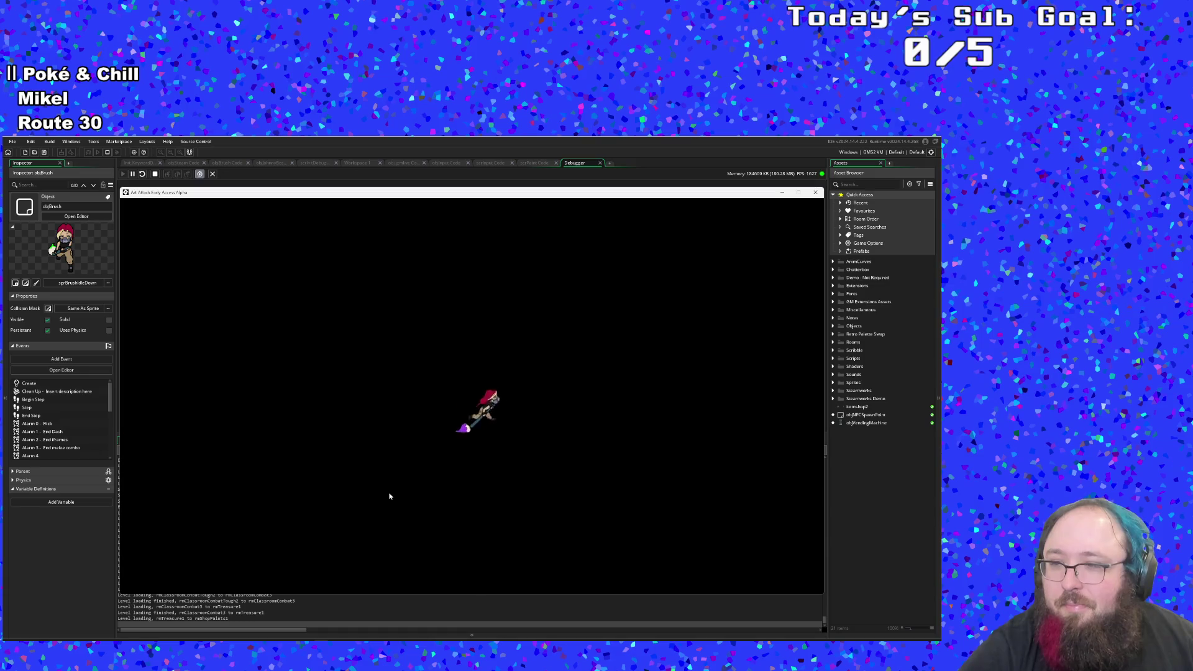
Step: Close the shop dialogue and walk around the shop up to the paint table
key("d")
key("w")
key("space")
key("space")
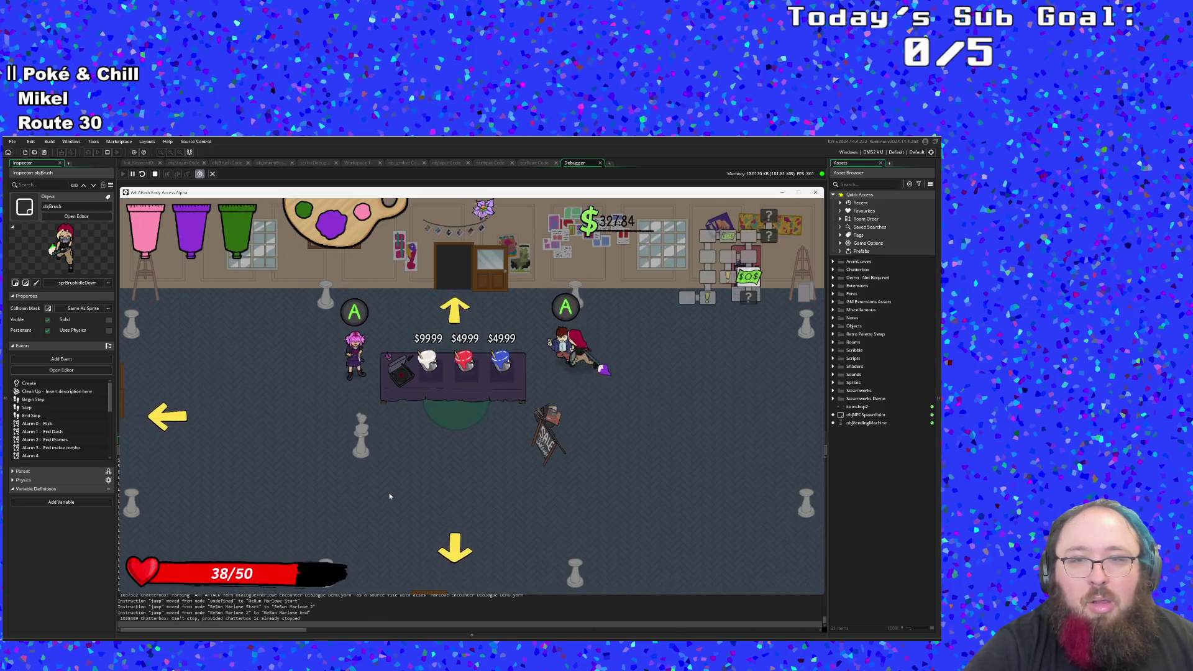
key("d")
key("w")
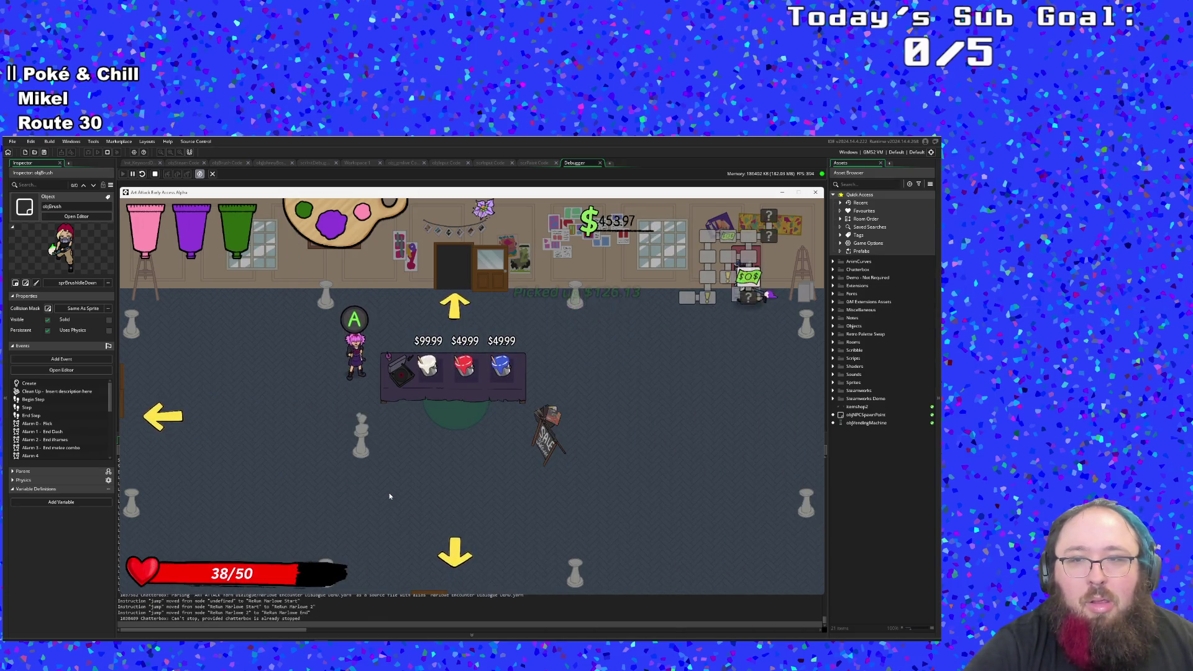
key("s")
key("a")
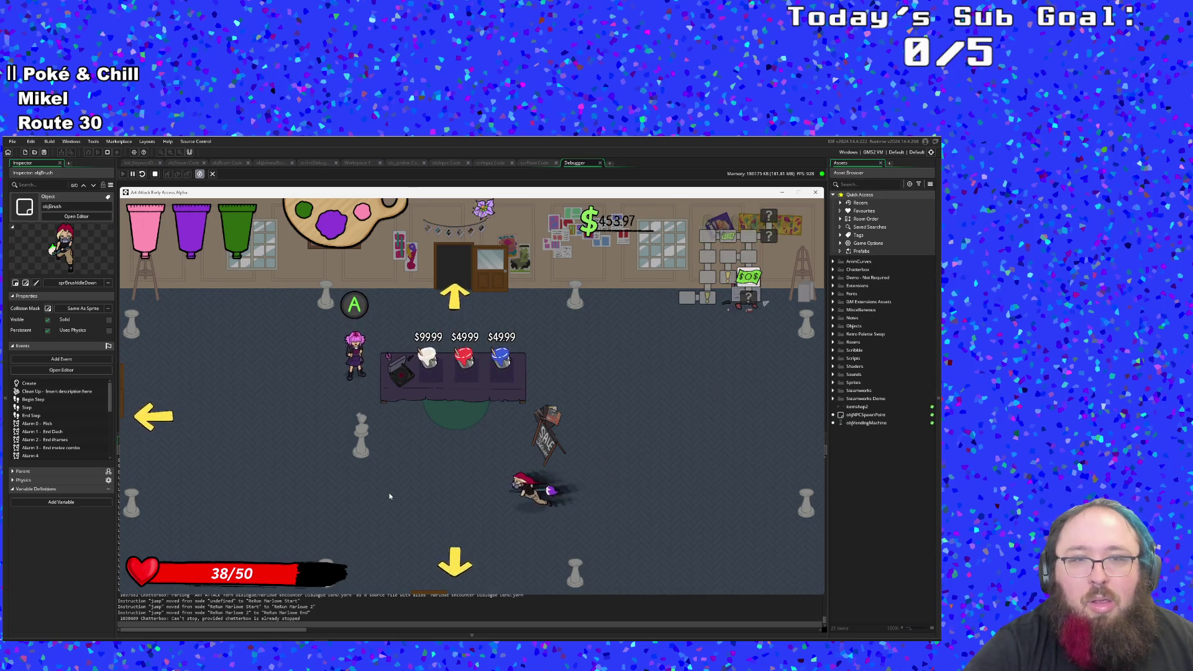
key("w")
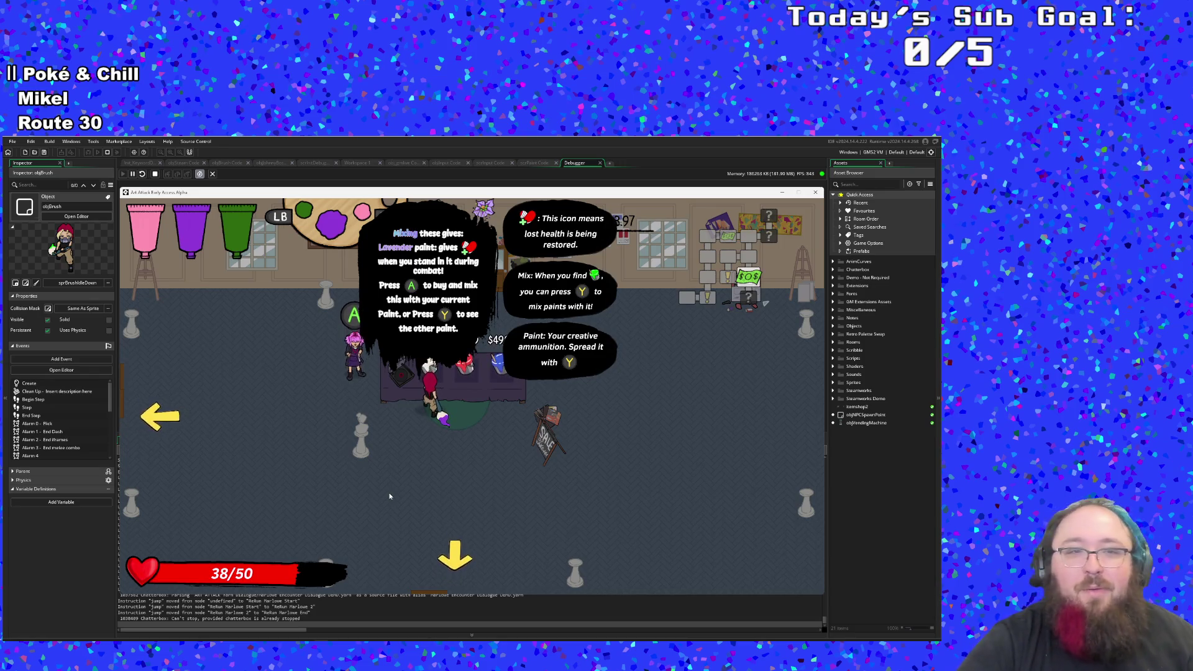
Step: Buy lavender paint and mix it in, cycle the palette, then buy the blue paint
key("space")
key("d")
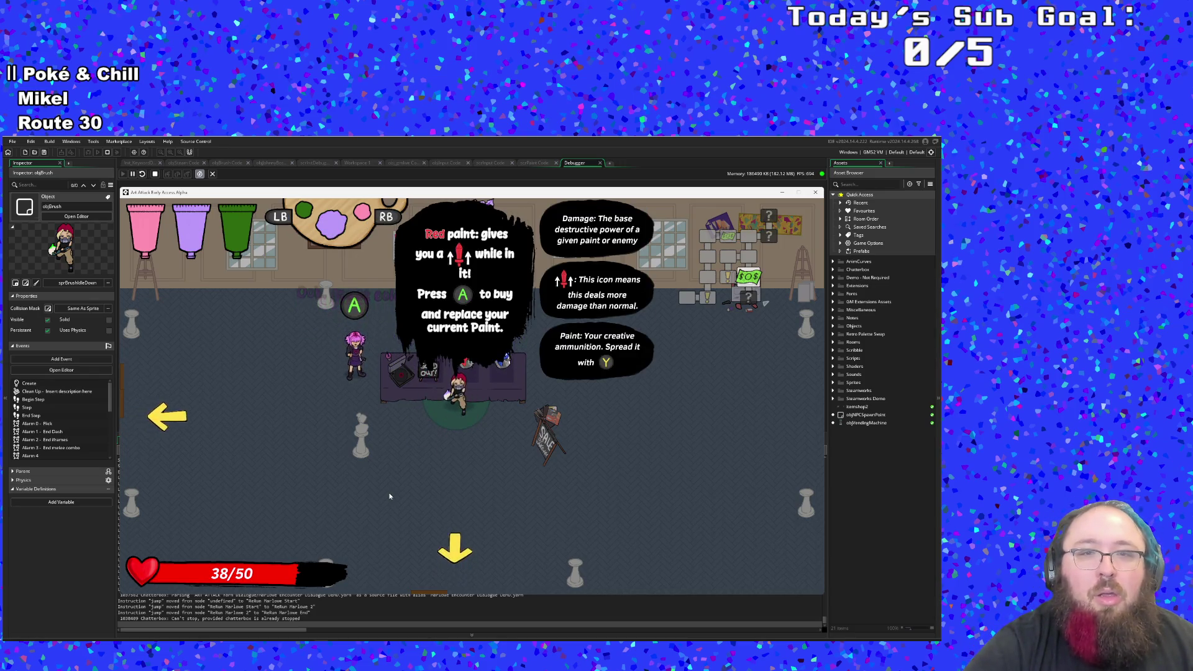
key("e")
key("d")
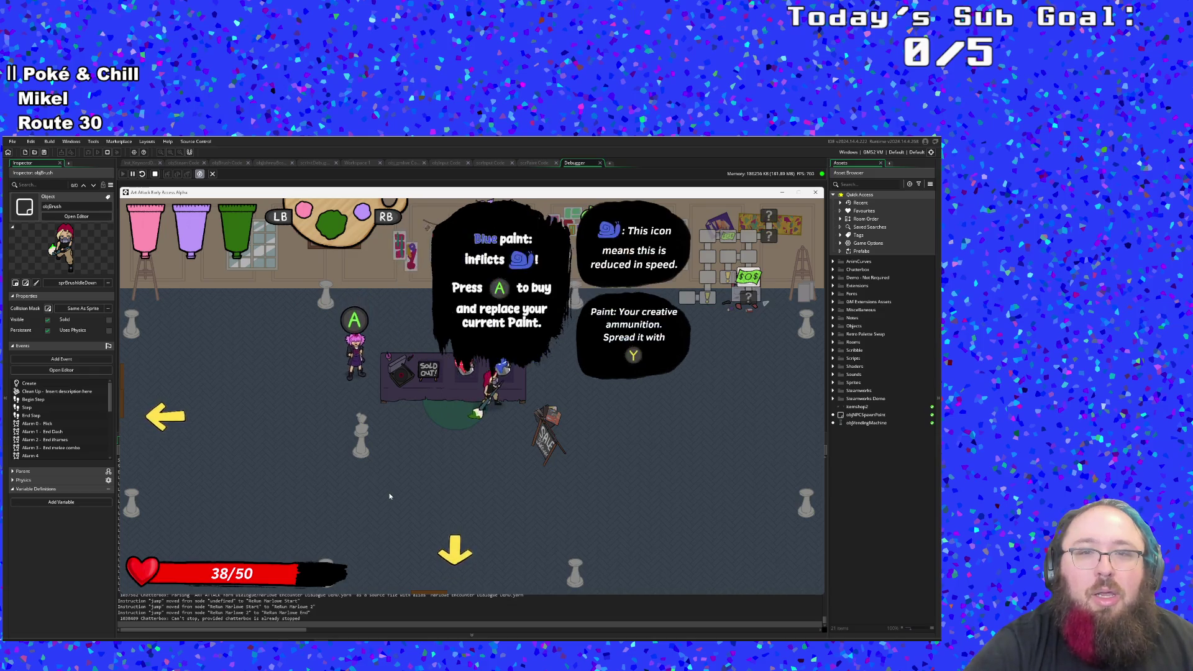
key("q")
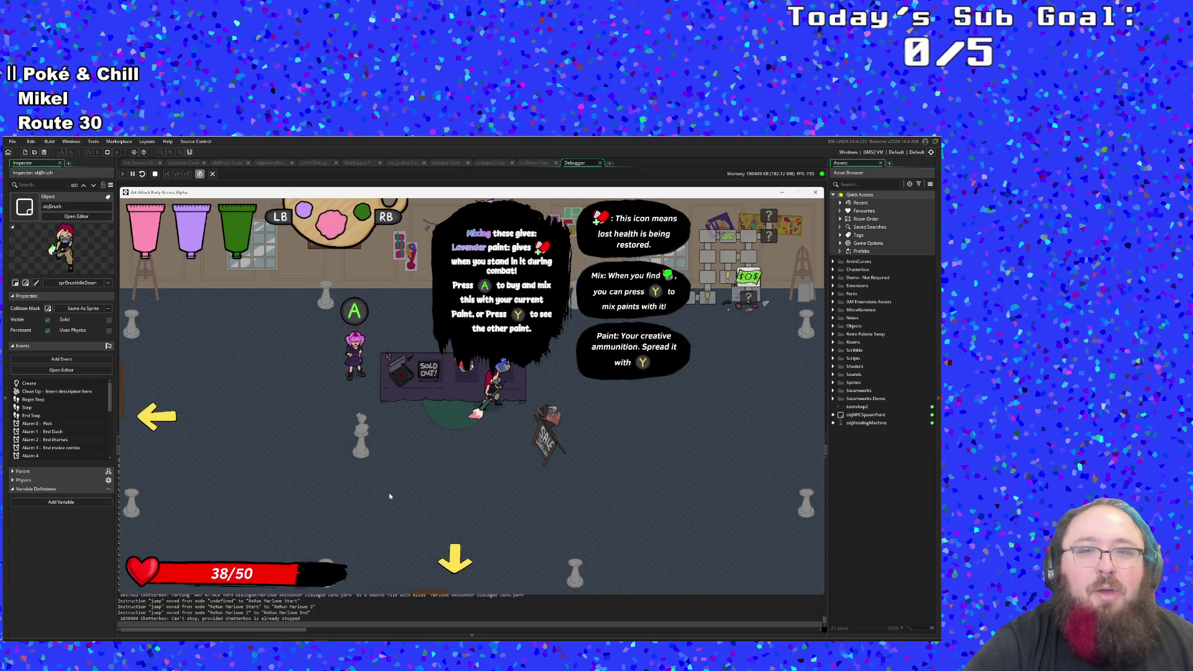
key("q")
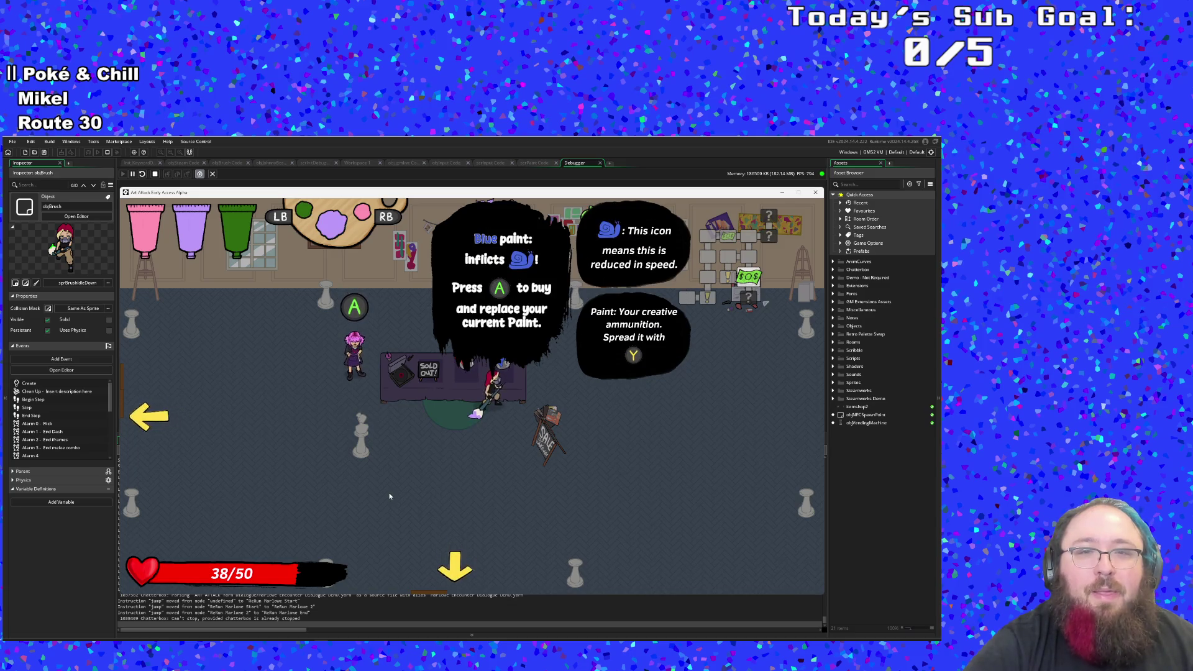
key("q")
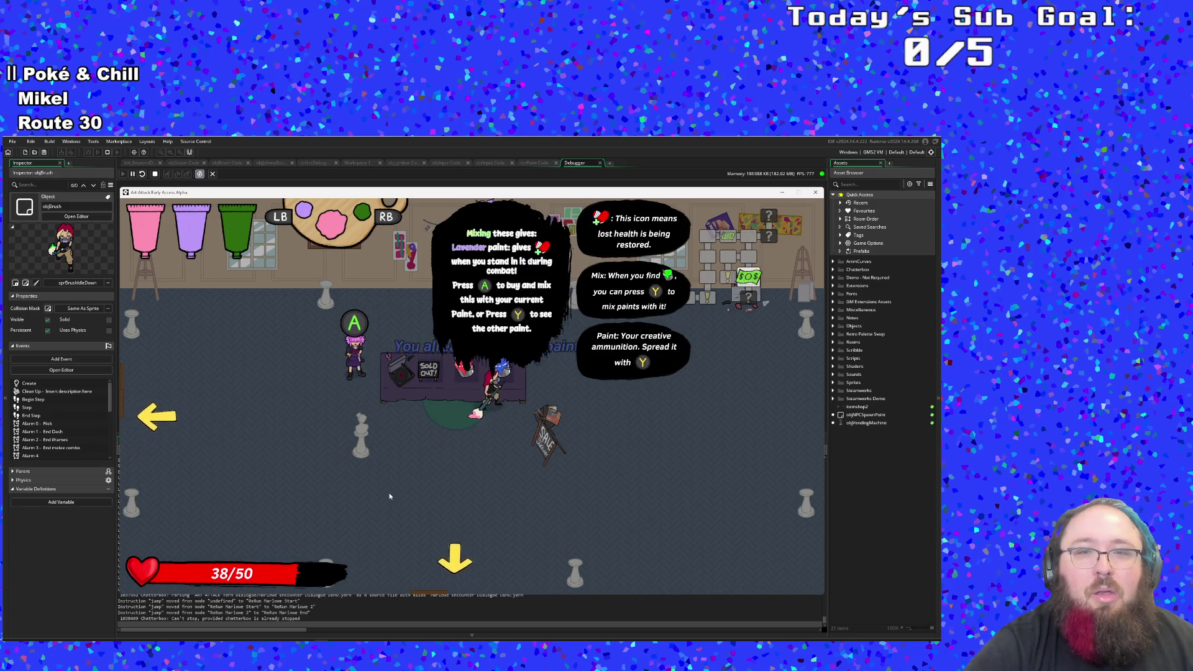
key("q")
key("space")
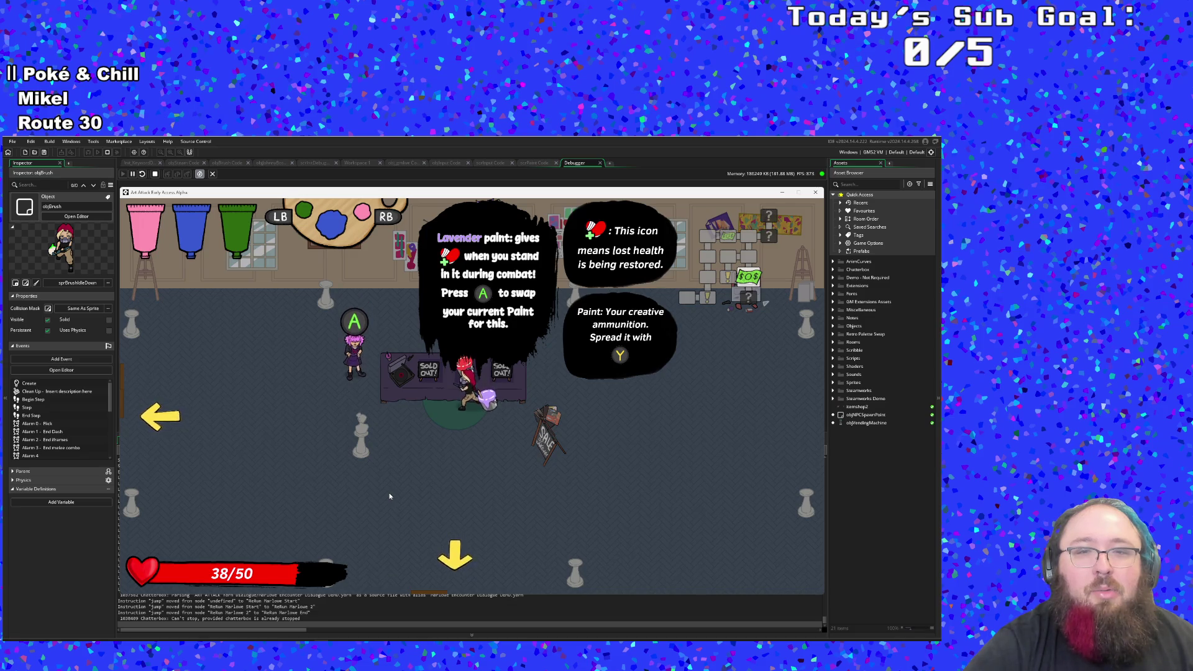
Step: Pick up the blue paint and try swapping among lavender, pink and blue
key("space")
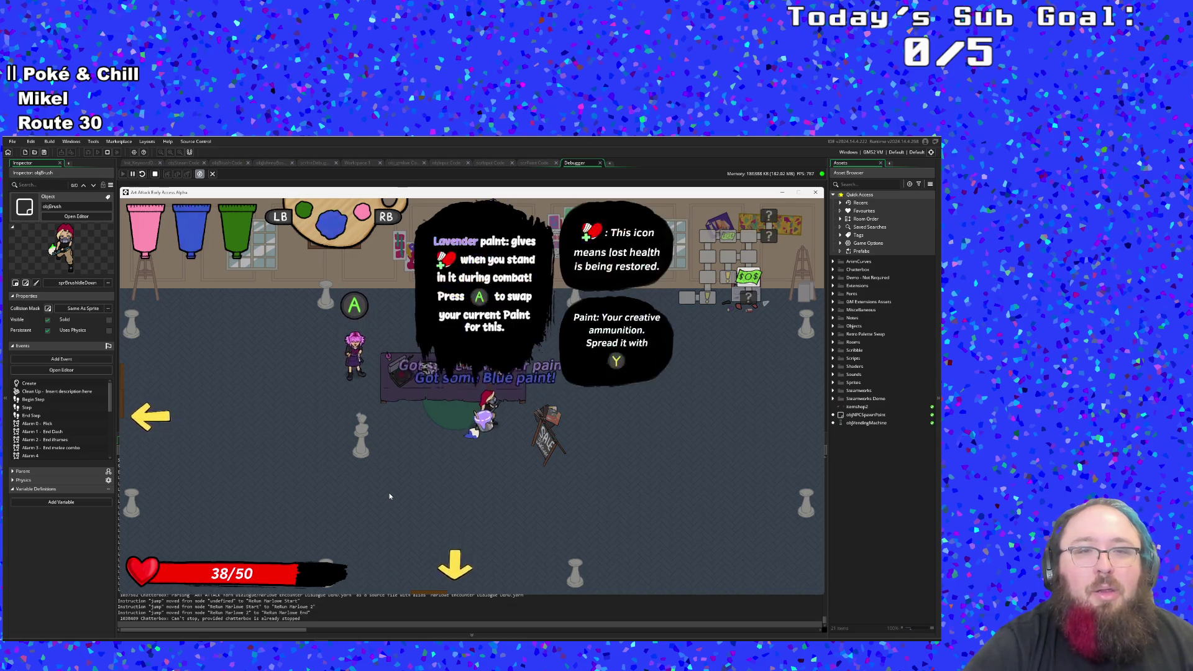
key("space")
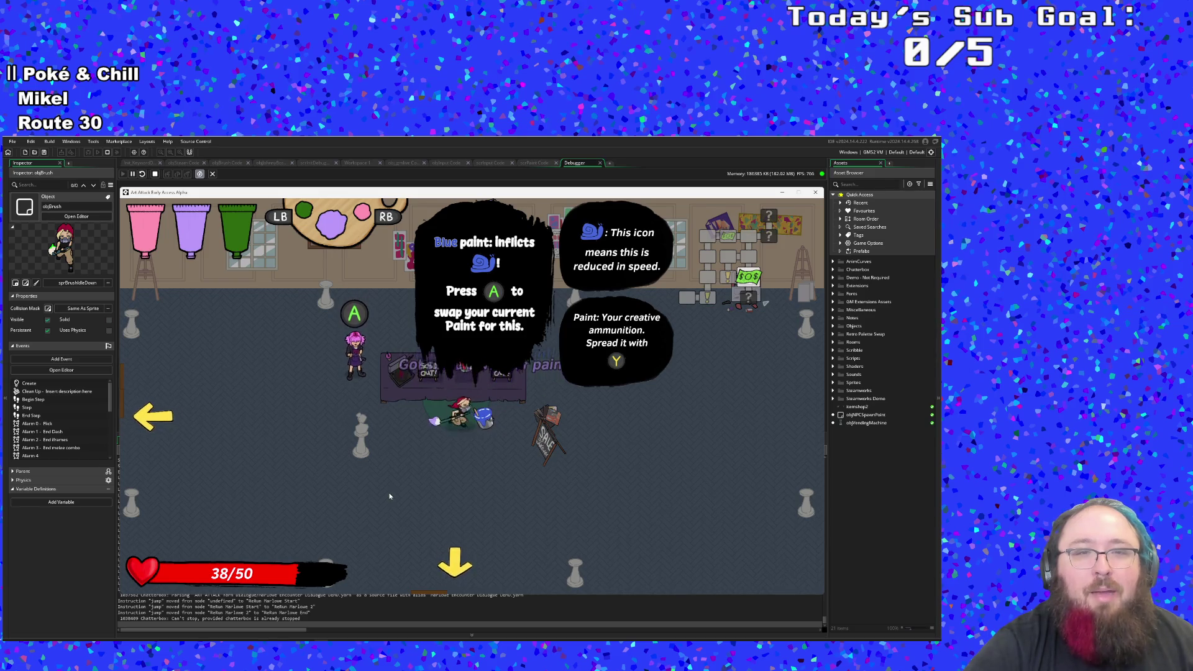
key("e")
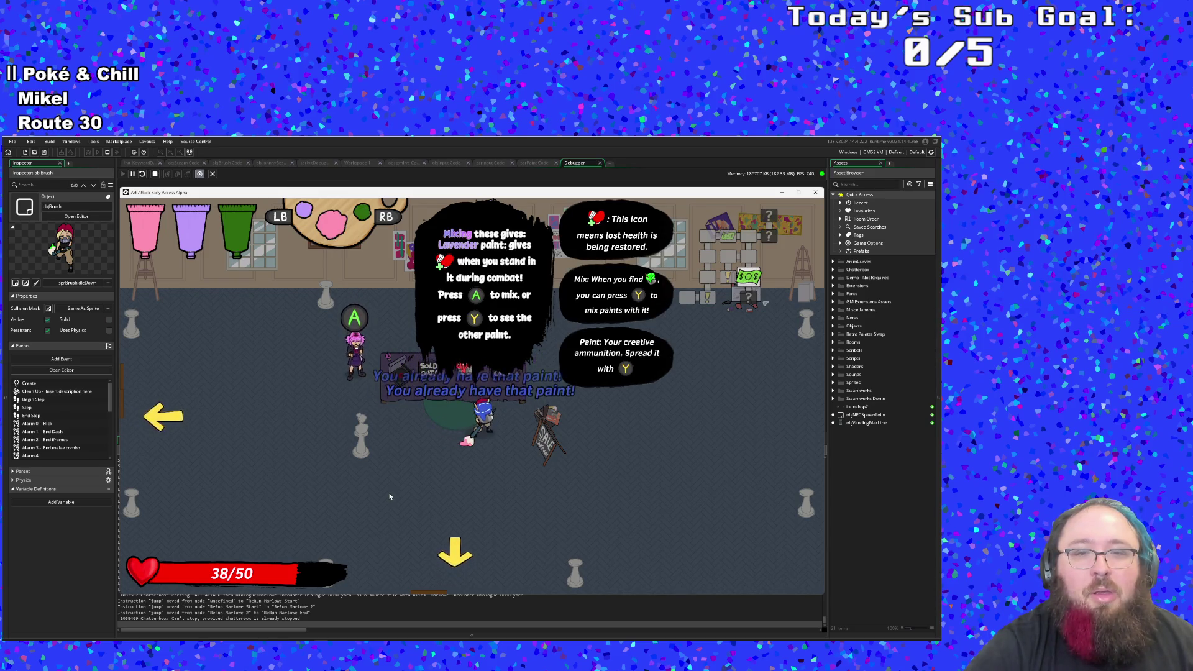
key("q")
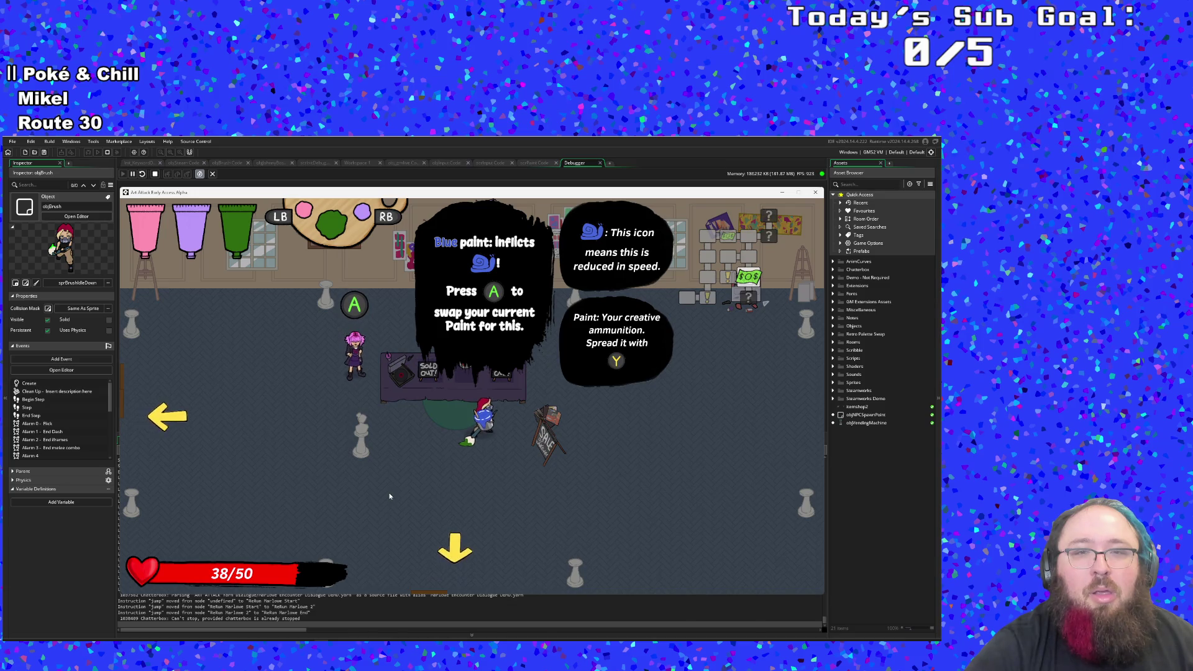
key("e")
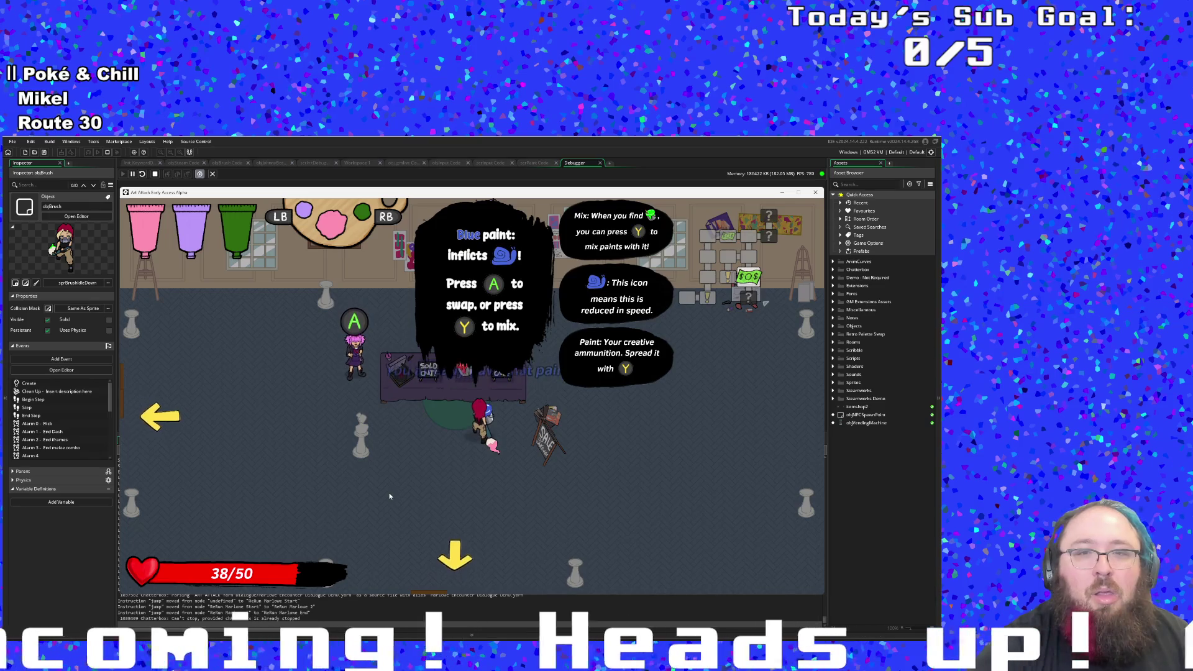
key("space")
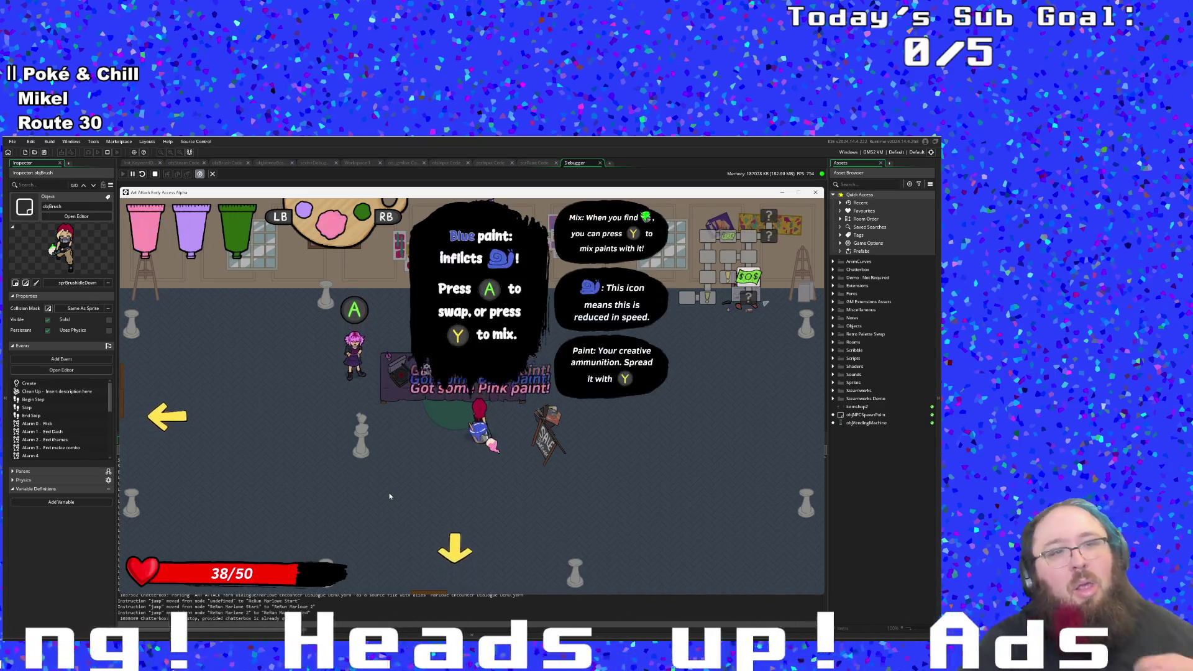
key("space")
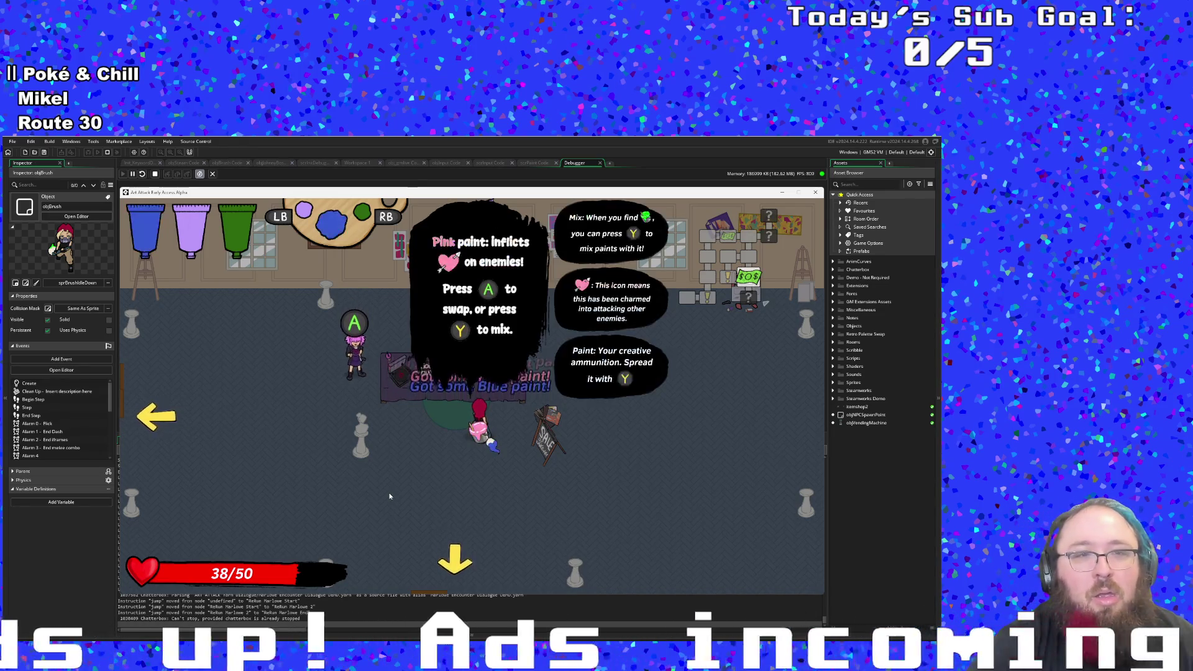
key("space")
Step: Swap back to blue paint, dropping the pink paint on the floor
key("Left")
key("Down")
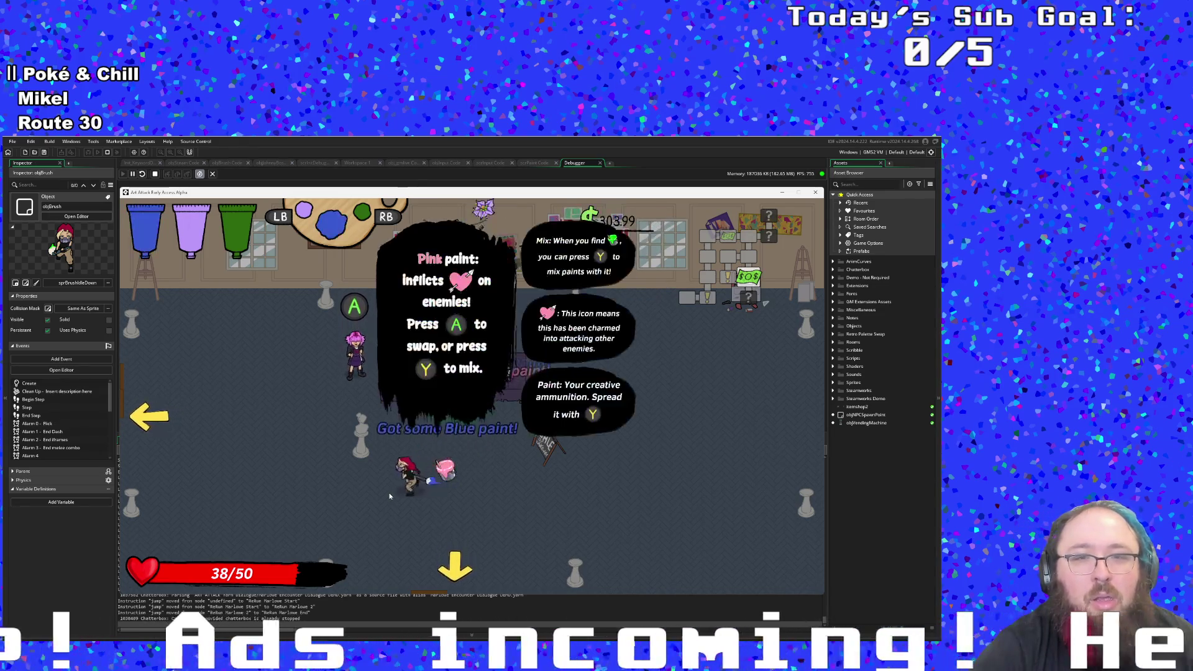
key("space")
key("Left")
key("Down")
key("Right")
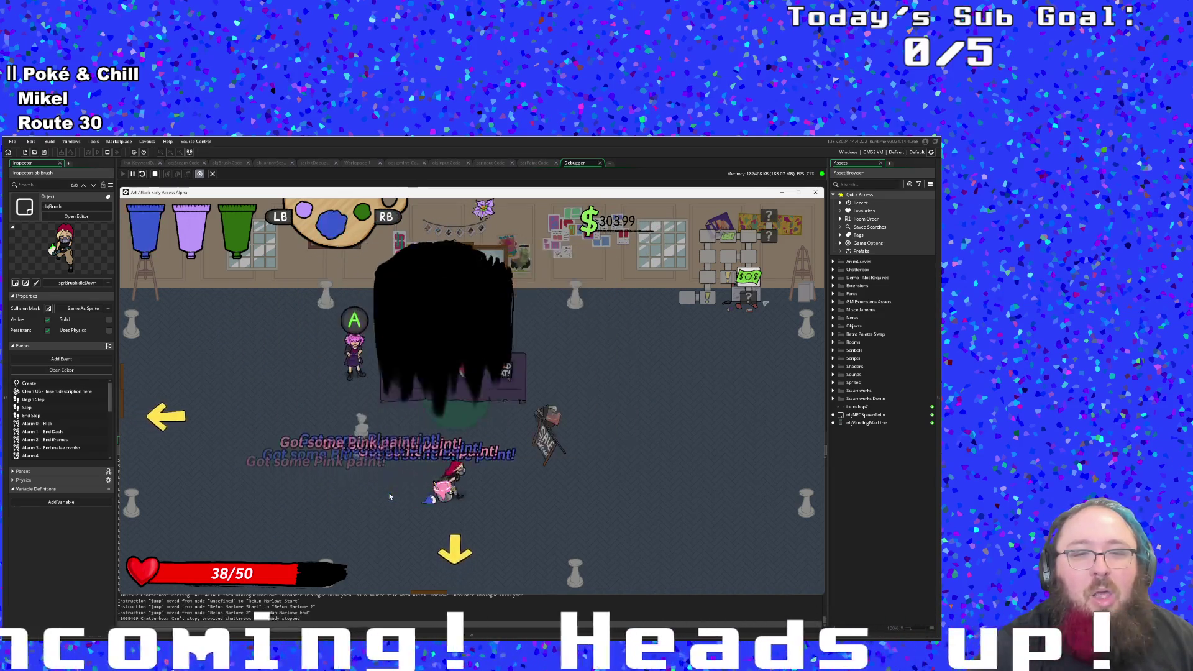
Step: Alternate picking up the blue and pink paints, ending holding blue
key("Right")
key("Up")
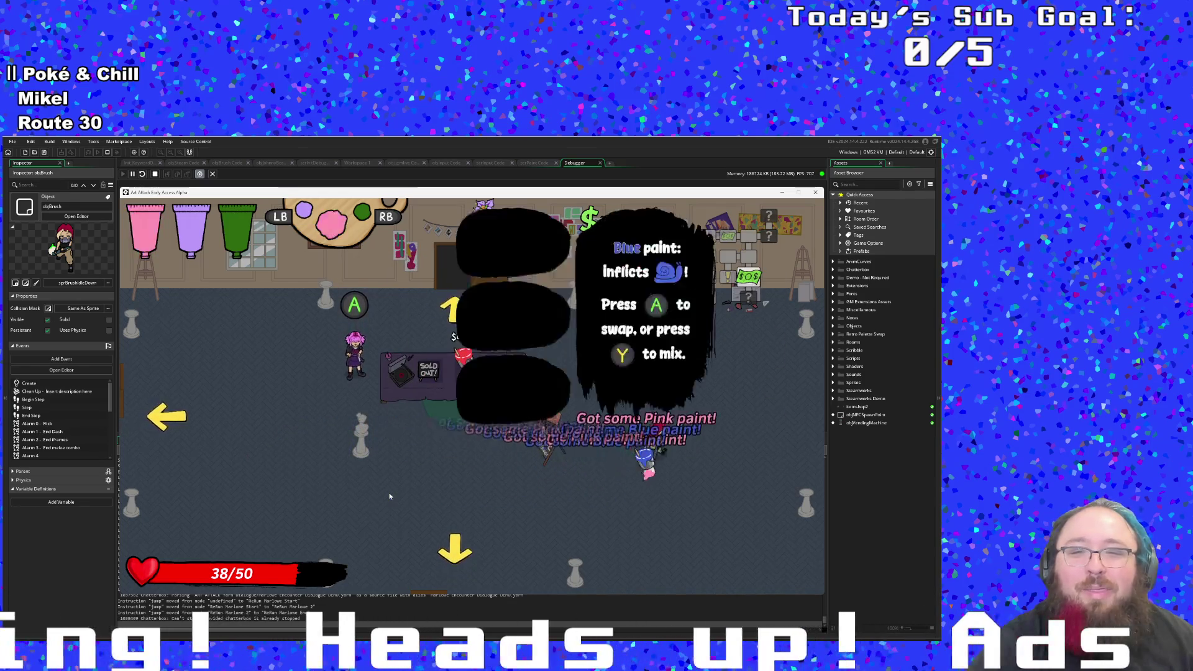
key("Left")
key("Down")
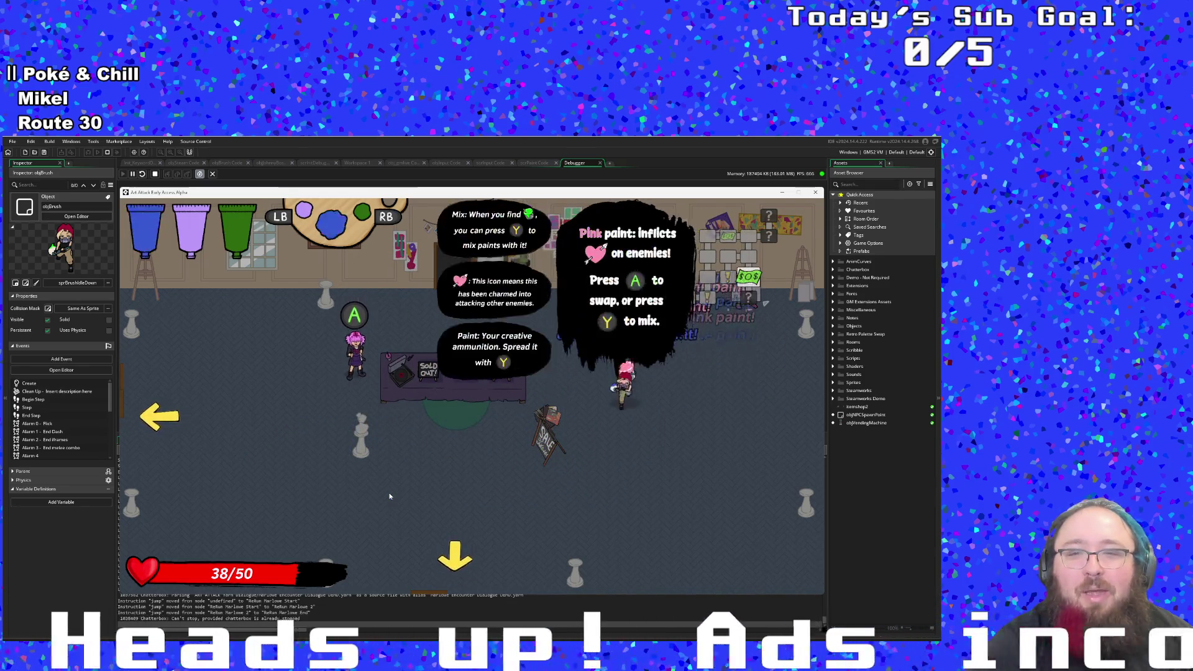
key("Down")
key("Up")
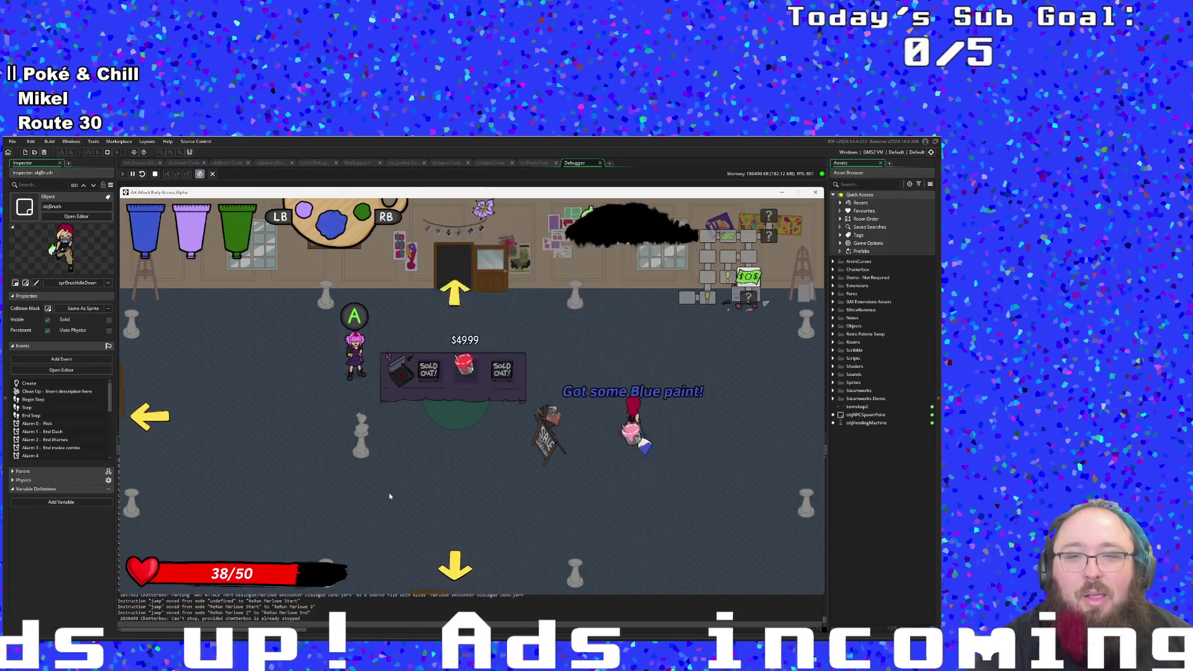
key("Down")
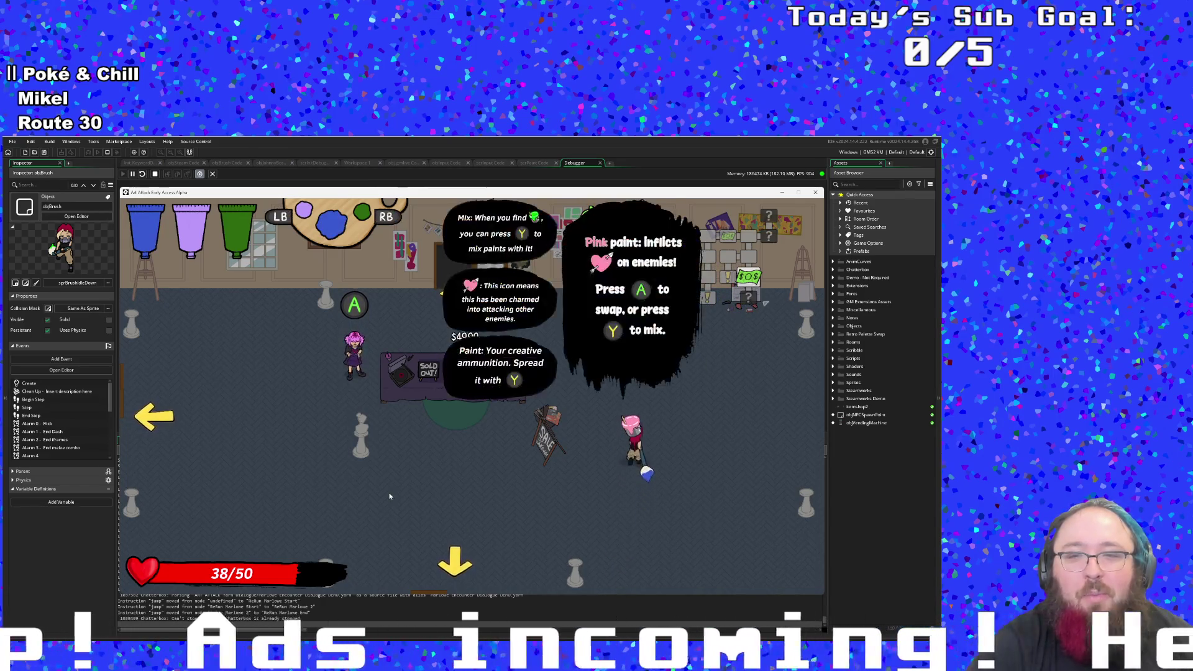
key("Down")
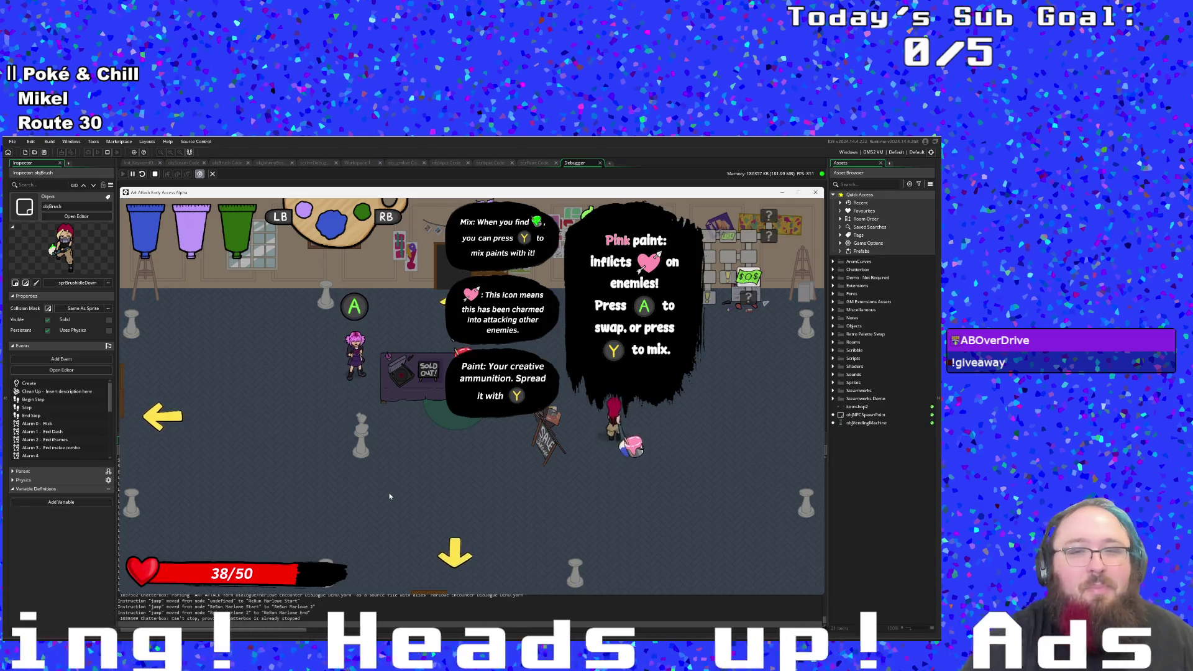
Step: Walk back past the shop counter and exit through the top doorway
key("Up")
key("Left")
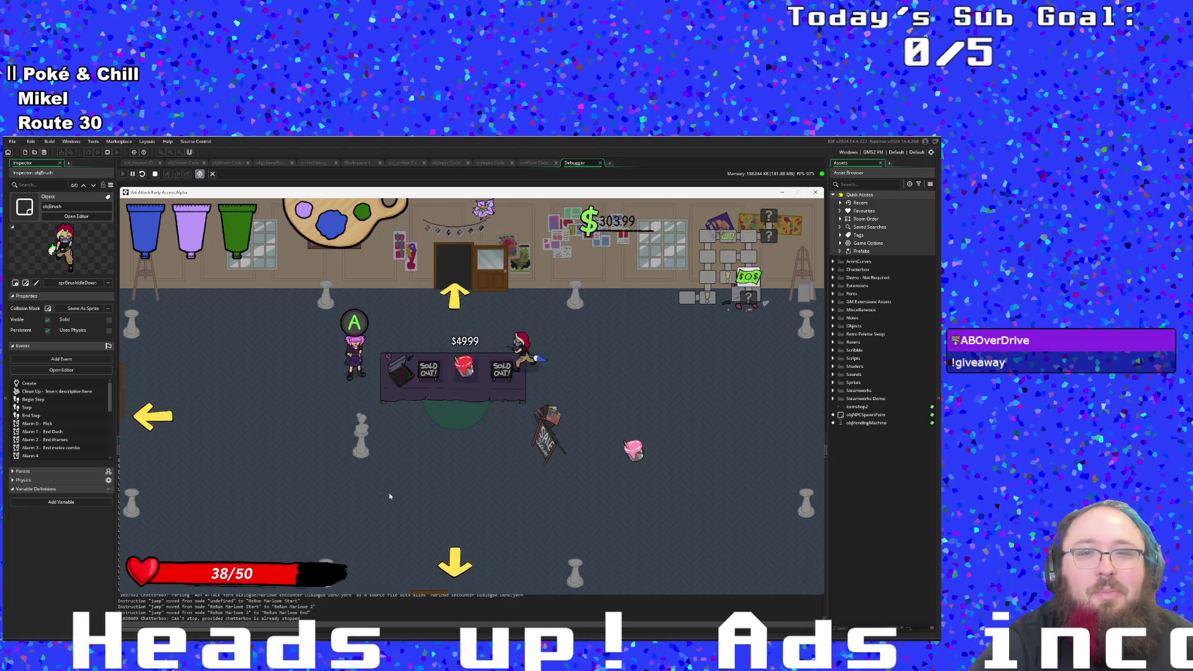
key("Up")
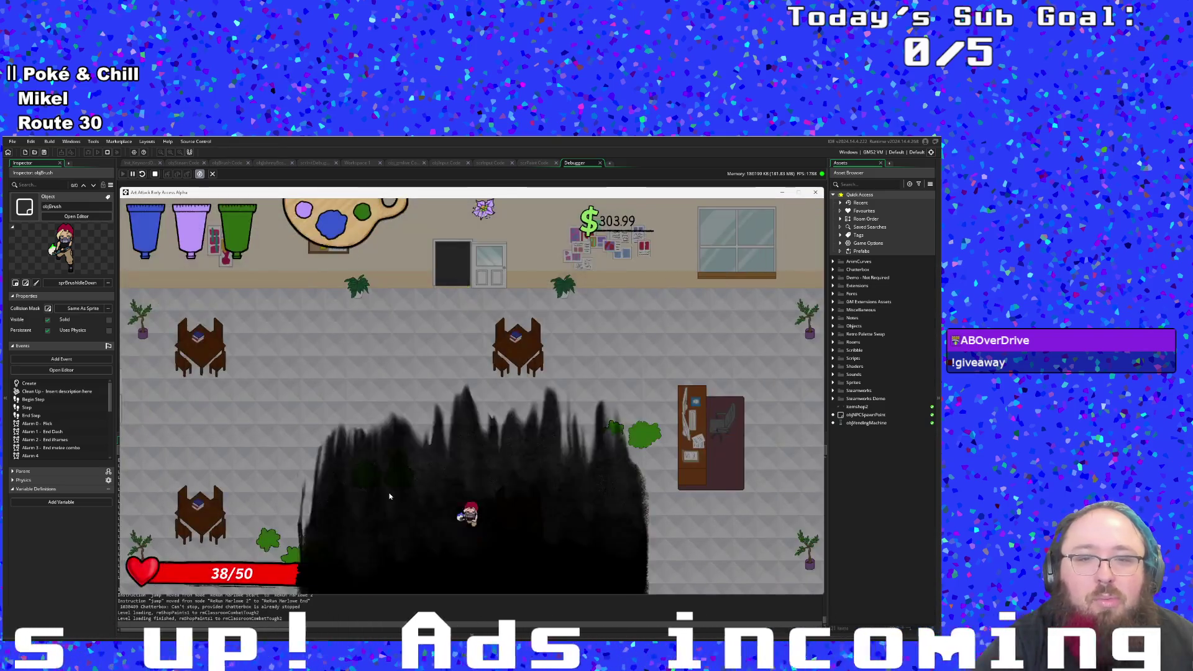
Step: Return to the paint shop, talk through the shopkeeper's dialogue until it closes, and head down
key("Down")
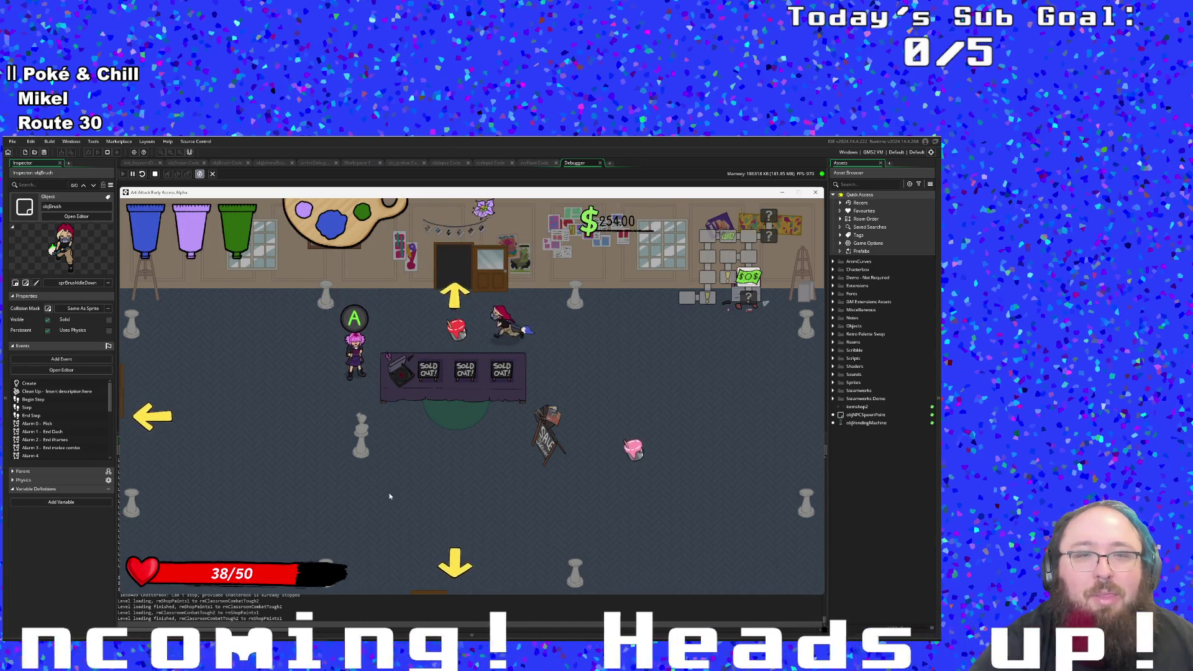
key("space")
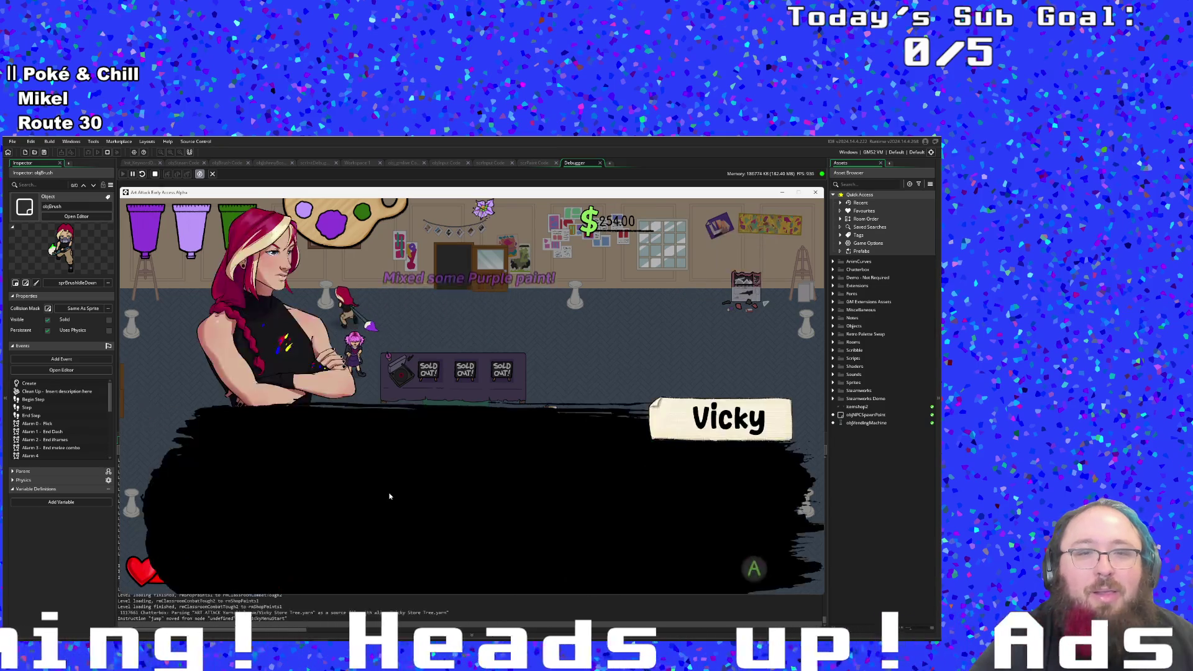
key("space")
key("space")
key("space")
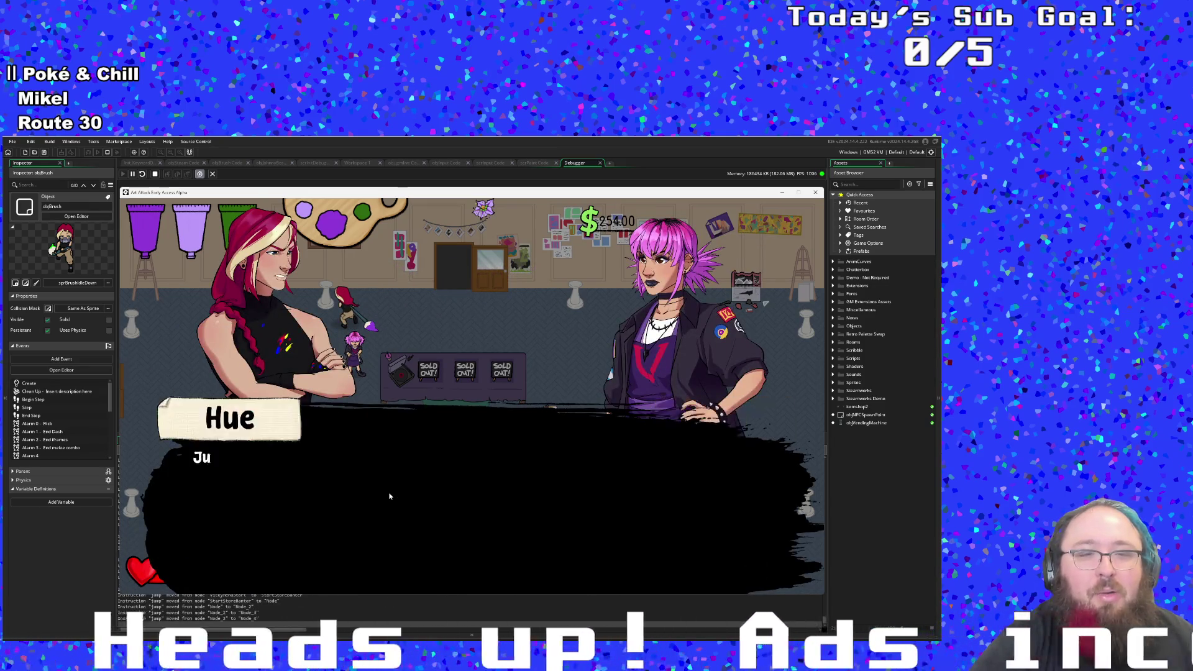
key("space")
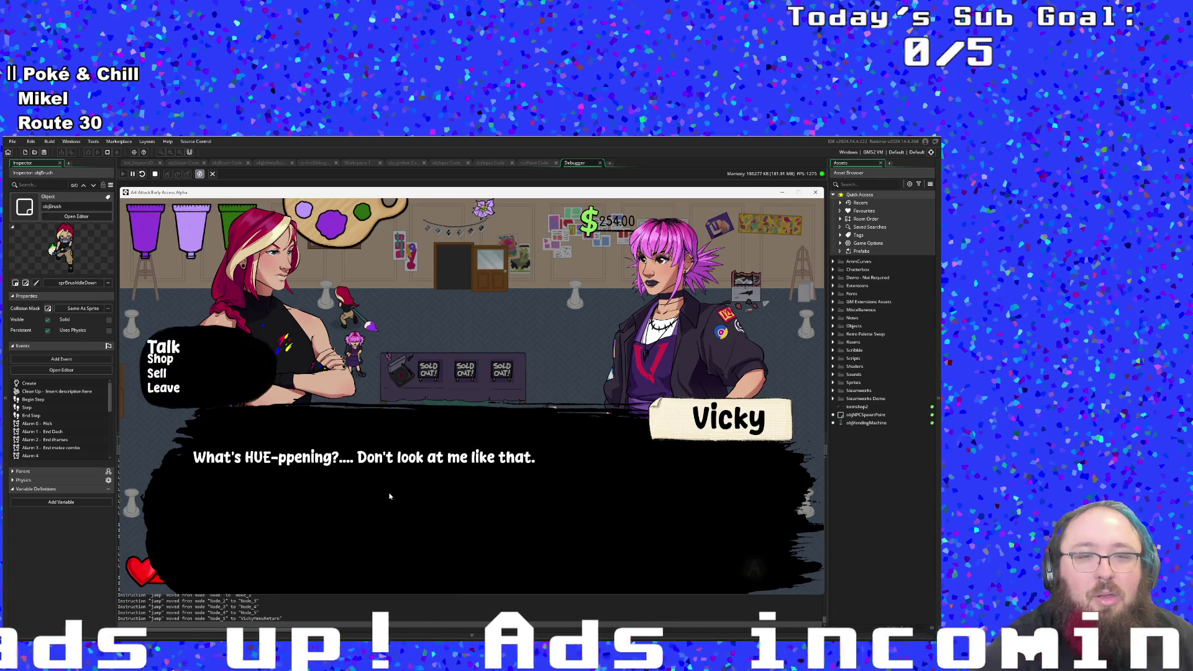
key("space")
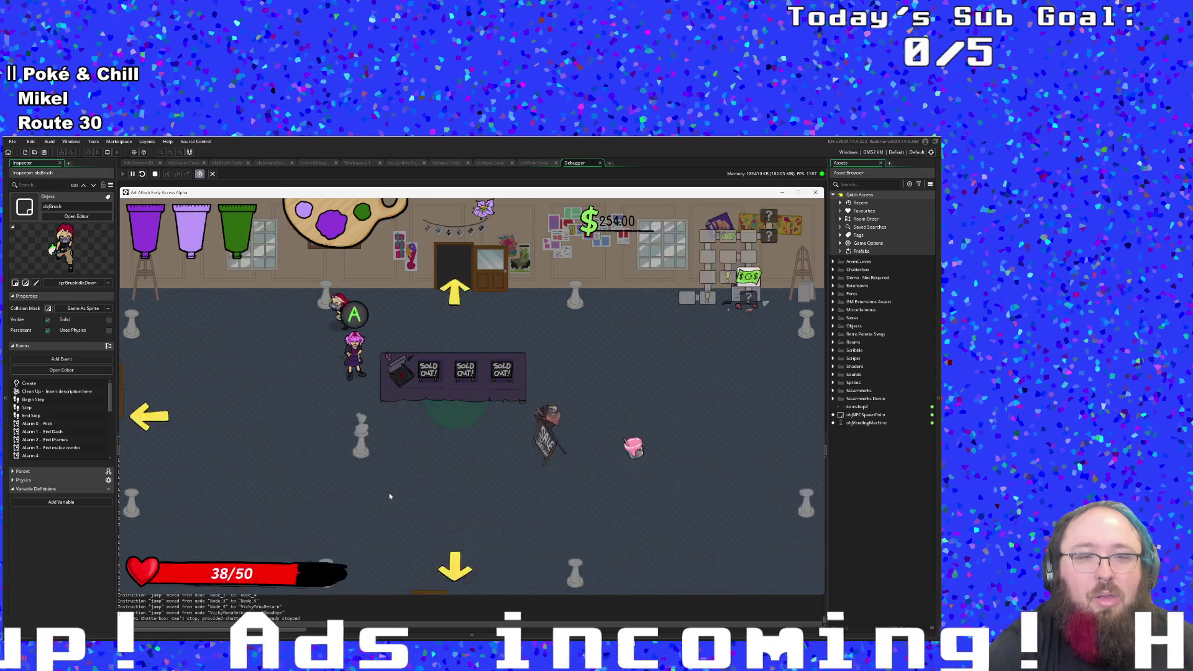
key("Down")
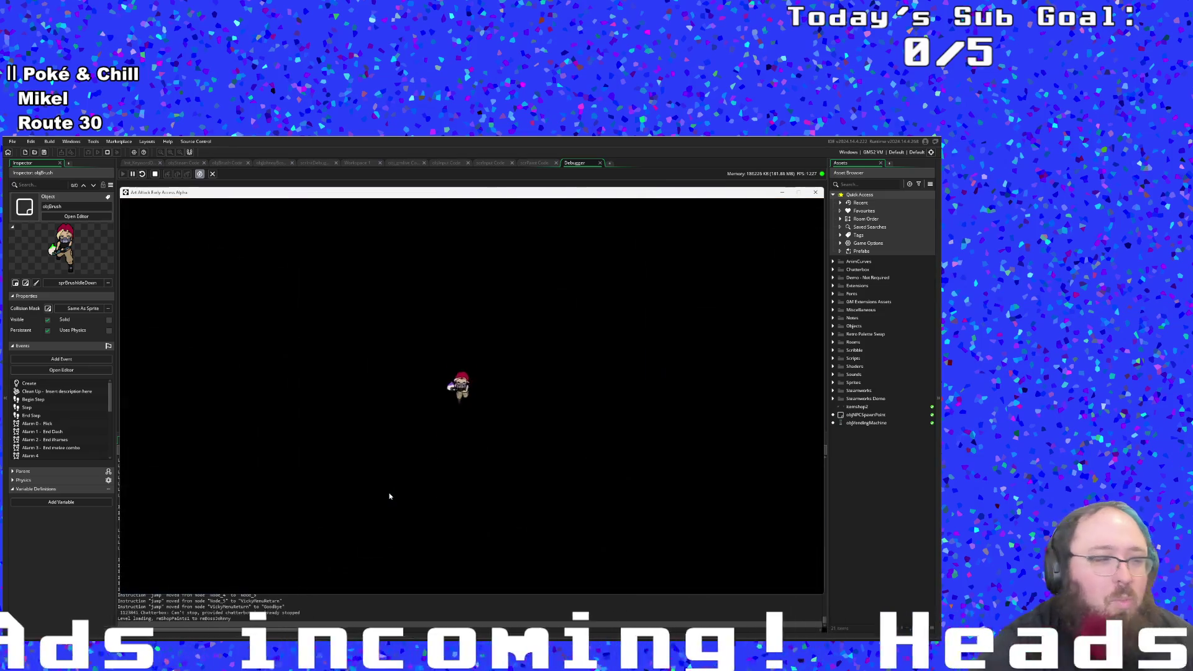
Step: Close the dialogue, pass the vending machines into the classroom, and run off the right edge
key("space")
key("space")
key("space")
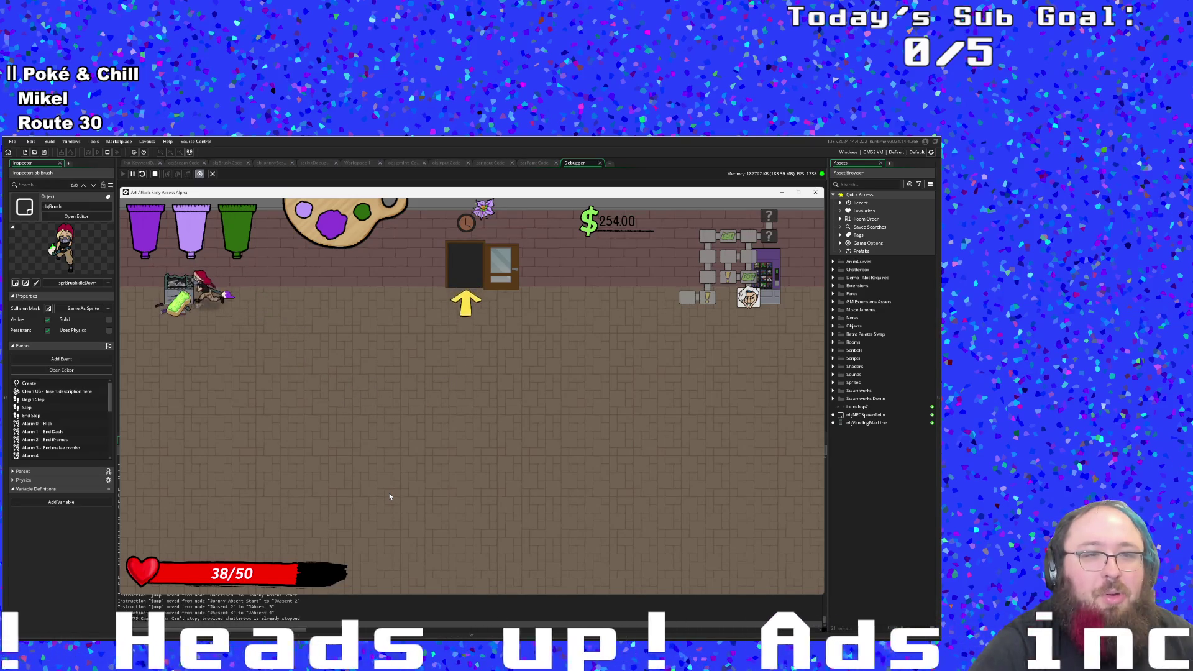
key("d")
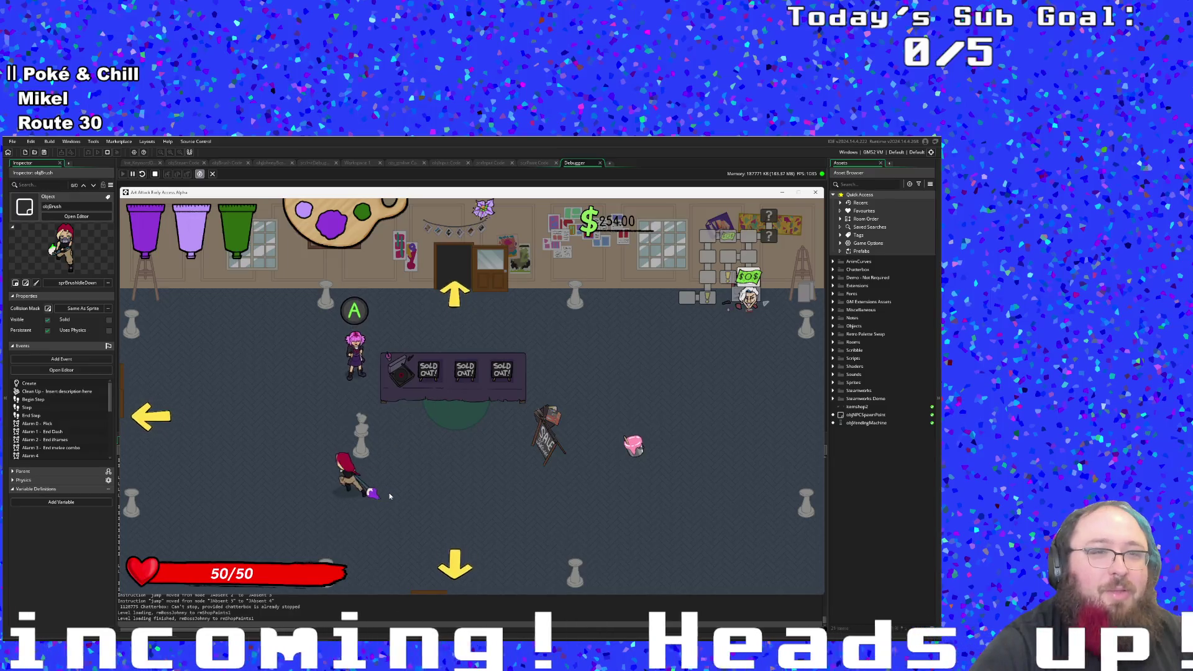
key("d")
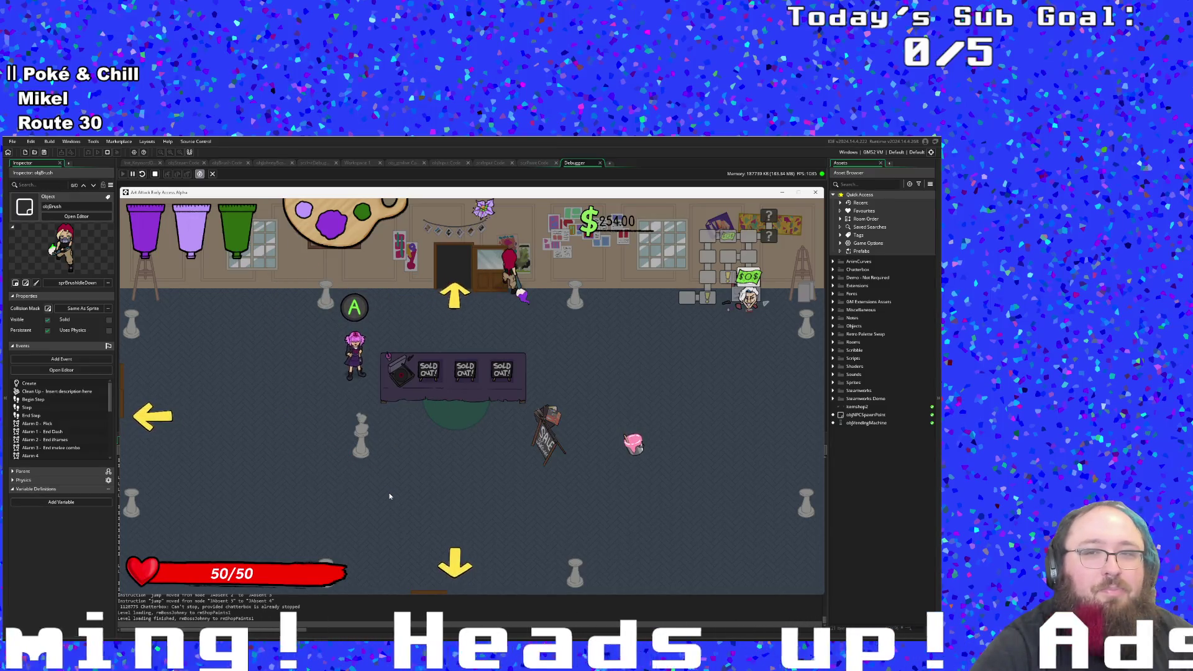
key("w")
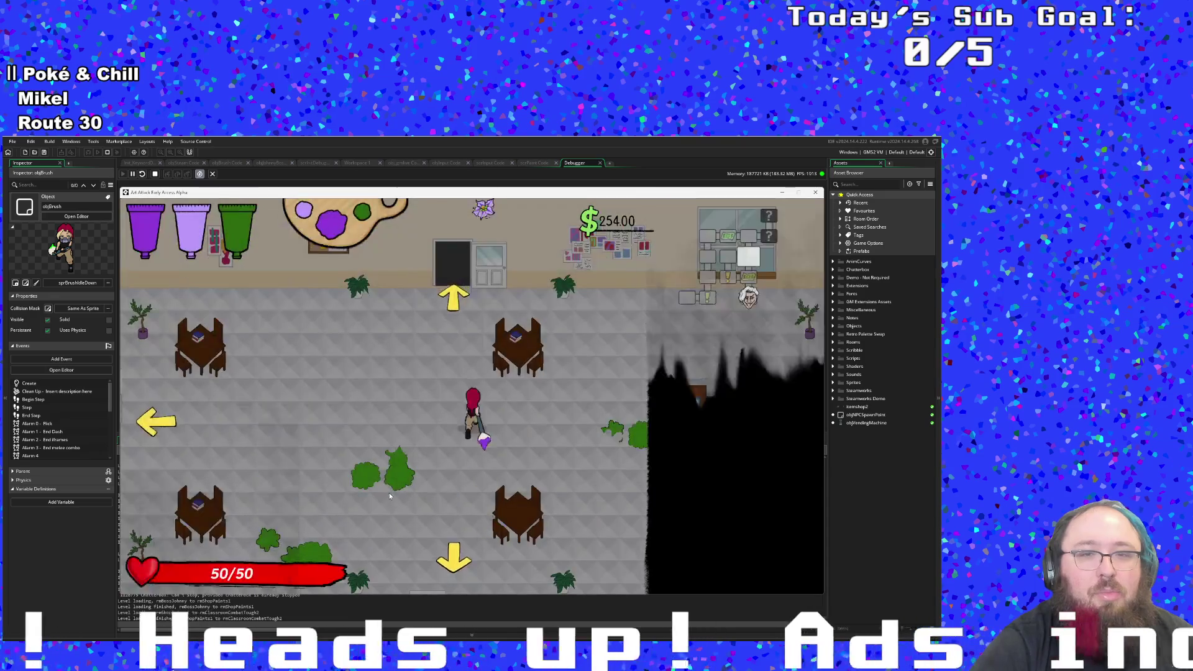
key("w")
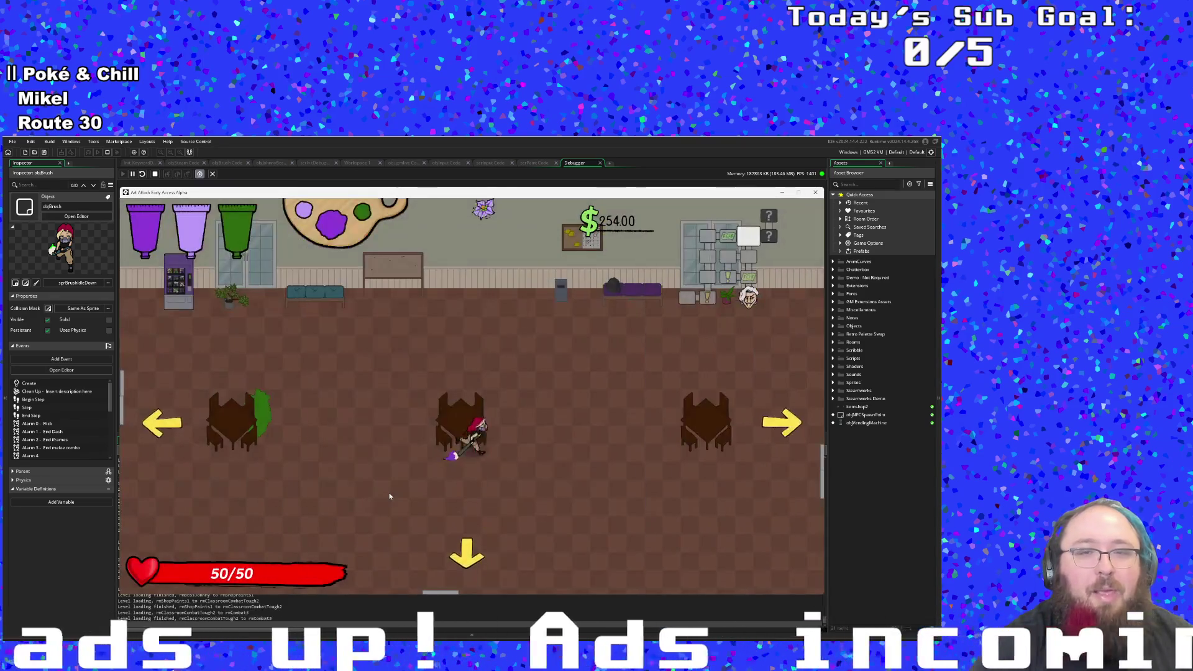
key("d")
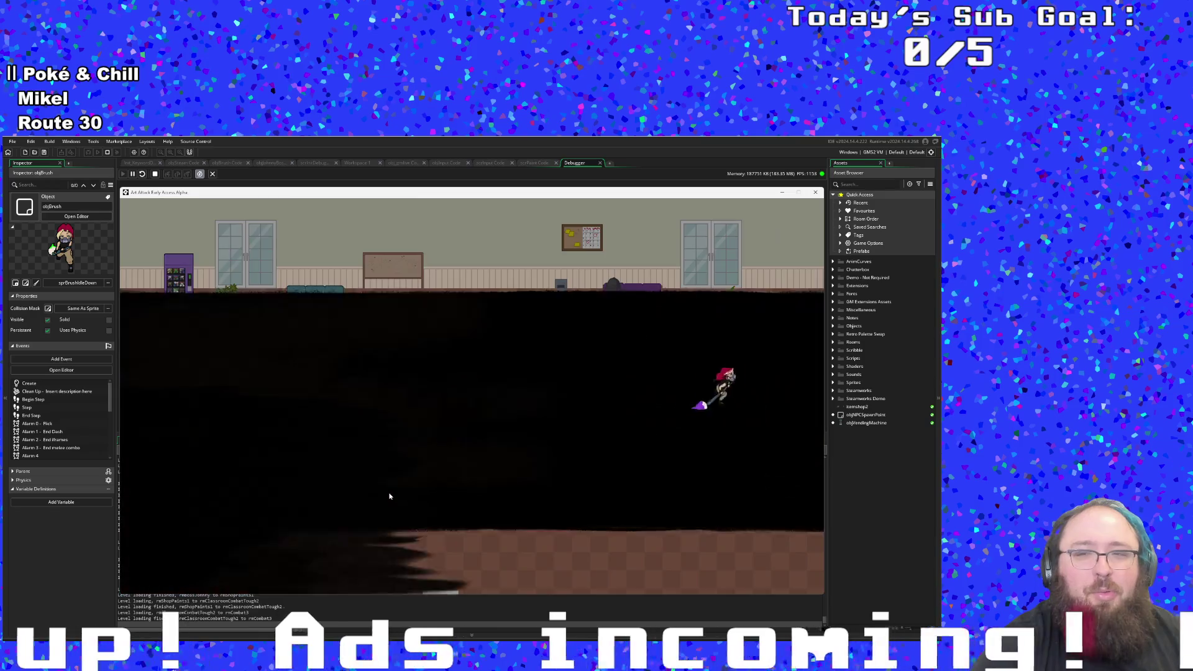
Step: Defeat the enemies in both combat classrooms and collect the dropped money
key("d")
key("d")
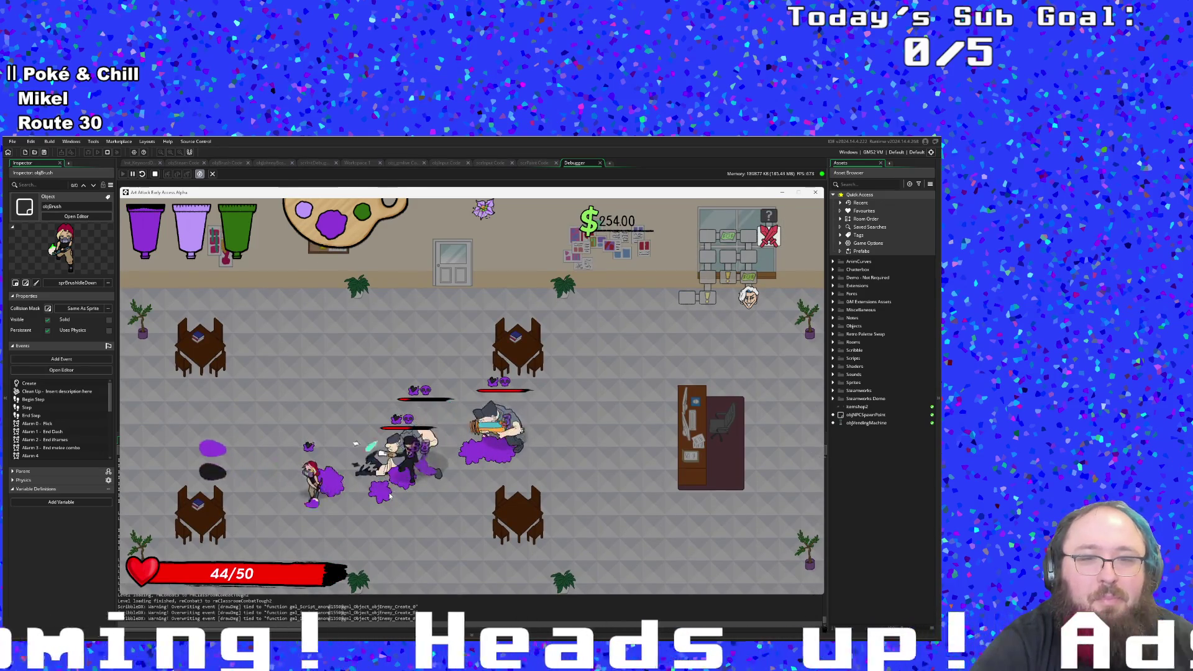
key("d")
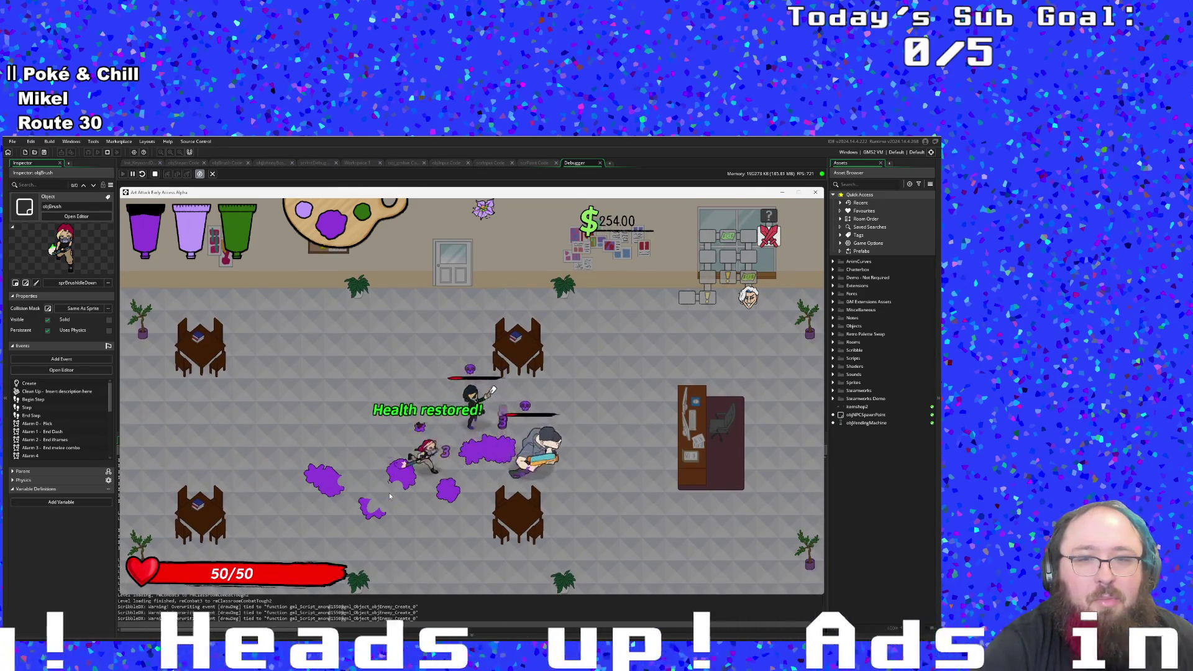
left_click(390, 495)
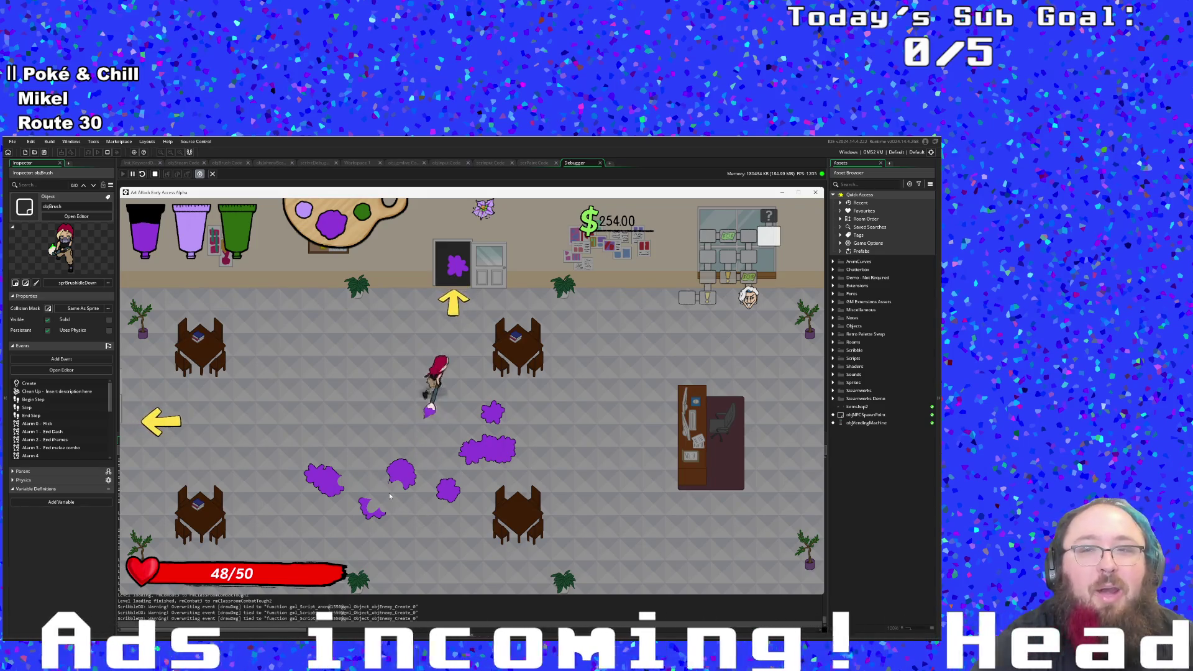
key("w")
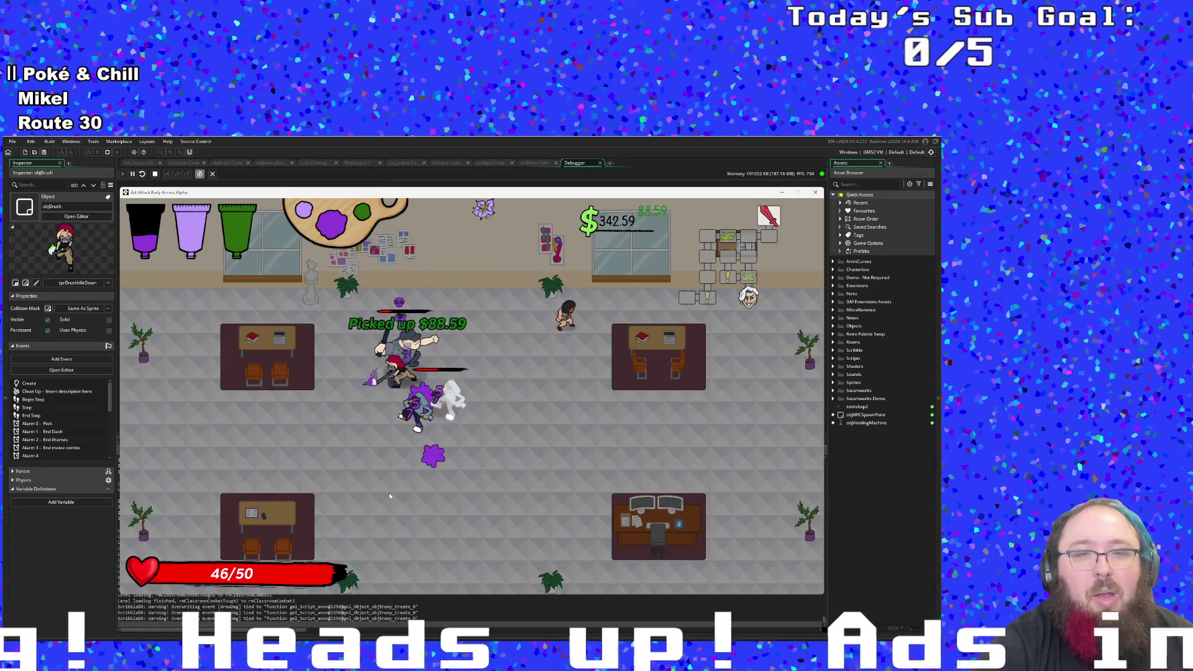
key("s")
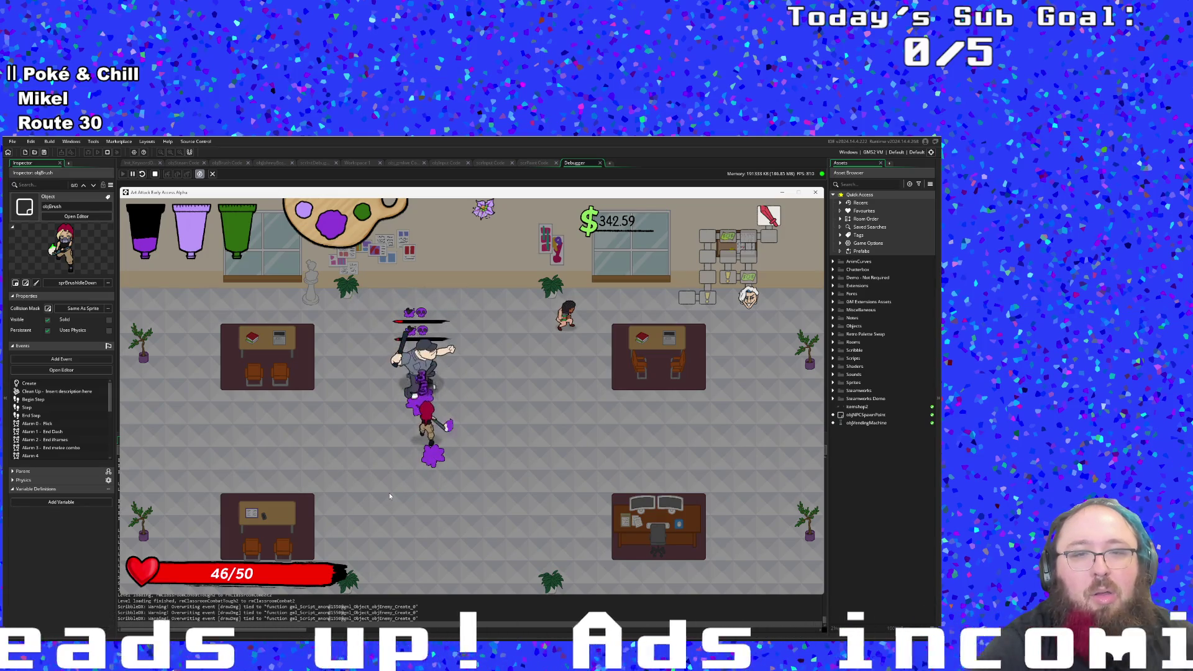
key("w")
key("d")
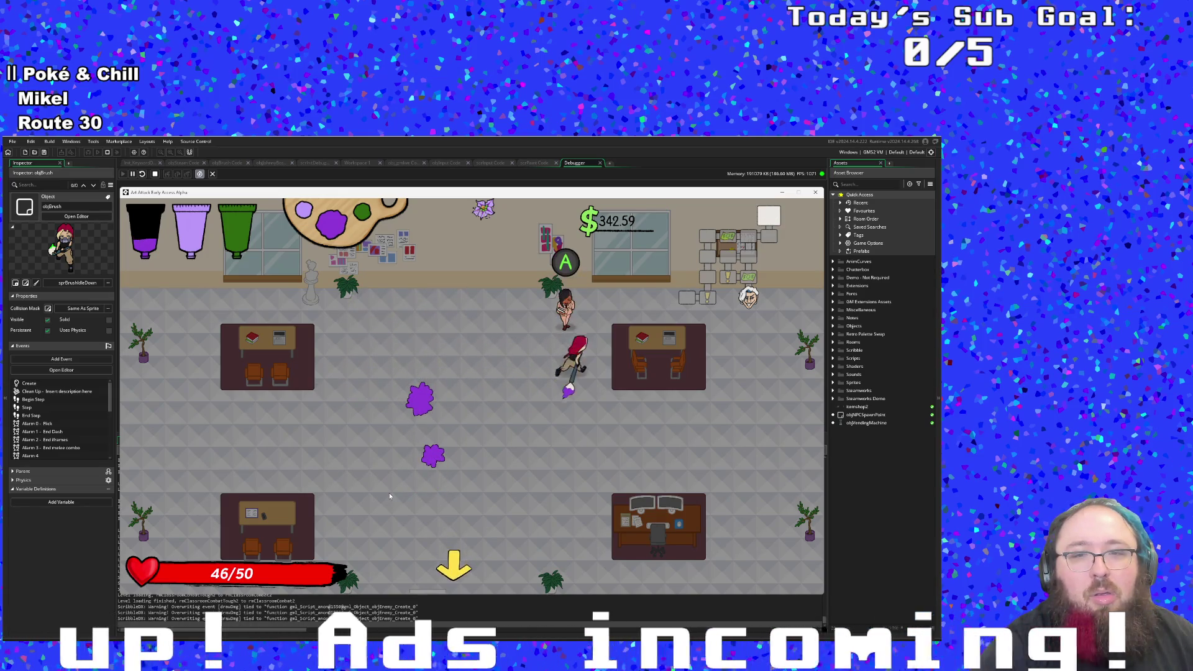
Step: Chat with the student, refill paint at the station, then walk to the left exit
key("w")
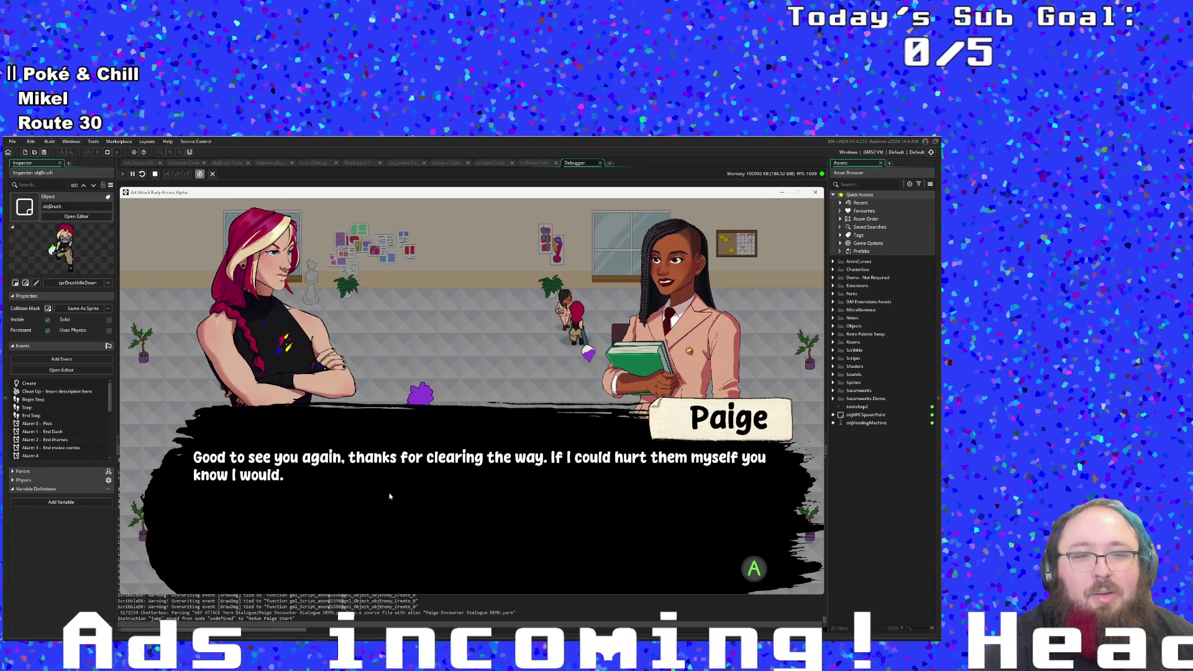
key("space")
key("space")
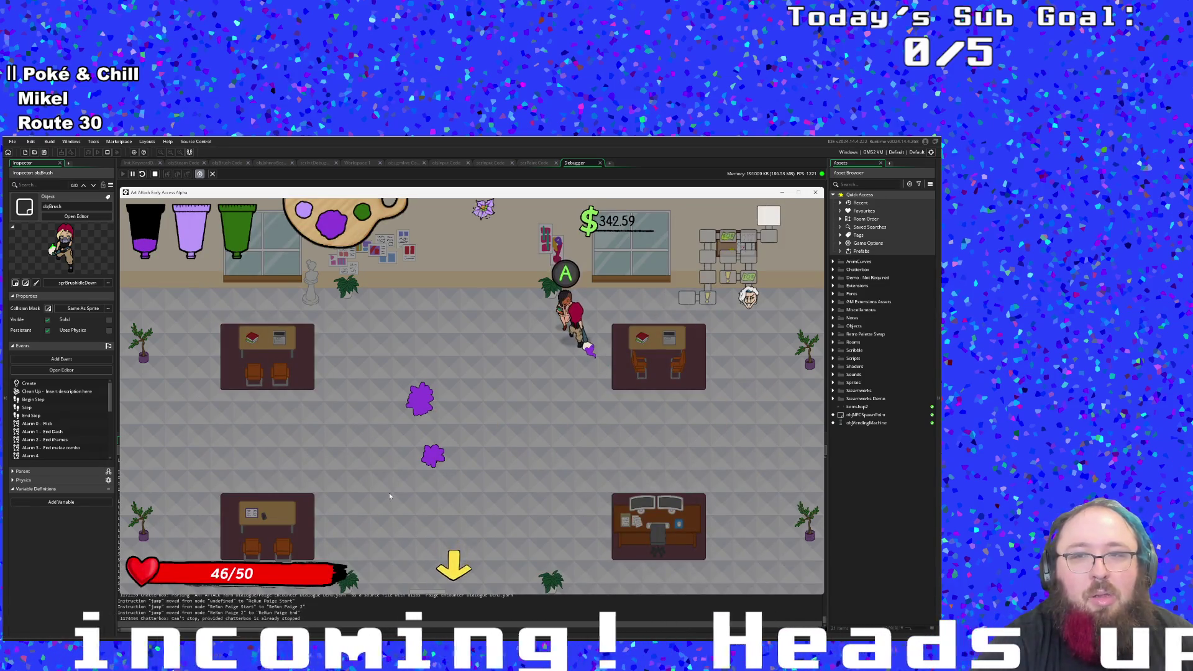
key("space")
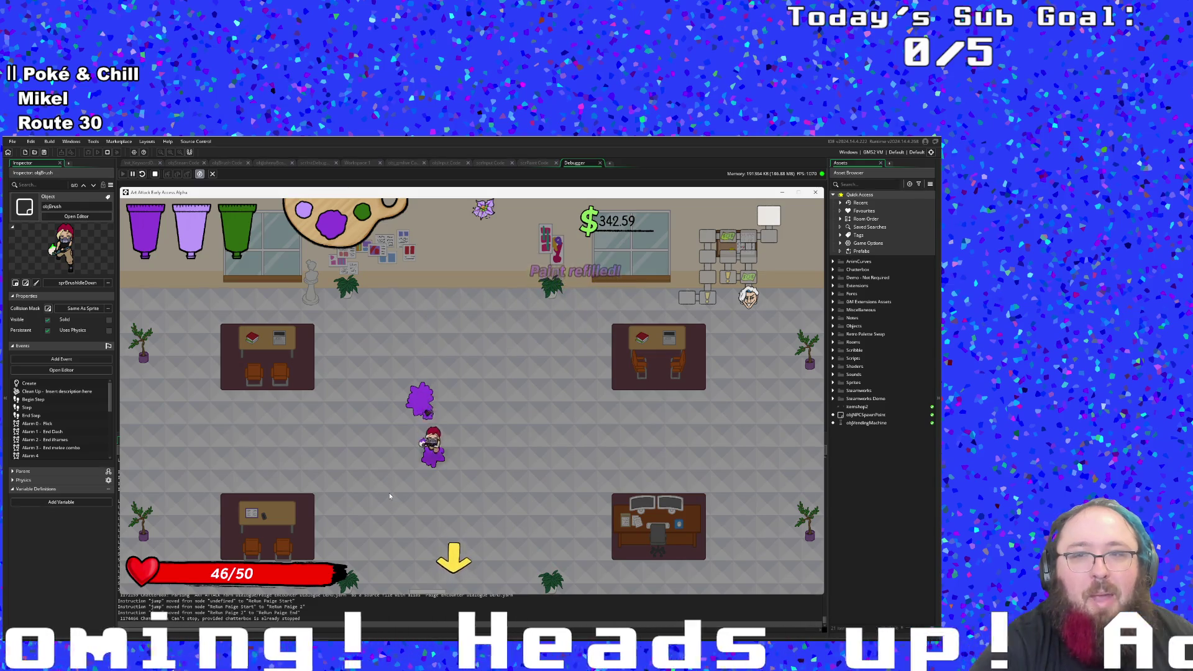
key("s")
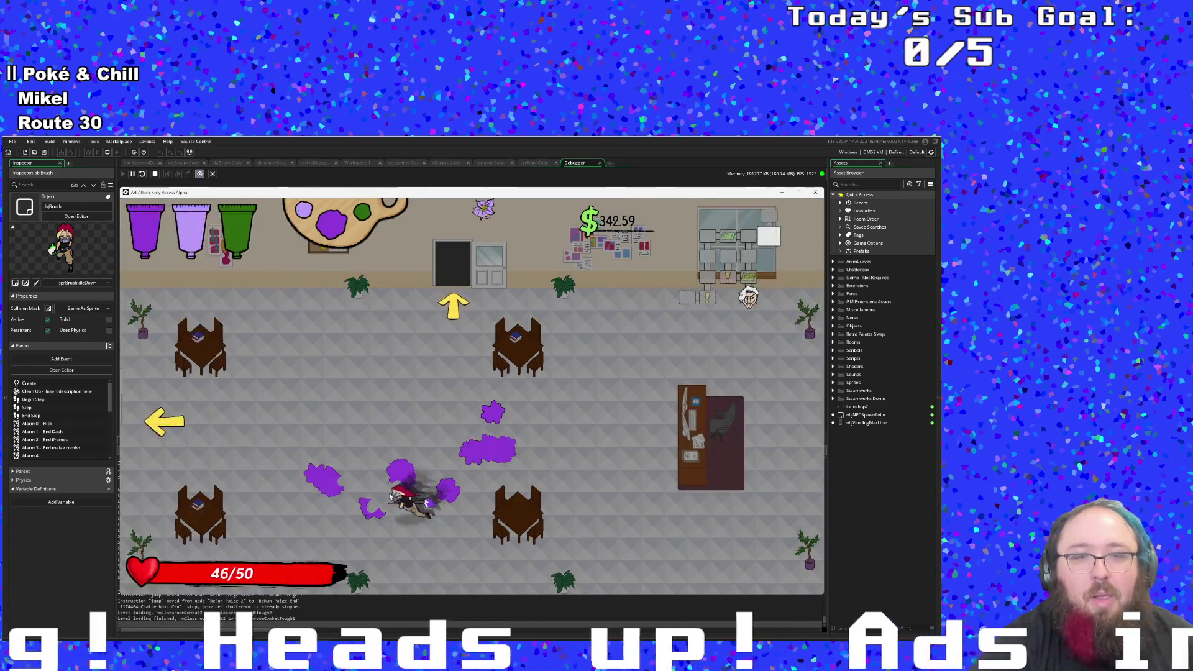
key("a")
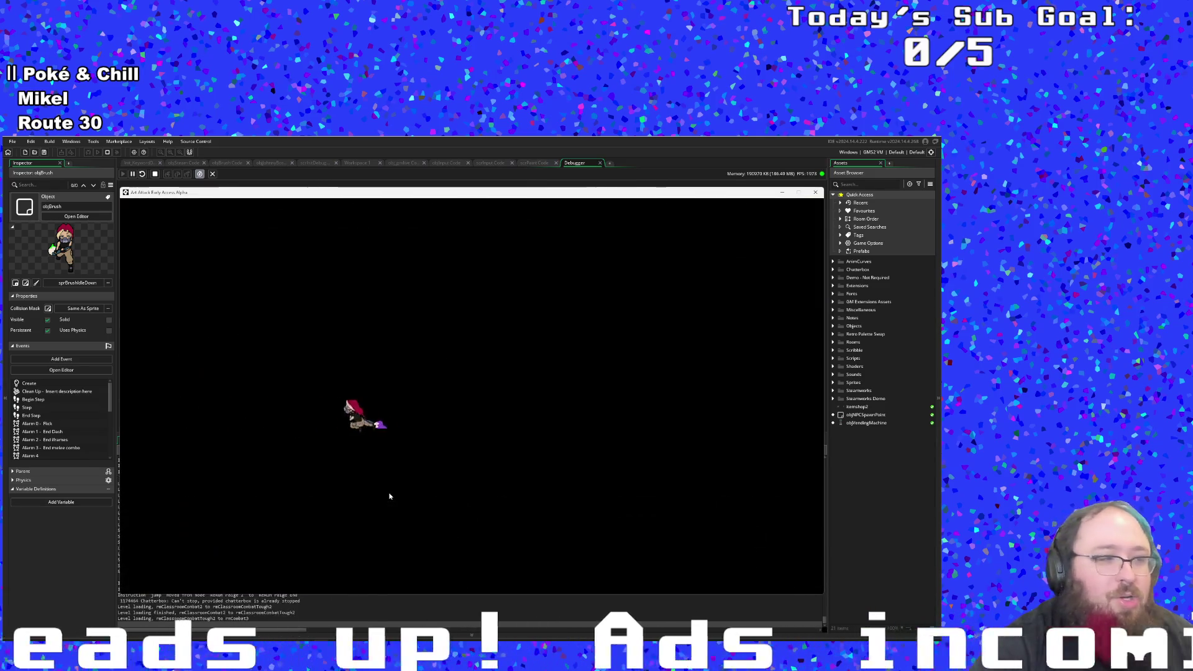
Step: Walk back into the paint shop to the pink bucket and cycle to purple as current paint
key("a")
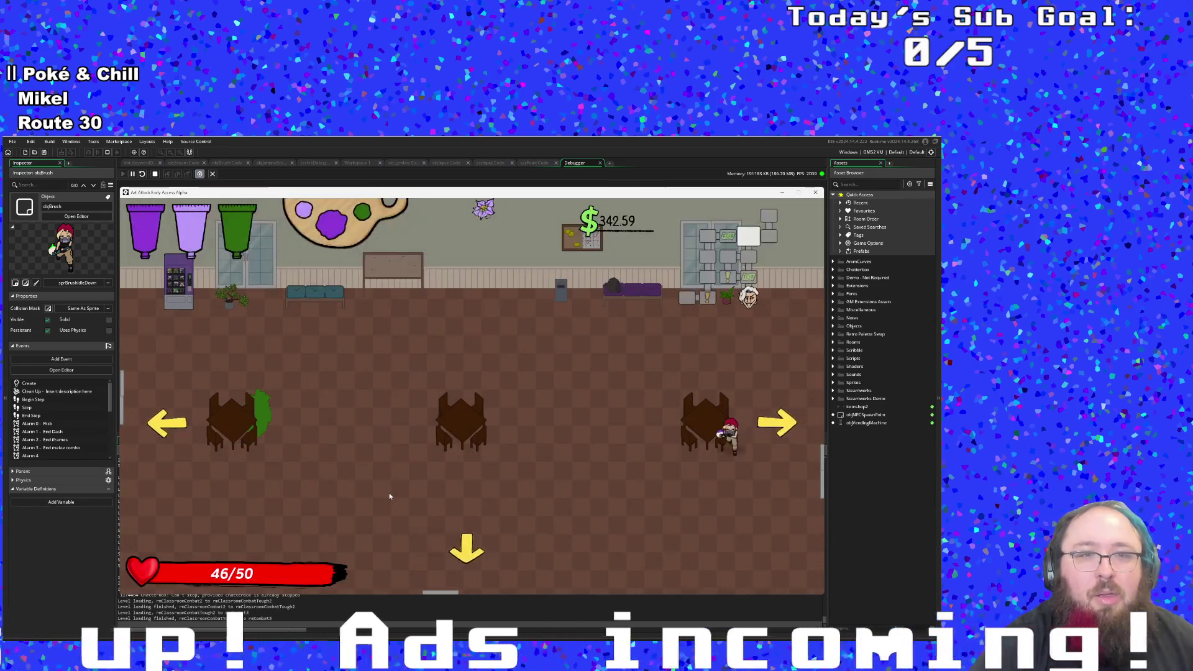
key("s")
key("s")
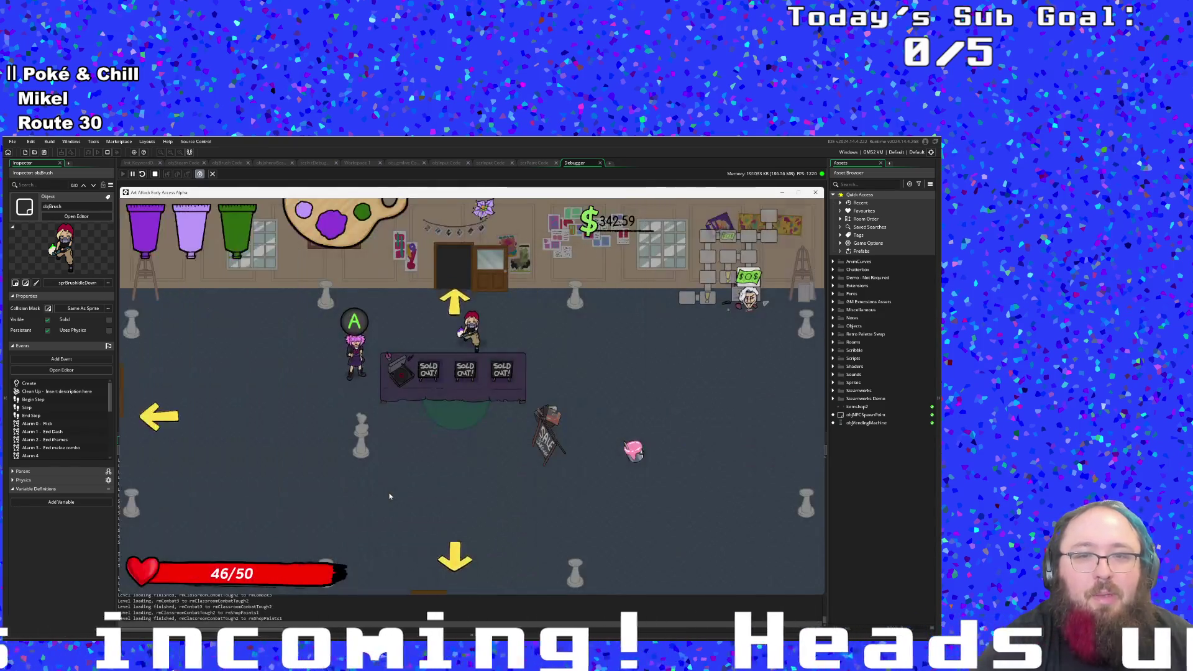
key("s")
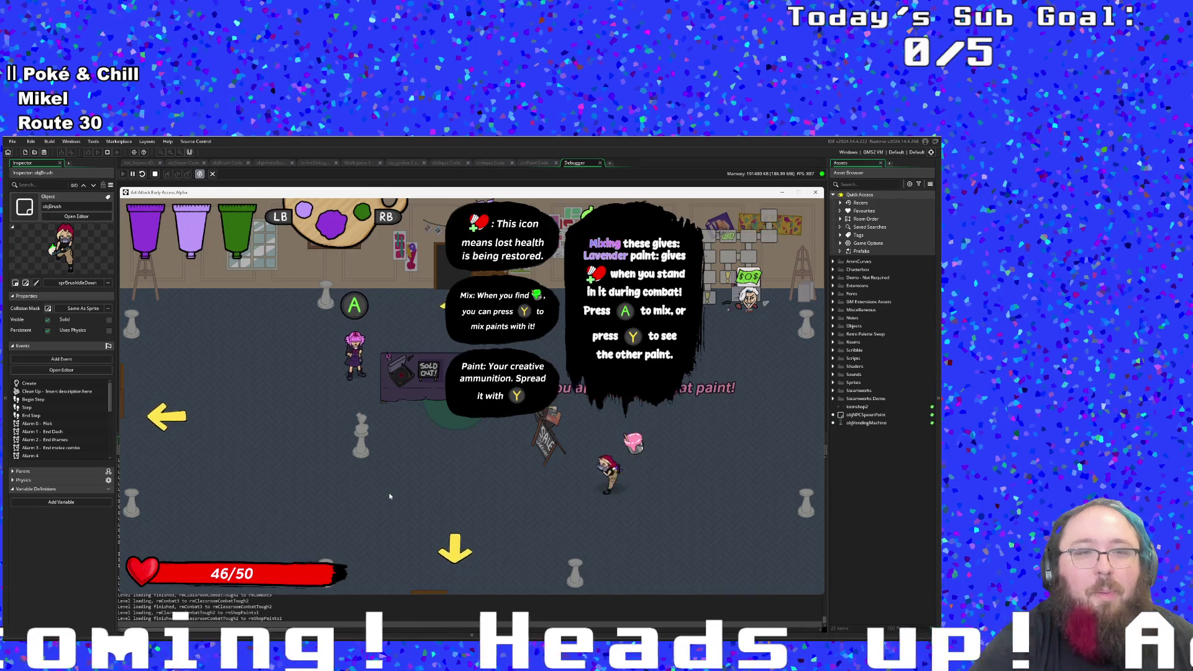
key("d")
key("q")
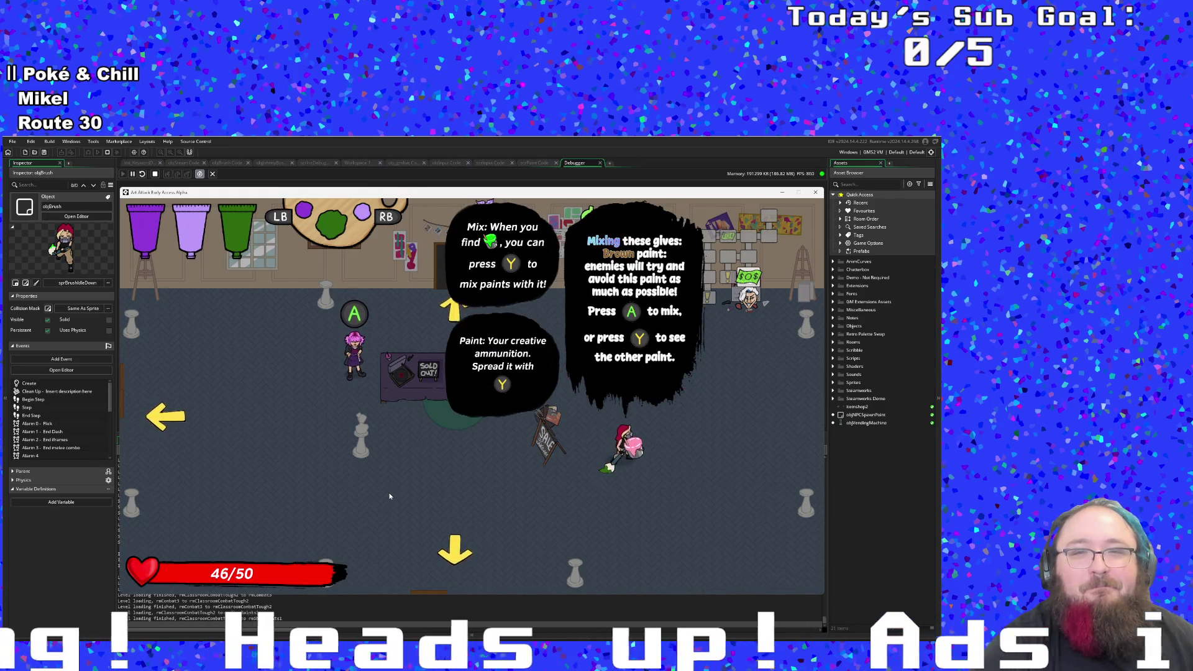
key("q")
key("q")
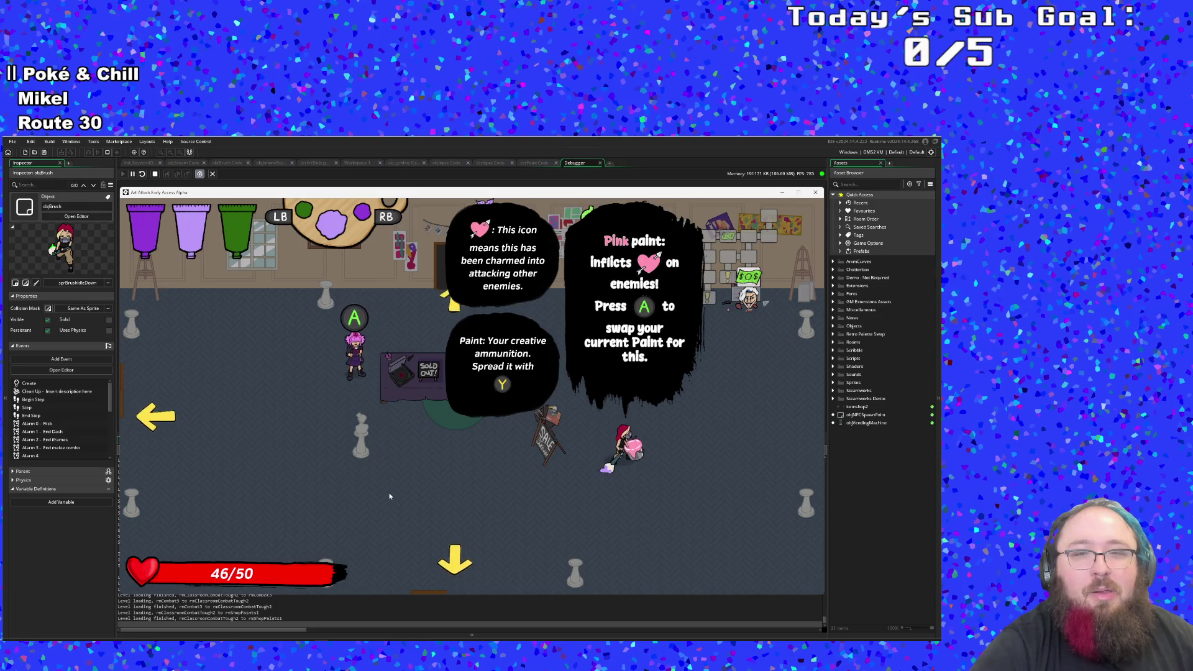
key("q")
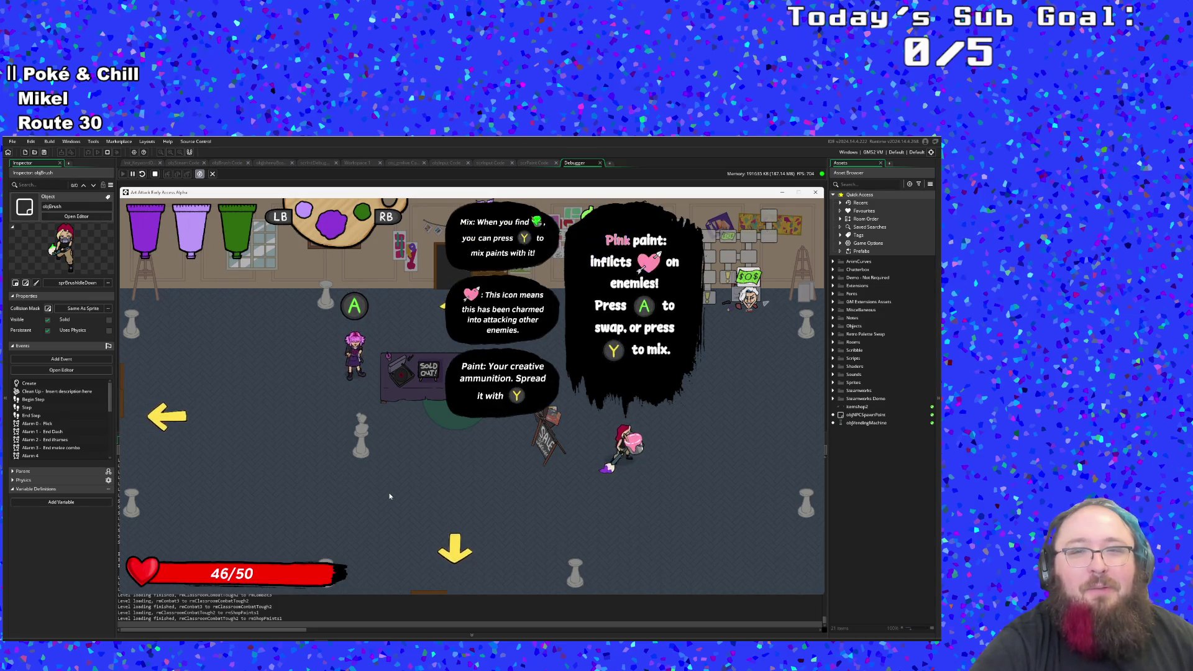
Step: Swap the held purple paint for the Pink paint, leaving purple on the floor
key("e")
key("e")
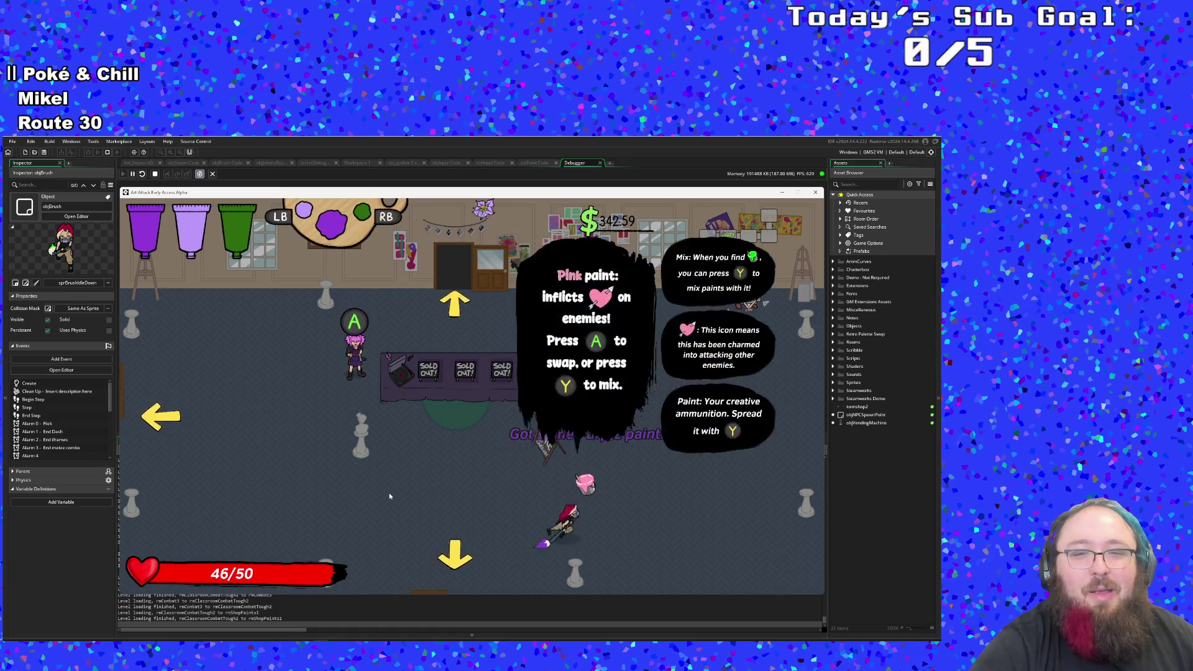
key("a")
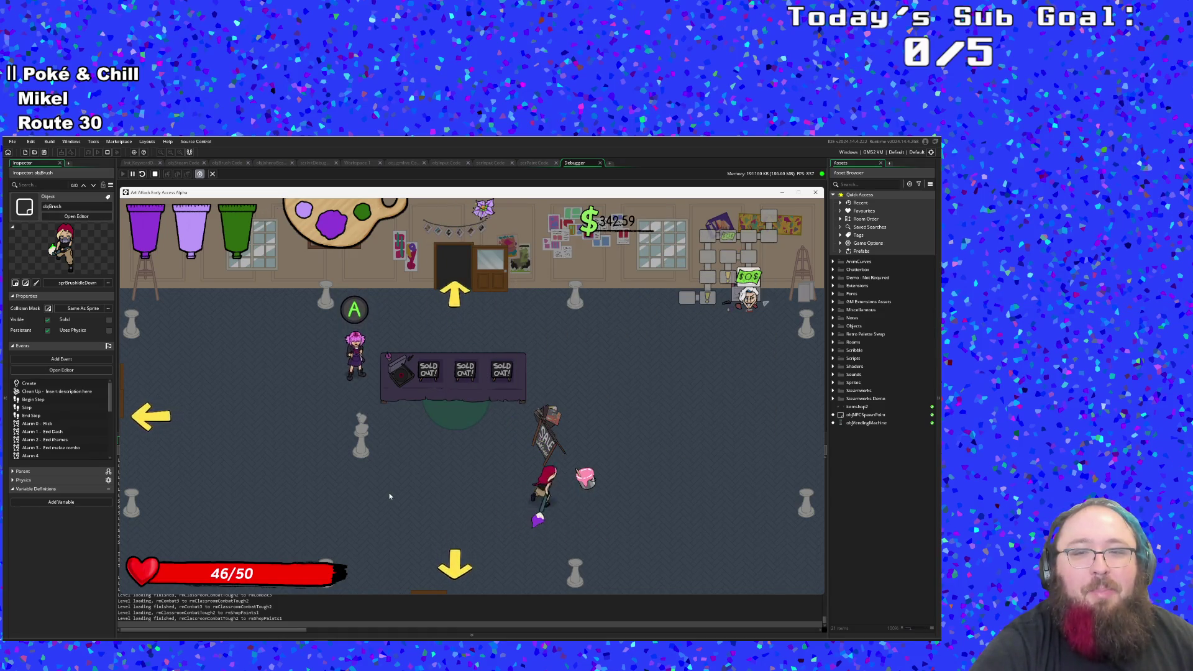
key("d")
key("e")
key("a")
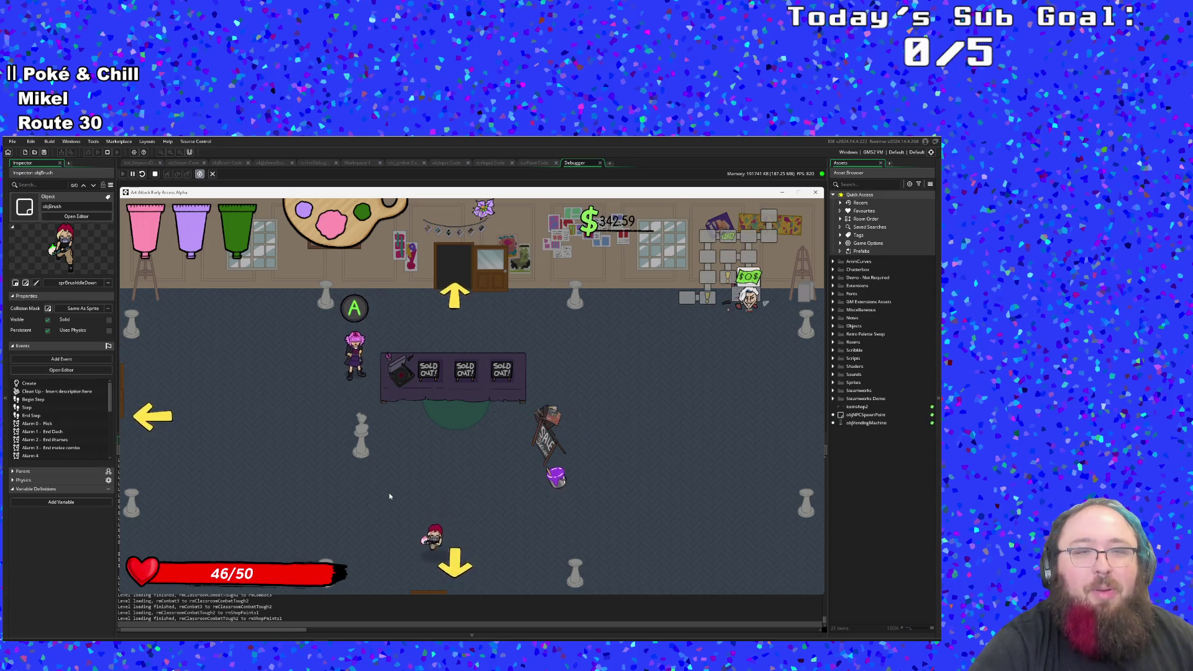
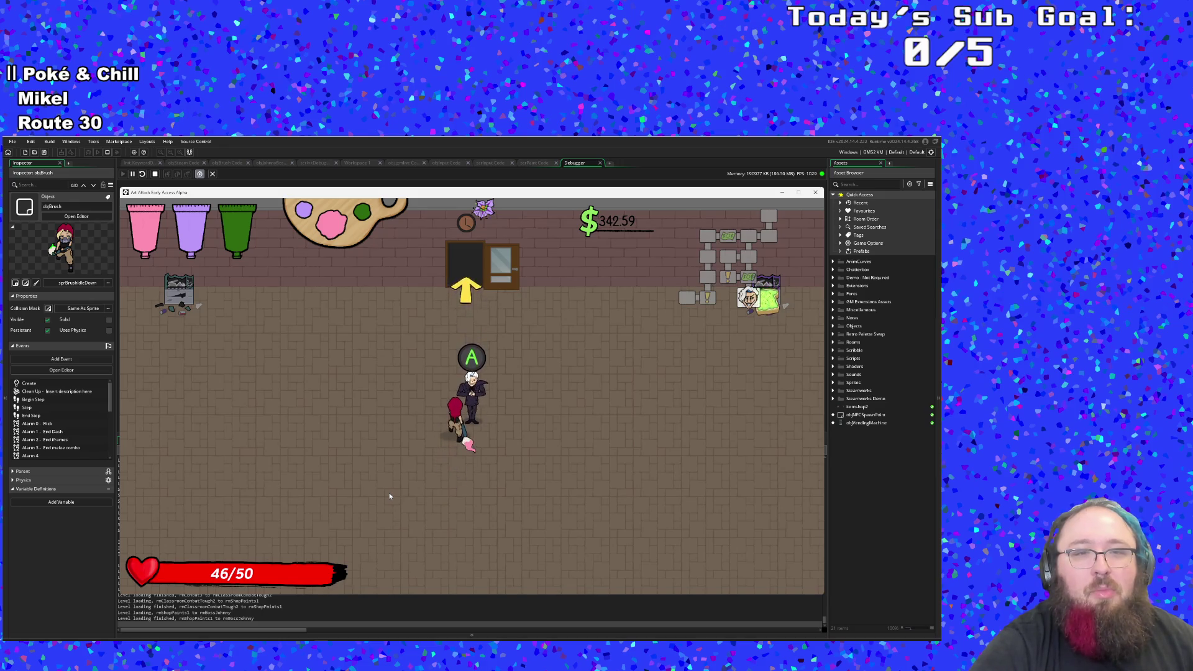
Step: Talk to Johnny and advance through his dialogue lines until the Johnny Digits health bar appears
key("space")
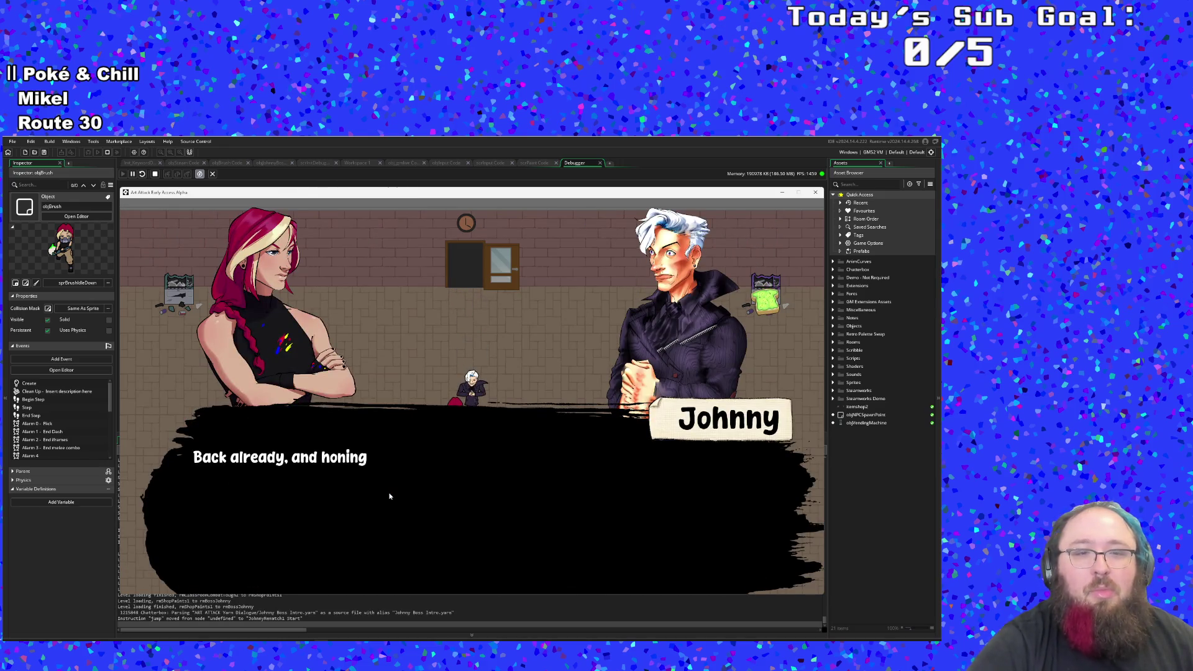
key("space")
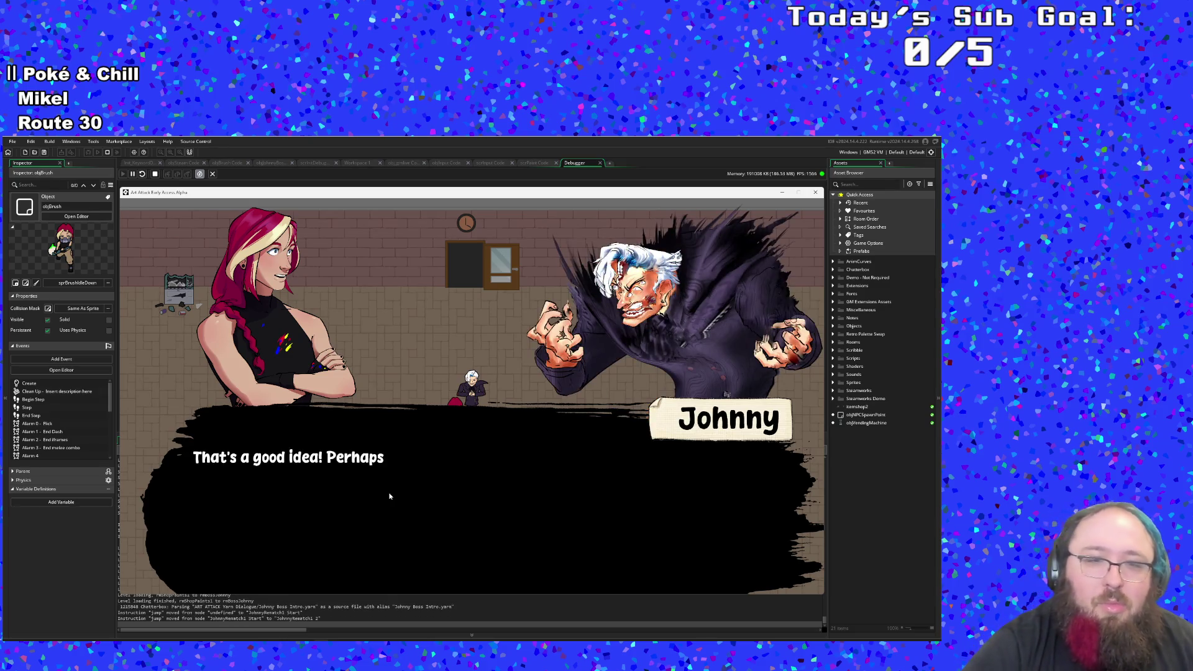
key("space")
key("space")
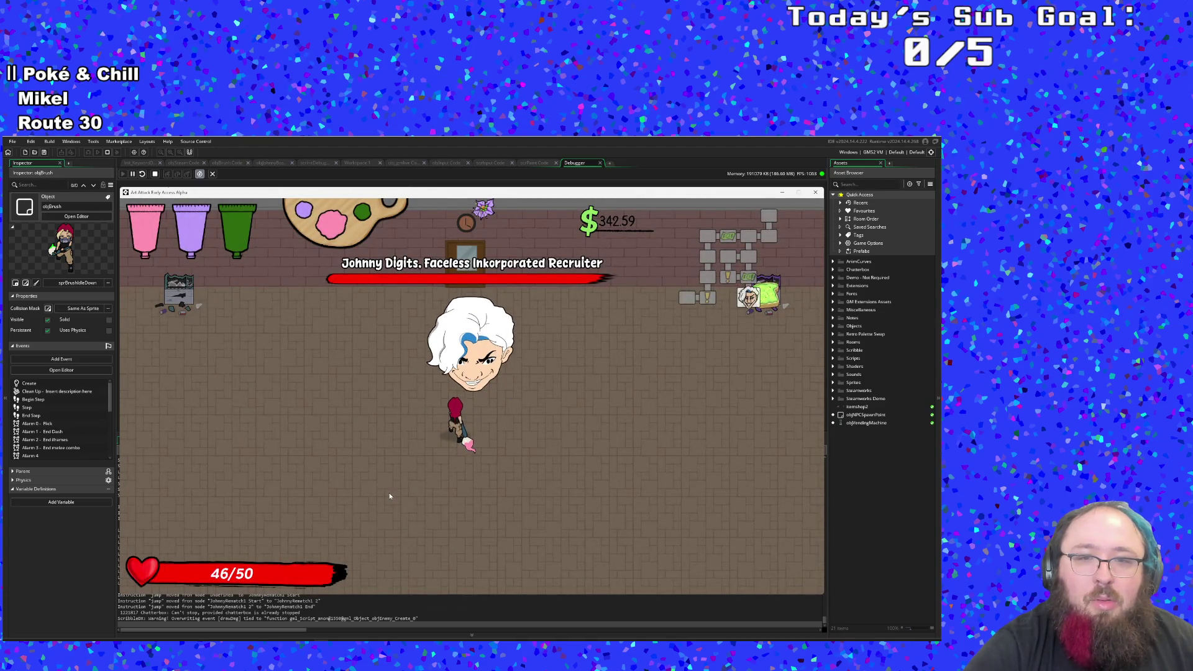
Step: Run and dash the player across the arena toward the boss and along the bottom
key("s")
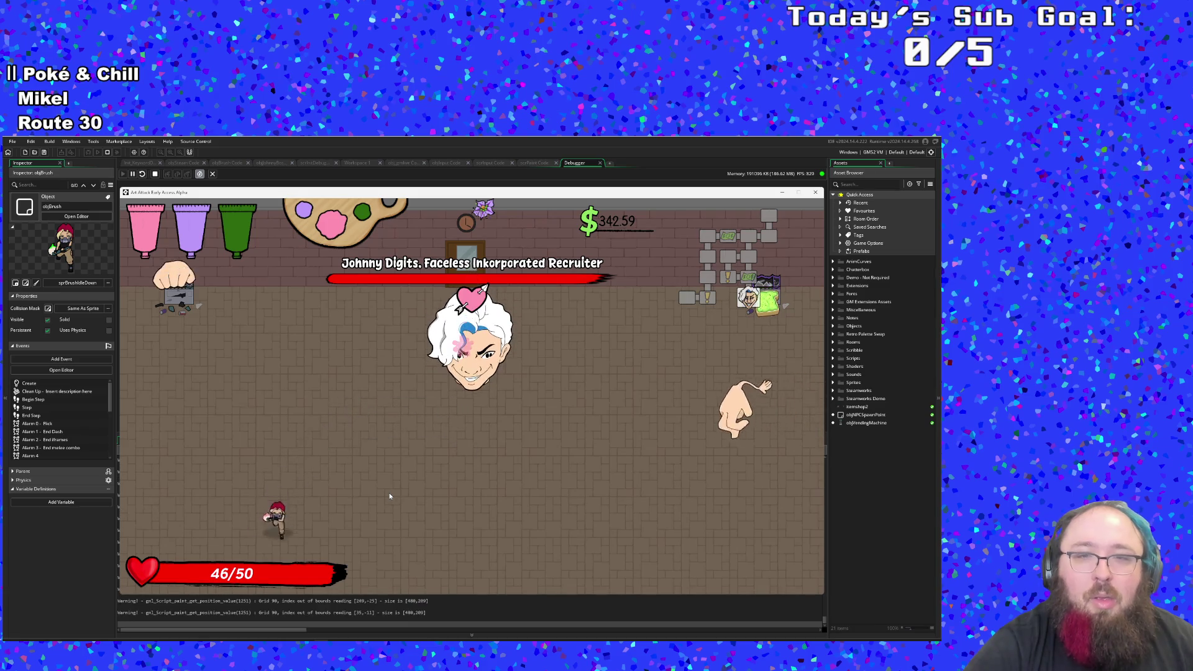
key("d")
key("shift")
key("w")
key("a")
key("shift")
key("s")
key("d")
Step: Cycle the brush colour from pink through purple to green while moving left
key("a")
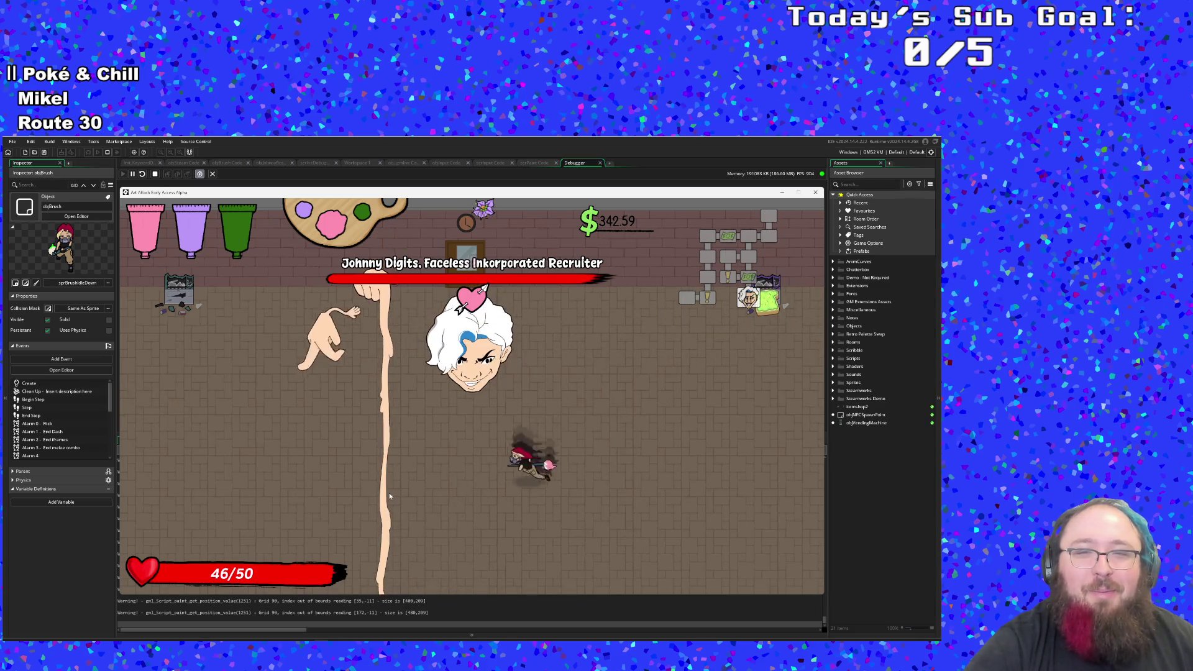
key("w")
key("a")
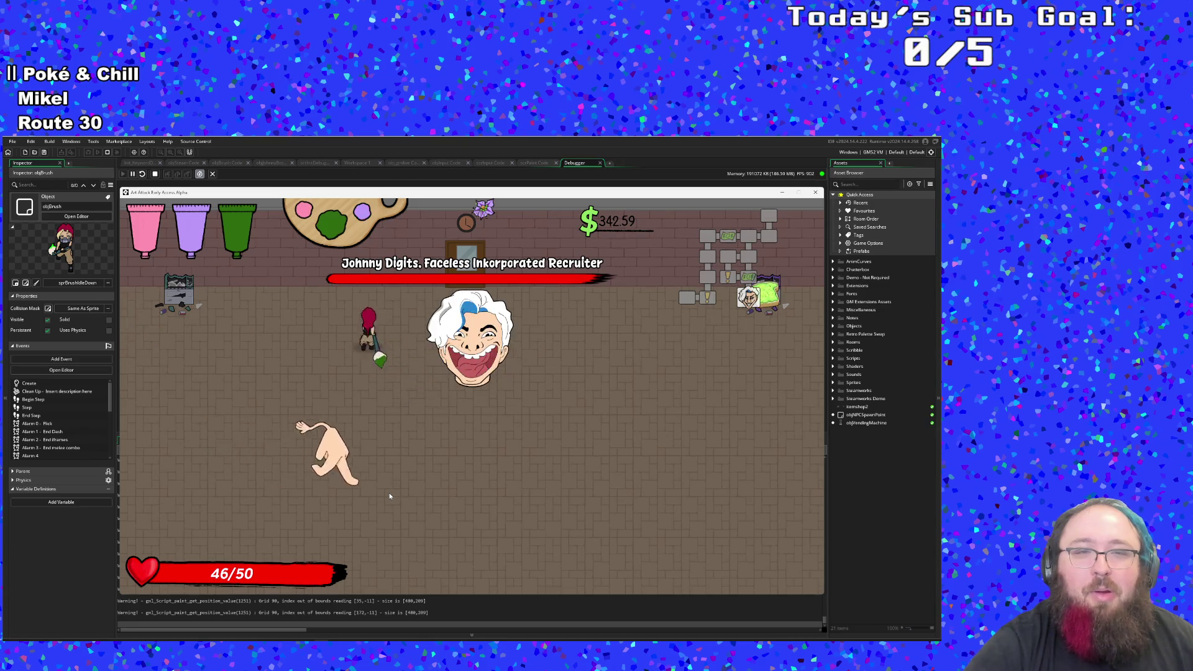
key("s")
key("d")
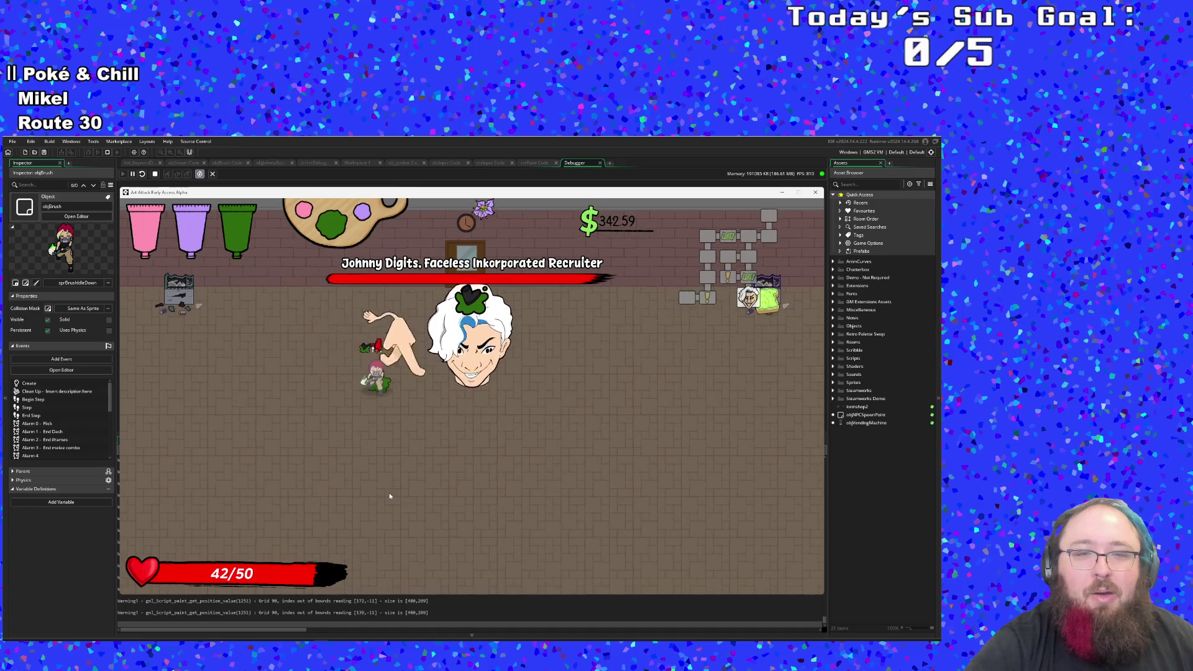
Step: Paint a green trail down-left, right and back left, then dodge away from the boss
key("s")
key("d")
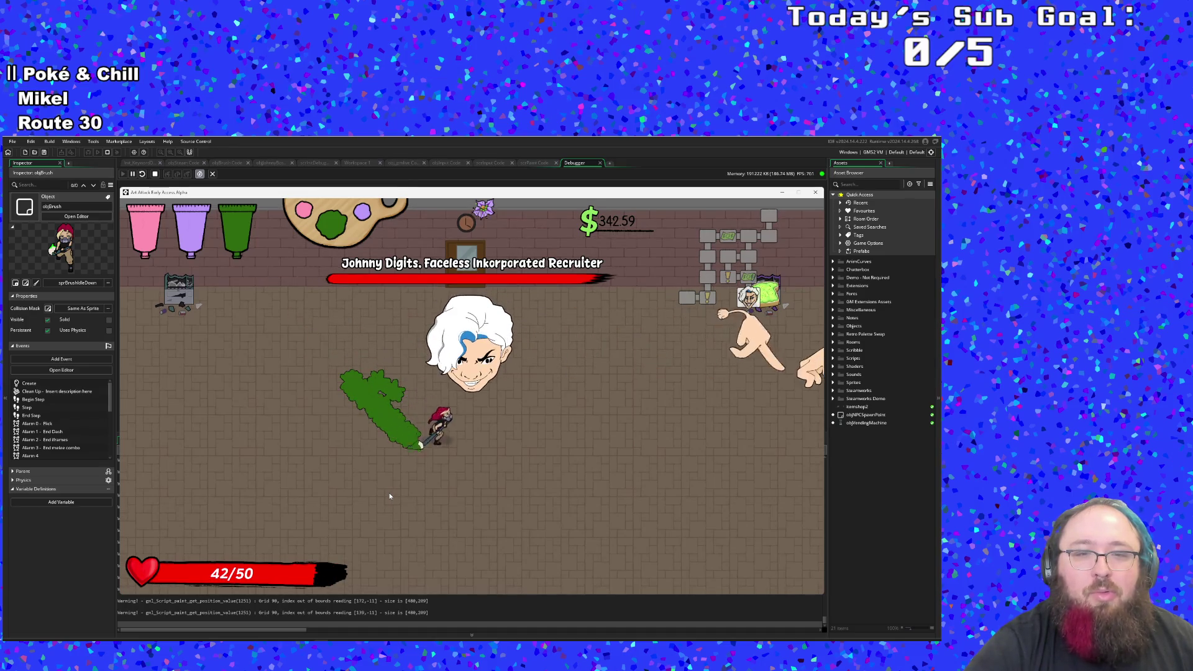
key("a")
key("w")
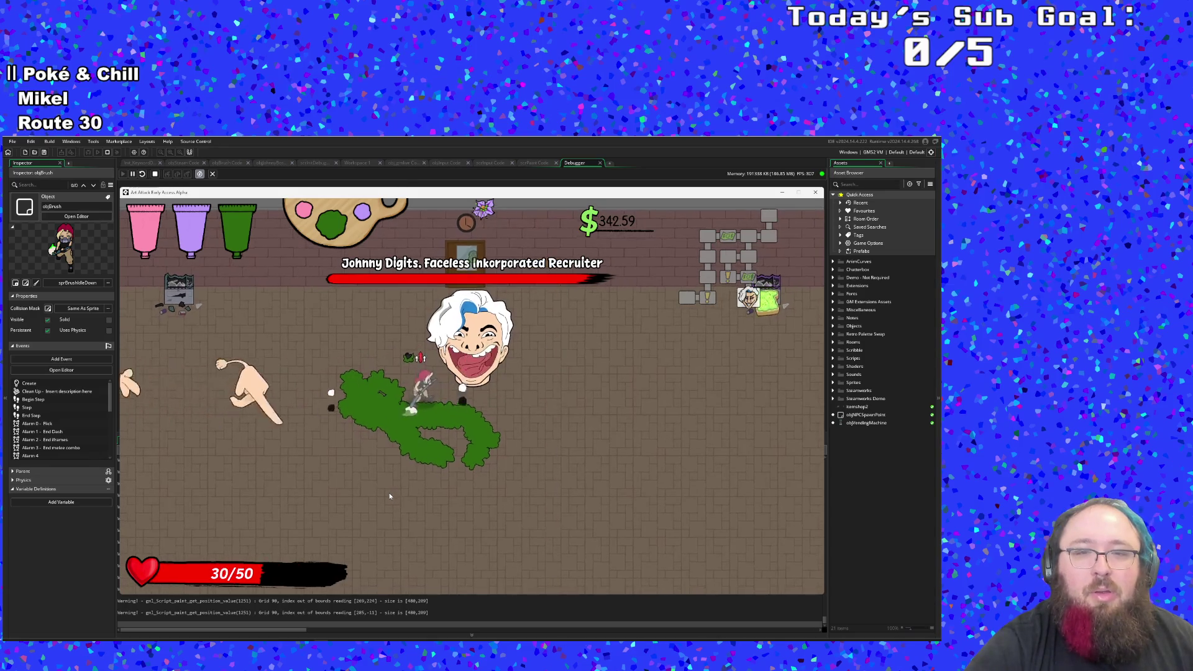
key("s")
key("a")
key("w")
key("s")
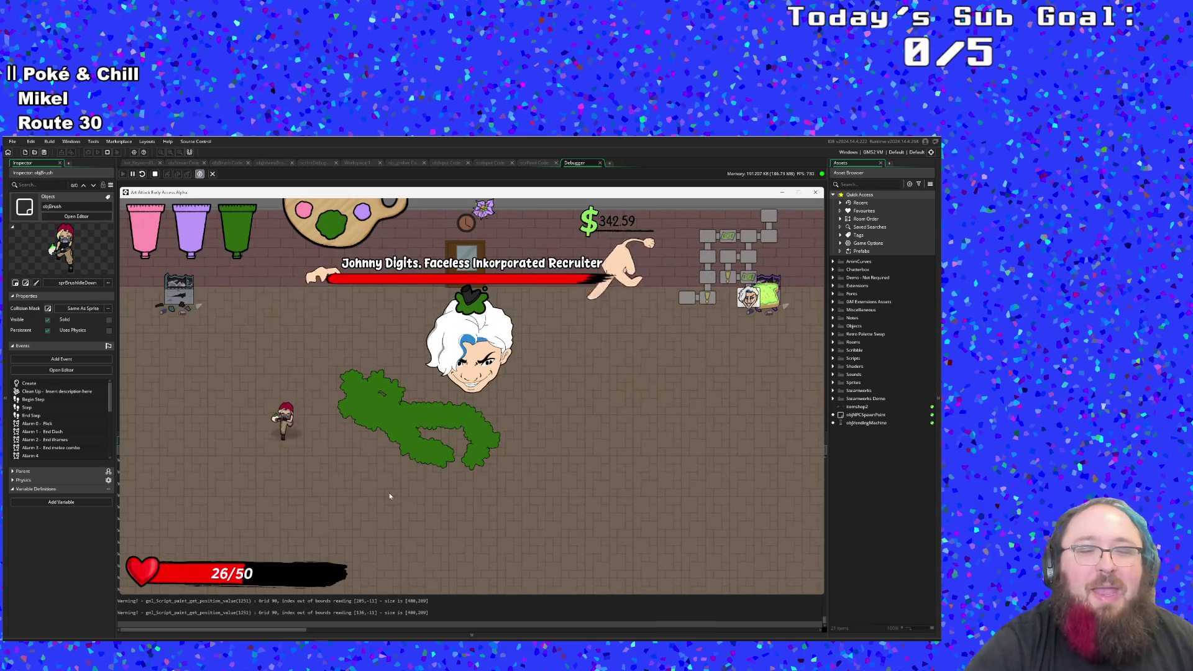
Step: Paint a vertical green trail and arch on the right, widening it into a patch
key("d")
key("w")
key("a")
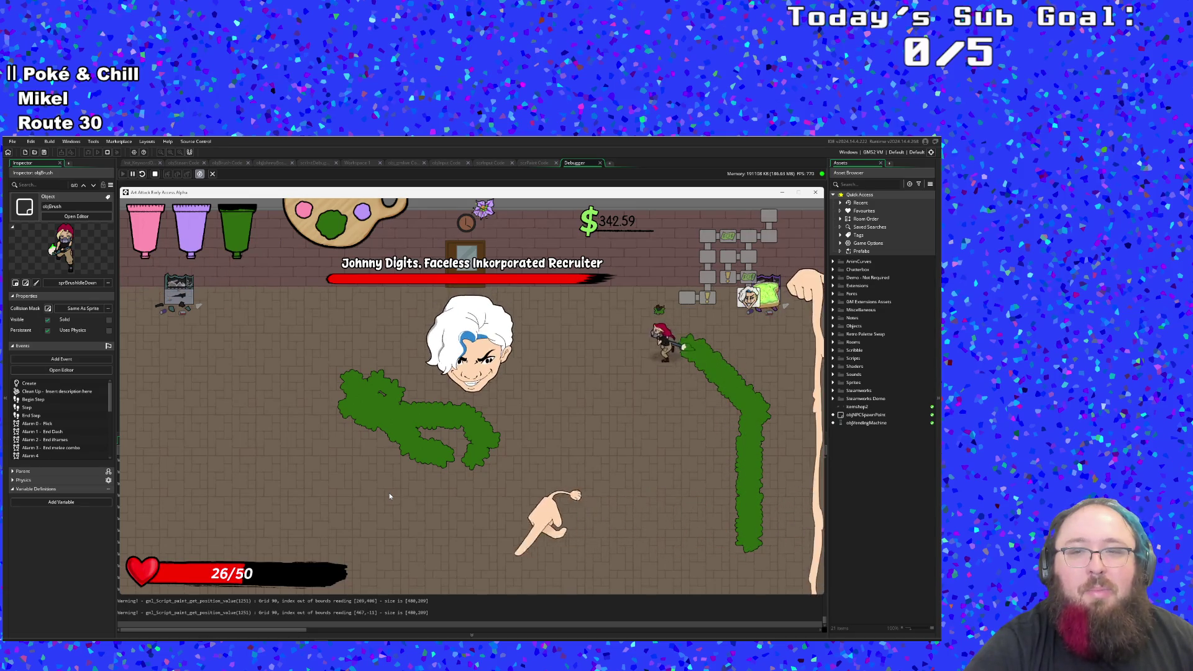
key("s")
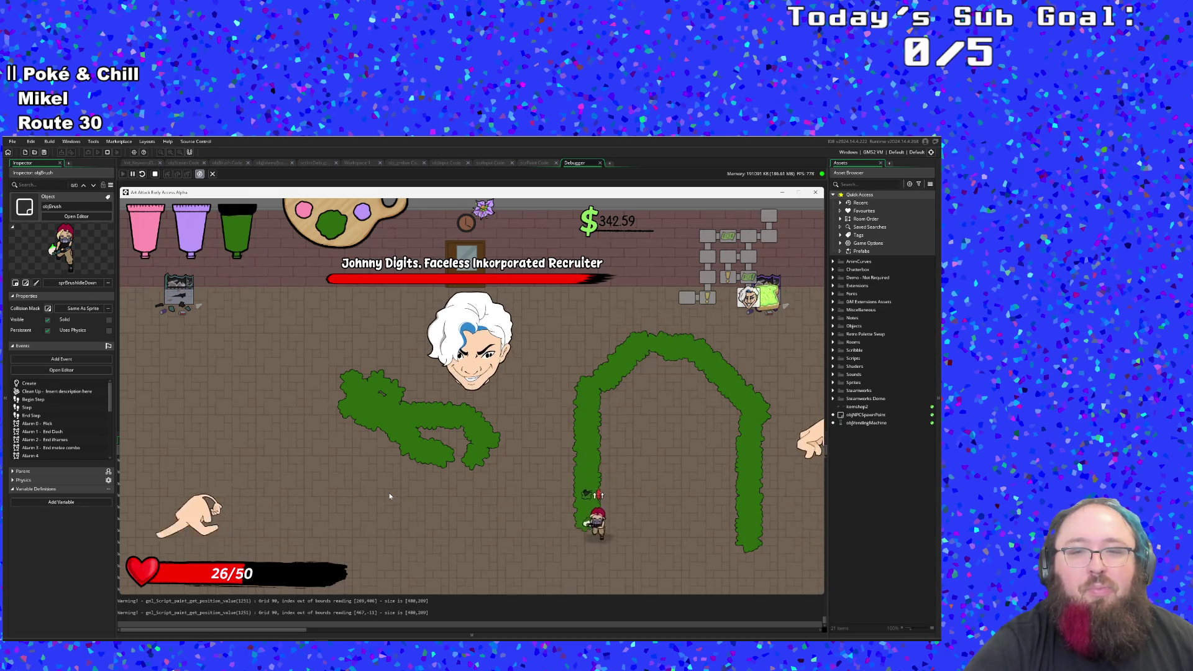
key("w")
key("w")
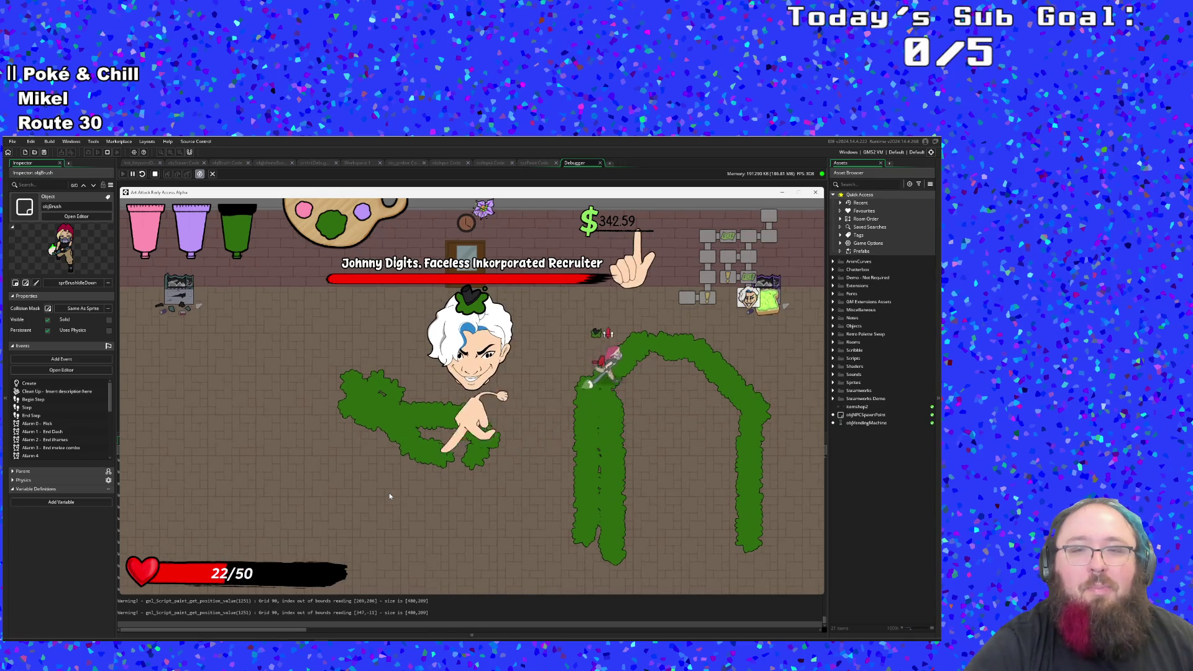
key("s")
key("w")
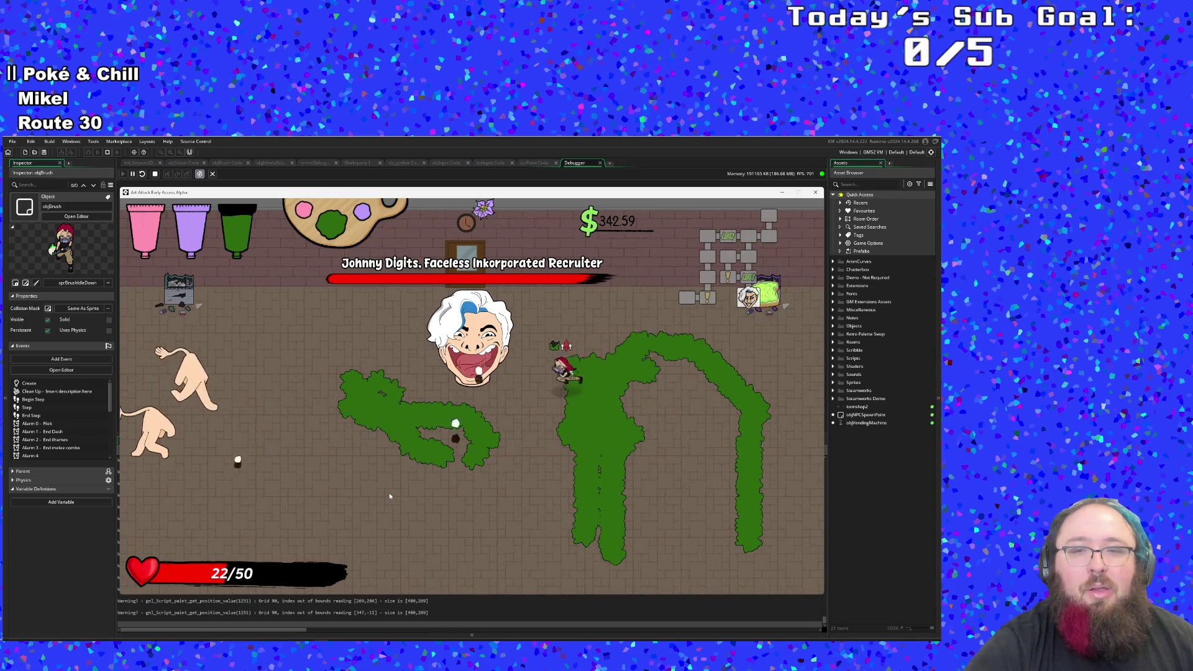
key("d")
key("w")
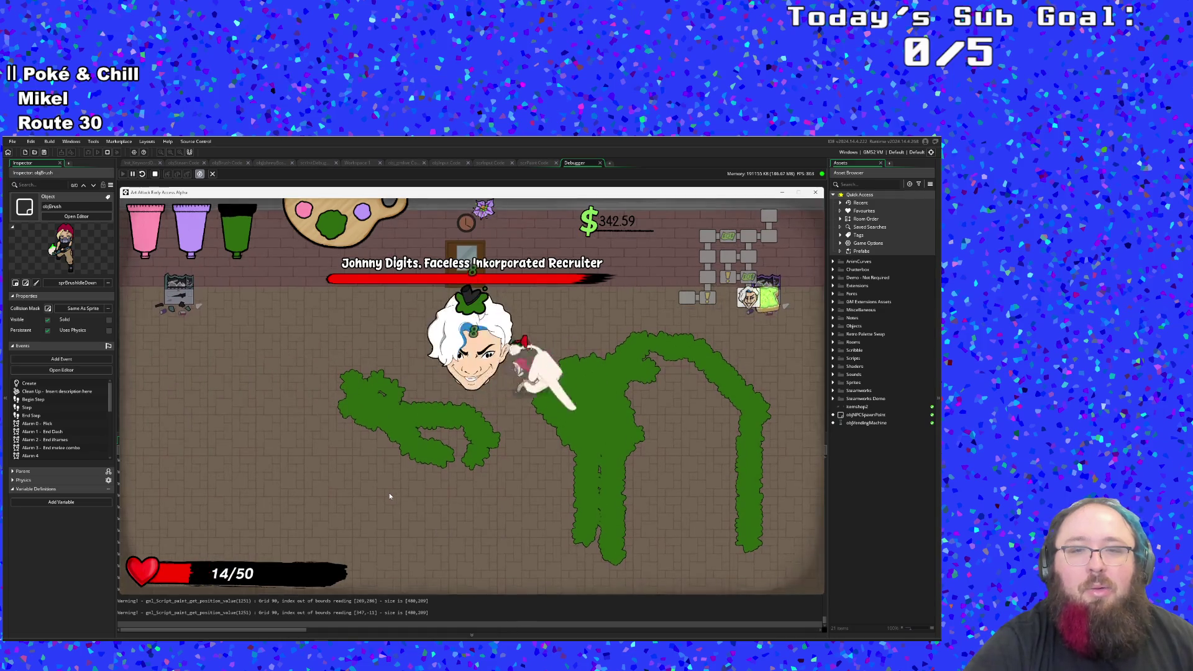
Step: Swing the brush at the boss, then walk the green trail to grab the toast pickup
left_click(390, 496)
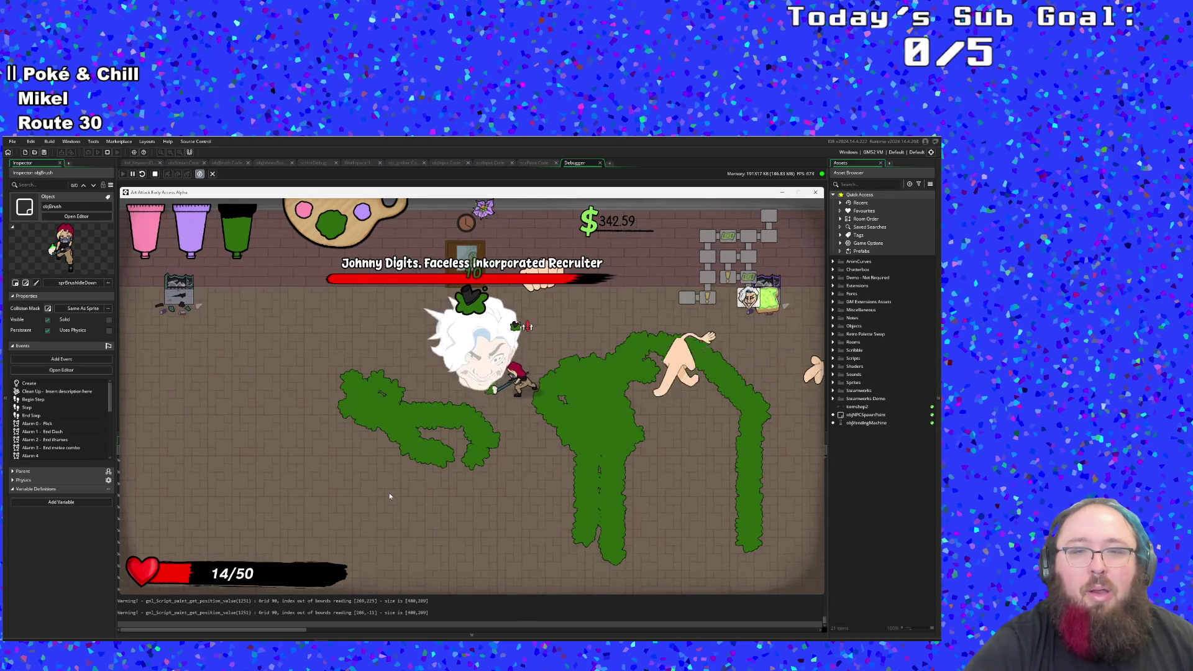
key("a")
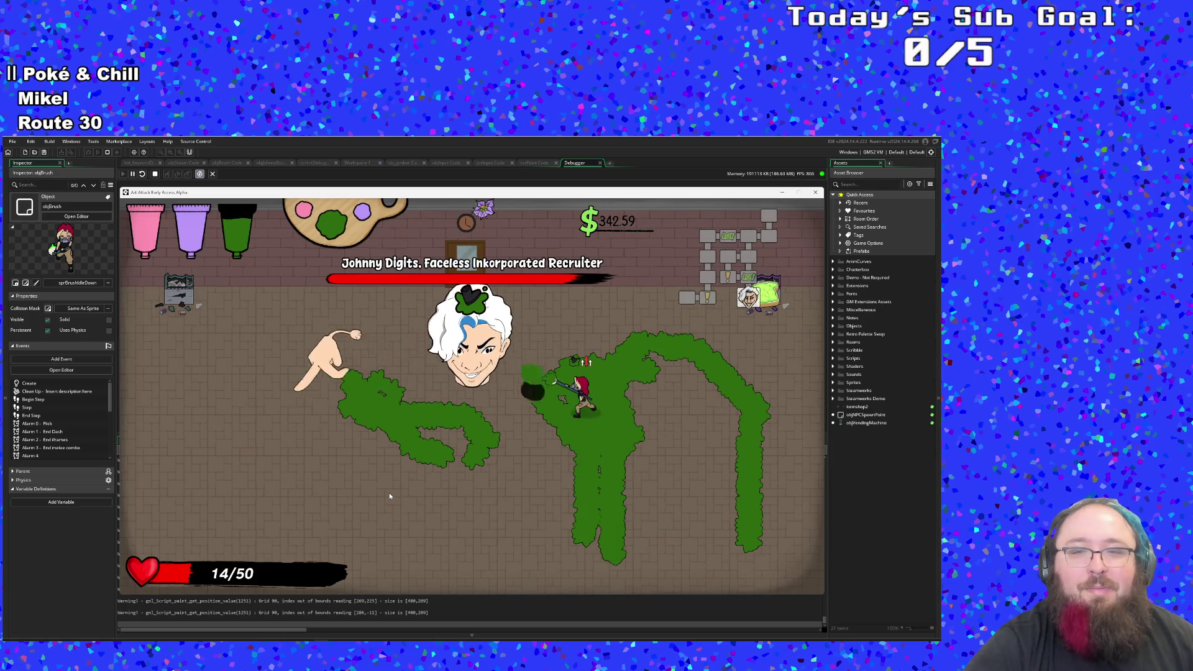
key("s")
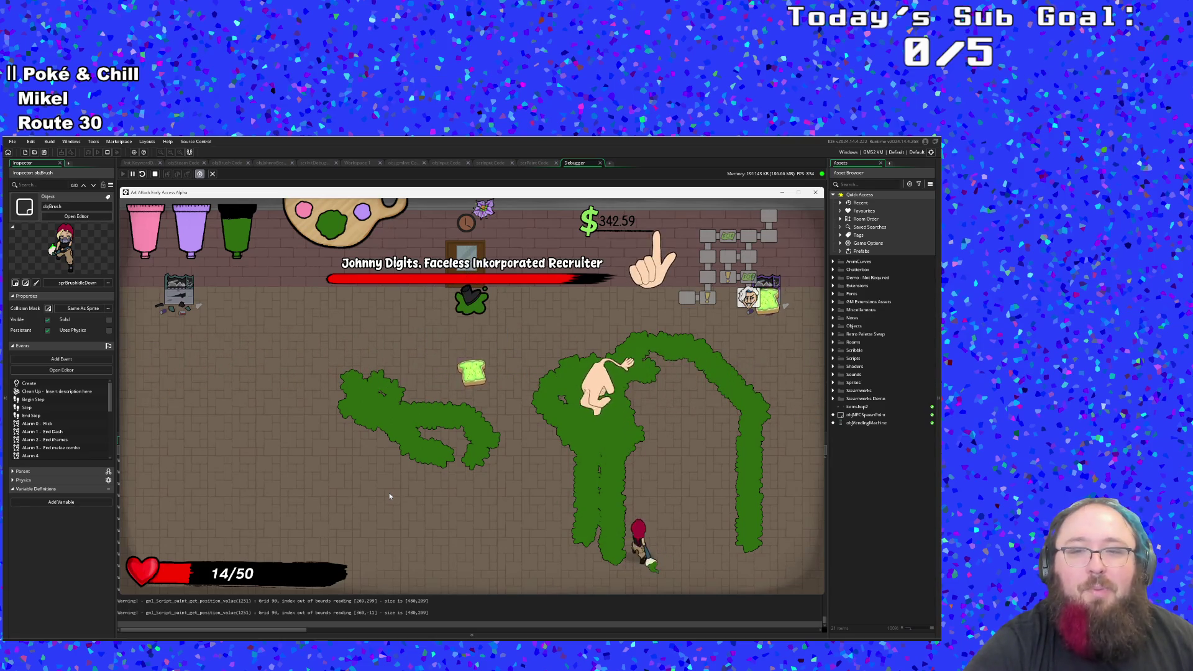
key("w")
key("a")
key("s")
key("w")
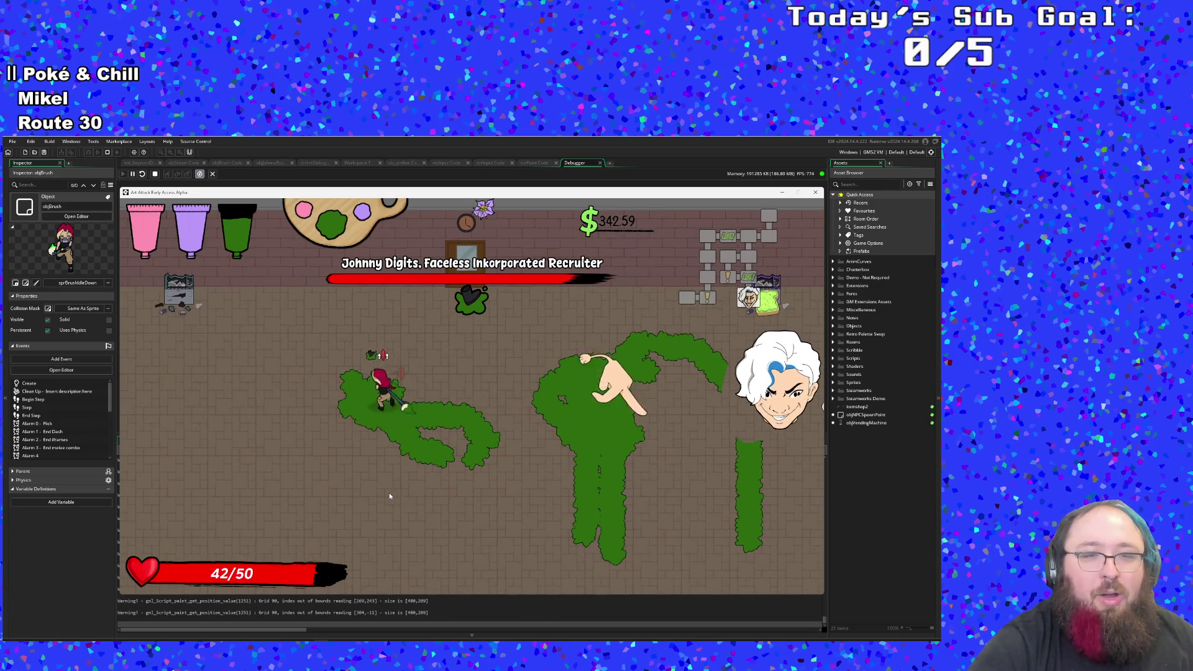
Step: Move along the green paint, edging up-right toward the boss
key("s")
key("d")
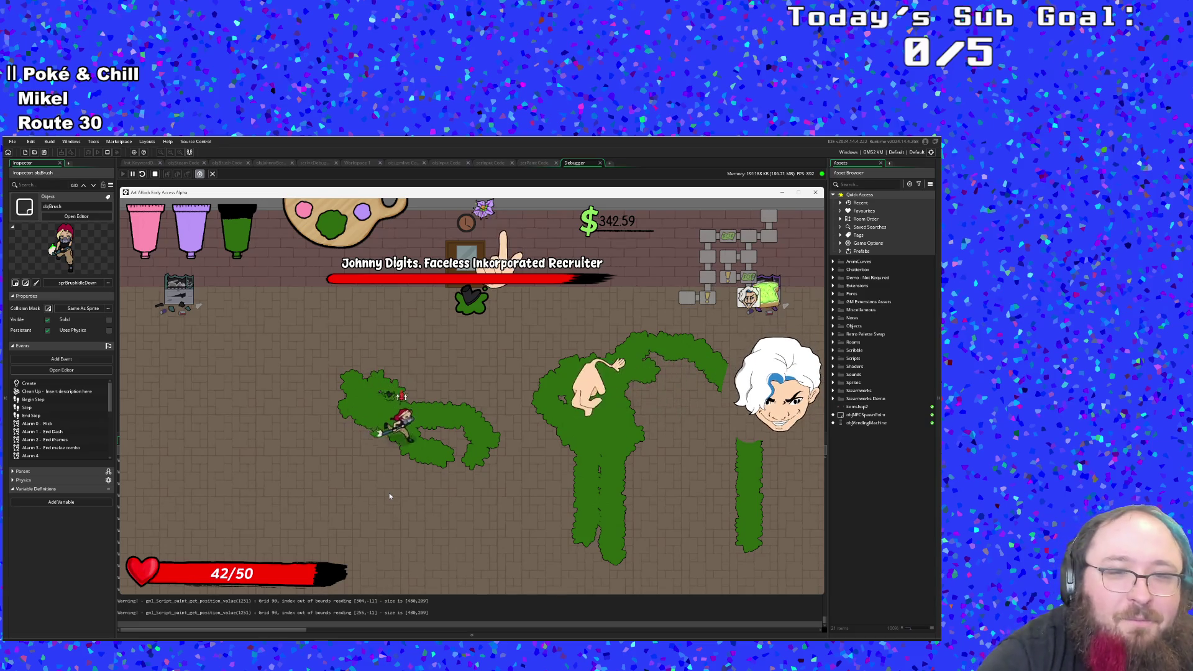
key("w")
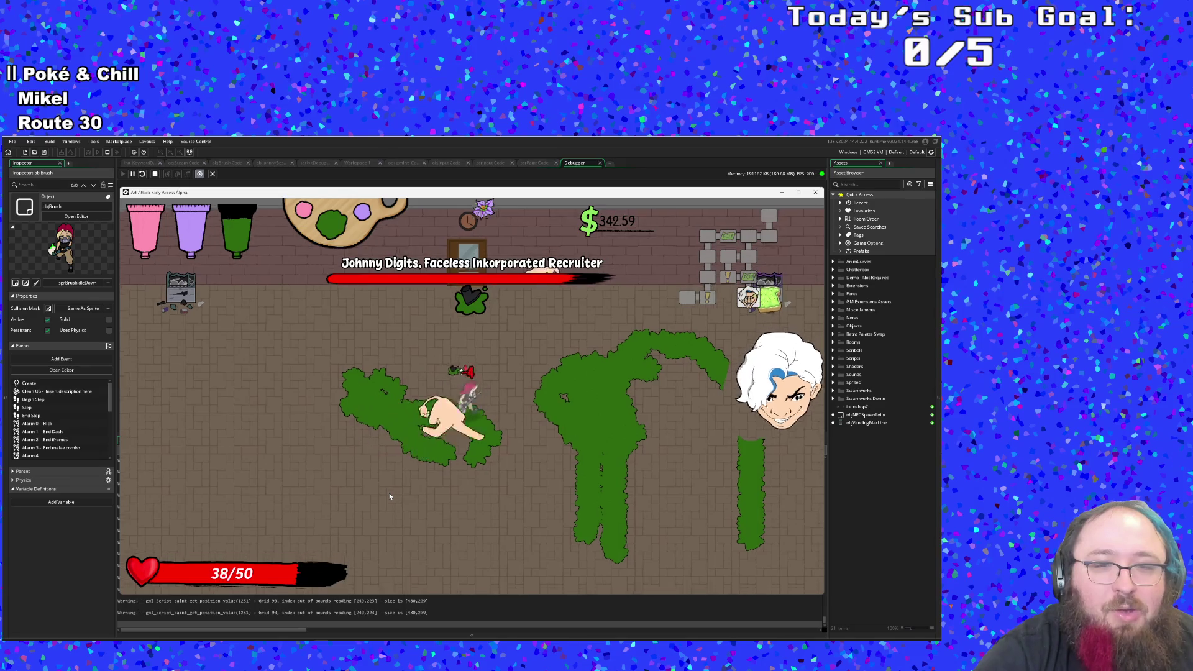
key("d")
key("s")
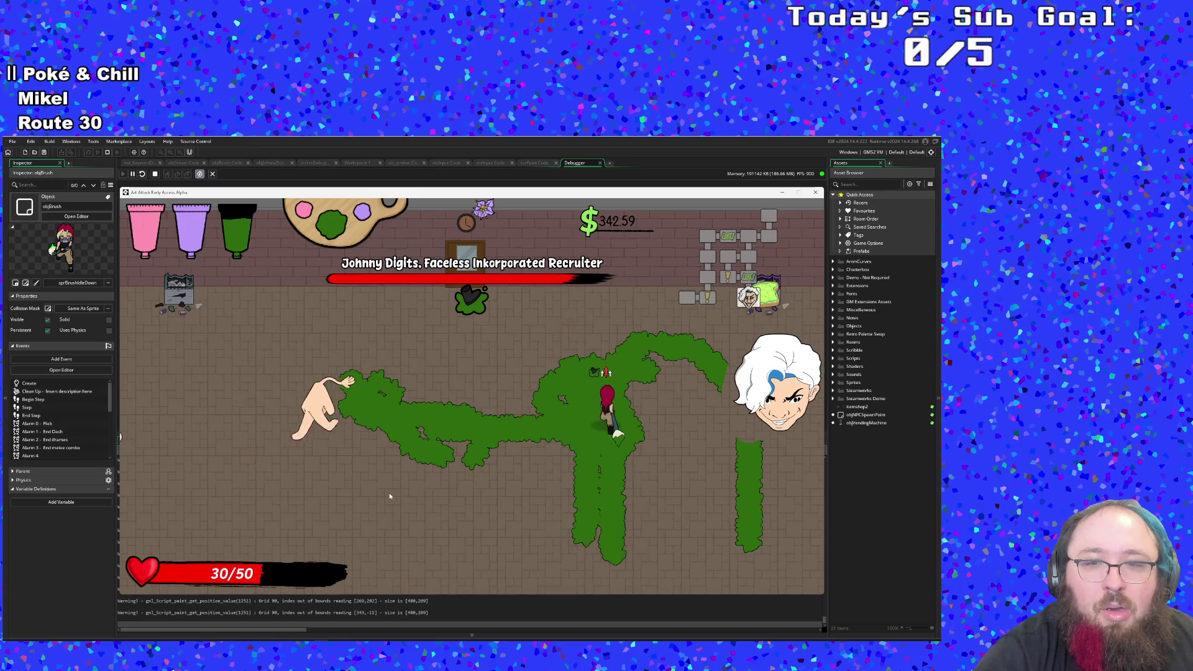
key("w")
key("d")
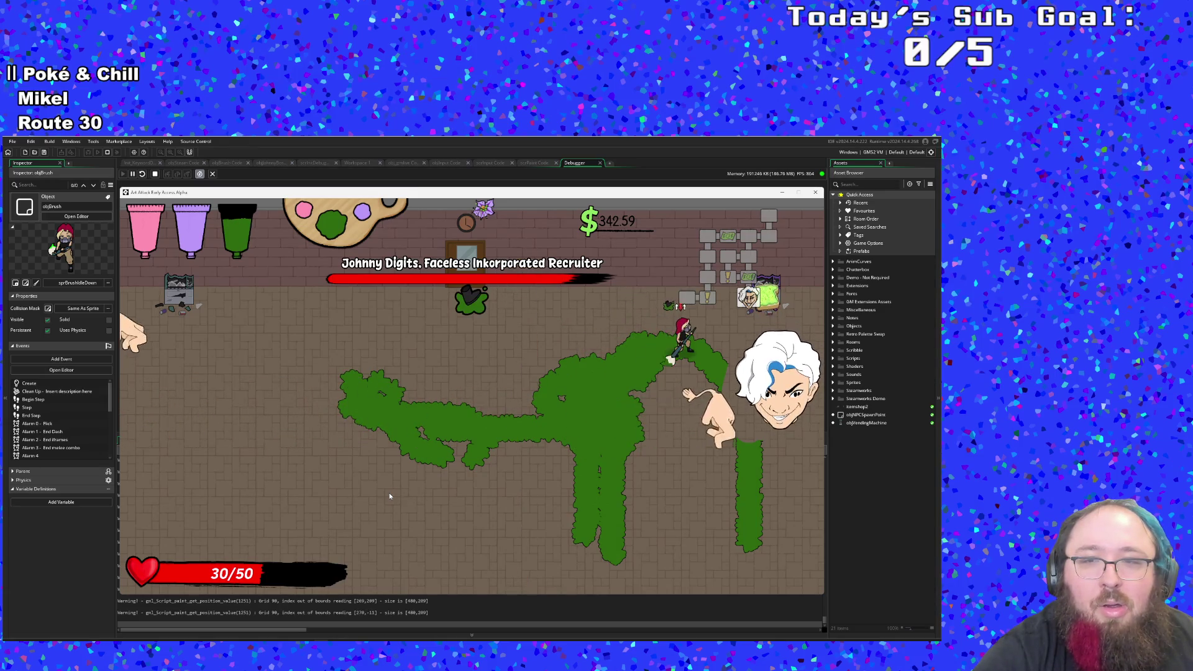
Step: Retreat from the boss hand, then work along the paint back toward the head
key("s")
key("a")
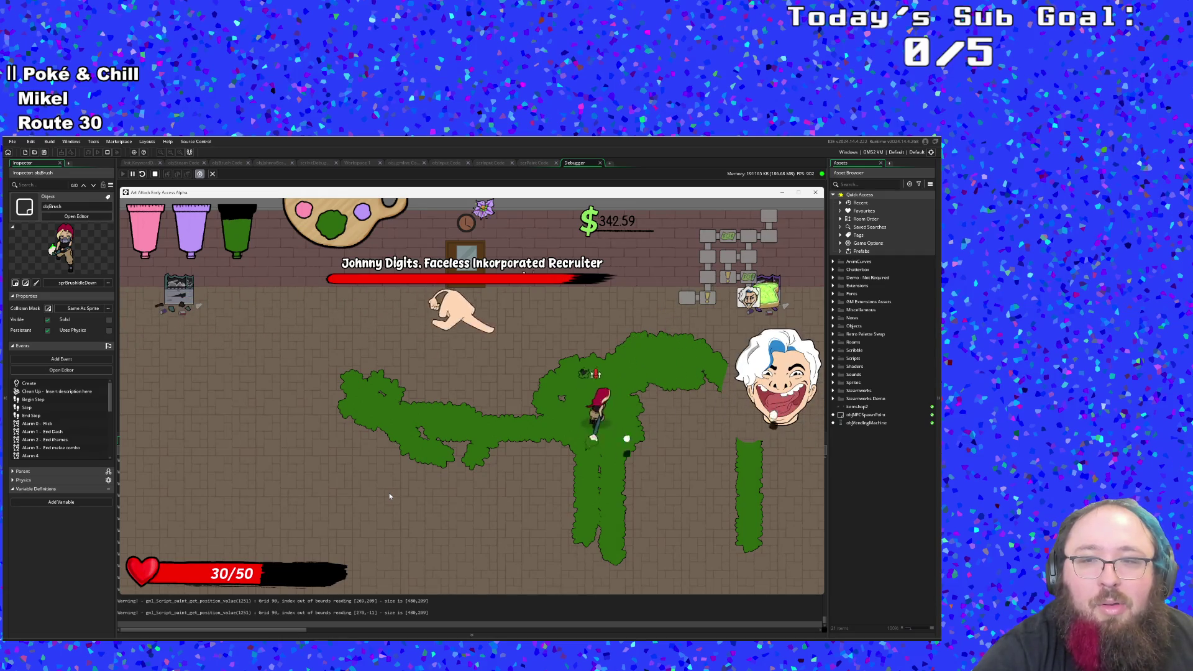
key("d")
key("d")
key("a")
key("s")
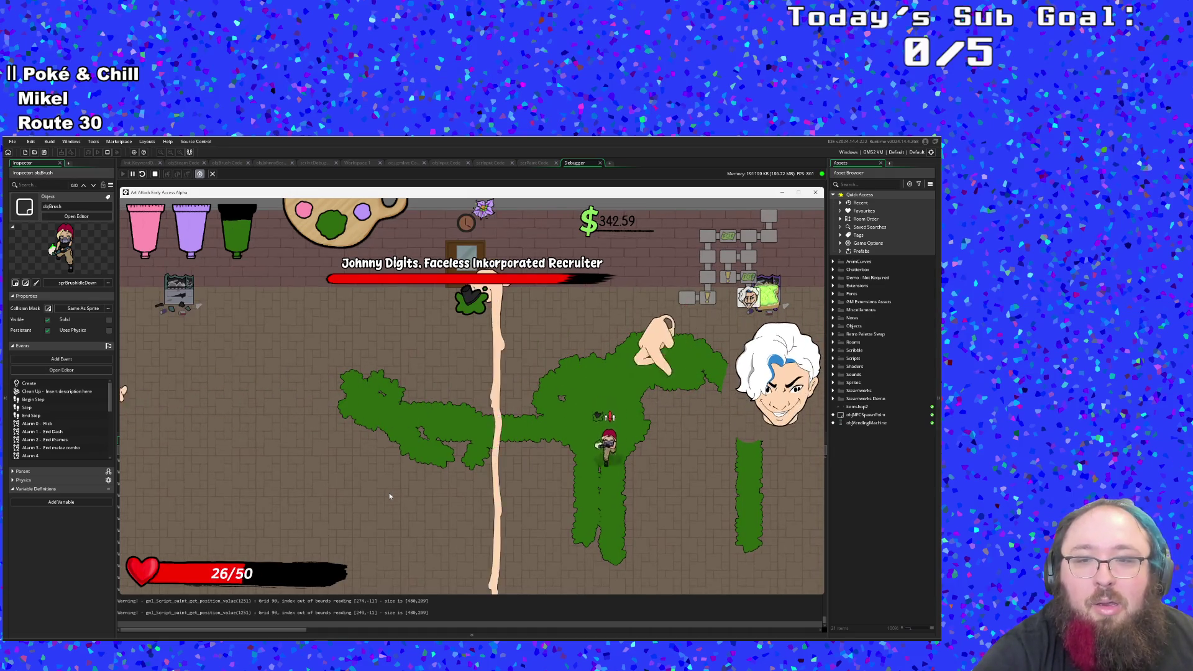
key("w")
key("d")
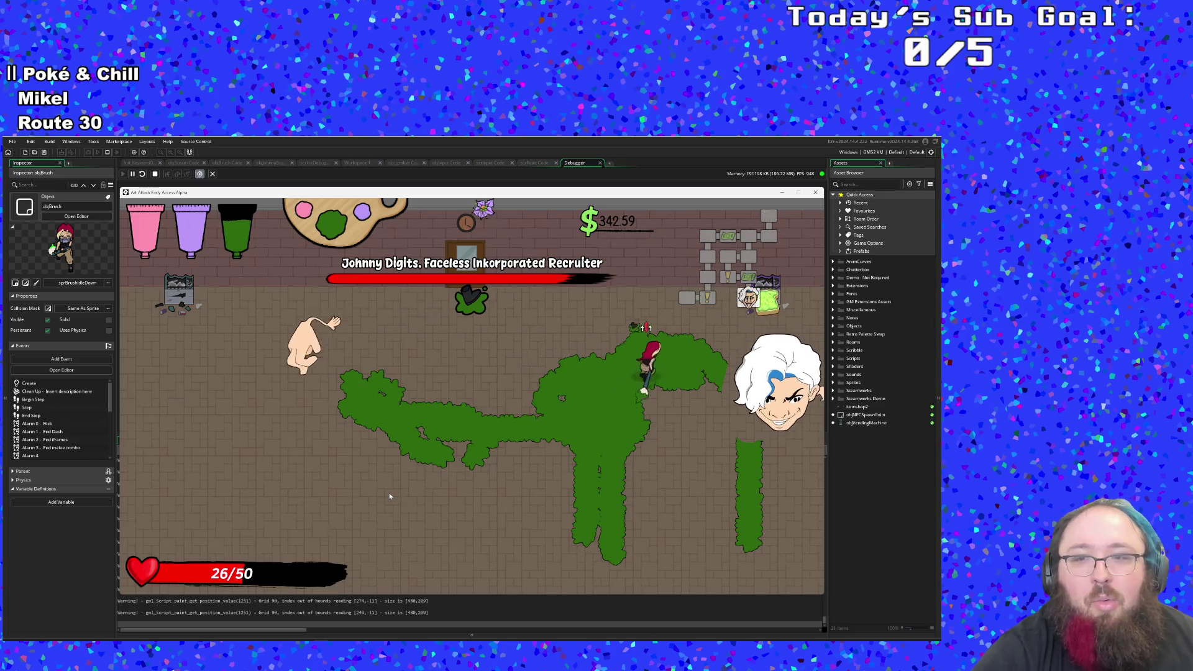
Step: Retreat further down-left onto the paint, then run right toward the boss again
key("s")
key("a")
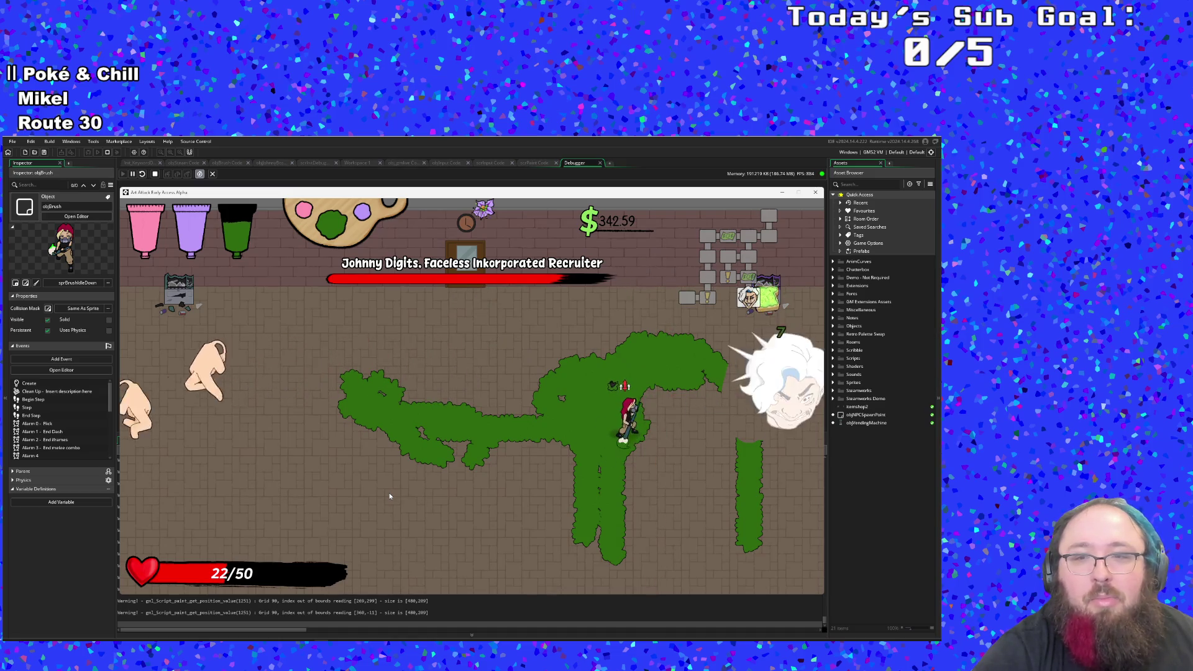
key("s")
key("a")
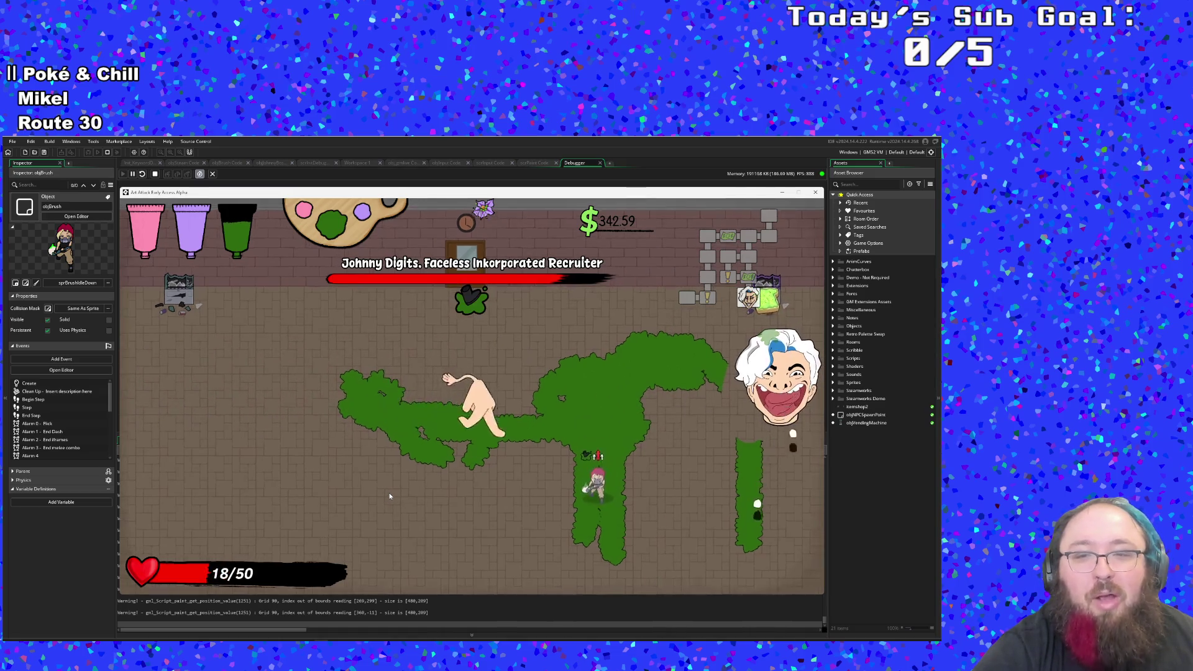
key("w")
Step: Weave across the paint toward the boss head while dodging the hands
key("w")
key("d")
key("a")
key("s")
key("d")
key("w")
key("d")
key("d")
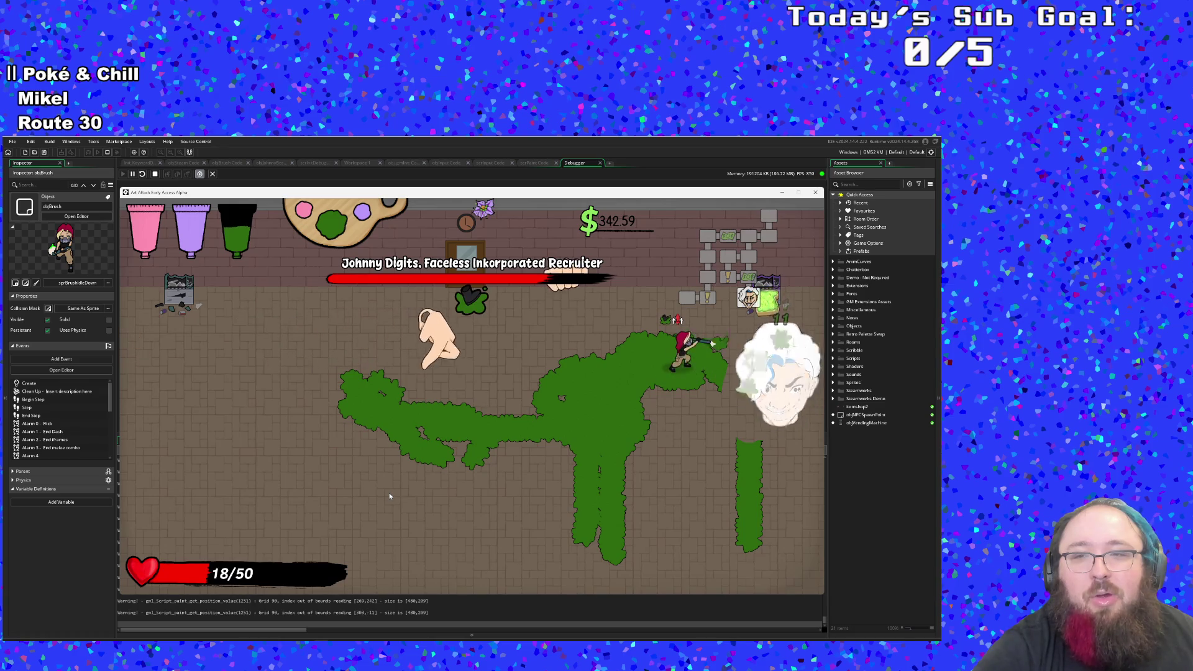
key("a")
key("s")
key("a")
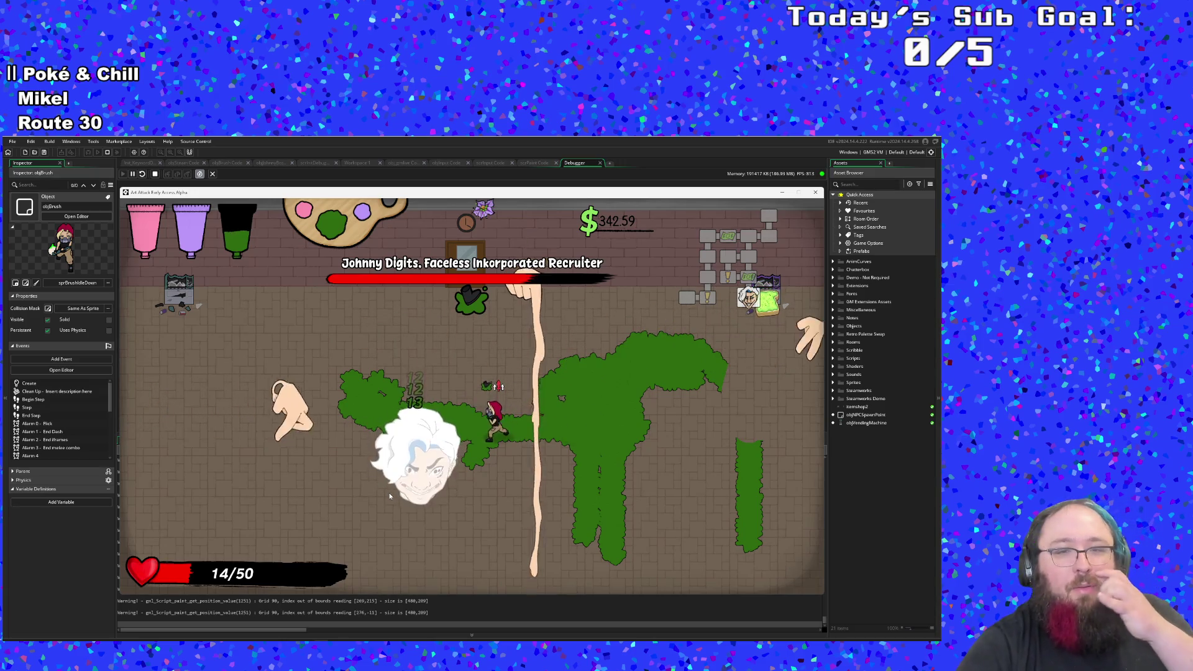
Step: Walk to the vending machine to heal, then return onto the green paint
key("d")
key("s")
key("a")
key("w")
key("w")
key("d")
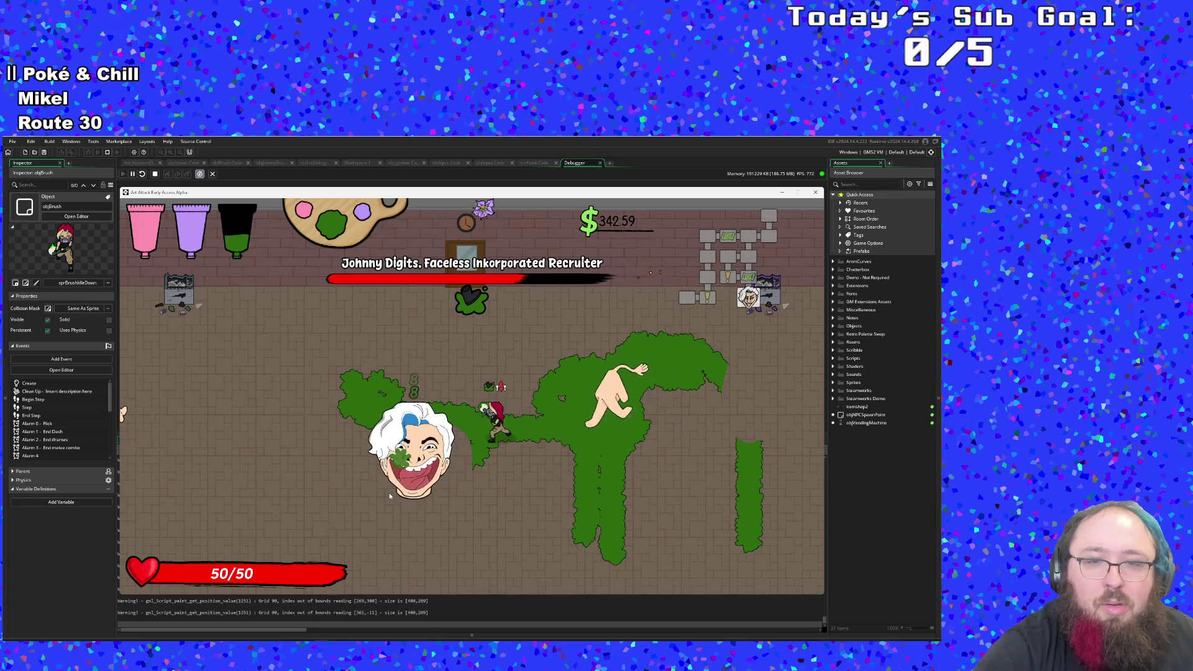
Step: Move back and forth across the green paint near the boss head
key("d")
key("a")
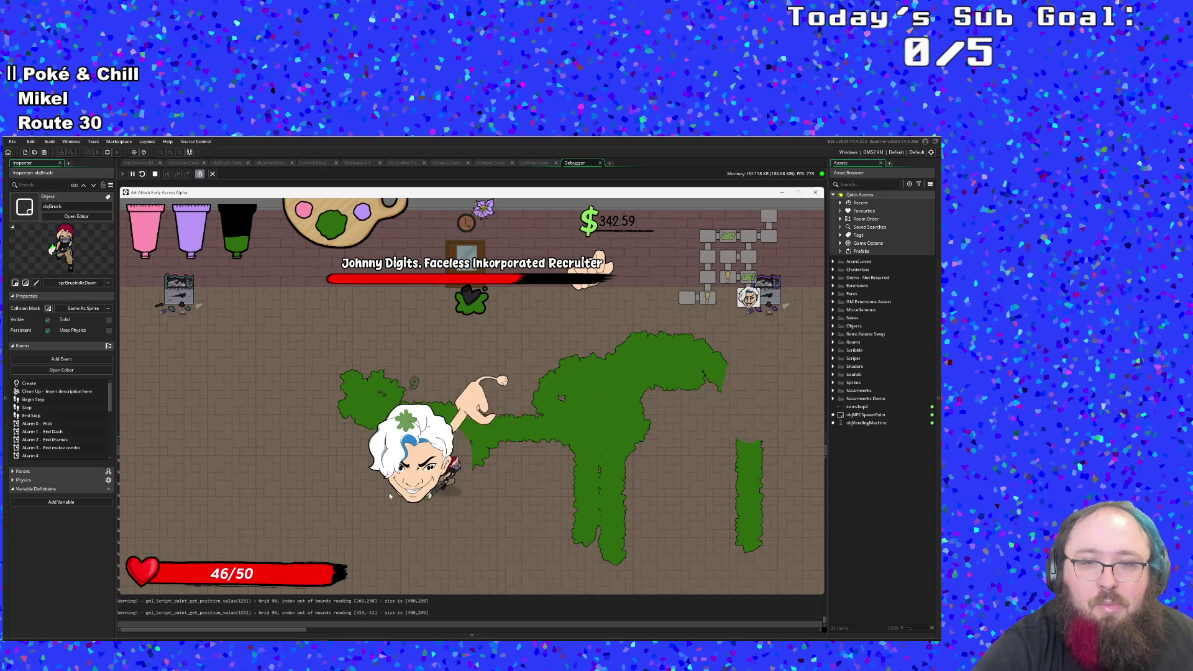
key("s")
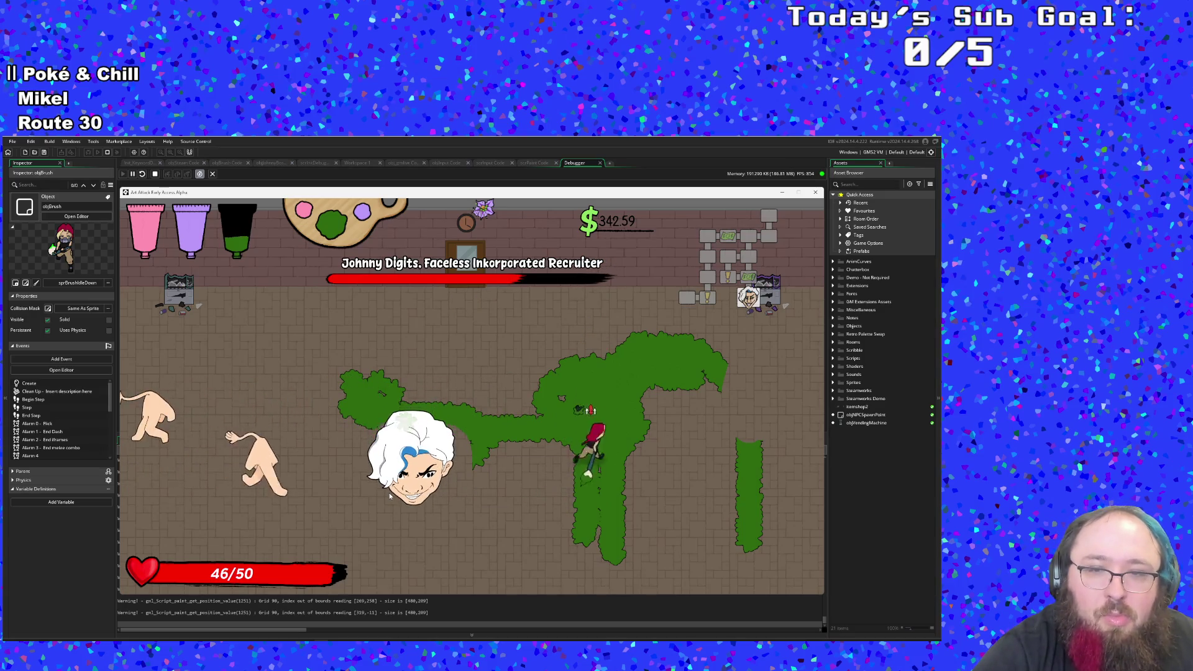
key("a")
key("s")
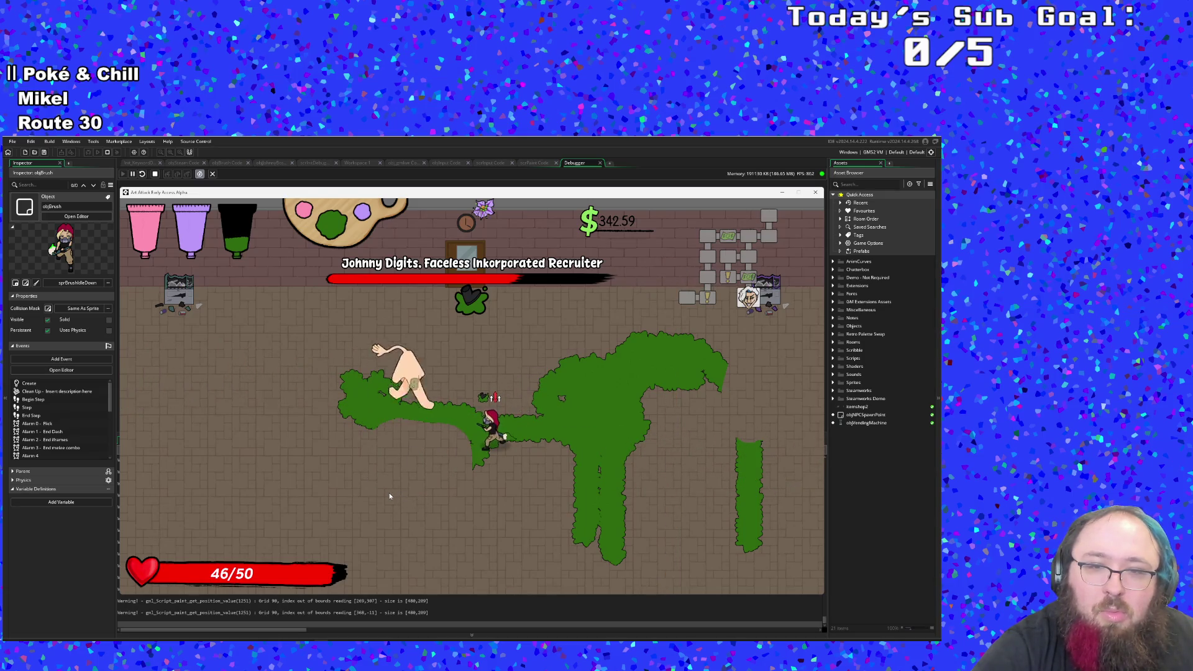
key("d")
key("w")
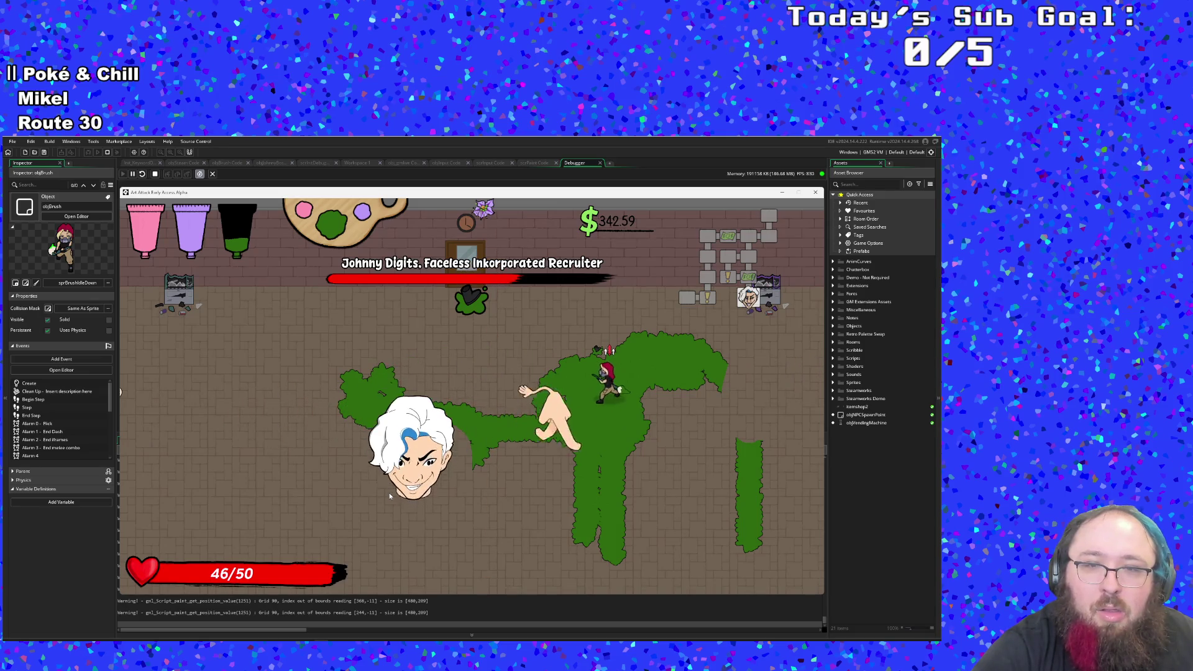
key("s")
key("a")
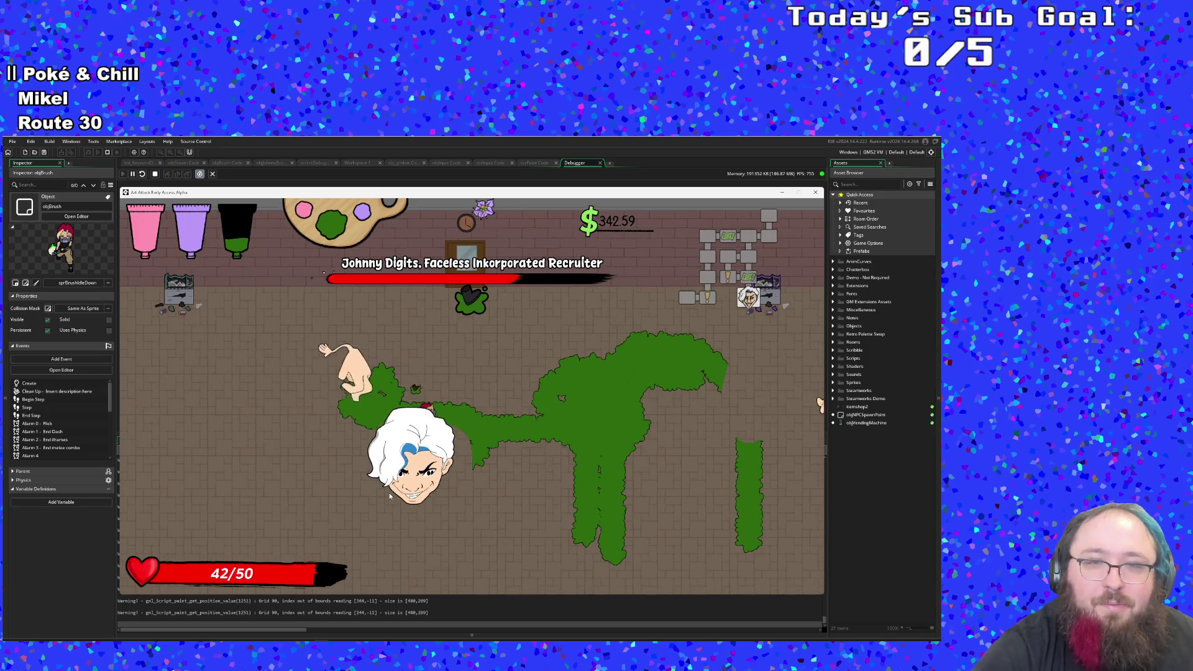
Step: Shuttle up and down the green paint column
key("w")
key("s")
key("w")
key("w")
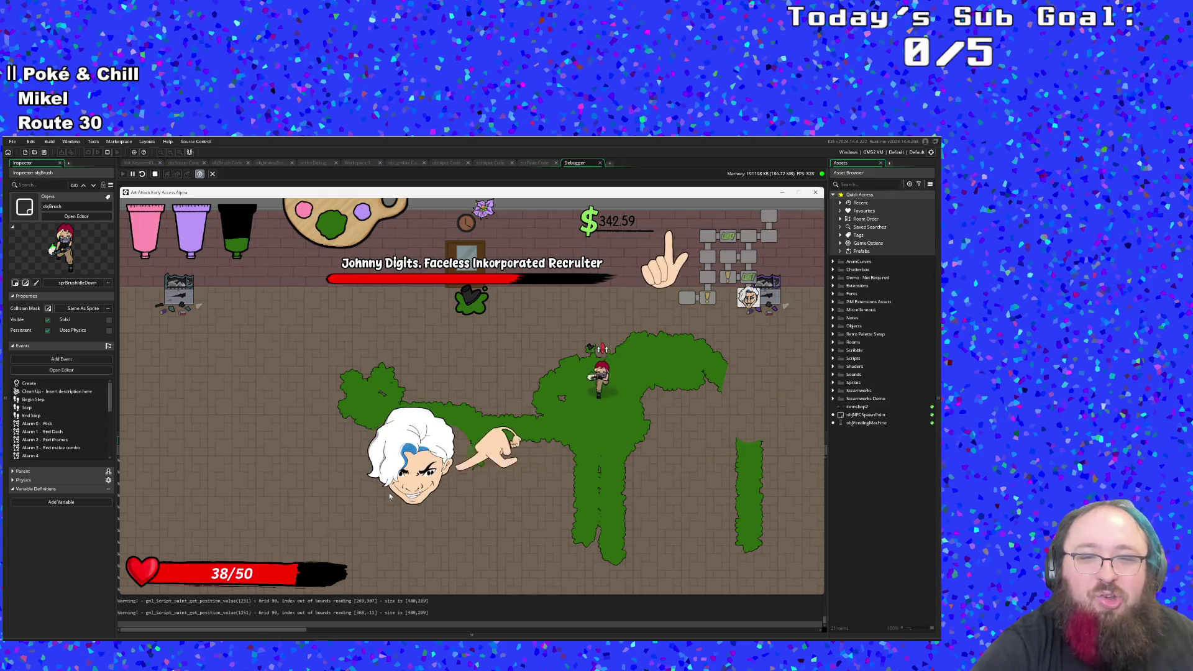
key("w")
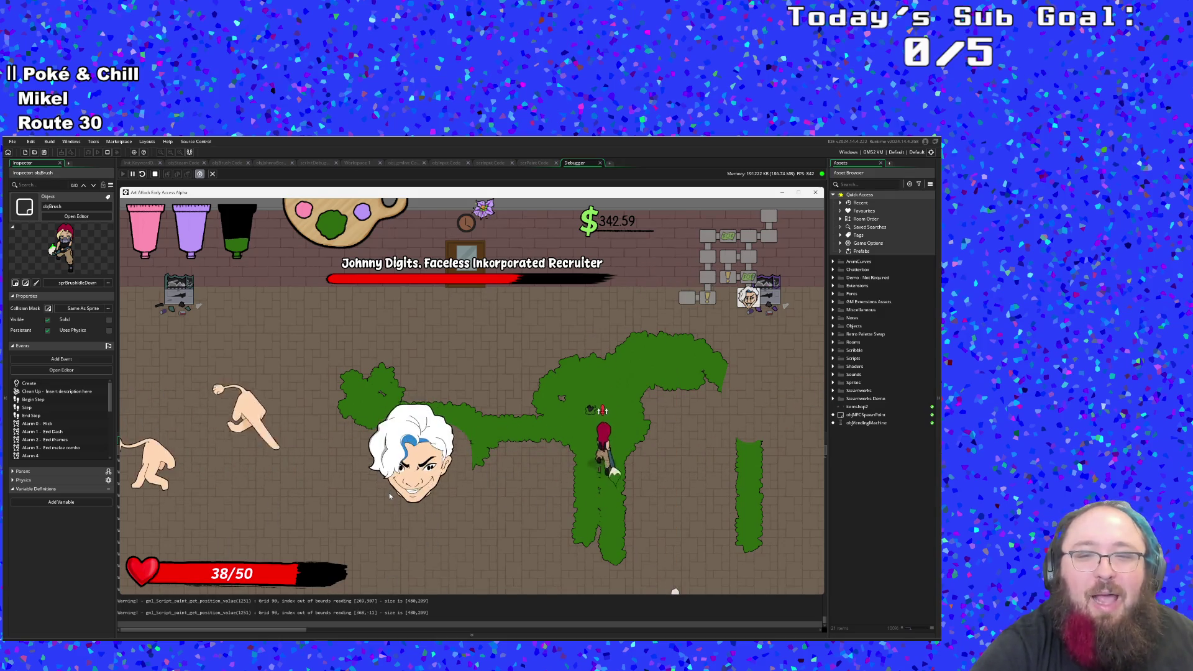
key("s")
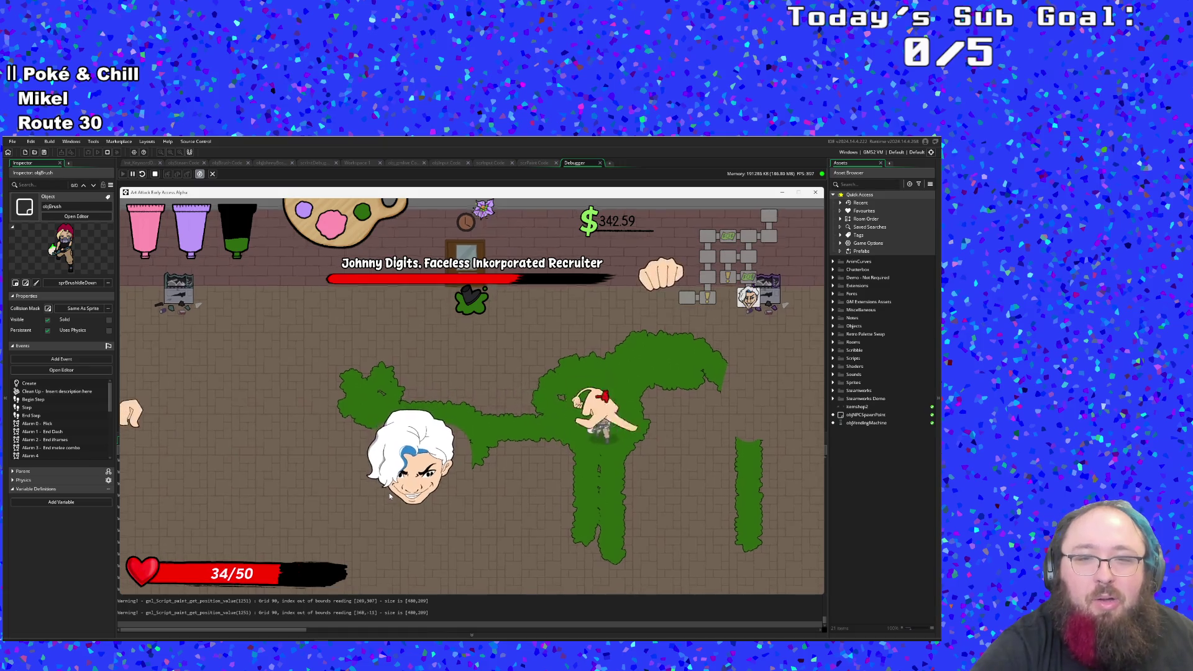
key("a")
Step: Swing the brush at the boss head twice and throw a paint bottle at its hand
left_click(390, 495)
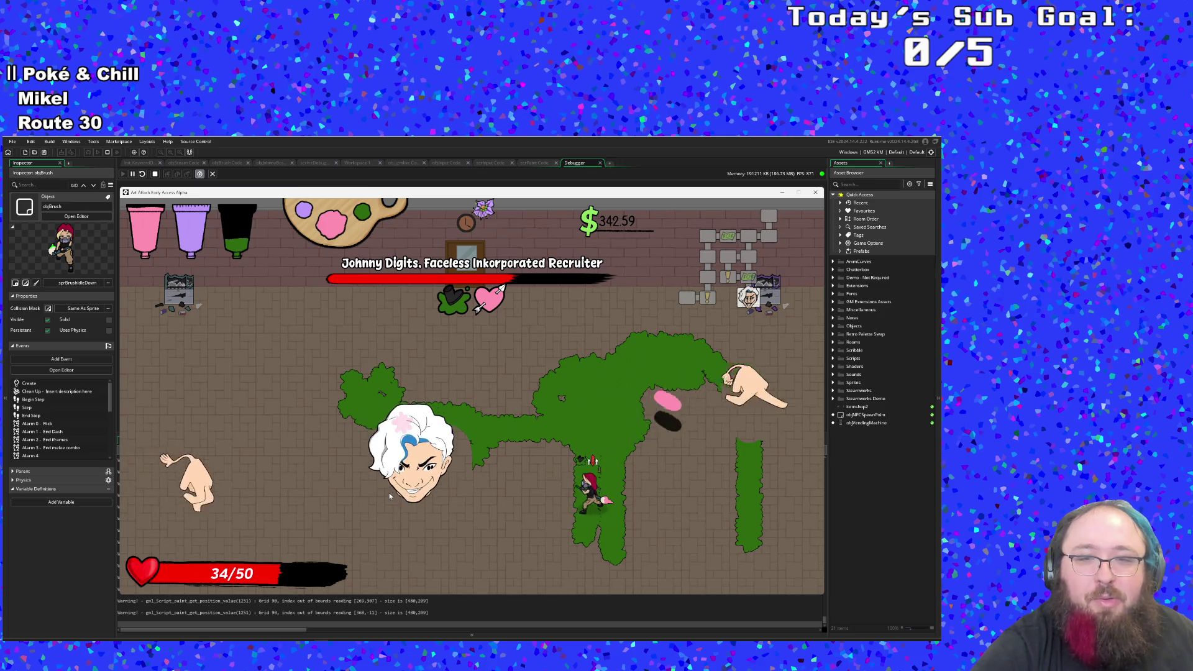
key("w")
left_click(390, 495)
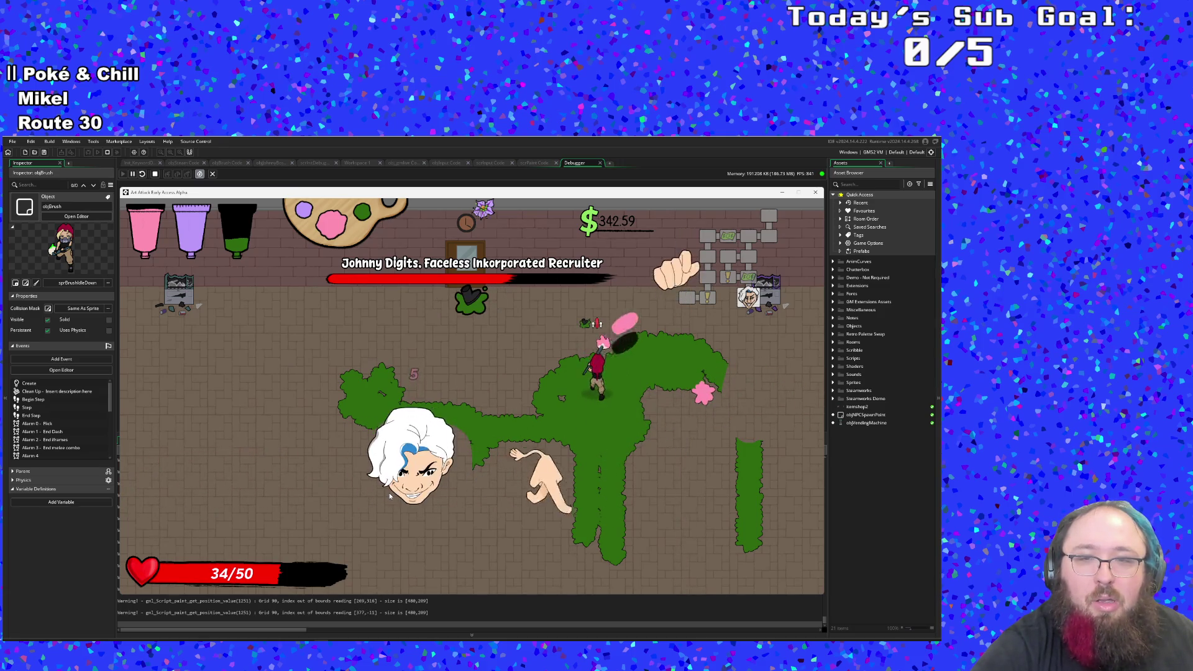
key("s")
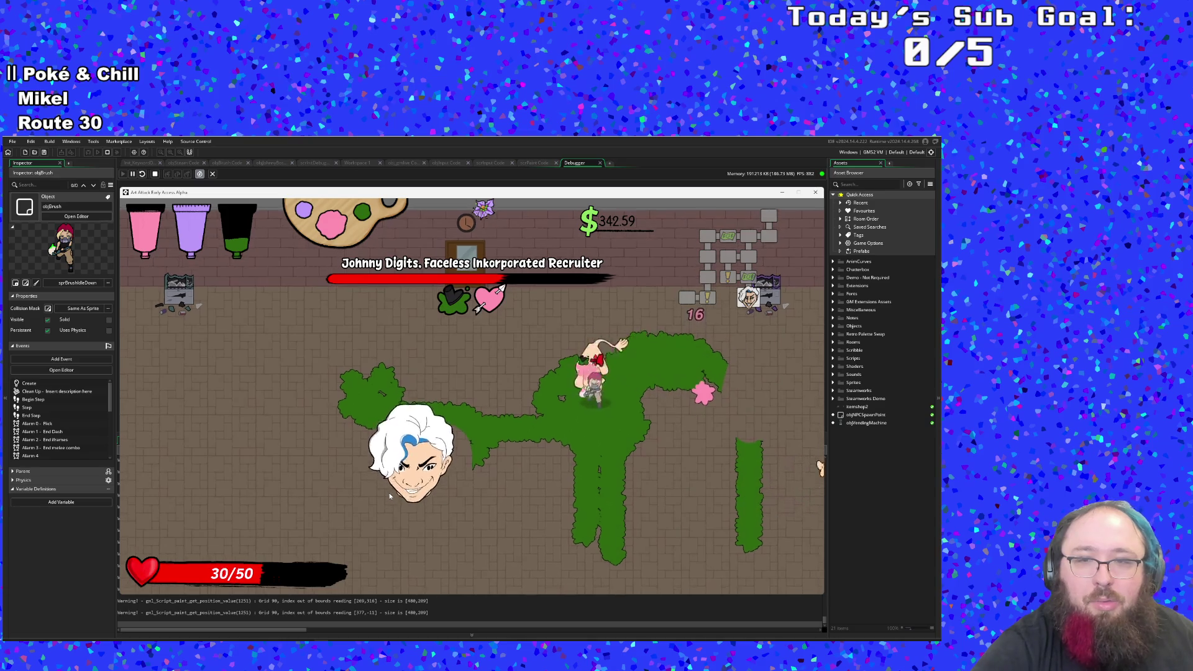
key("w")
key("d")
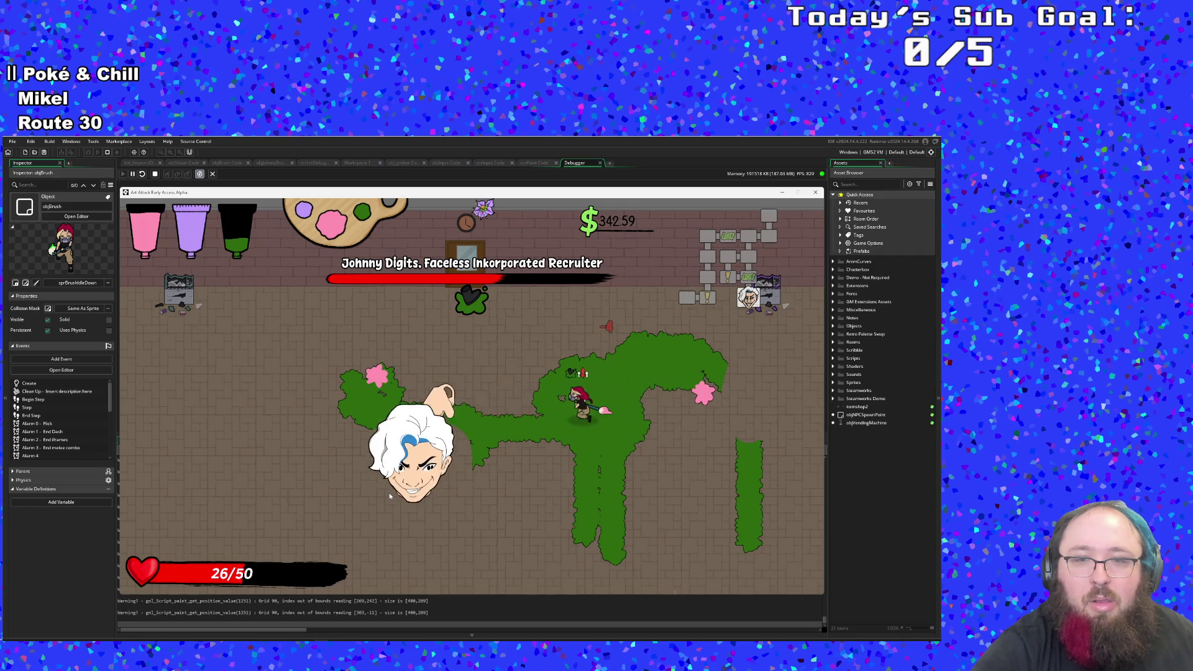
left_click(390, 495)
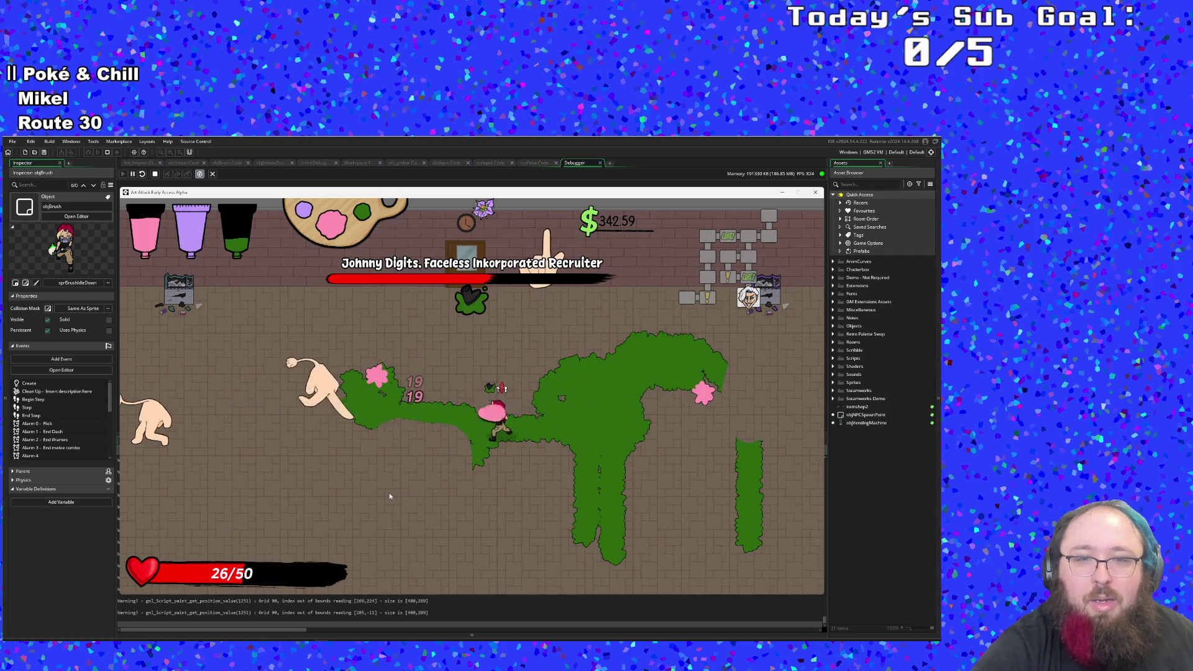
Step: Reposition on the green paint and walk left to pick up the green paint bottle
key("d")
key("d")
key("s")
key("w")
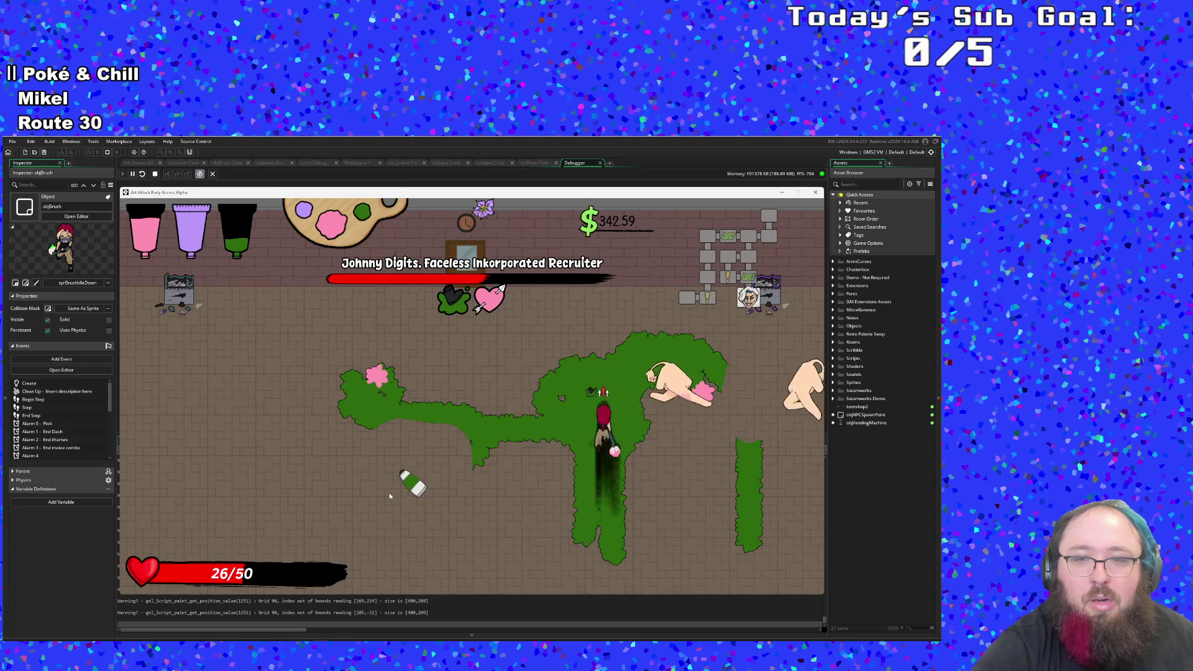
key("s")
key("w")
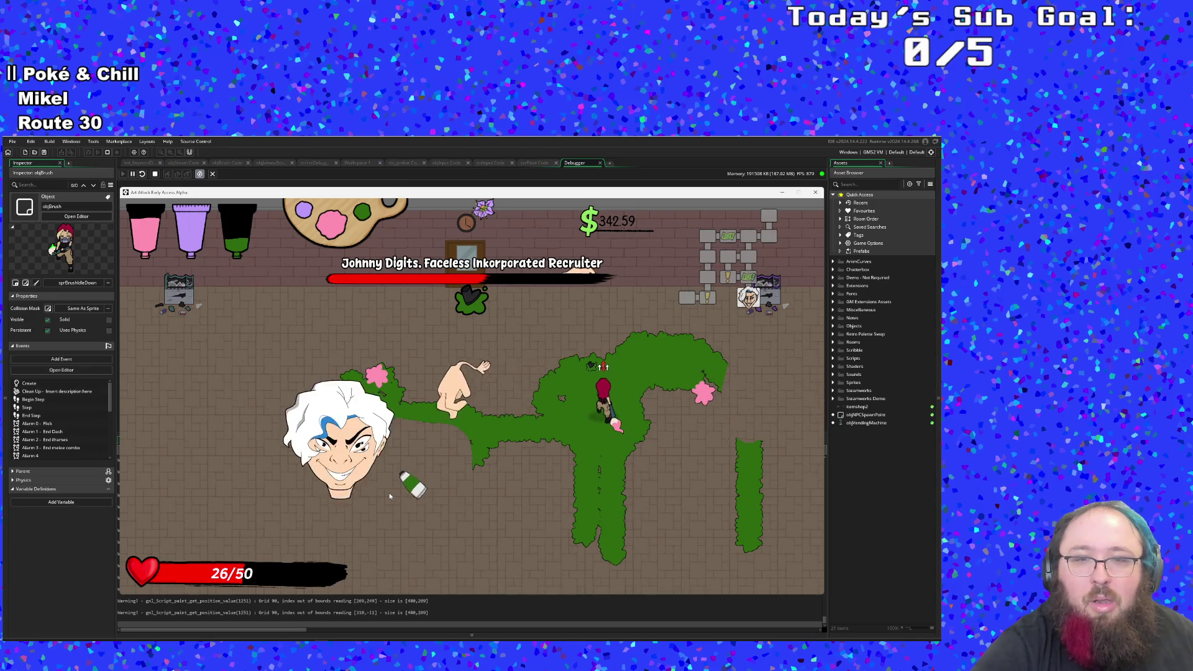
key("w")
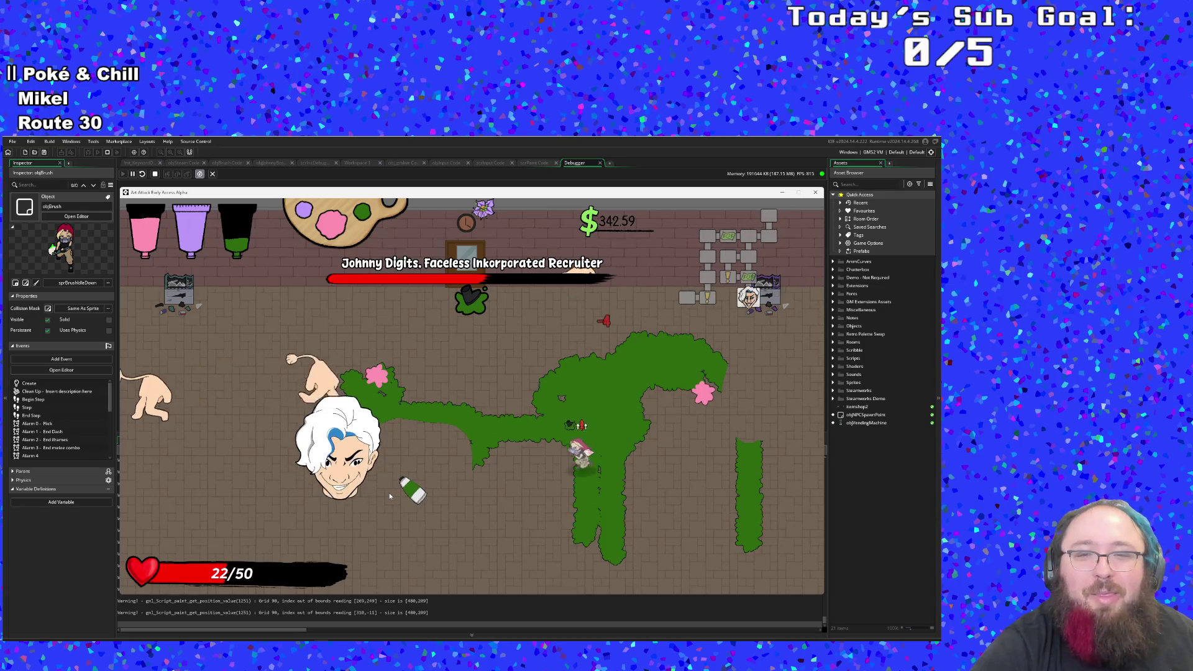
key("a")
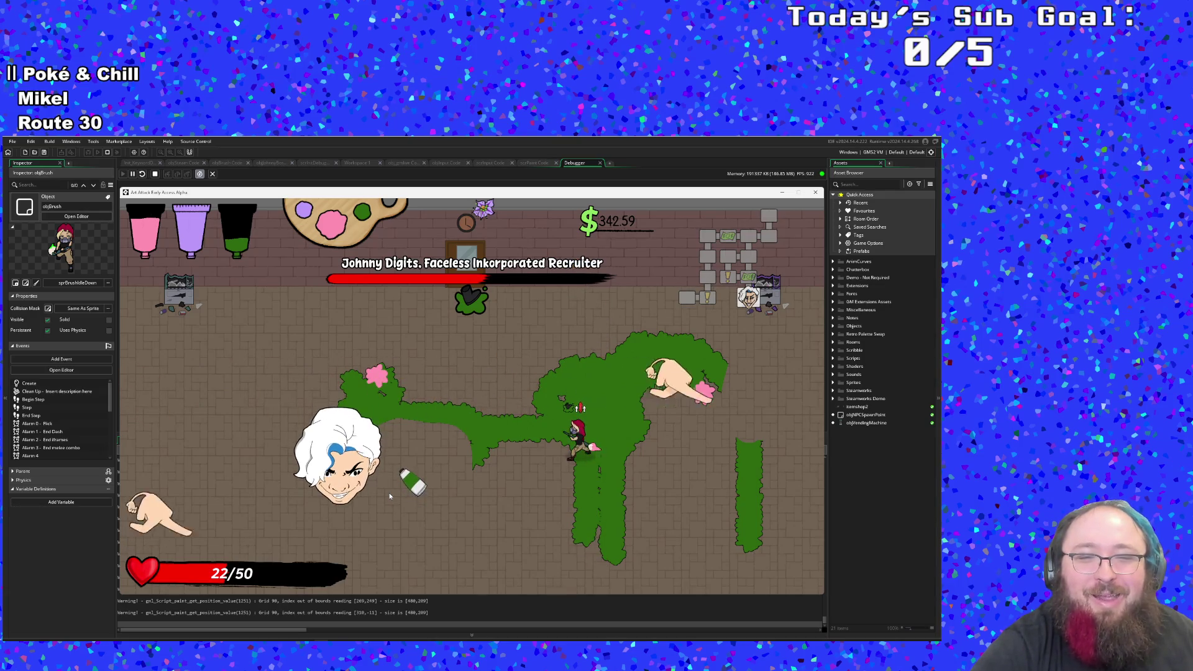
Step: Dash around the lower arena to dodge the boss hands
key("a")
key("s")
key("d")
key("s")
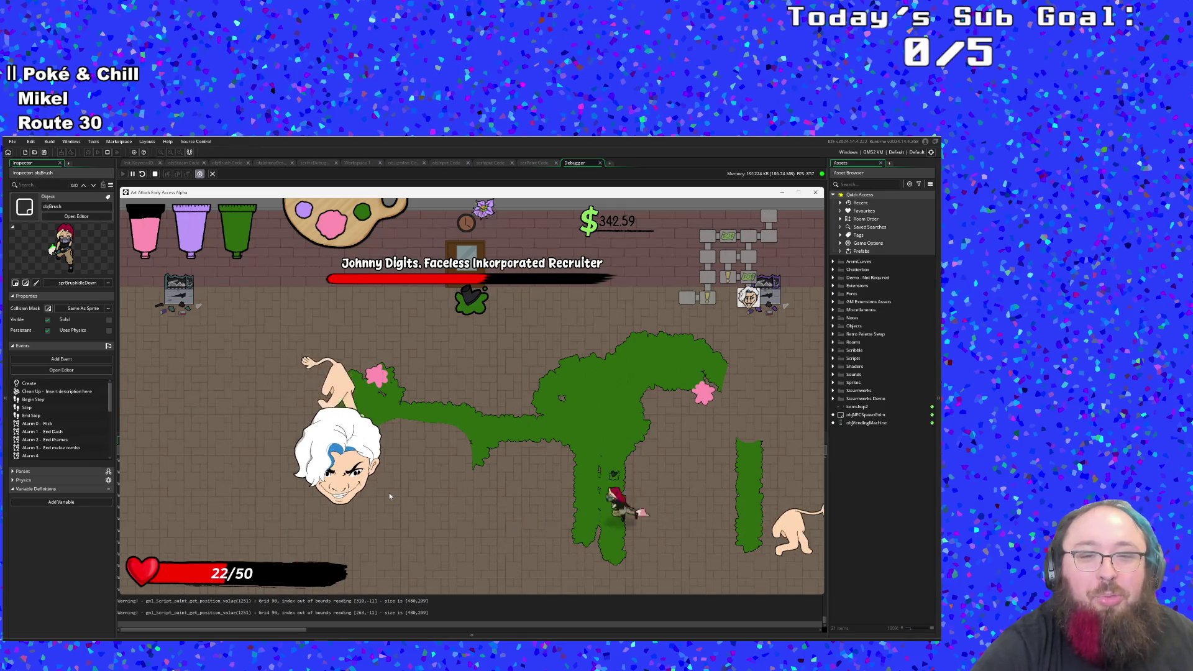
key("w")
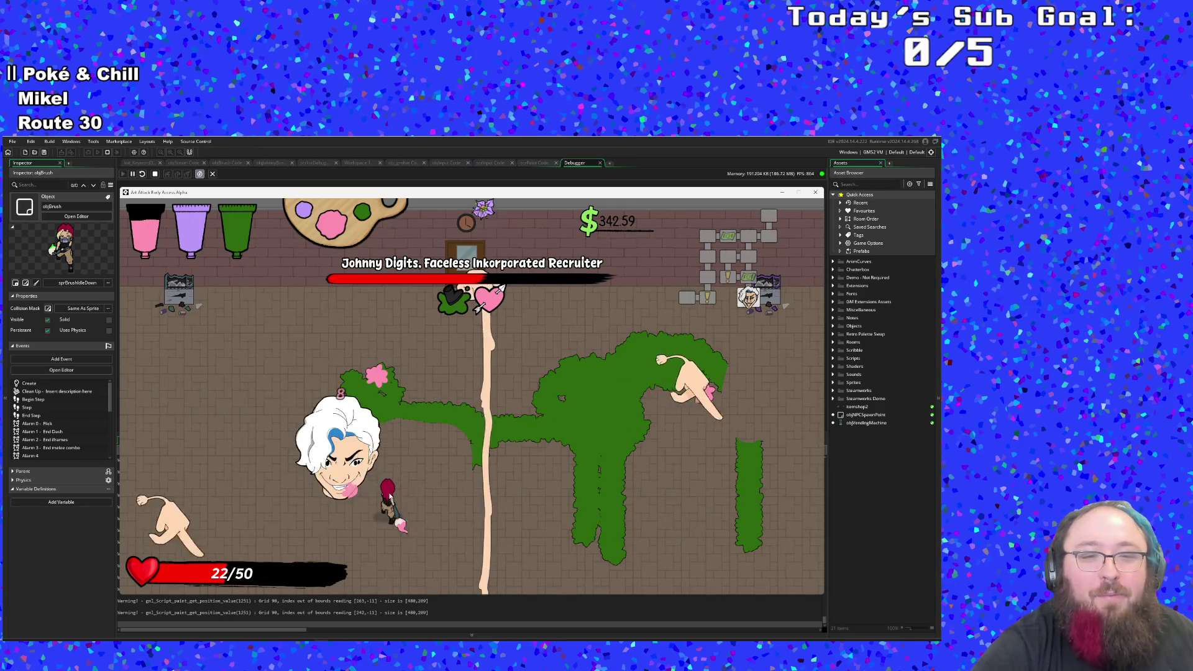
key("a")
key("s")
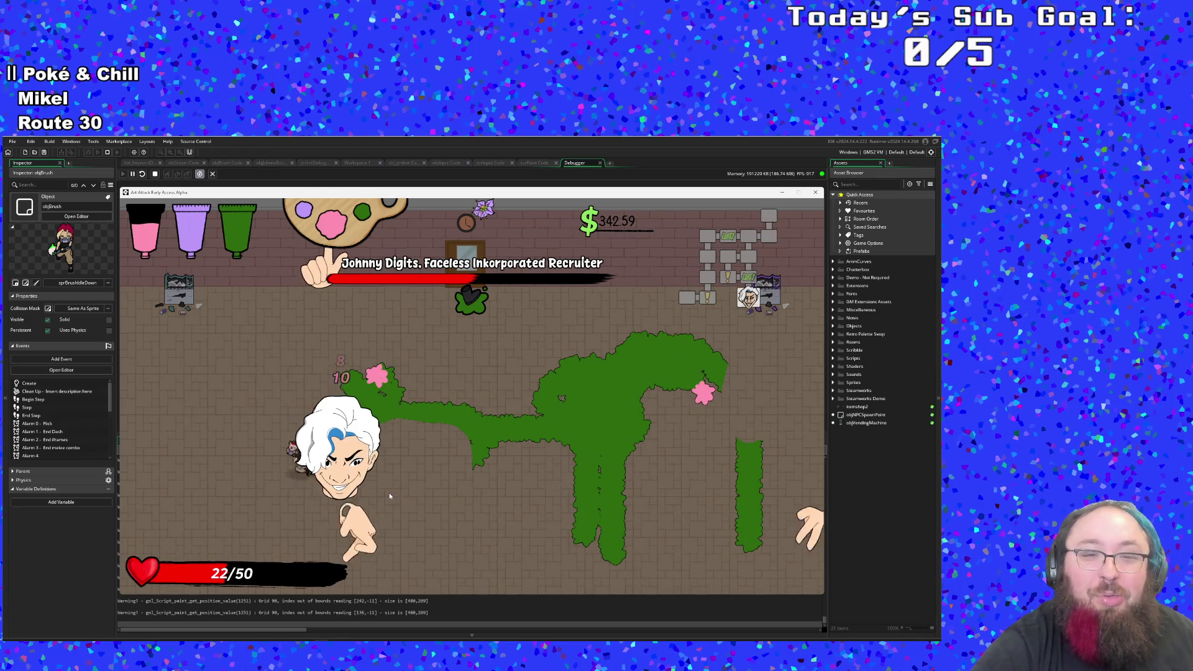
key("d")
key("s")
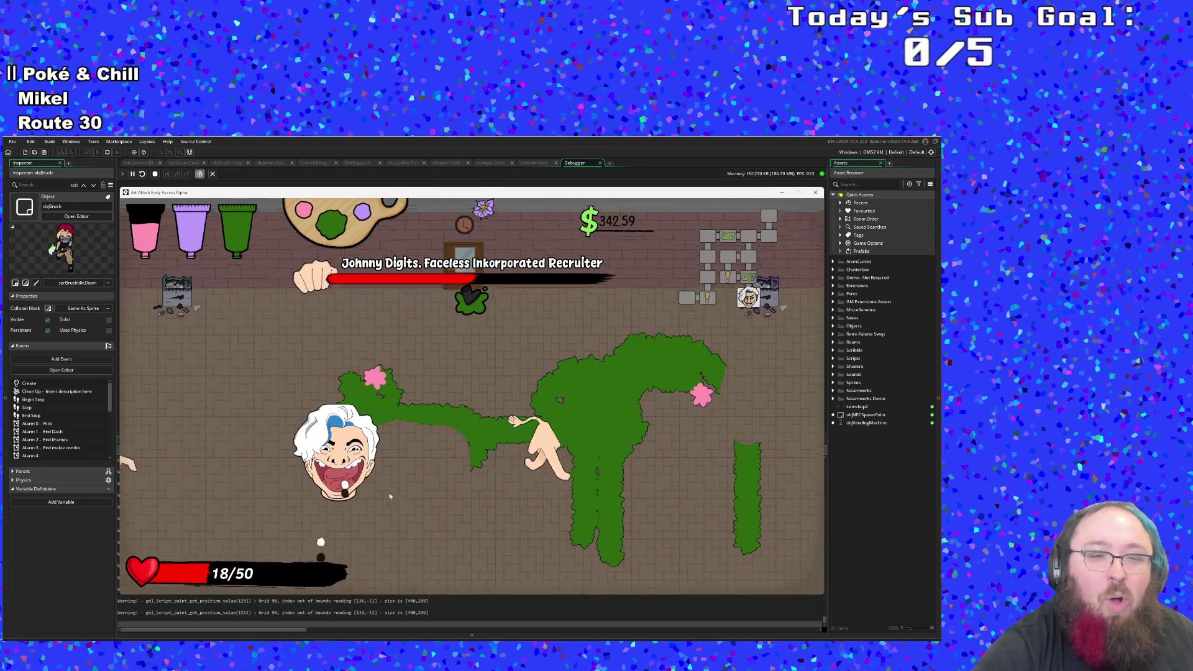
Step: Keep dodging along the bottom and left side, laying a pink paint trail
key("a")
key("w")
key("d")
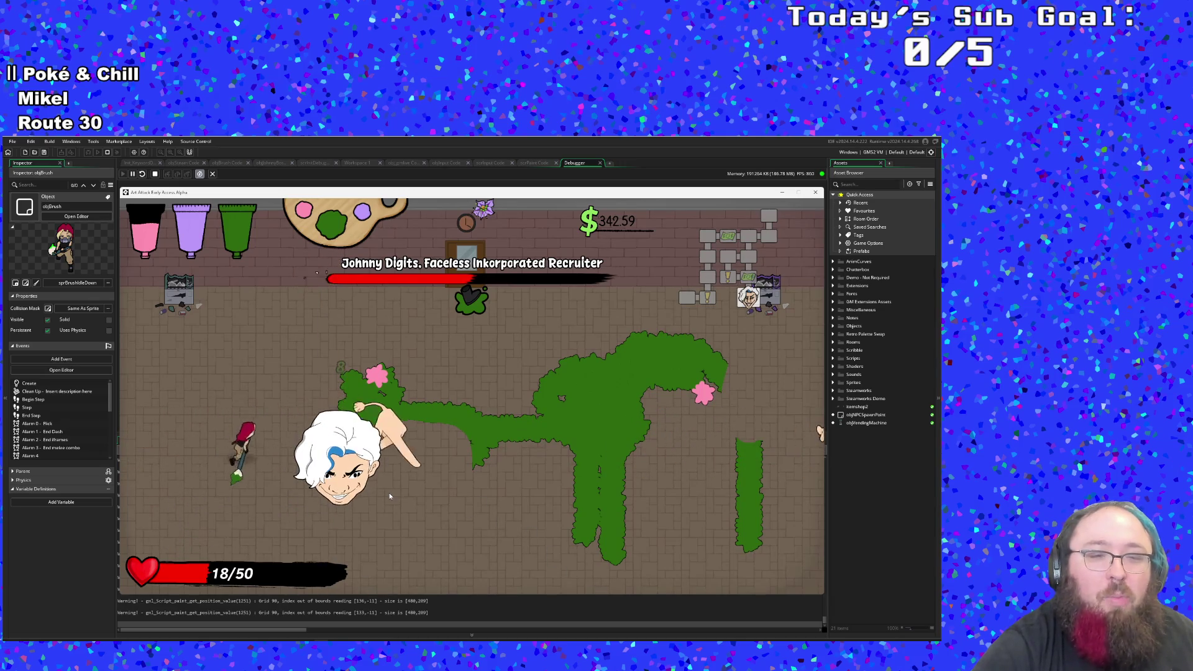
key("s")
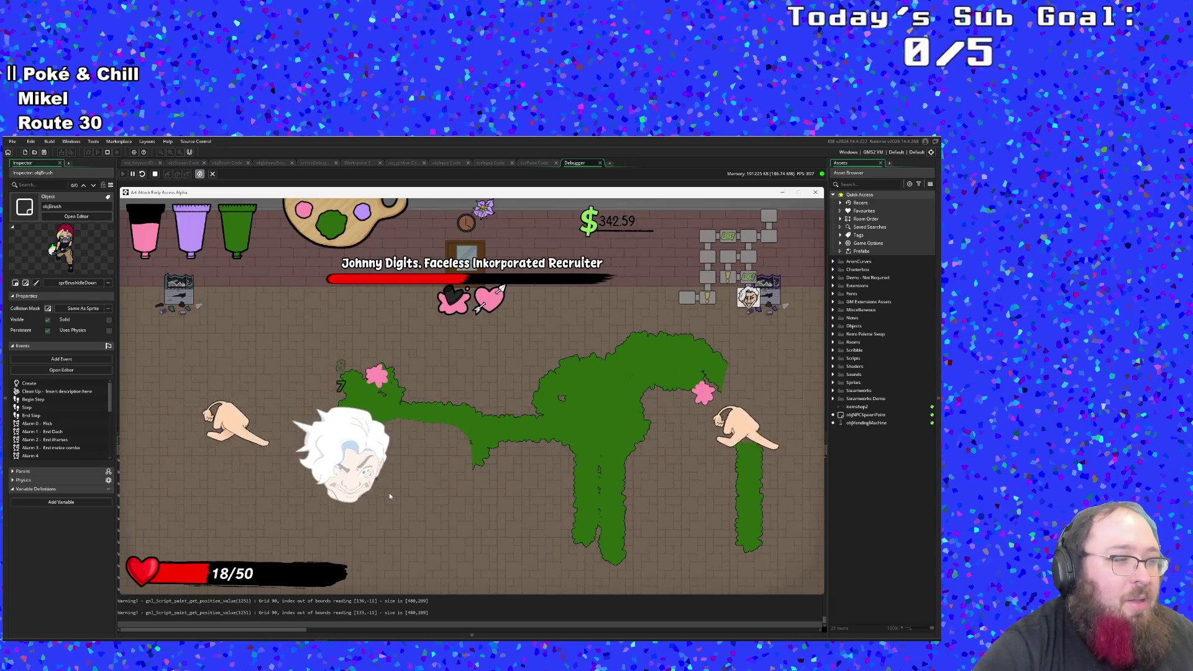
key("a")
key("w")
key("a")
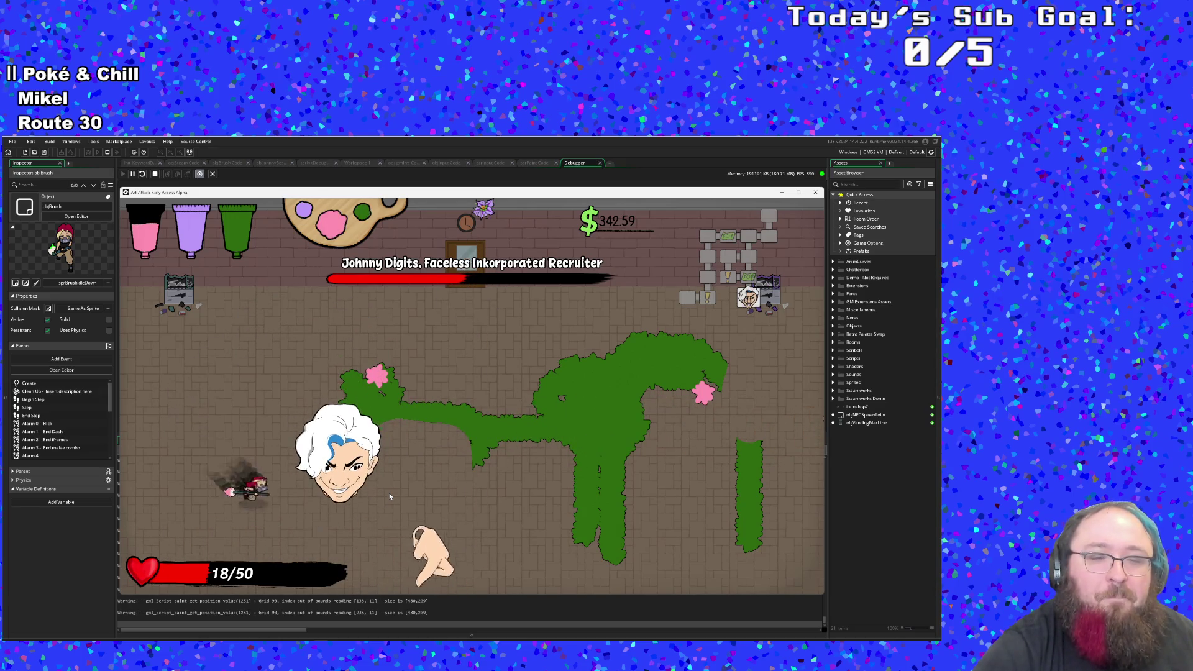
key("a")
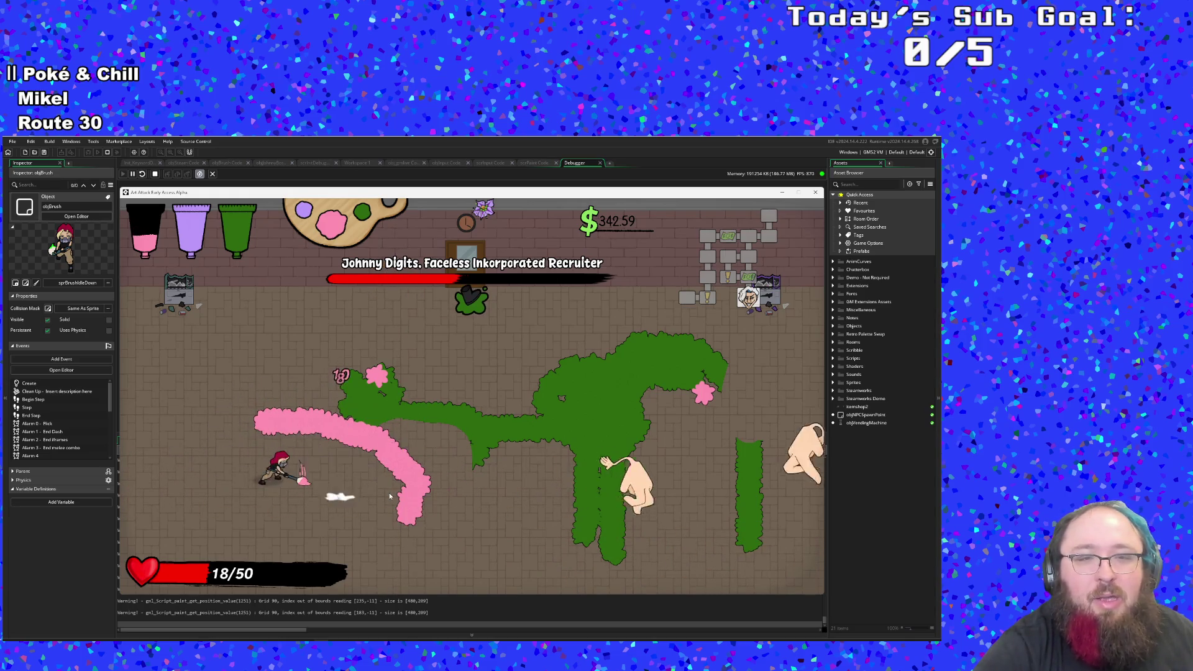
Step: Grab the white paint pickup, then paint a purple splotch on the green patch
key("d")
key("s")
key("d")
key("w")
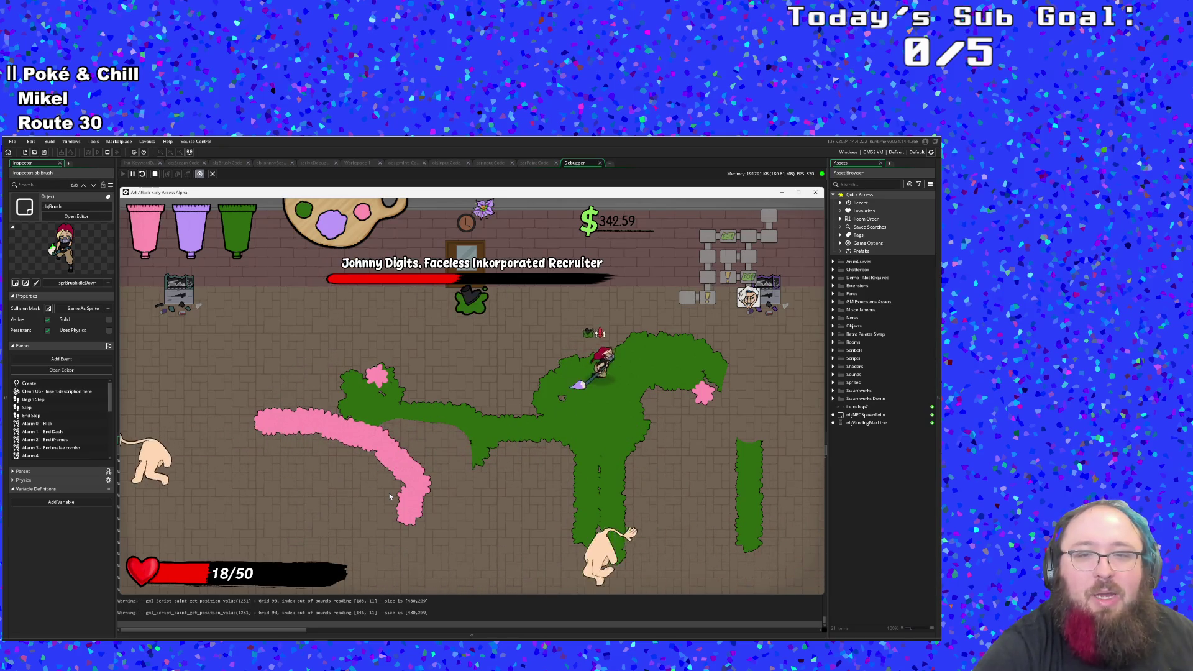
key("d")
key("s")
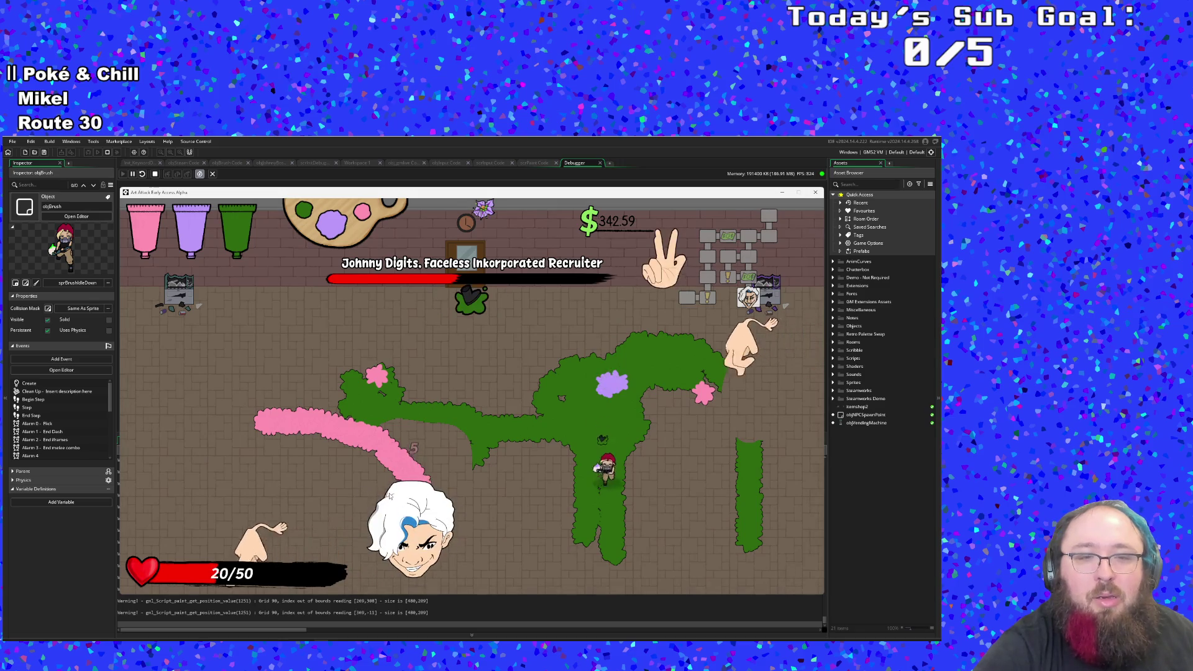
key("w")
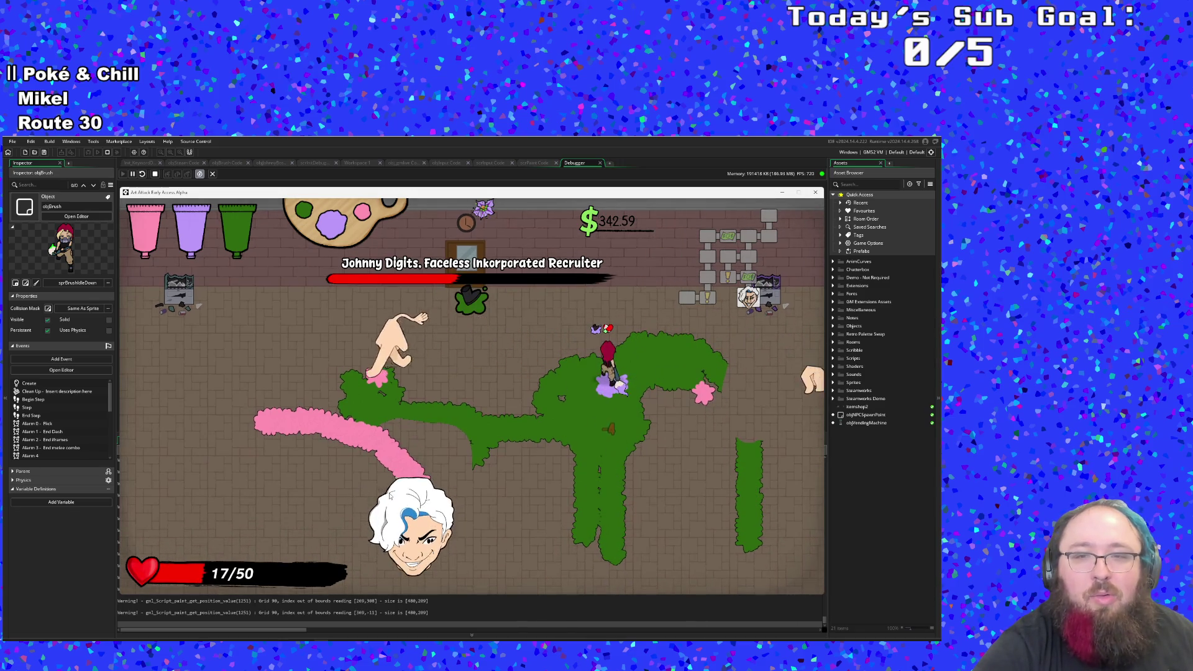
key("s")
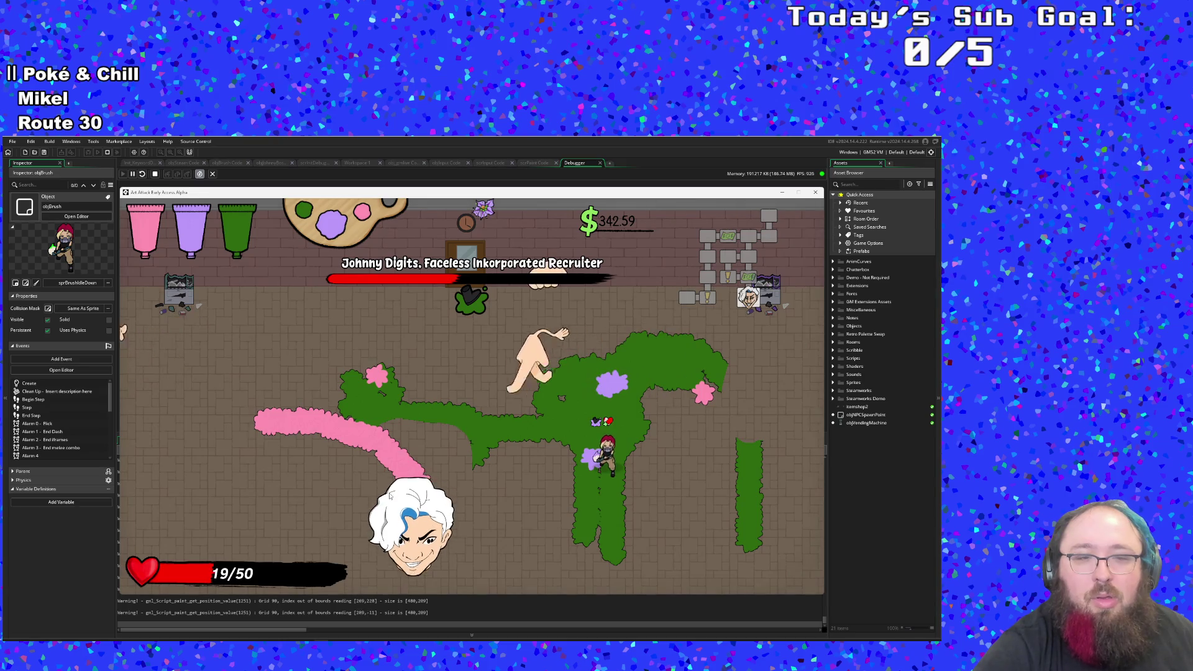
Step: Paint a purple trail up and down through the green patch while standing on it
key("w")
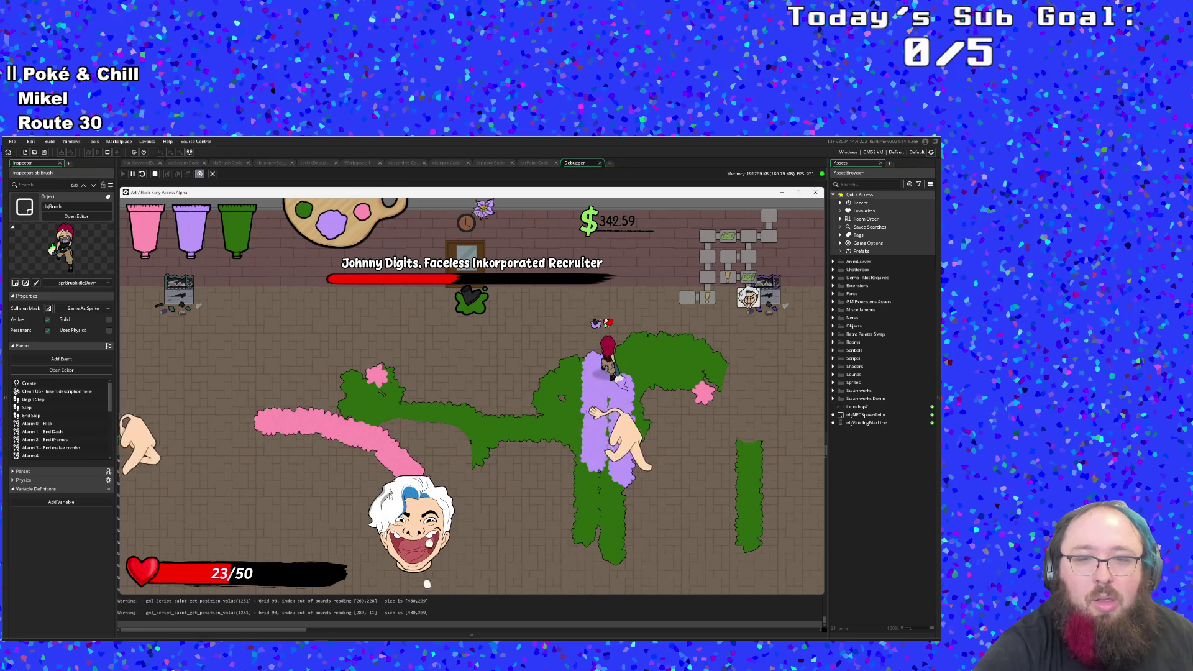
key("s")
key("w")
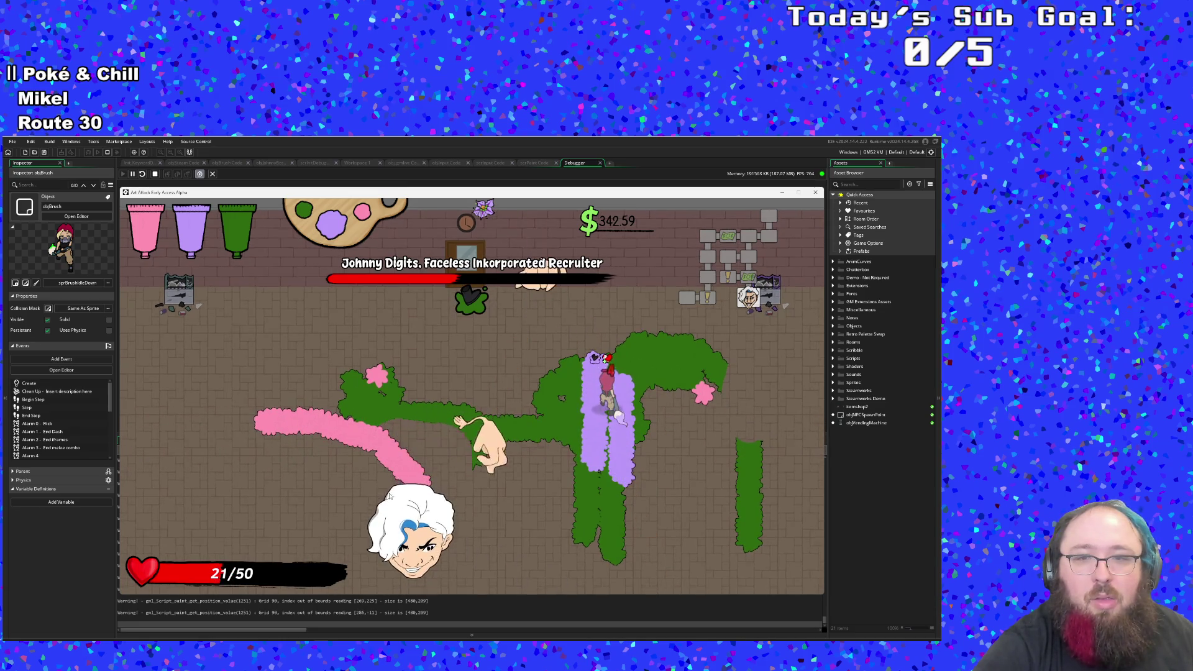
key("s")
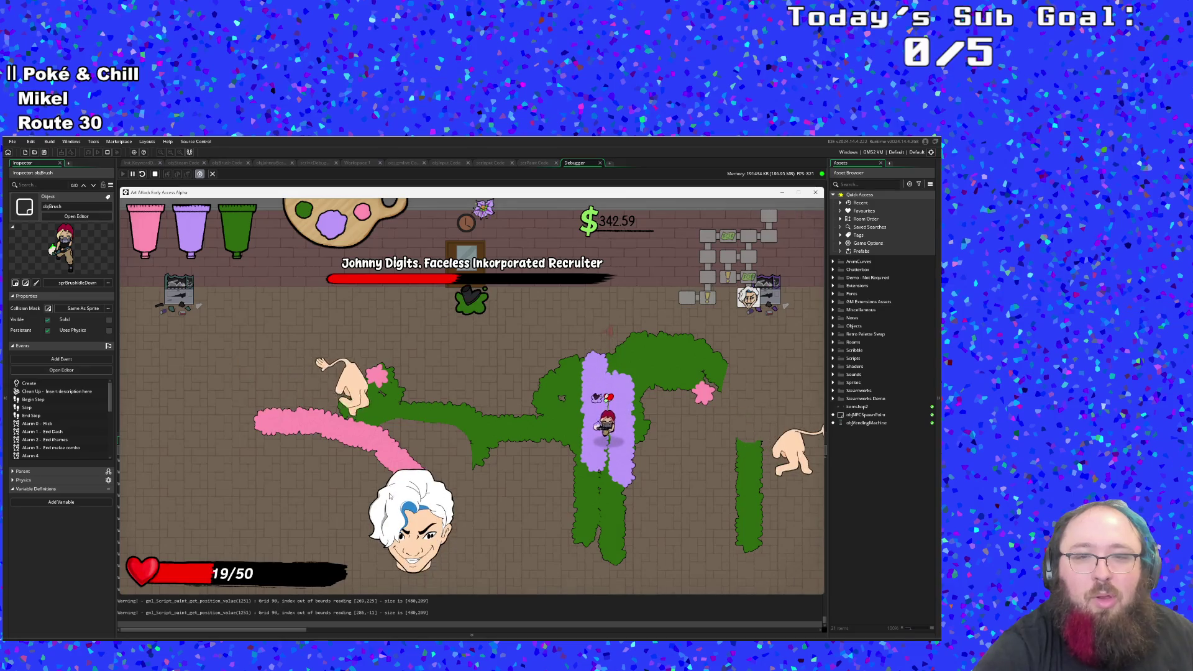
key("w")
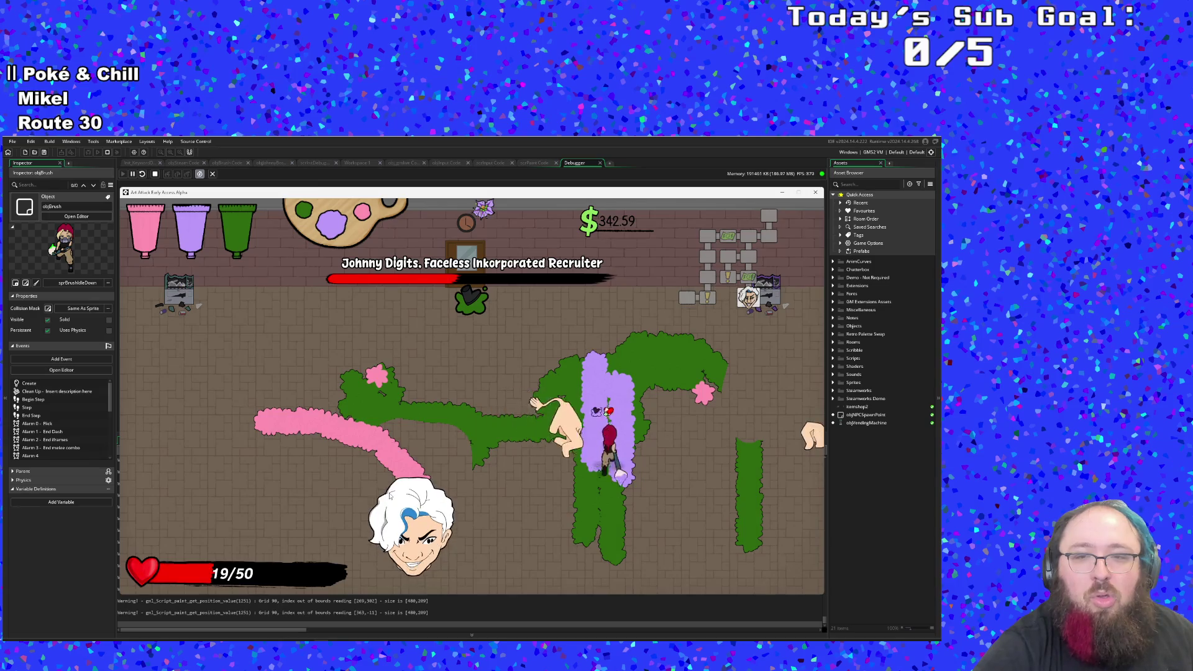
key("w")
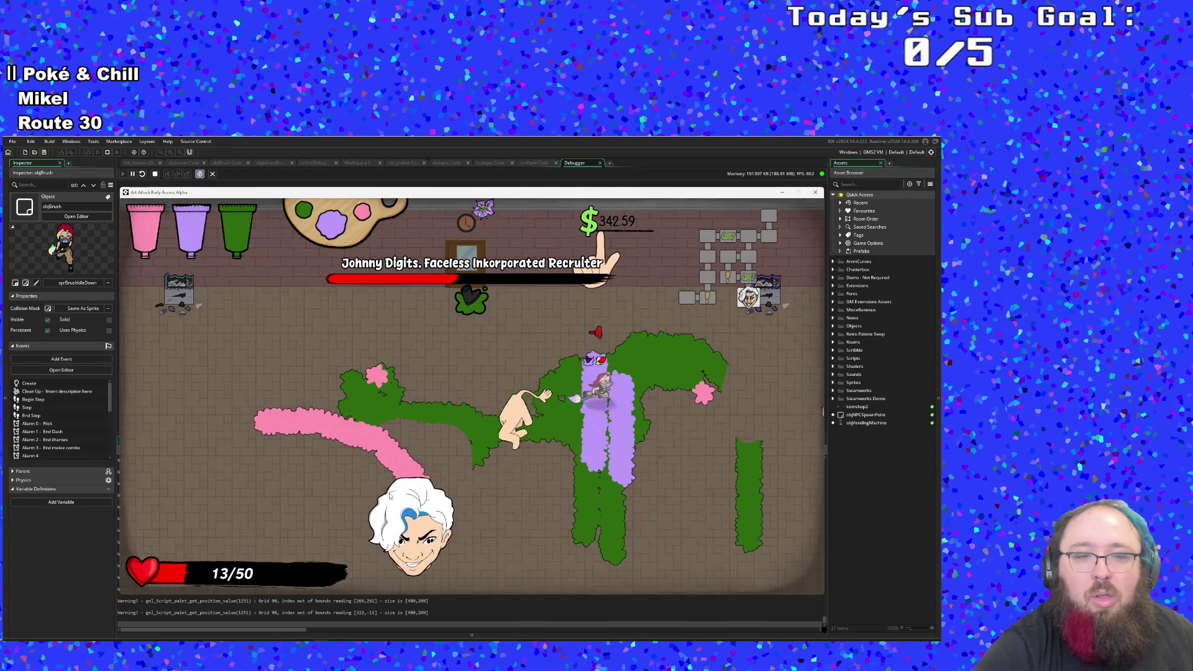
Step: Extend the purple paint right and then down toward the arena's bottom
key("d")
key("a")
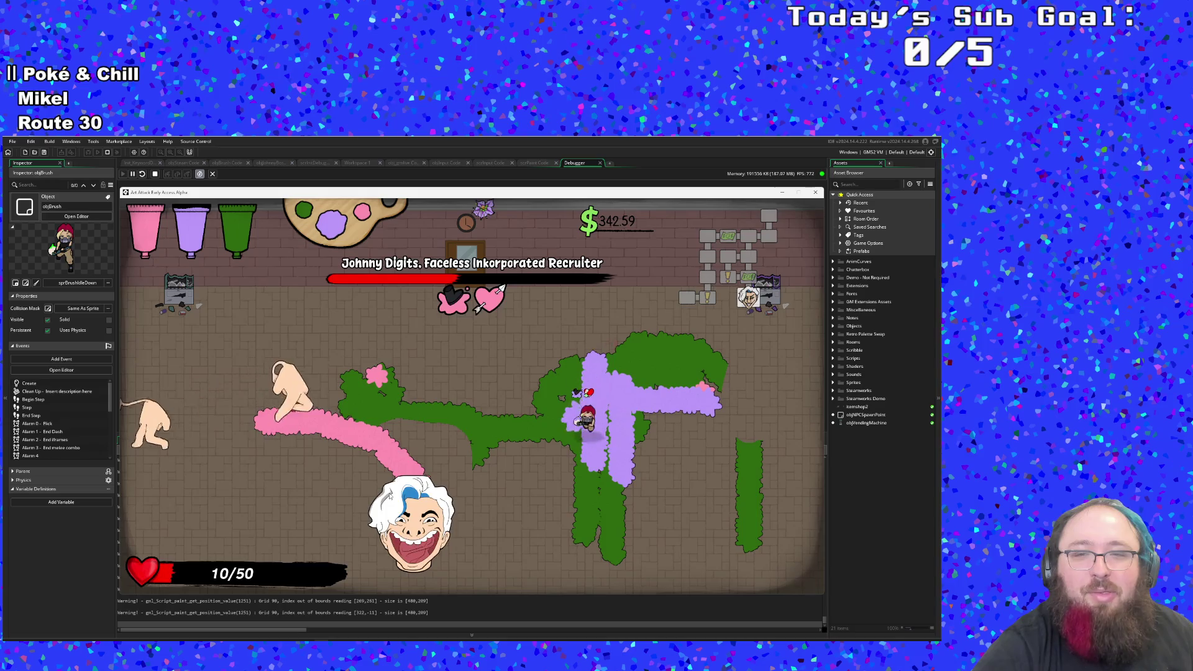
key("s")
key("s")
key("w")
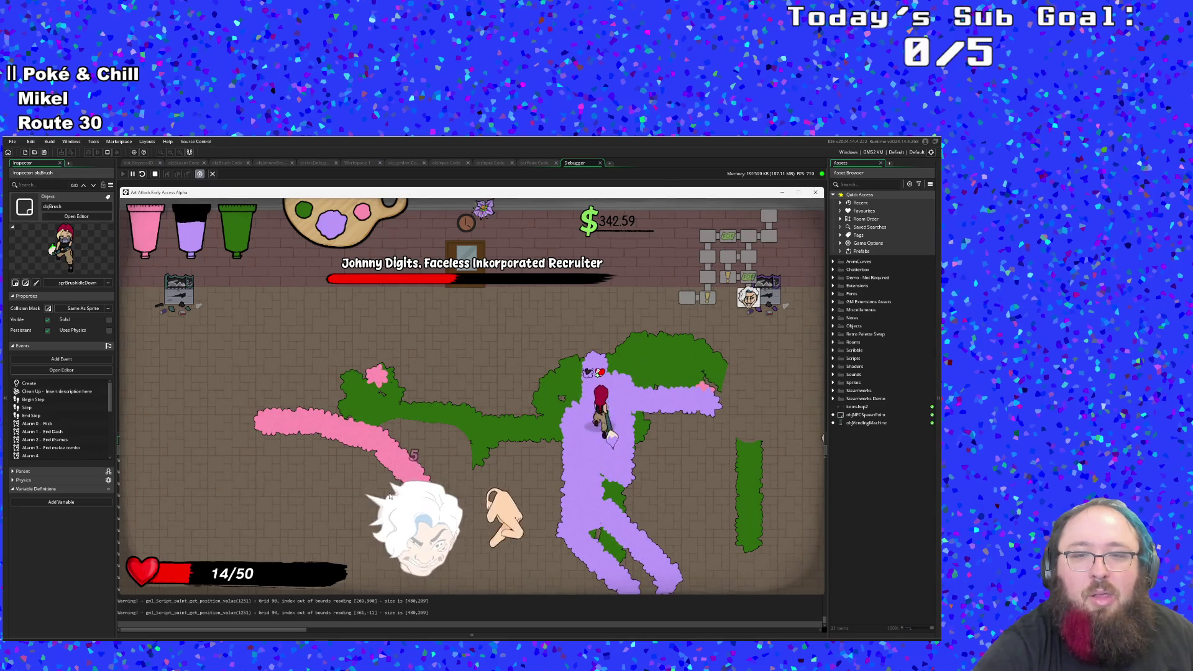
Step: Walk up and down the purple trail to heal, then dash down-left from the boss hands
key("s")
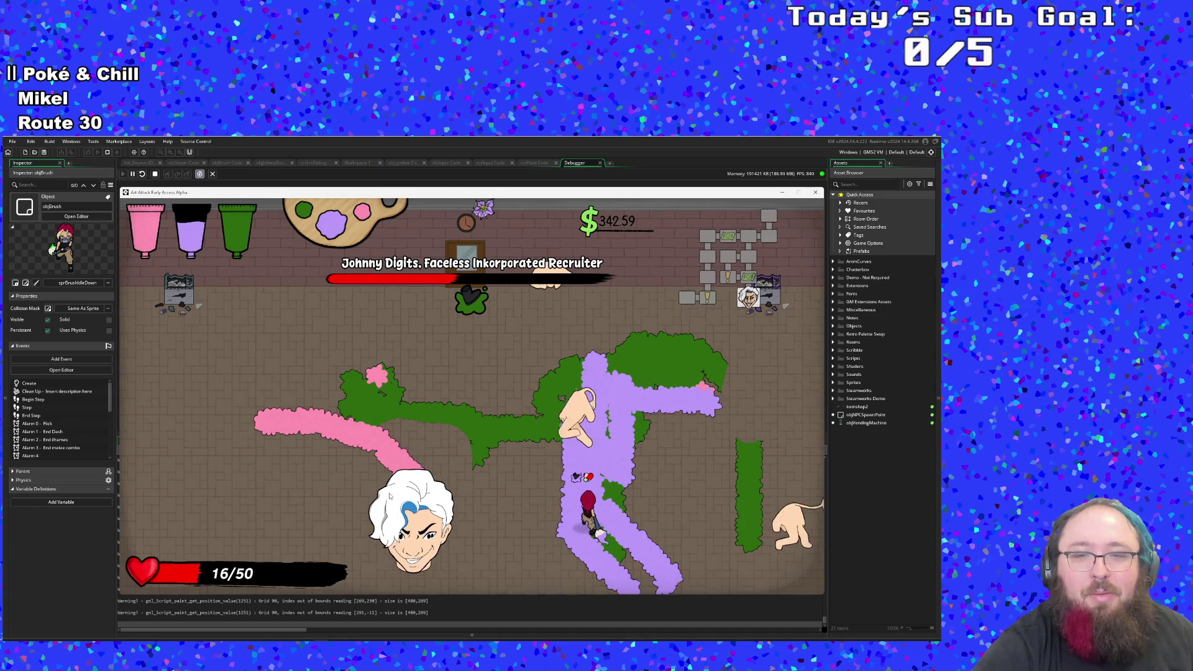
key("w")
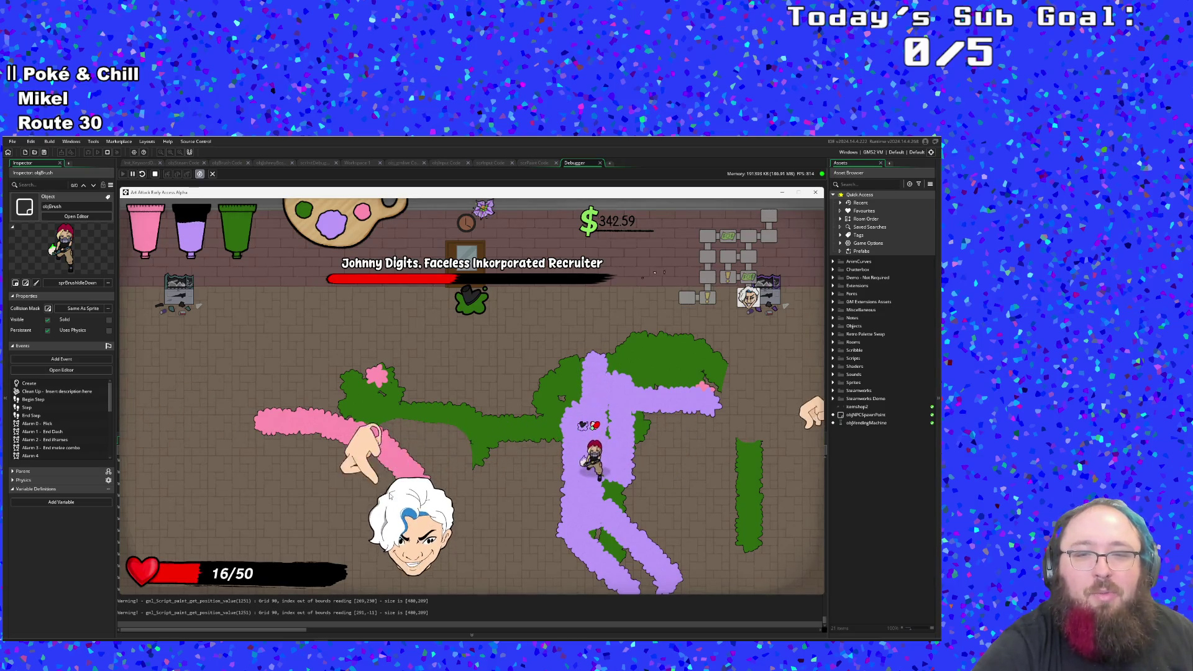
key("s")
key("w")
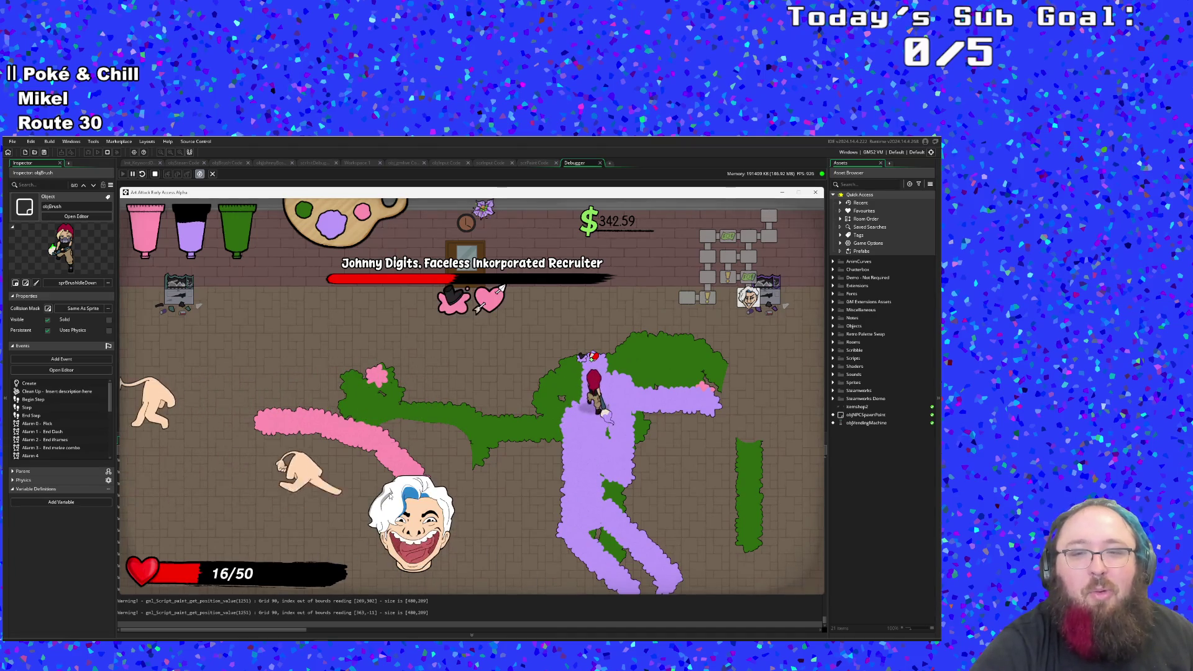
key("s")
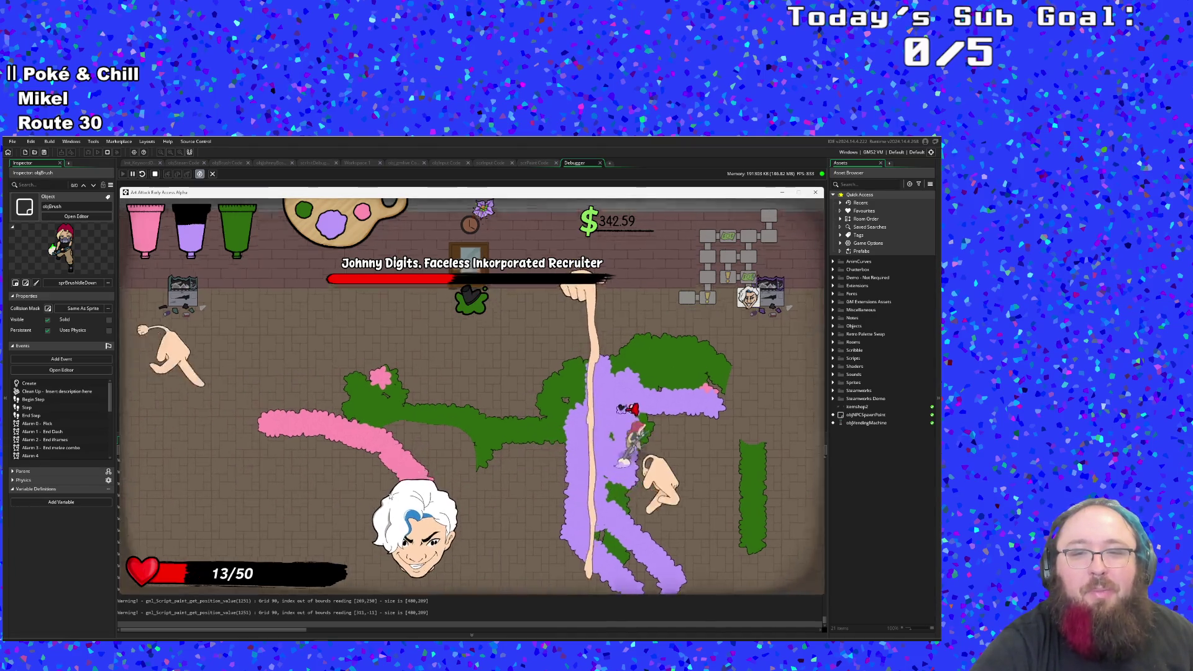
key("a")
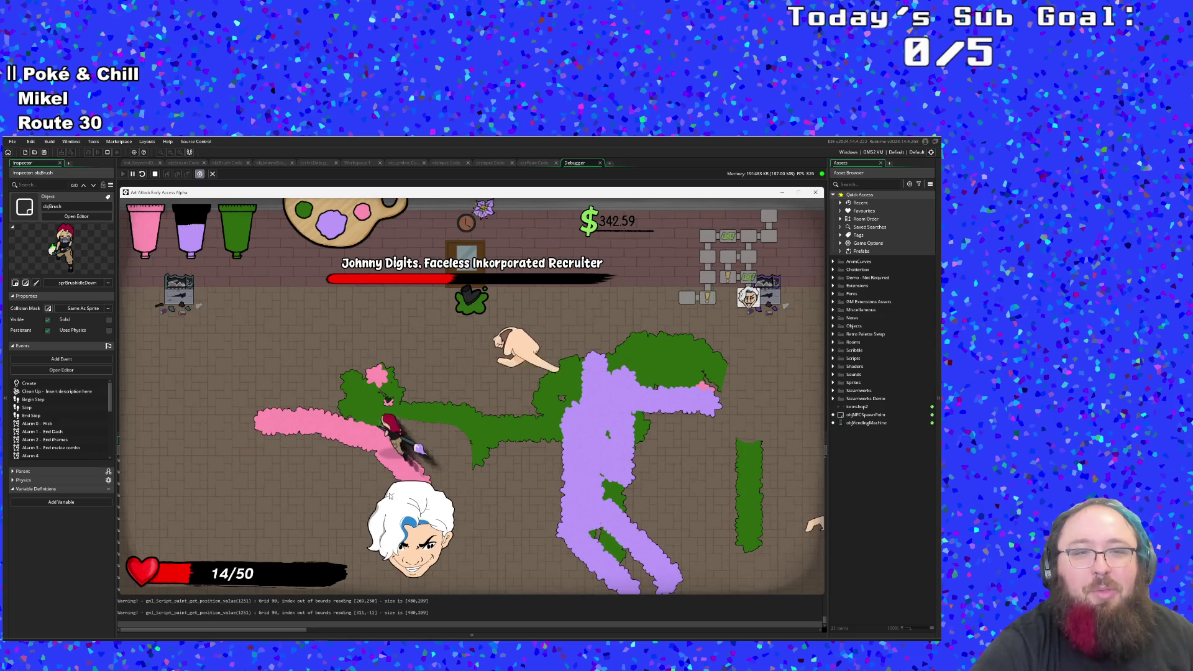
Step: Run left across the arena, then right along the bottom back onto the purple paint
key("a")
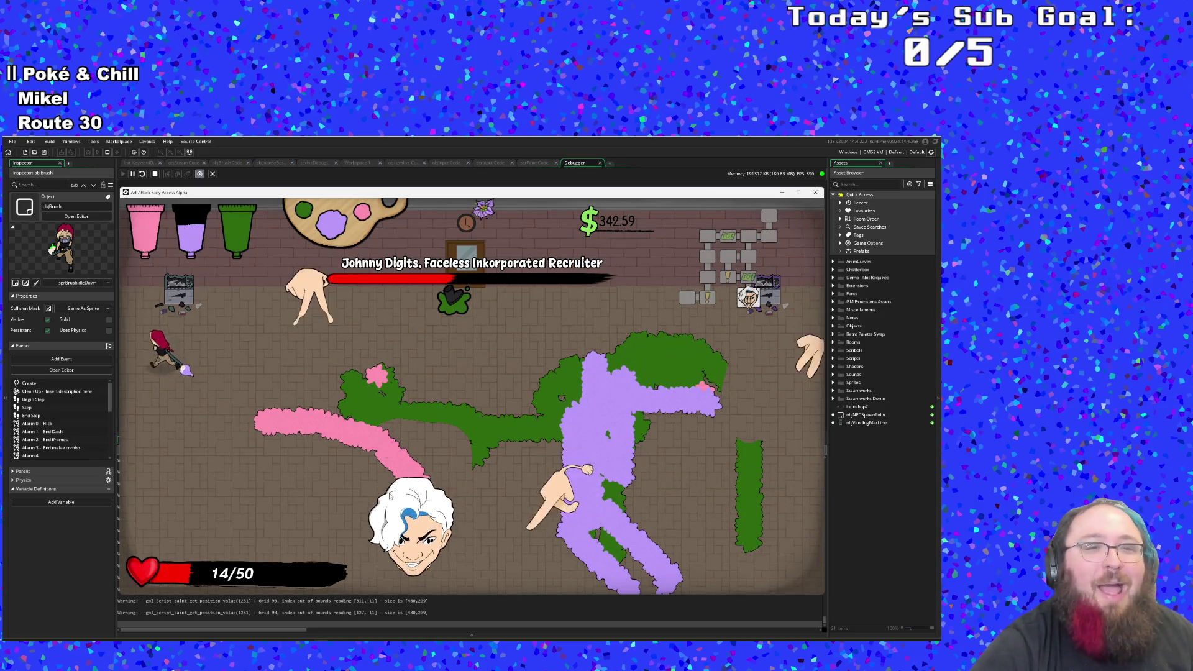
key("d")
key("s")
key("s")
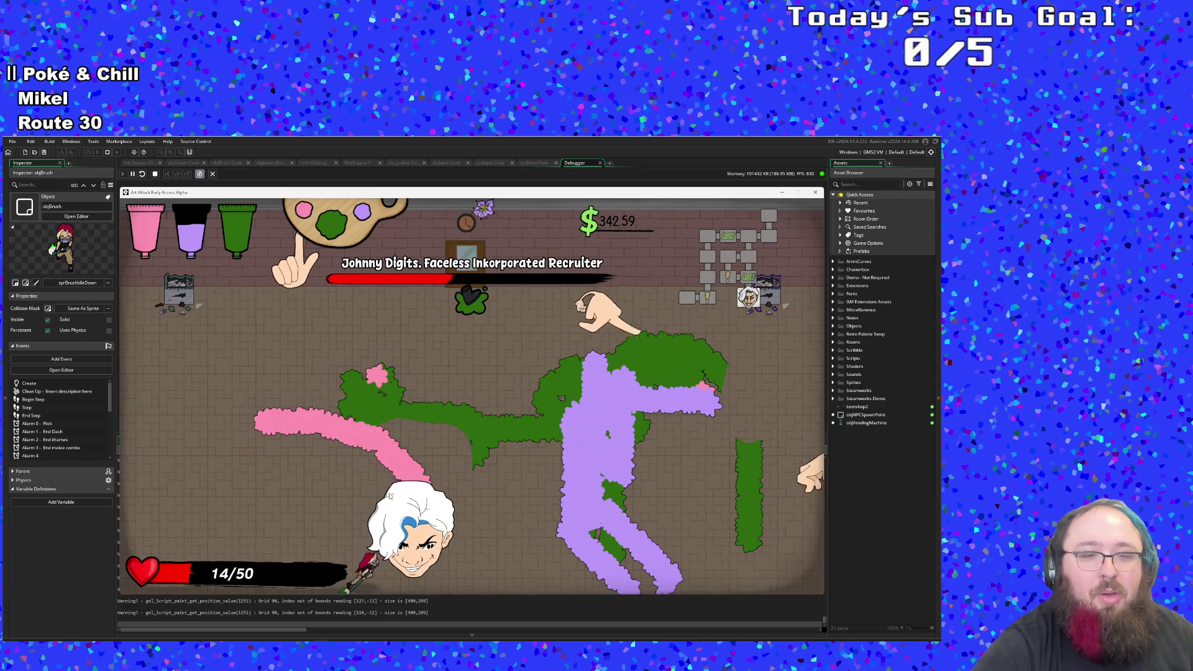
key("d")
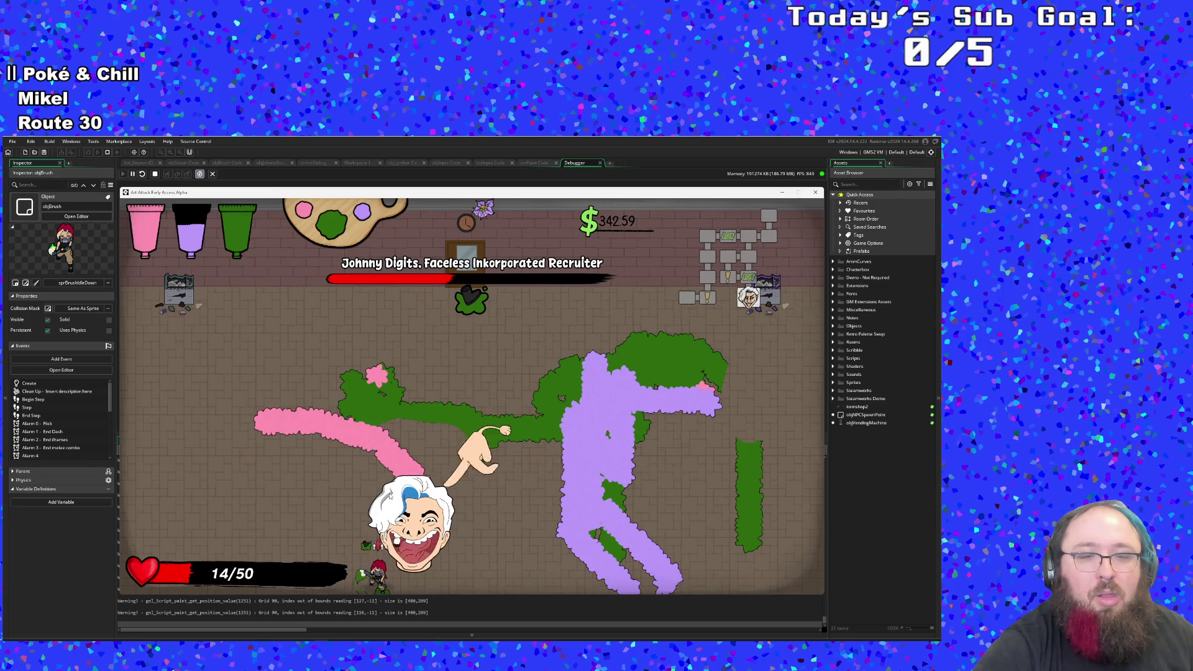
key("d")
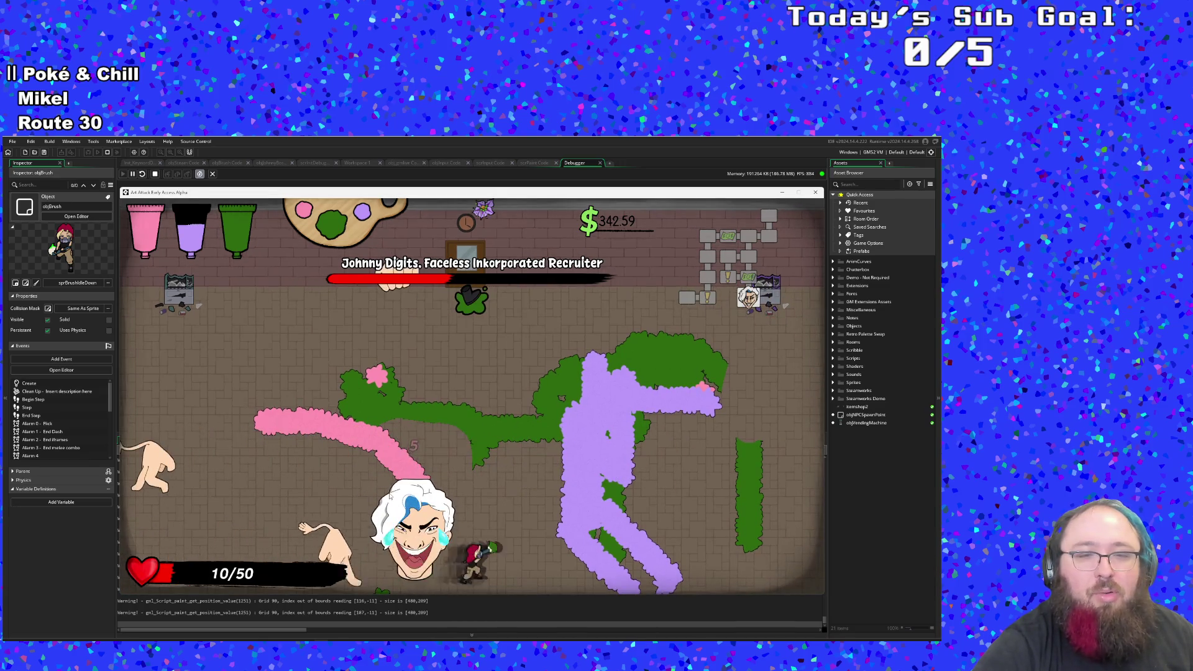
key("w")
key("d")
key("a")
Step: Stay on the purple paint, stepping up and down and dodging the boss hands to regain health
key("s")
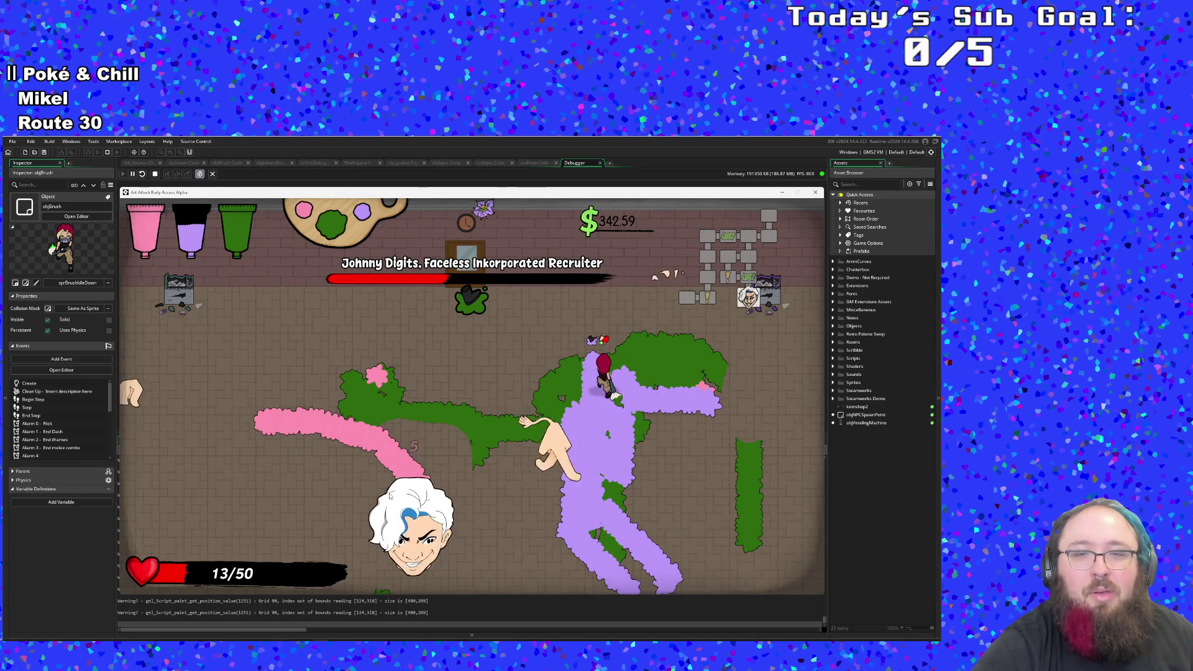
key("s")
key("s")
key("w")
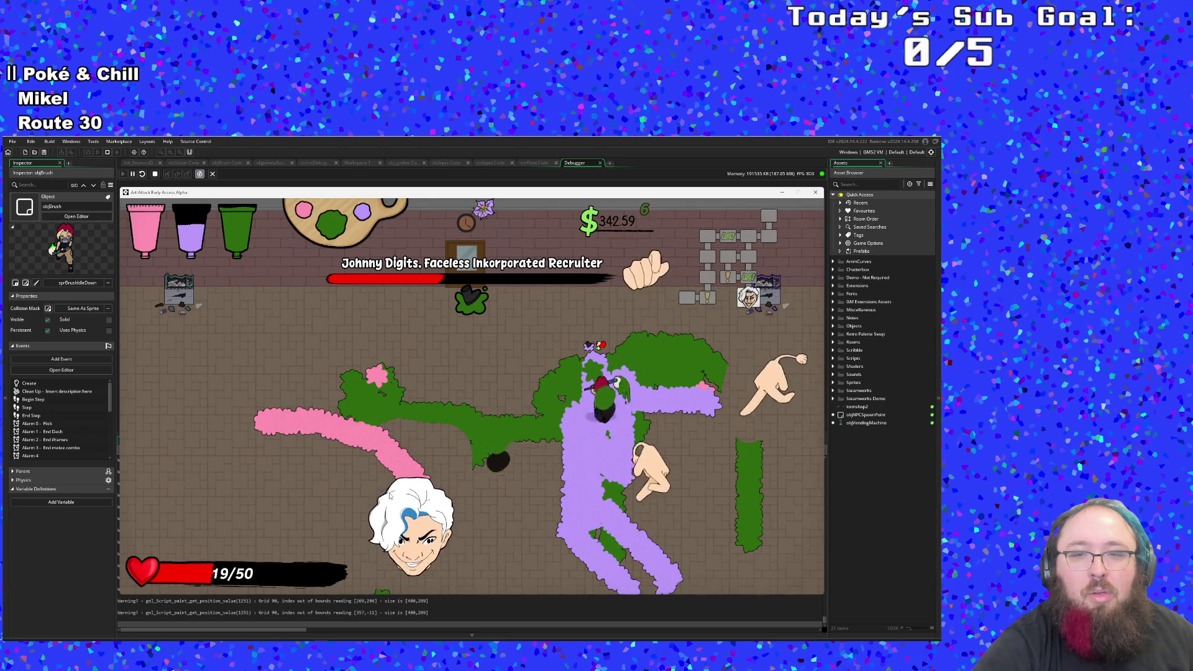
key("s")
key("d")
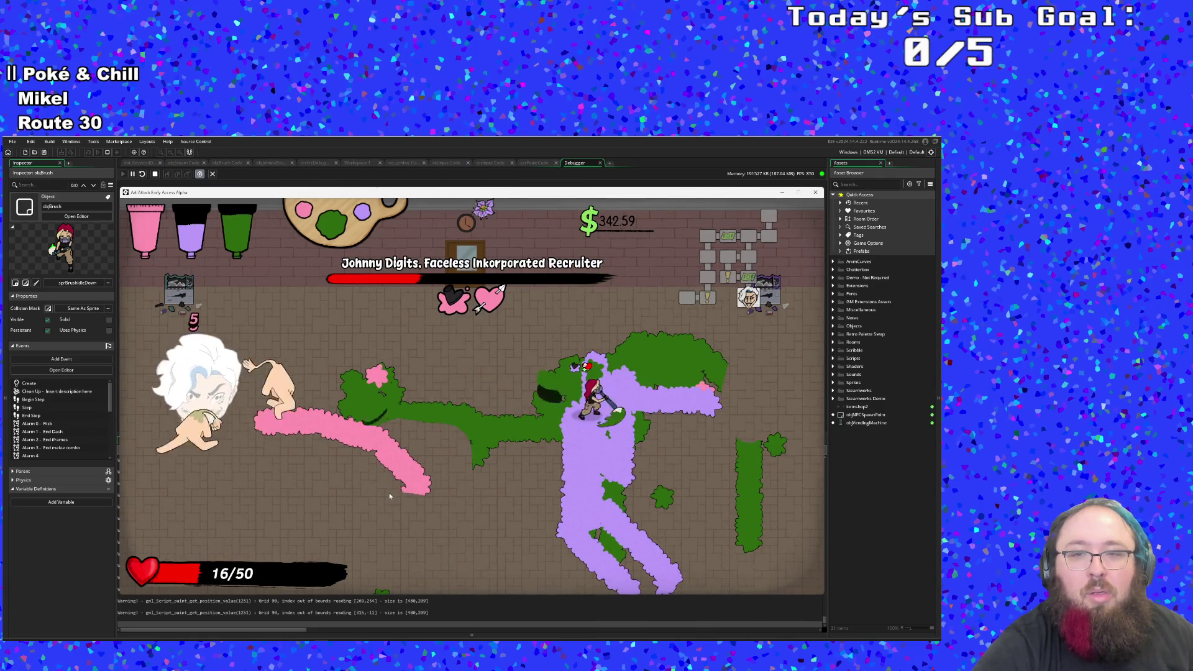
key("s")
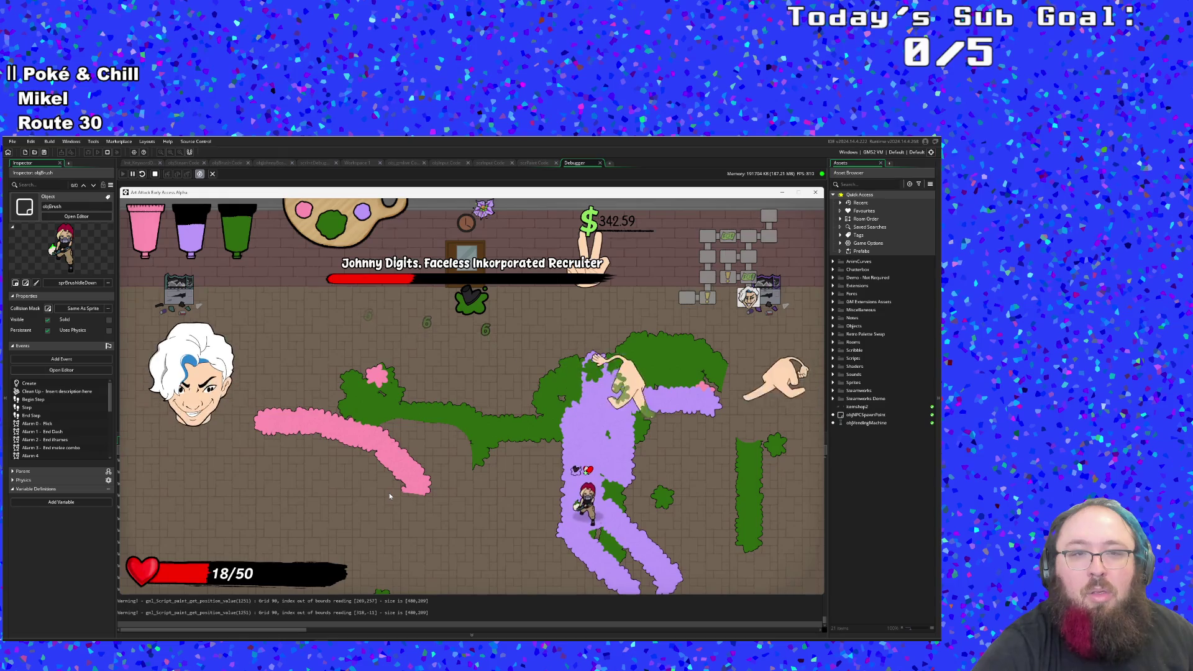
key("w")
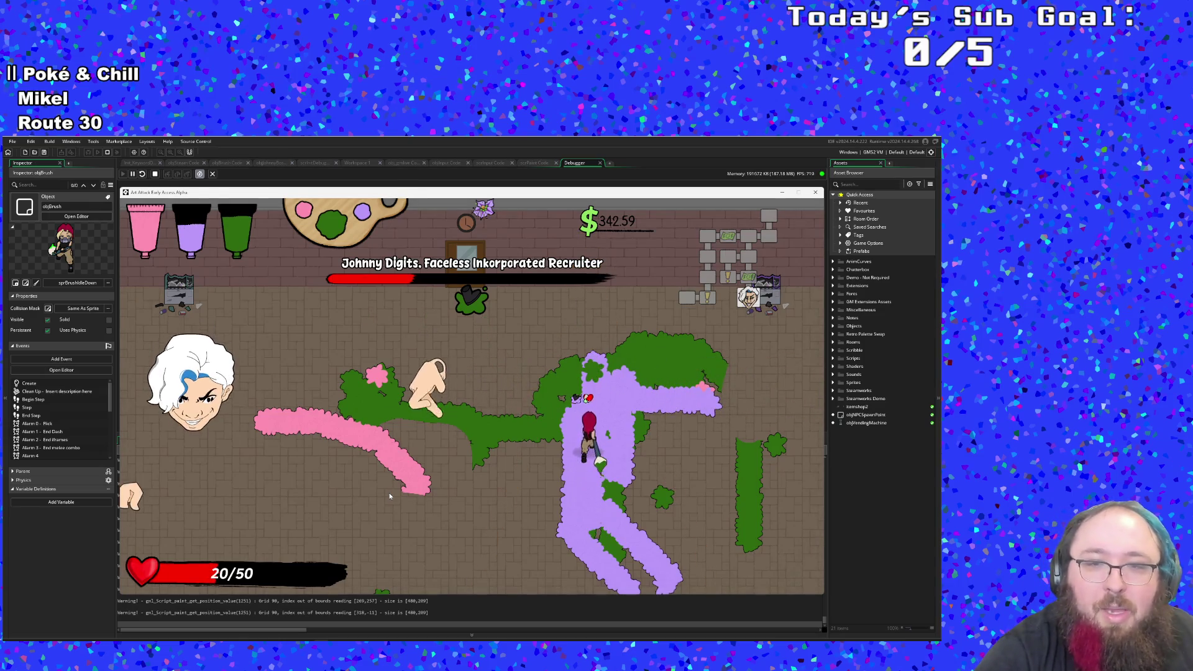
key("s")
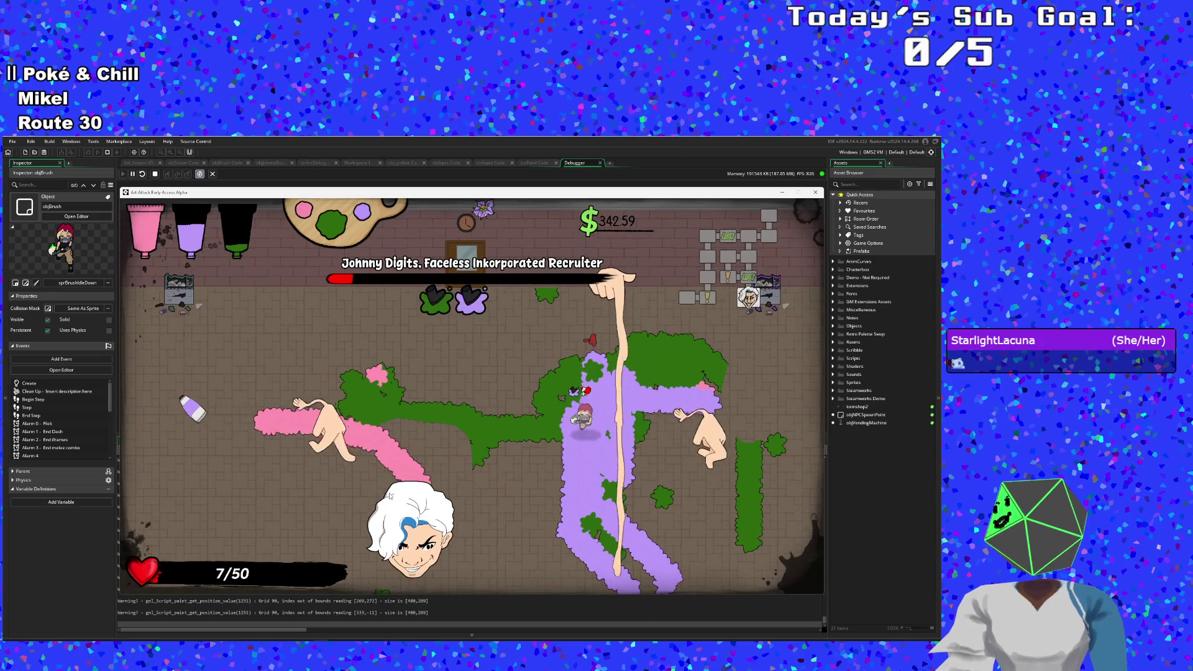
Step: Move around the purple paint to heal while dodging the boss
key("a+s")
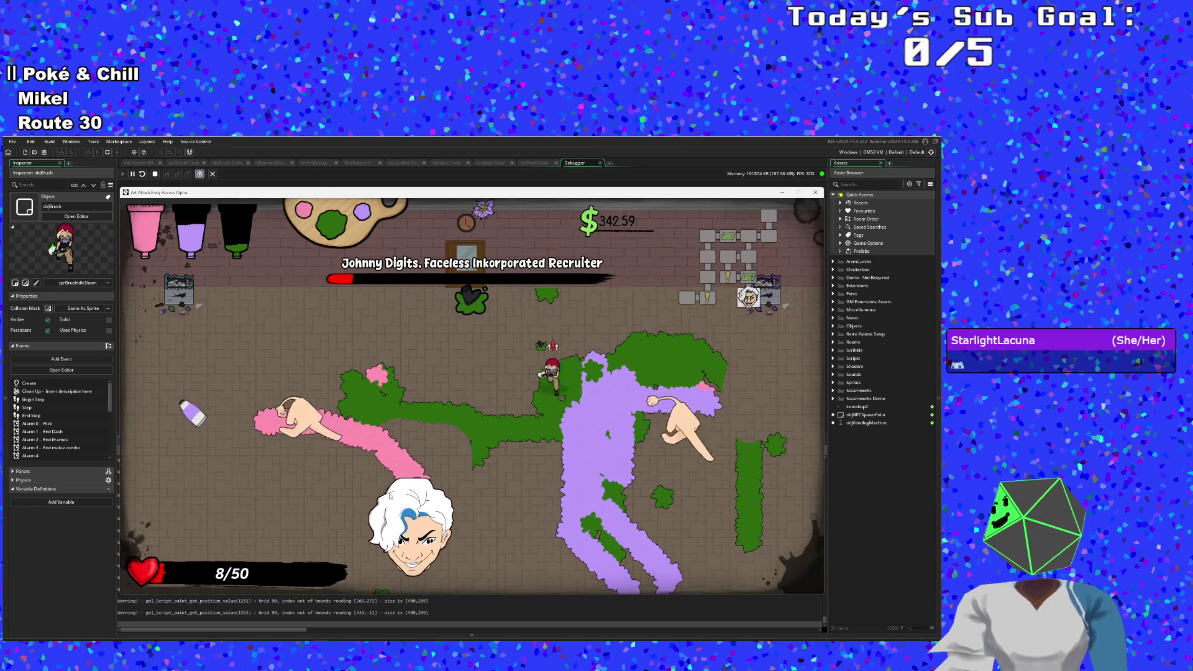
key("d+s")
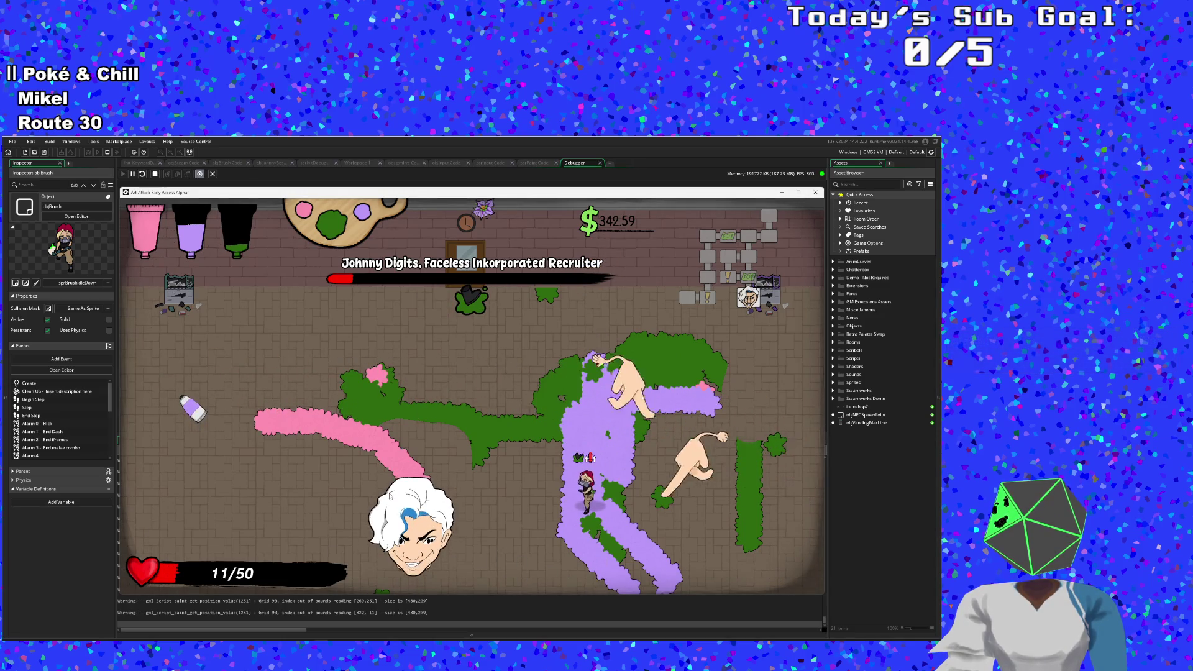
key("w")
key("s")
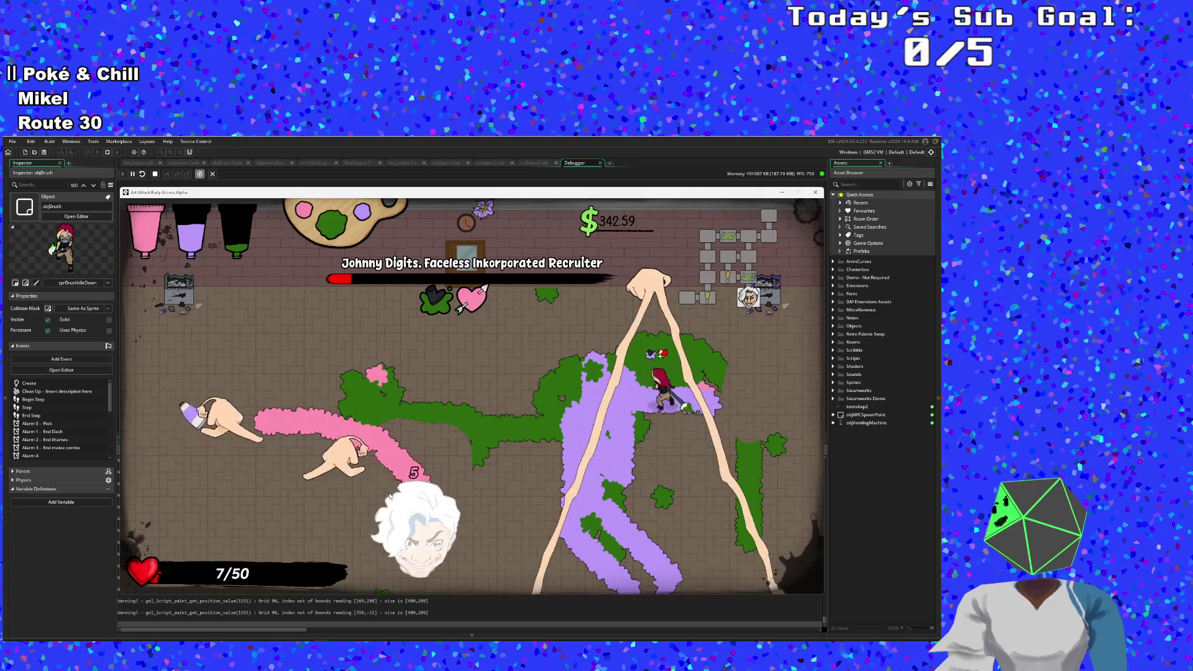
key("s")
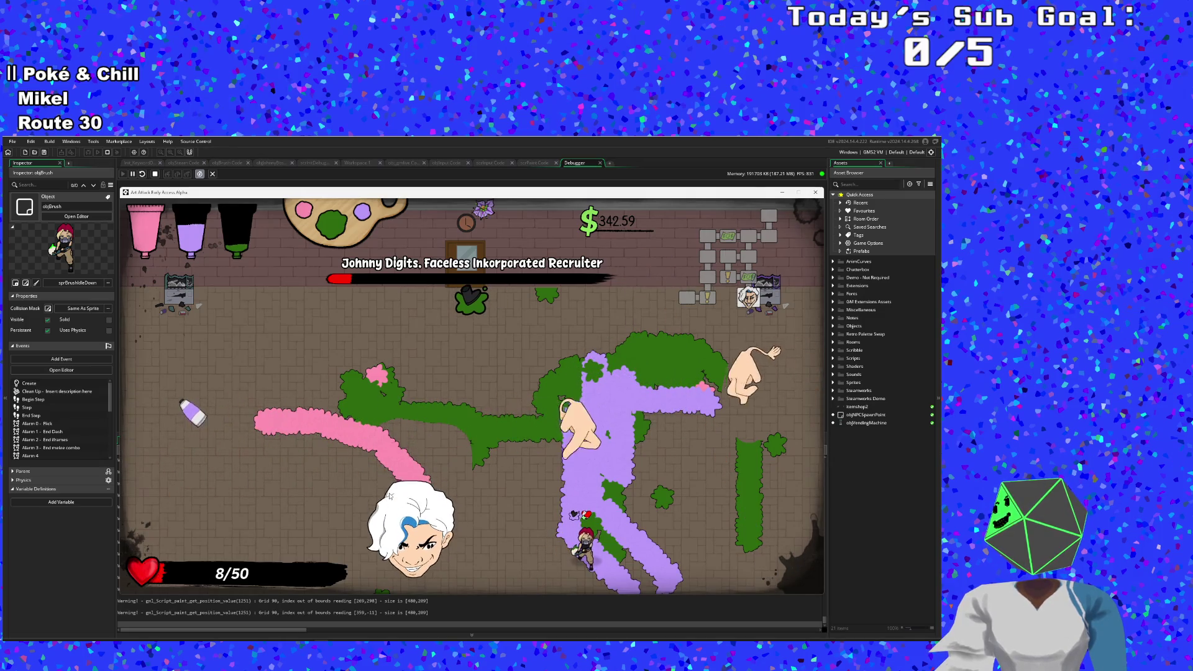
key("w")
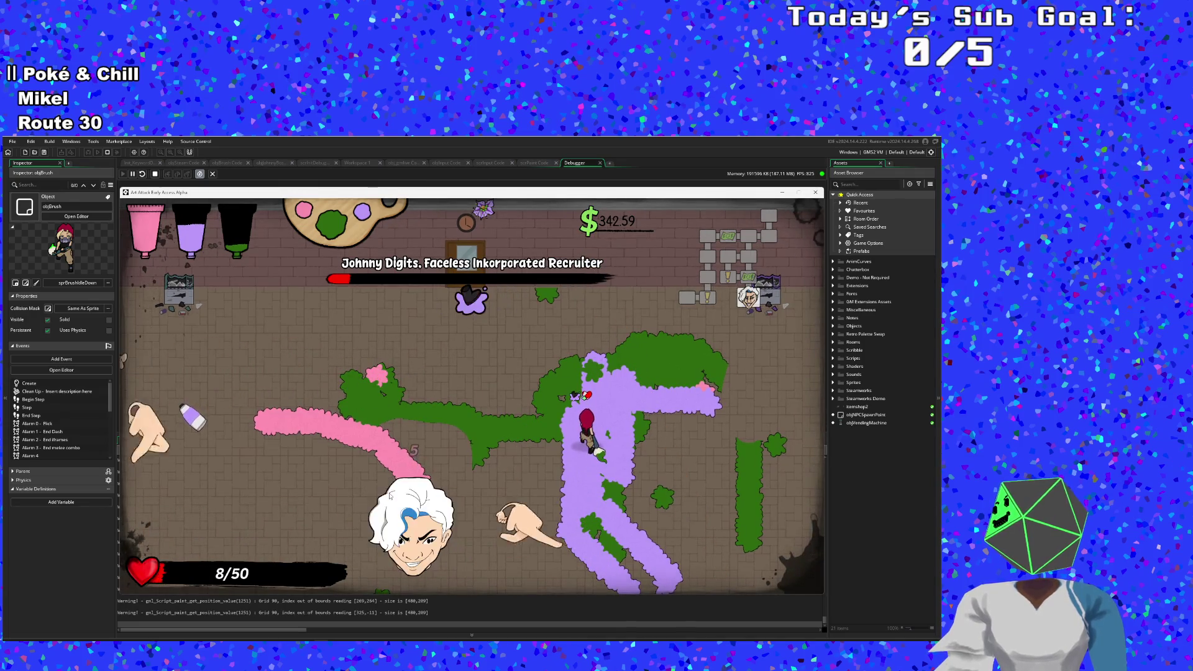
key("w")
key("d")
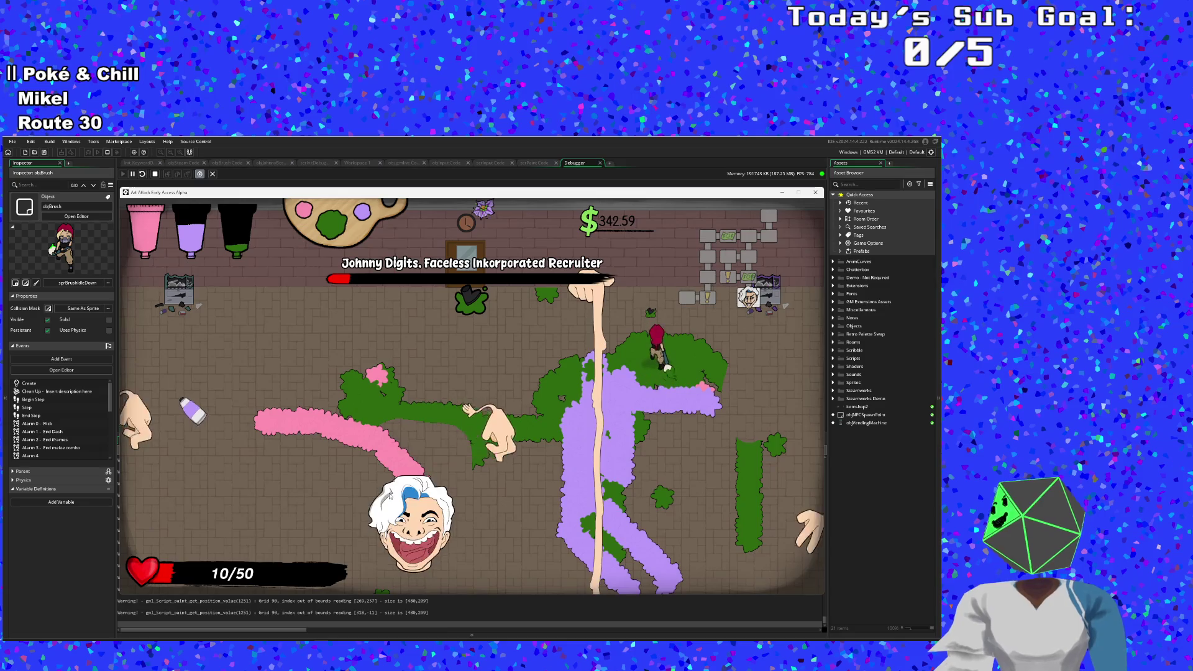
key("s")
key("a")
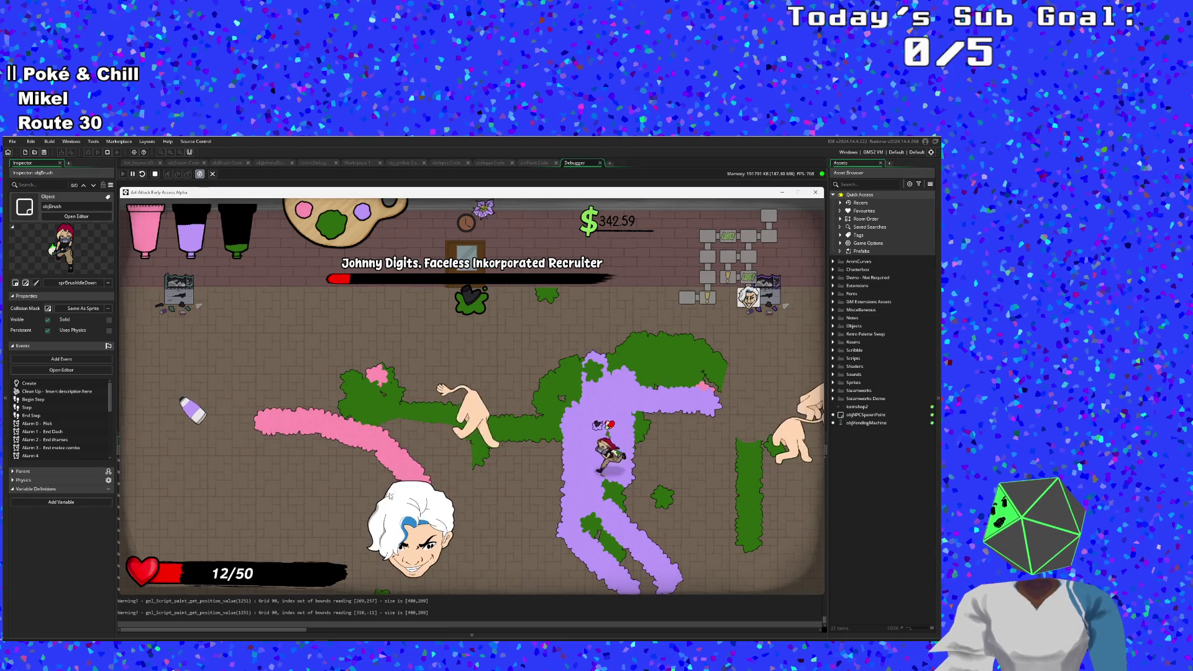
key("w")
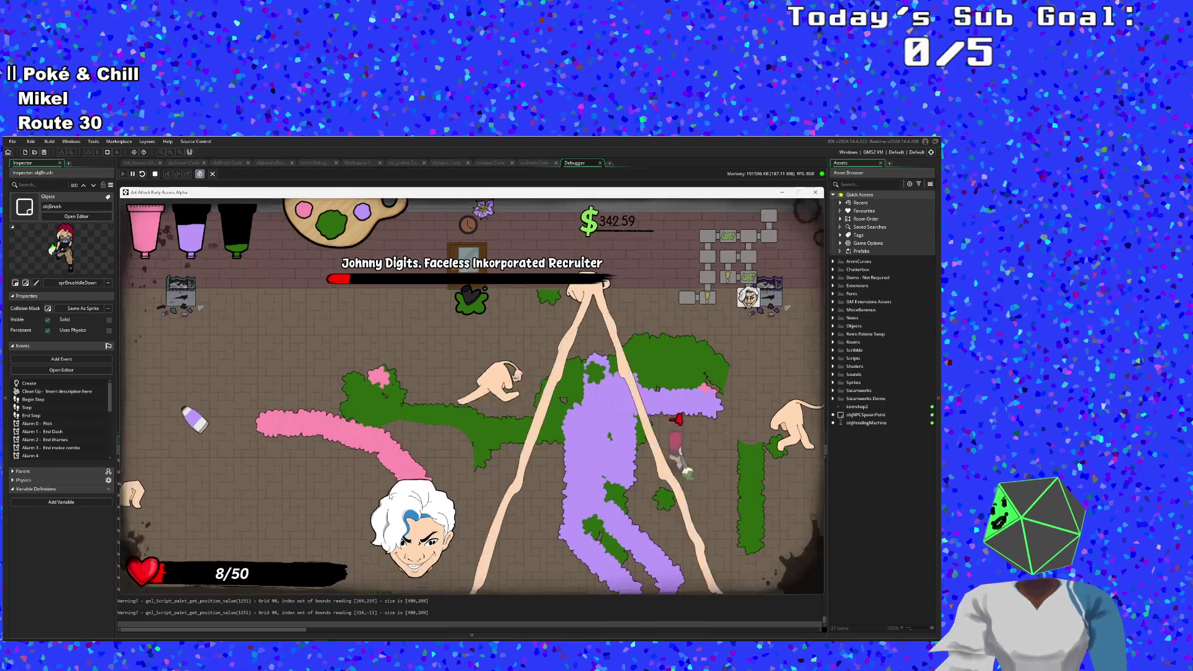
key("w")
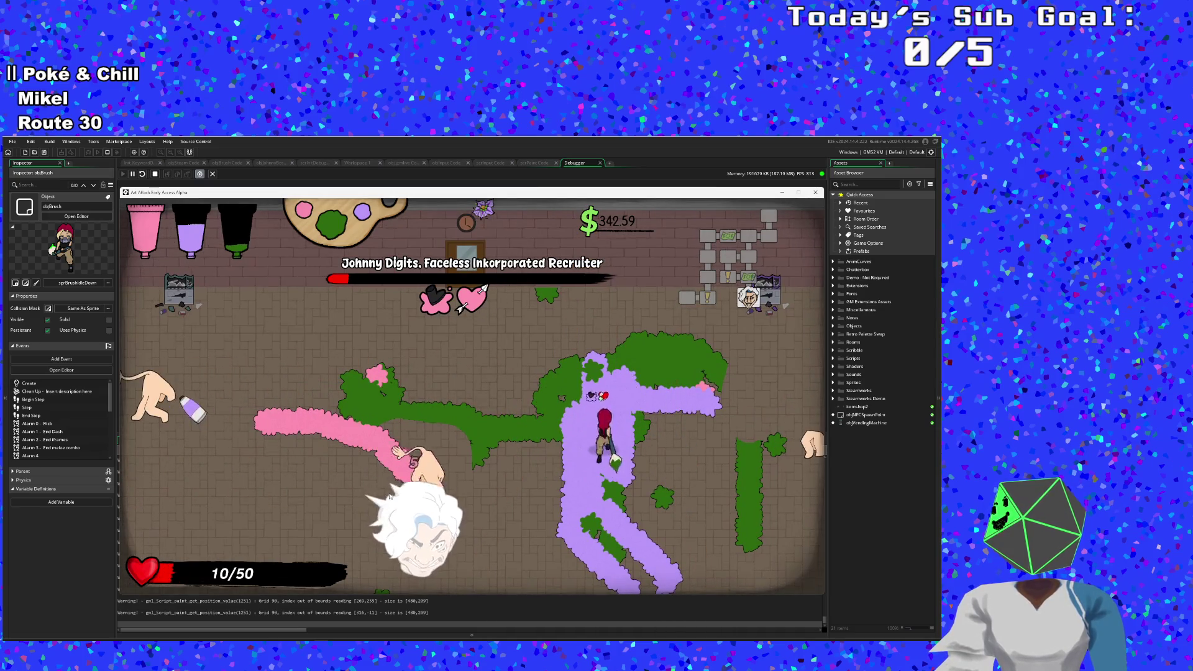
key("s")
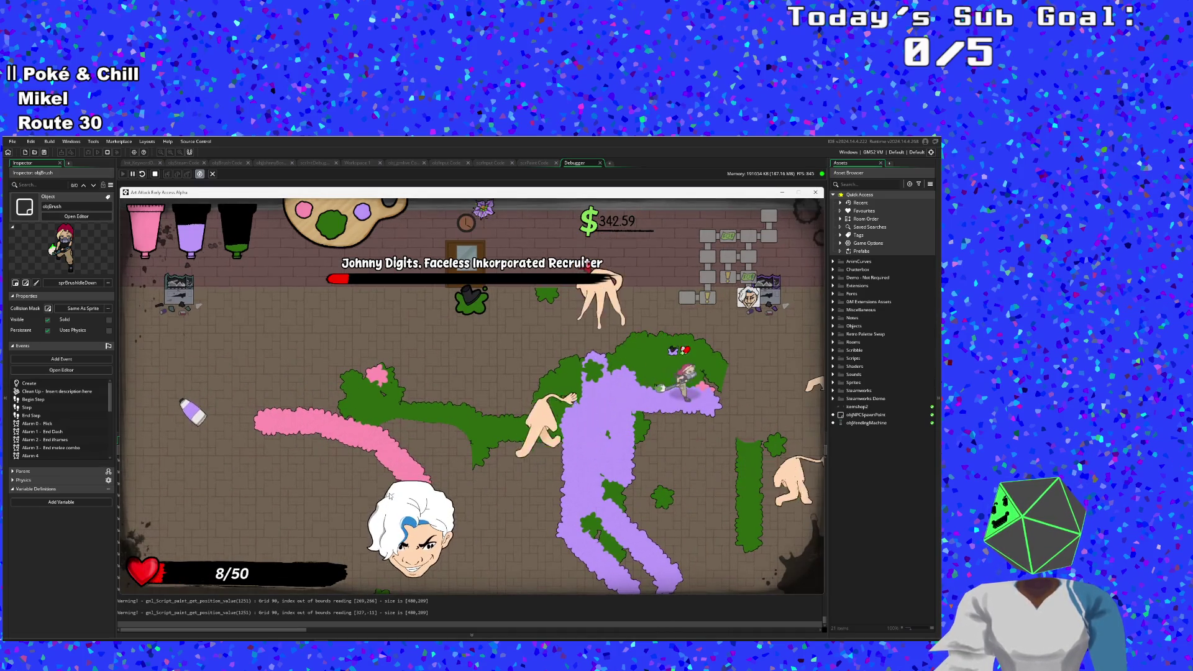
key("a")
Step: Circle between the purple and green paint, ending back on the purple
key("s")
key("d")
key("w")
key("a")
key("d")
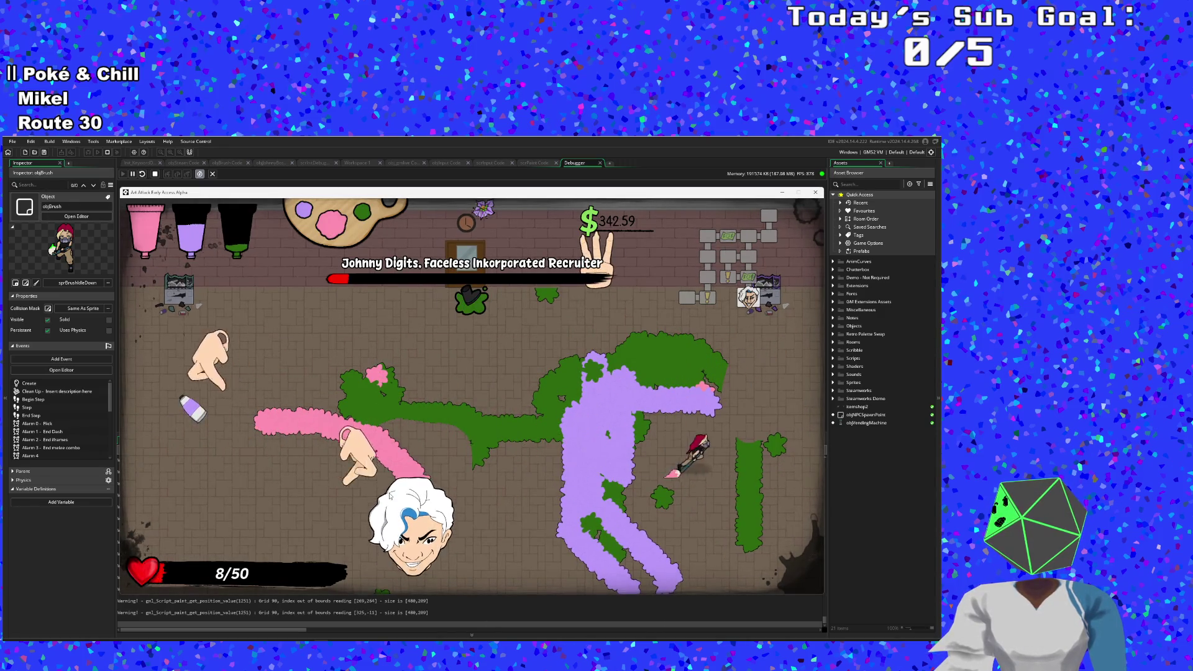
key("w")
key("a")
key("s")
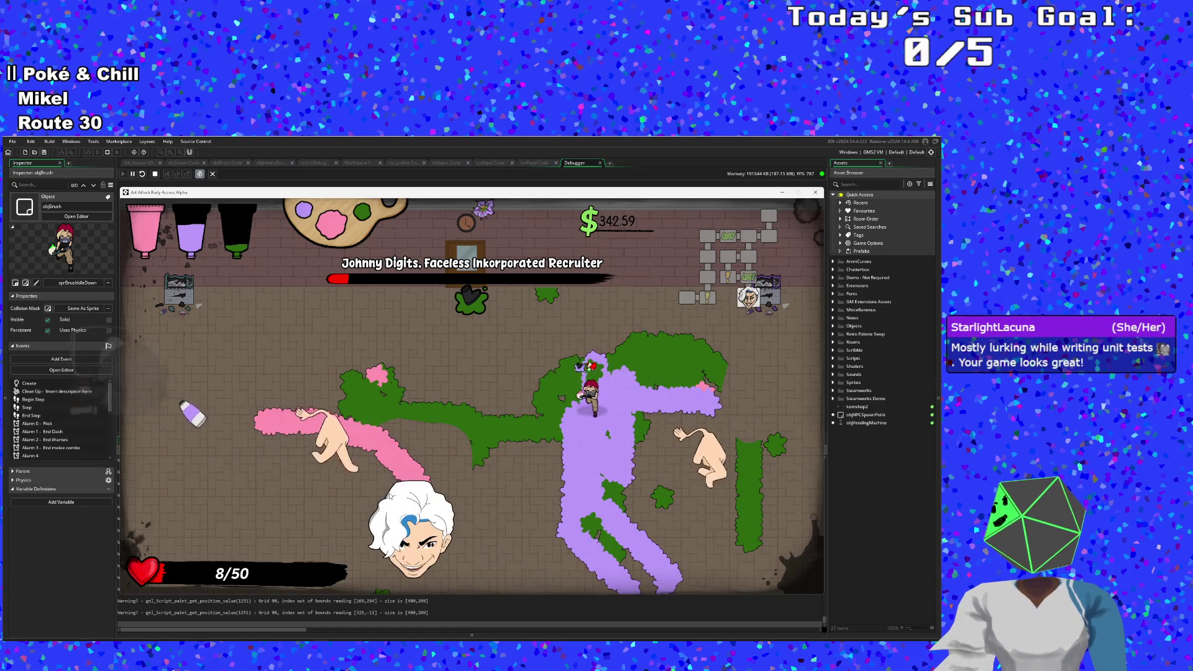
key("w")
key("s")
Step: Run left to refill paint at the bottle and fire at Johnny, then stop the game
key("a")
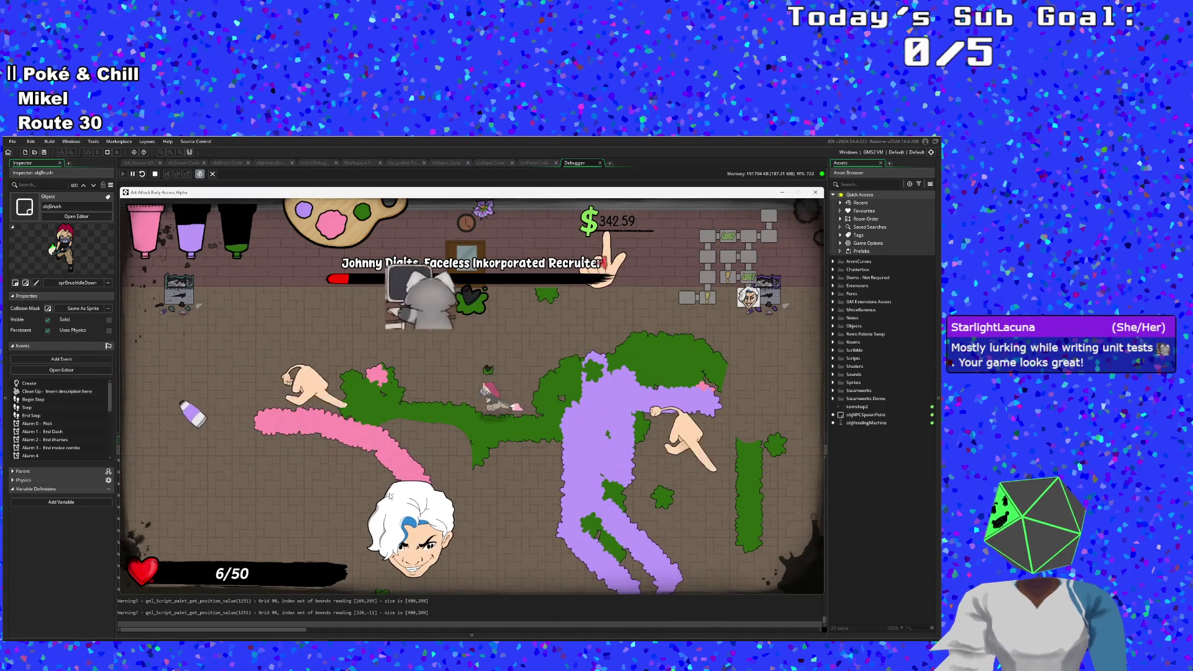
key("a")
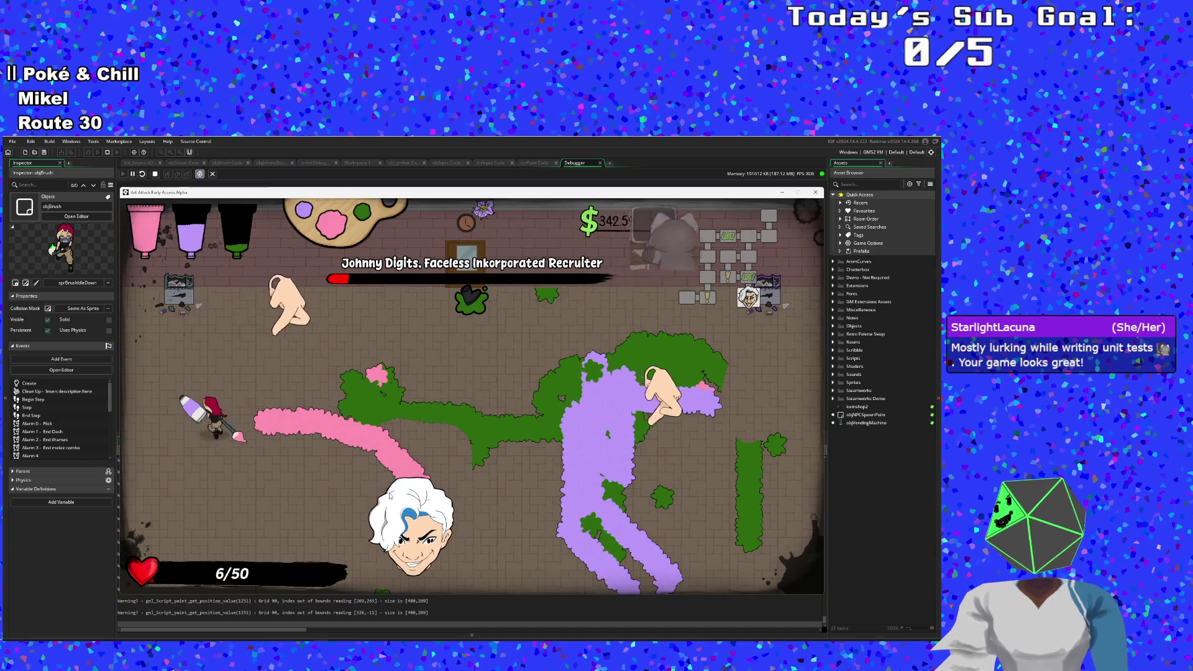
key("s")
key("d")
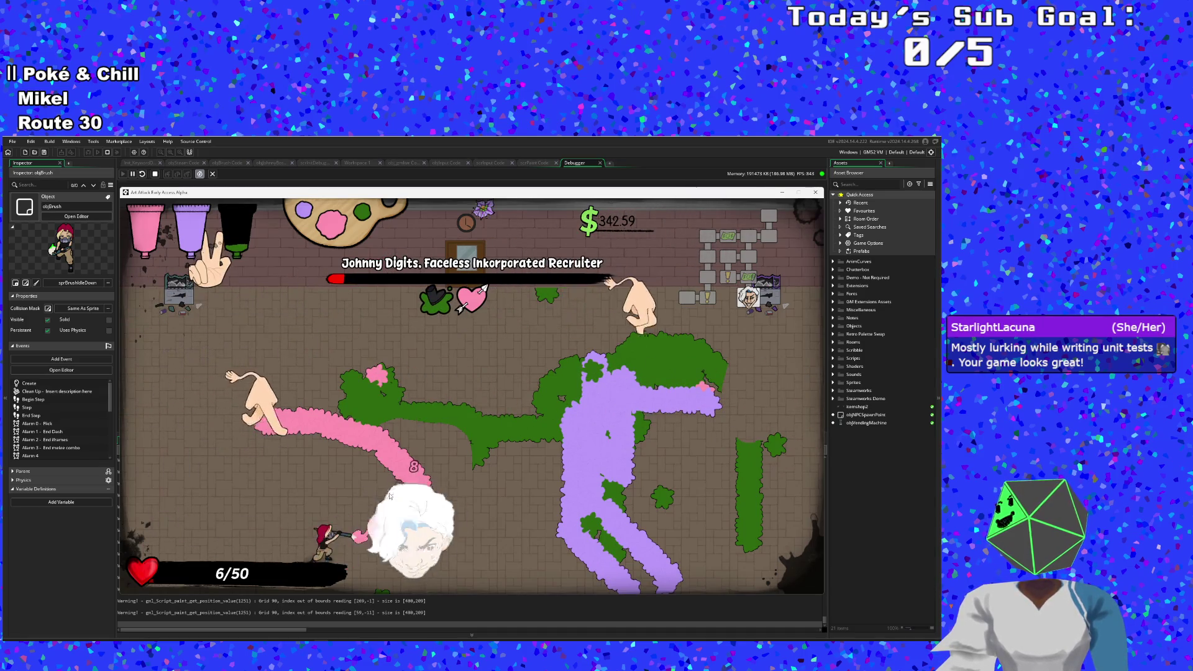
key("a")
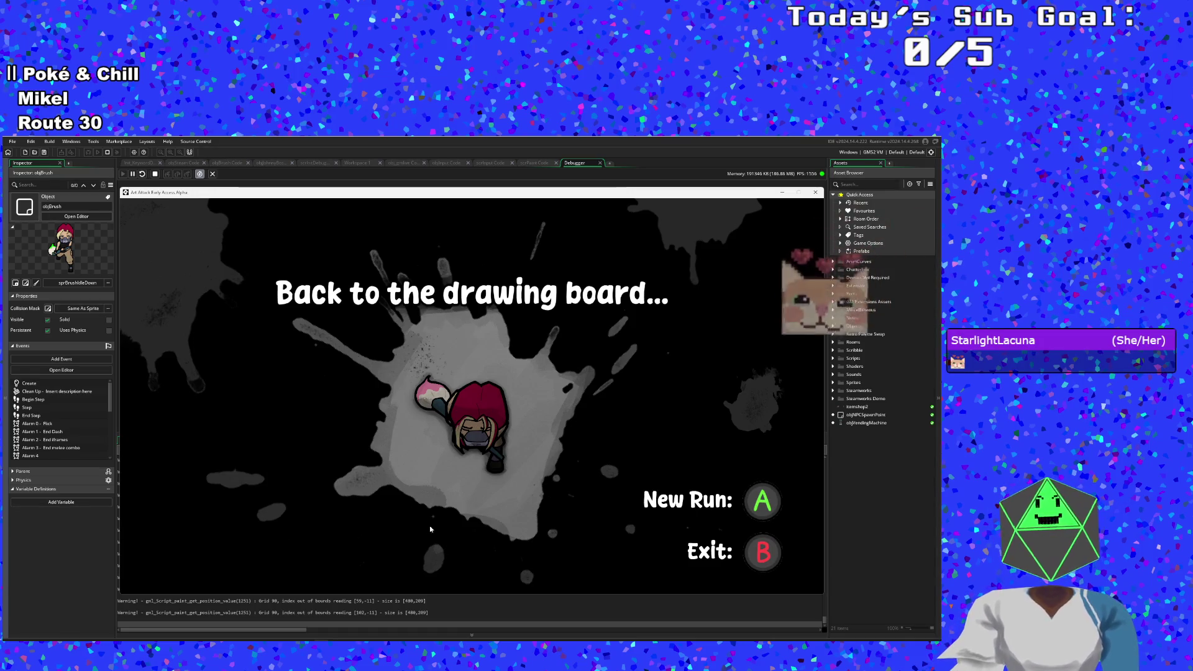
left_click(815, 192)
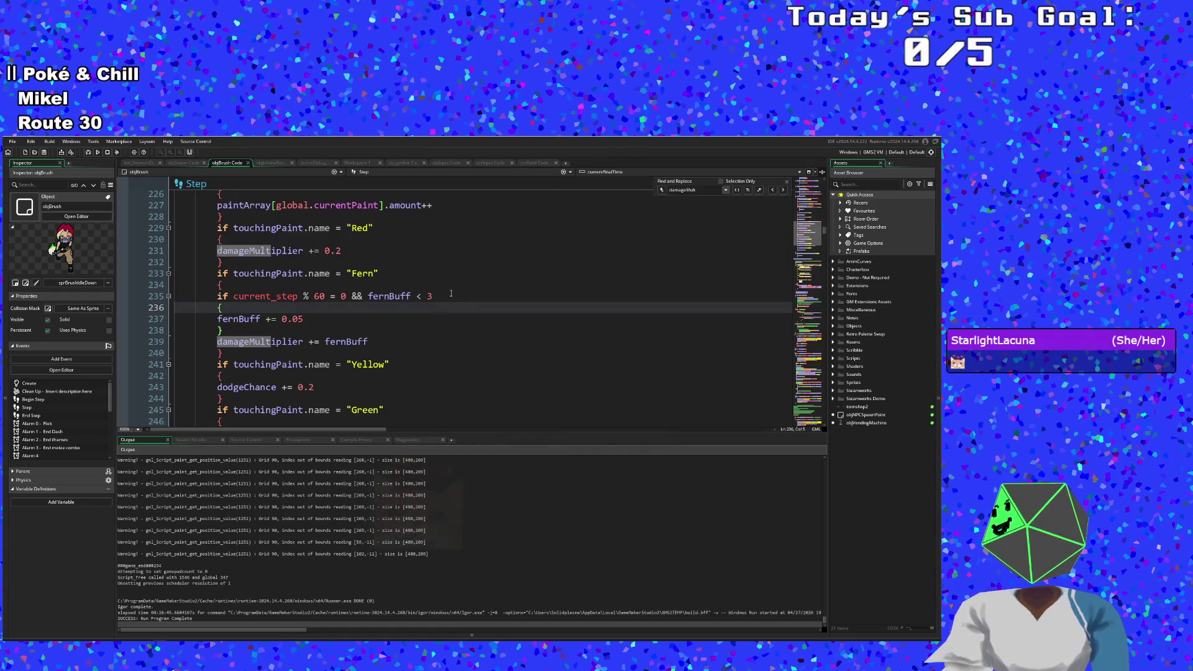
Step: Change the Fern buff cap on line 235 of objBrush Step to fernBuff < 10
key("Down")
key("Down")
left_click(333, 319)
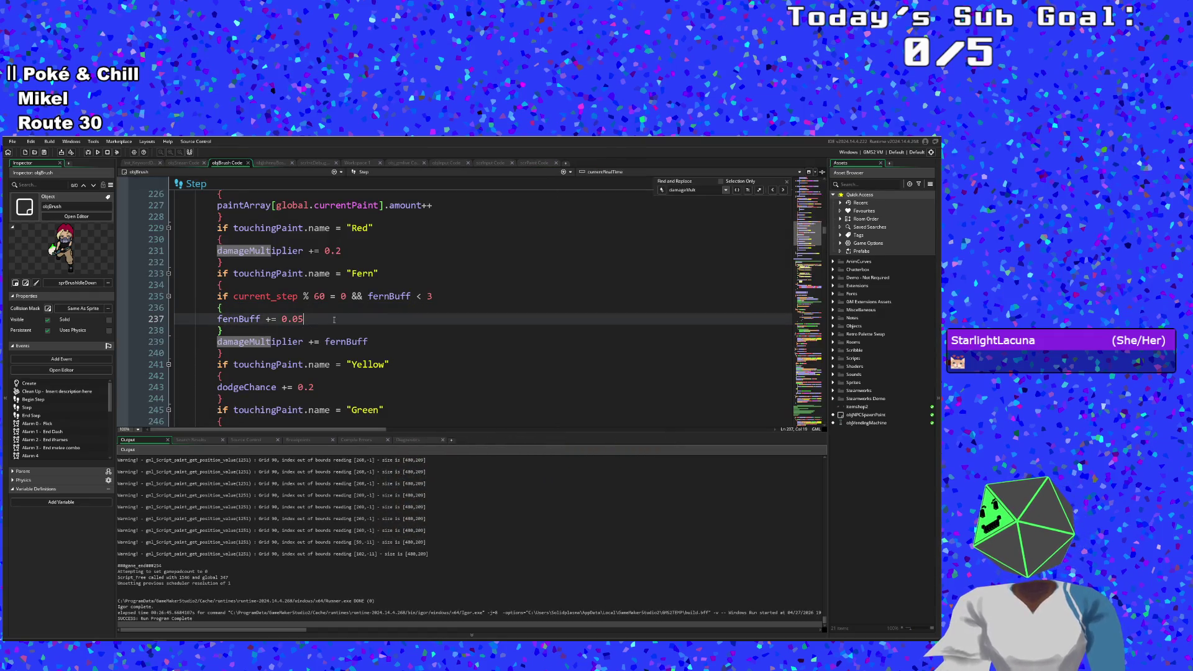
left_click(431, 298)
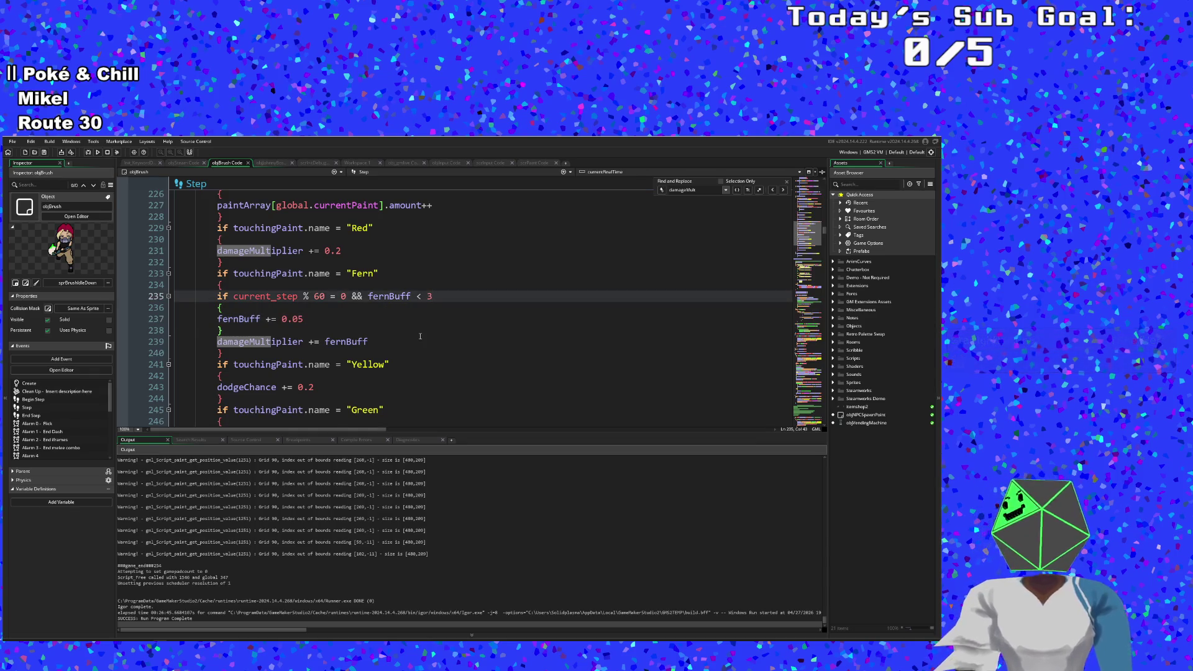
key("BackSpace")
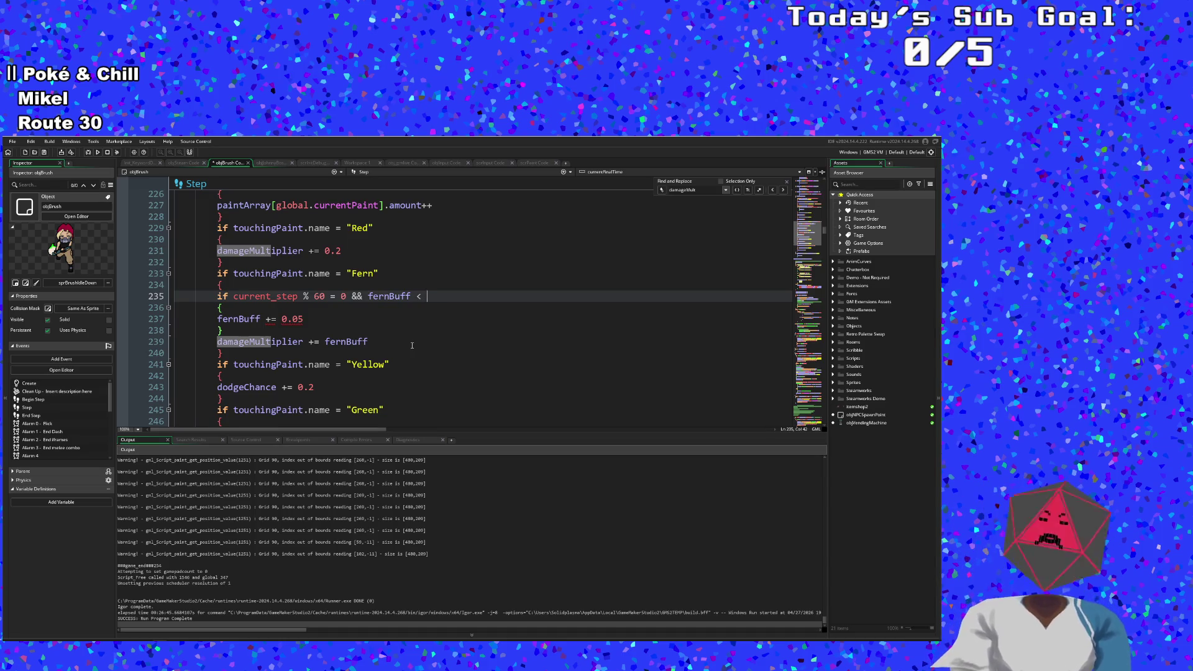
type("5")
left_click(412, 345)
left_click(434, 319)
left_click(435, 298)
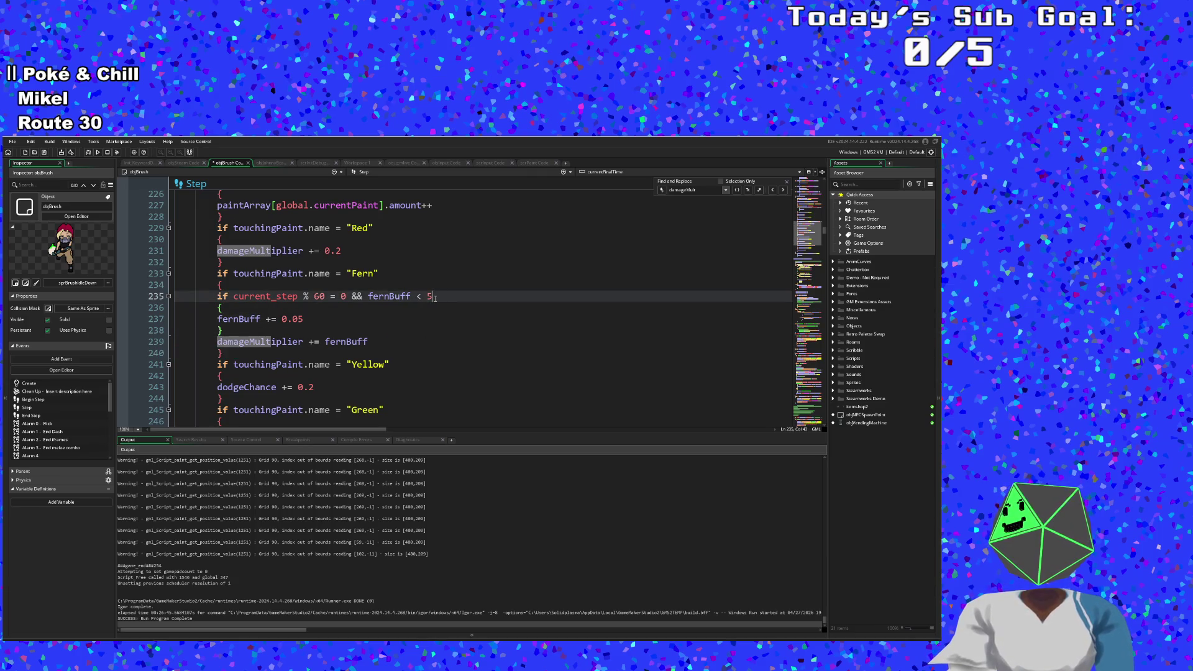
key("Down")
key("Down")
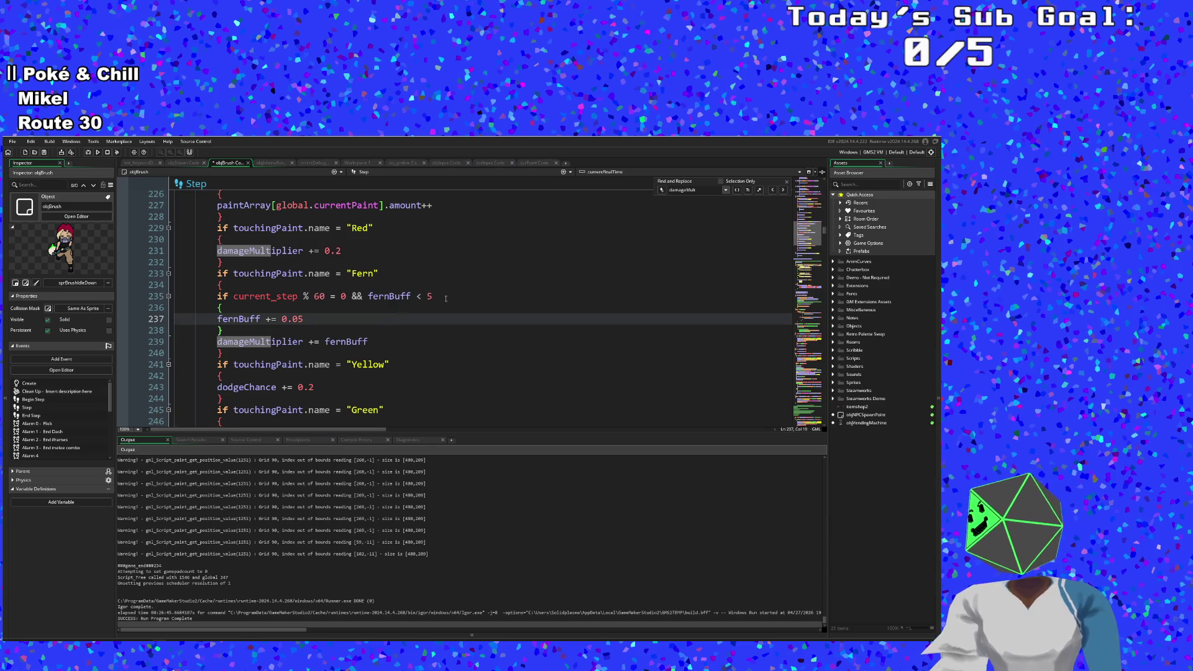
key("Up")
key("Up")
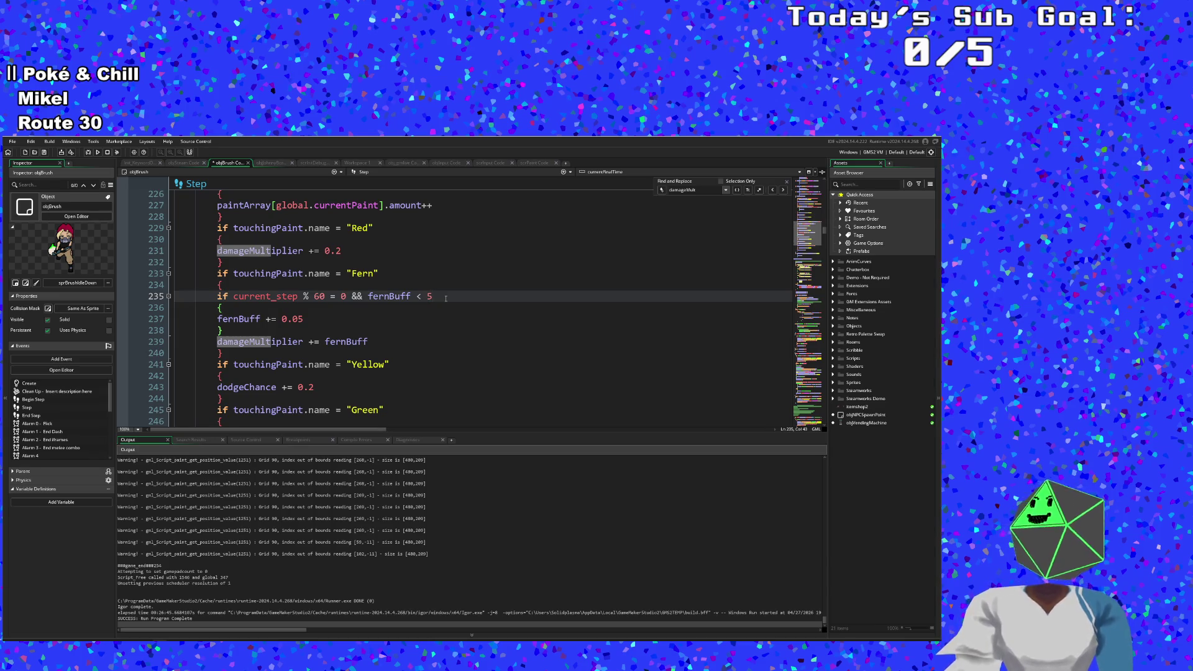
key("BackSpace")
type("10")
key("Down")
key("Down")
key("Down")
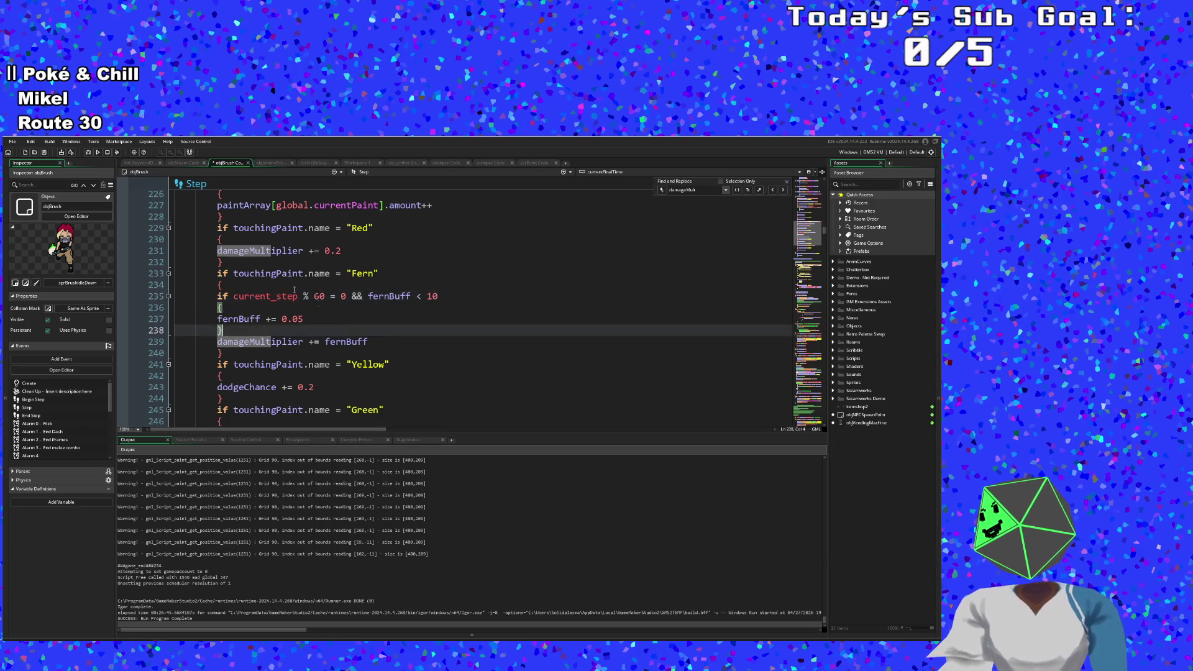
Step: Save the project and run the game with the new cap
left_click(12, 141)
left_click(22, 181)
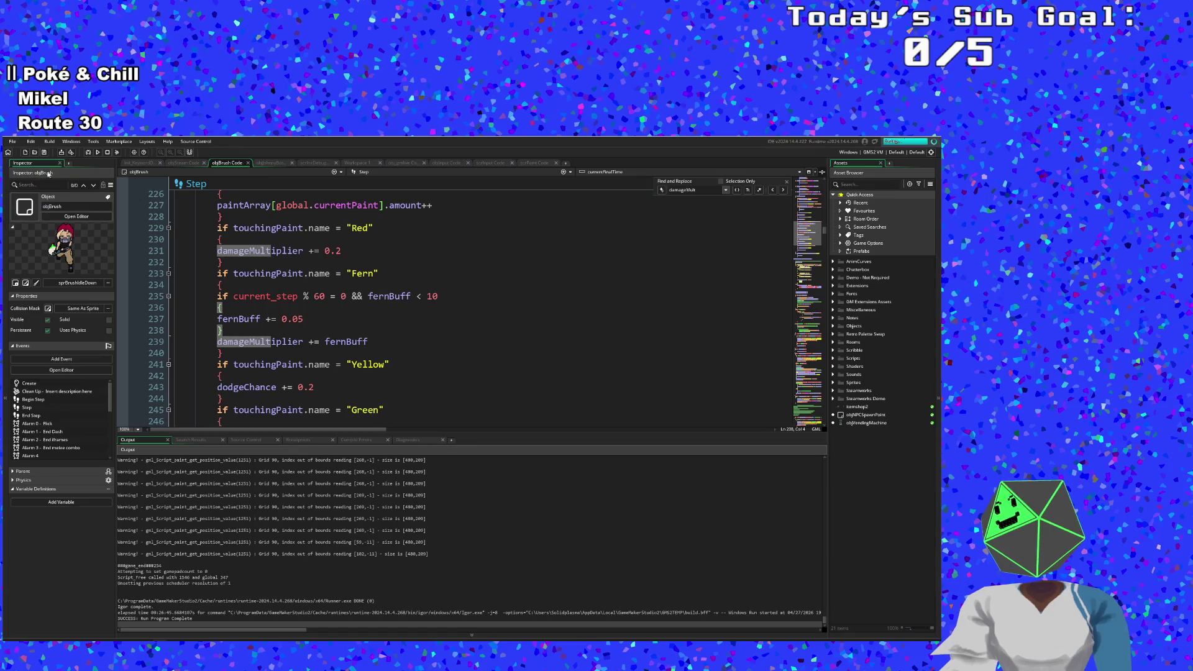
left_click(89, 152)
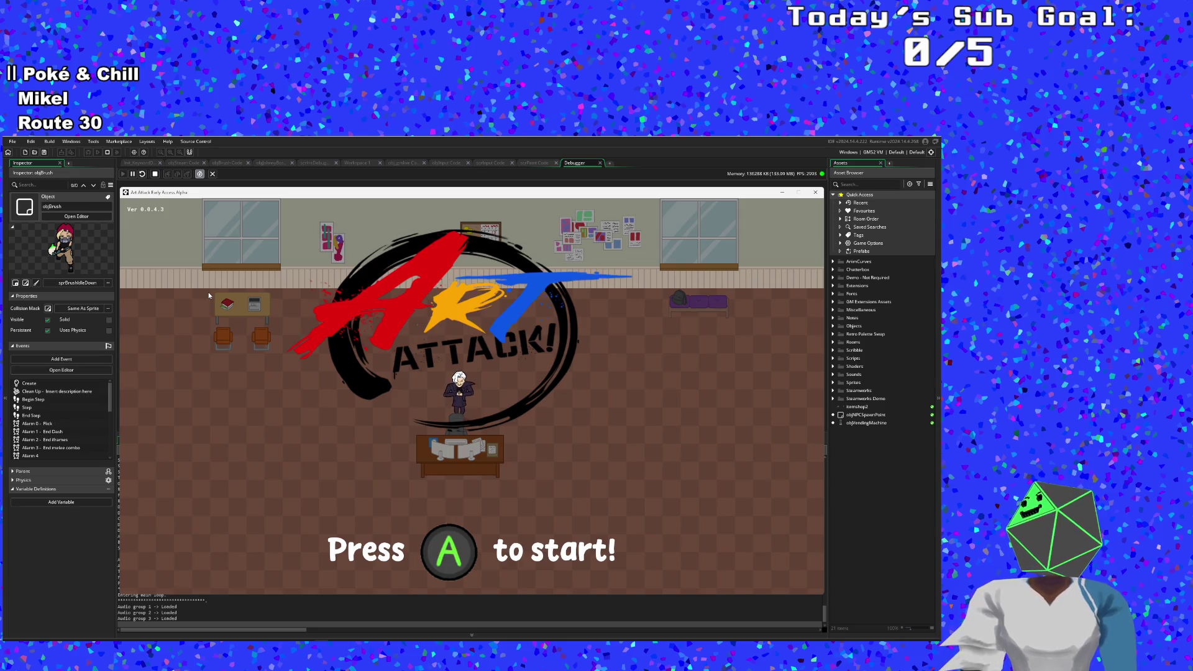
Step: Skip the title screen to the Art Attack main menu and bring the IDE back in front
key("Return")
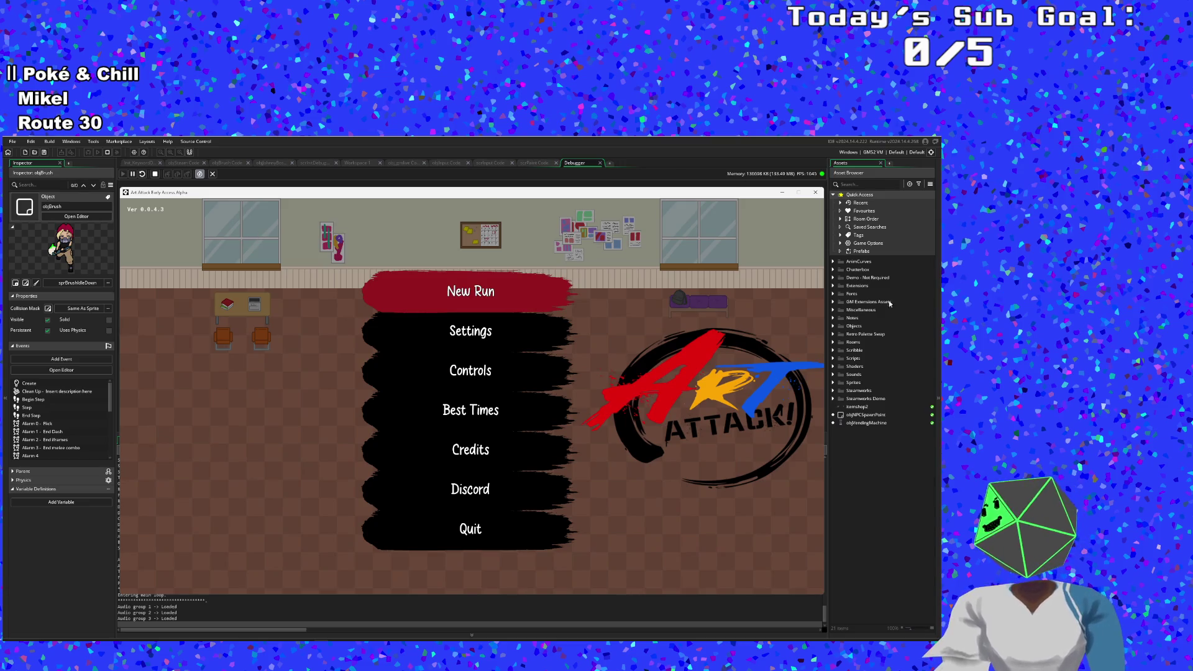
left_click(888, 525)
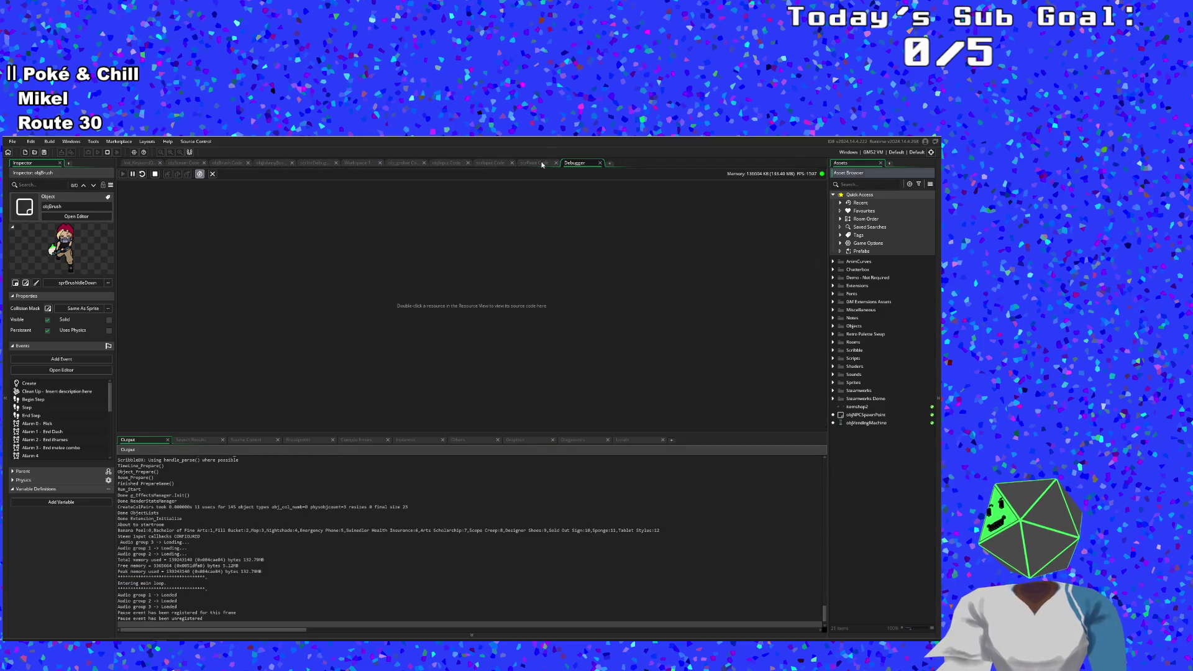
Step: Read the Fern paint description in the scrPaint script and close the running game
left_click(535, 163)
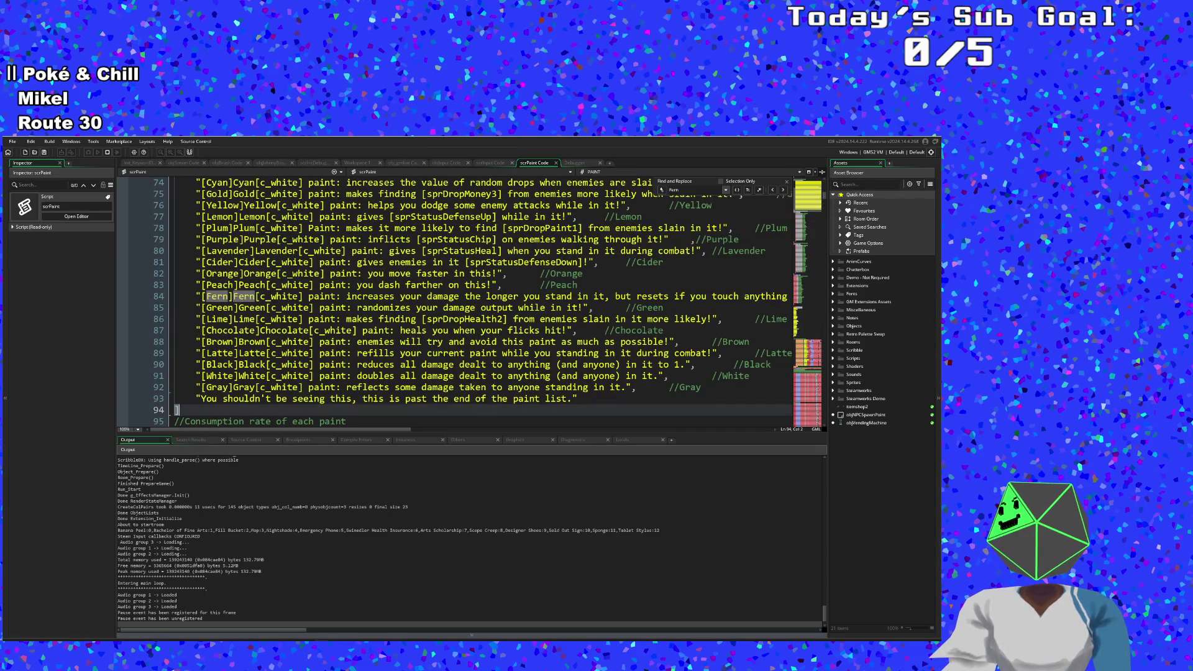
key("alt+Tab")
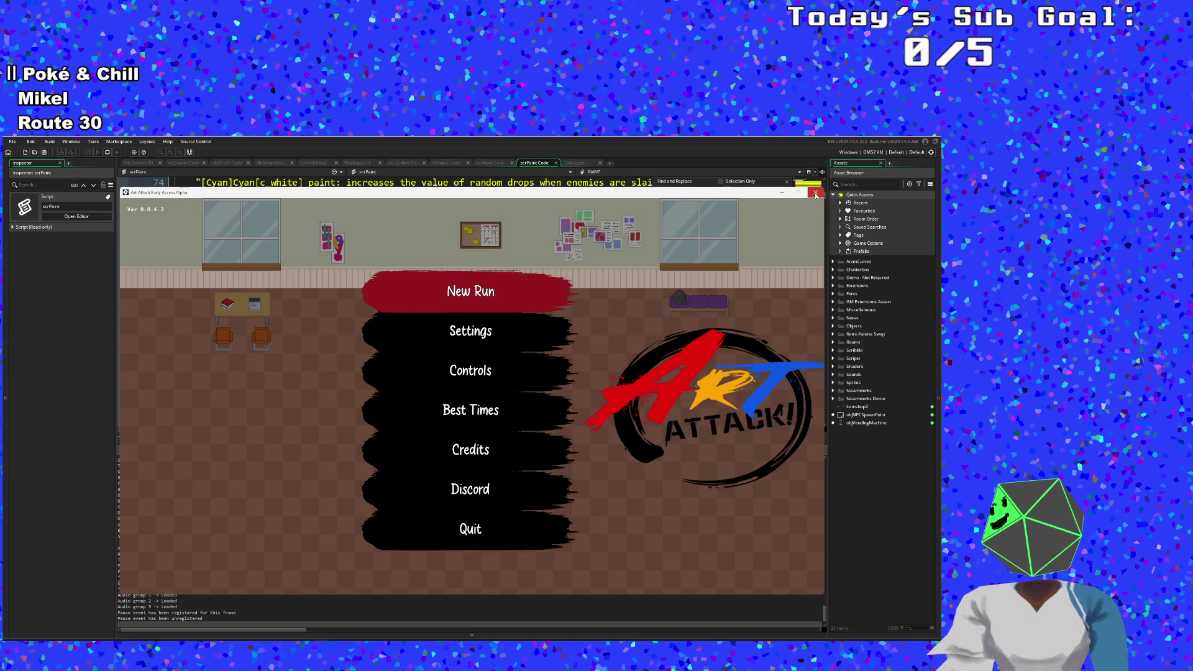
key("alt+F4")
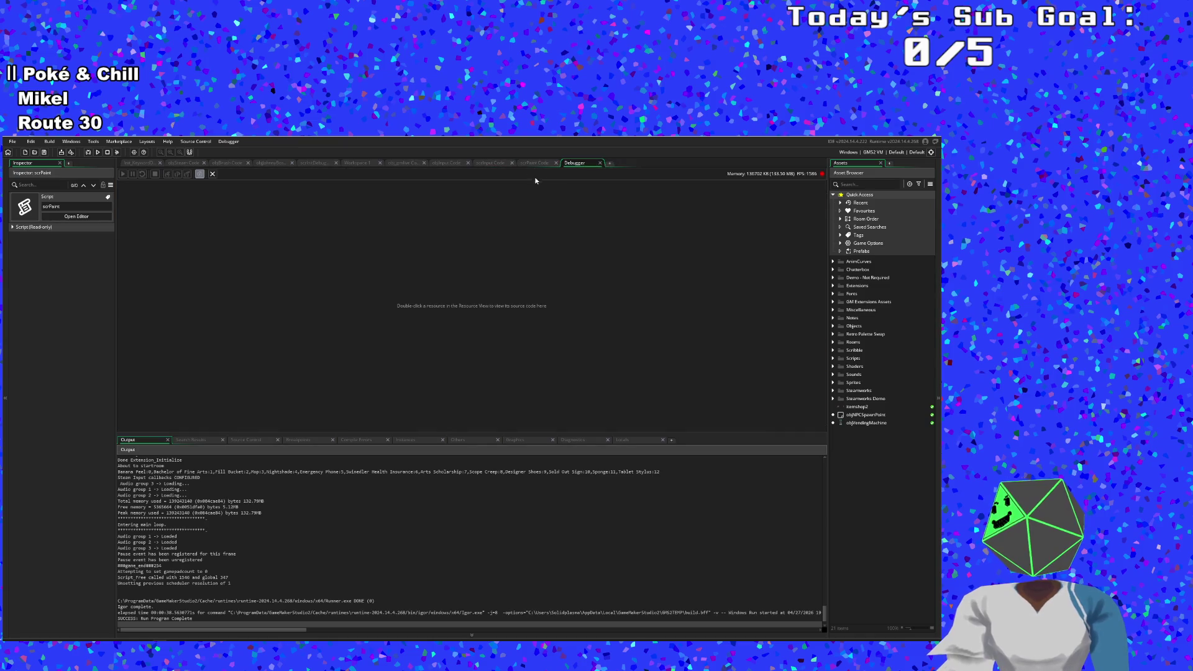
left_click(505, 319)
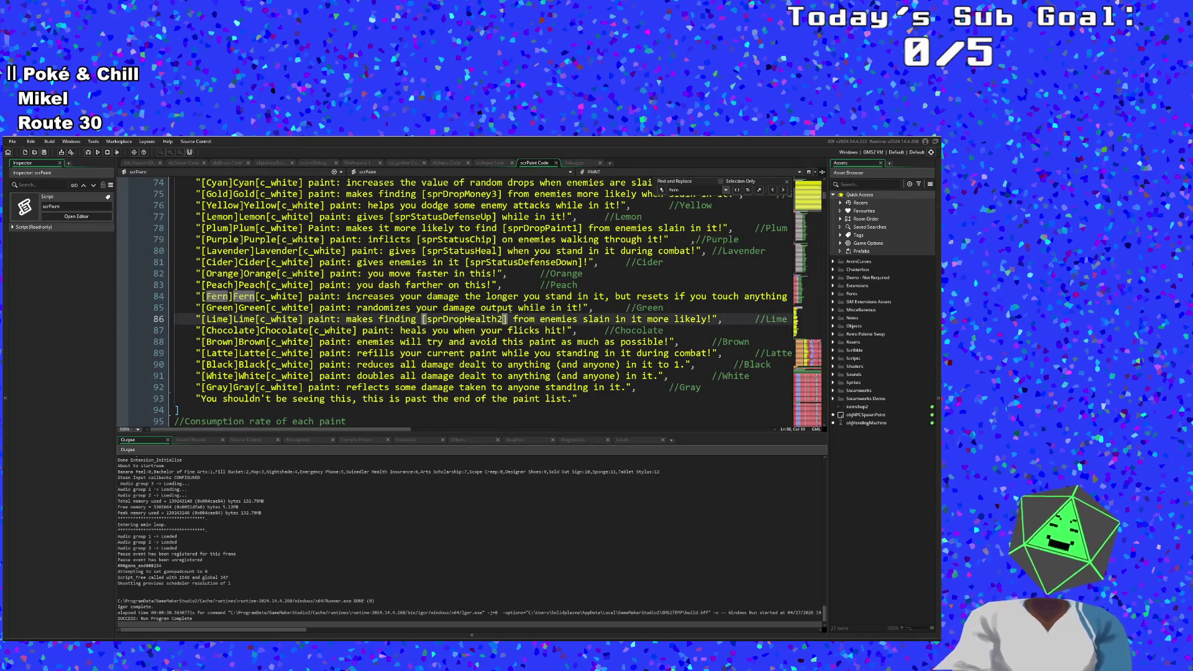
Step: Find objBrush with the Ctrl+T asset search and open its Step code
key("ctrl+t")
type("objBrush")
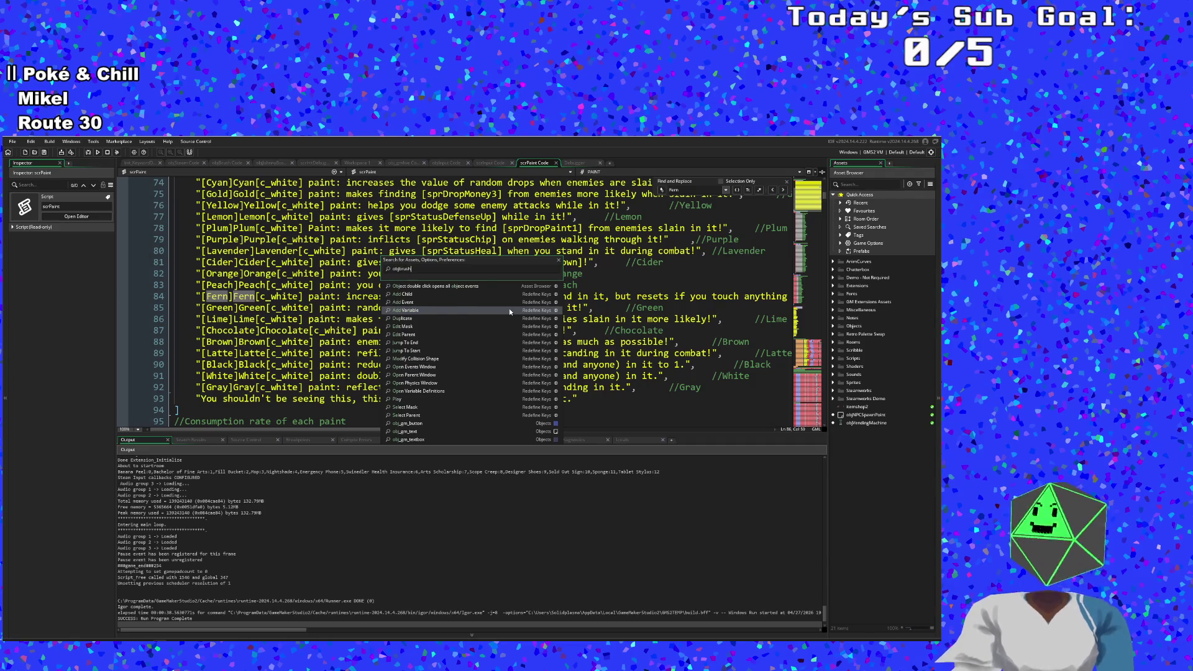
left_click(398, 285)
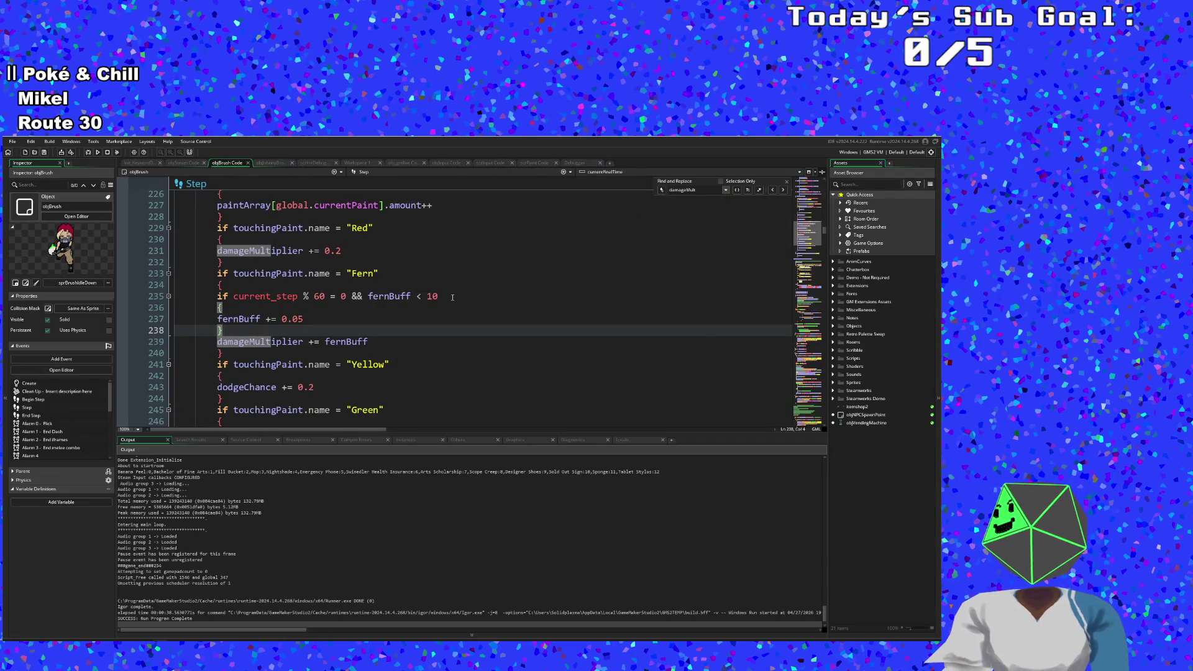
left_click(426, 296)
scroll(425, 292, "down", 2)
scroll(424, 286, "up", 2)
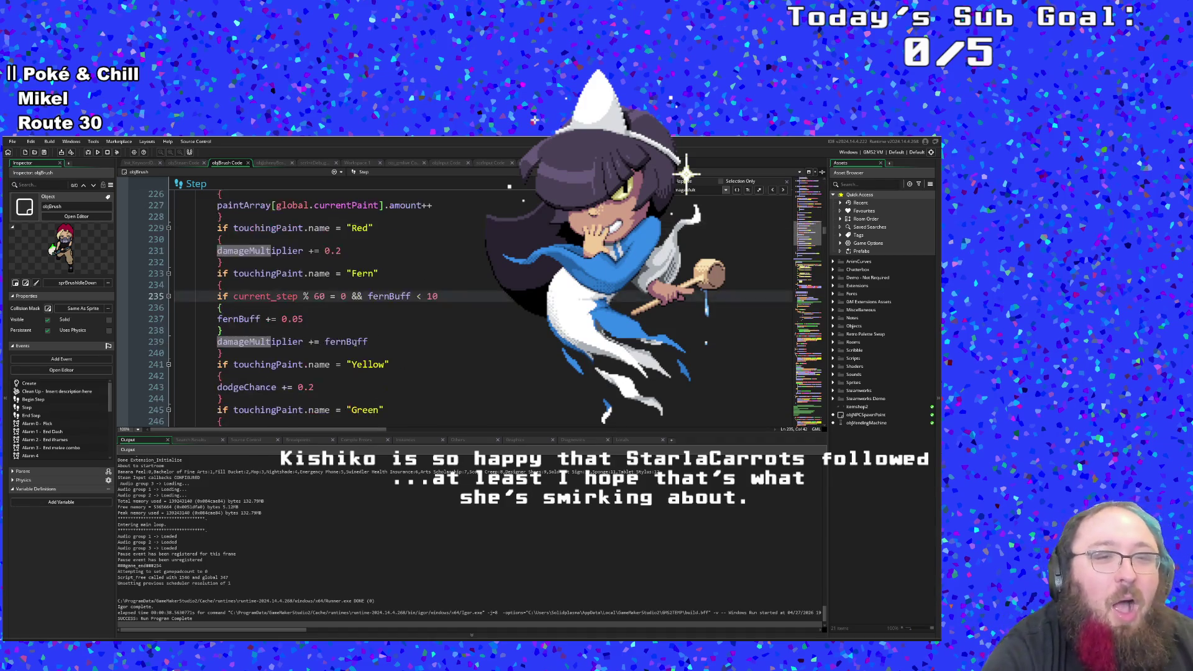
left_click(357, 342)
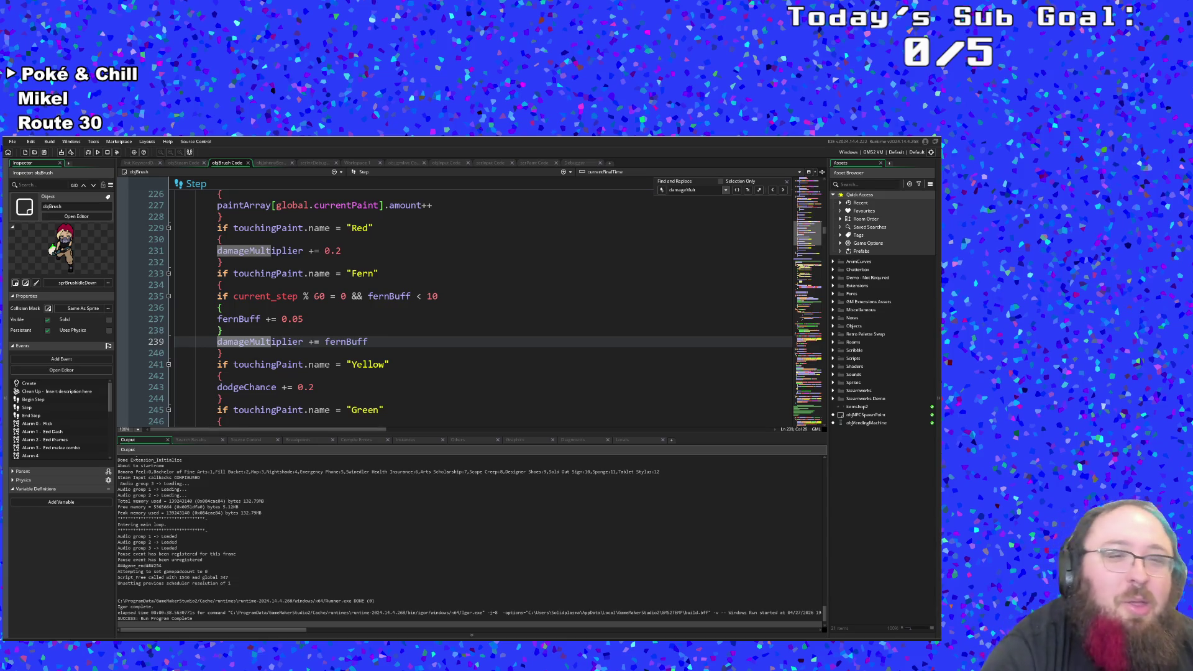
Step: Review lines 239–241 around the damageMultiplier line, leaving a stray '+' on line 240
left_click(238, 353)
scroll(260, 338, "up", 2)
scroll(259, 337, "down", 2)
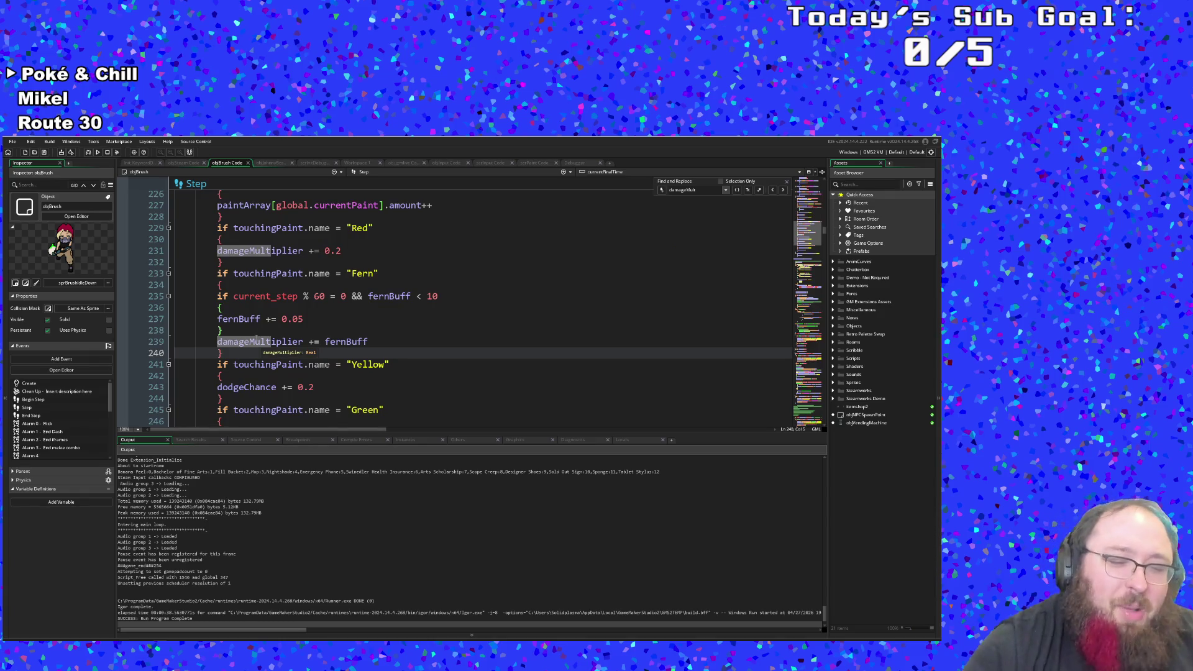
type("+")
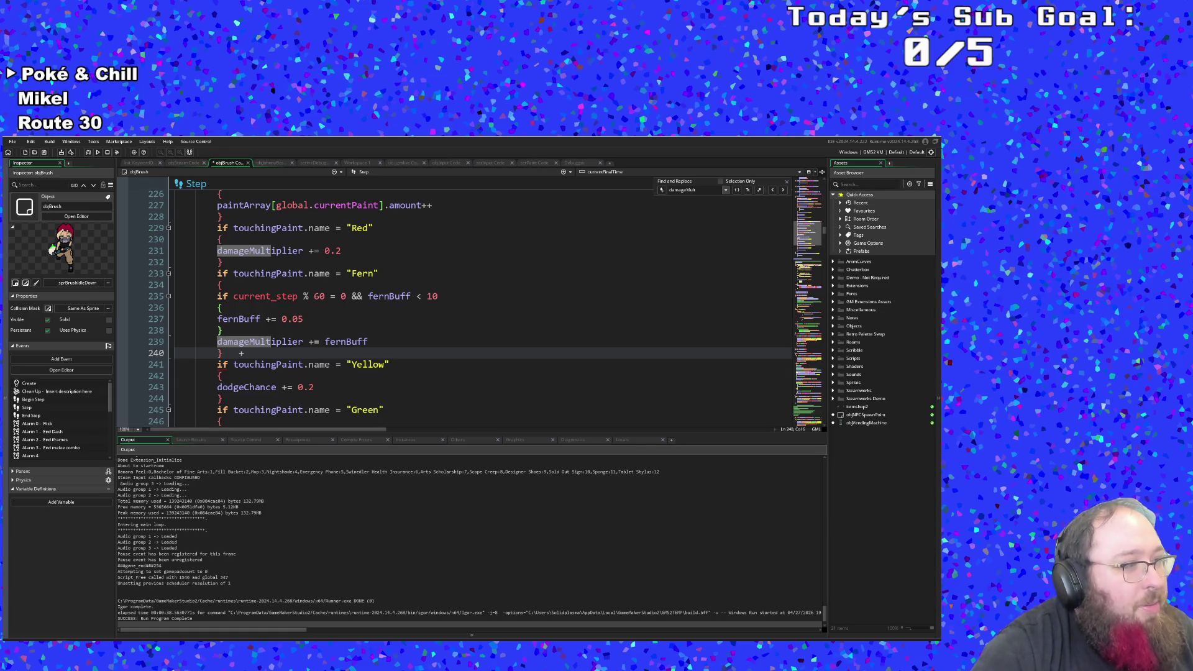
left_click(287, 343)
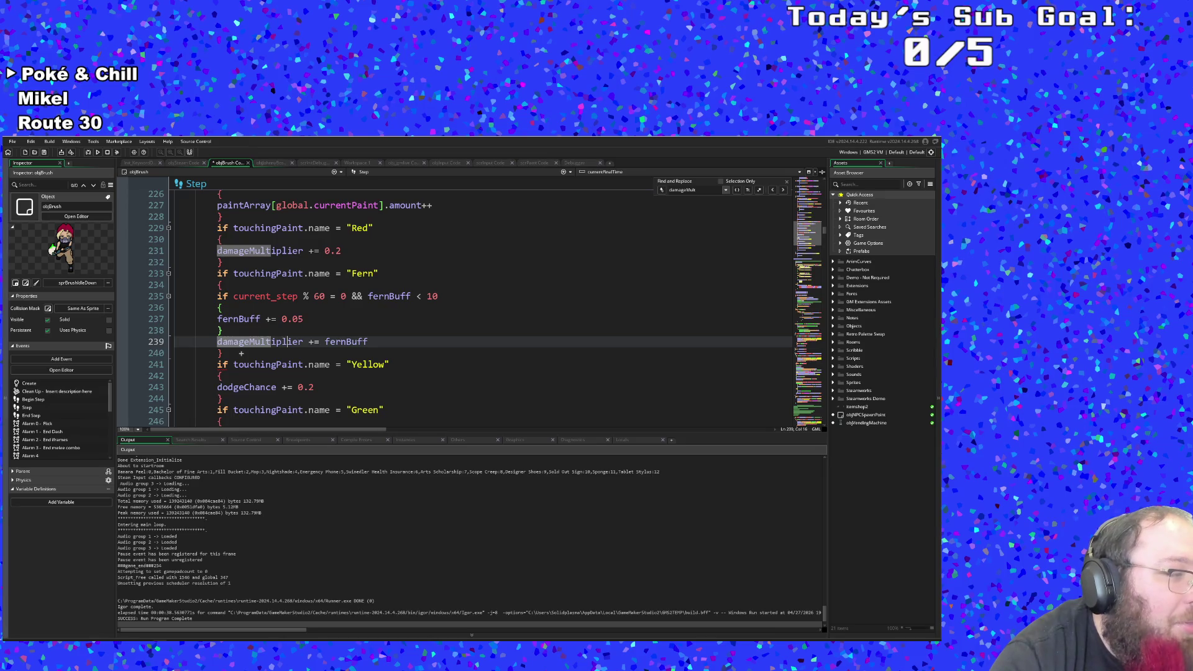
left_click(307, 364)
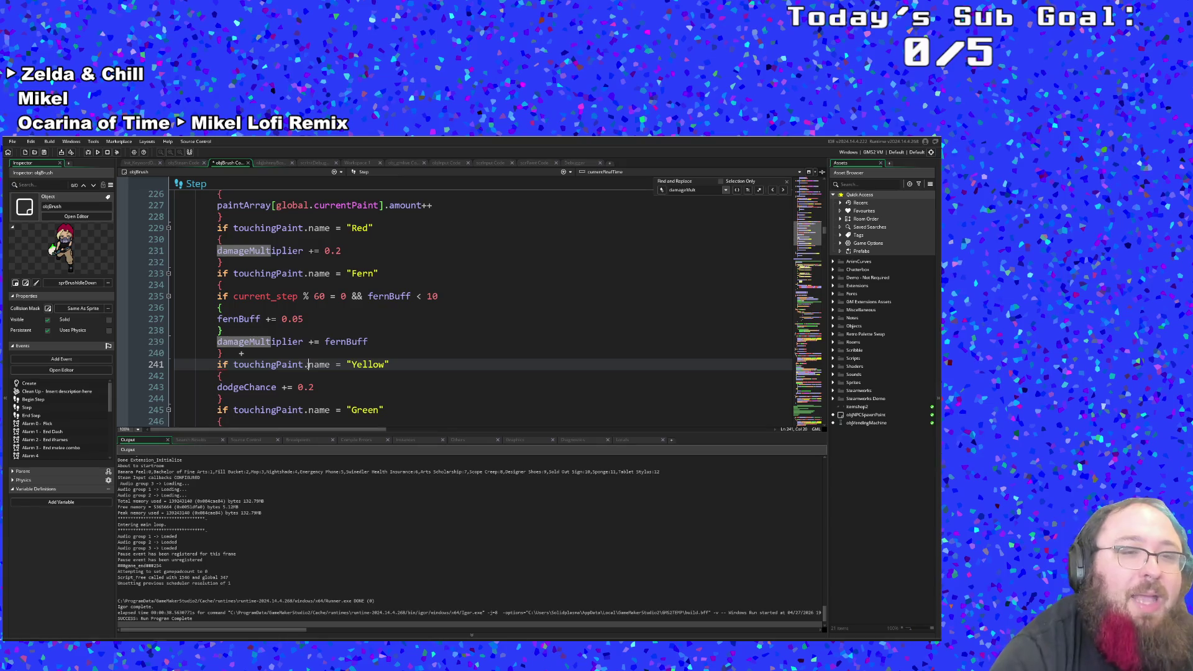
scroll(328, 369, "down", 2)
scroll(329, 369, "up", 2)
Step: Check the fernBuff cap and increment on lines 235–239, then list the object's events
left_click(318, 342)
scroll(319, 342, "up", 2)
left_click(319, 342)
left_click(298, 364)
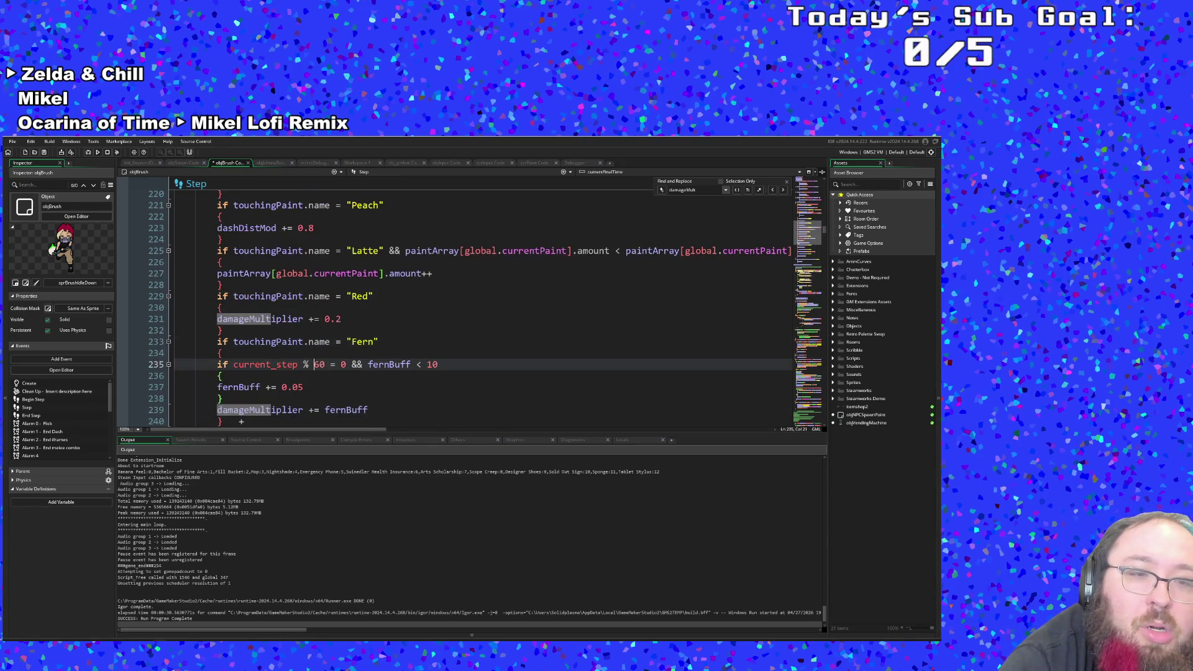
left_click(318, 379)
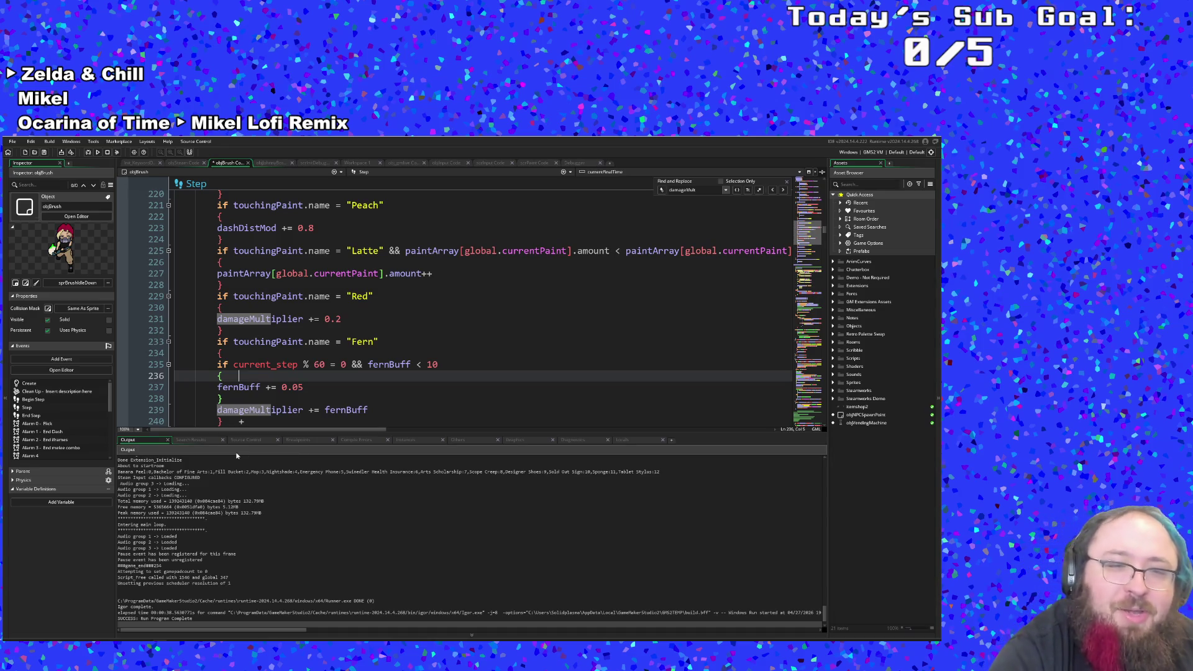
left_click(410, 421)
left_click(418, 407)
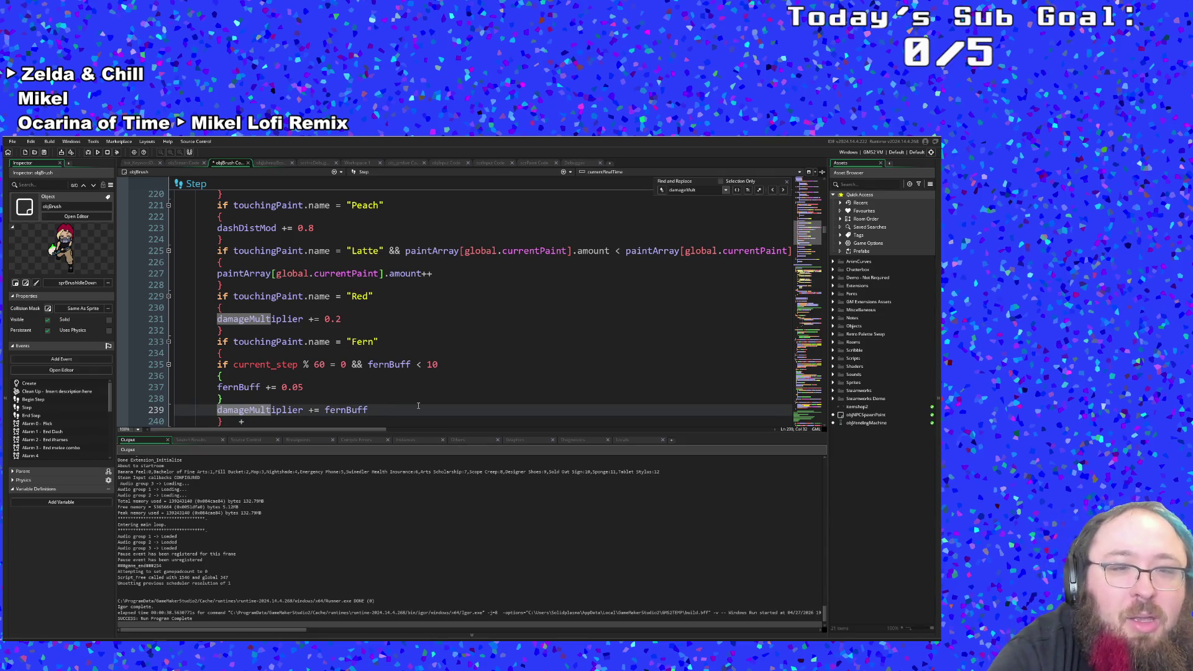
scroll(418, 407, "down", 2)
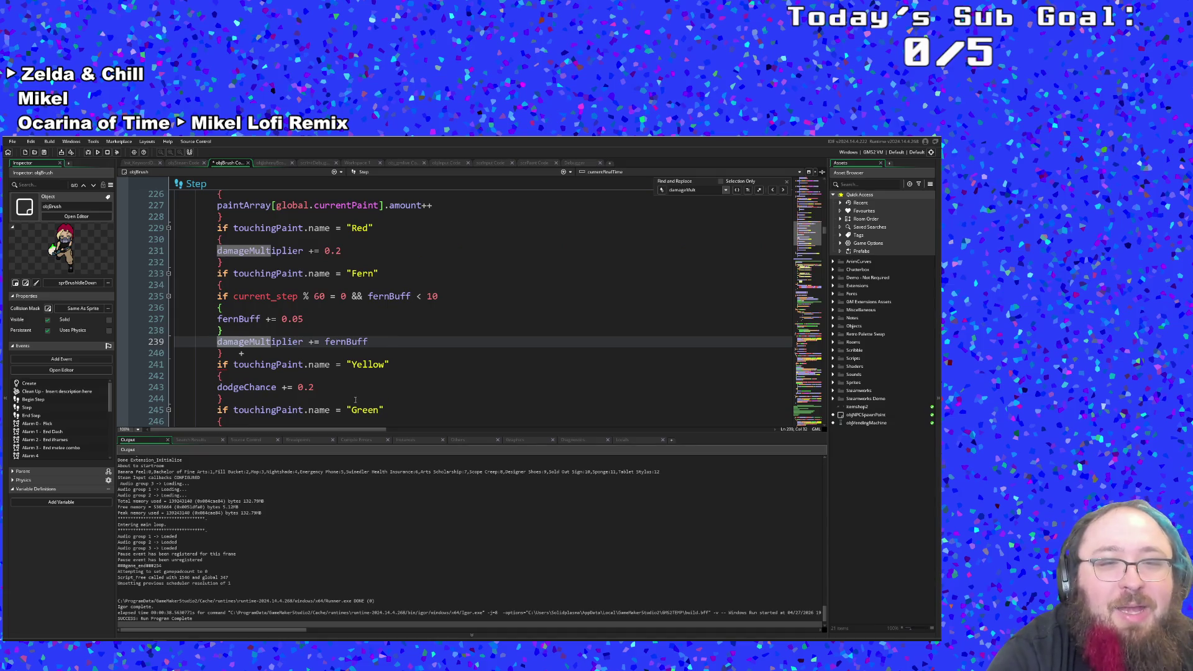
left_click(306, 319)
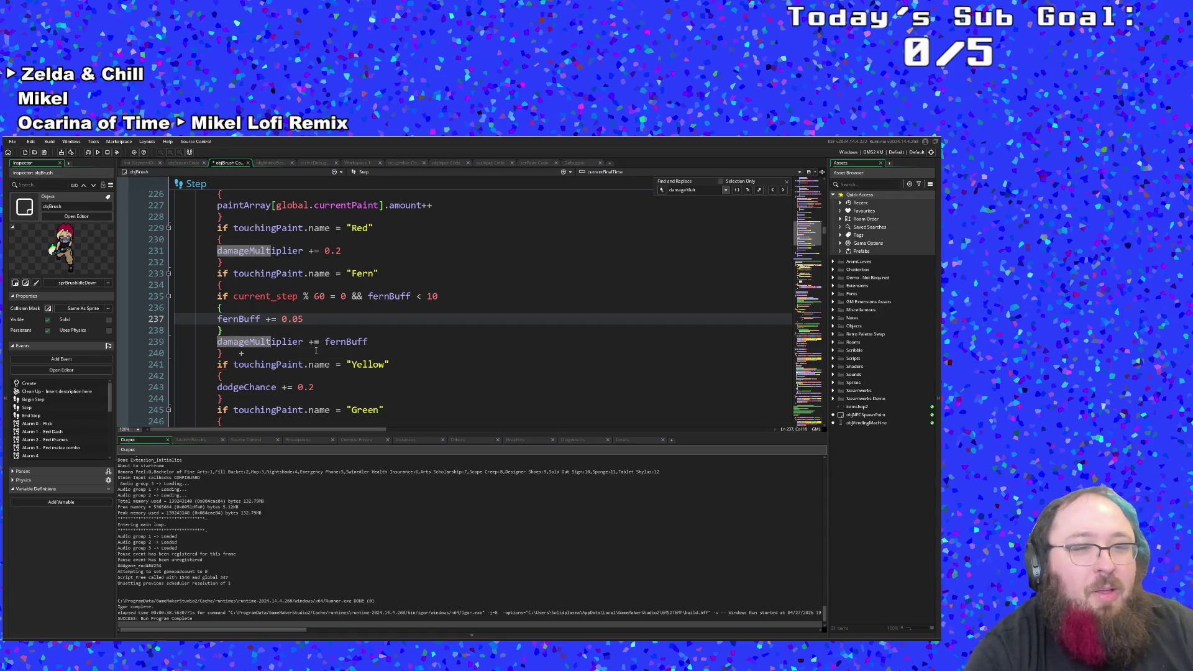
left_click(472, 275)
left_click(367, 341)
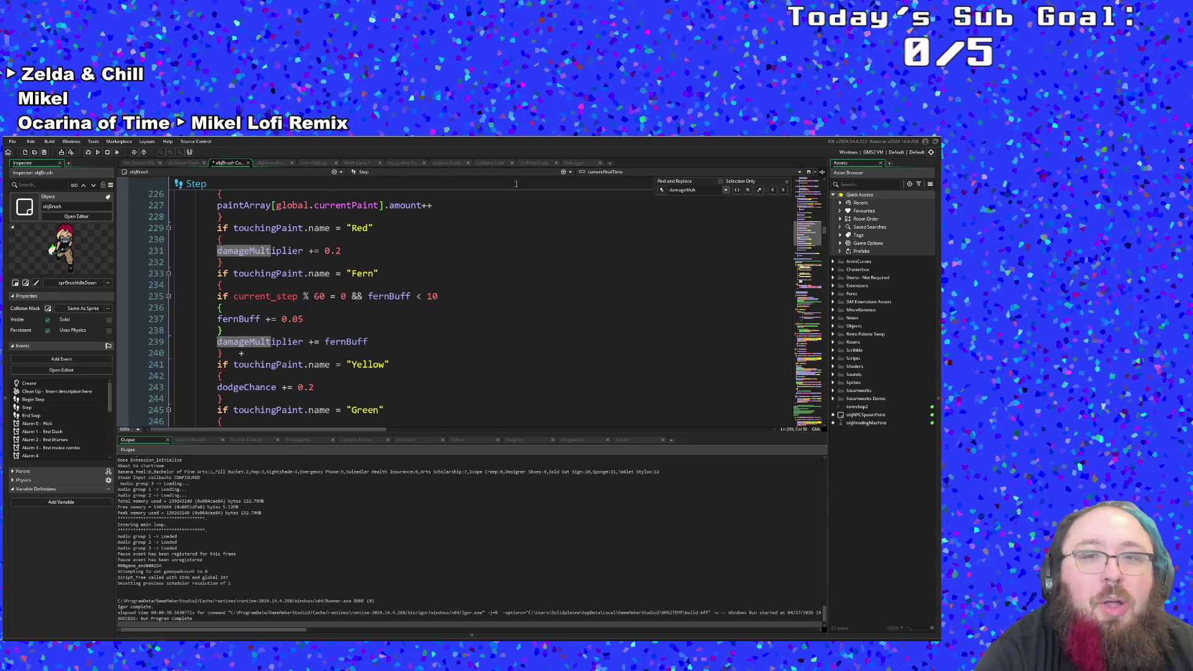
left_click(568, 173)
scroll(493, 226, "down", 5)
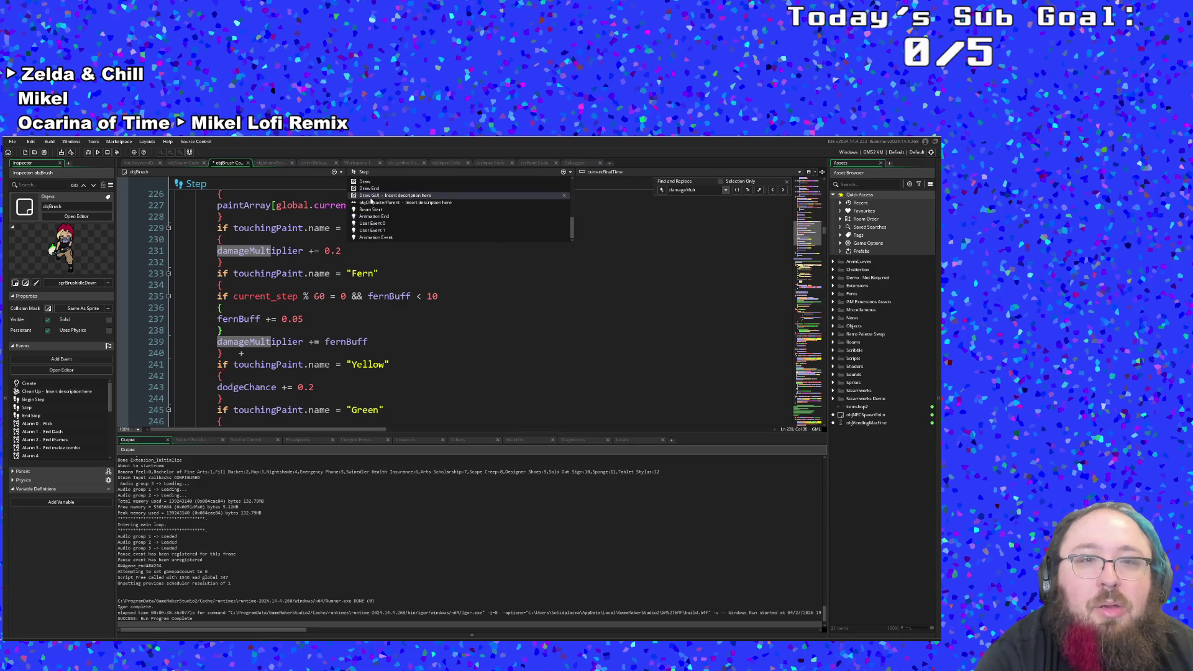
Step: Open the objBrush Draw GUI event and scroll to find the debug text line
left_click(373, 196)
scroll(355, 280, "down", 20)
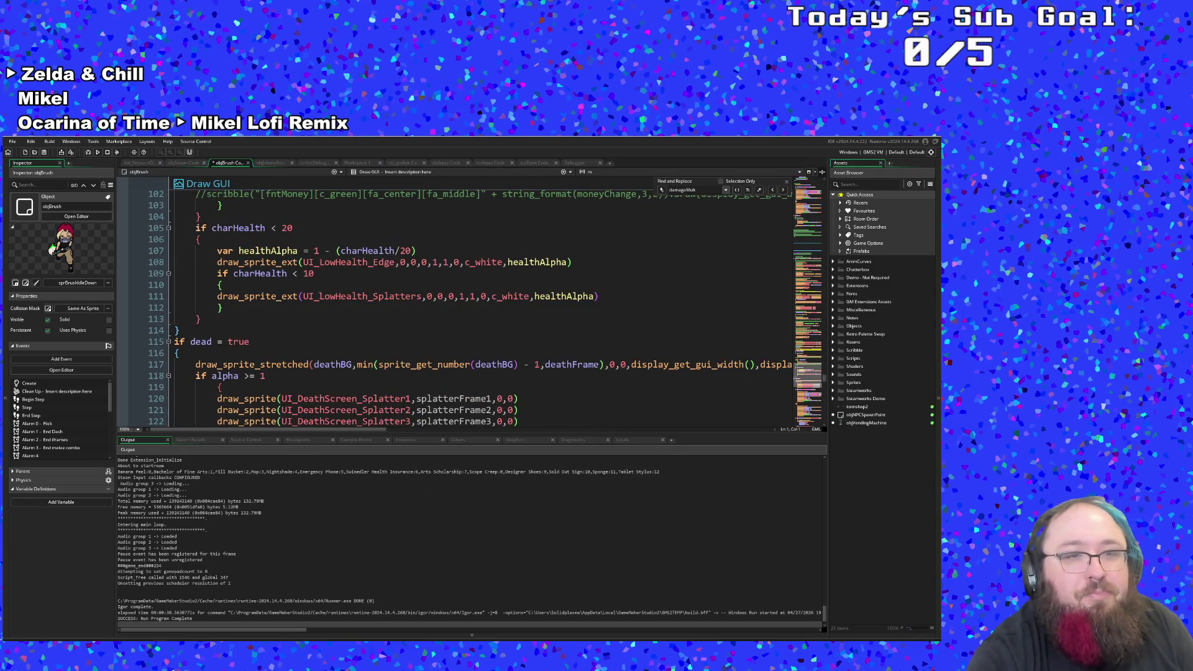
scroll(355, 252, "down", 4)
scroll(307, 312, "up", 2)
left_click(307, 313)
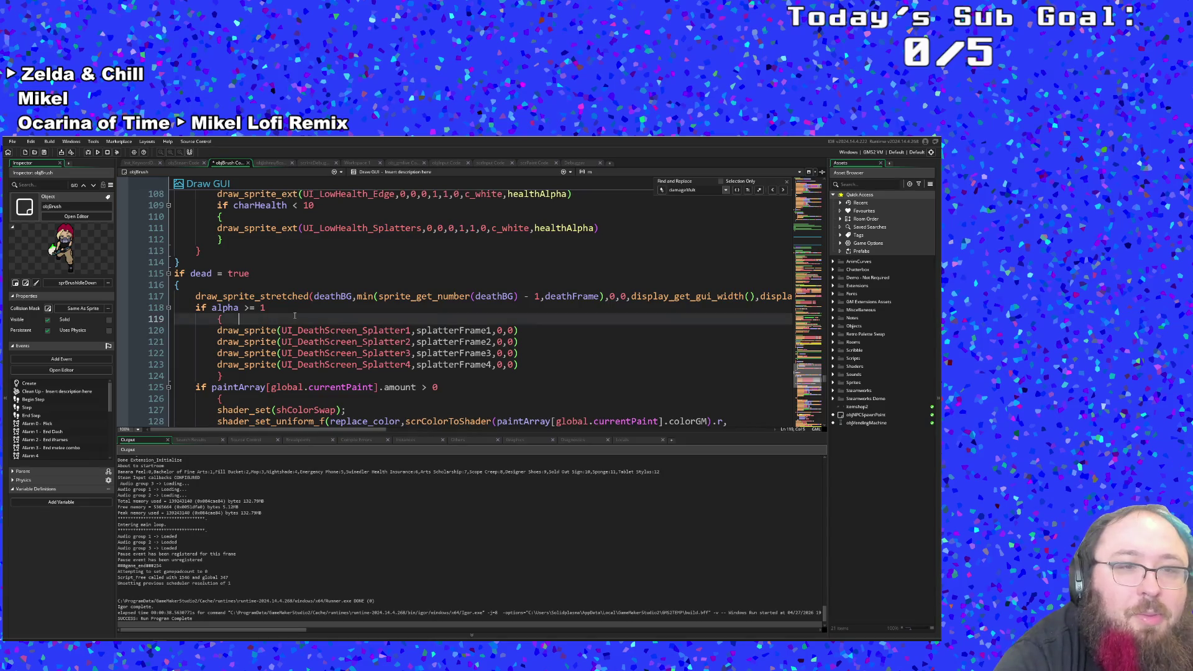
scroll(311, 305, "down", 10)
scroll(314, 295, "up", 20)
scroll(315, 296, "up", 10)
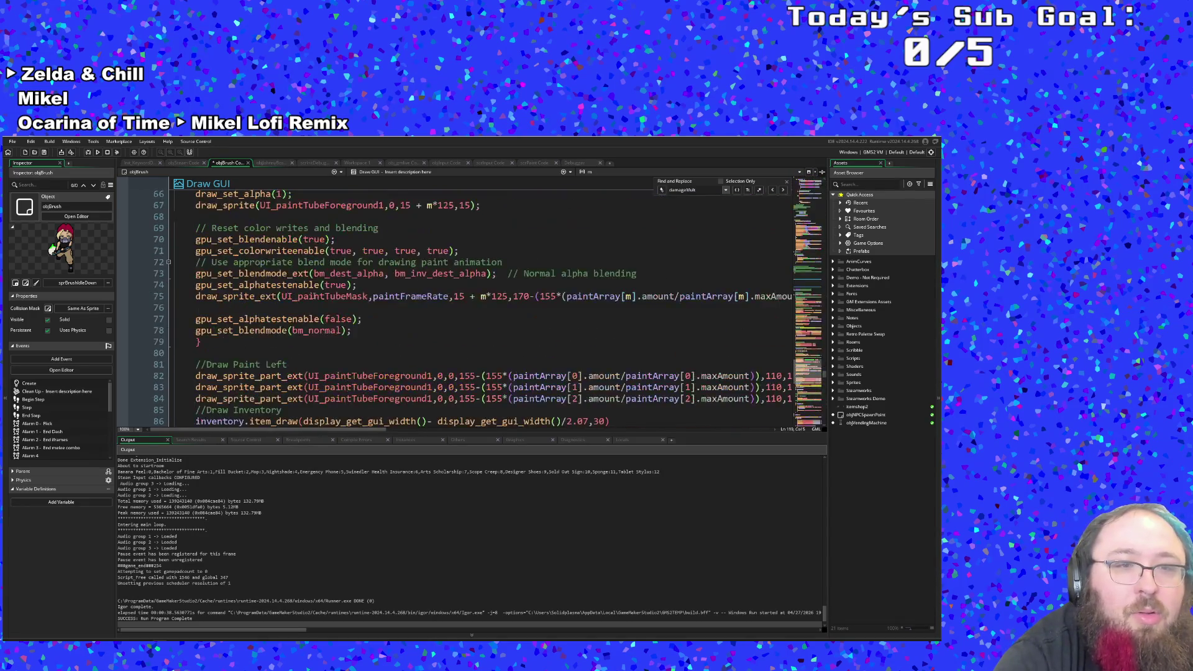
scroll(289, 267, "up", 4)
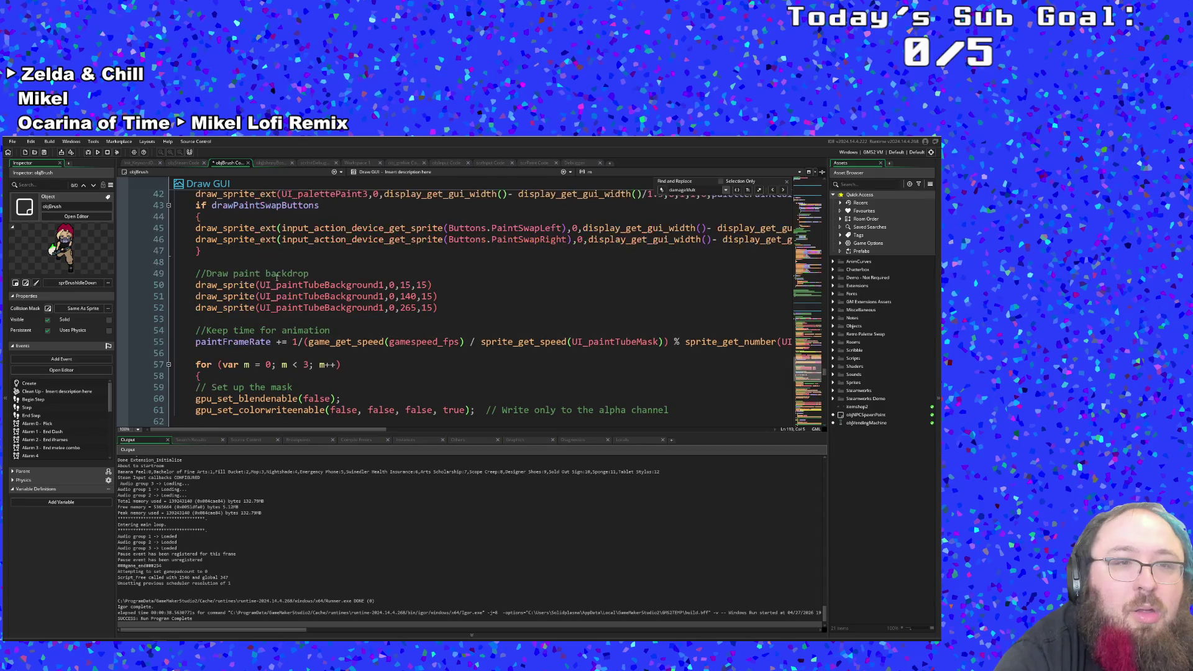
scroll(267, 317, "down", 20)
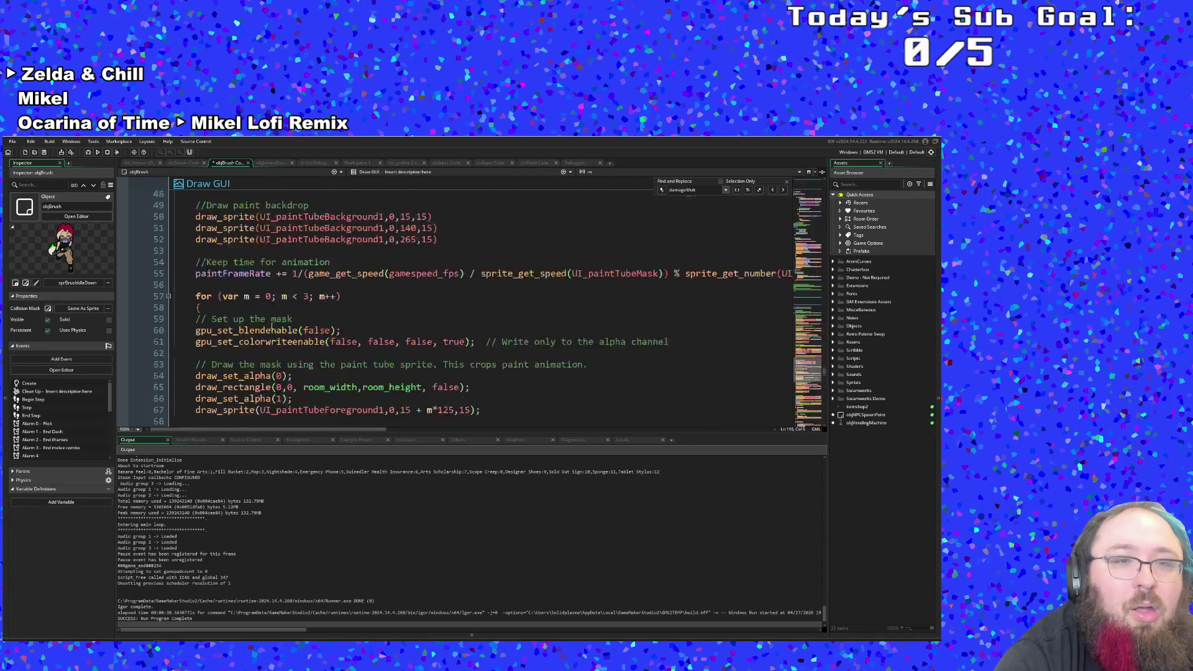
scroll(282, 296, "down", 12)
scroll(282, 292, "up", 4)
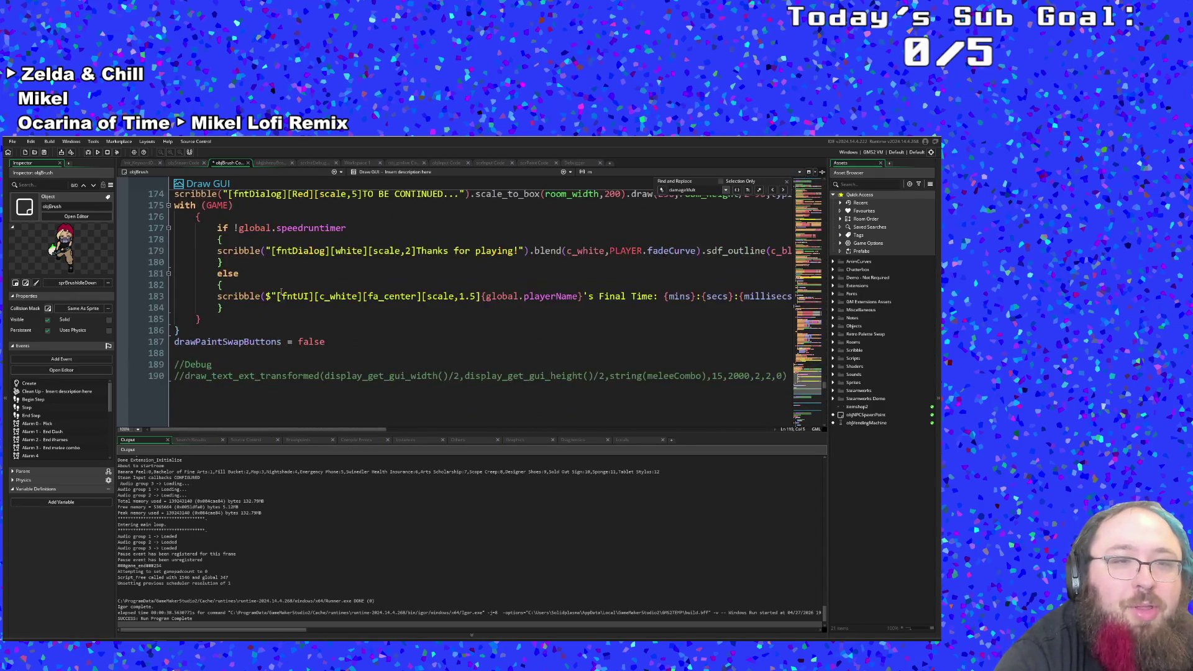
Step: Uncomment debug line 190, replace (meleeCombo) with (damageMultiplier), and run the game
left_click(185, 376)
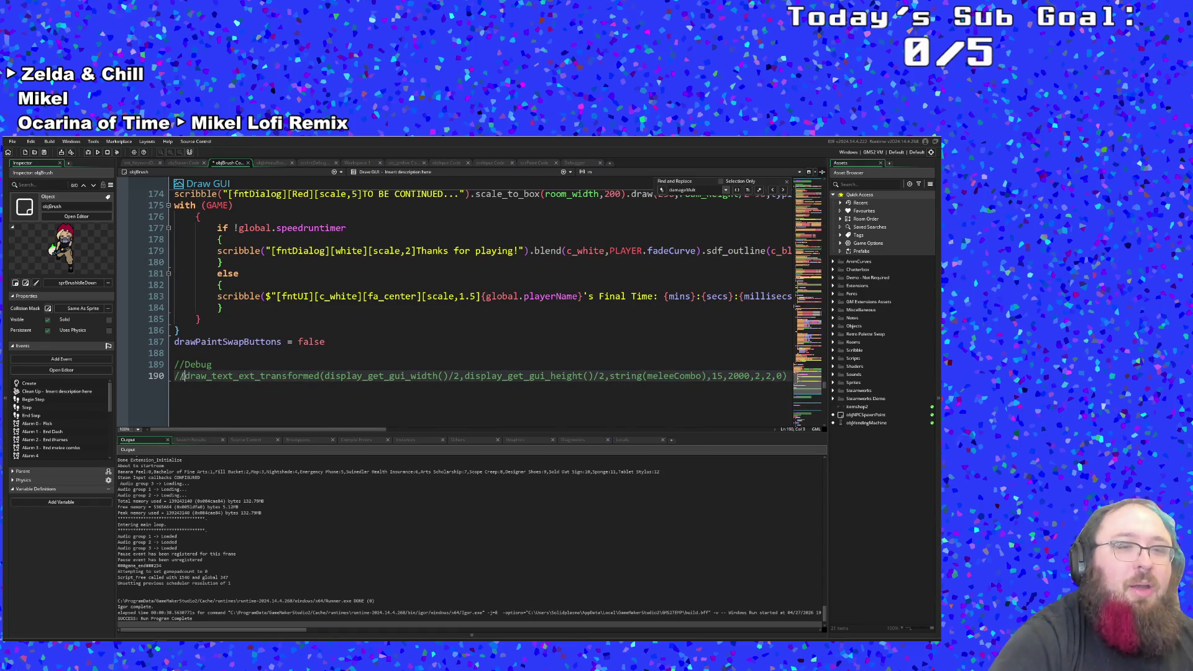
key("BackSpace")
key("BackSpace")
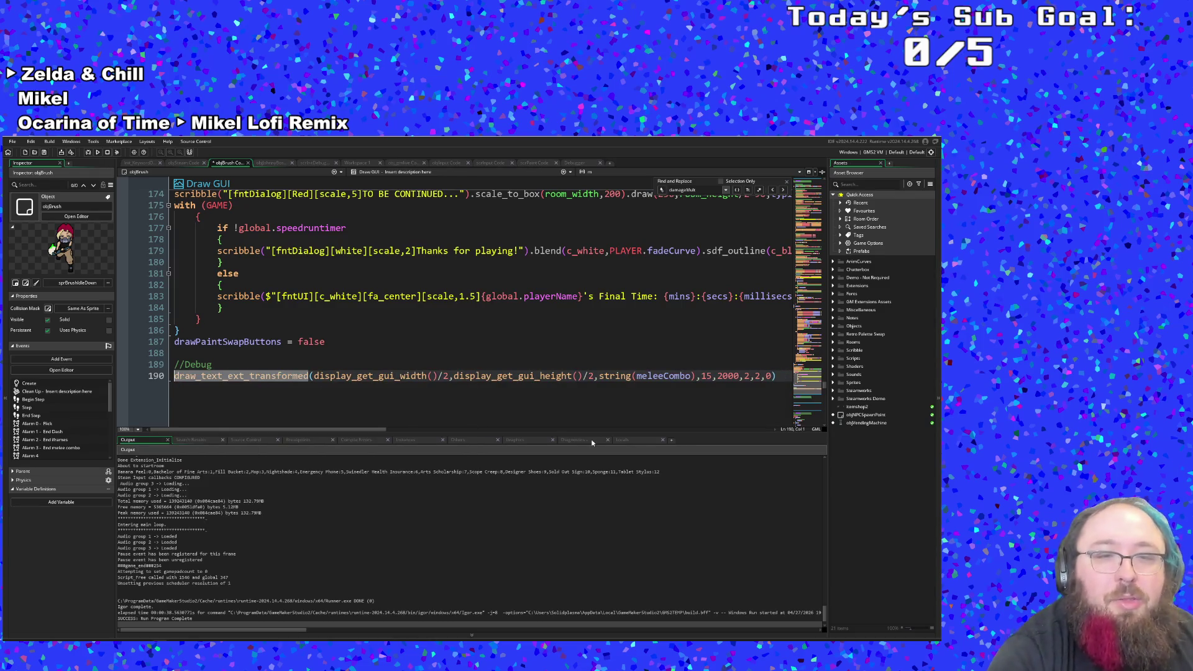
left_click(595, 376)
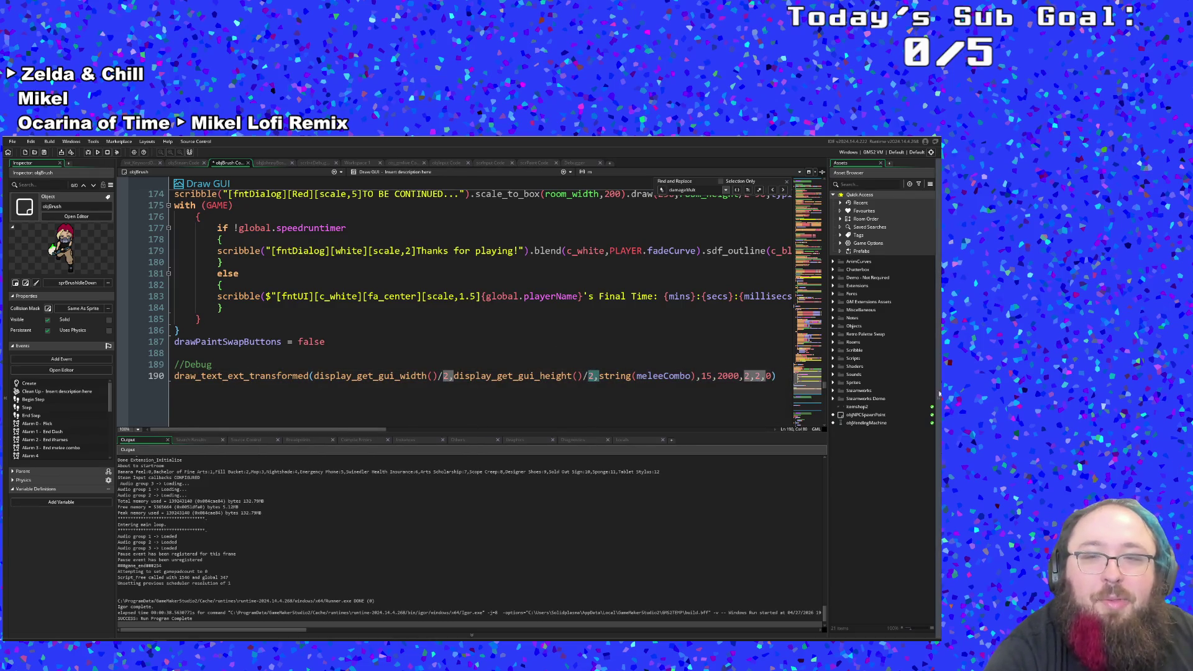
left_click_drag(694, 378, 631, 377)
type("(damage")
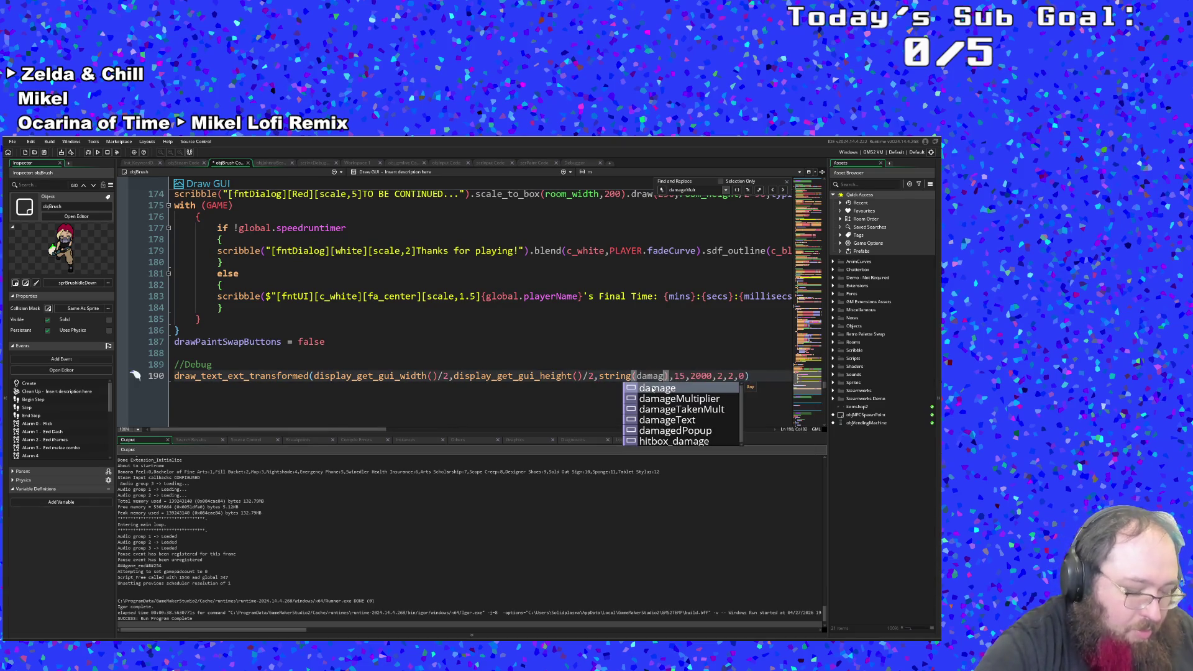
key("Down")
key("Down")
key("Up")
key("Return")
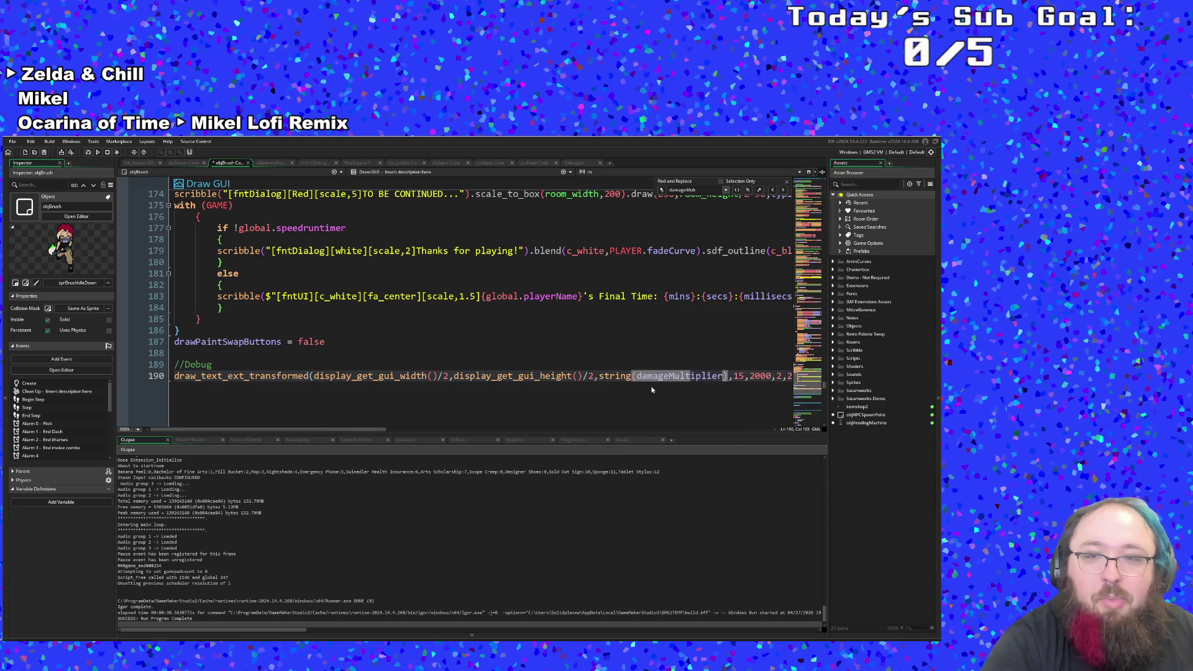
left_click(634, 353)
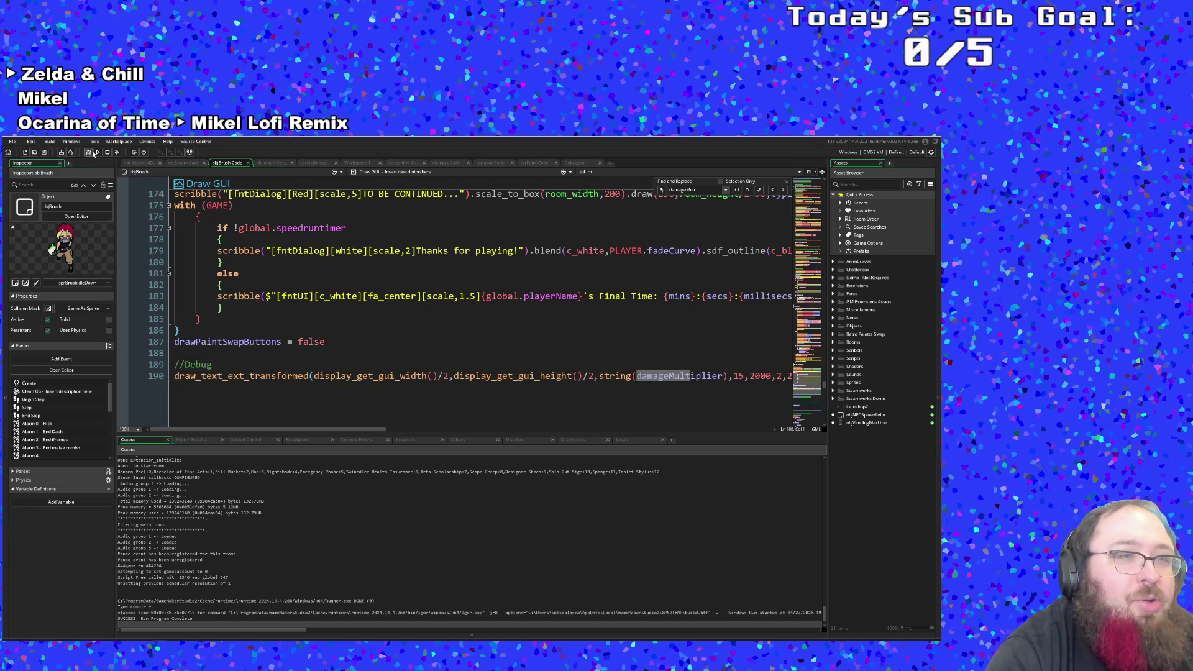
left_click(97, 152)
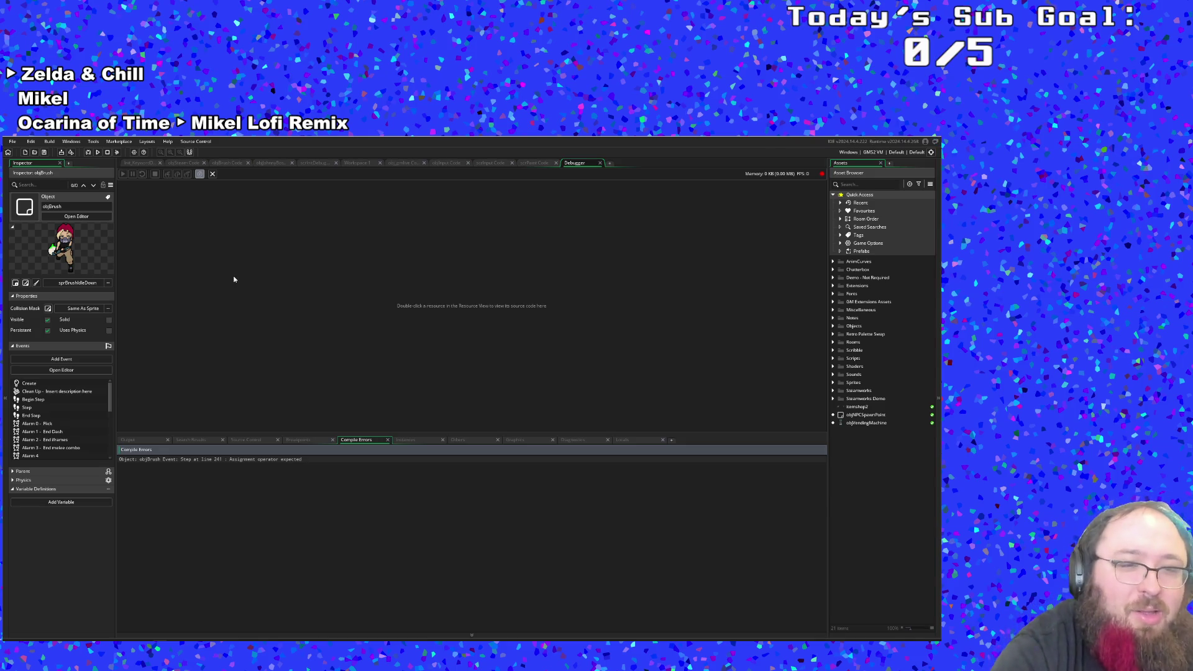
Step: Jump to the compile error, remove the stray '+' on line 240, save, and rerun the game
double_click(213, 460)
left_click(320, 315)
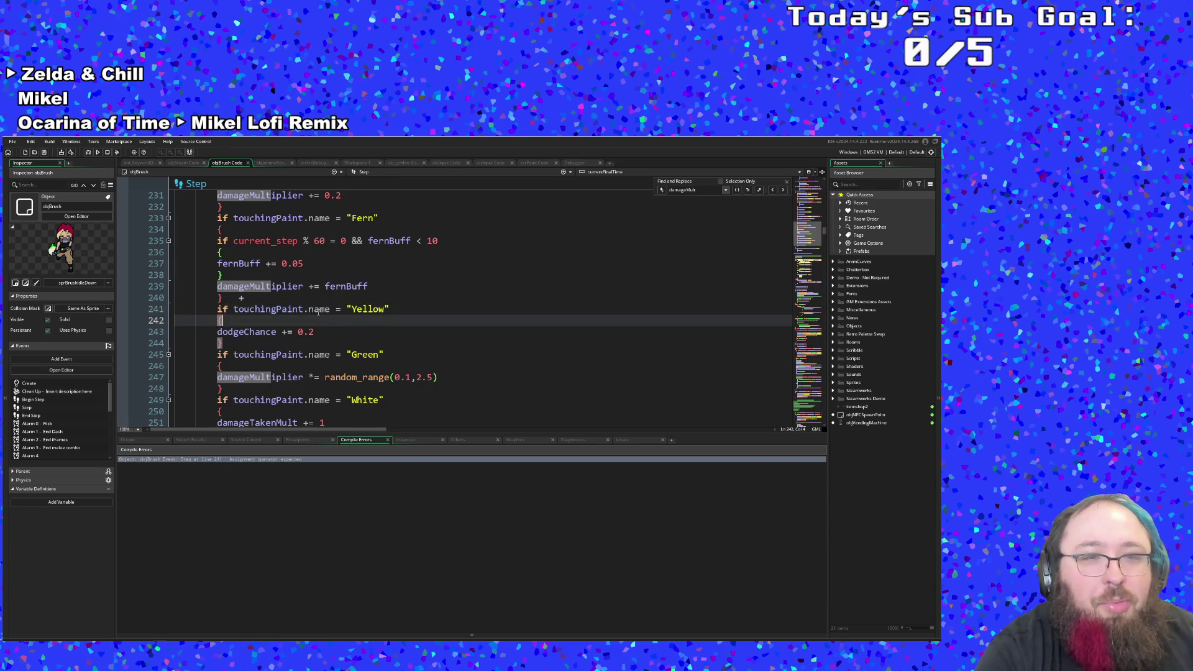
left_click(253, 296)
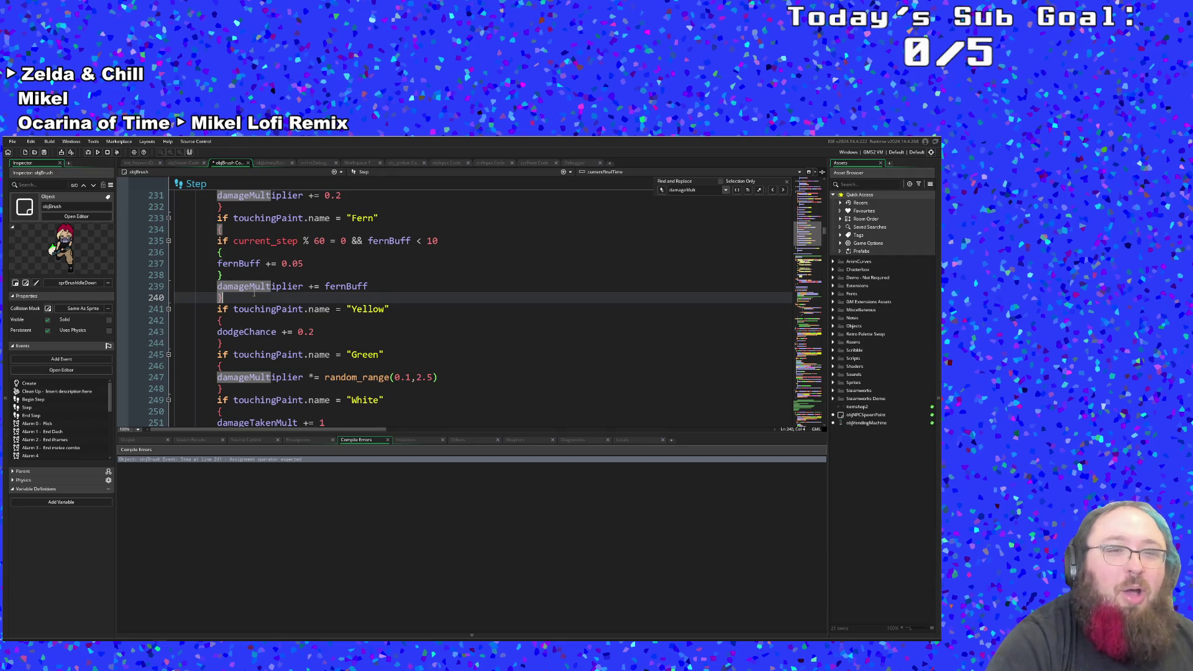
left_click(253, 264)
scroll(261, 280, "up", 2)
left_click(268, 298)
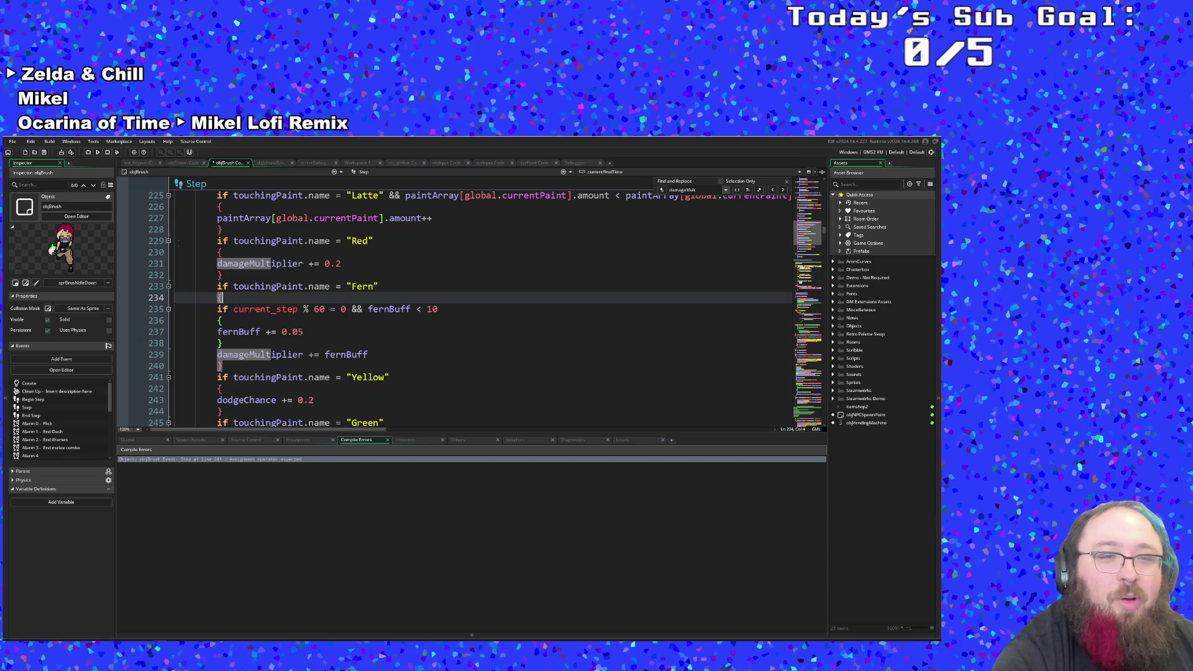
left_click(25, 154)
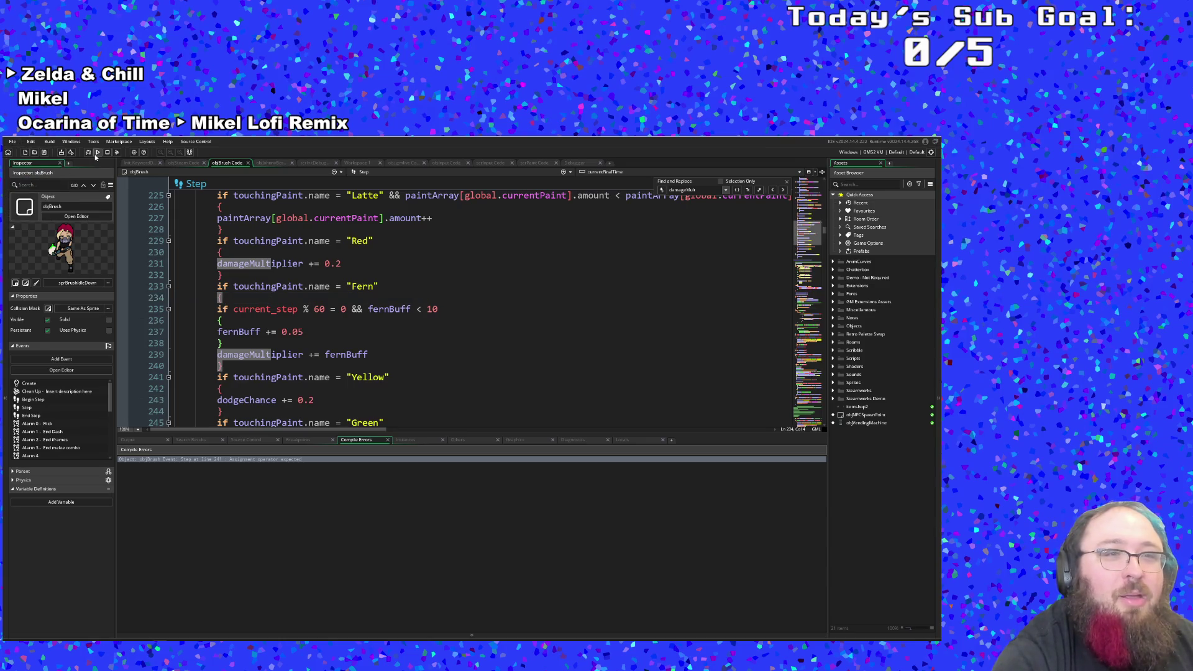
left_click(88, 154)
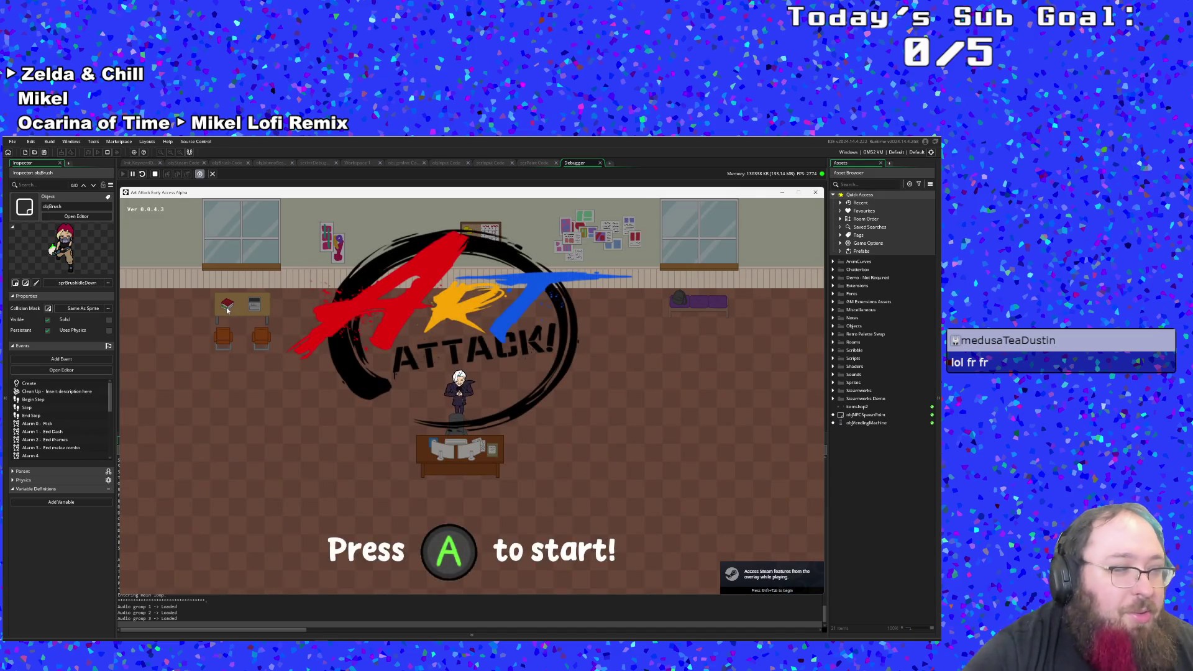
Step: Start a new run from the title screen and get through Hue's opening dialogue
key("Return")
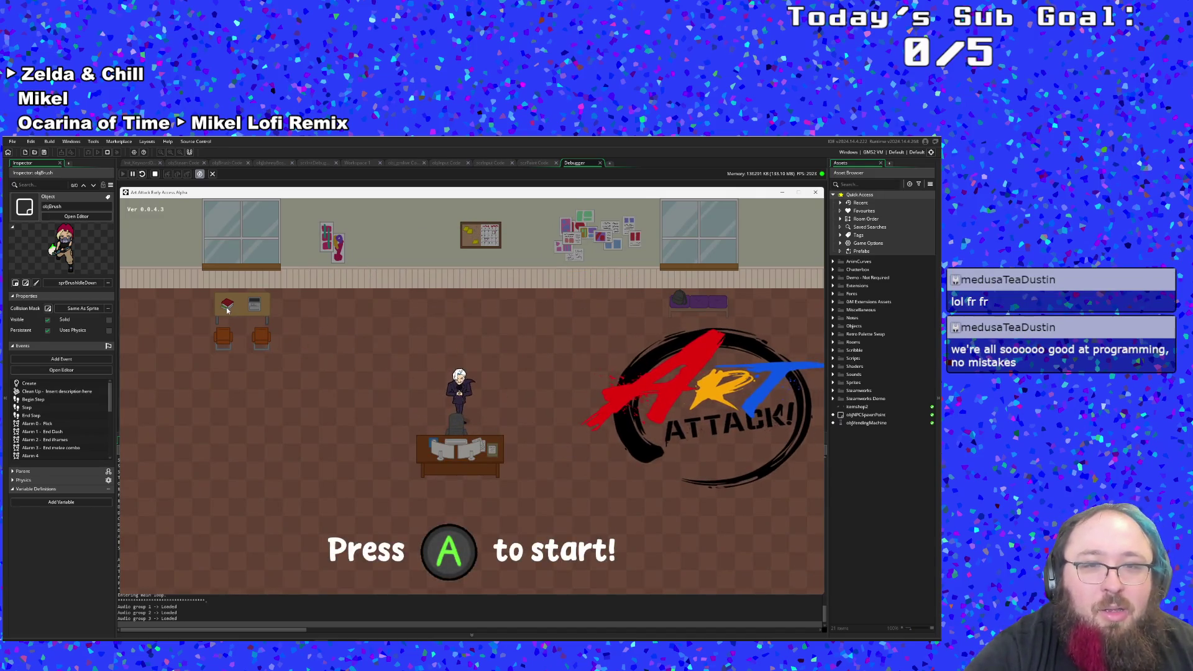
key("Return")
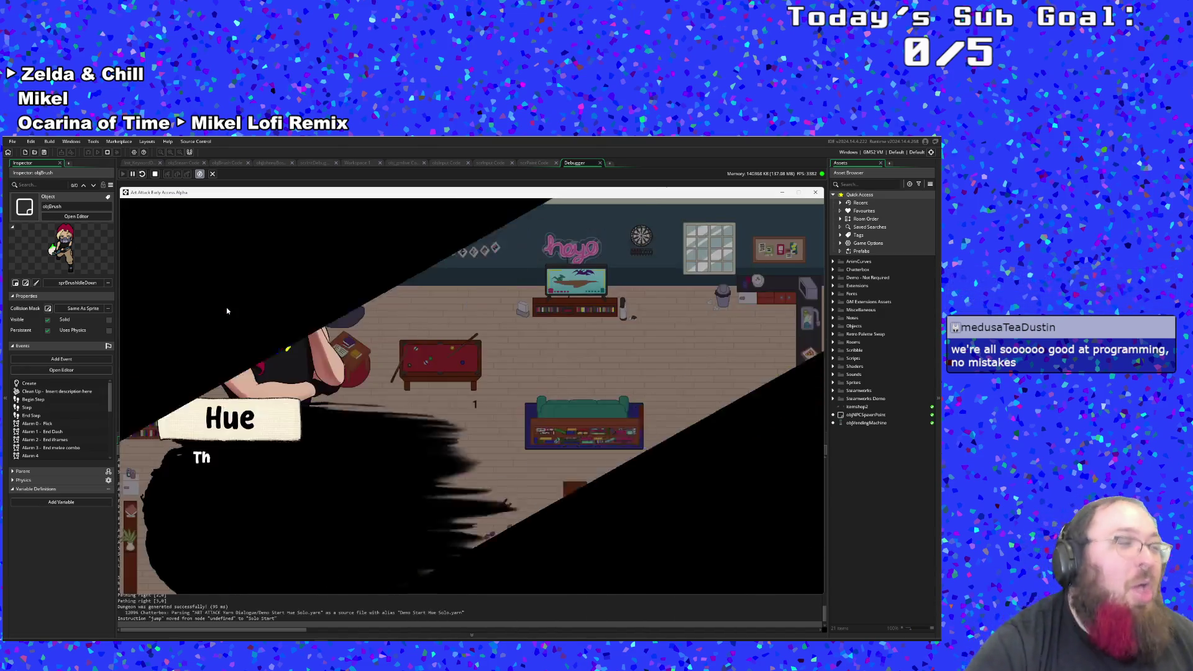
key("Return")
key("Return")
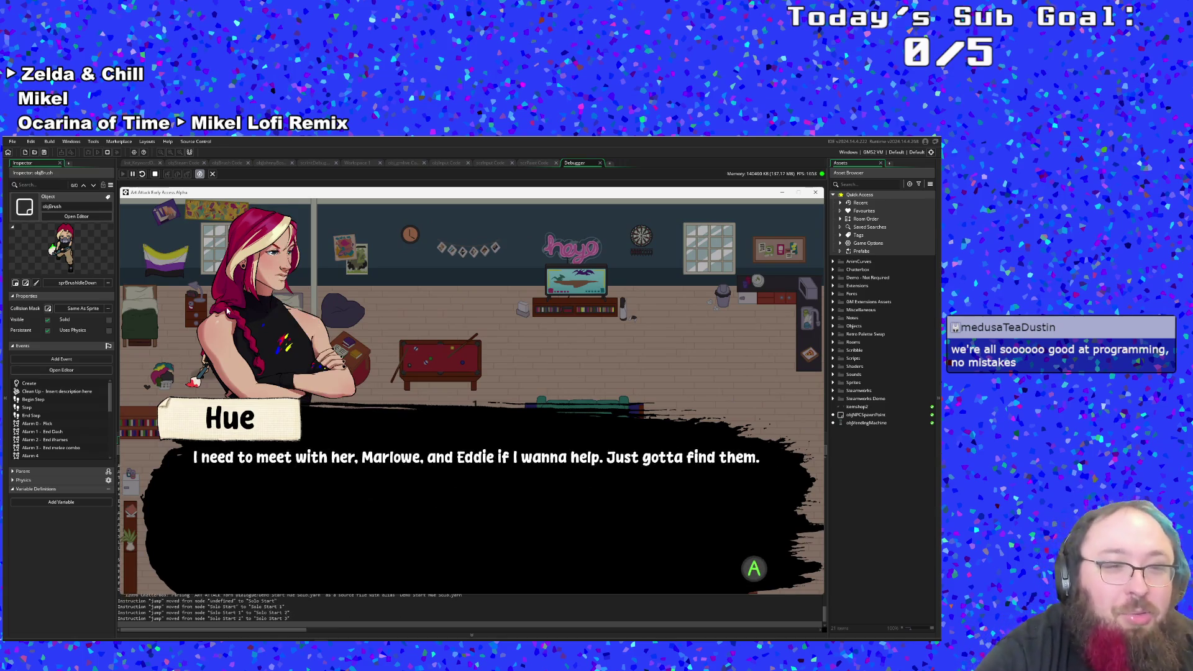
key("Return")
Step: Walk the character around the starting room, past the TV, and out the exit arrow
key("s+d")
key("w+a")
key("w+d")
key("s+d")
key("w")
key("d")
key("s+d")
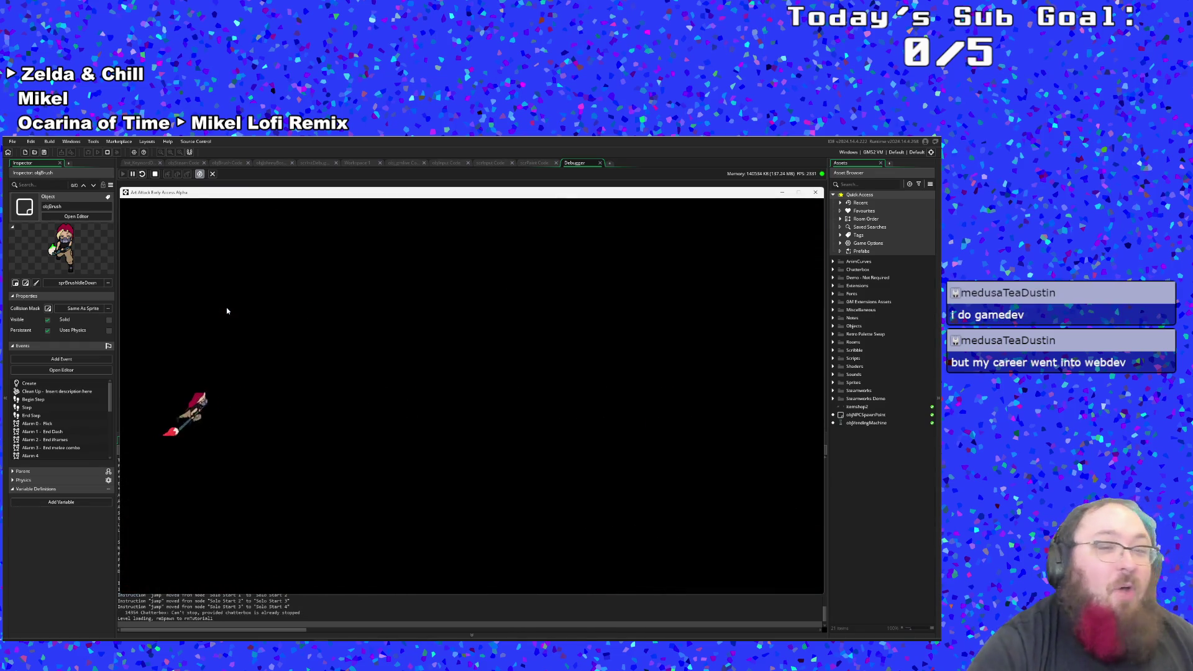
Step: Walk to the benches, advance the dialogue, then stand on paint so the multiplier readout shows
key("w")
key("d")
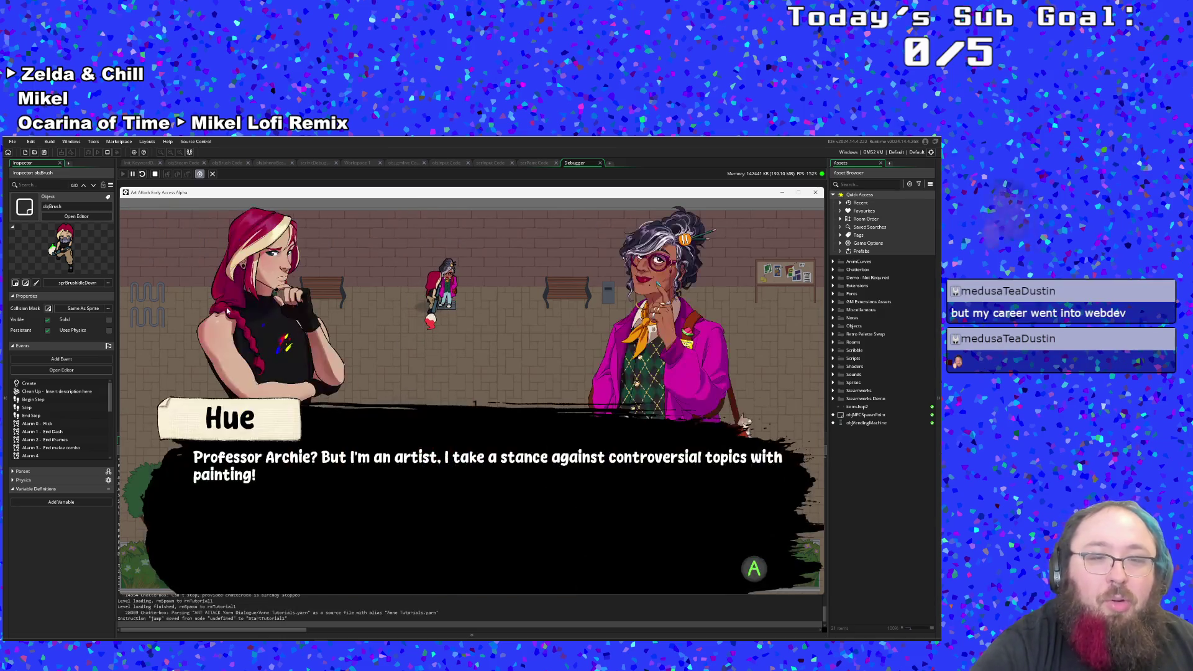
key("space")
key("space")
key("s")
key("d")
key("a")
key("w")
key("s")
key("d")
key("a")
key("w")
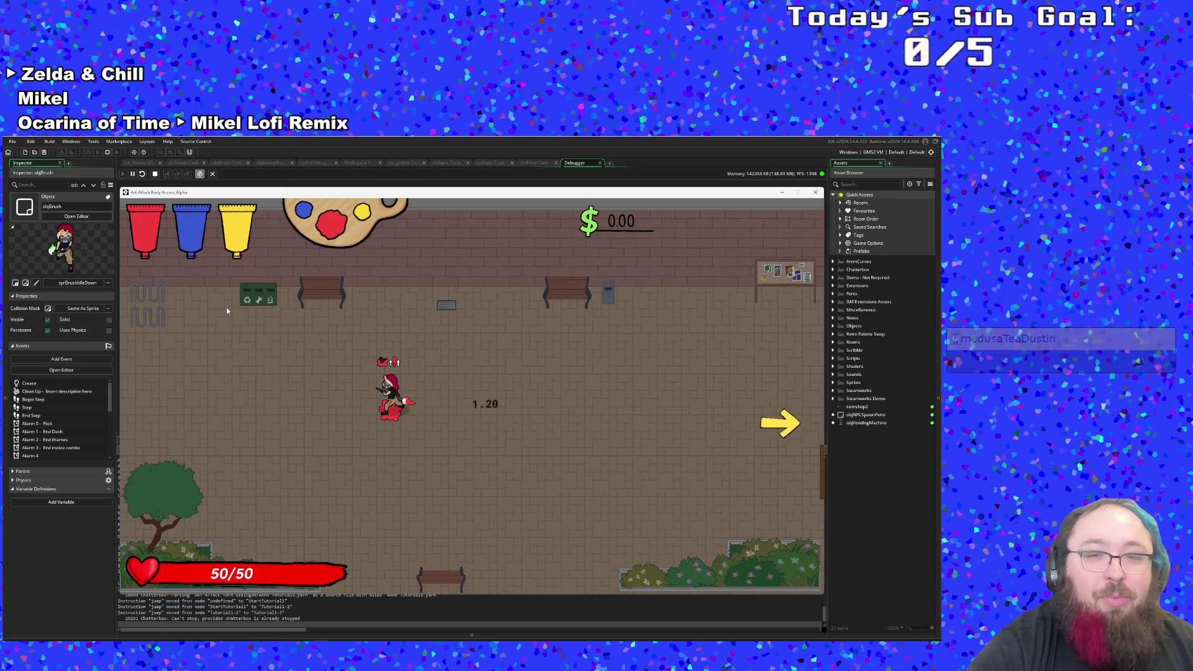
Step: Dash right to spend the damage buff, head for the next room, and open the debug menu
key("d")
key("space")
key("a")
key("d")
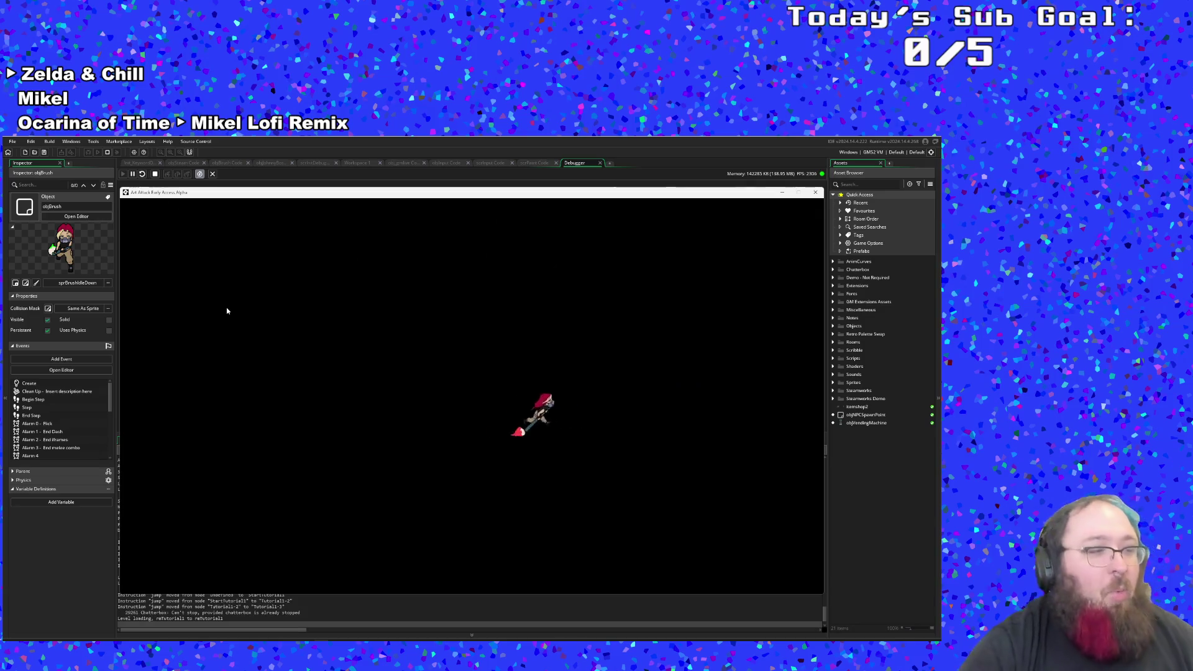
key("d")
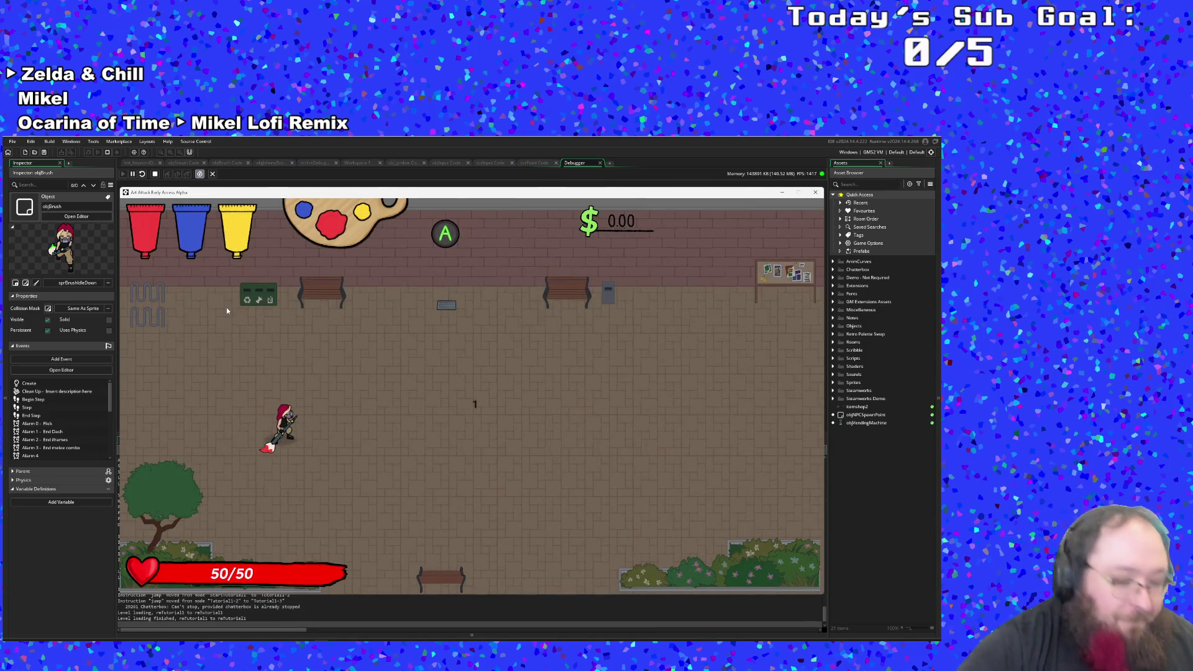
key("F1")
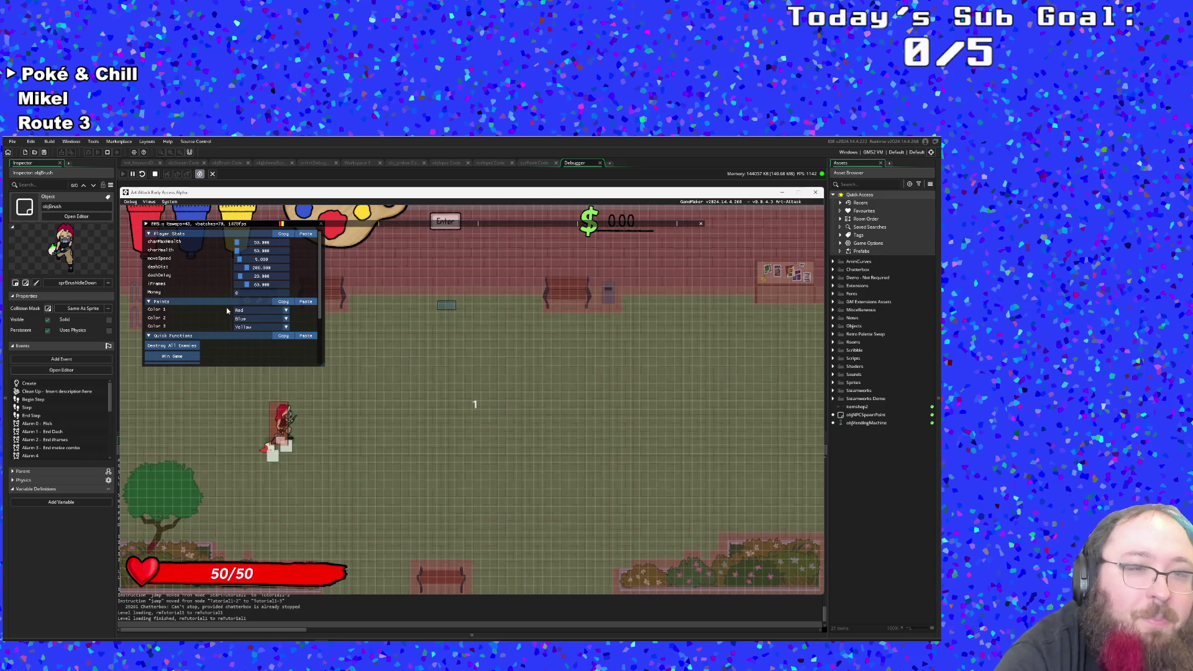
Step: Set the Paints panel's Color 1 to Fern, then close the debug menu to resume play
left_click(254, 310)
scroll(253, 340, "down", 3)
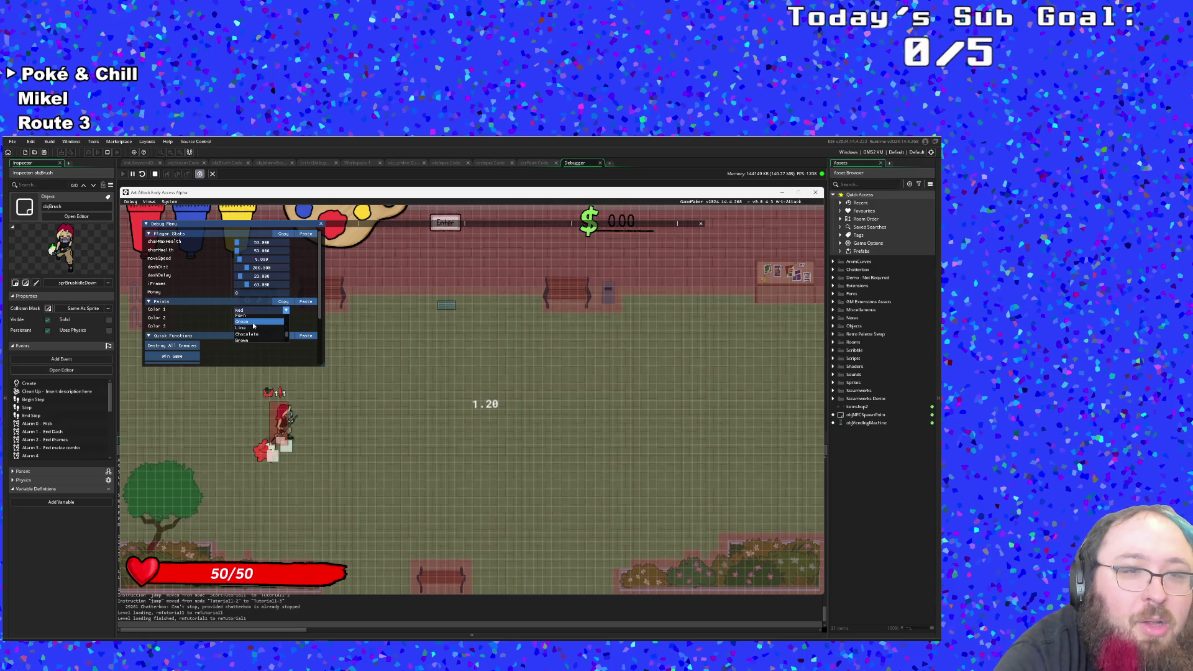
left_click(251, 316)
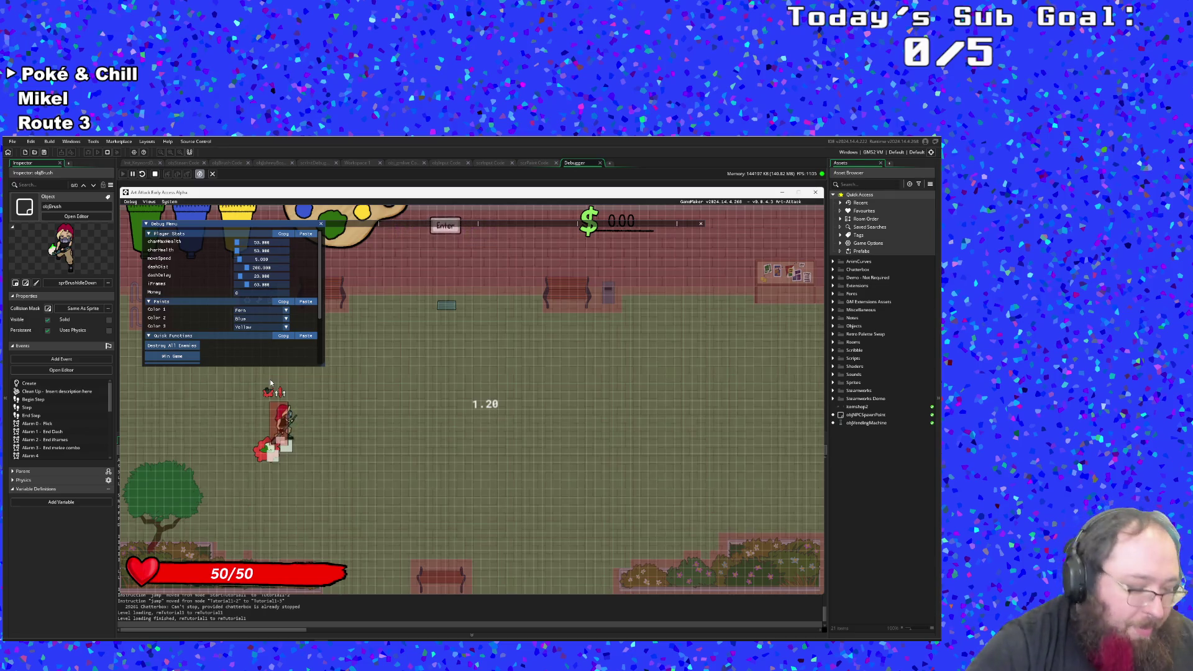
key("F1")
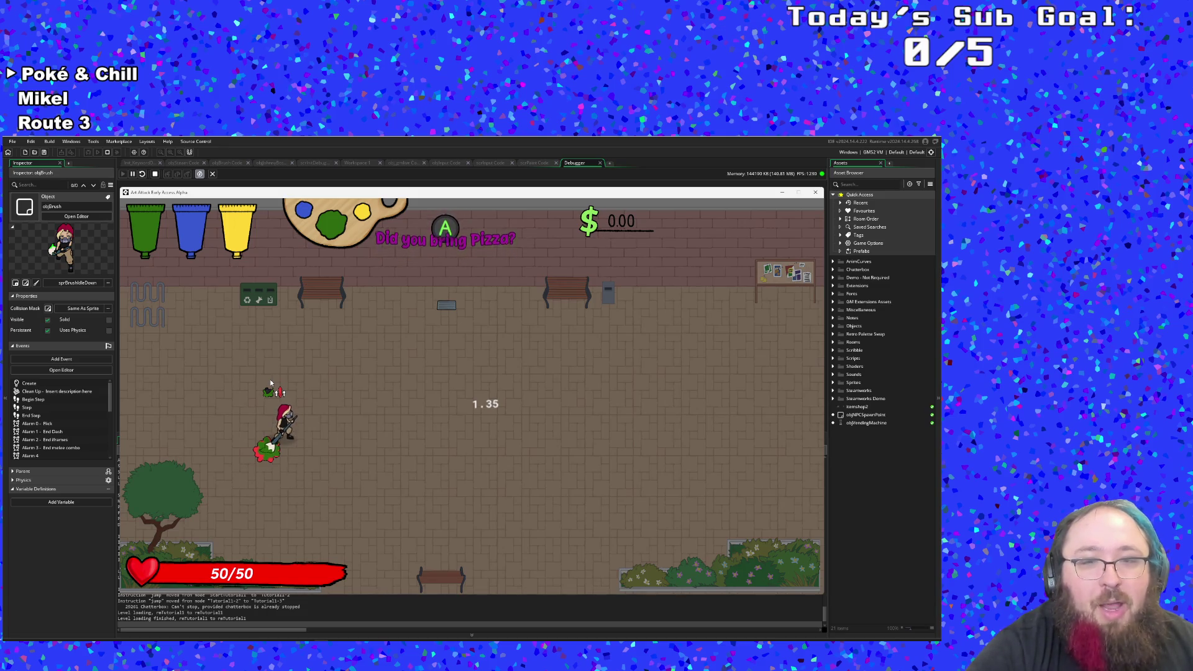
Step: Paint a green trail around the area and talk through Anne's tutorial dialogue
key("d")
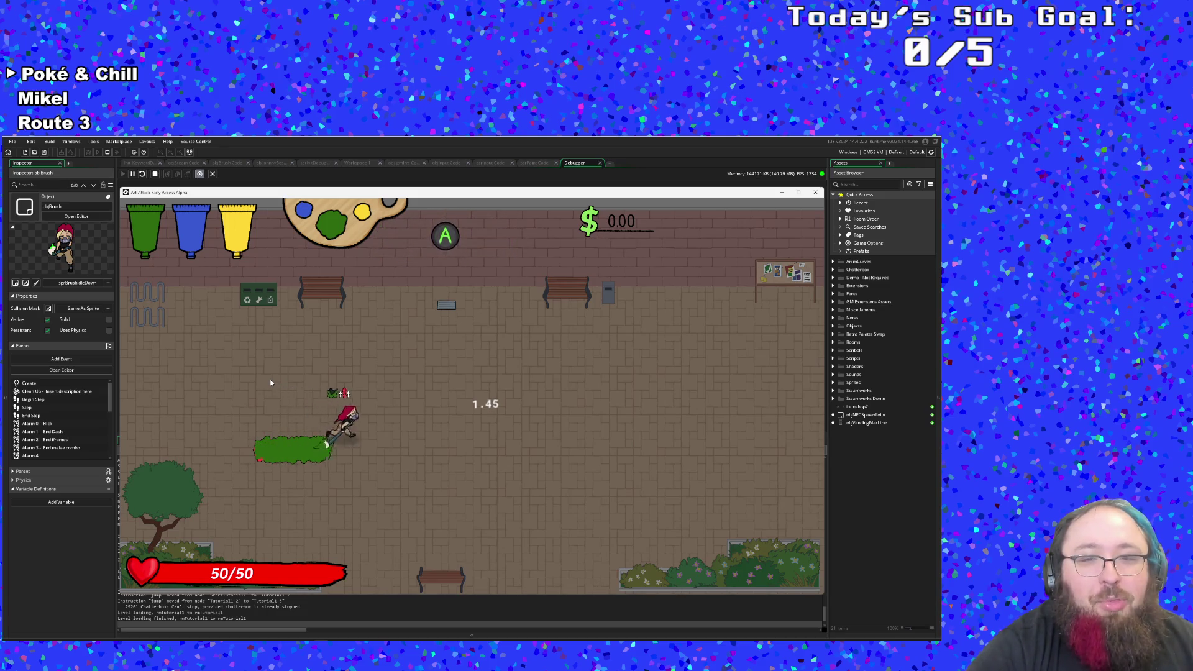
key("w")
key("w")
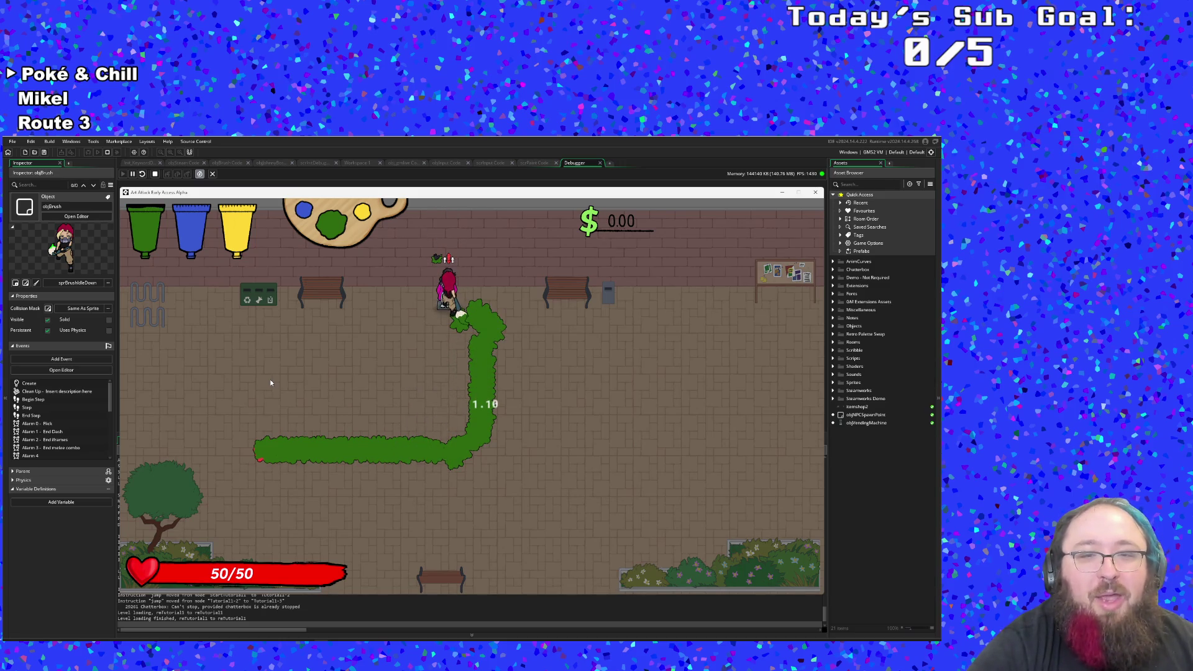
key("space")
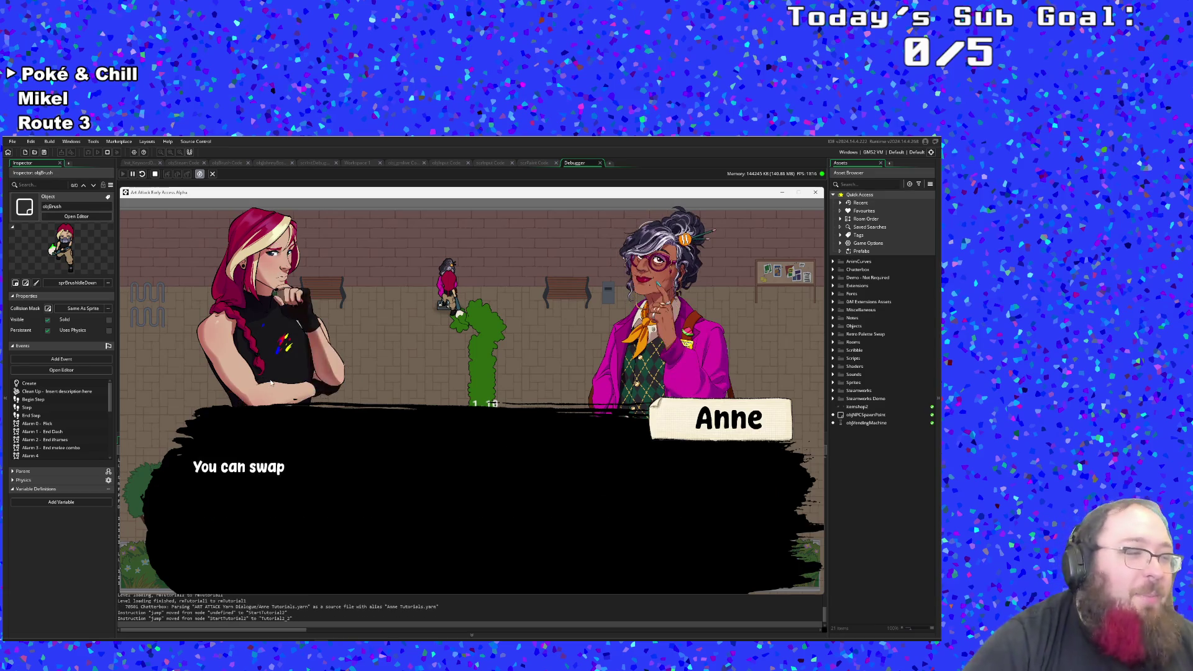
key("space")
key("space")
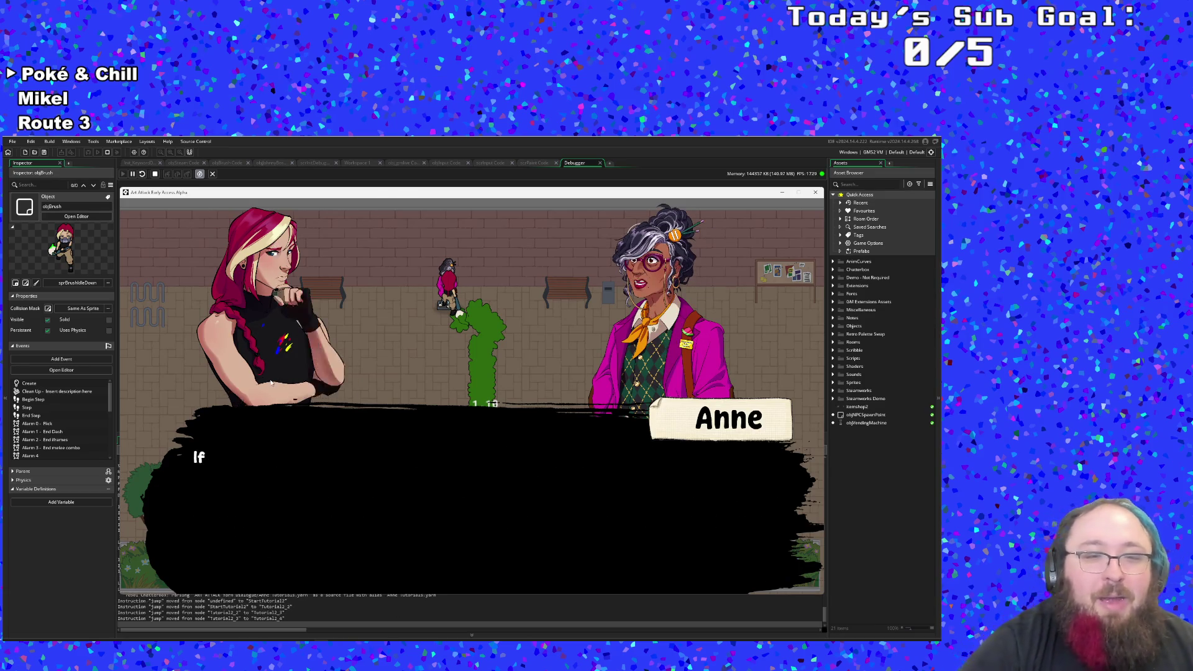
key("s")
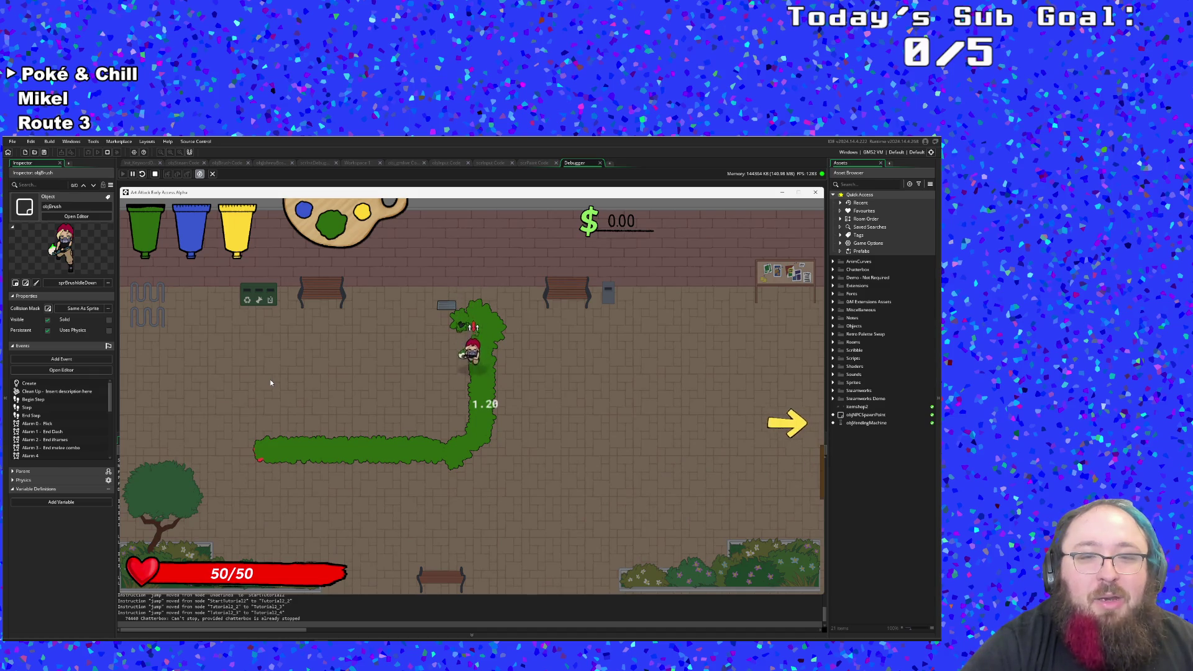
key("w")
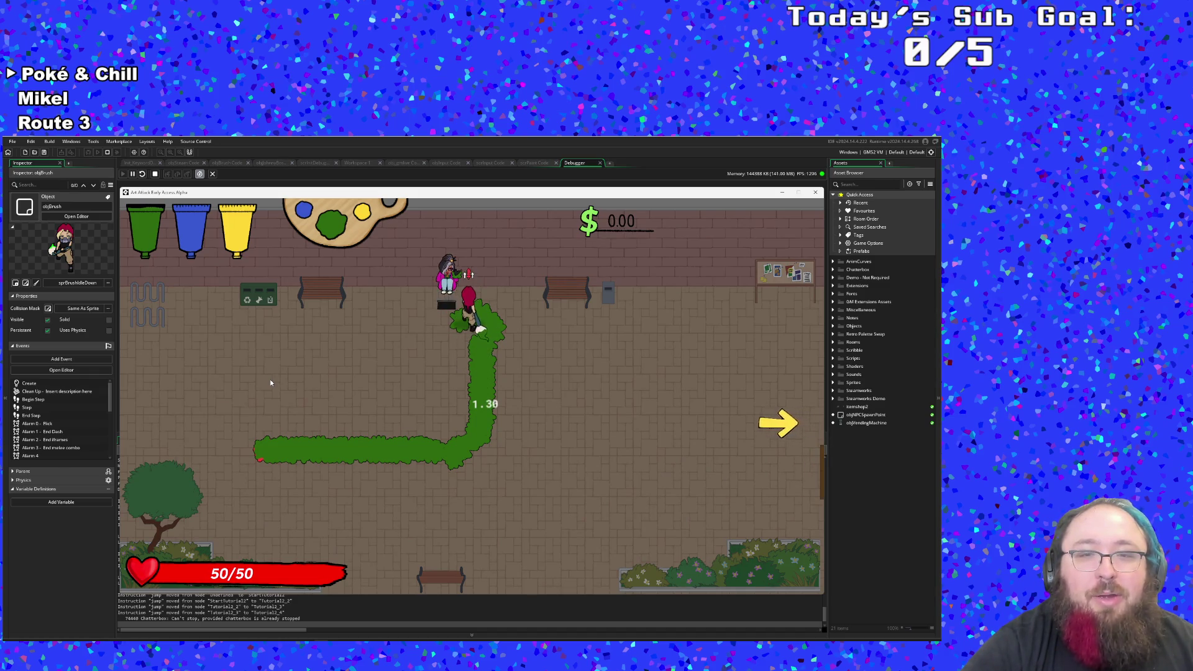
key("space")
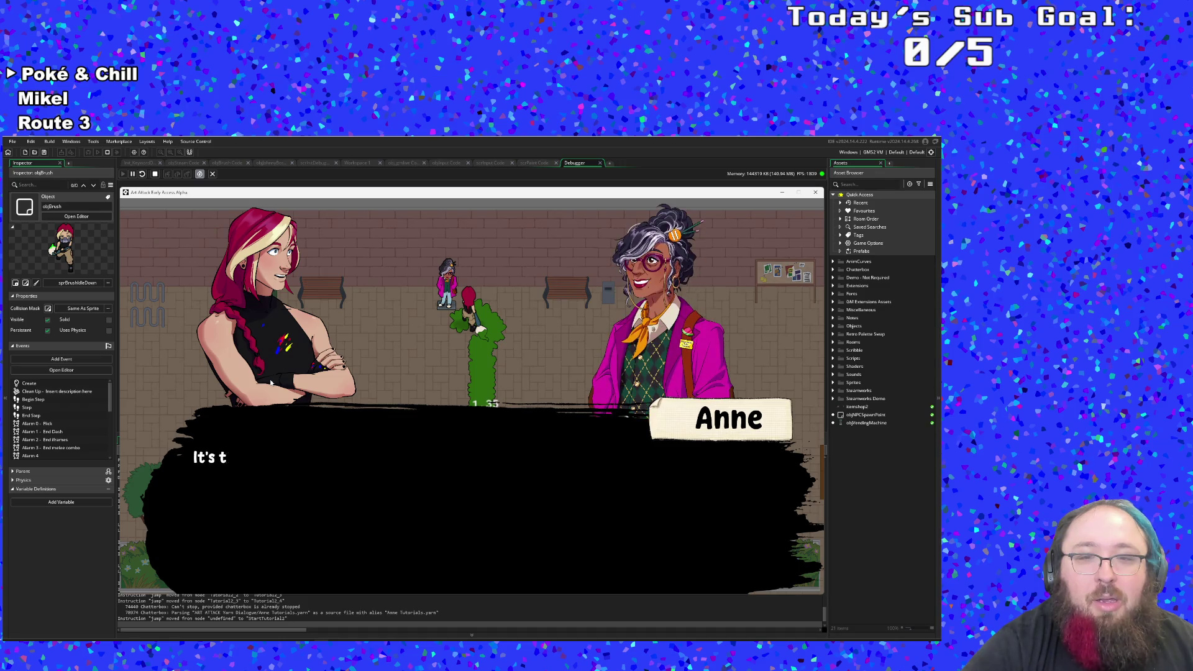
key("space")
key("space")
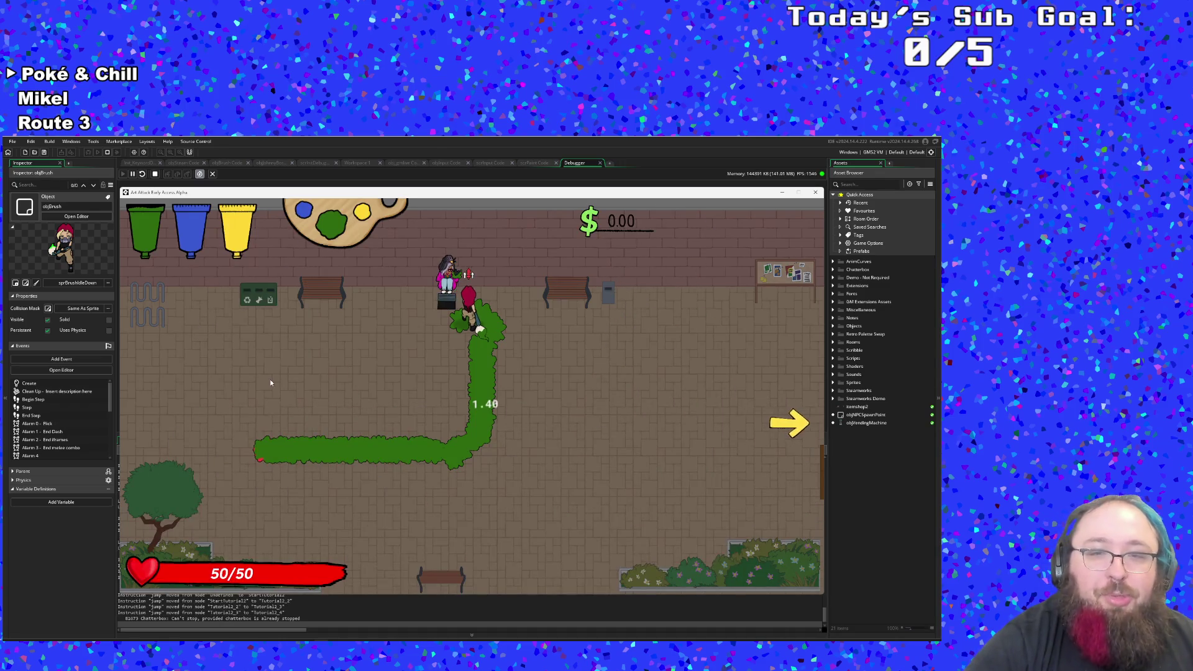
Step: Paint a new green stretch, enter the next area, and interact with the tutorial sign
key("s")
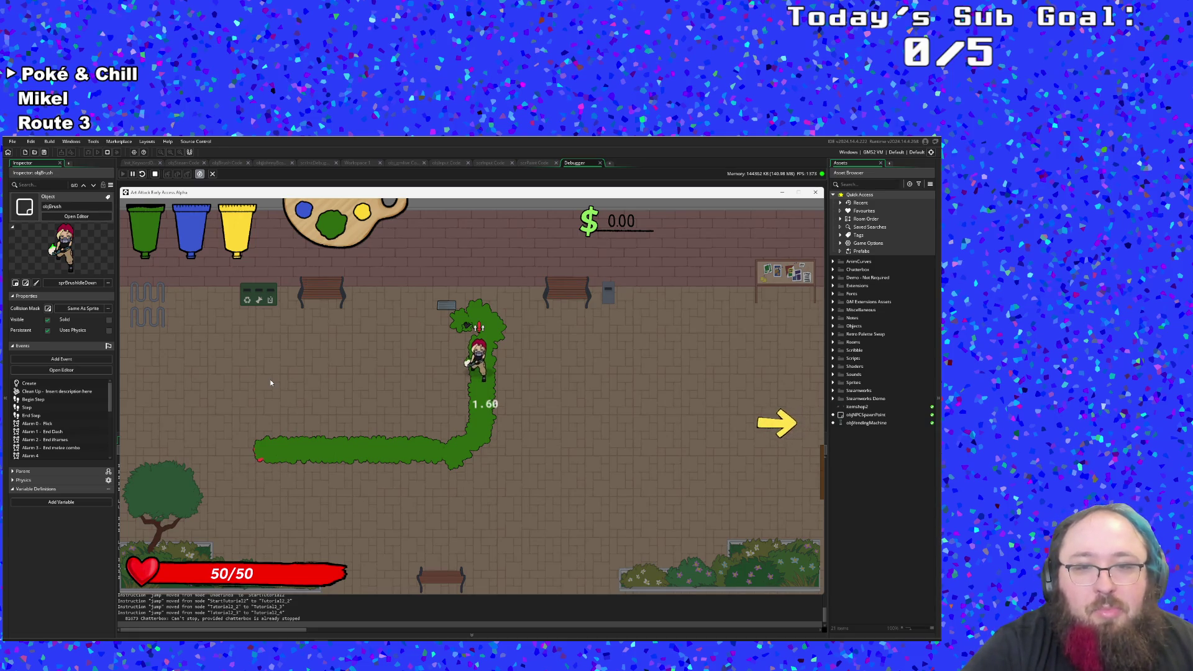
key("s")
key("d")
key("d")
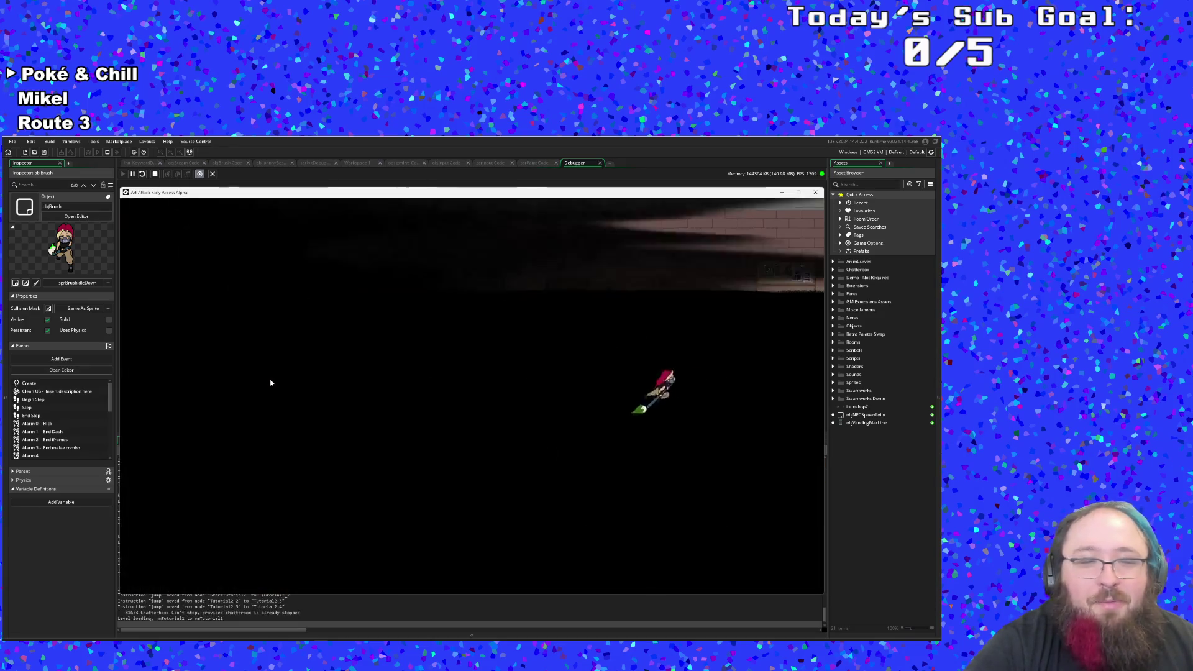
key("d")
key("w")
key("a")
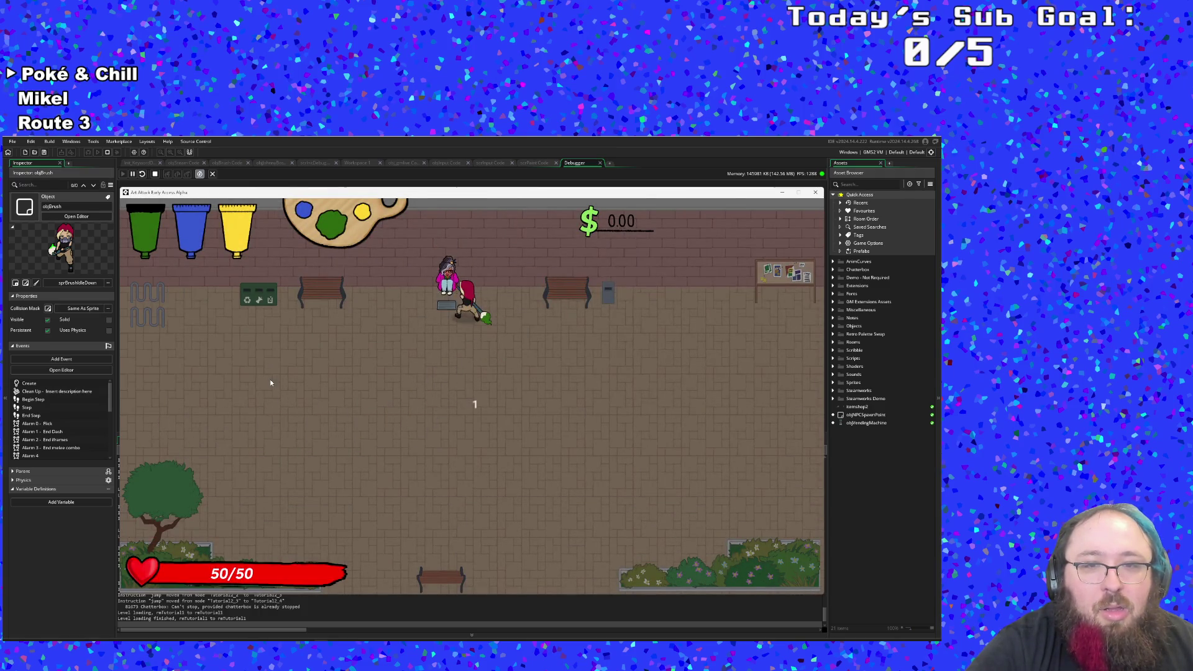
Step: Dash leaving green splats and fire repeated paint shots at the hooded figure, then dash toward the exit
key("a")
key("s")
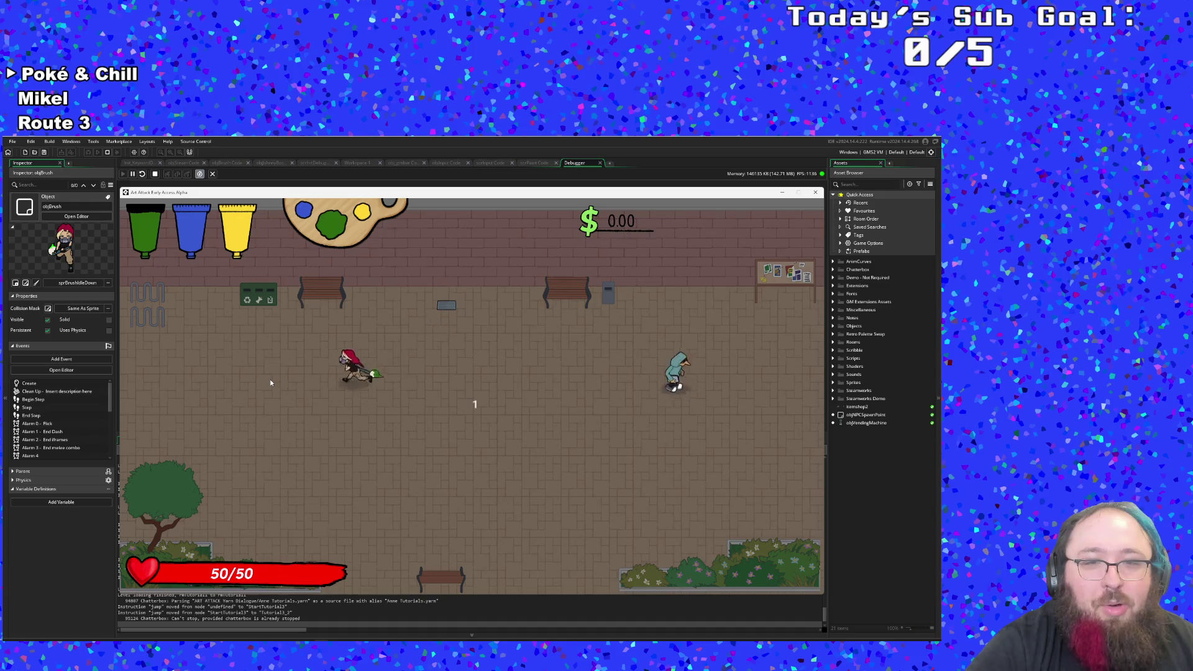
left_click(270, 382)
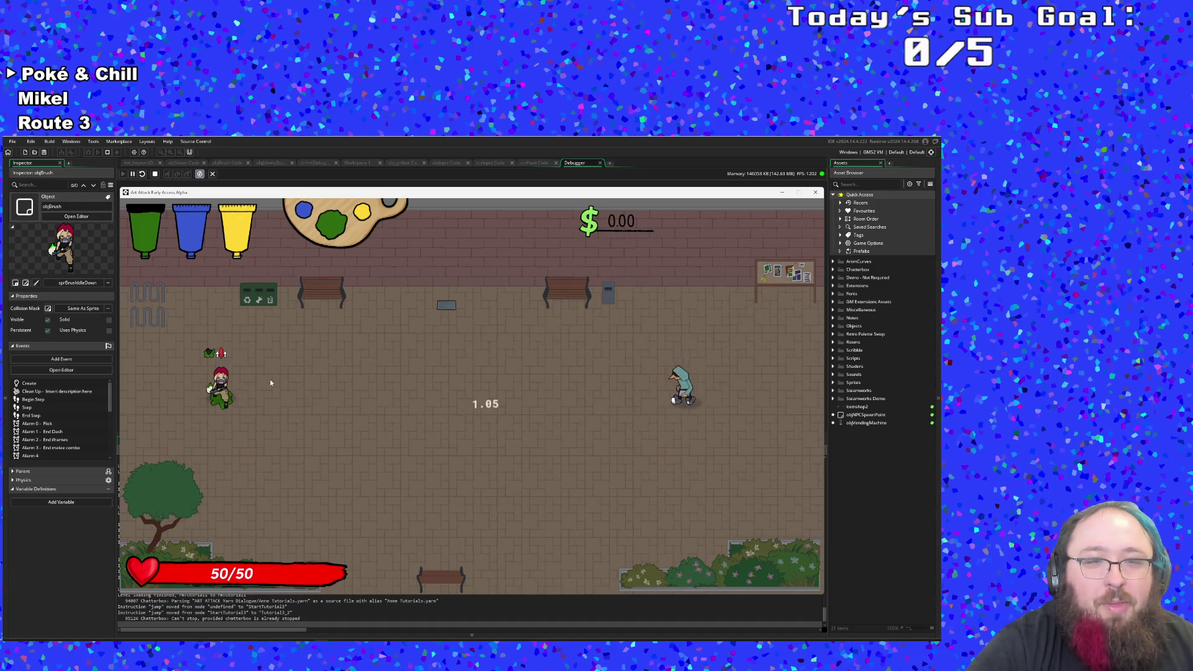
left_click(270, 381)
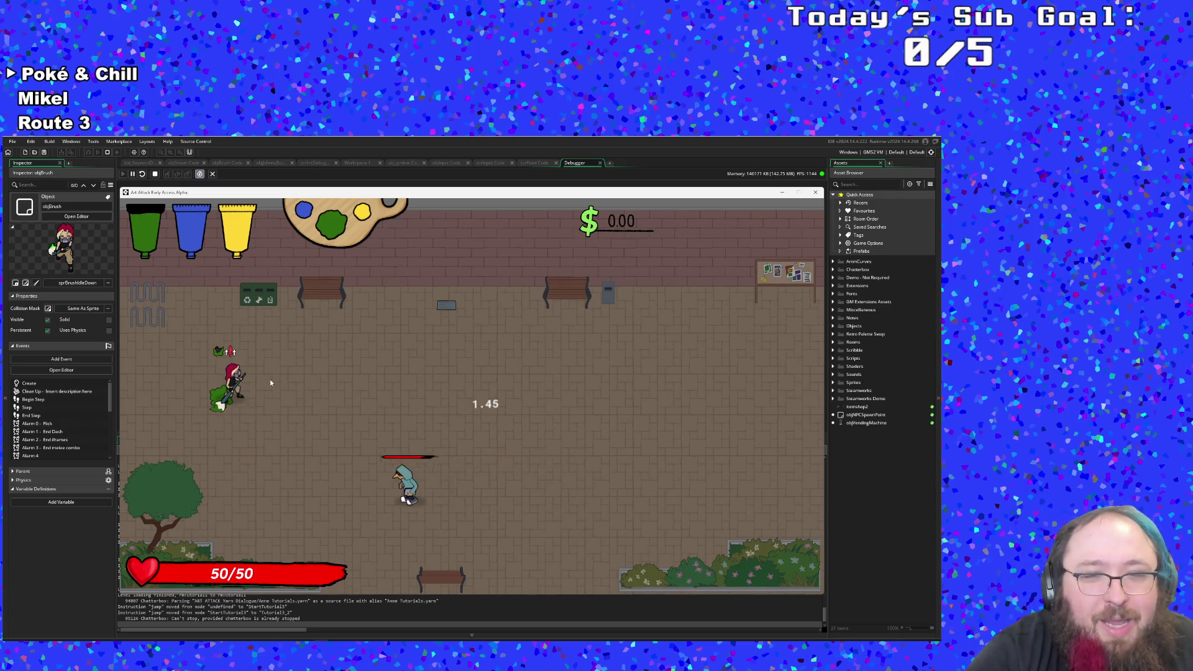
left_click(270, 382)
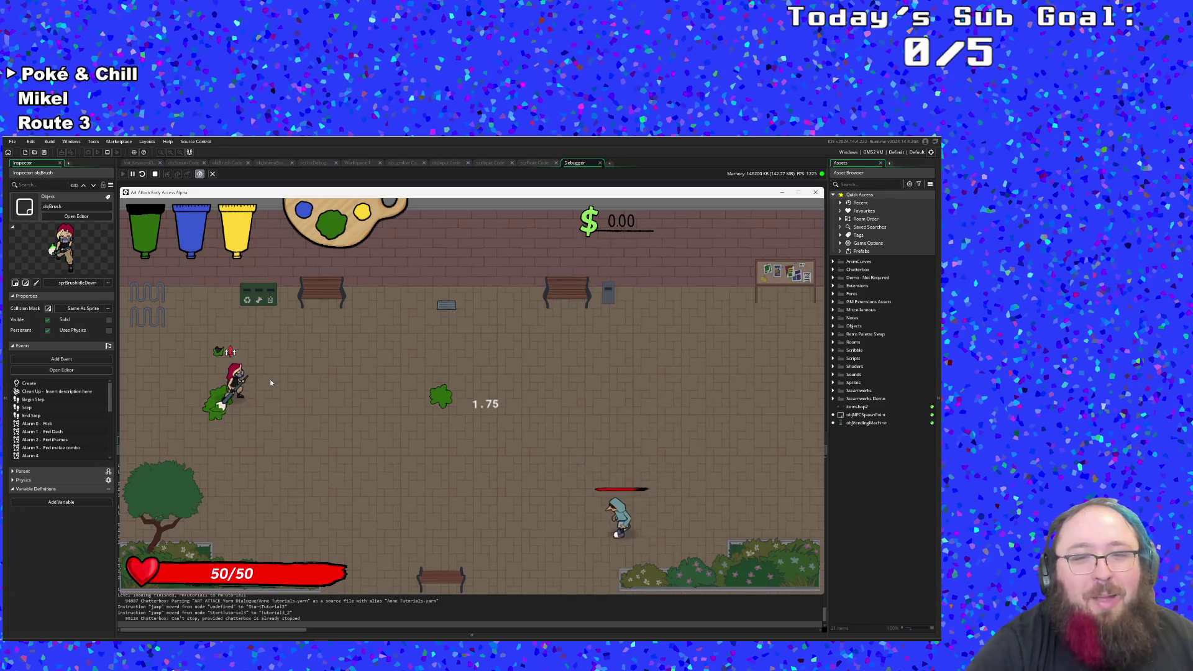
left_click(270, 383)
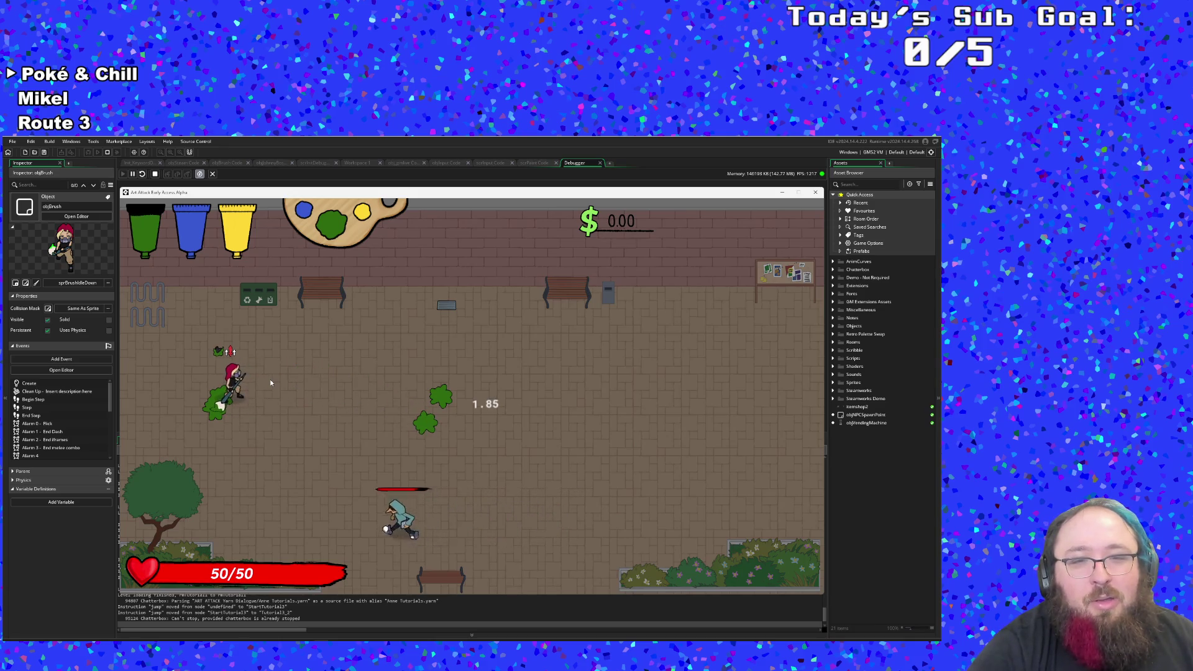
left_click(270, 383)
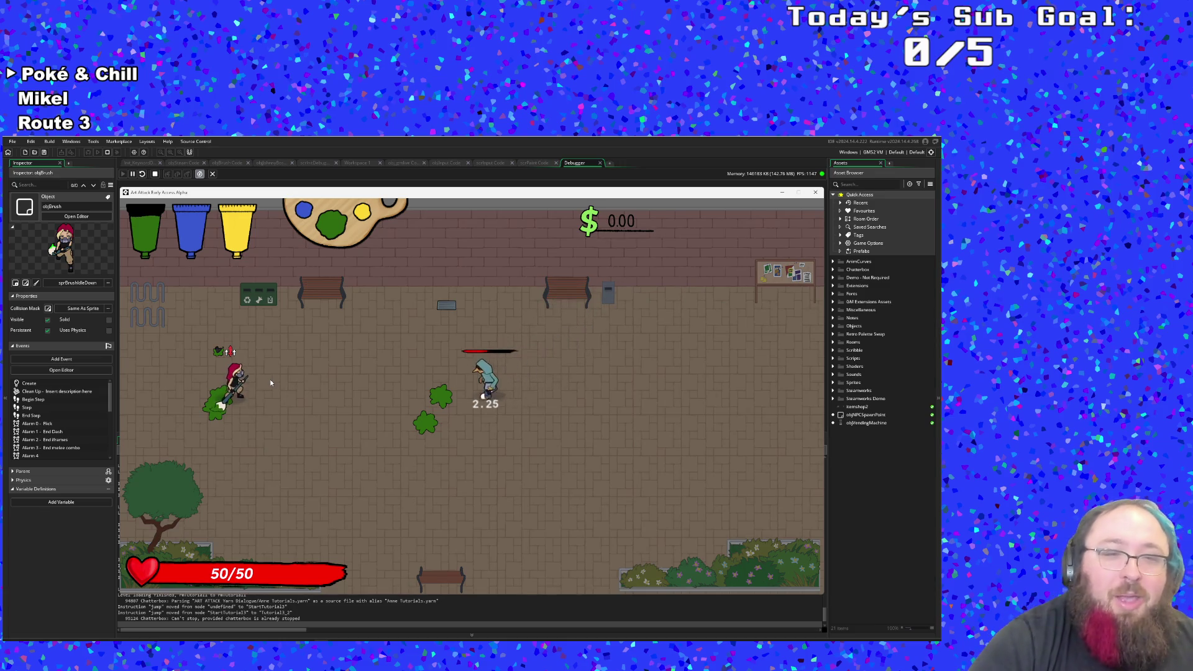
left_click(270, 379)
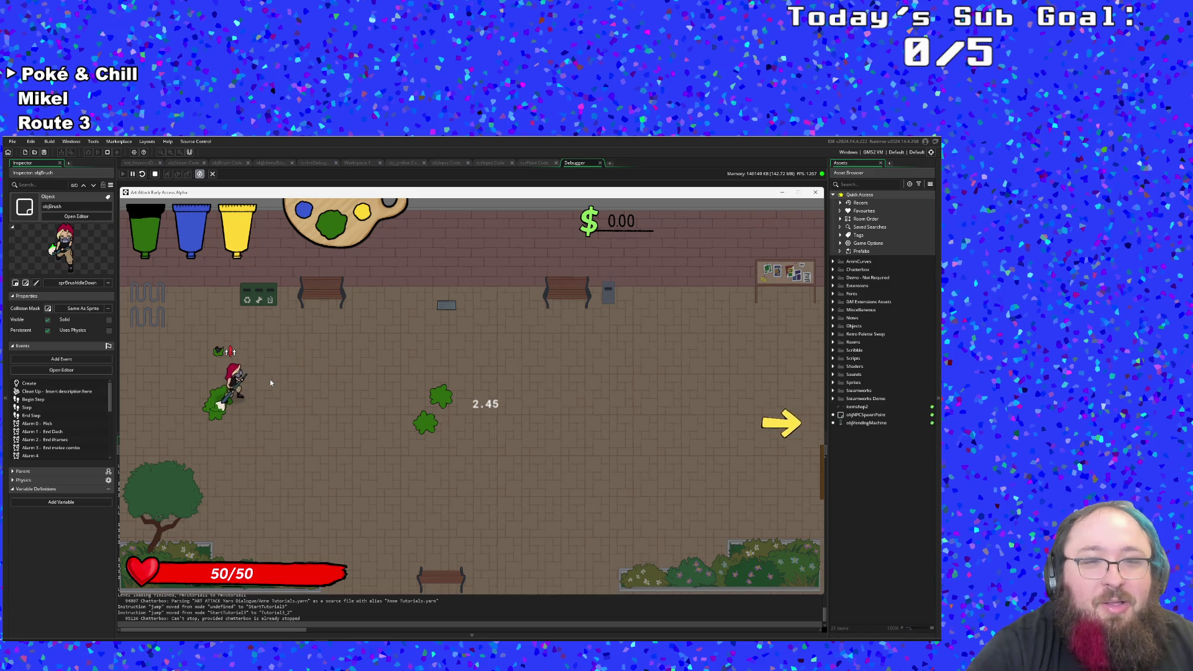
key("space")
key("space")
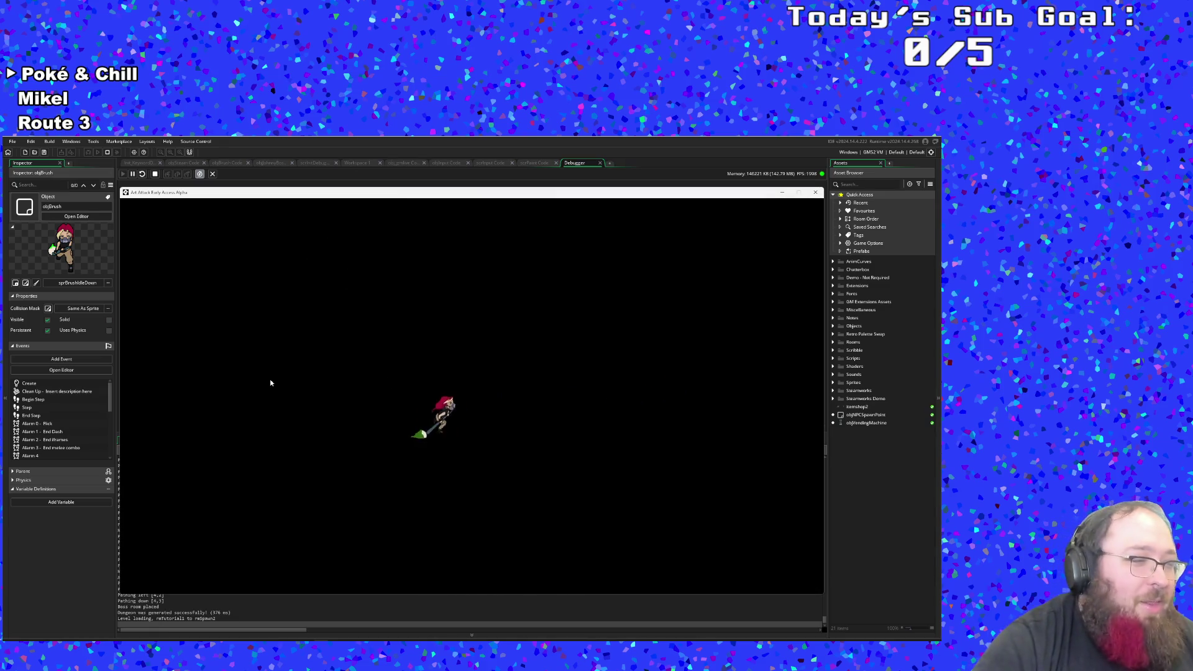
Step: Move into the next dungeon room, rotate the palette to blue, and mix a batch of Cyan paint
key("d")
key("w")
key("e")
key("d")
key("d")
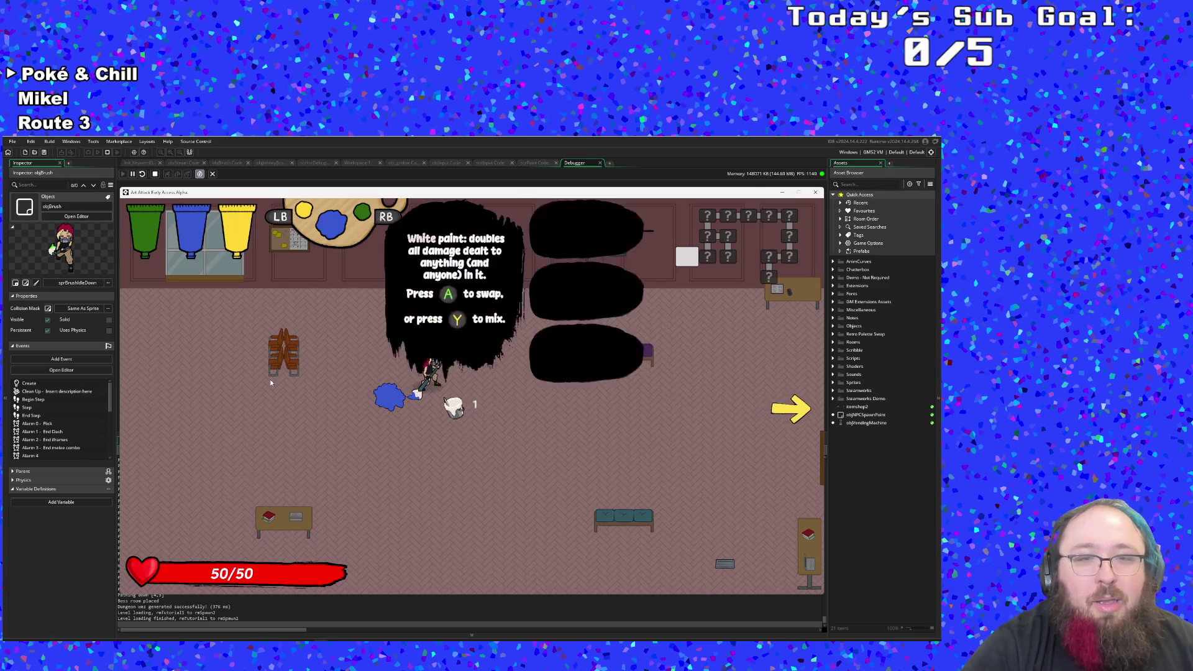
key("q")
key("d")
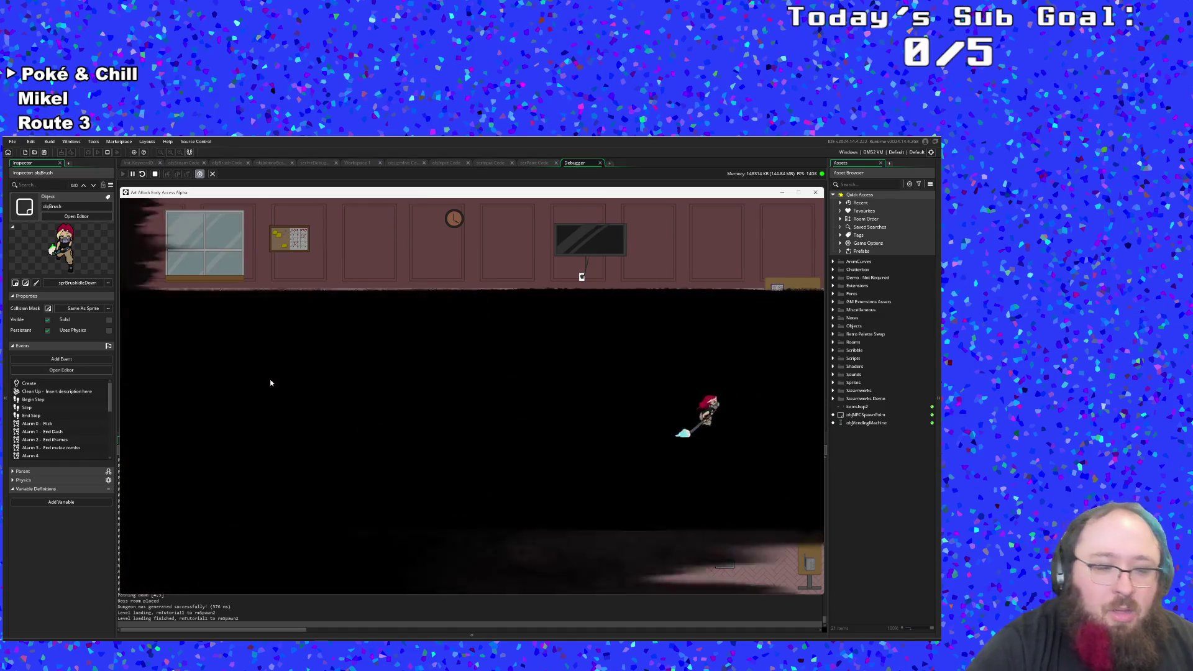